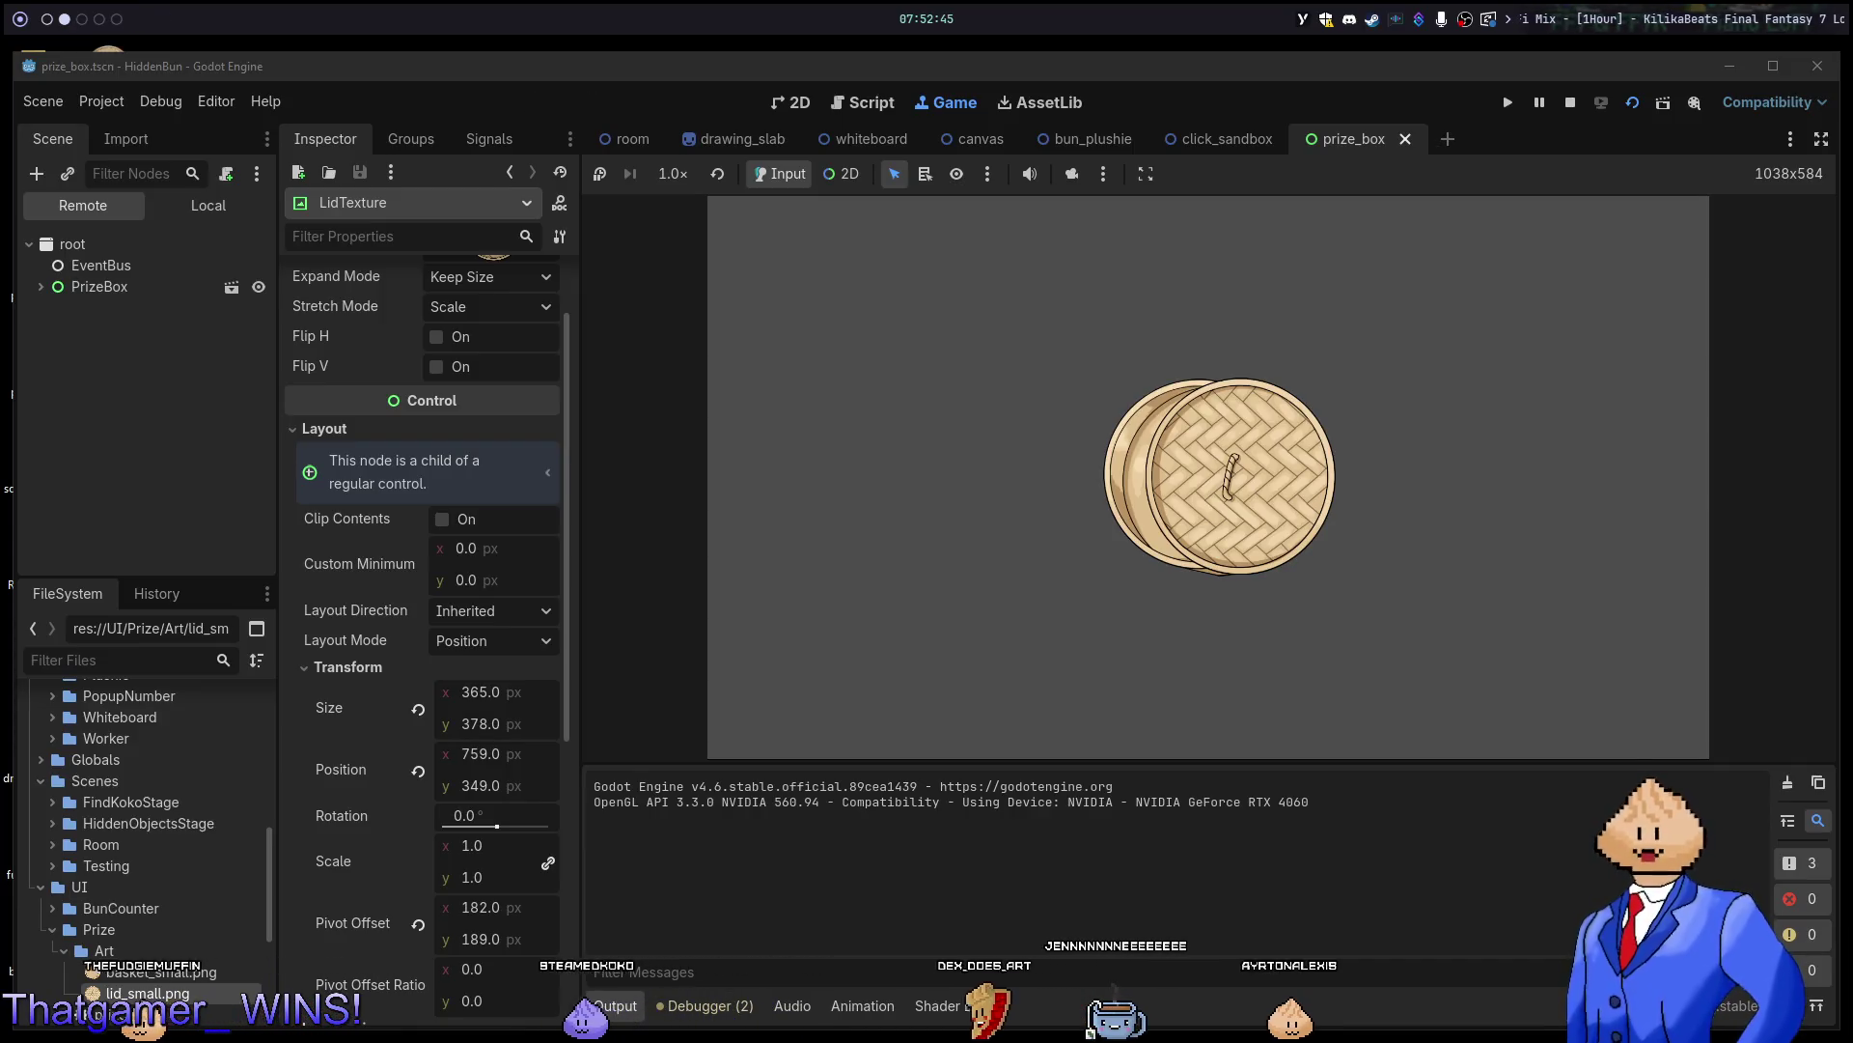
# Run the prize_box scene with F5 to watch the lid tween, then stop it with F8.
pyautogui.hotkey('alt', '1')
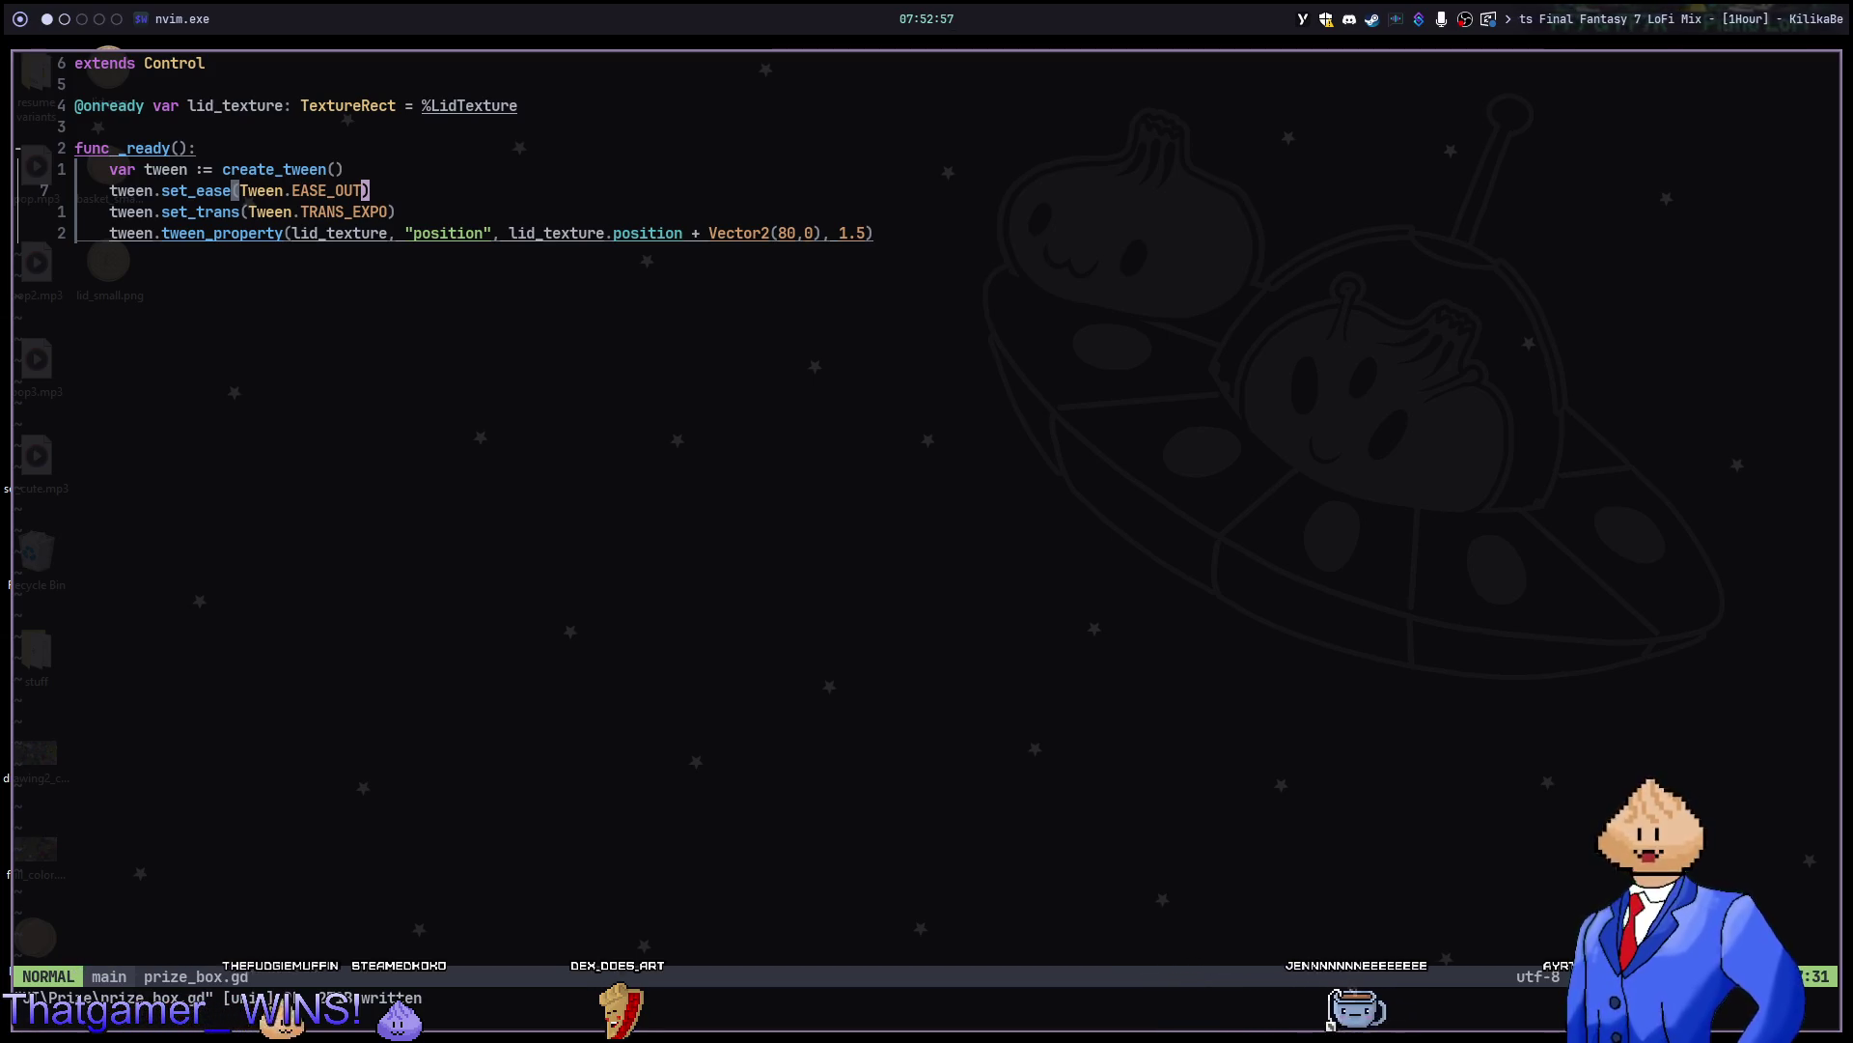
pyautogui.press('F5')
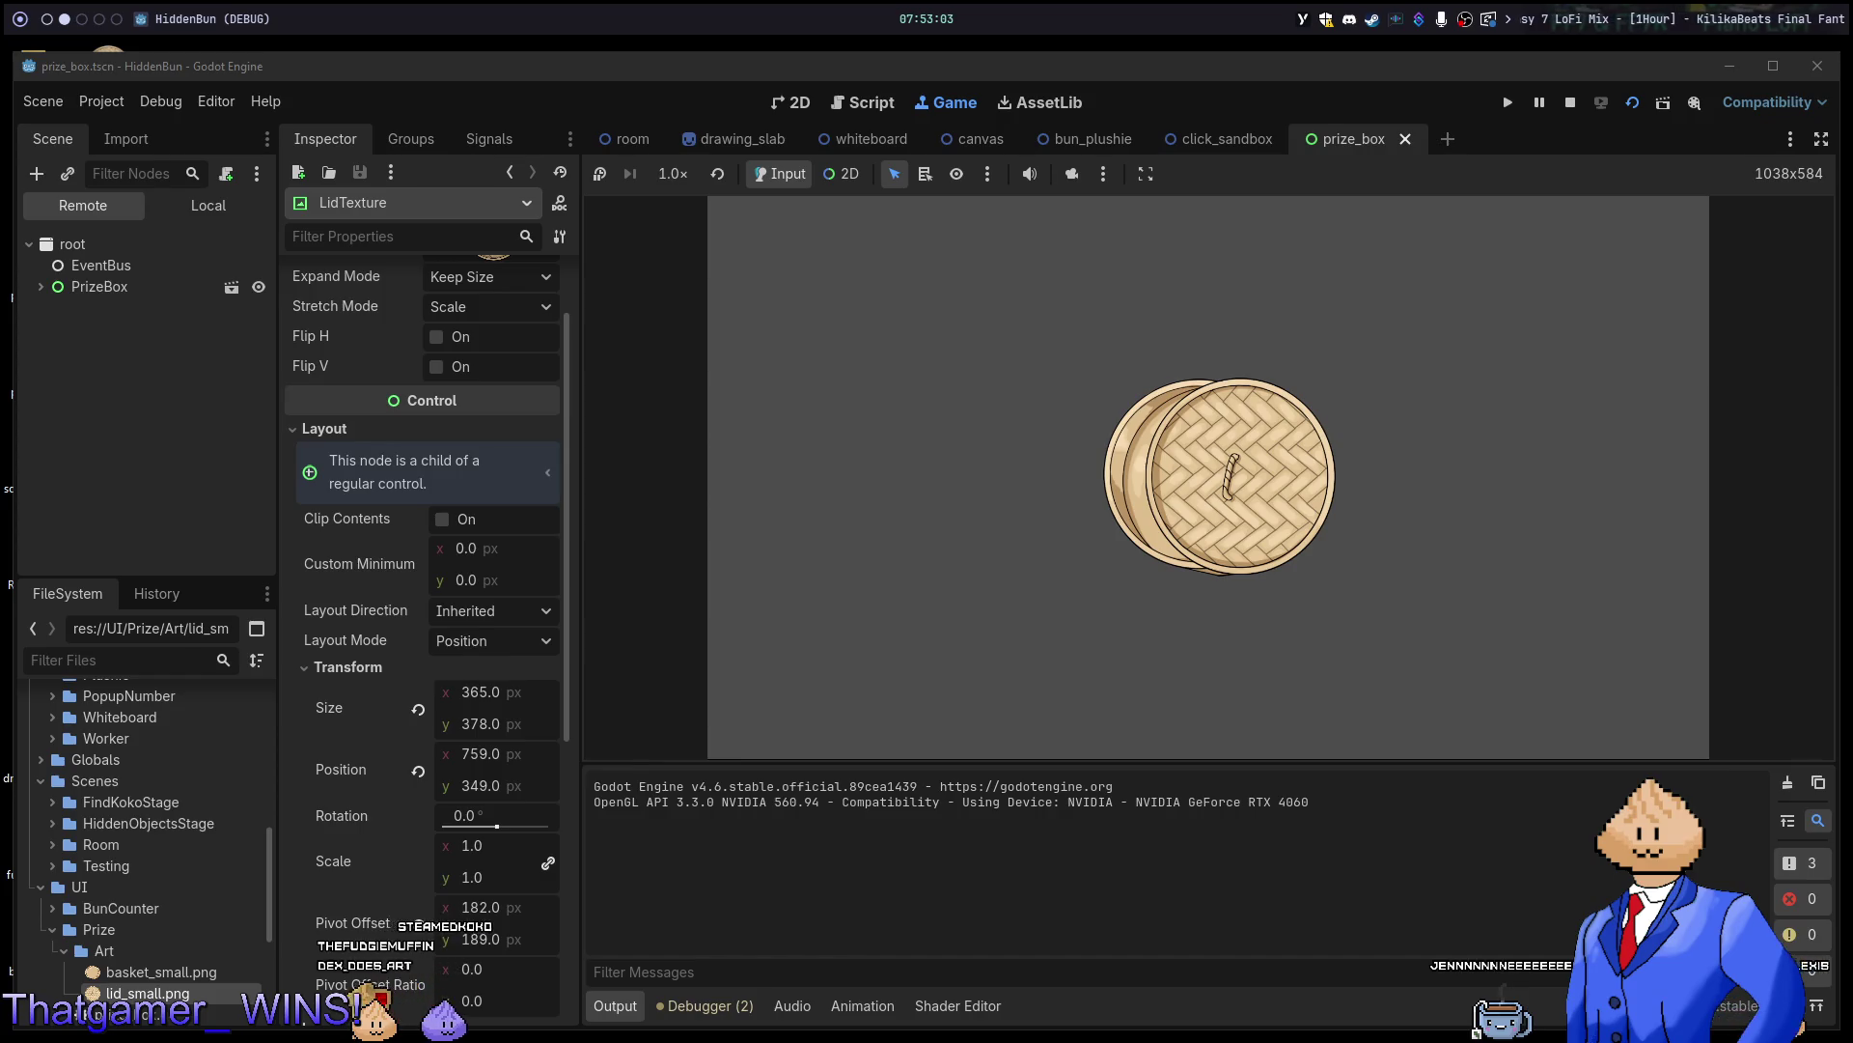
pyautogui.hotkey('alt', 'Tab')
pyautogui.hotkey('alt', 'Tab')
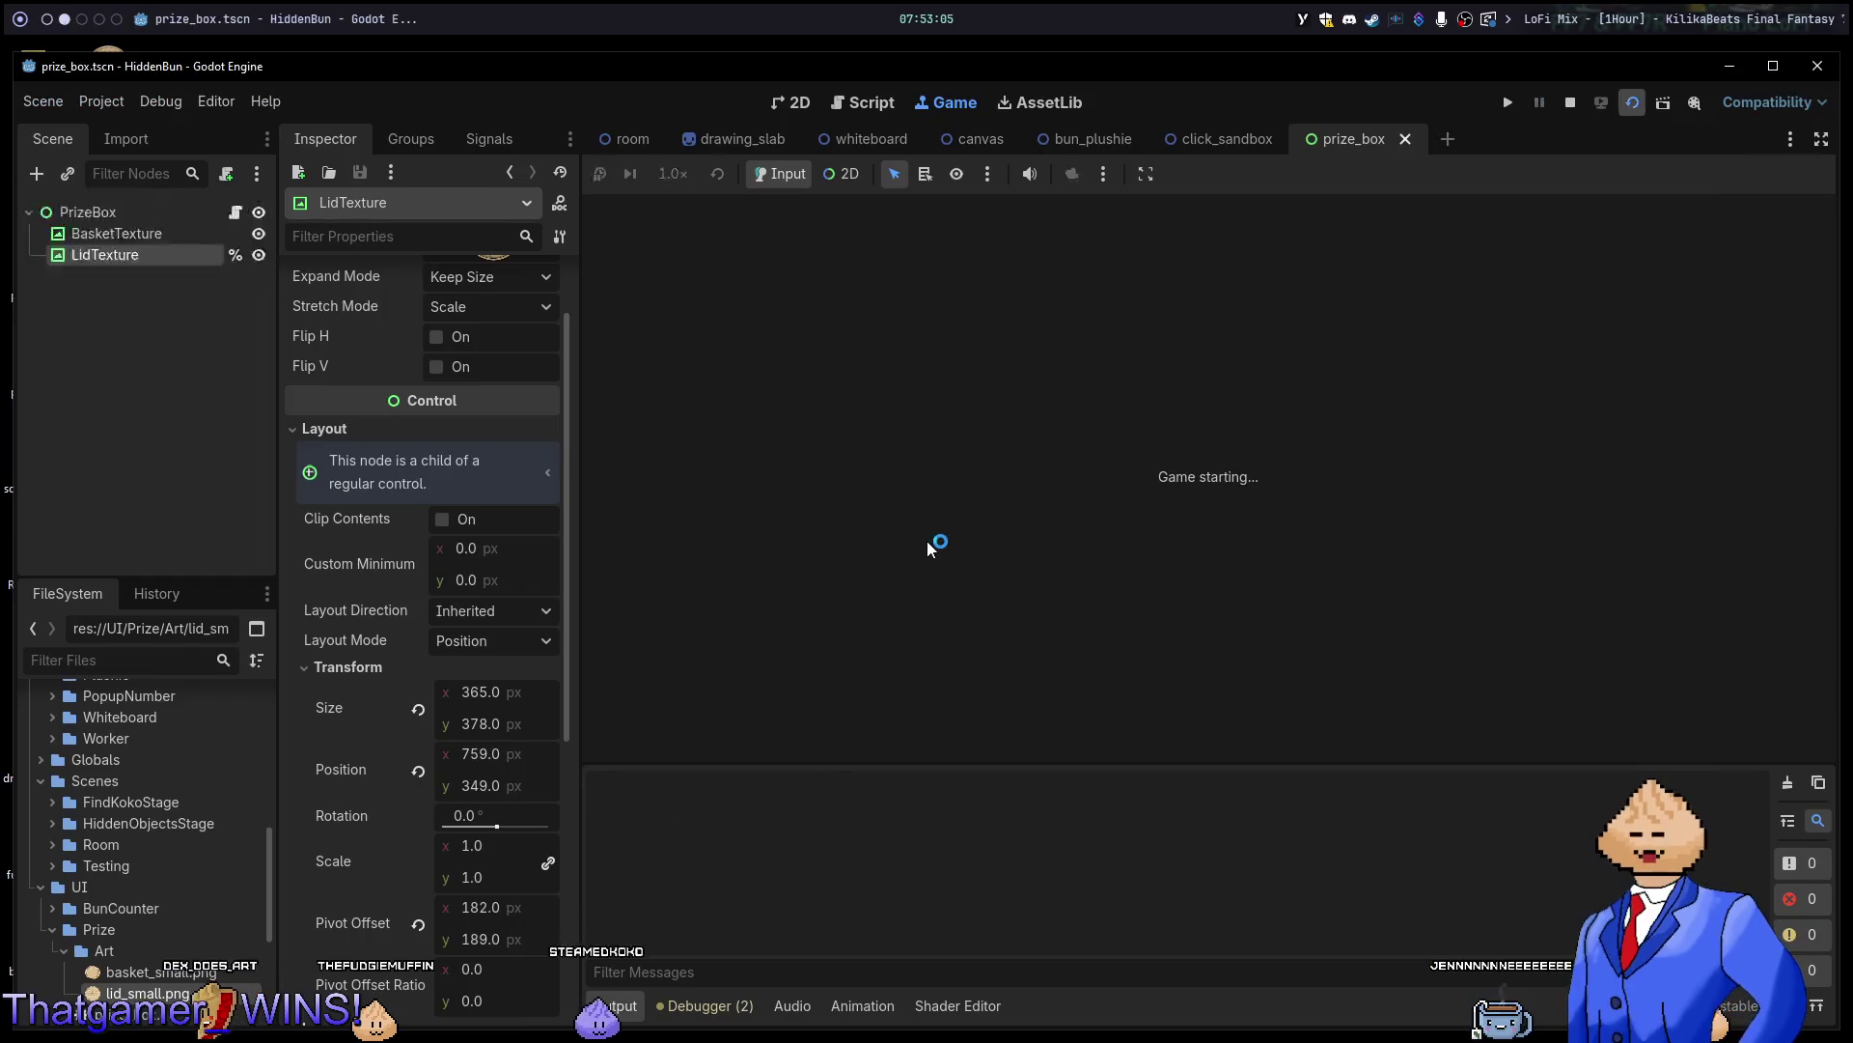
pyautogui.press('F5')
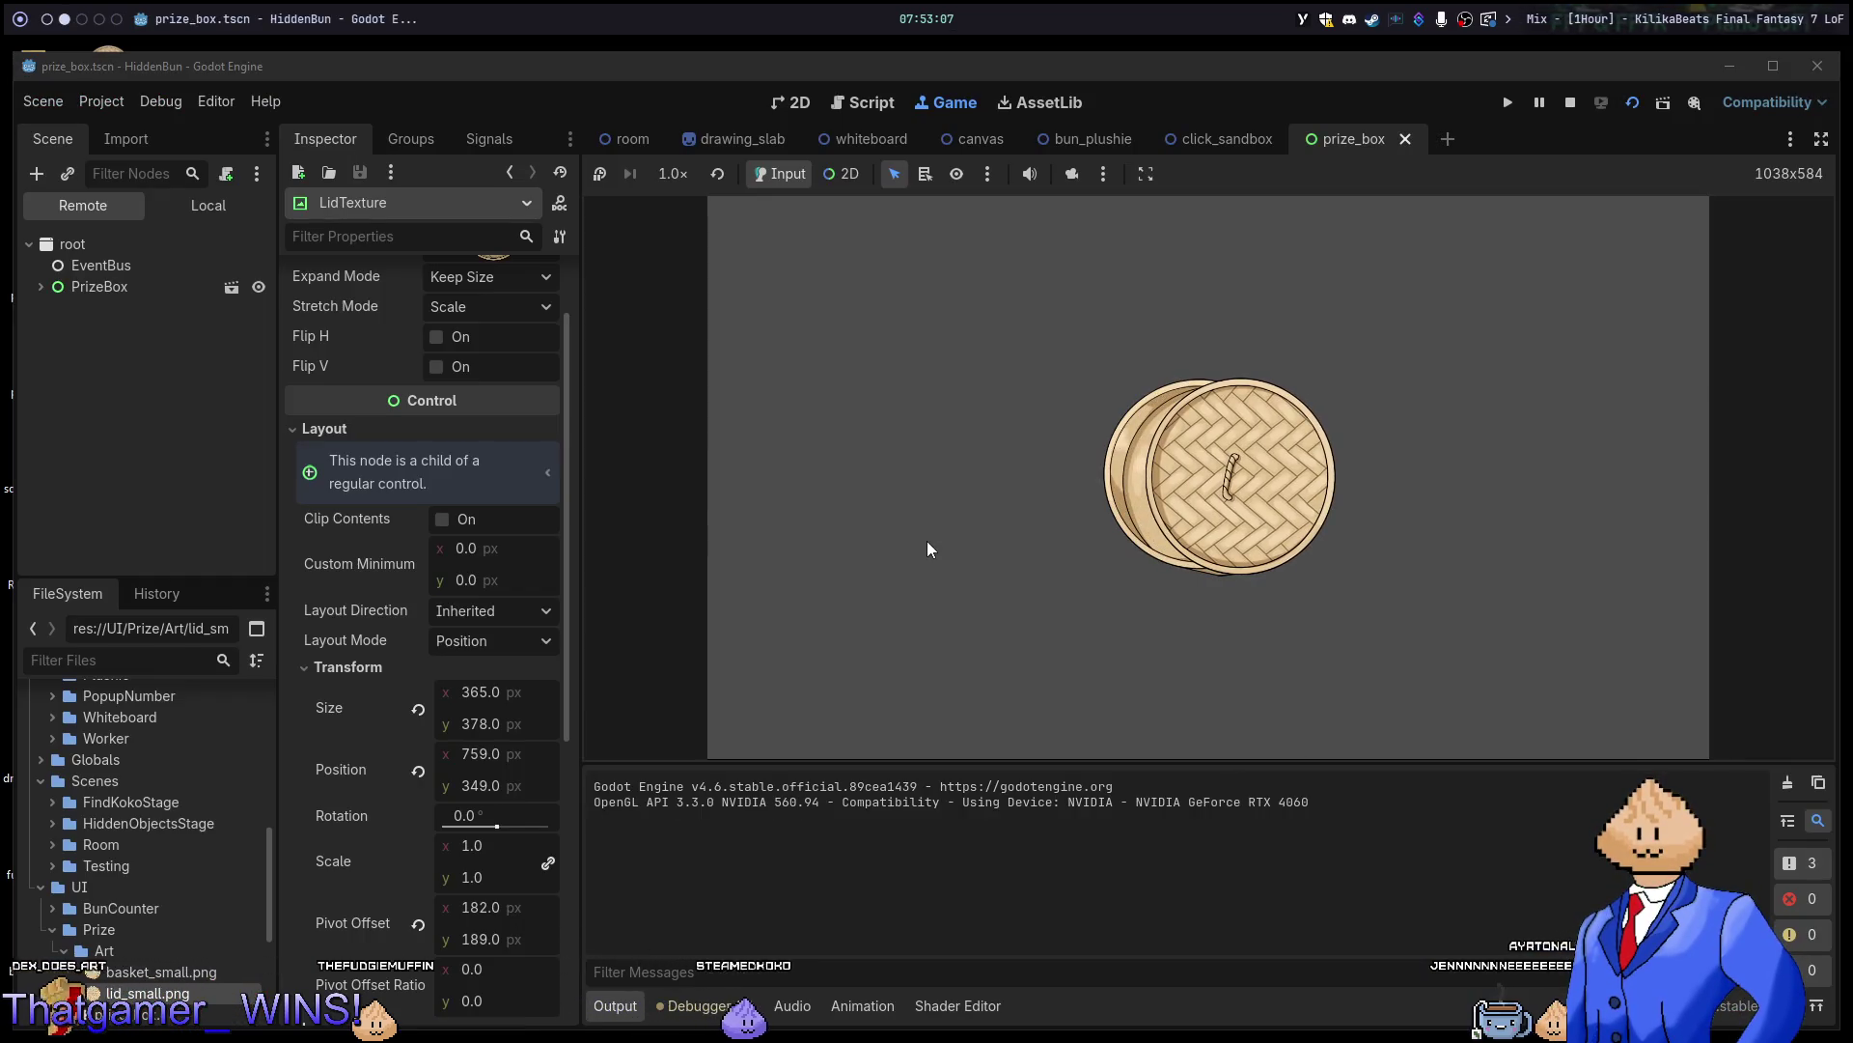
pyautogui.press('F8')
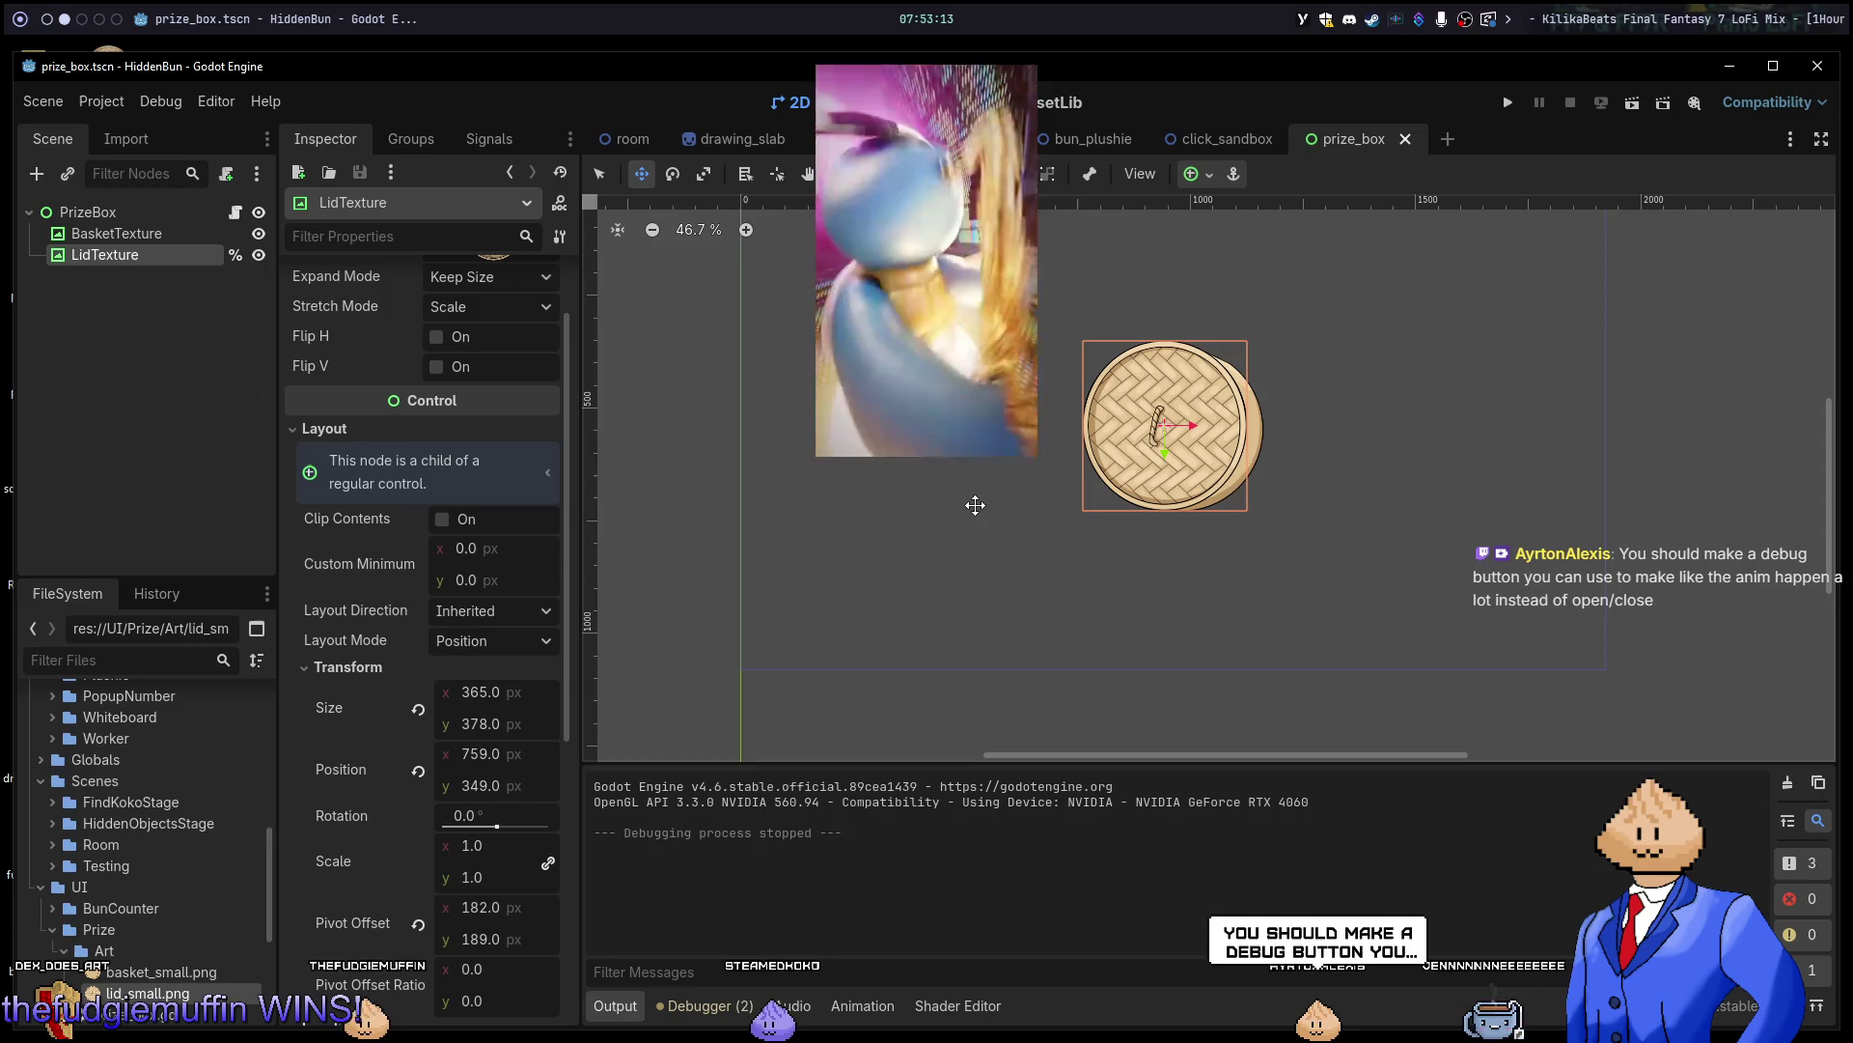
# Rerun the prize_box scene with F6 twice to replay the lid slide.
pyautogui.hotkey('alt', '1')
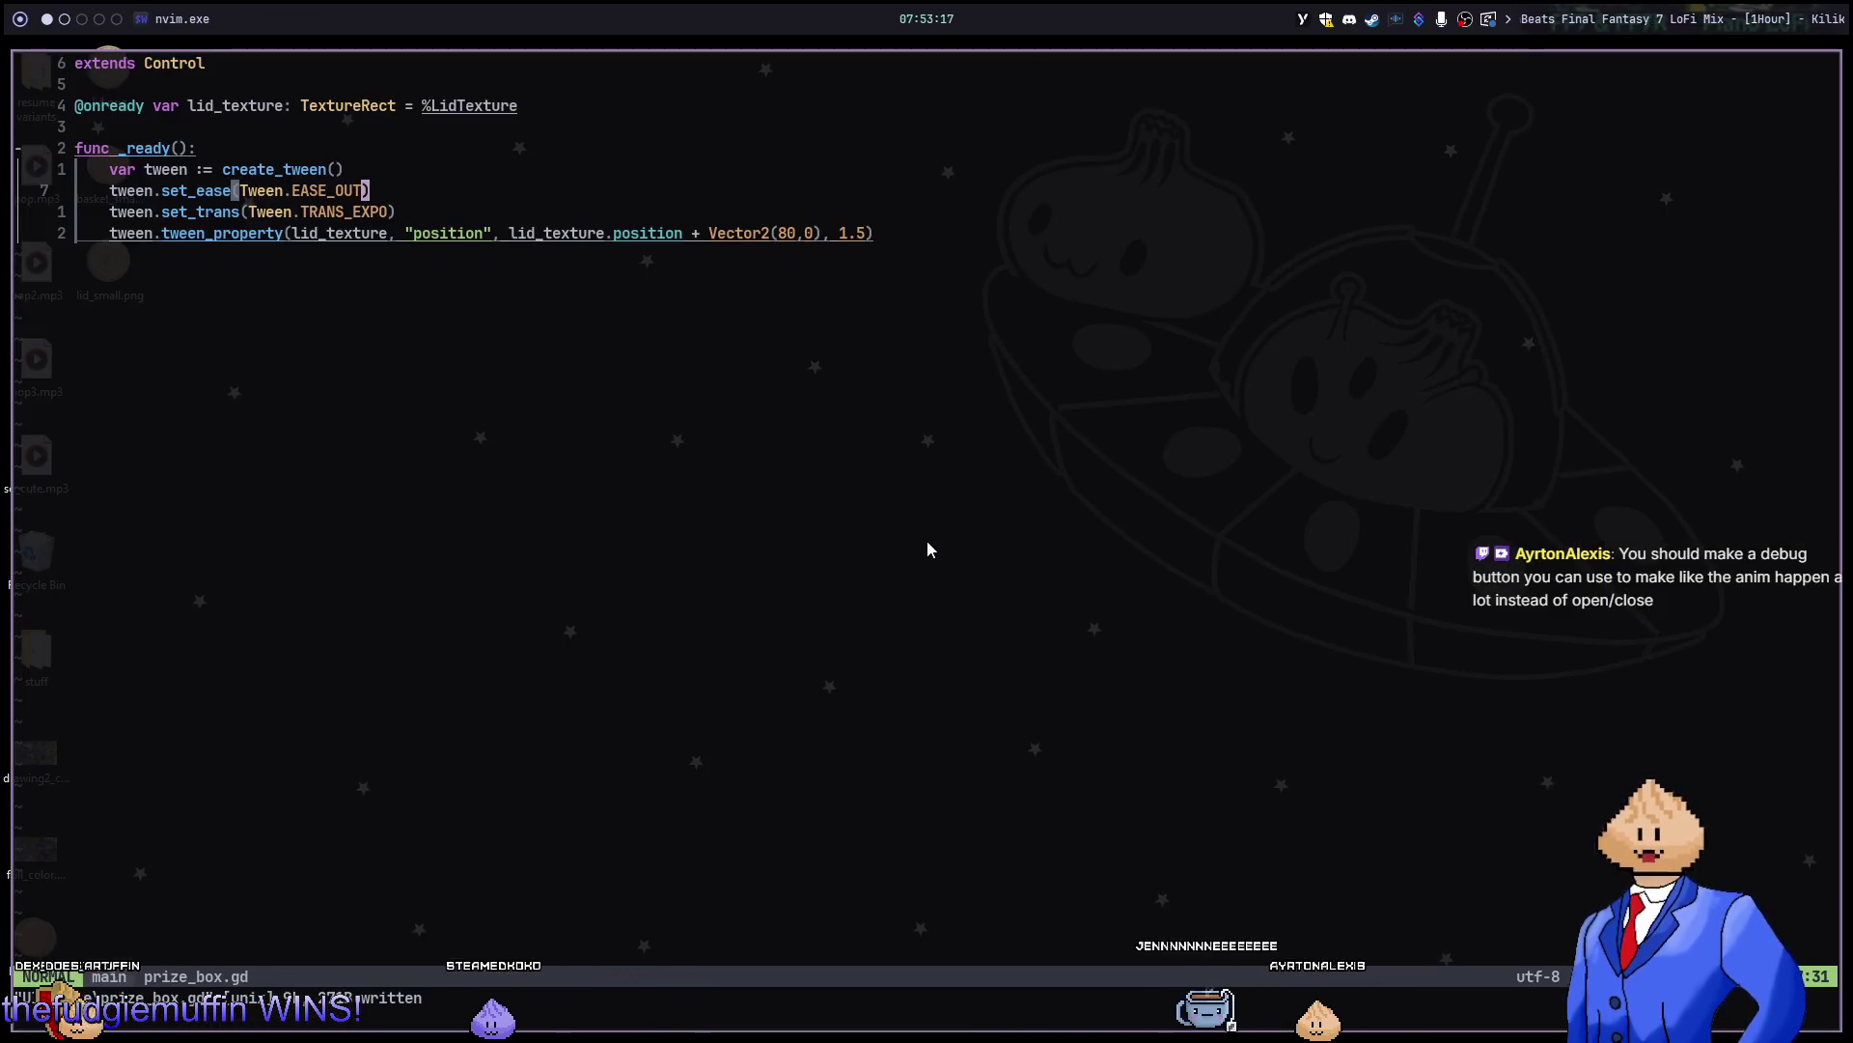
pyautogui.hotkey('alt', '2')
pyautogui.hotkey('alt', '1')
pyautogui.hotkey('alt', '2')
pyautogui.press('F6')
pyautogui.hotkey('alt', '1')
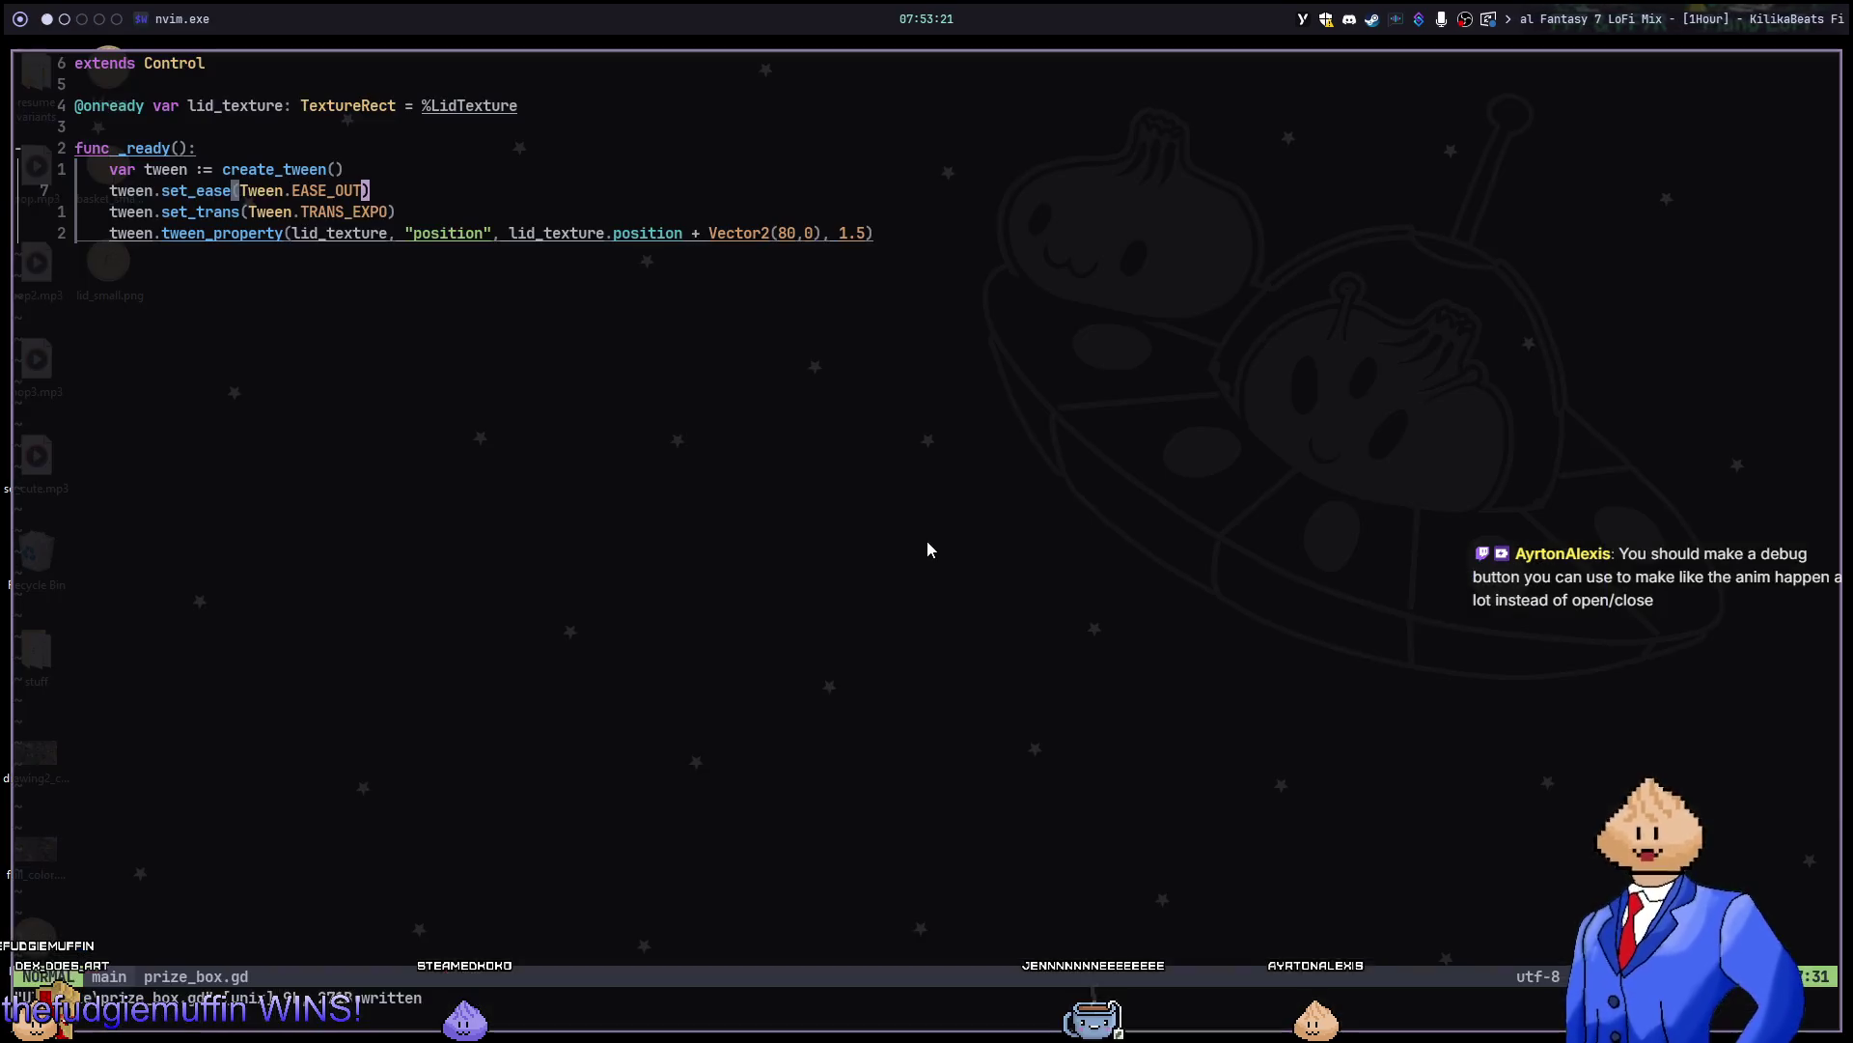
pyautogui.press('j')
pyautogui.press('j')
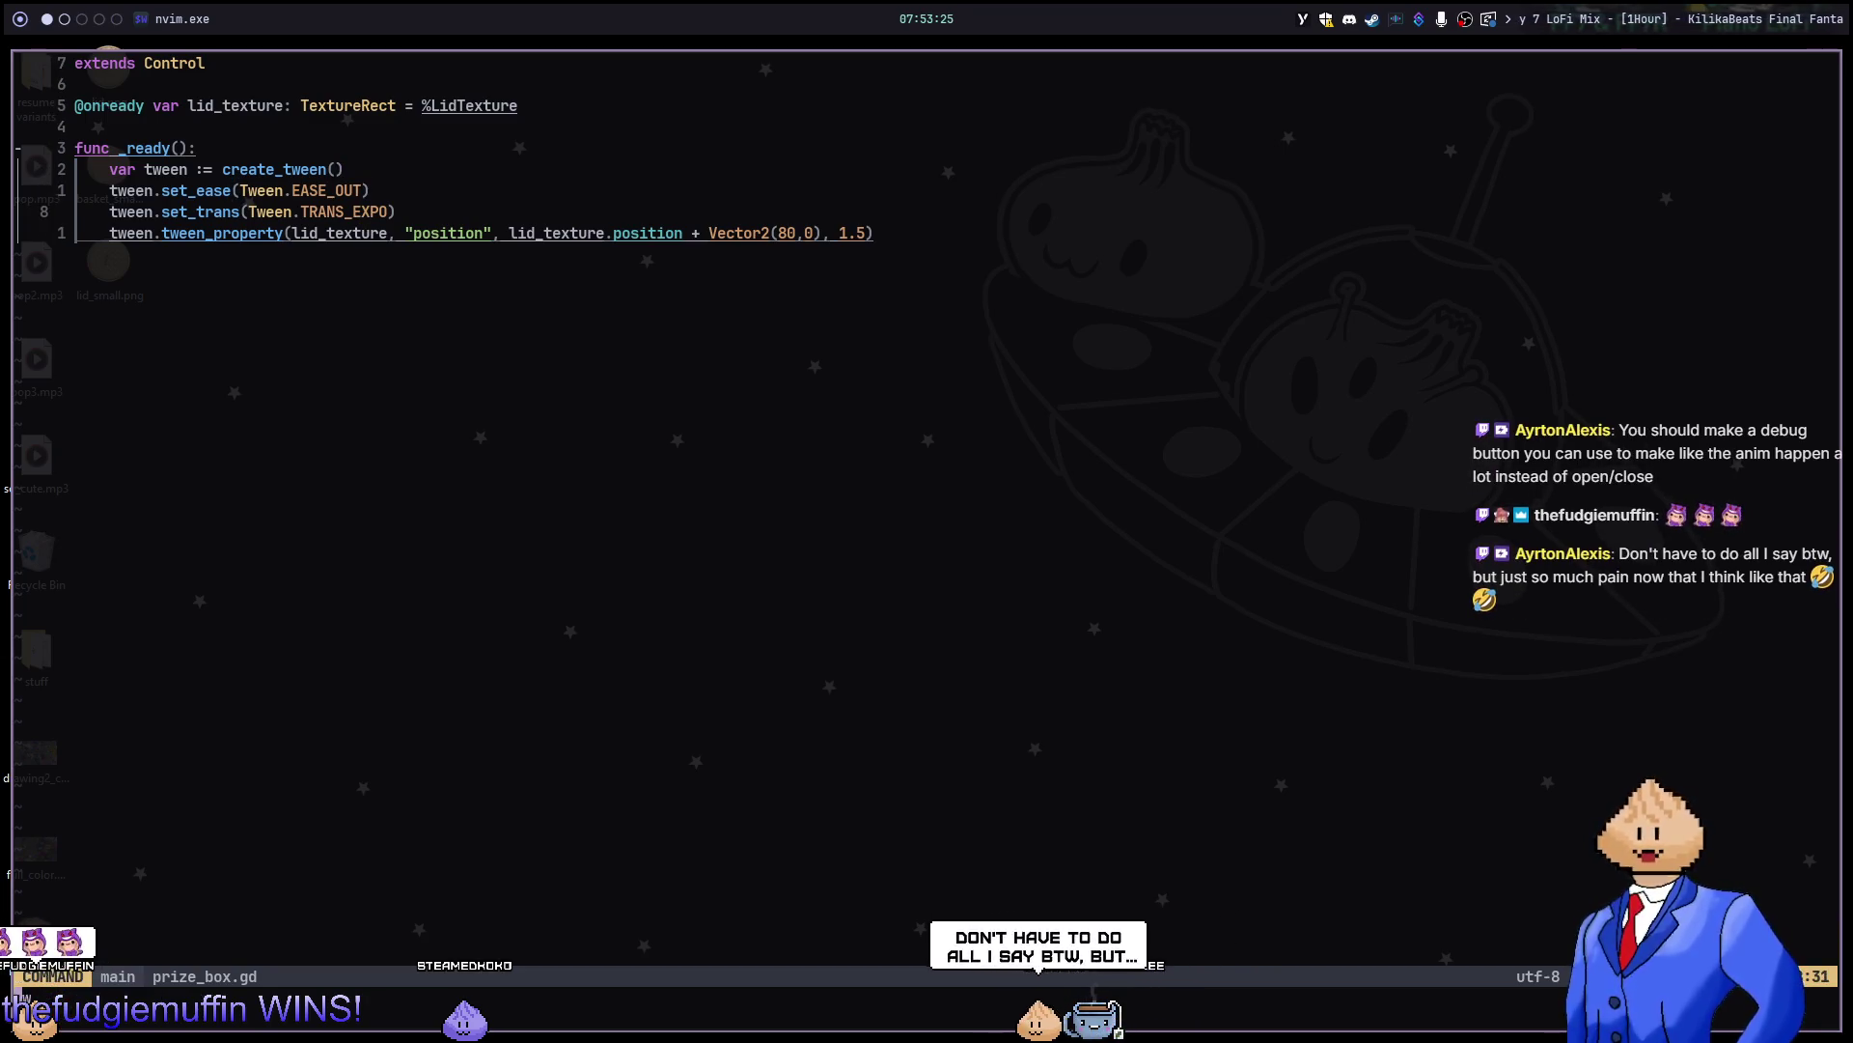
pyautogui.hotkey('alt', '2')
pyautogui.press('F6')
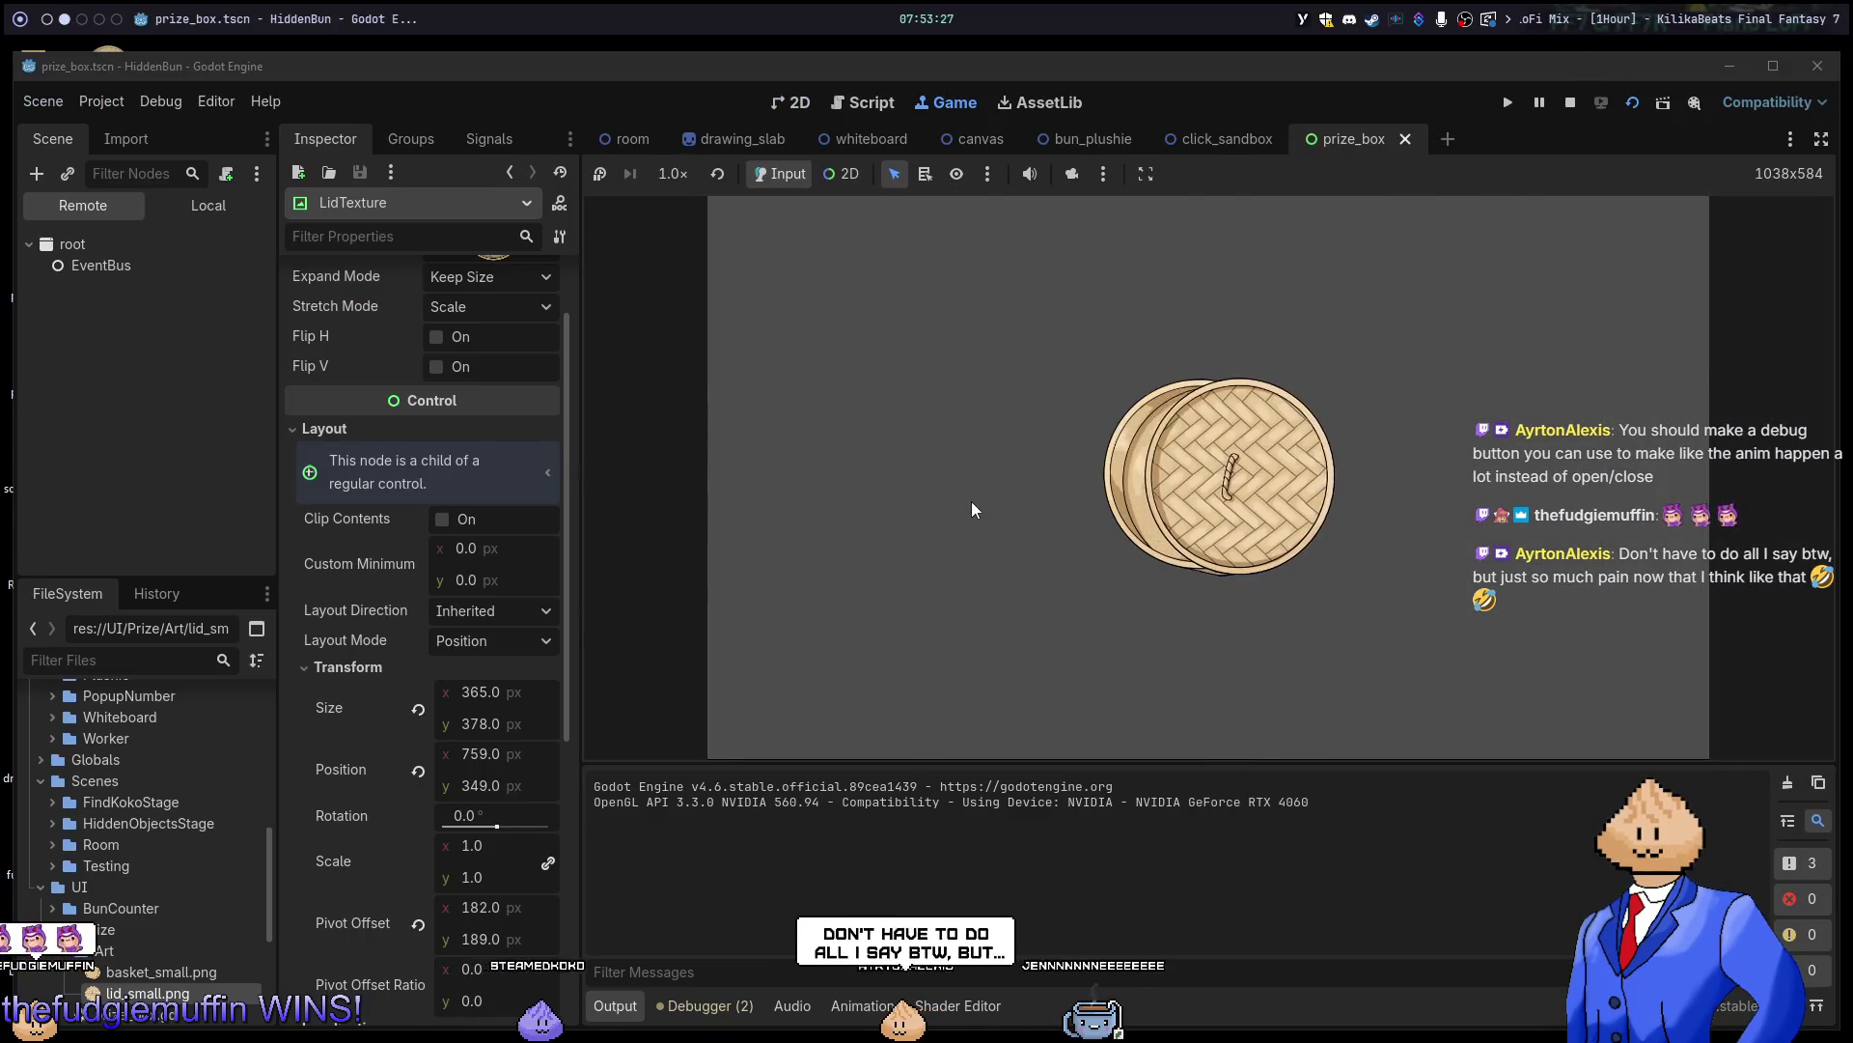
# Save prize_box.gd in nvim with :w and switch to the empty desktop workspace.
pyautogui.hotkey('alt', '1')
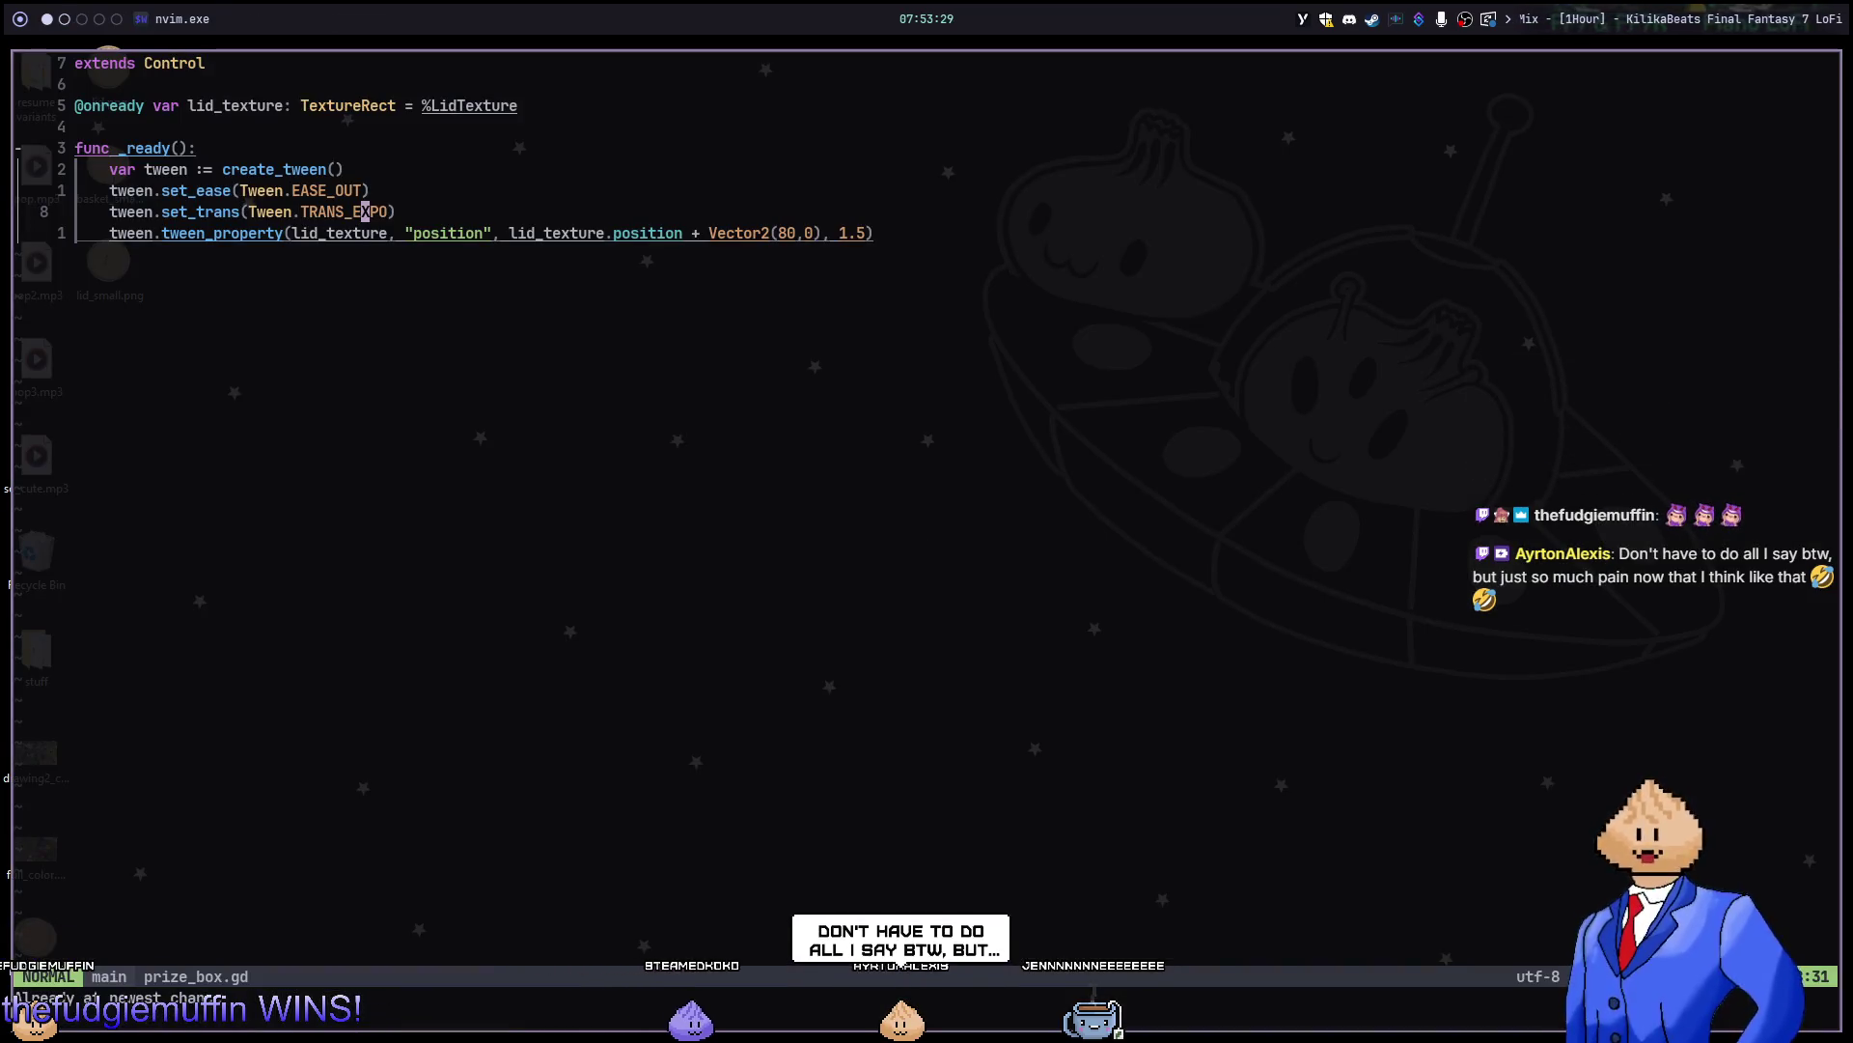
pyautogui.write(':w')
pyautogui.press('Return')
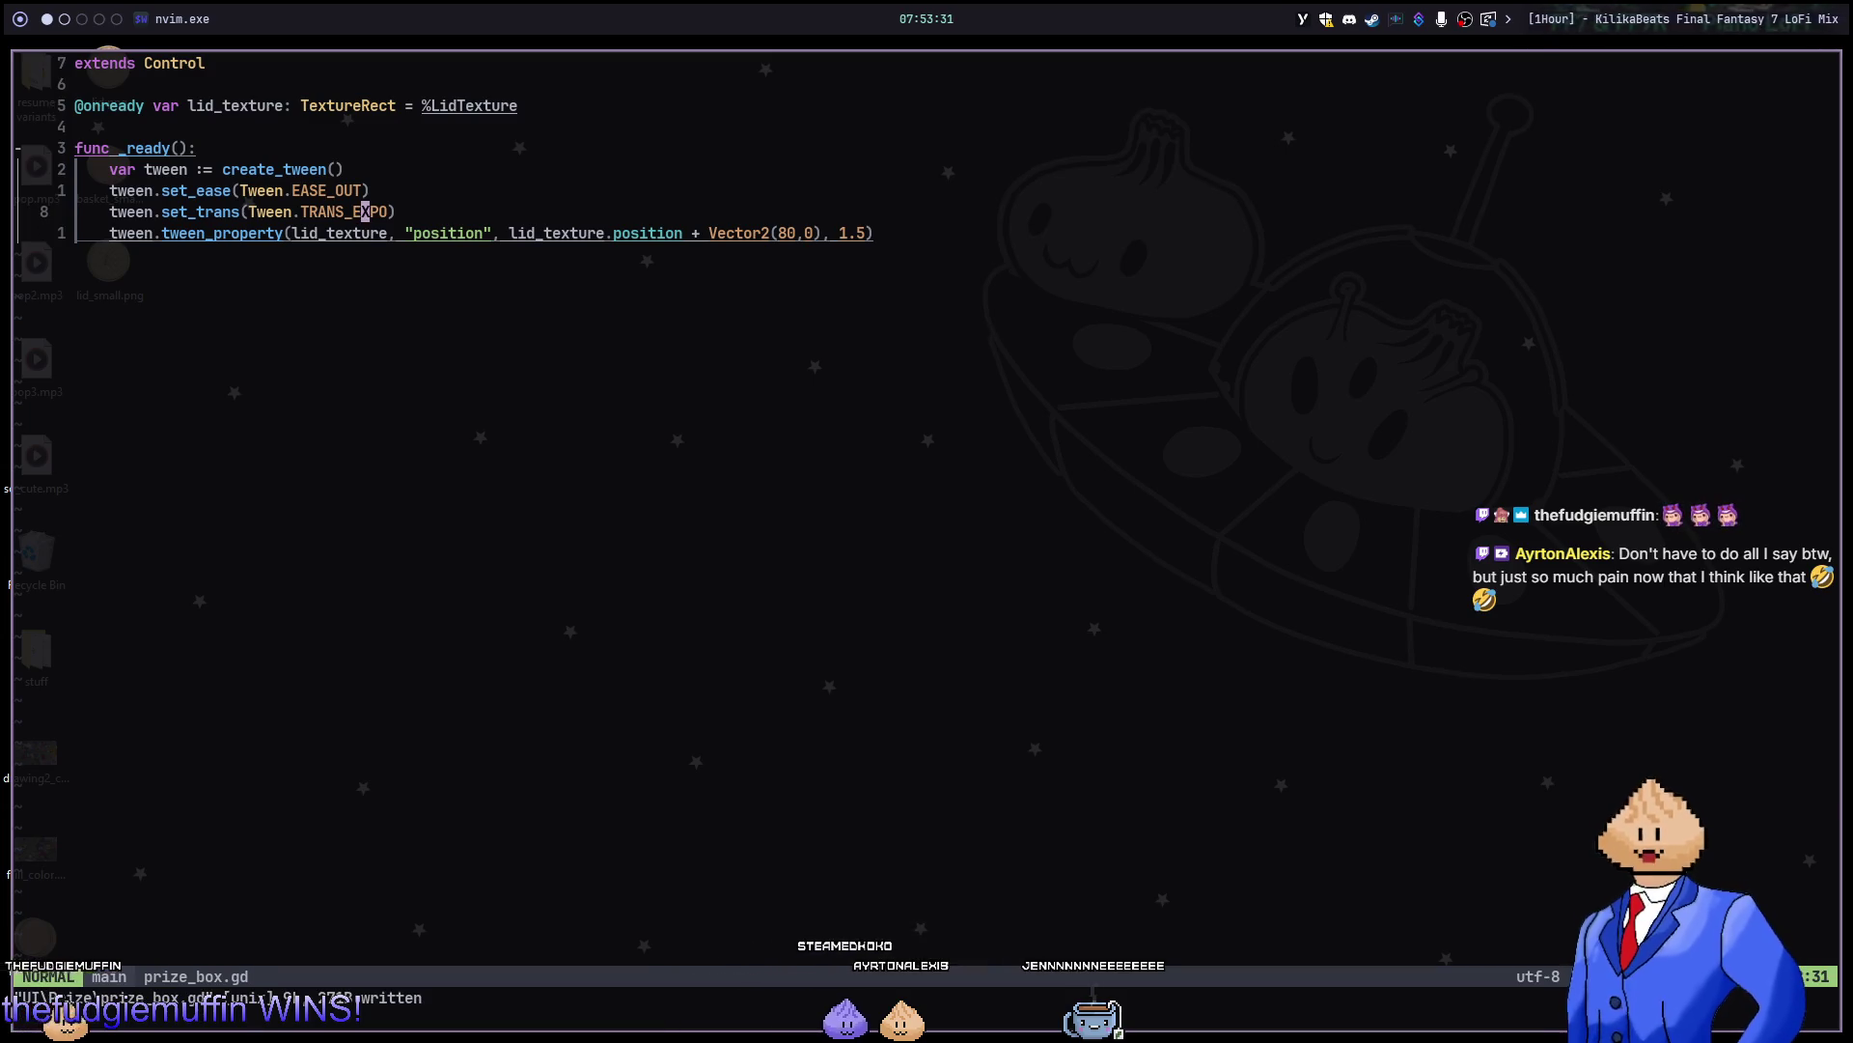
pyautogui.hotkey('alt', '3')
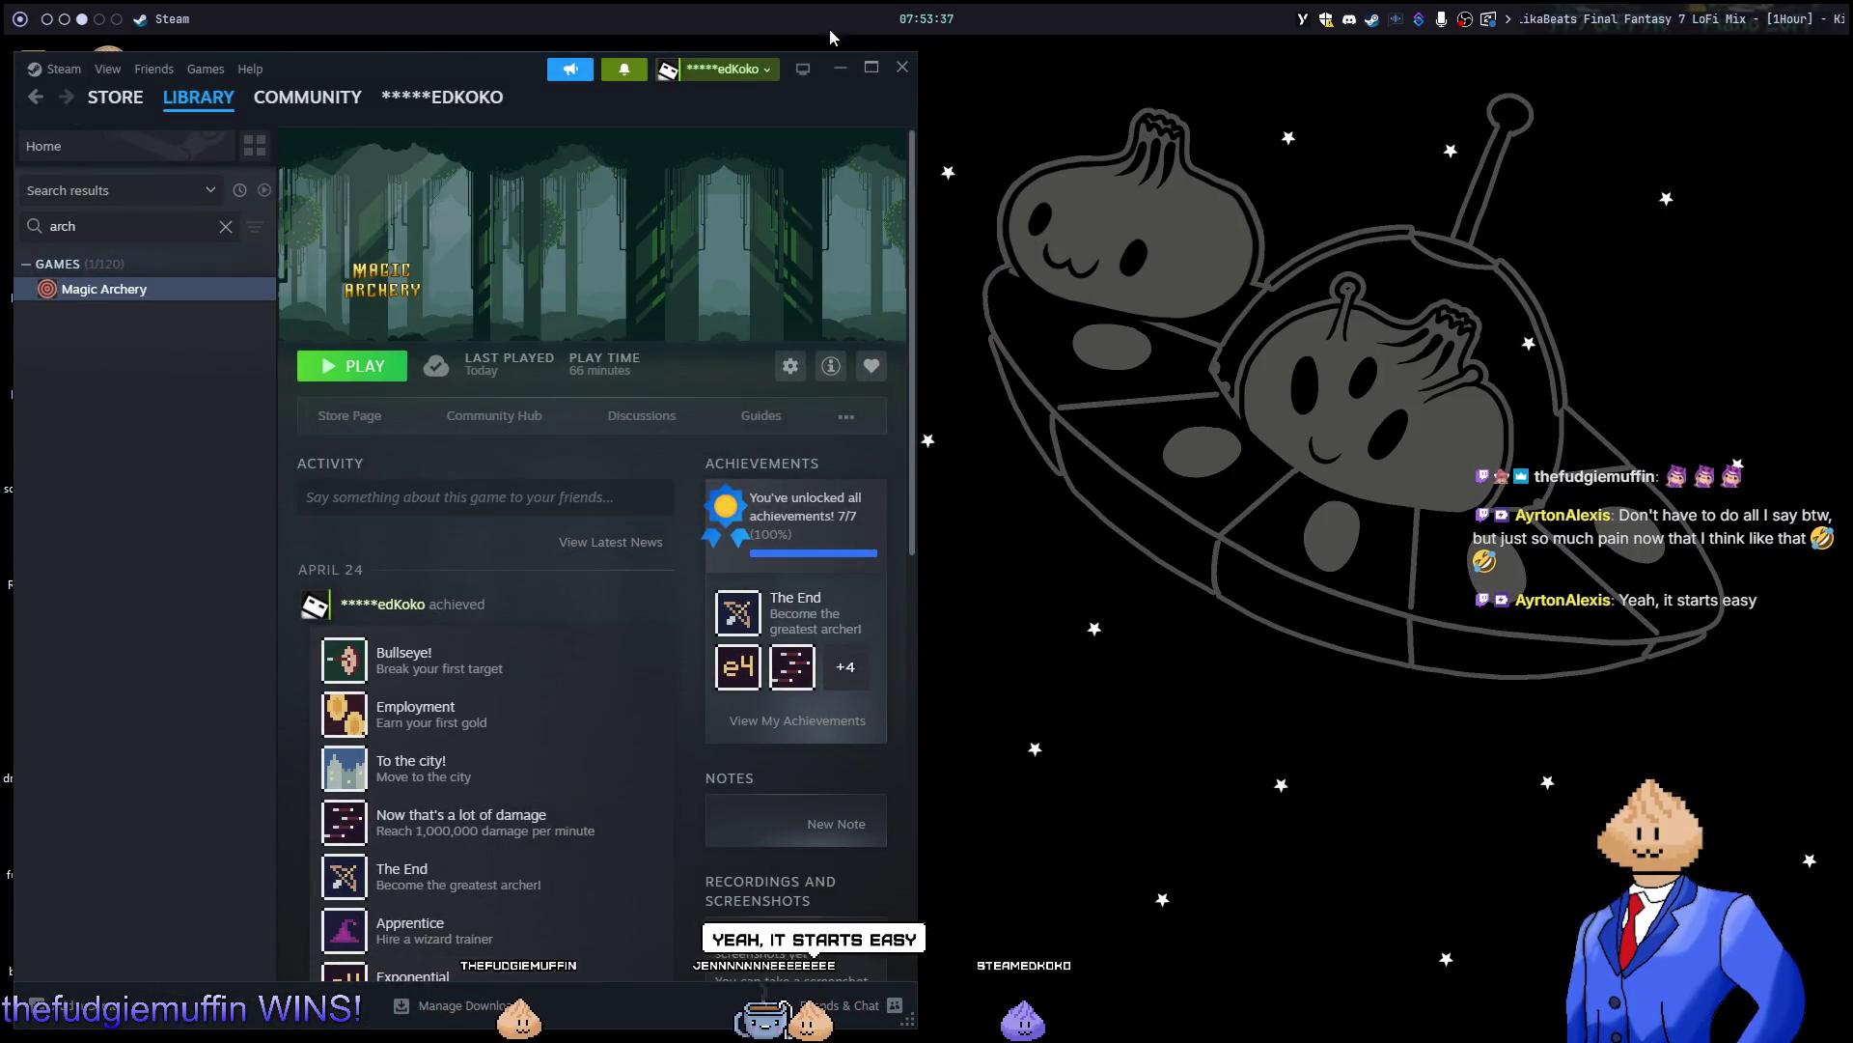
# Search the Steam library for 'ku', launch Kukoro: Stream chat games, then widen and minimize Steam.
pyautogui.click(907, 79)
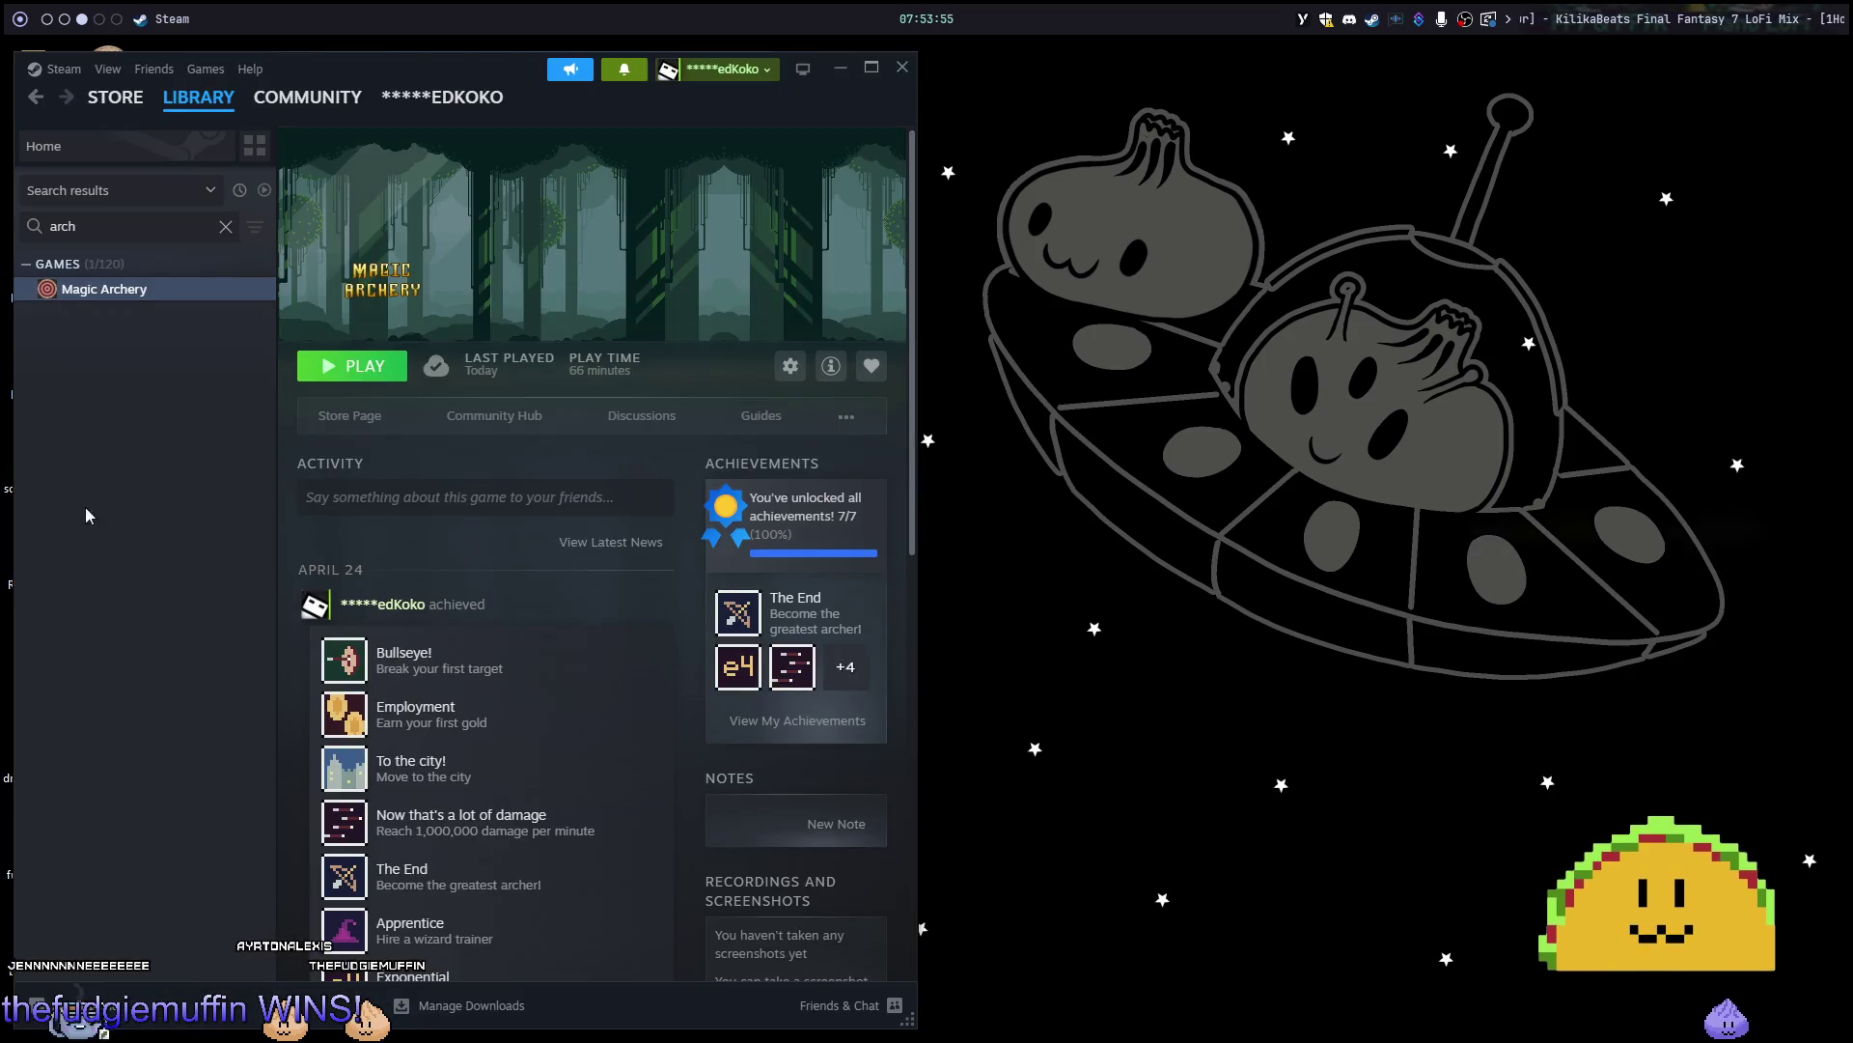
pyautogui.click(226, 228)
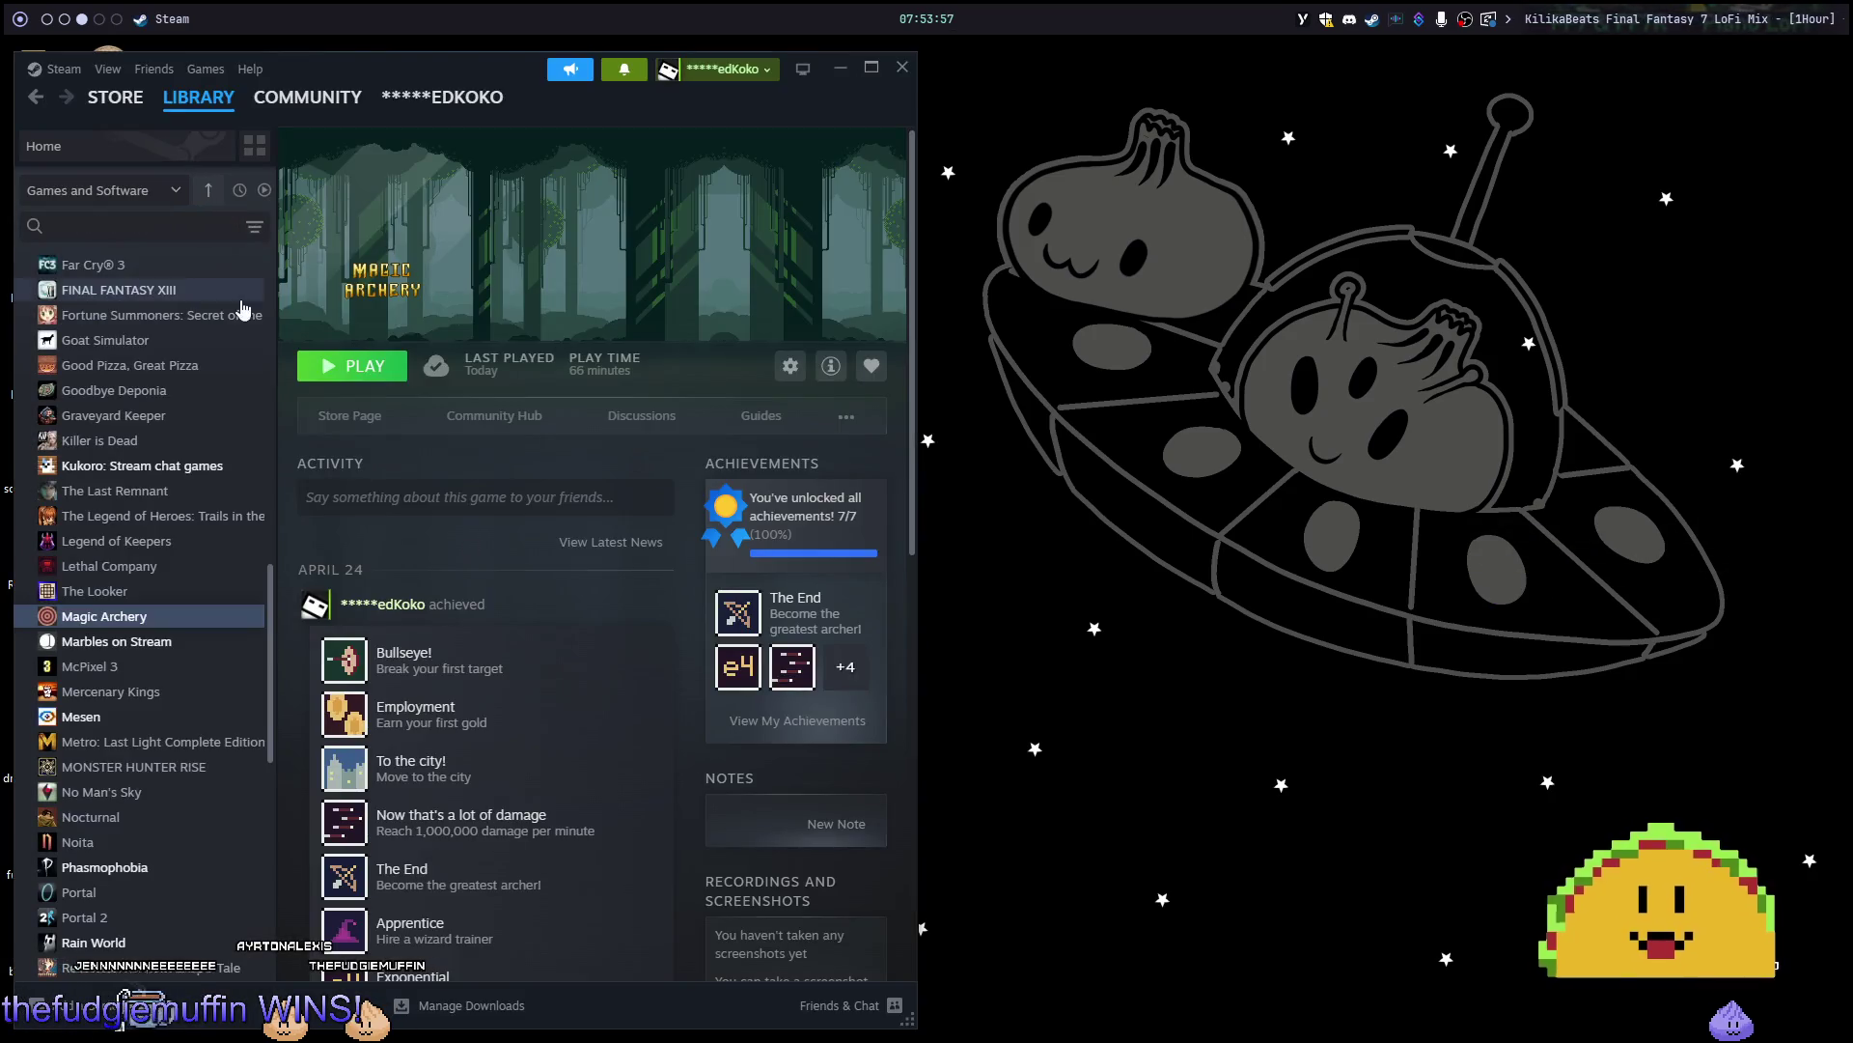
pyautogui.write('kuro')
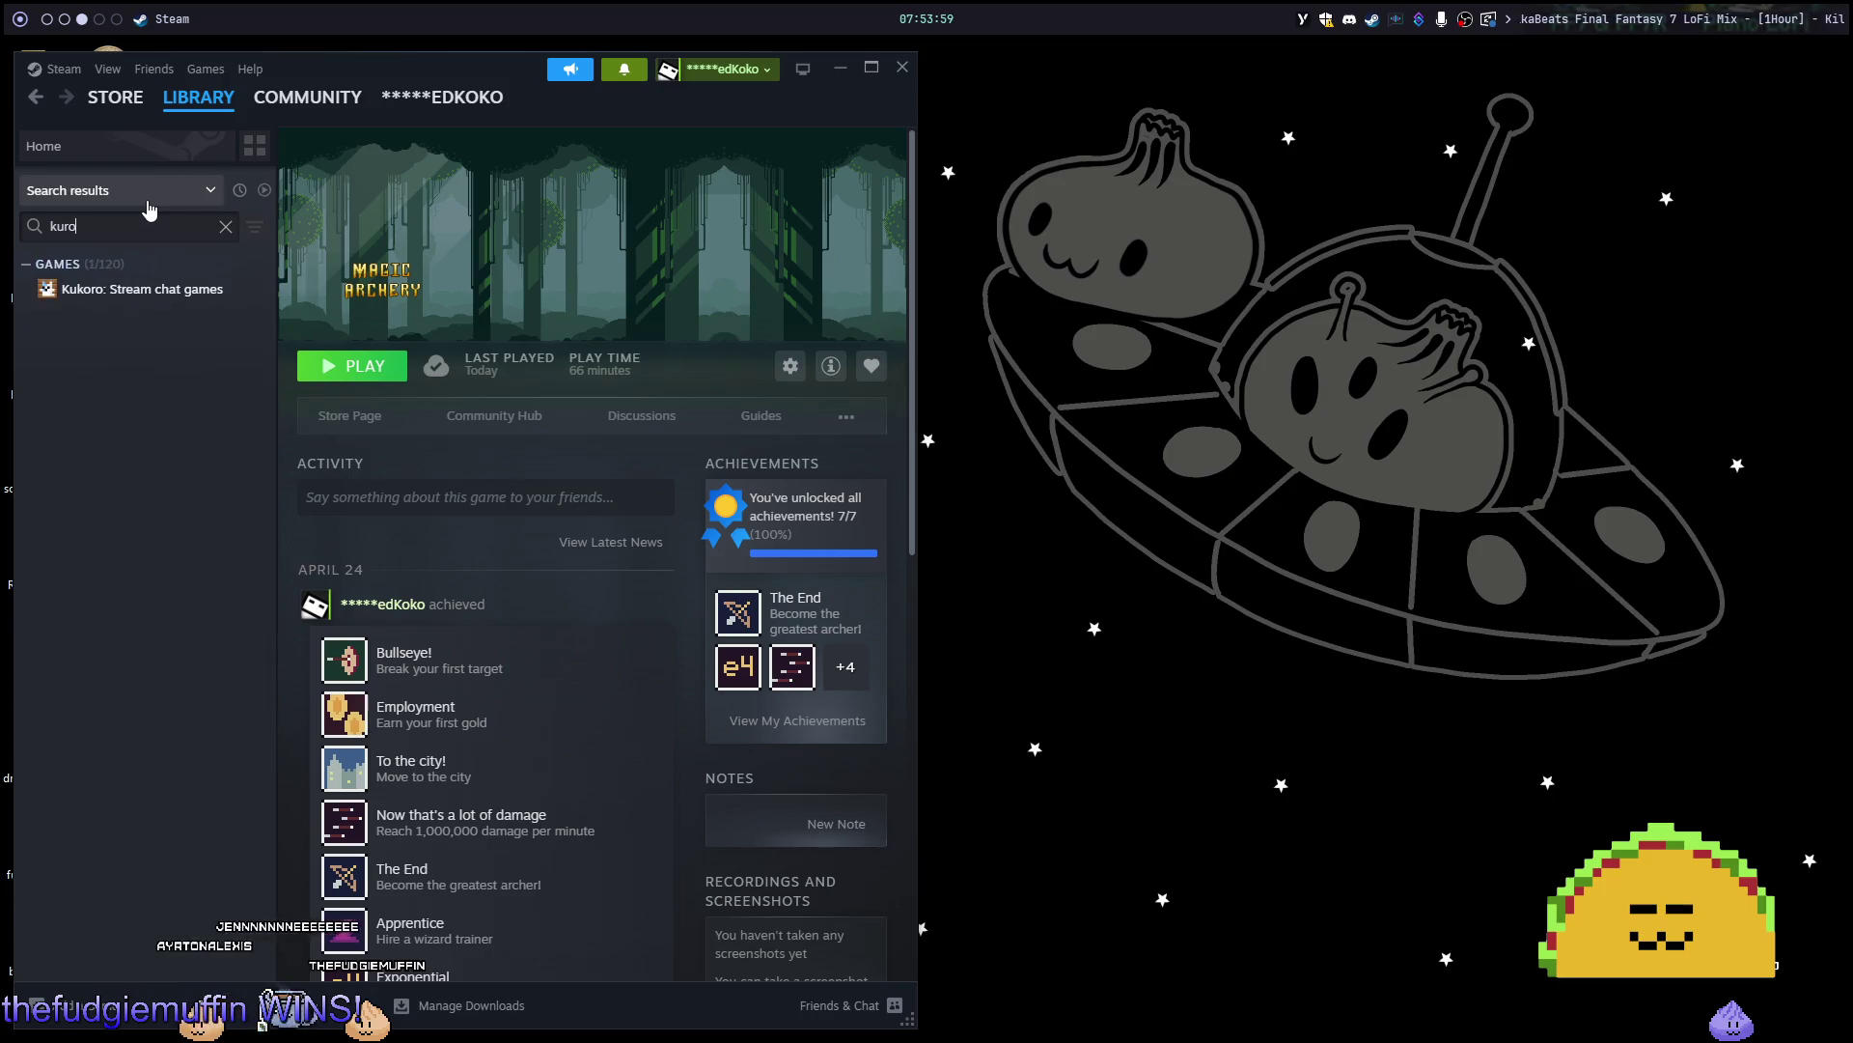
pyautogui.press('BackSpace')
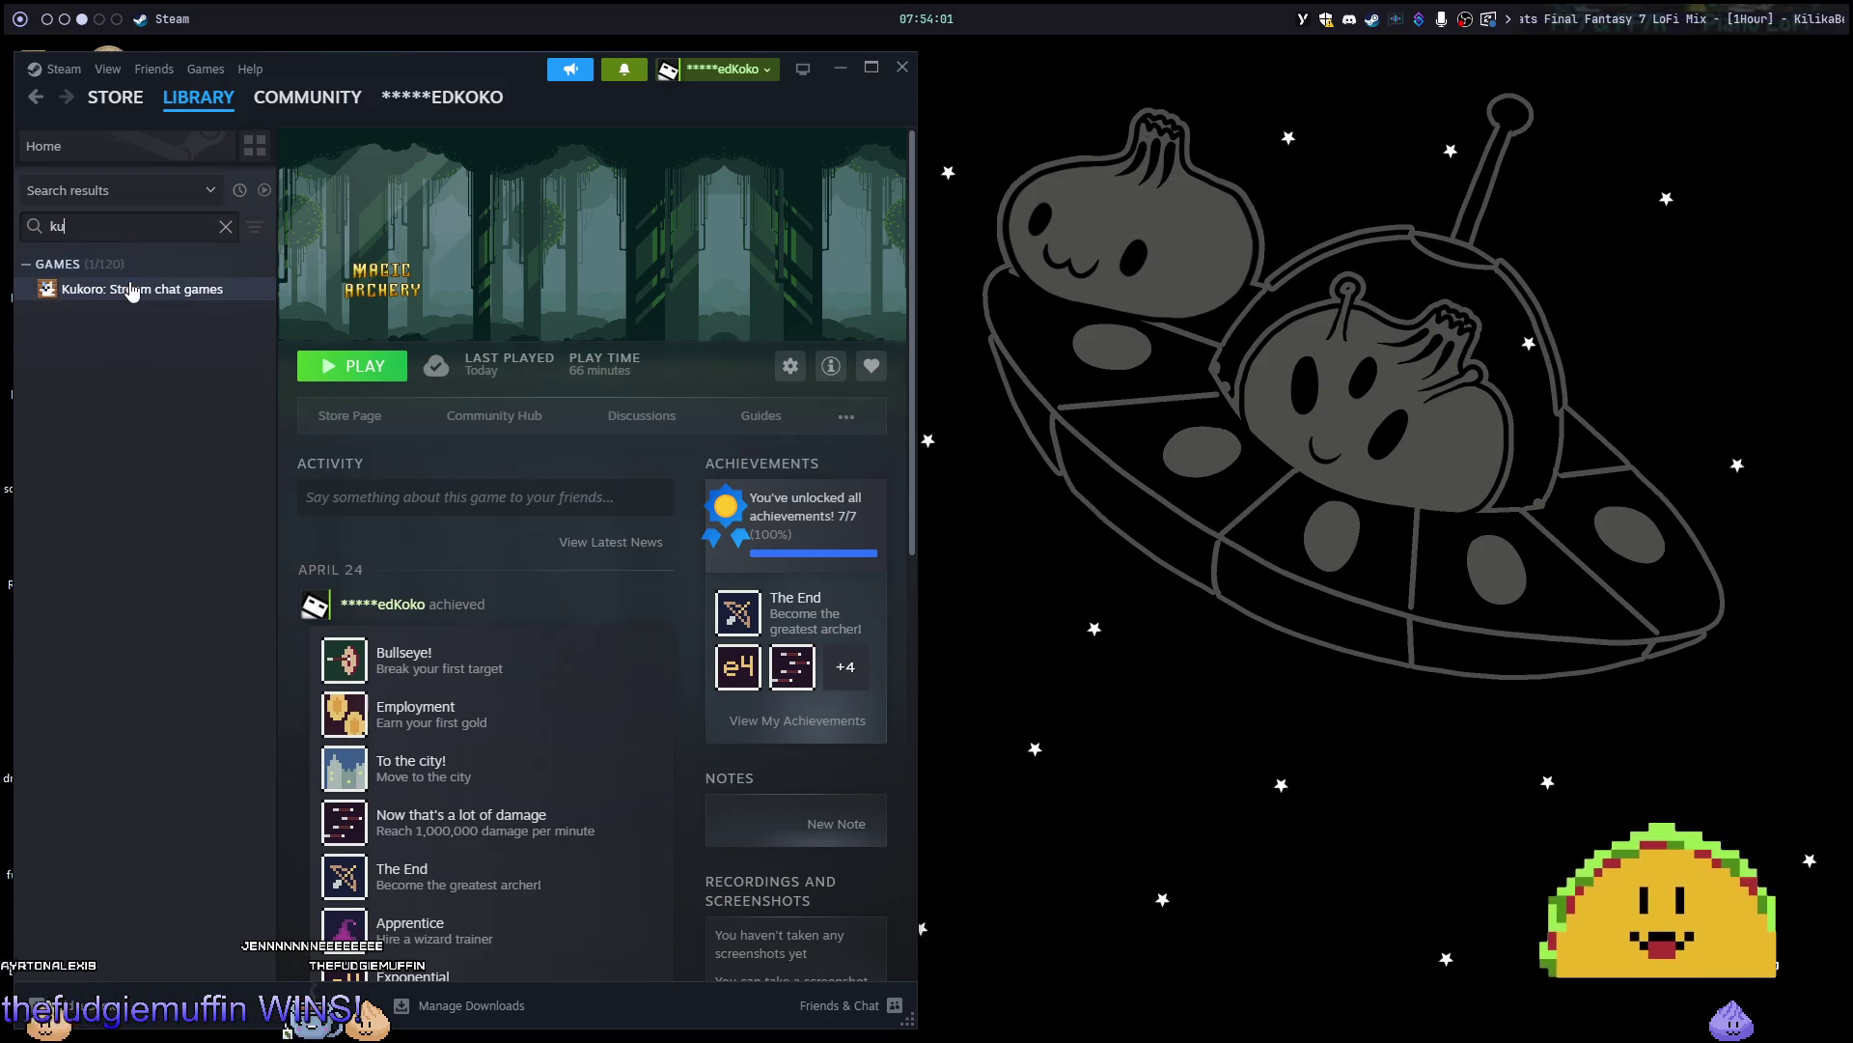
pyautogui.doubleClick(131, 292)
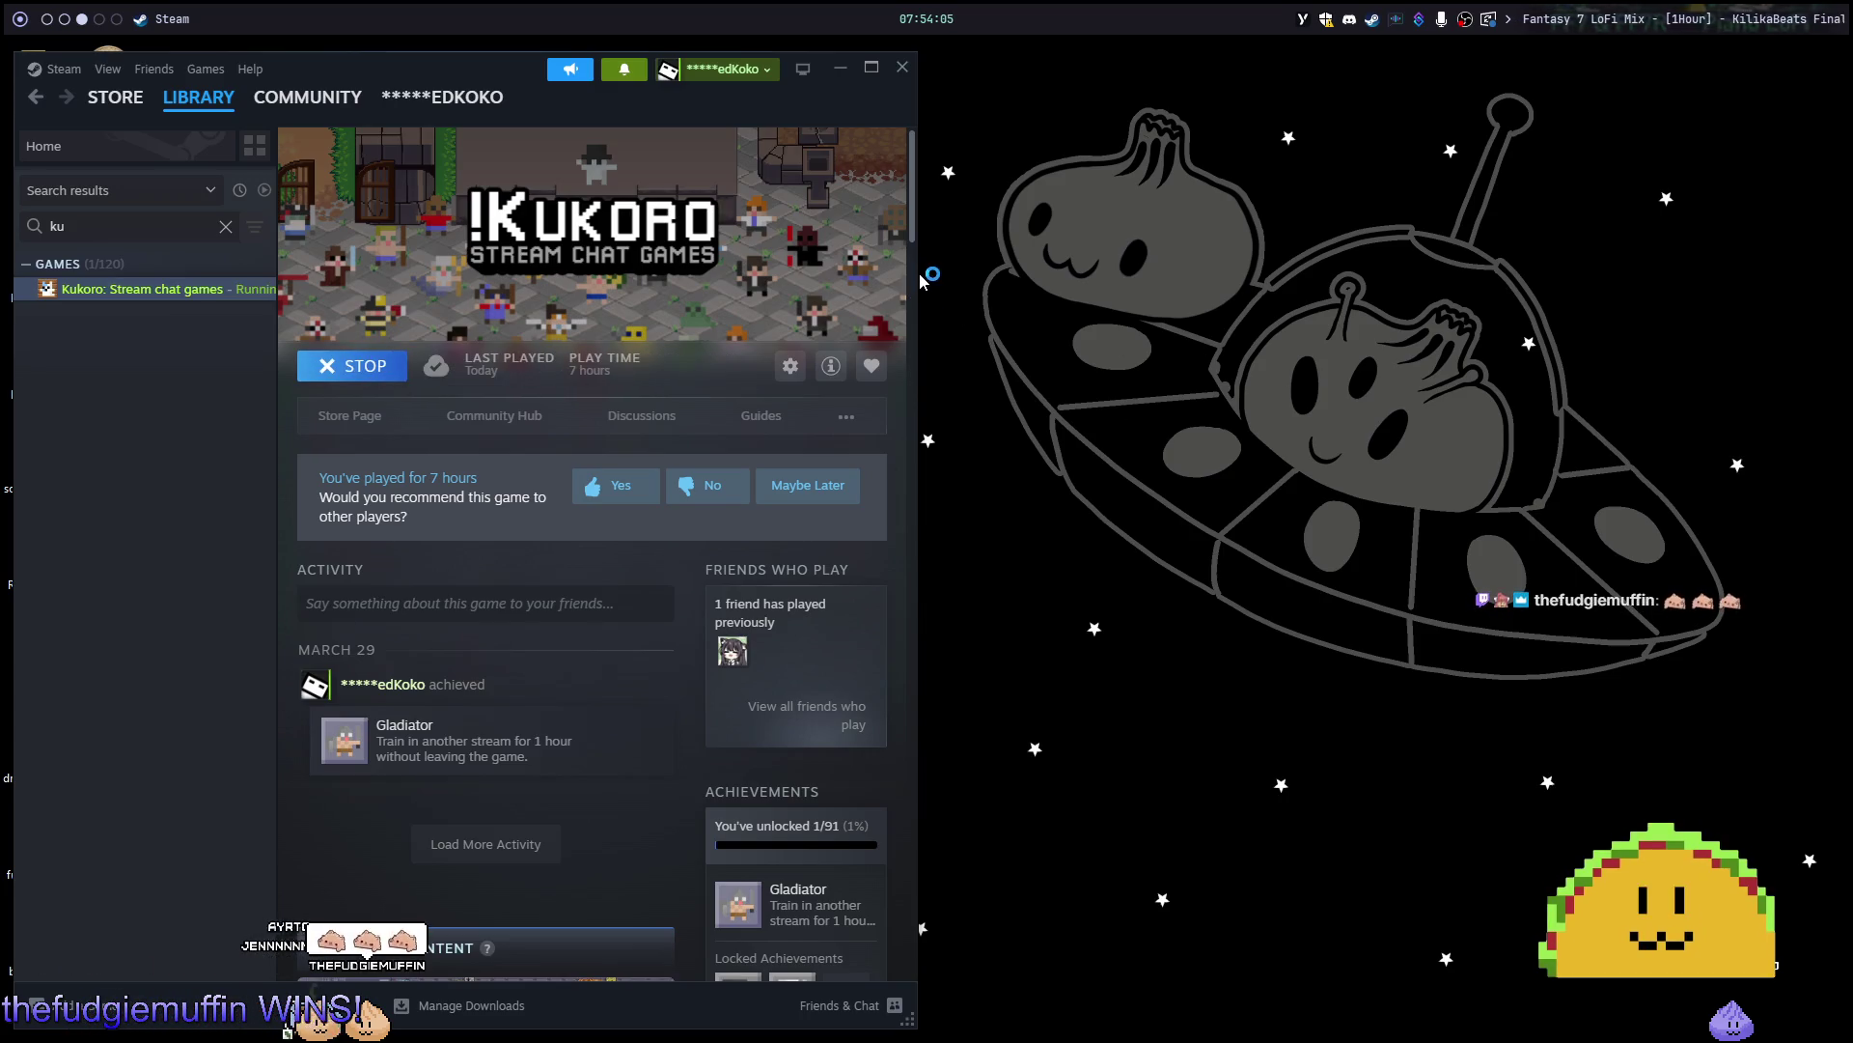
pyautogui.moveTo(917, 271); pyautogui.dragTo(1283, 284)
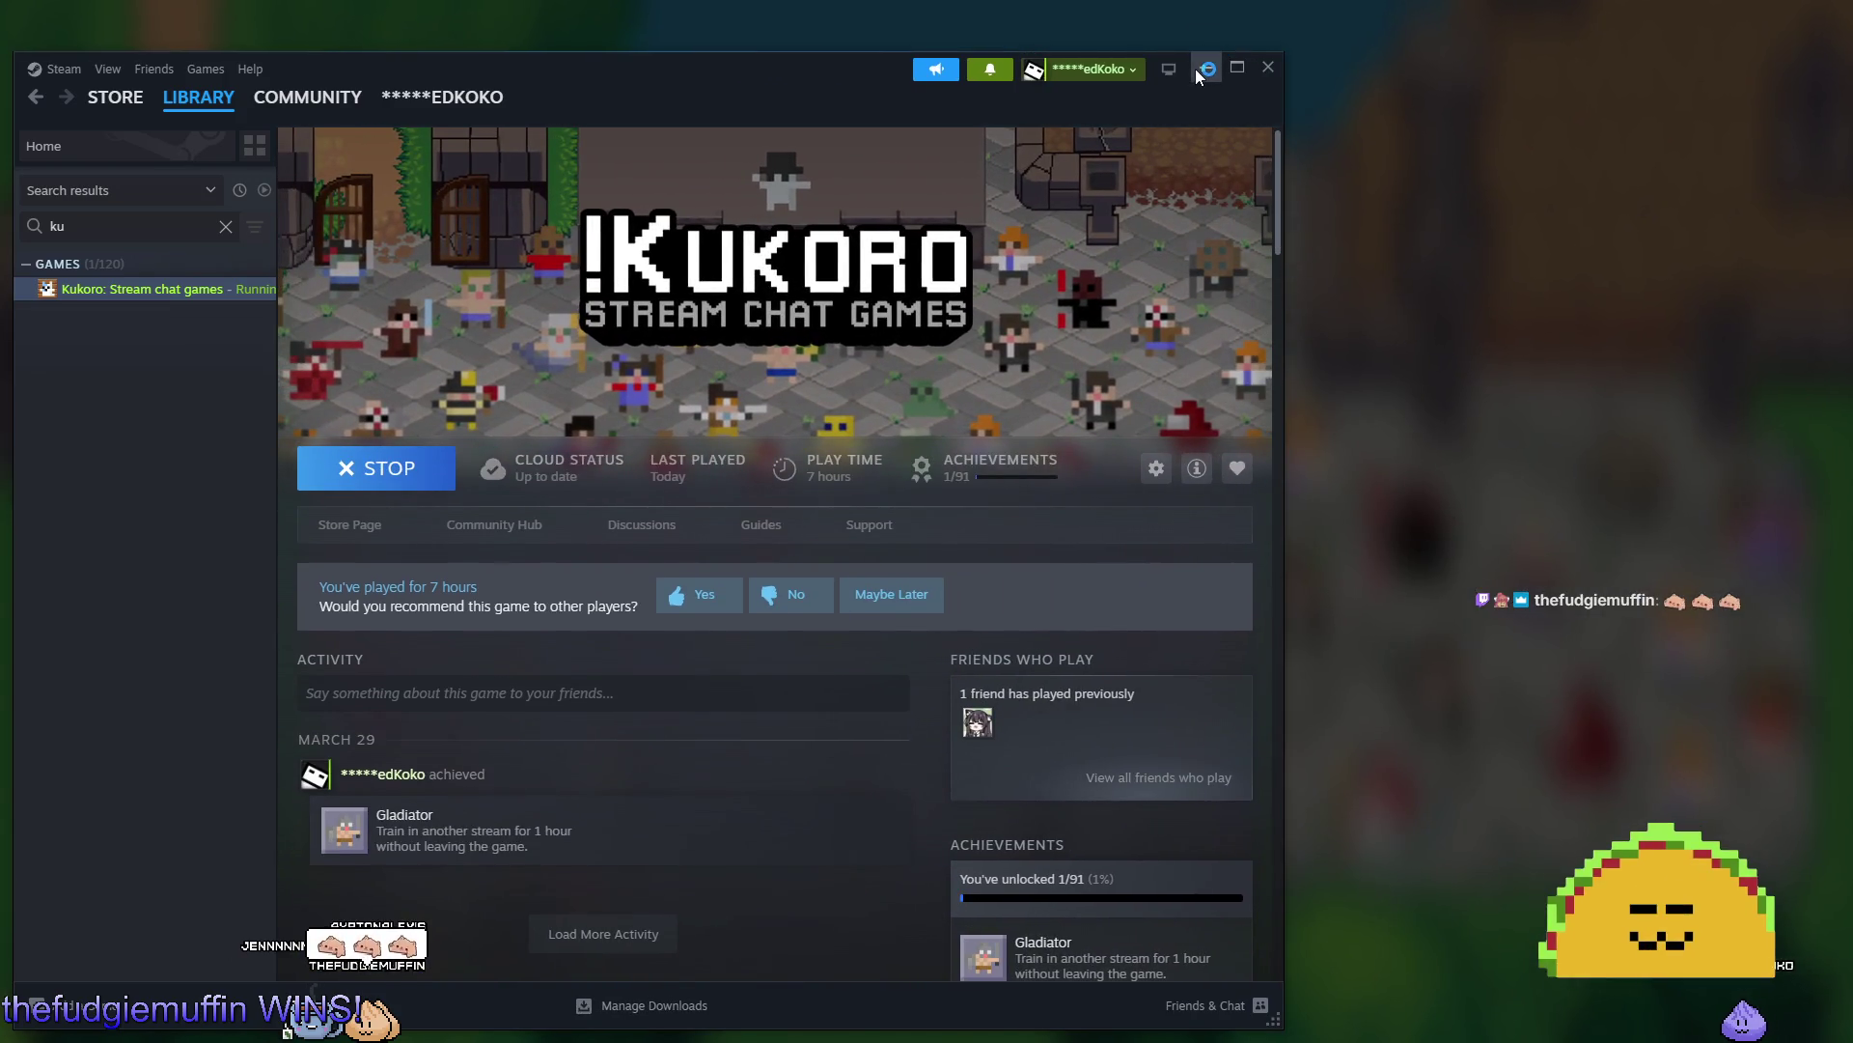
pyautogui.click(1201, 69)
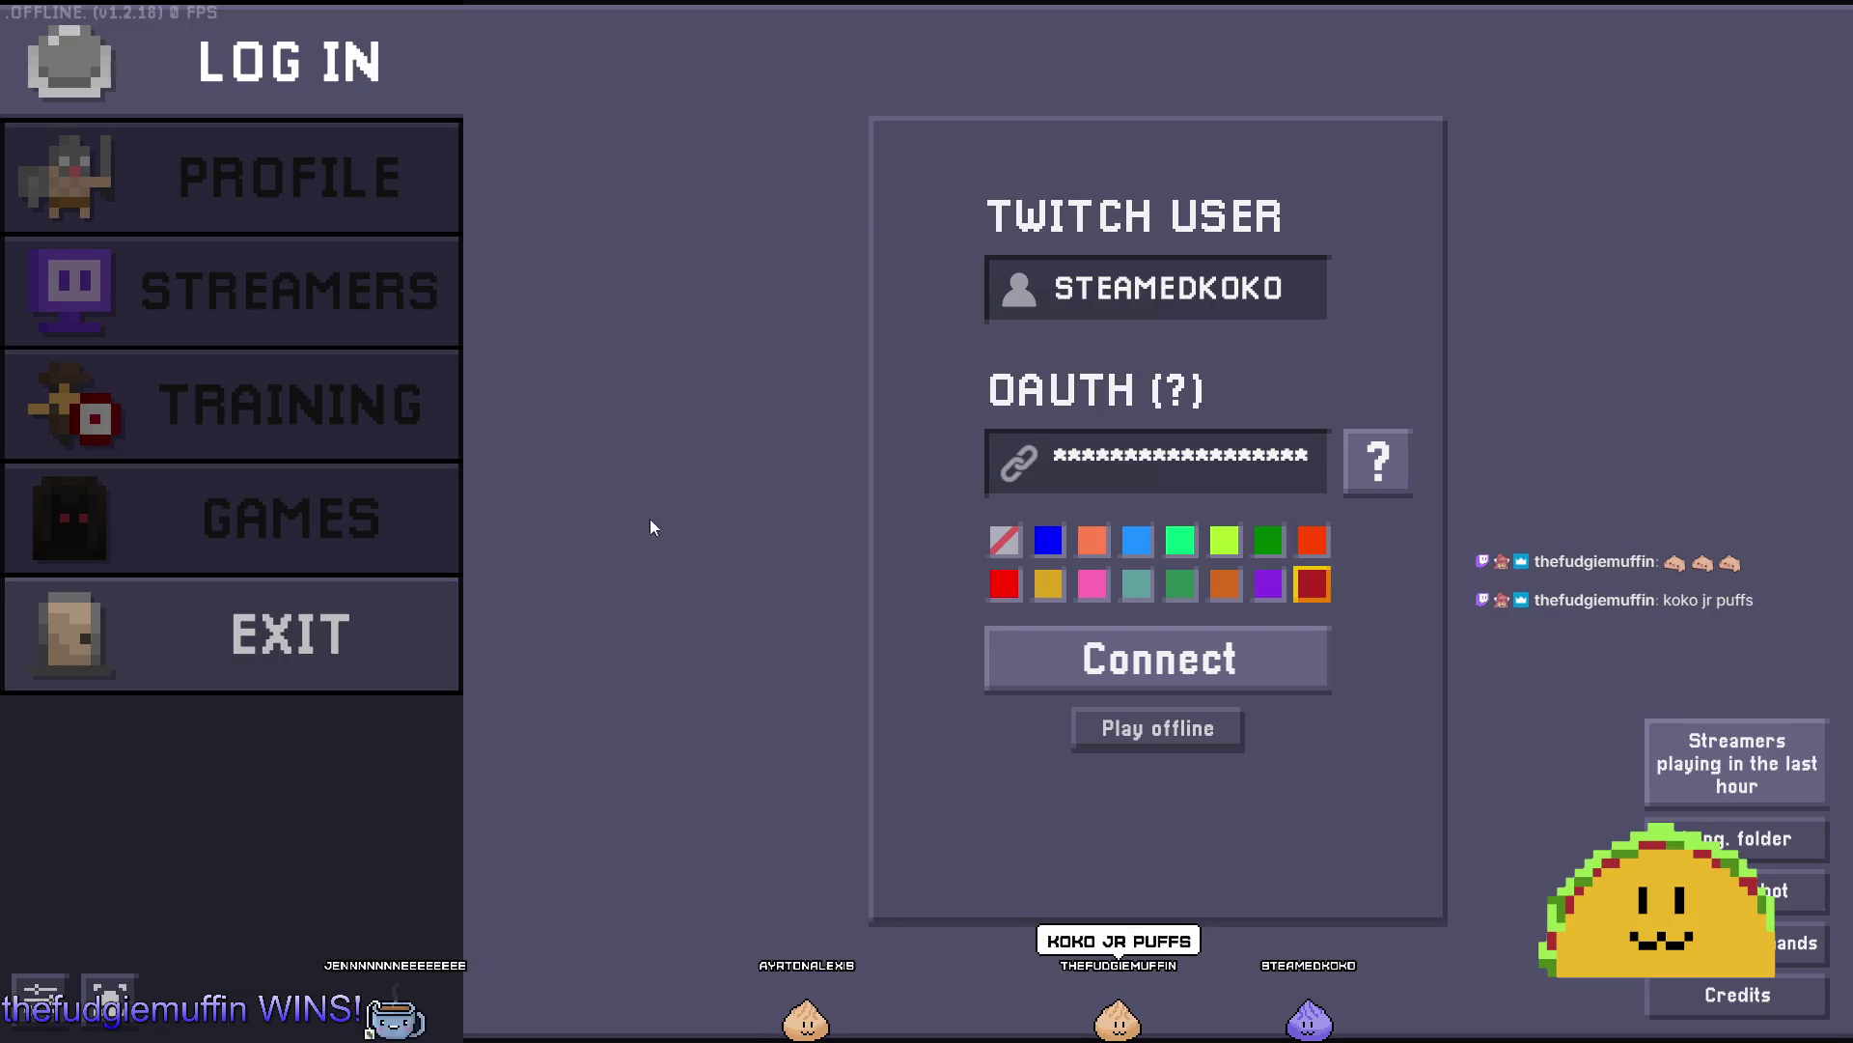
# Connect Kukoro to the stream account, skip the daily skin, then pause and quit to Main Menu.
pyautogui.click(1083, 660)
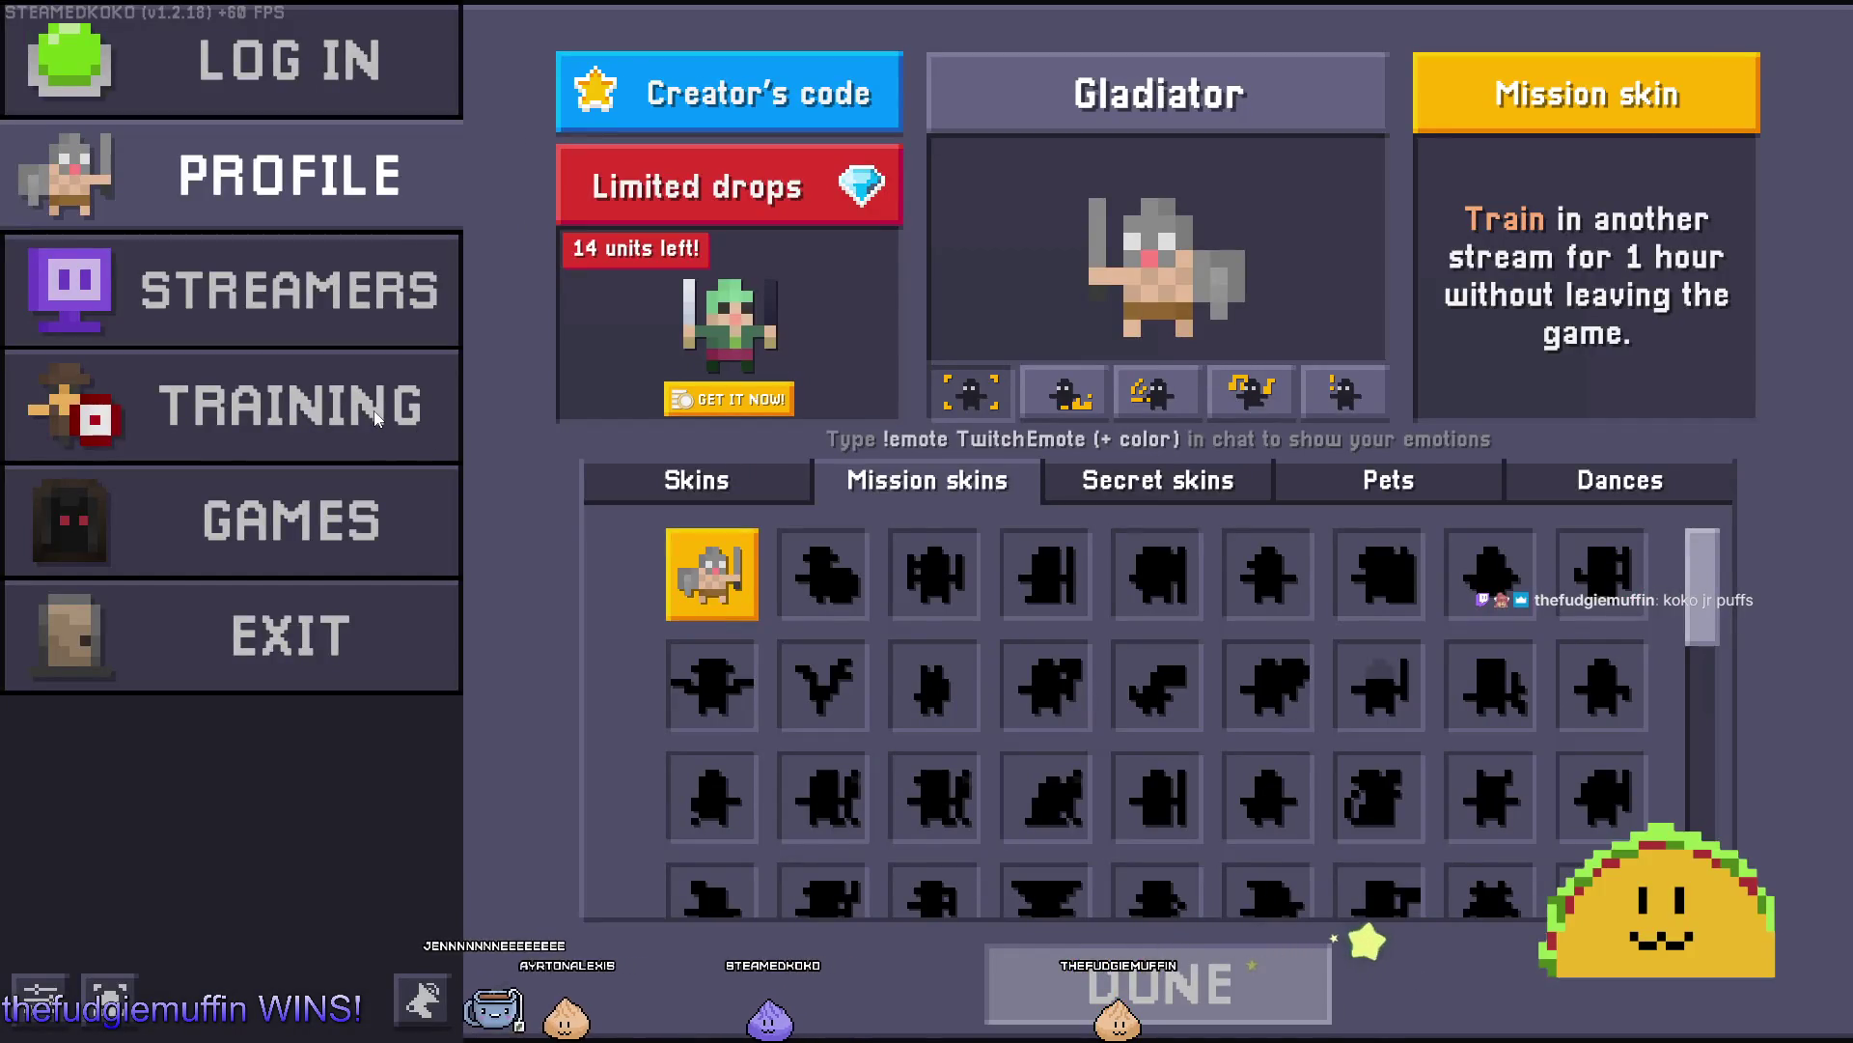
pyautogui.click(376, 415)
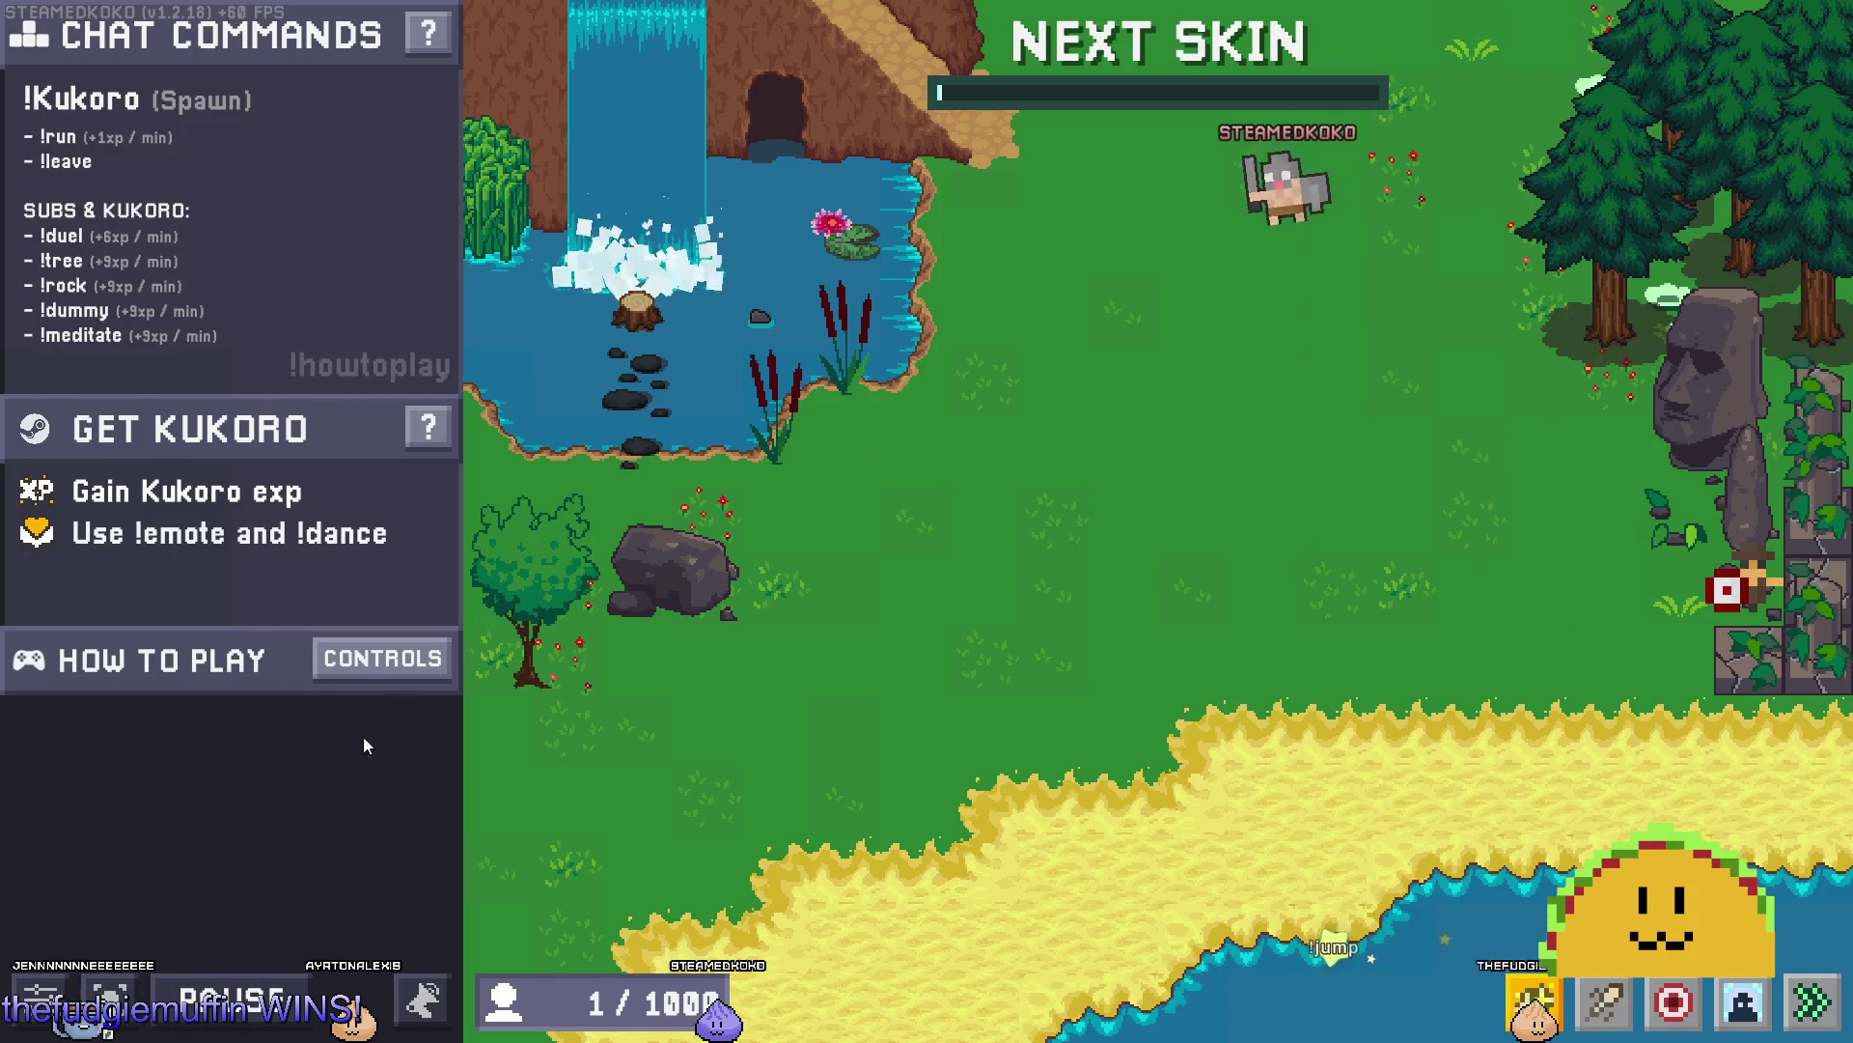
pyautogui.press('Escape')
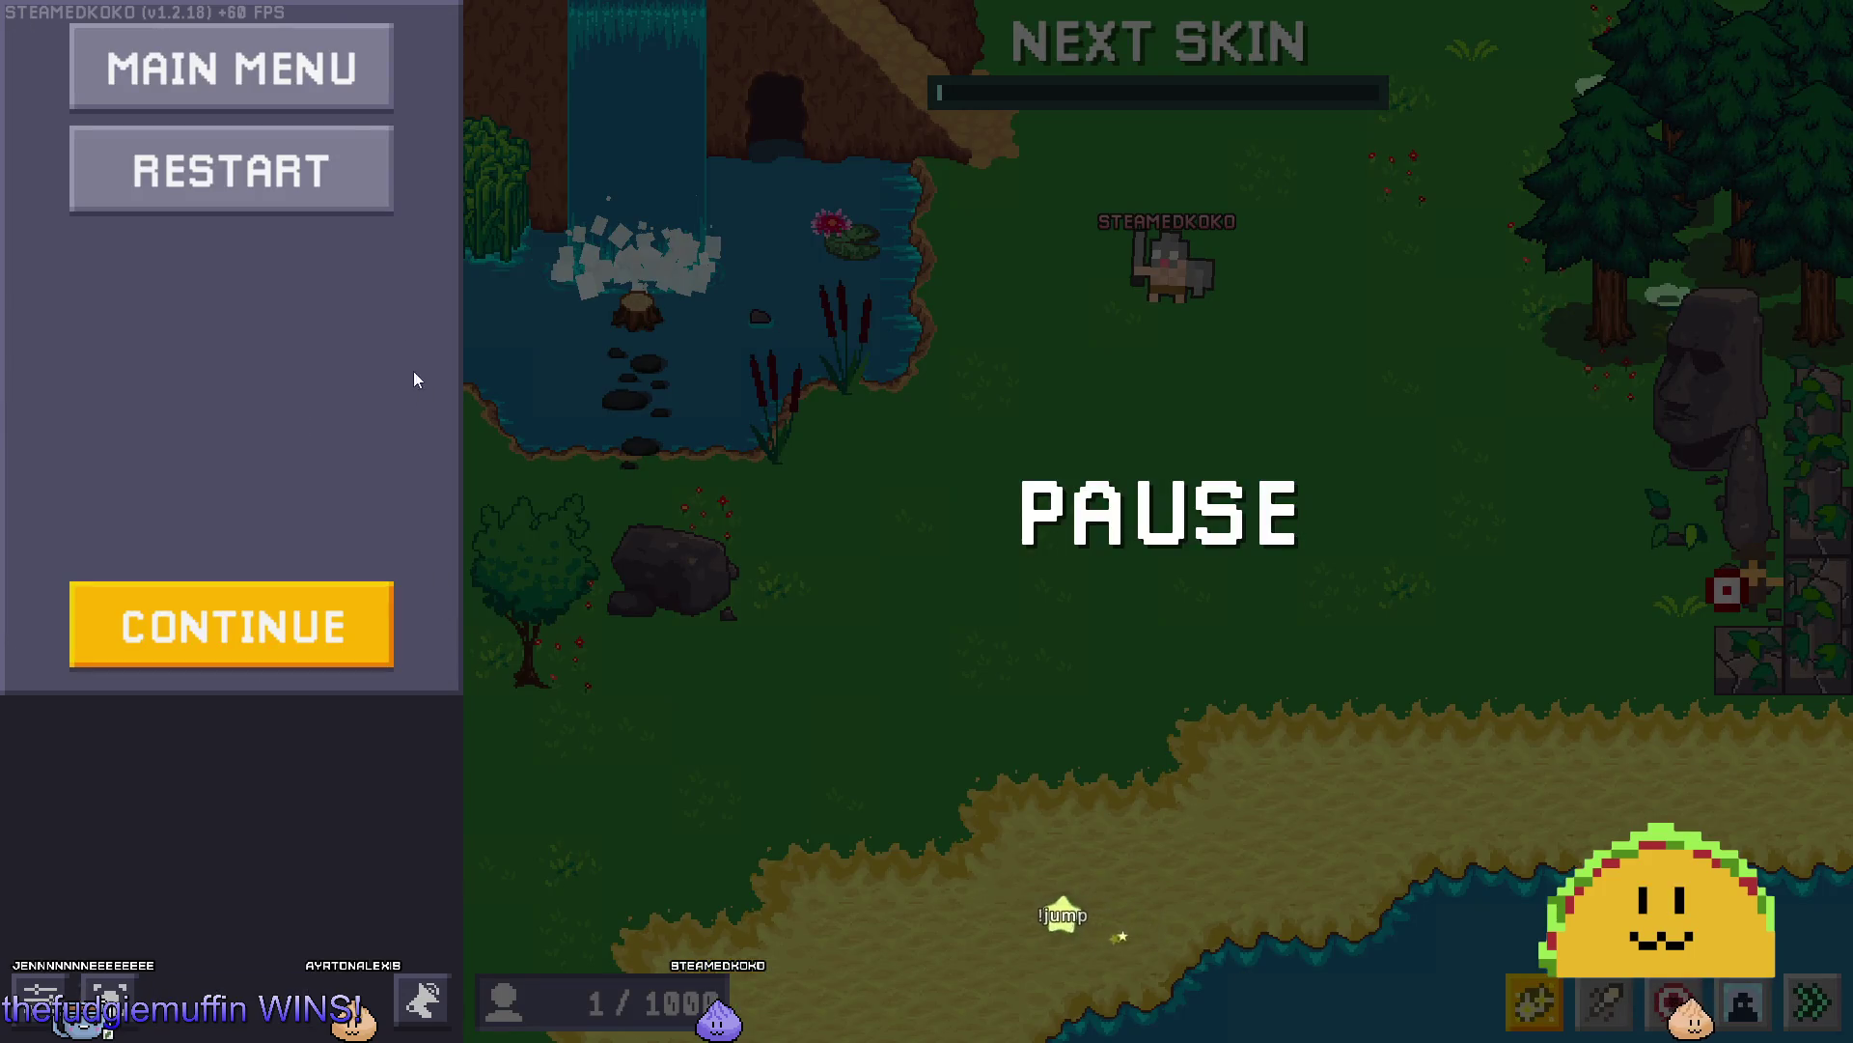
pyautogui.click(327, 71)
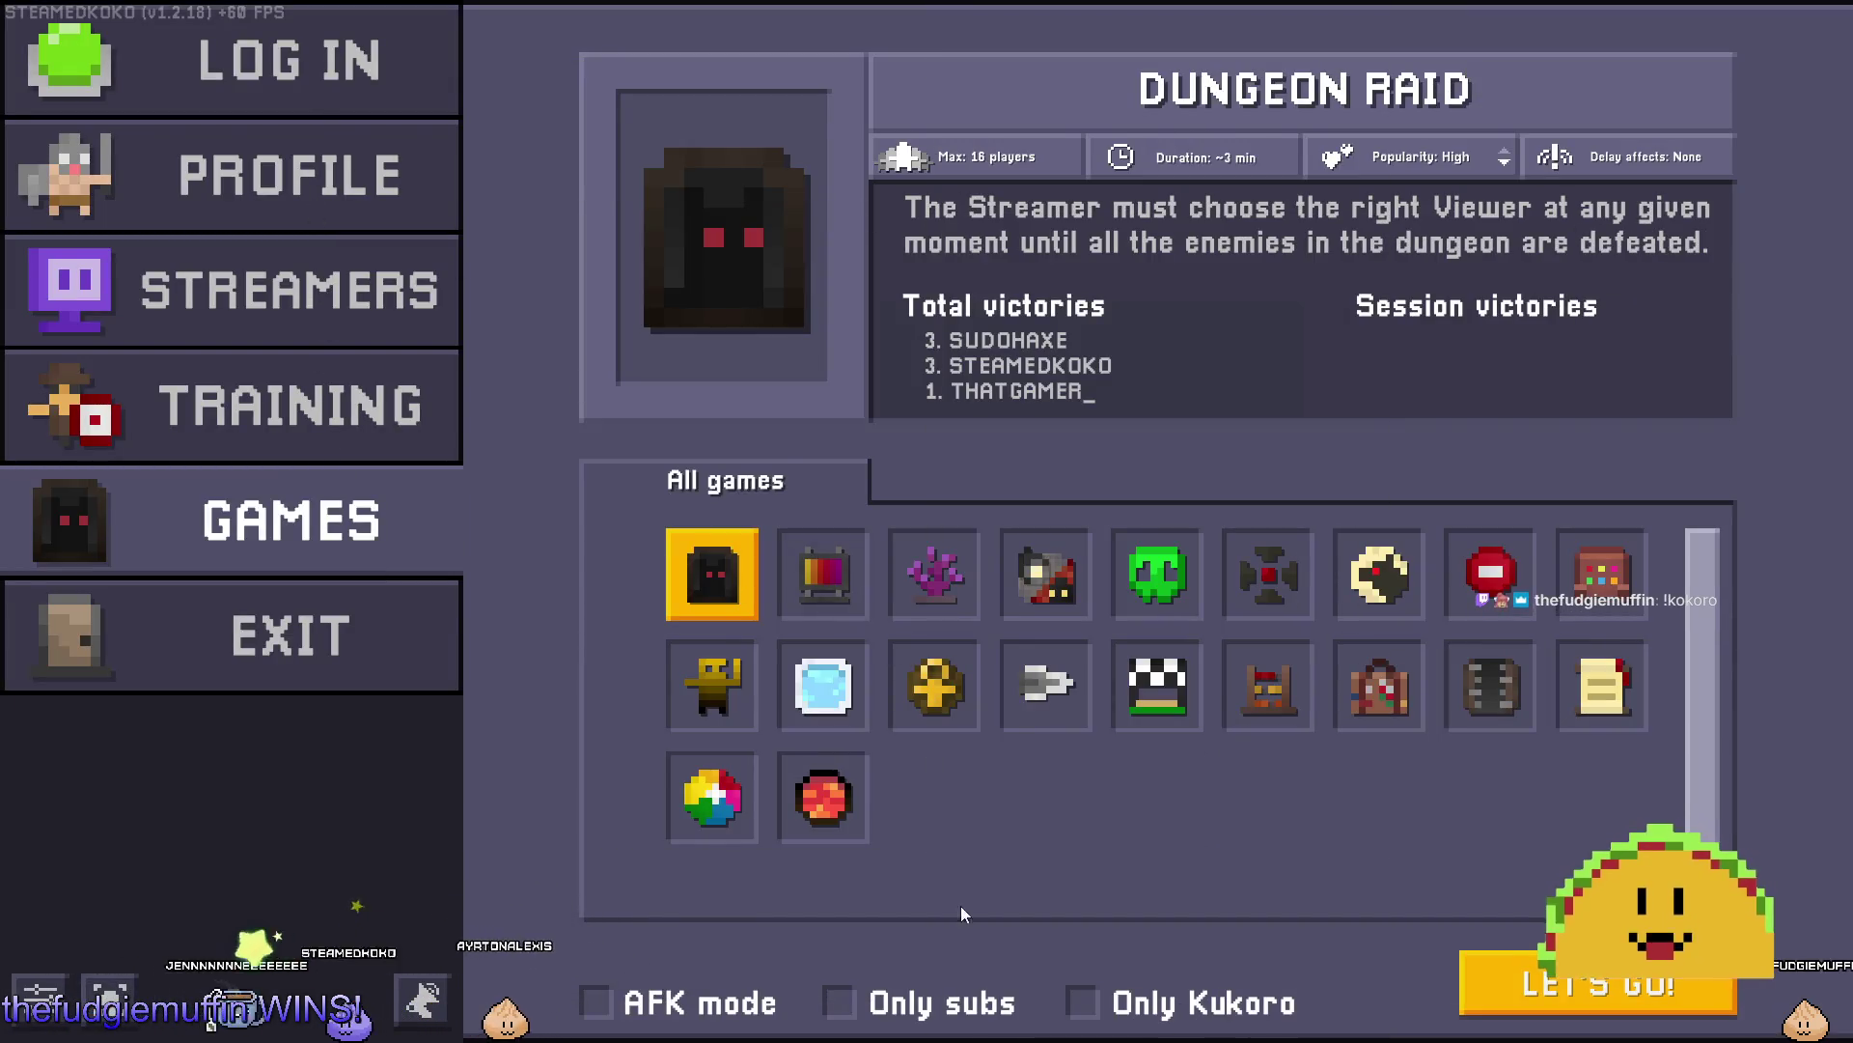
# Turn on AFK mode, browse several game details, then pick Dungeon Raid and click LET'S GO.
pyautogui.click(598, 1002)
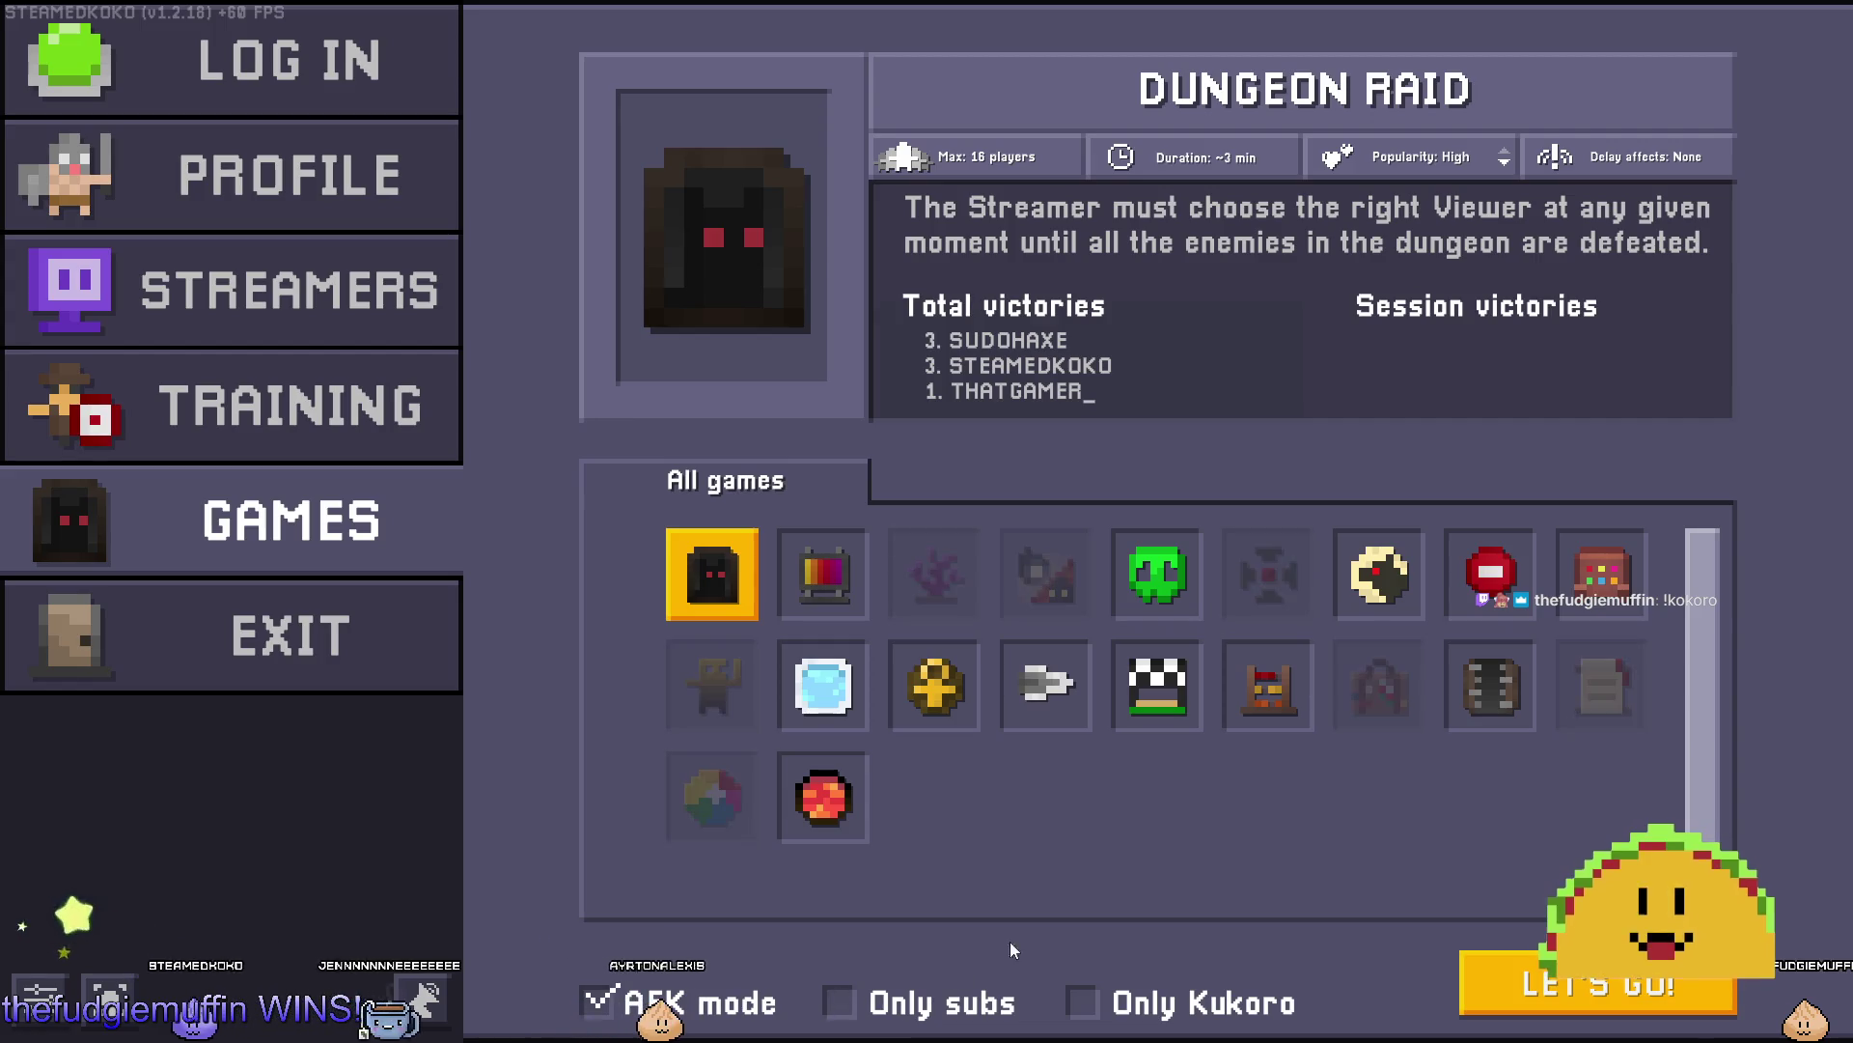
pyautogui.click(823, 685)
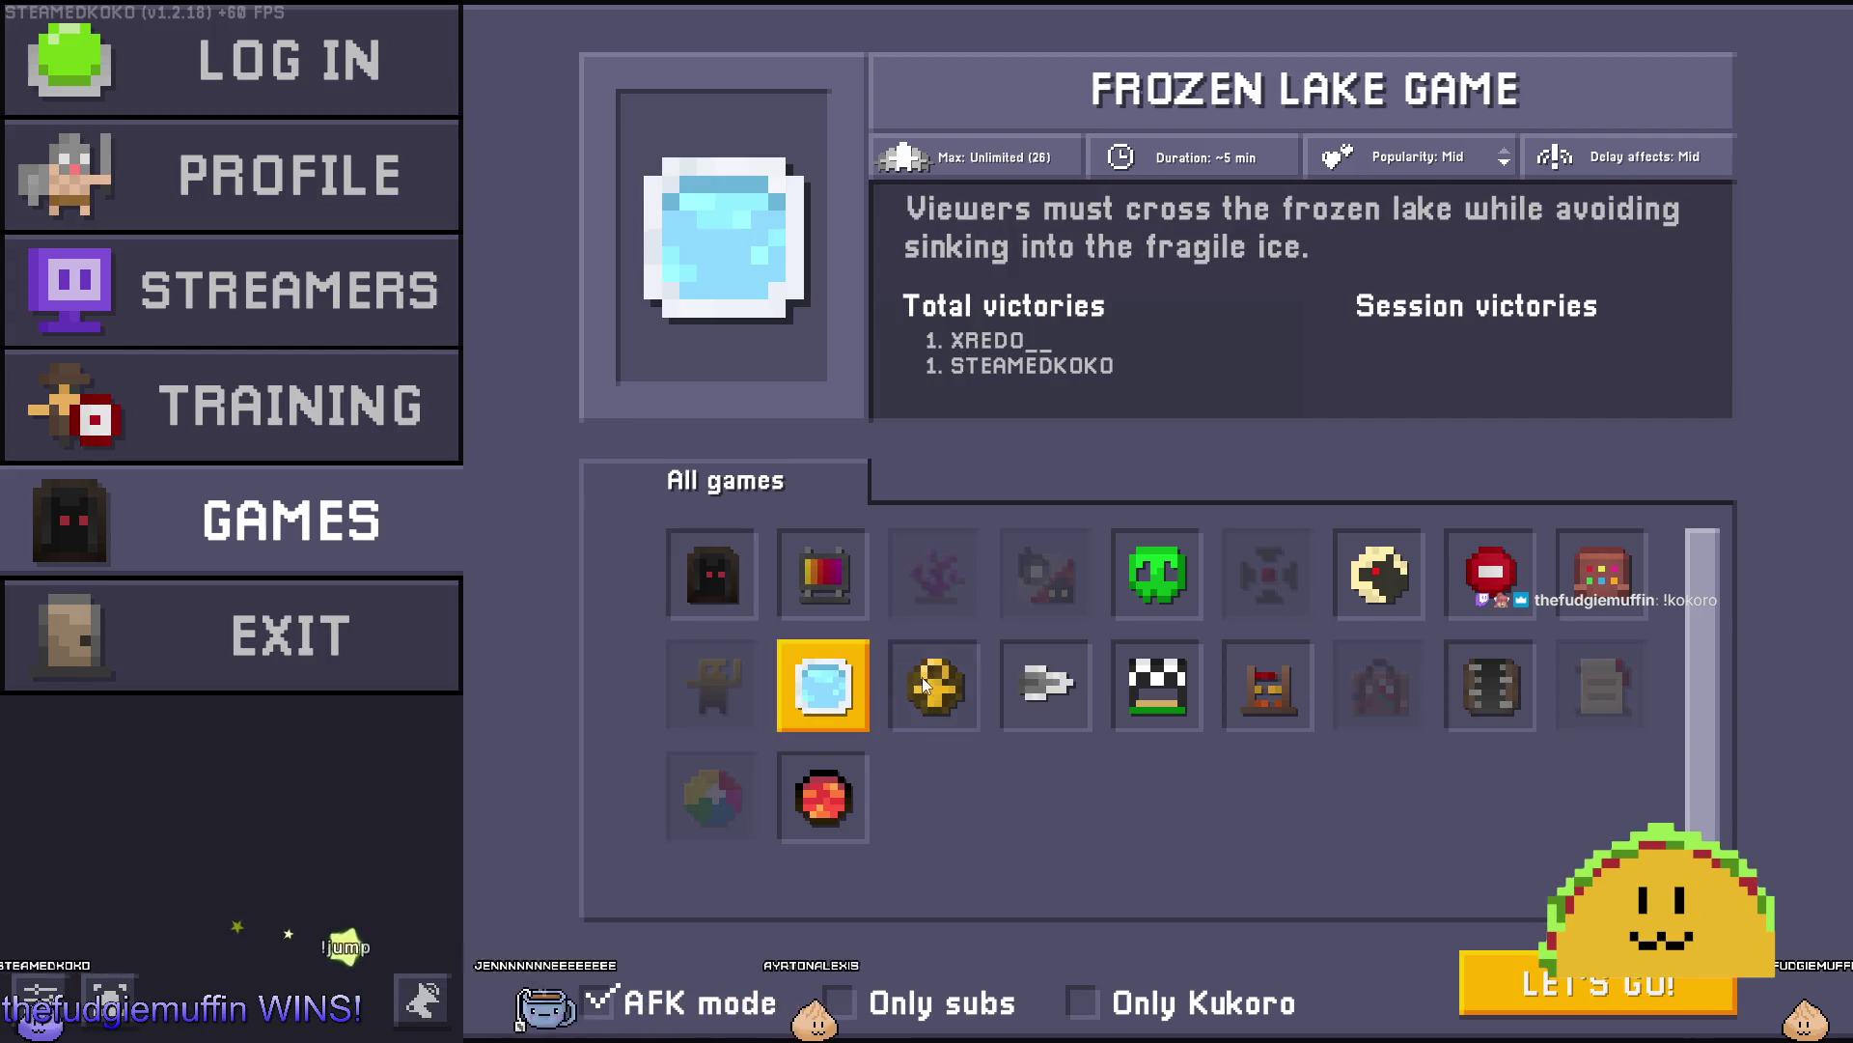
pyautogui.click(934, 685)
pyautogui.click(1157, 686)
pyautogui.click(1267, 685)
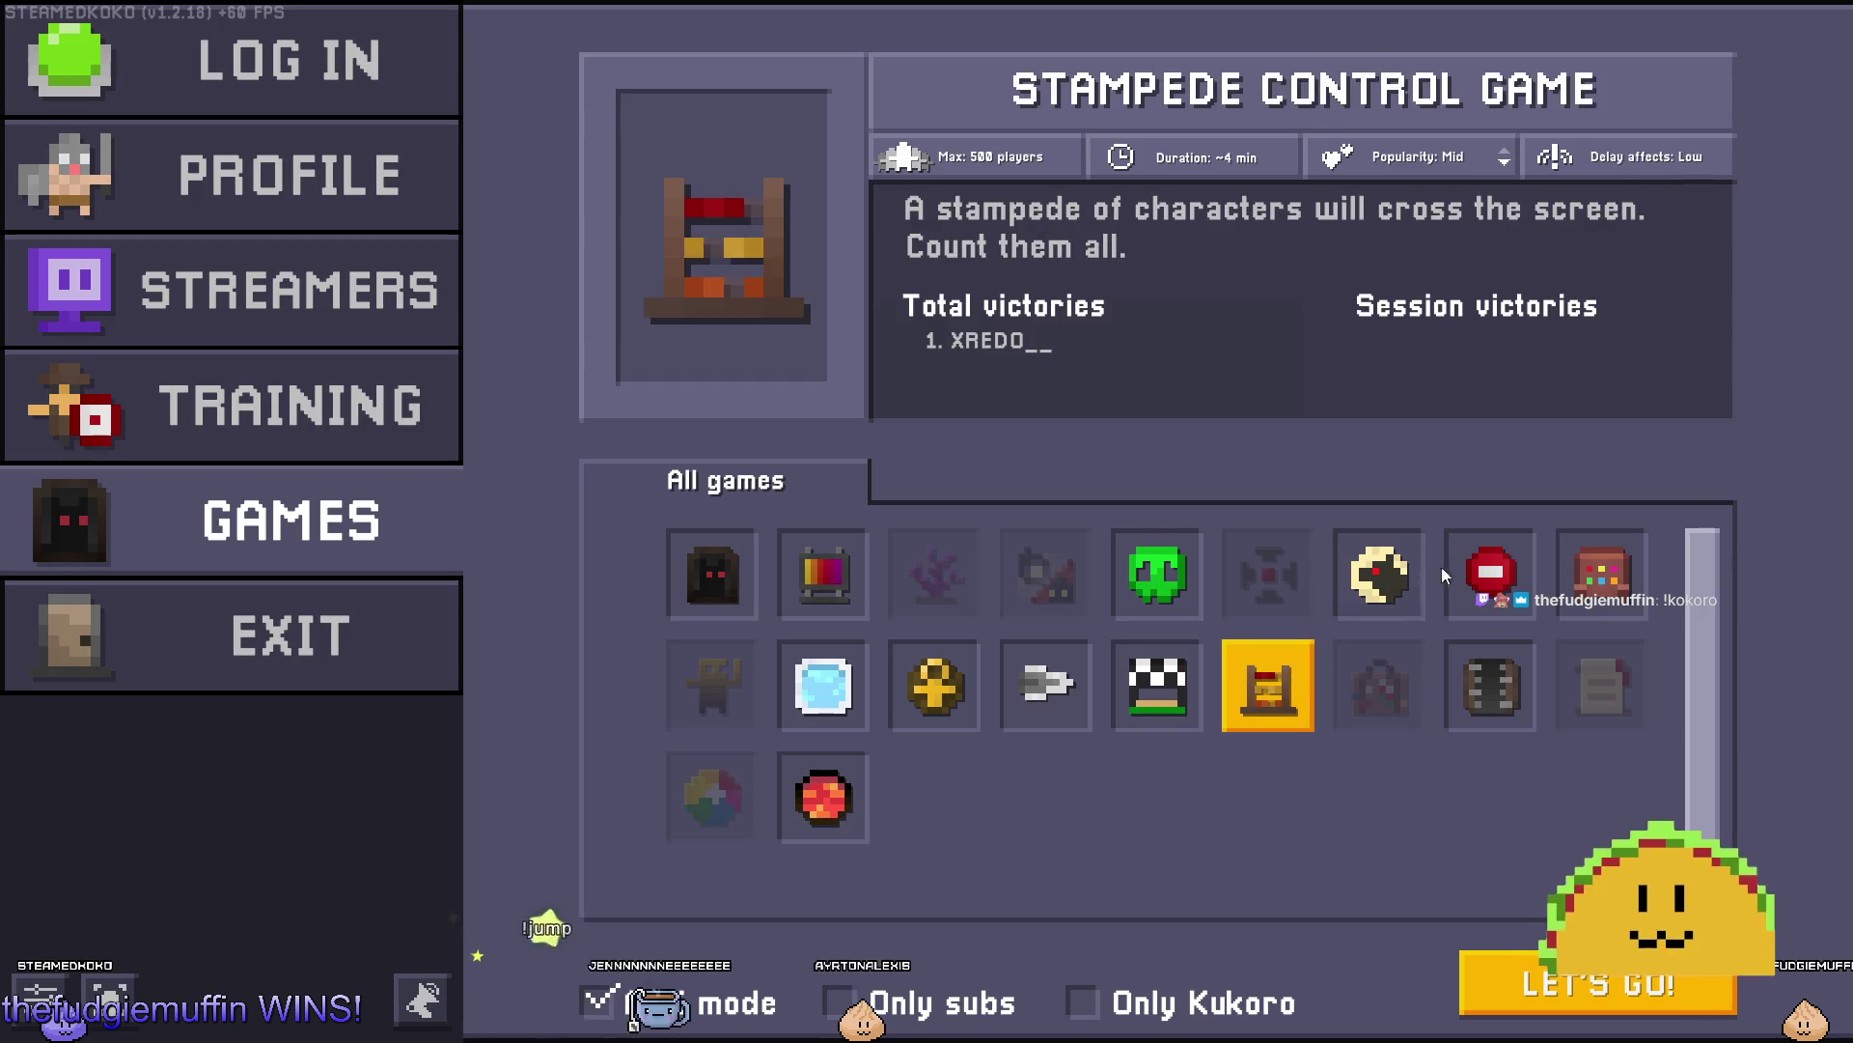
pyautogui.click(1614, 575)
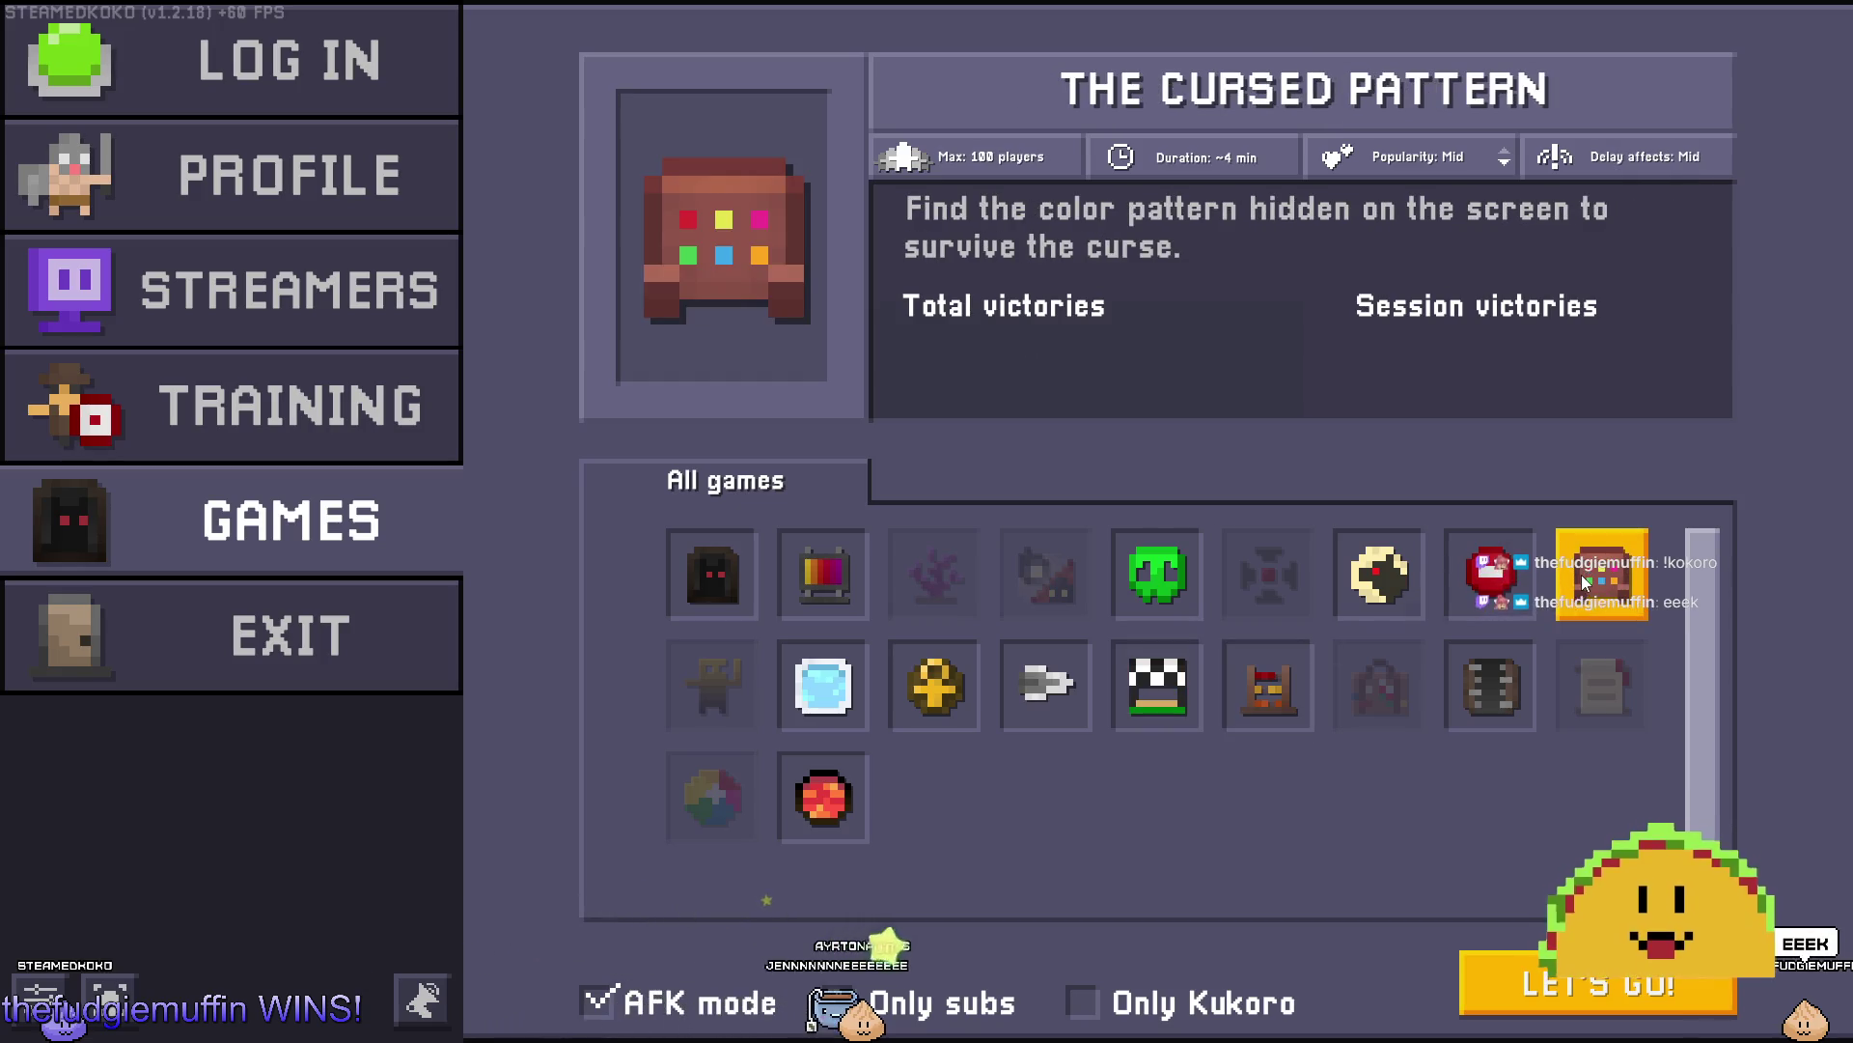
pyautogui.click(1523, 587)
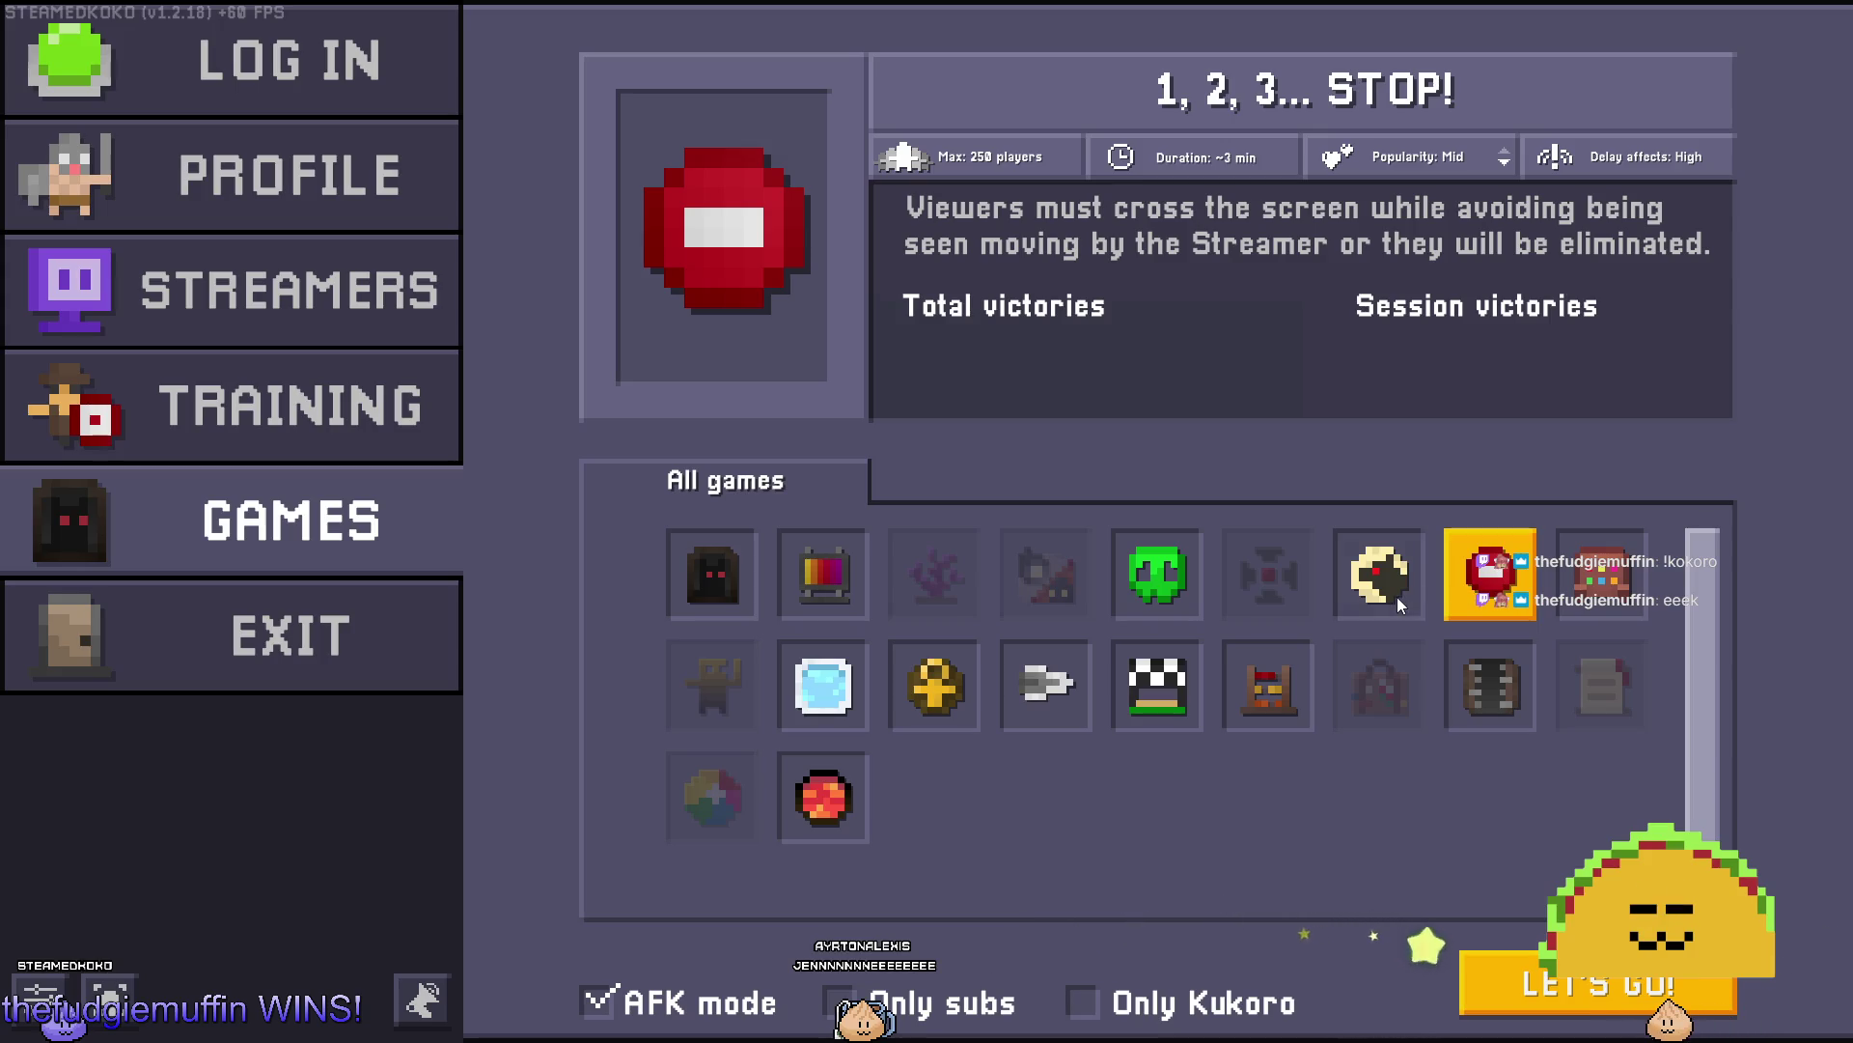
pyautogui.click(740, 565)
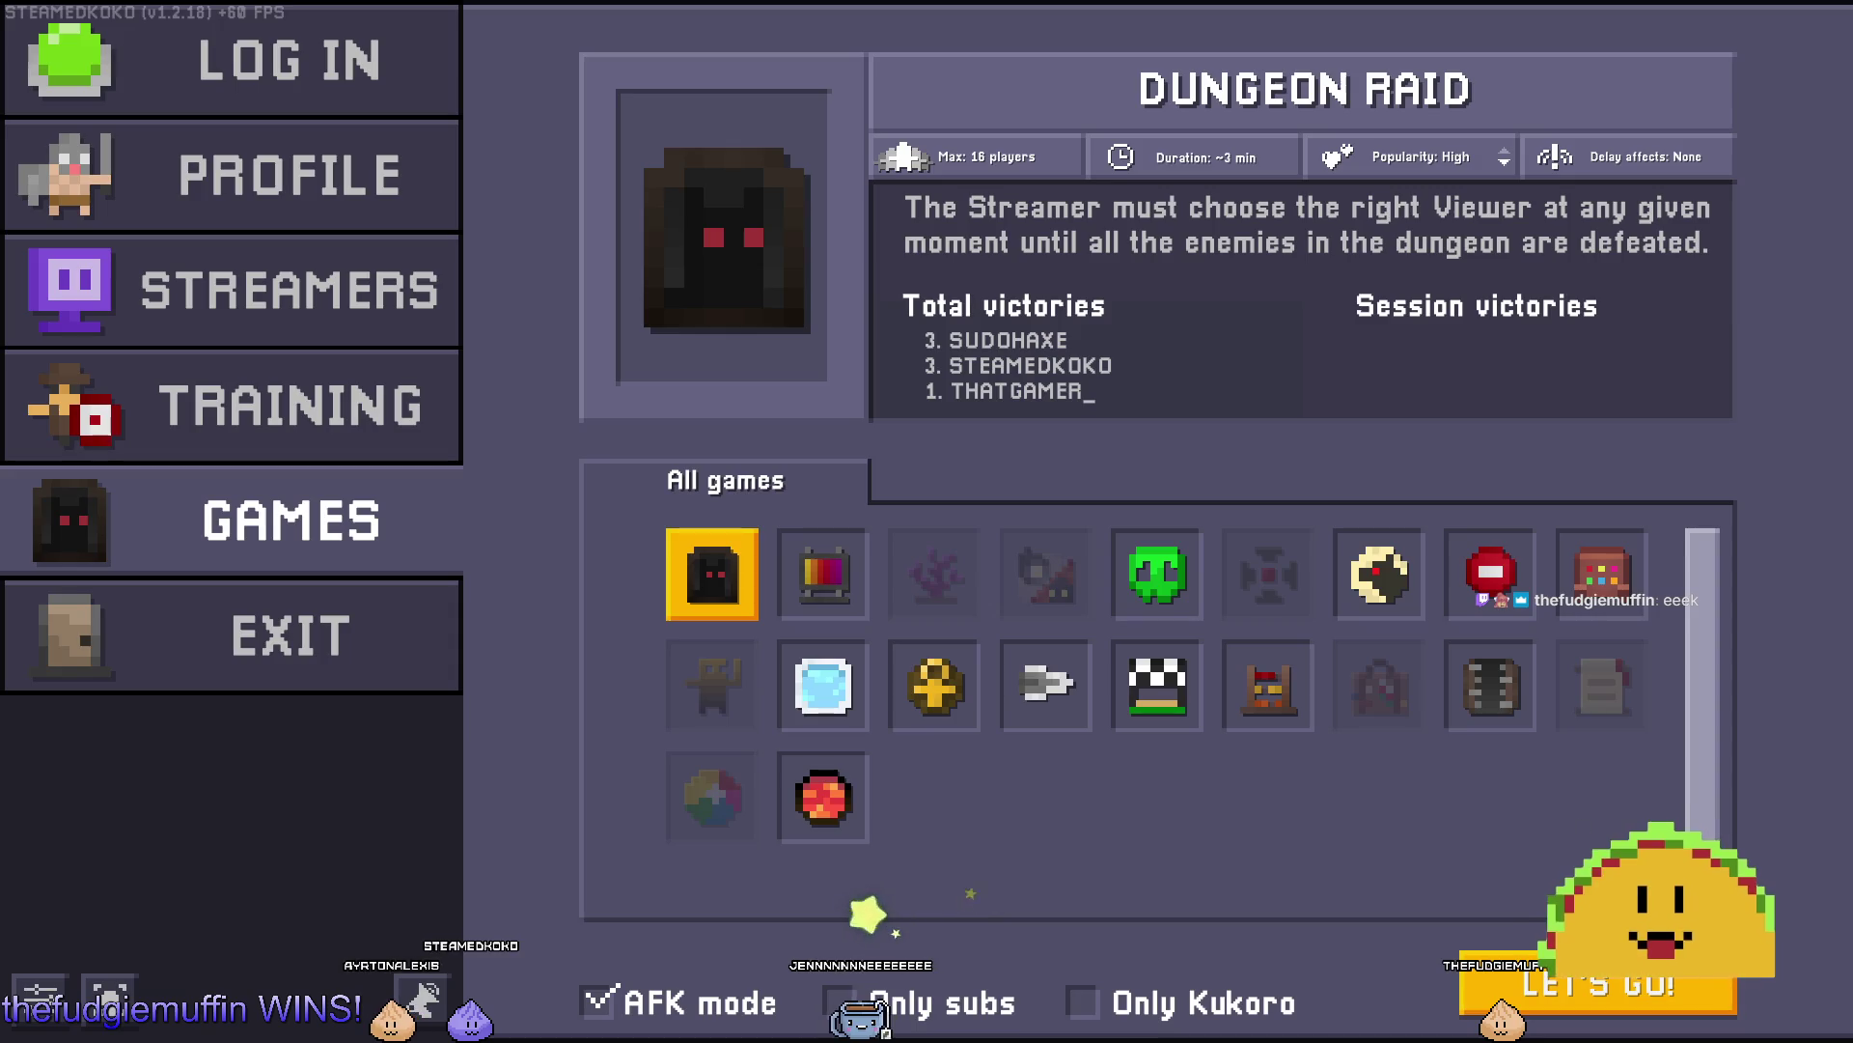
pyautogui.click(1572, 979)
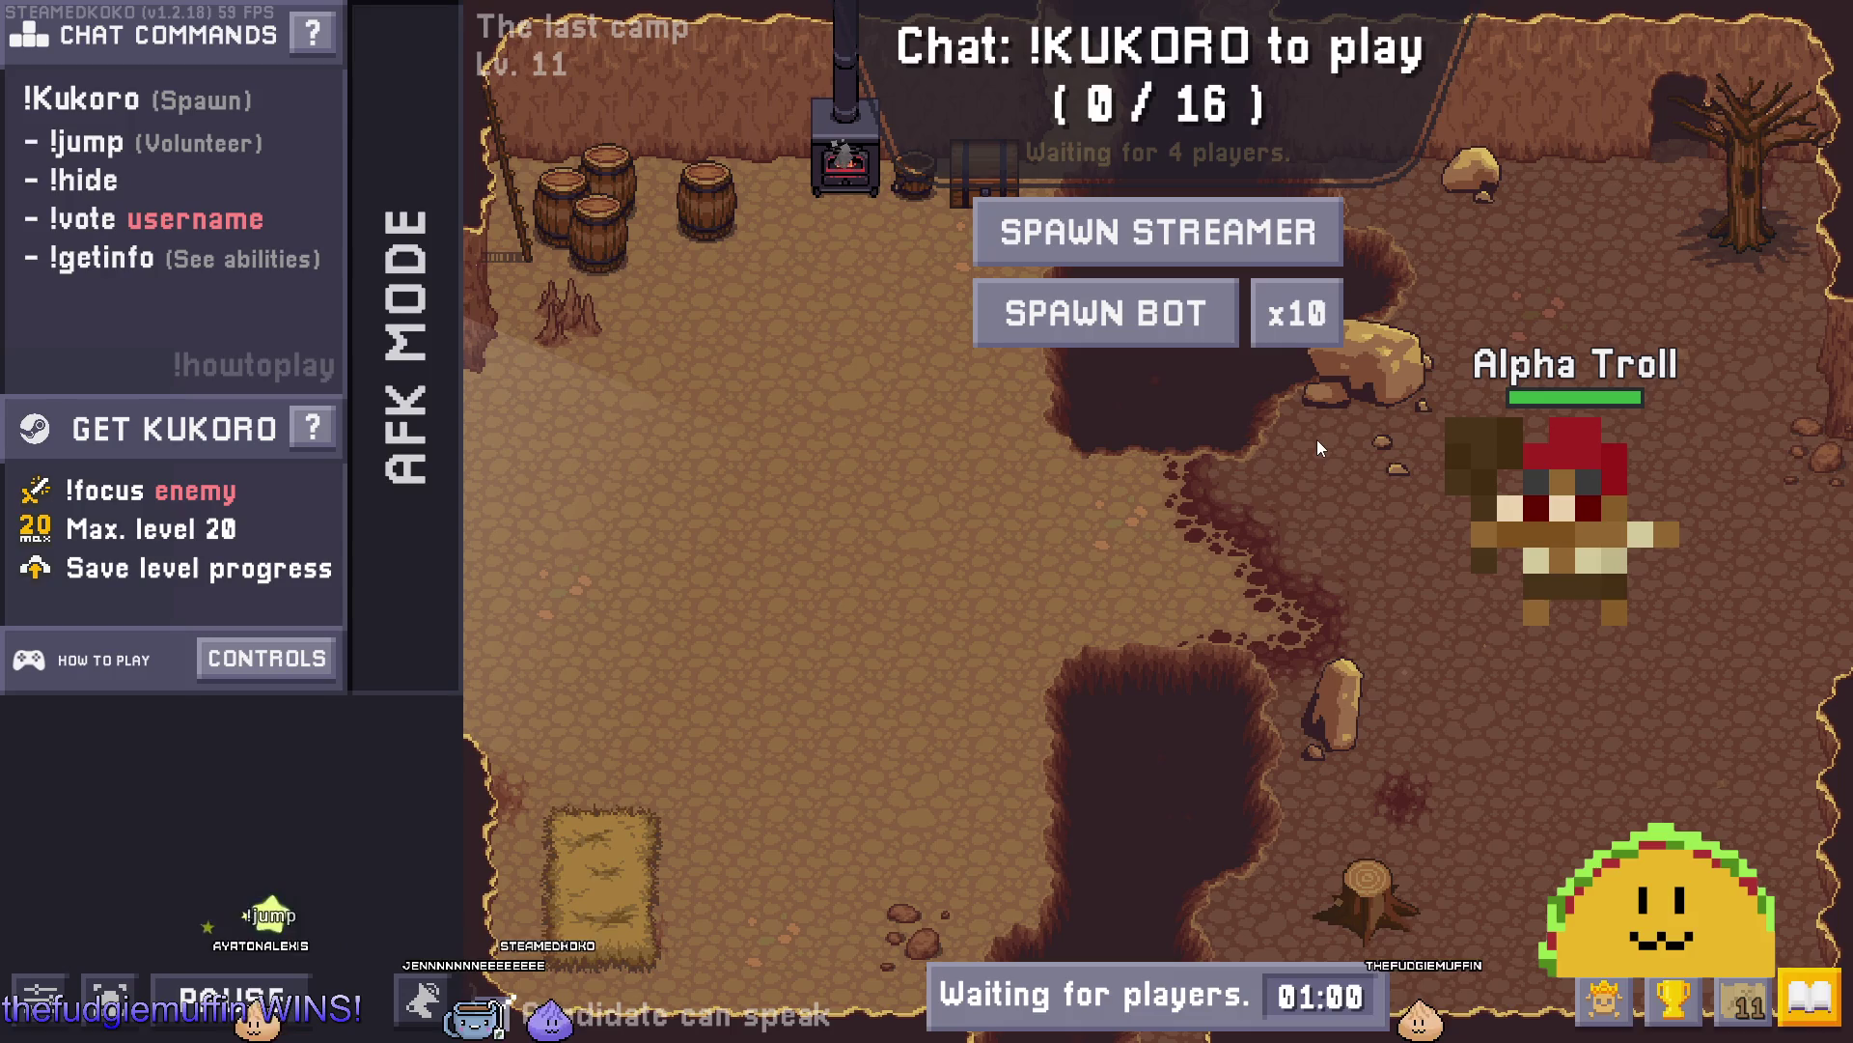
# Add the streamer's character to the camp and let the Frozen Lake round run until voting opens.
pyautogui.click(1332, 246)
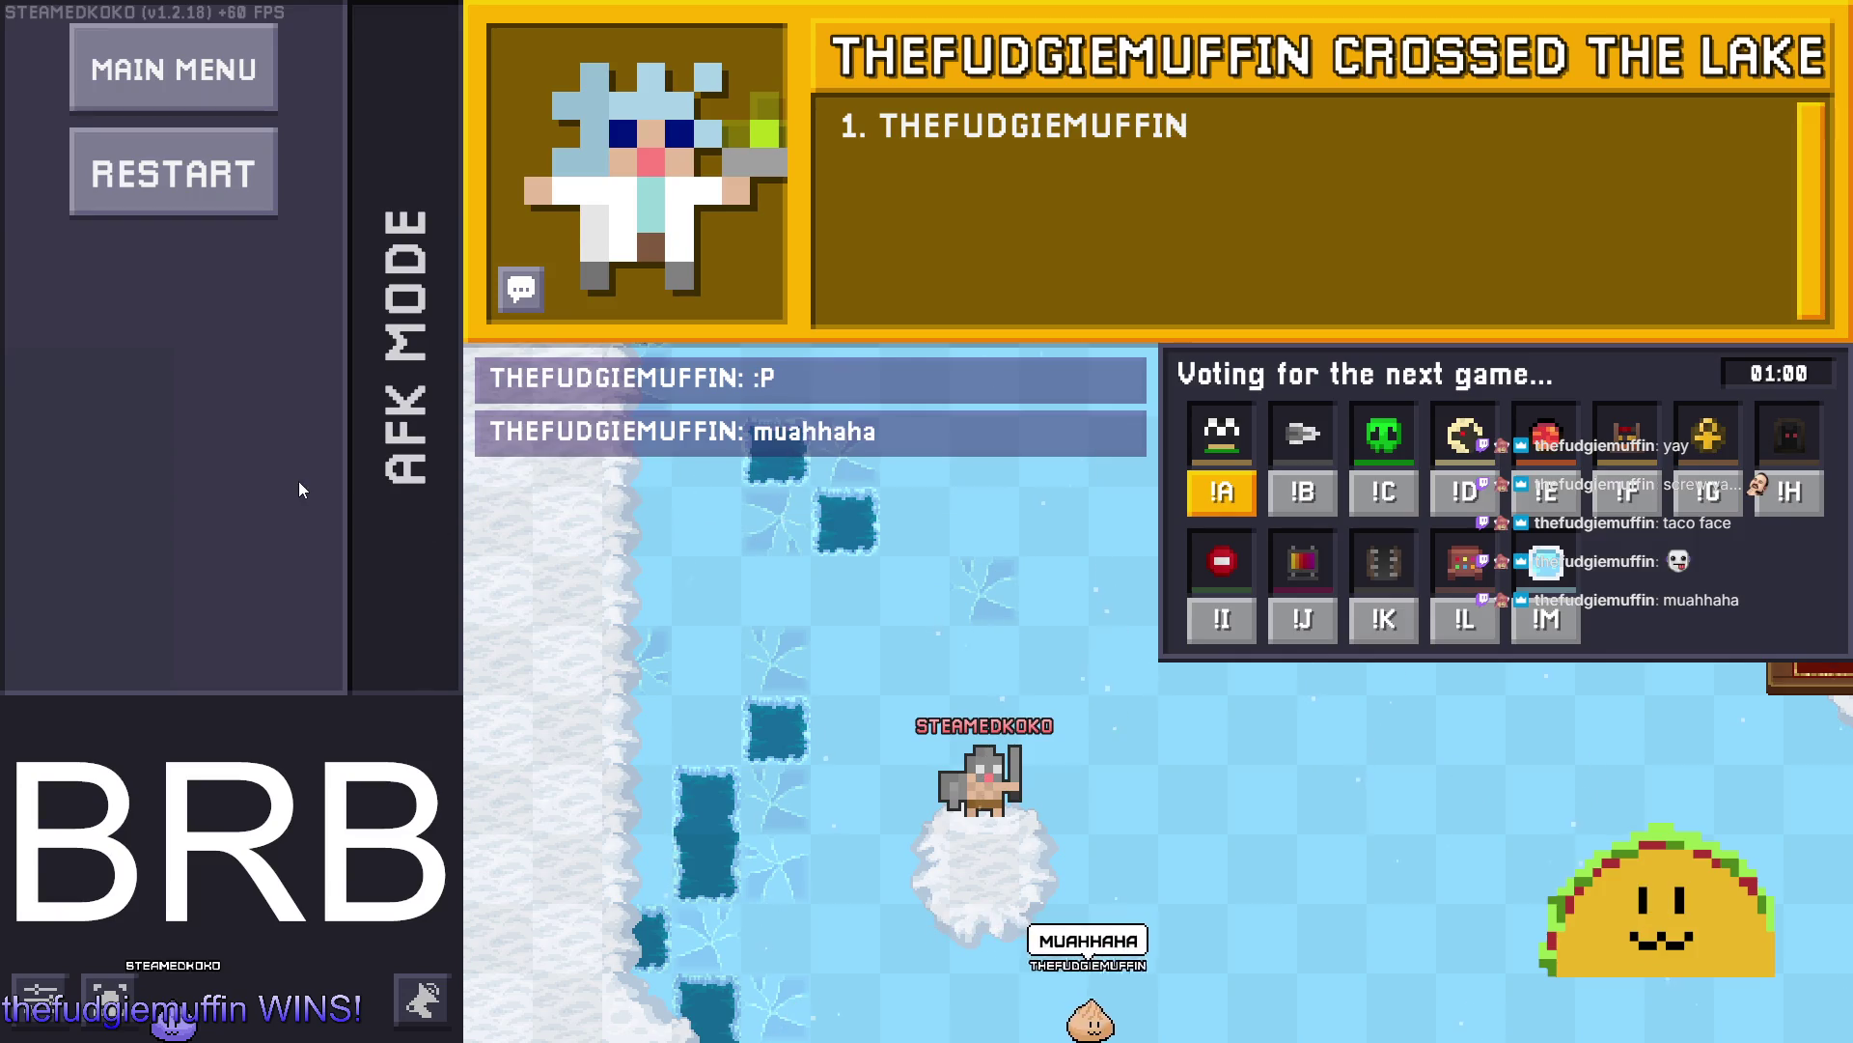
# Return to the Kukoro main menu, quit it with Alt+F4, and switch to the Godot workspace.
pyautogui.click(228, 96)
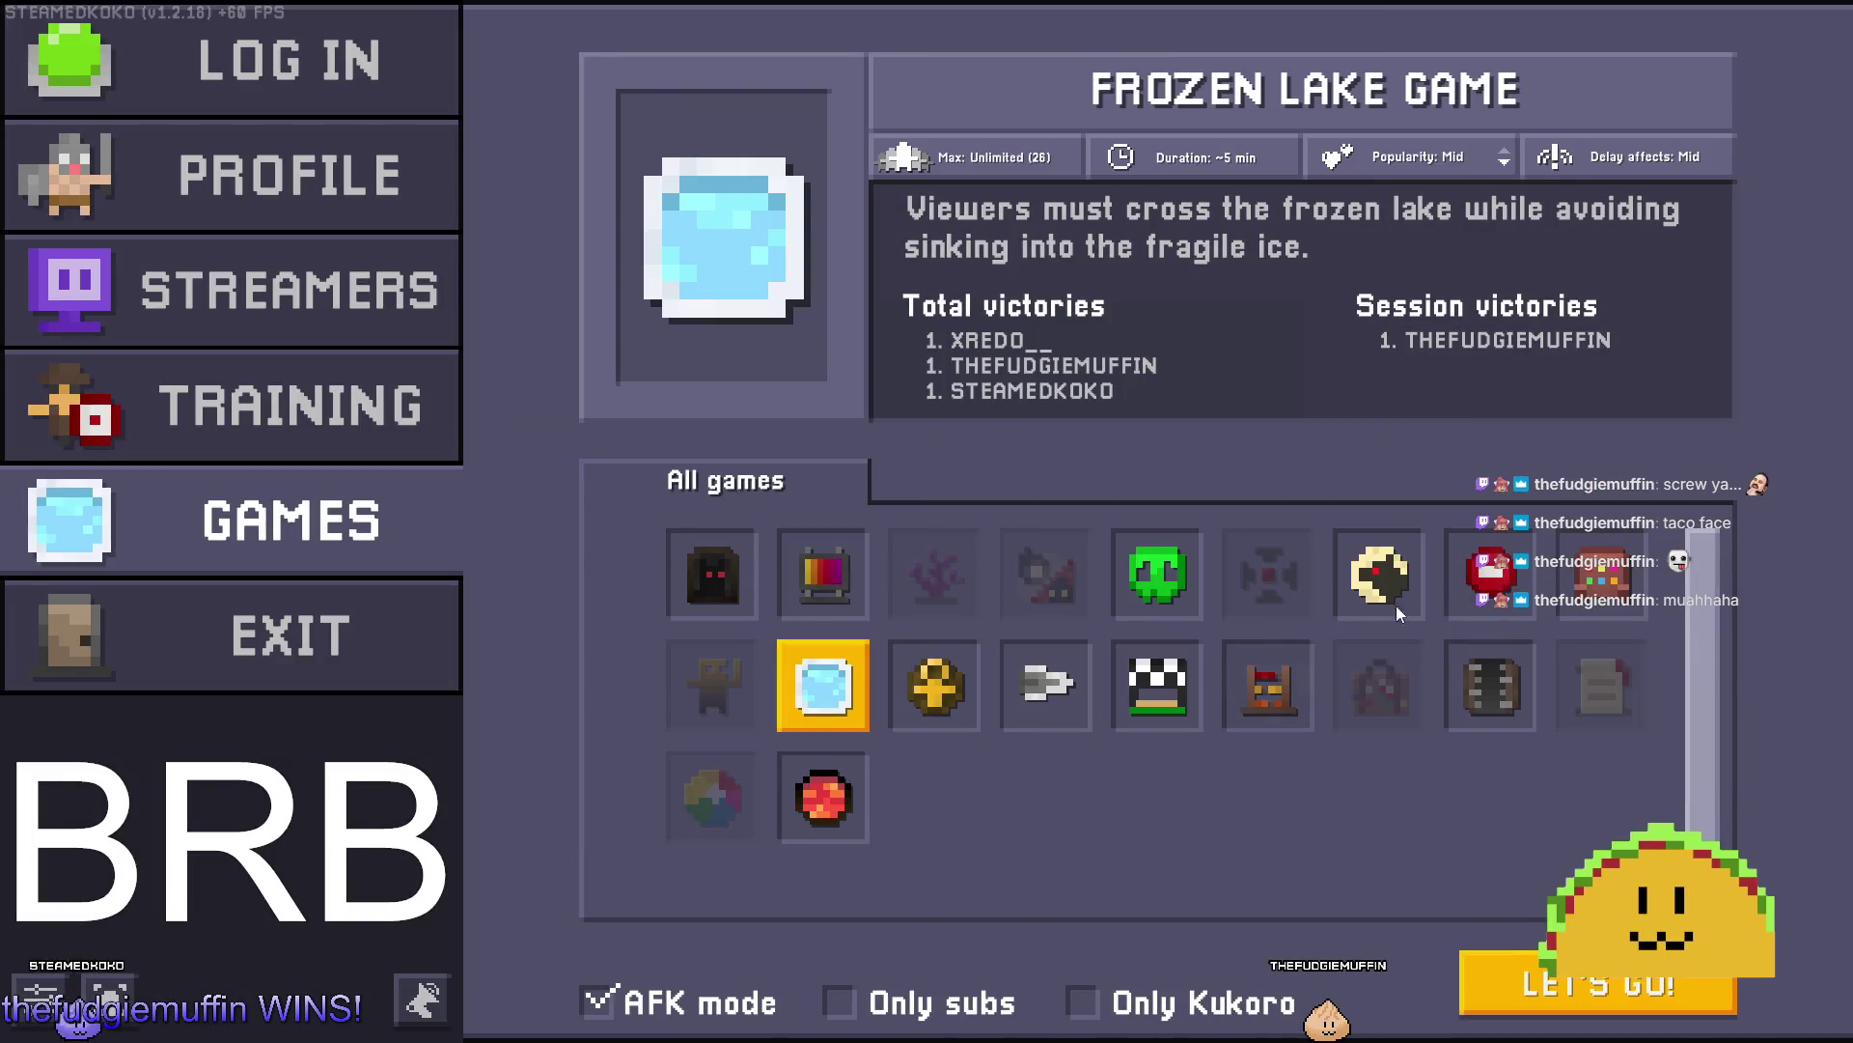
pyautogui.hotkey('alt', 'F4')
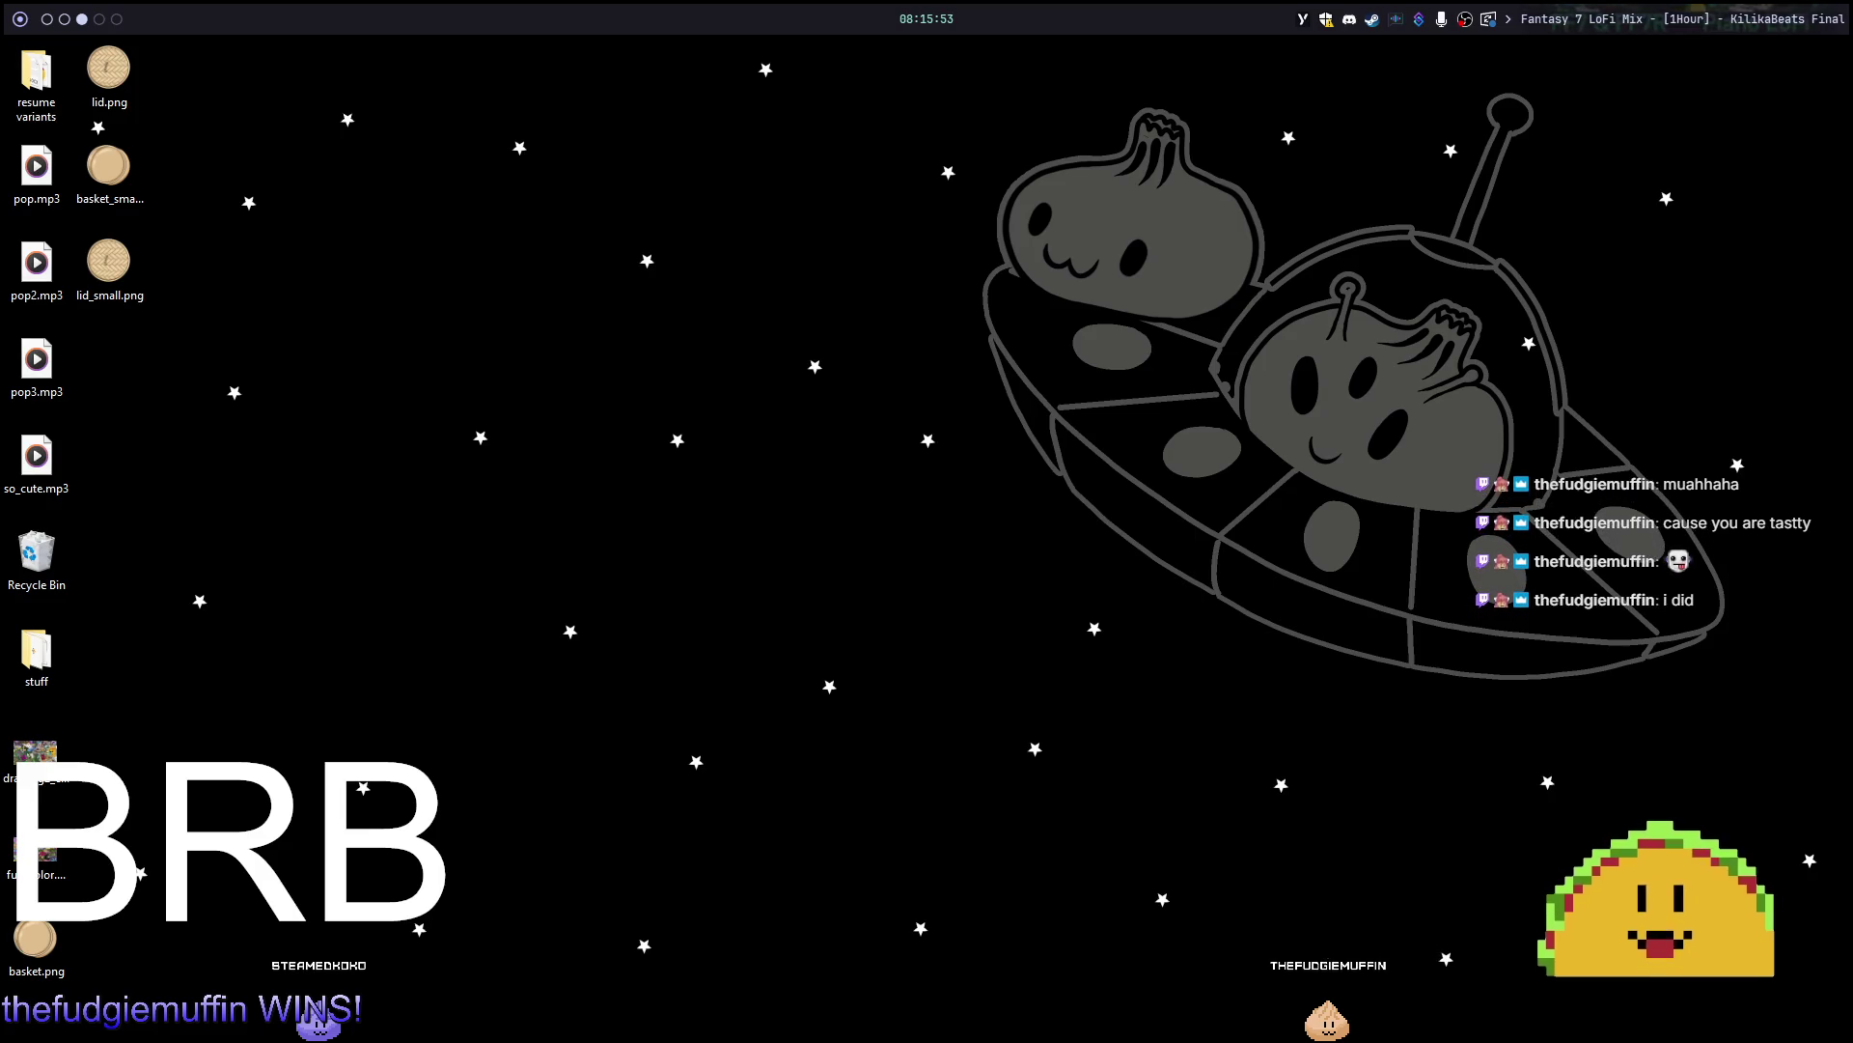
pyautogui.hotkey('alt', '1')
pyautogui.hotkey('alt', '2')
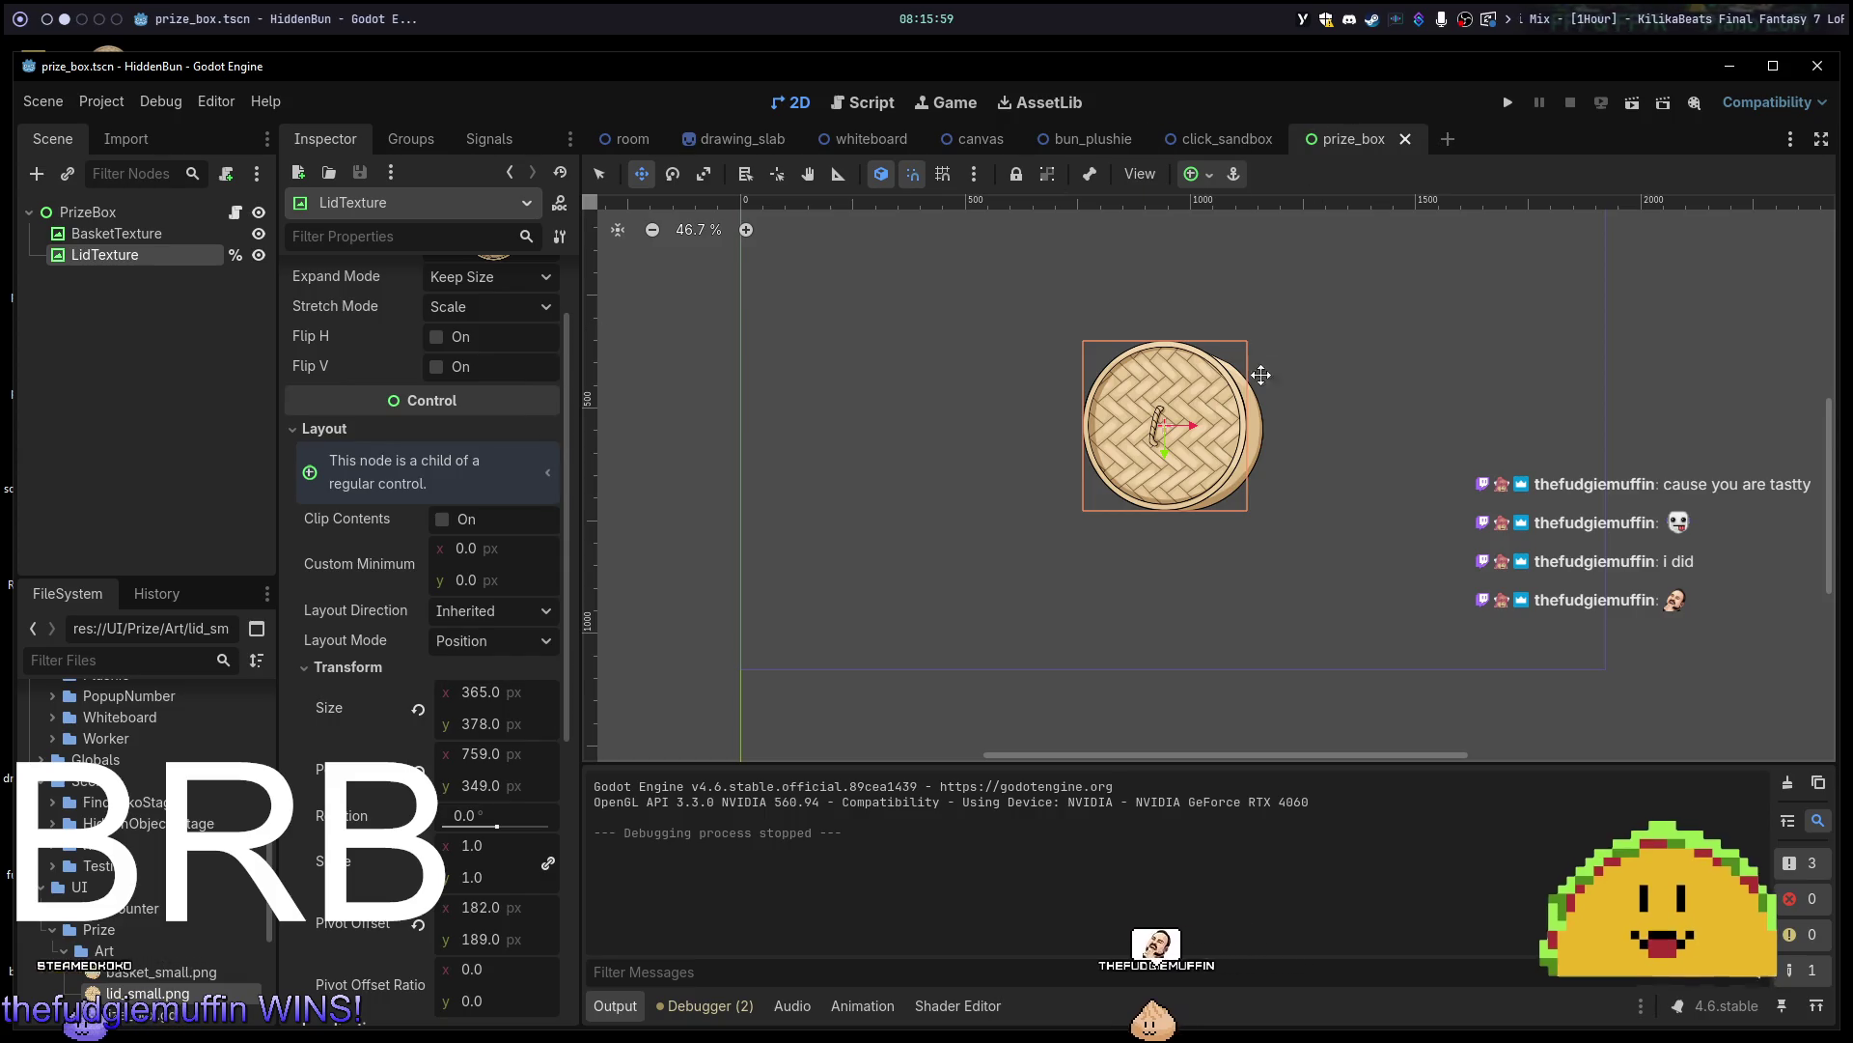
# Centre the 2D view on the basket lid, then test the scene with F6 and stop it with F8.
pyautogui.scroll(5, 1255, 386)
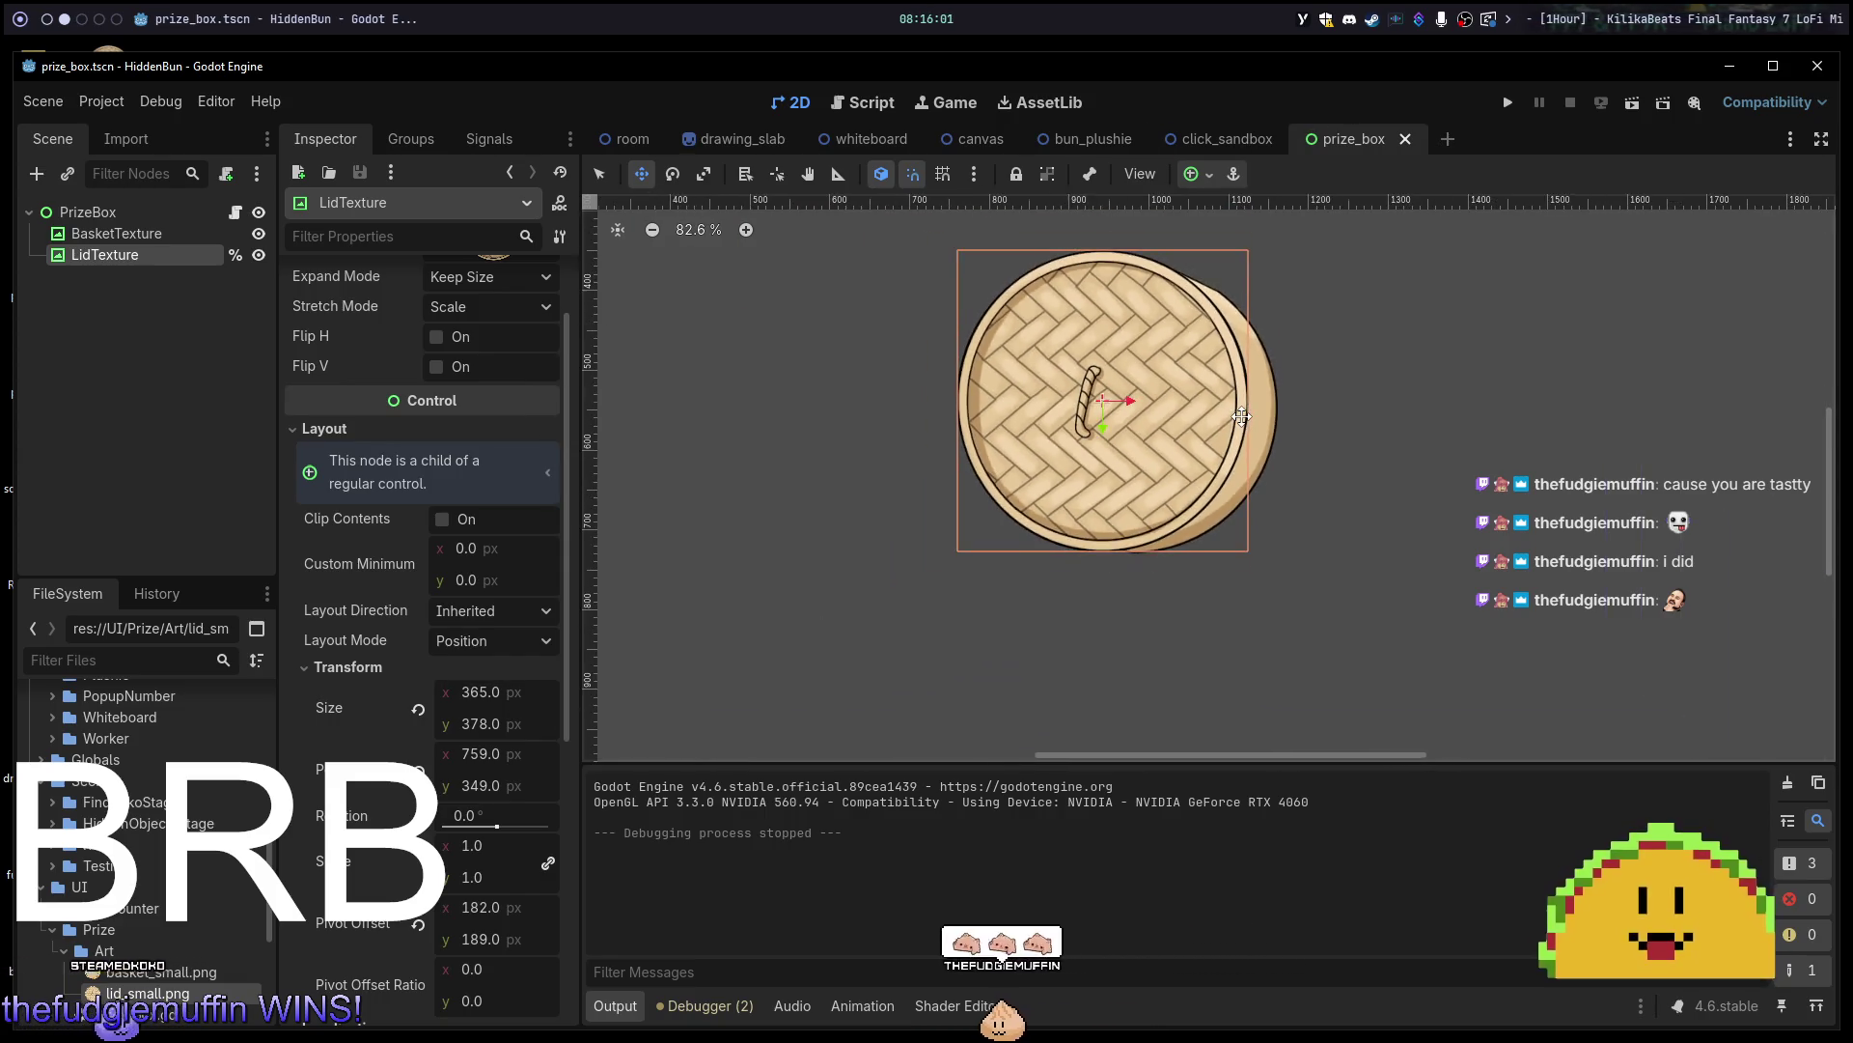
pyautogui.scroll(2, 1242, 406)
pyautogui.moveTo(1237, 358); pyautogui.dragTo(1384, 437)
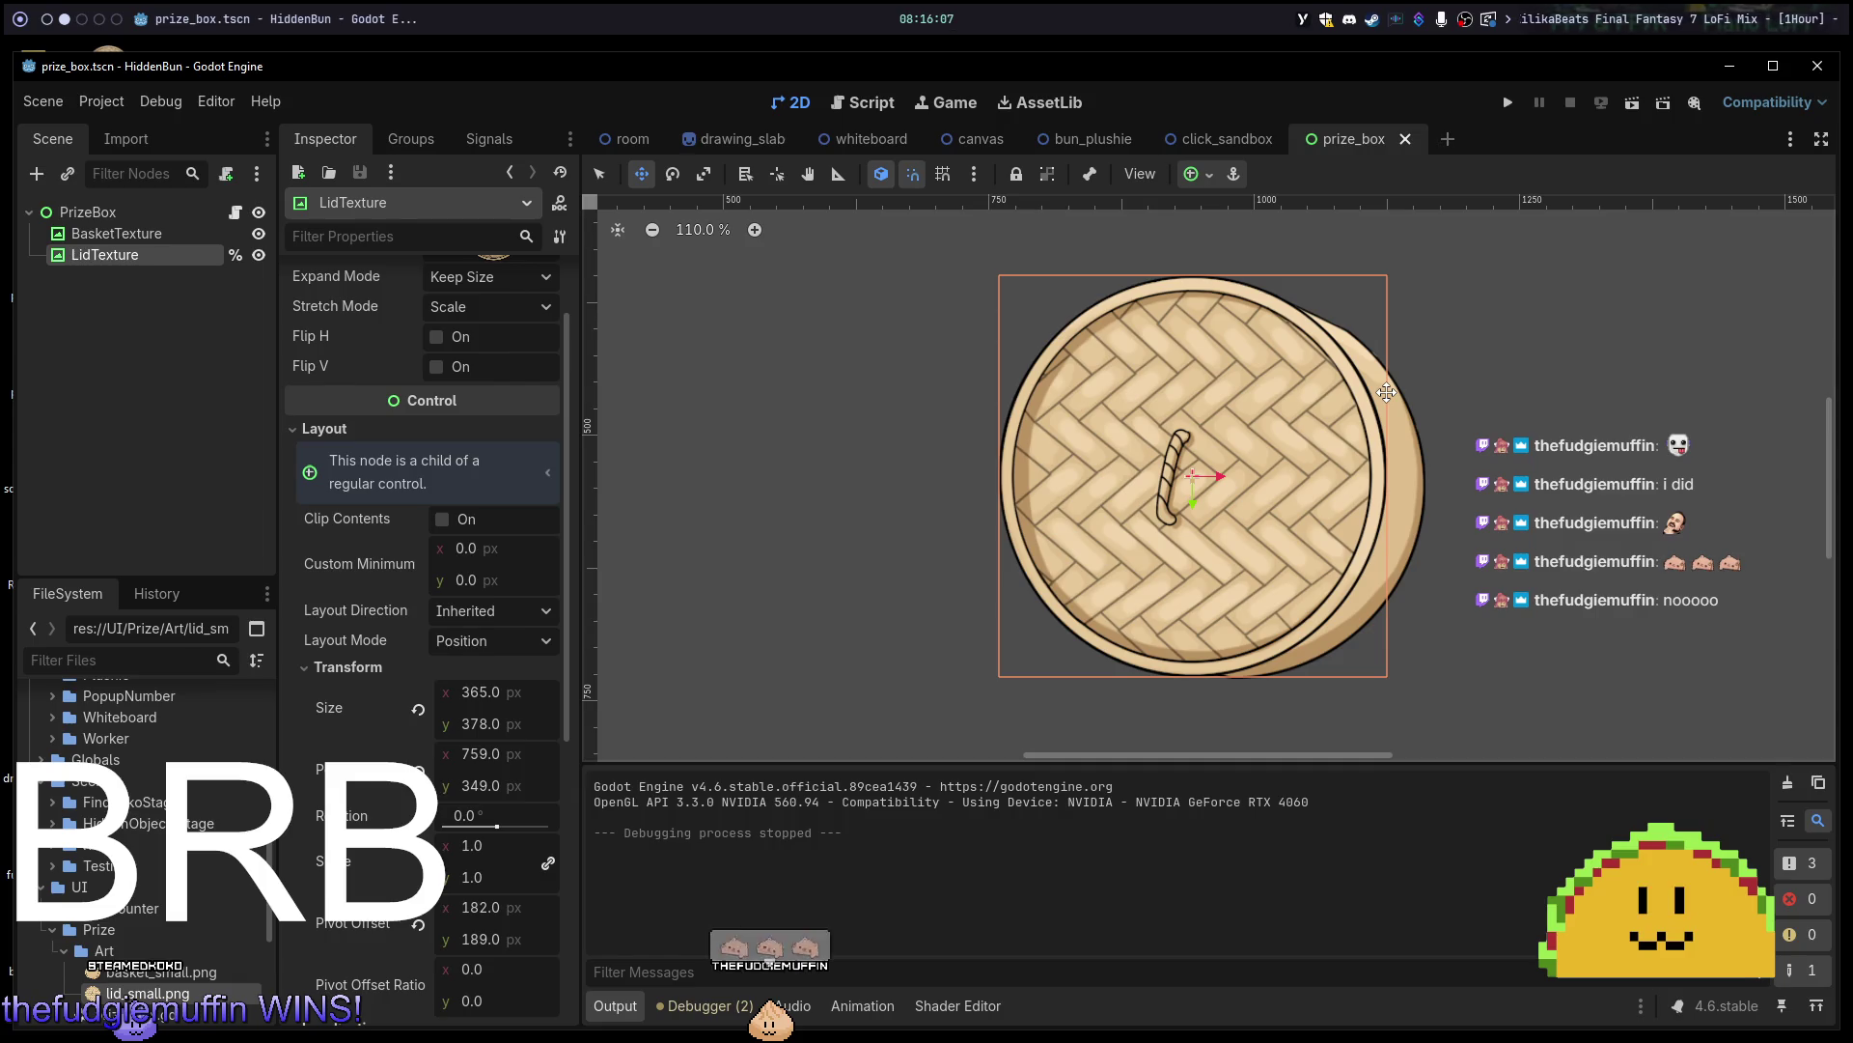
pyautogui.scroll(-5, 1383, 392)
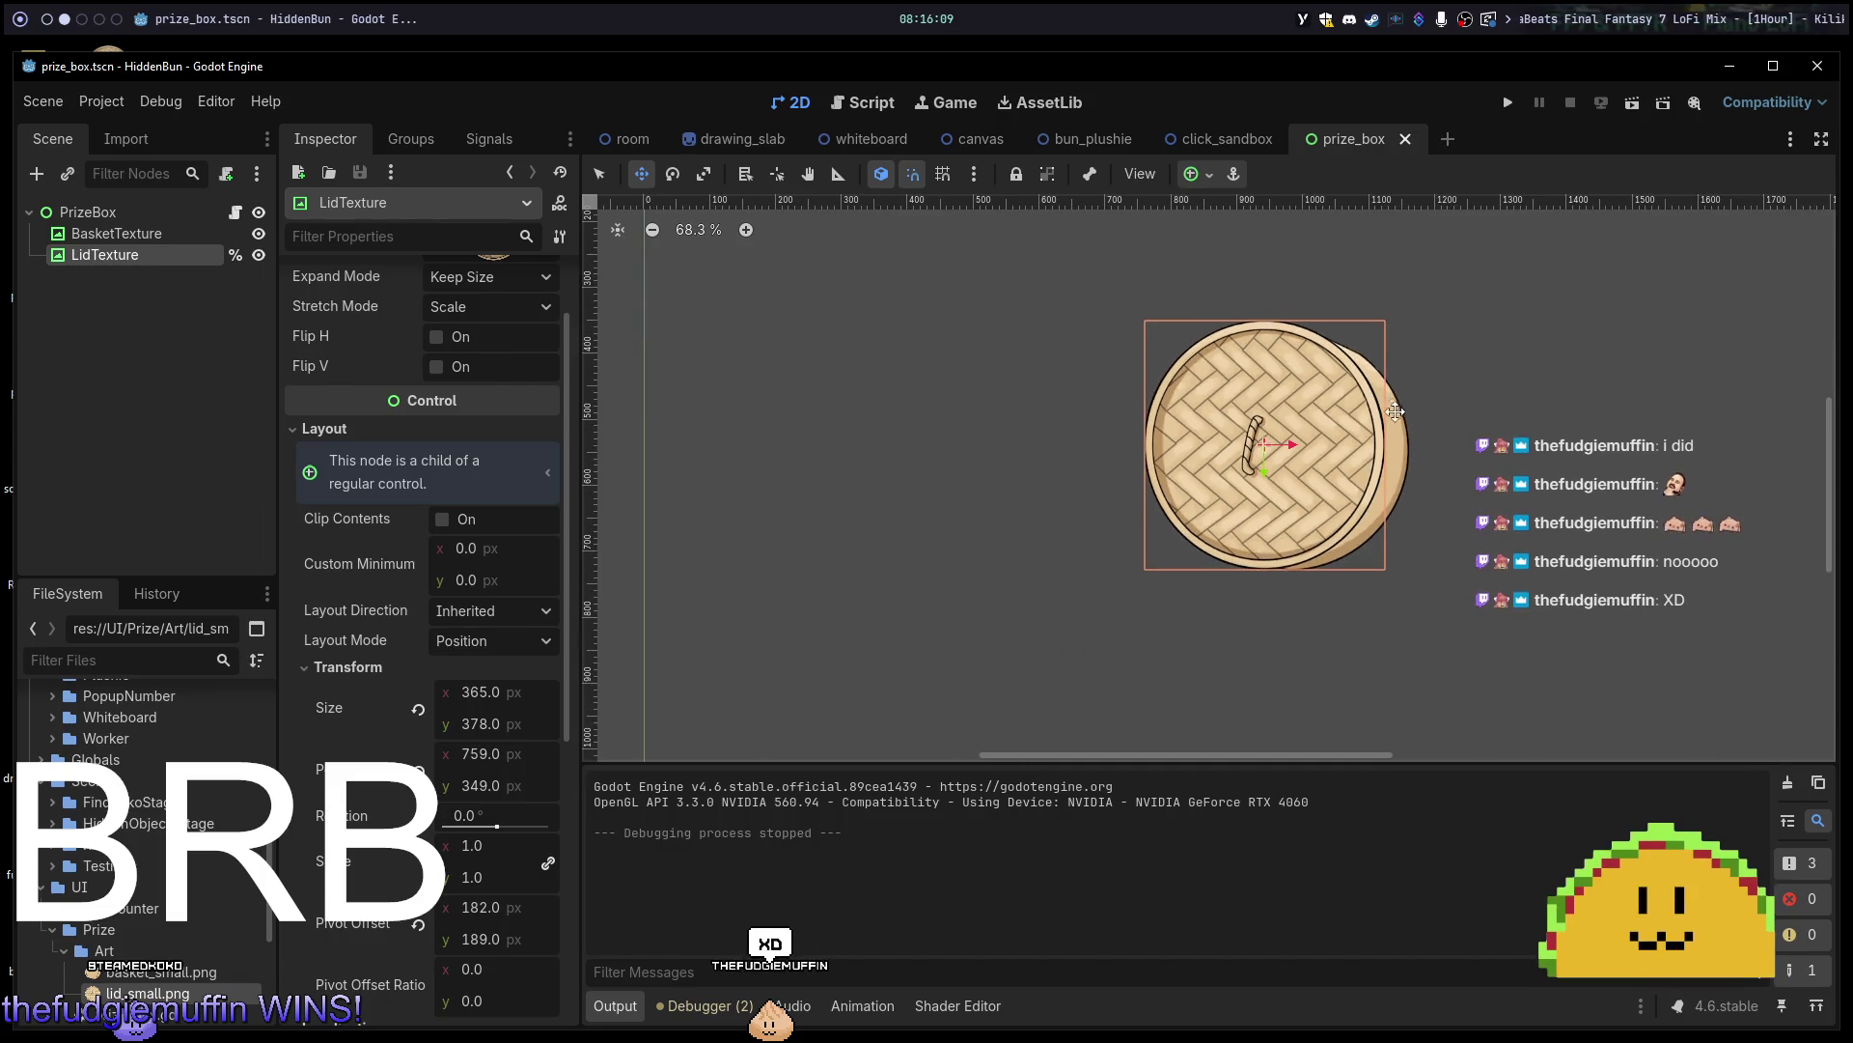
pyautogui.press('F6')
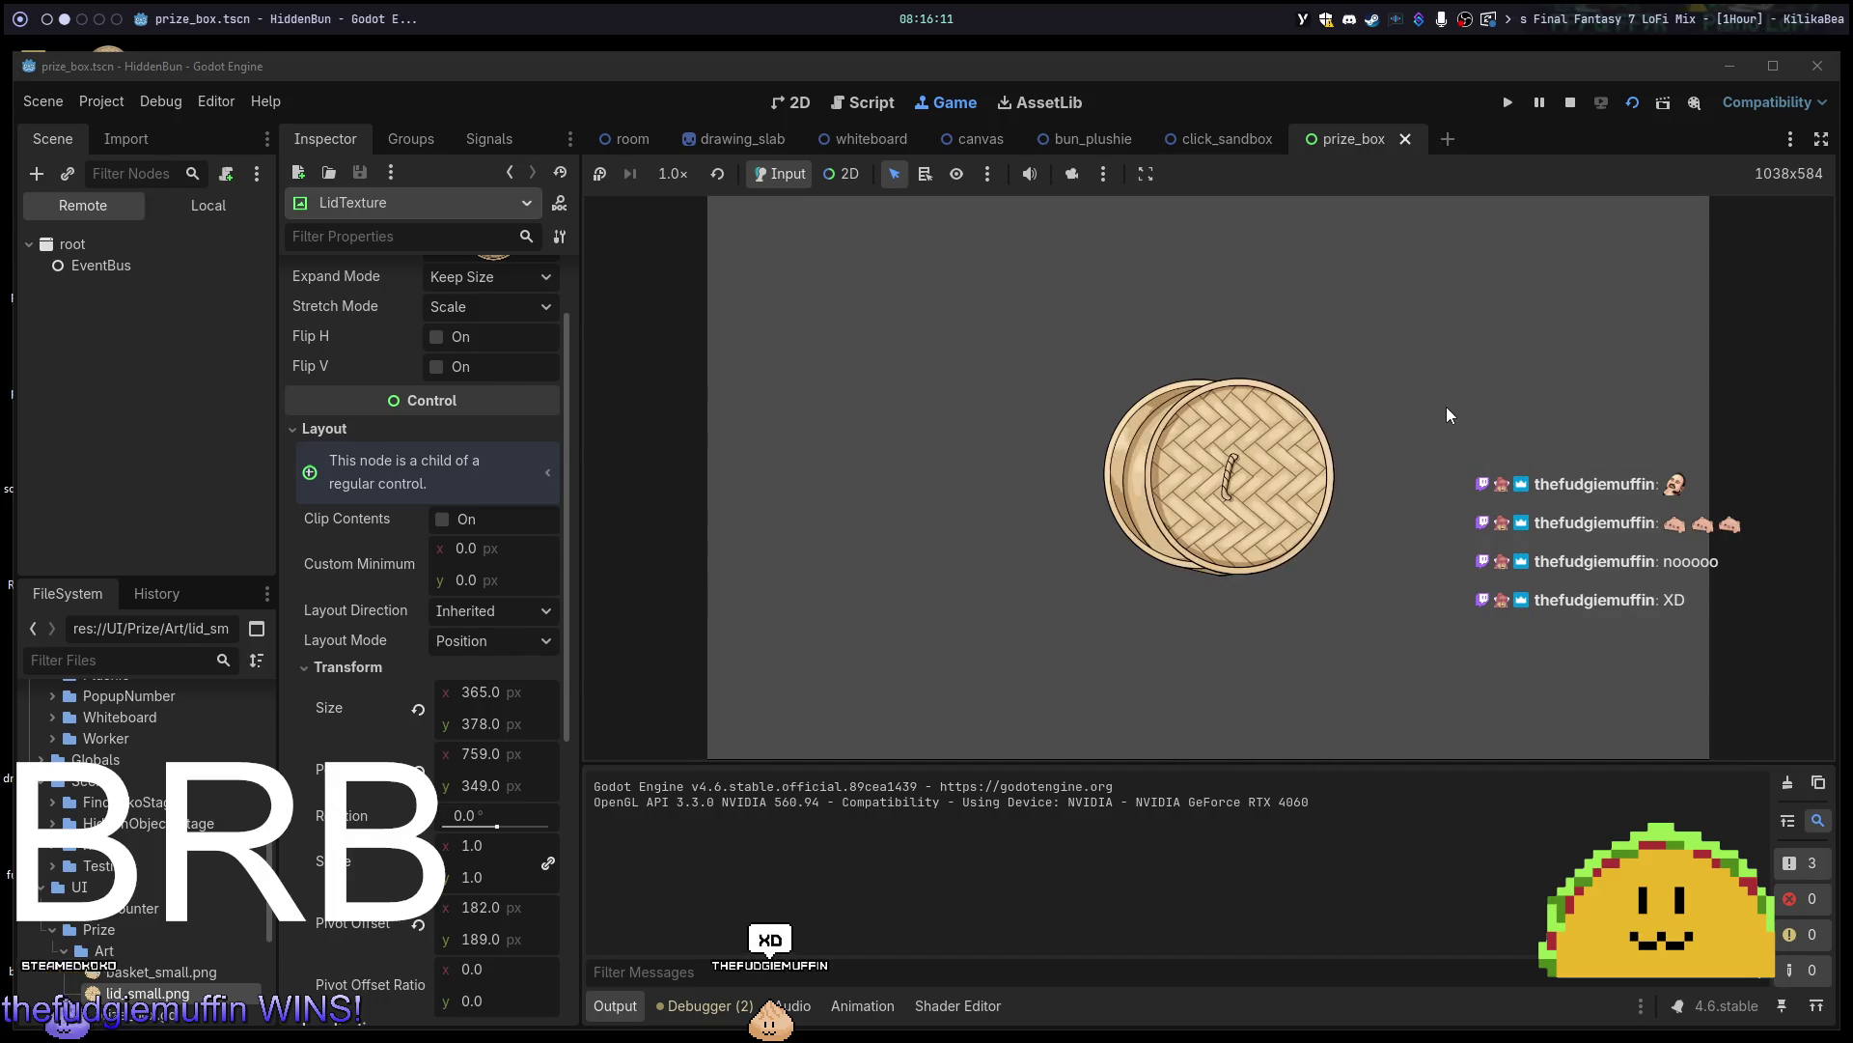
pyautogui.press('F8')
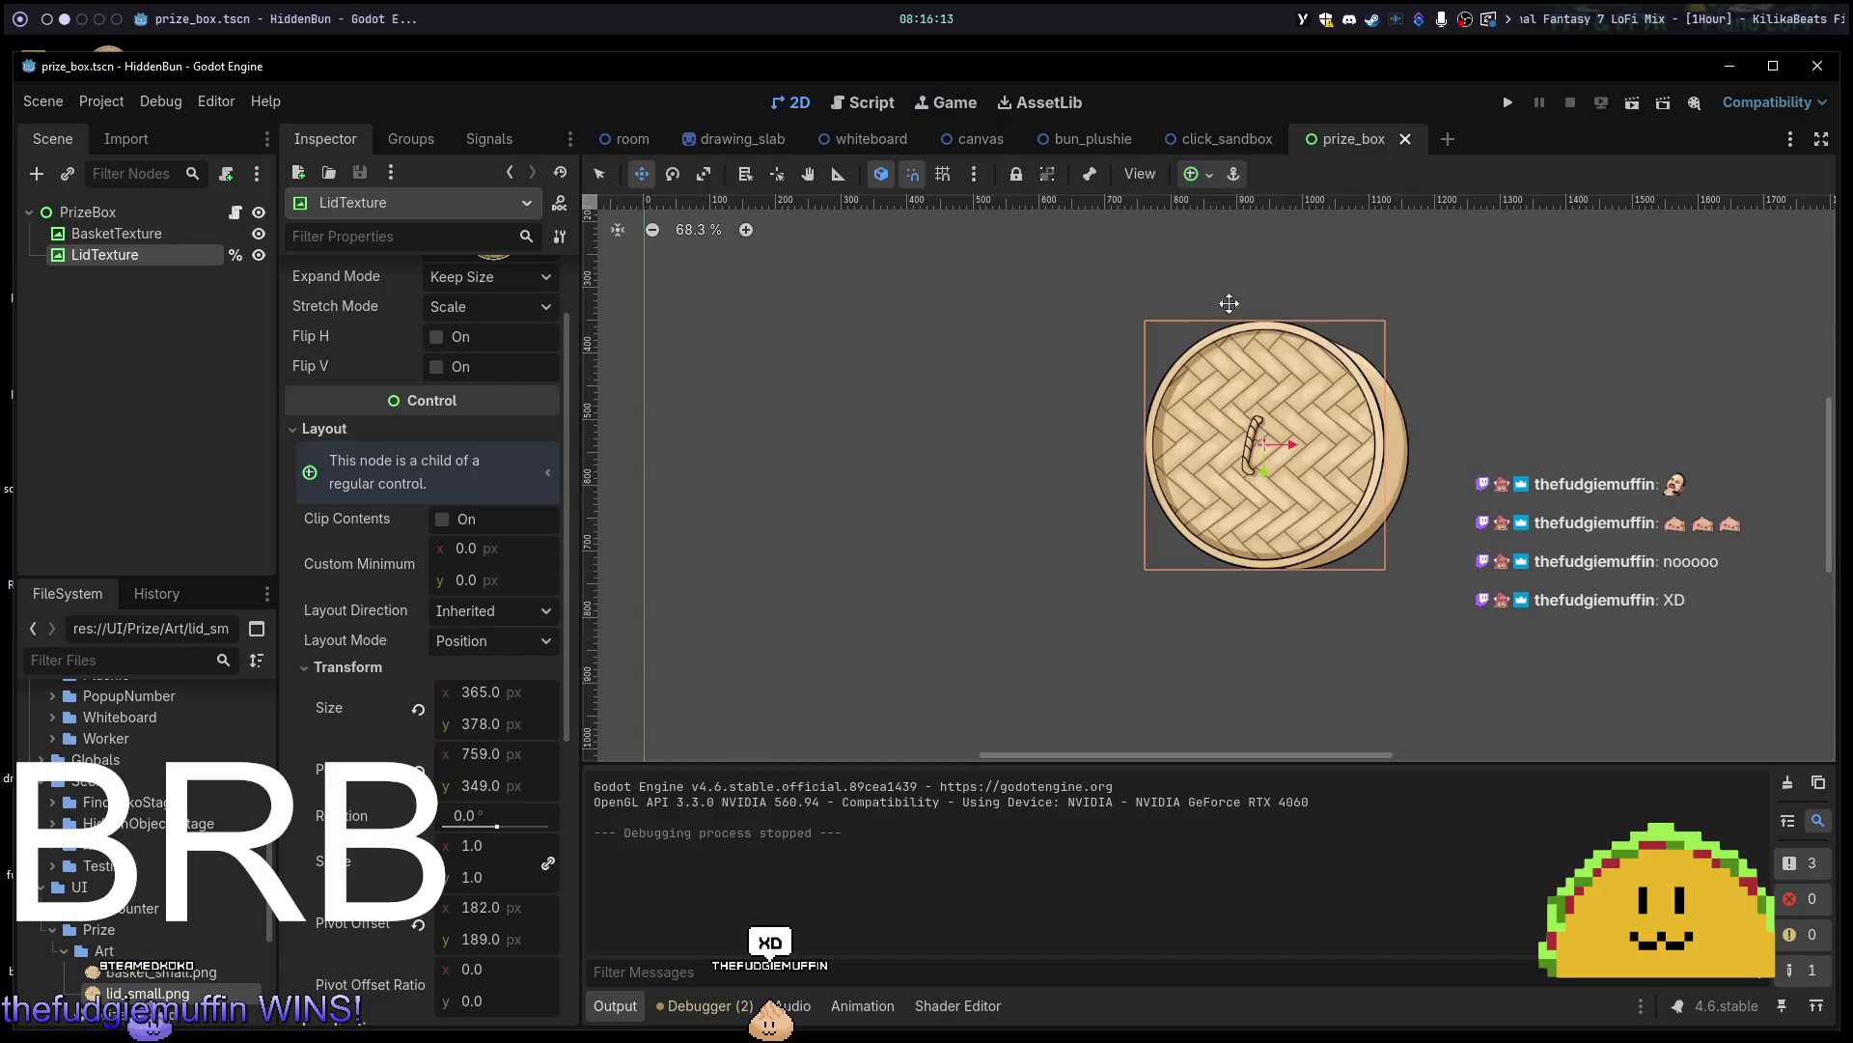
# Switch to the room scene tab and back to prize_box, then go to the script editor.
pyautogui.click(626, 143)
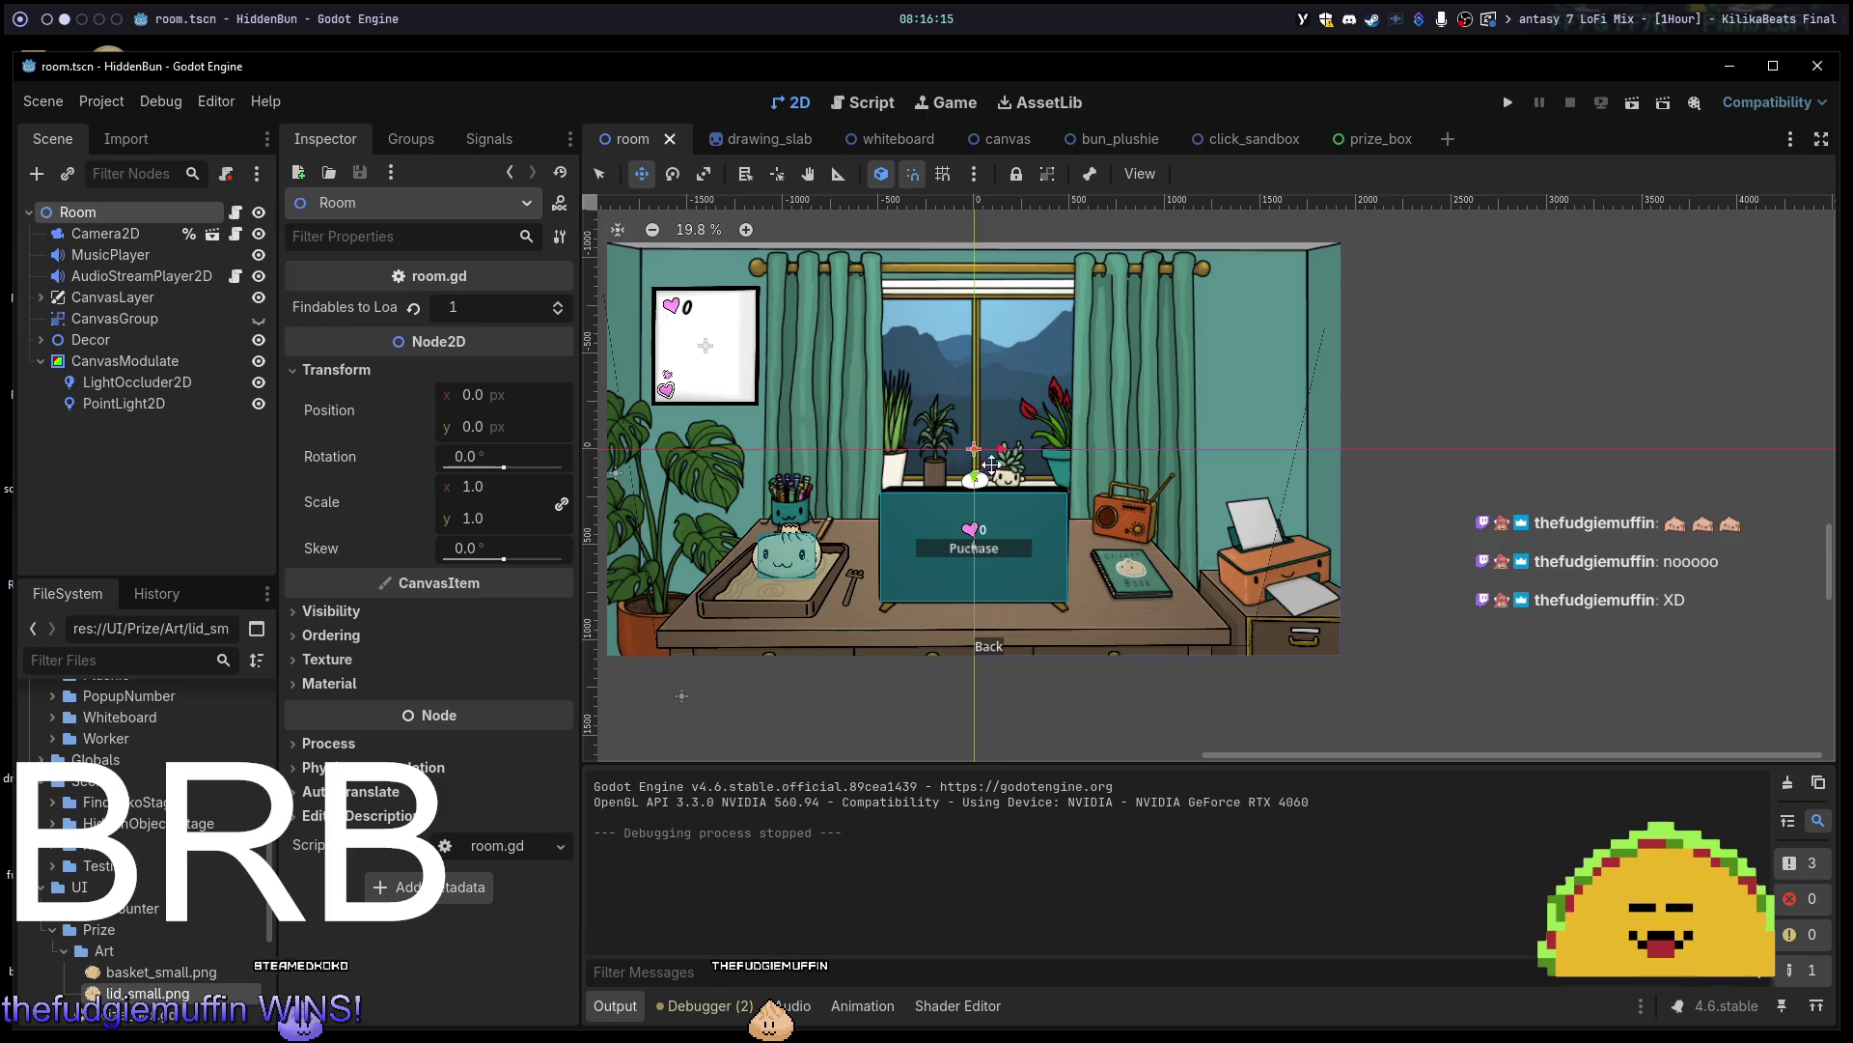
pyautogui.click(1373, 138)
pyautogui.hotkey('alt', 'Tab')
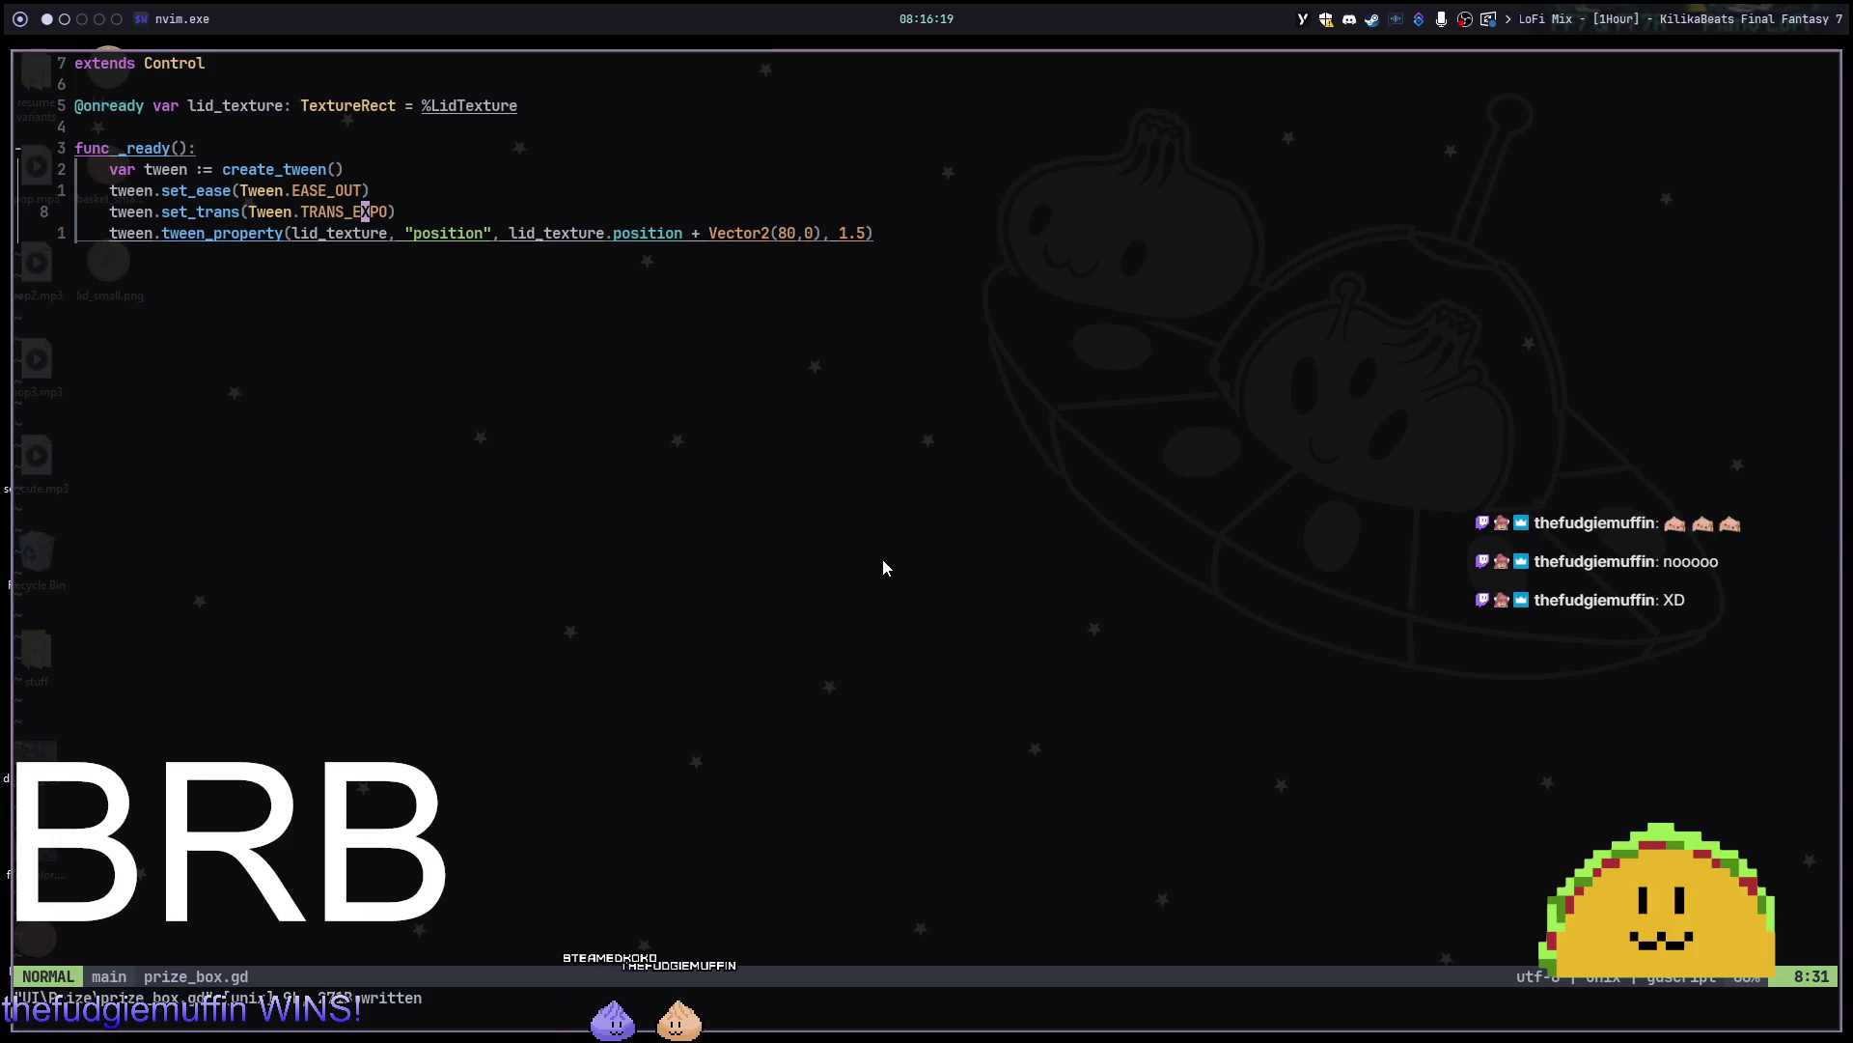
# Add blank lines at the end of prize_box.gd, type 'func ', then return to Godot.
pyautogui.press('G')
pyautogui.press('o')
pyautogui.press('Return')
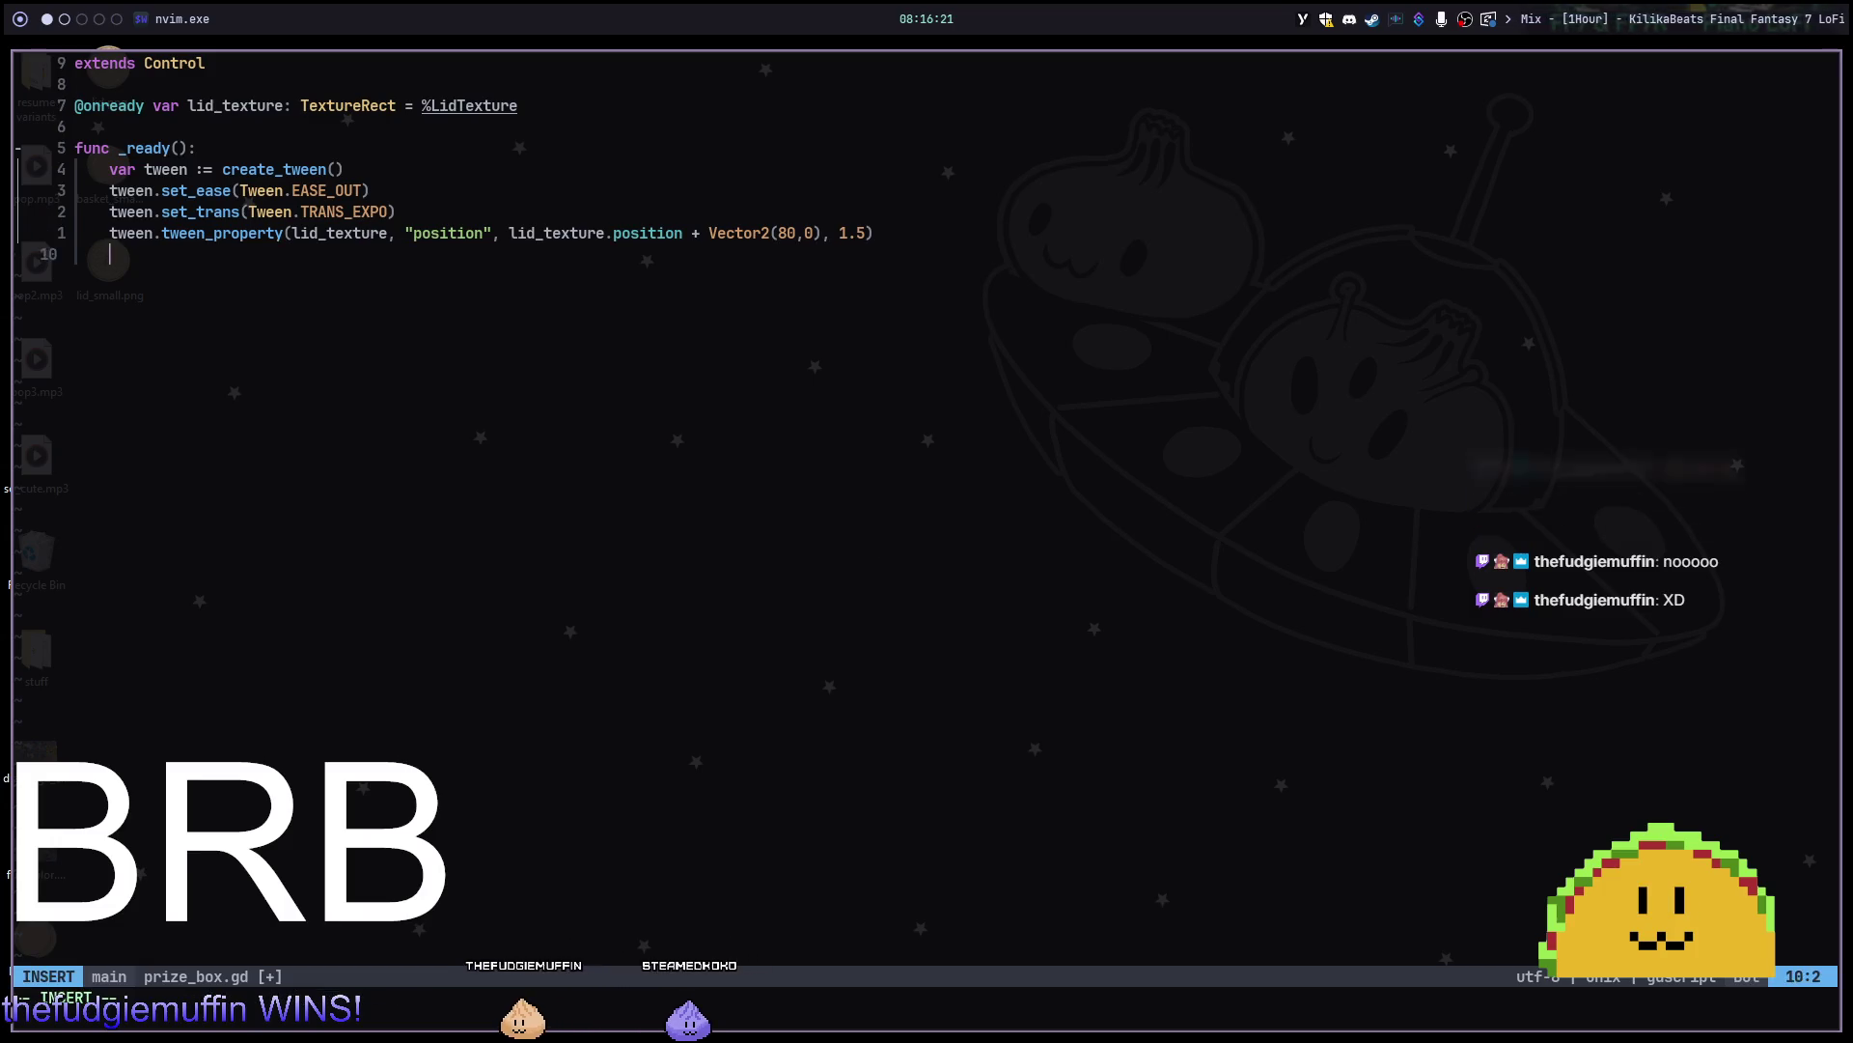
pyautogui.write('func')
pyautogui.press('Escape')
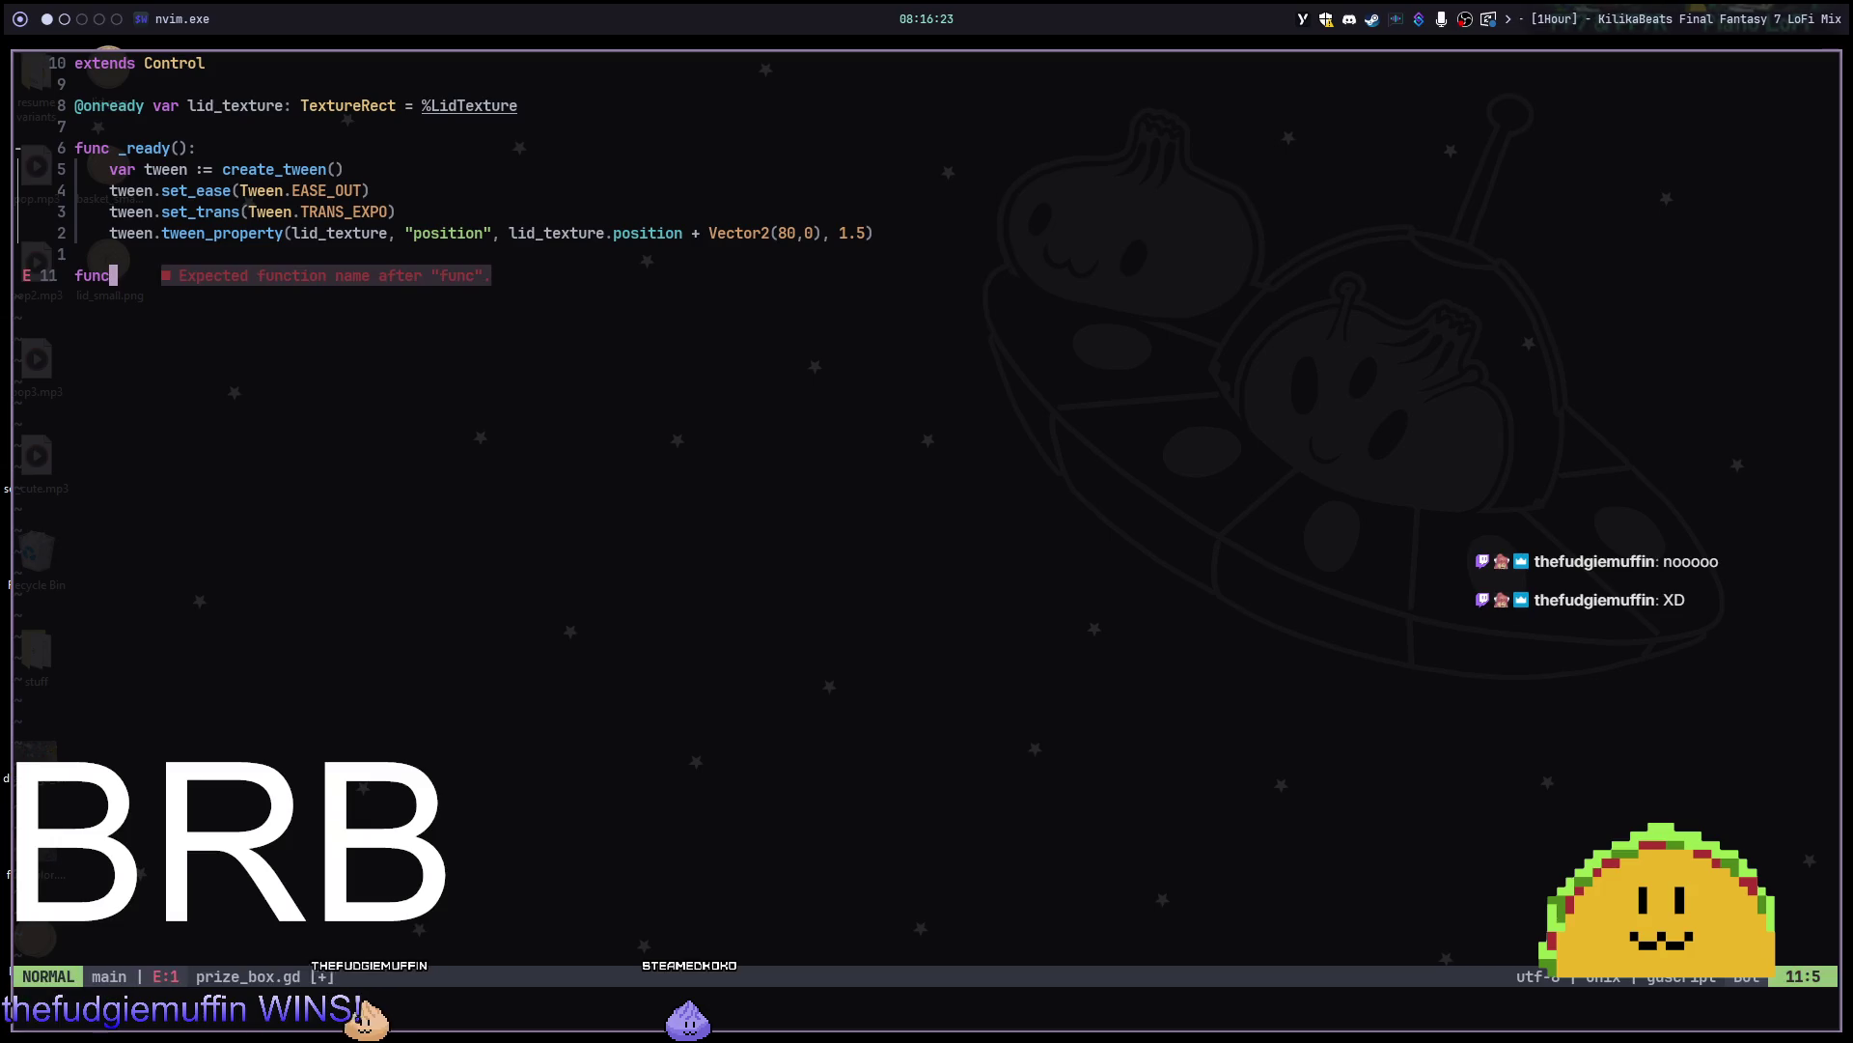
pyautogui.hotkey('alt', '2')
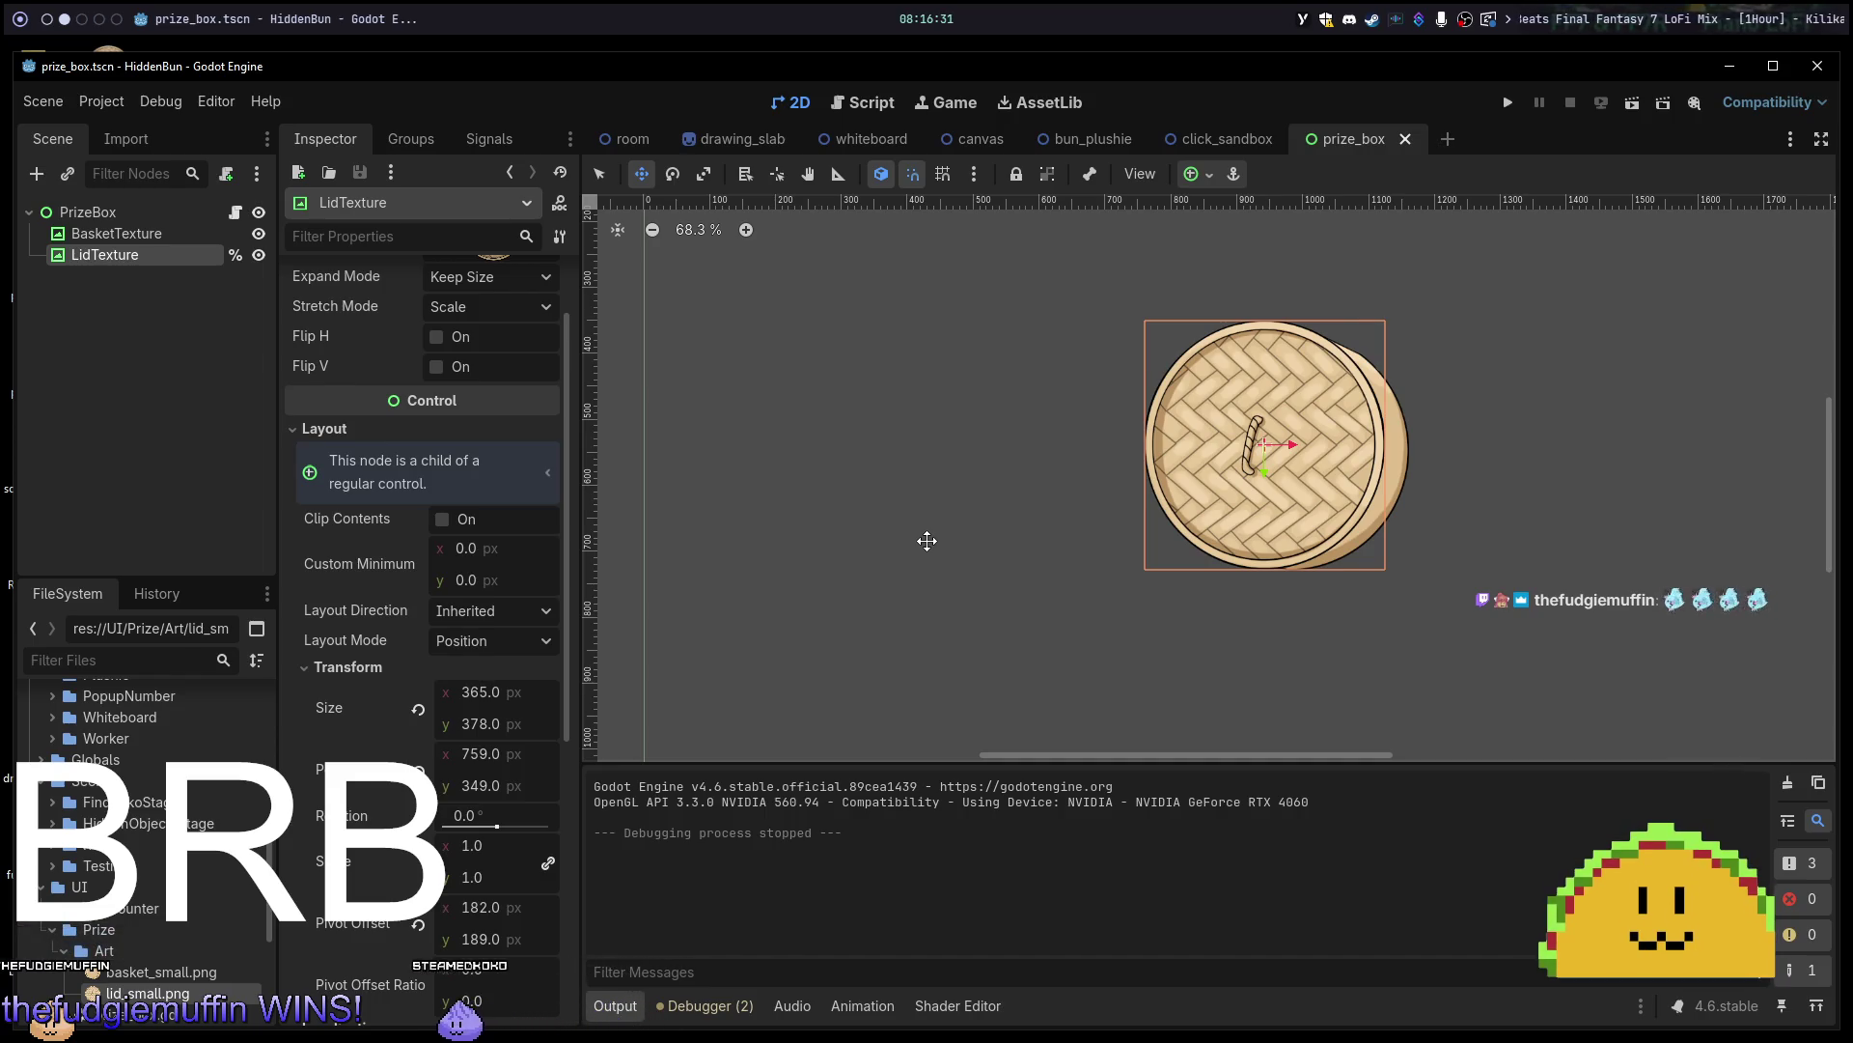
# Add a GPUParticles2D child node to PrizeBox by searching 'parti'.
pyautogui.rightClick(125, 216)
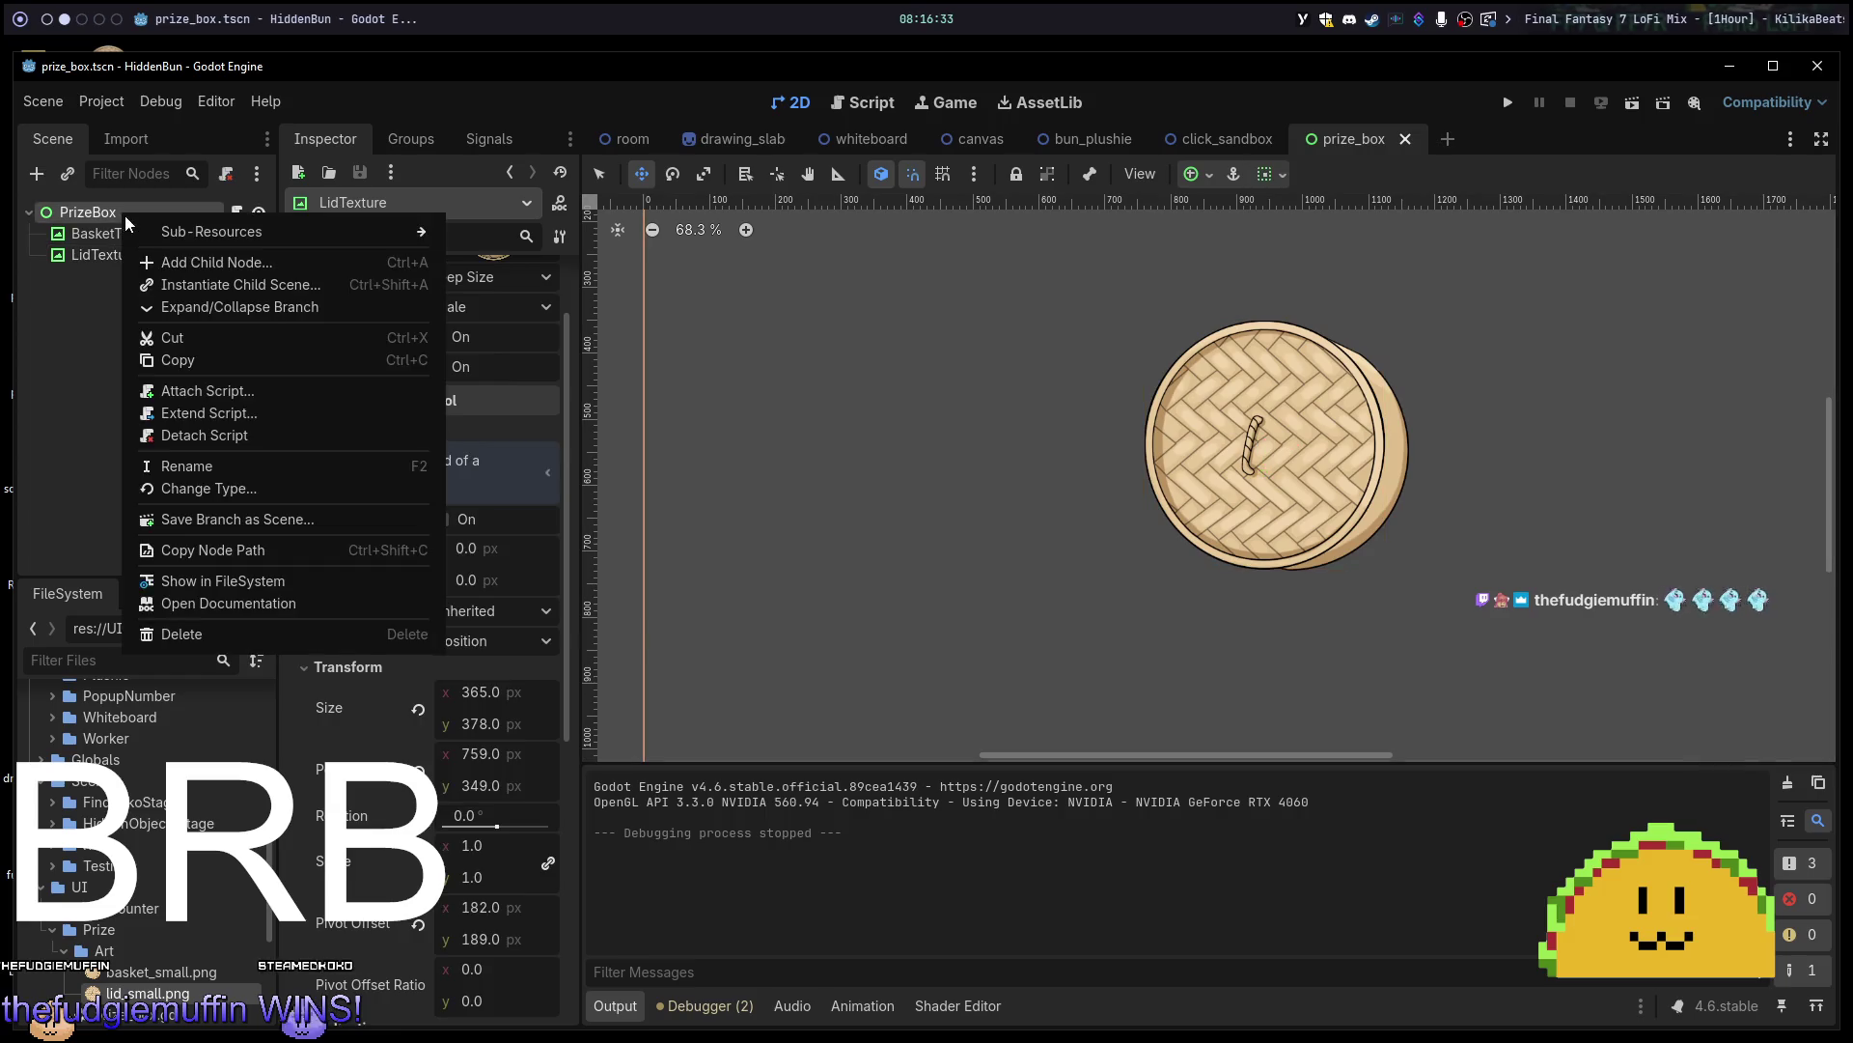
pyautogui.click(181, 255)
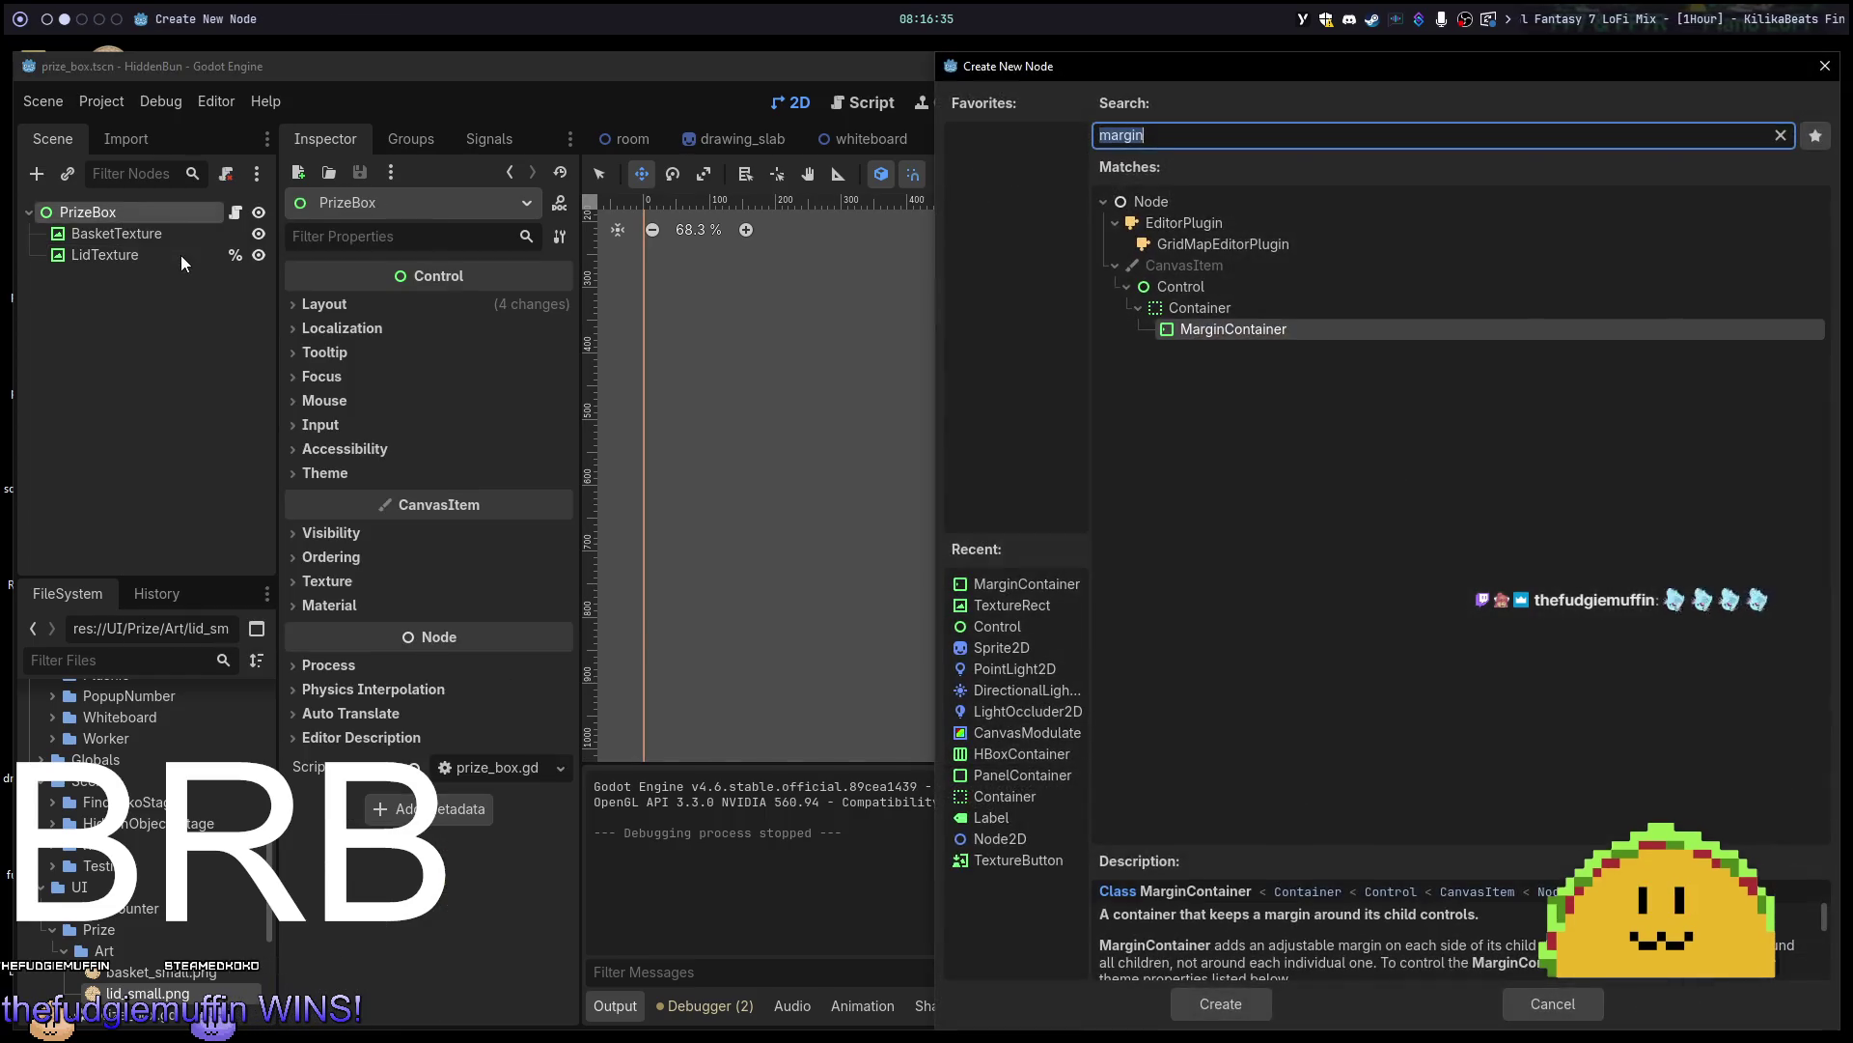
pyautogui.write('parti')
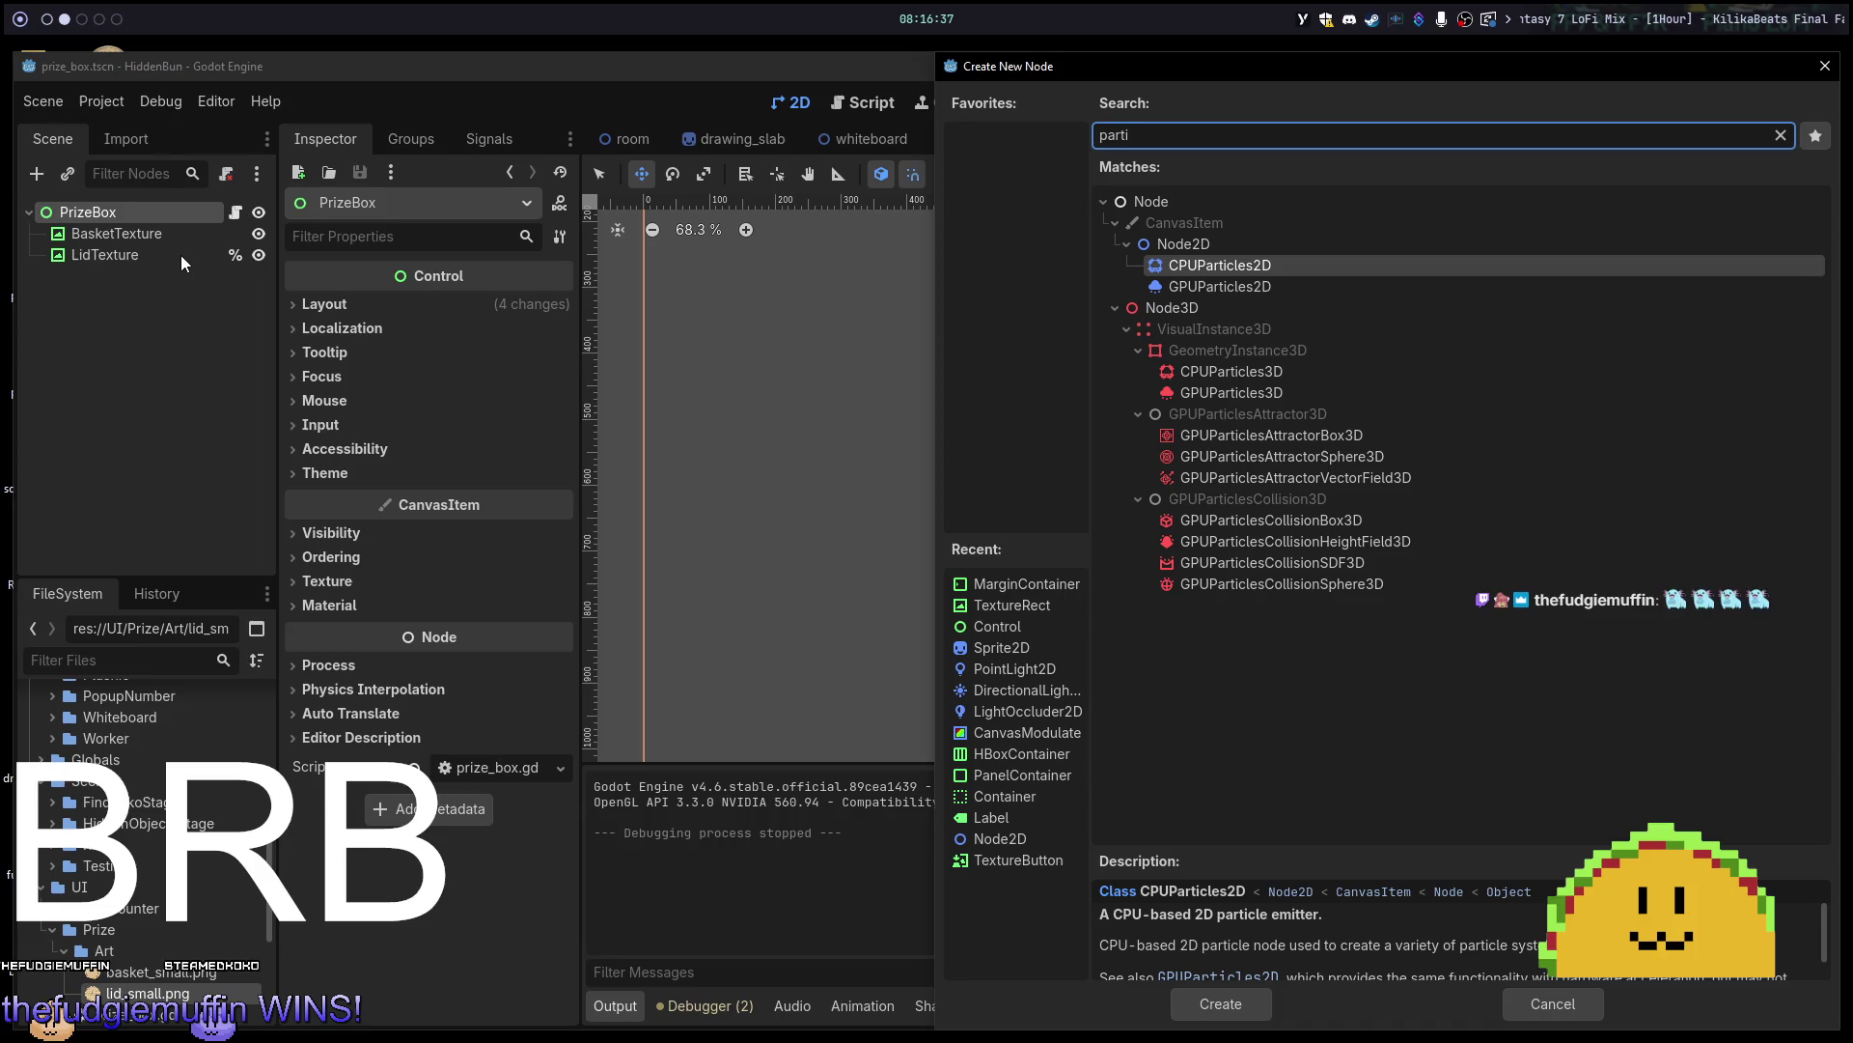
pyautogui.press('Down')
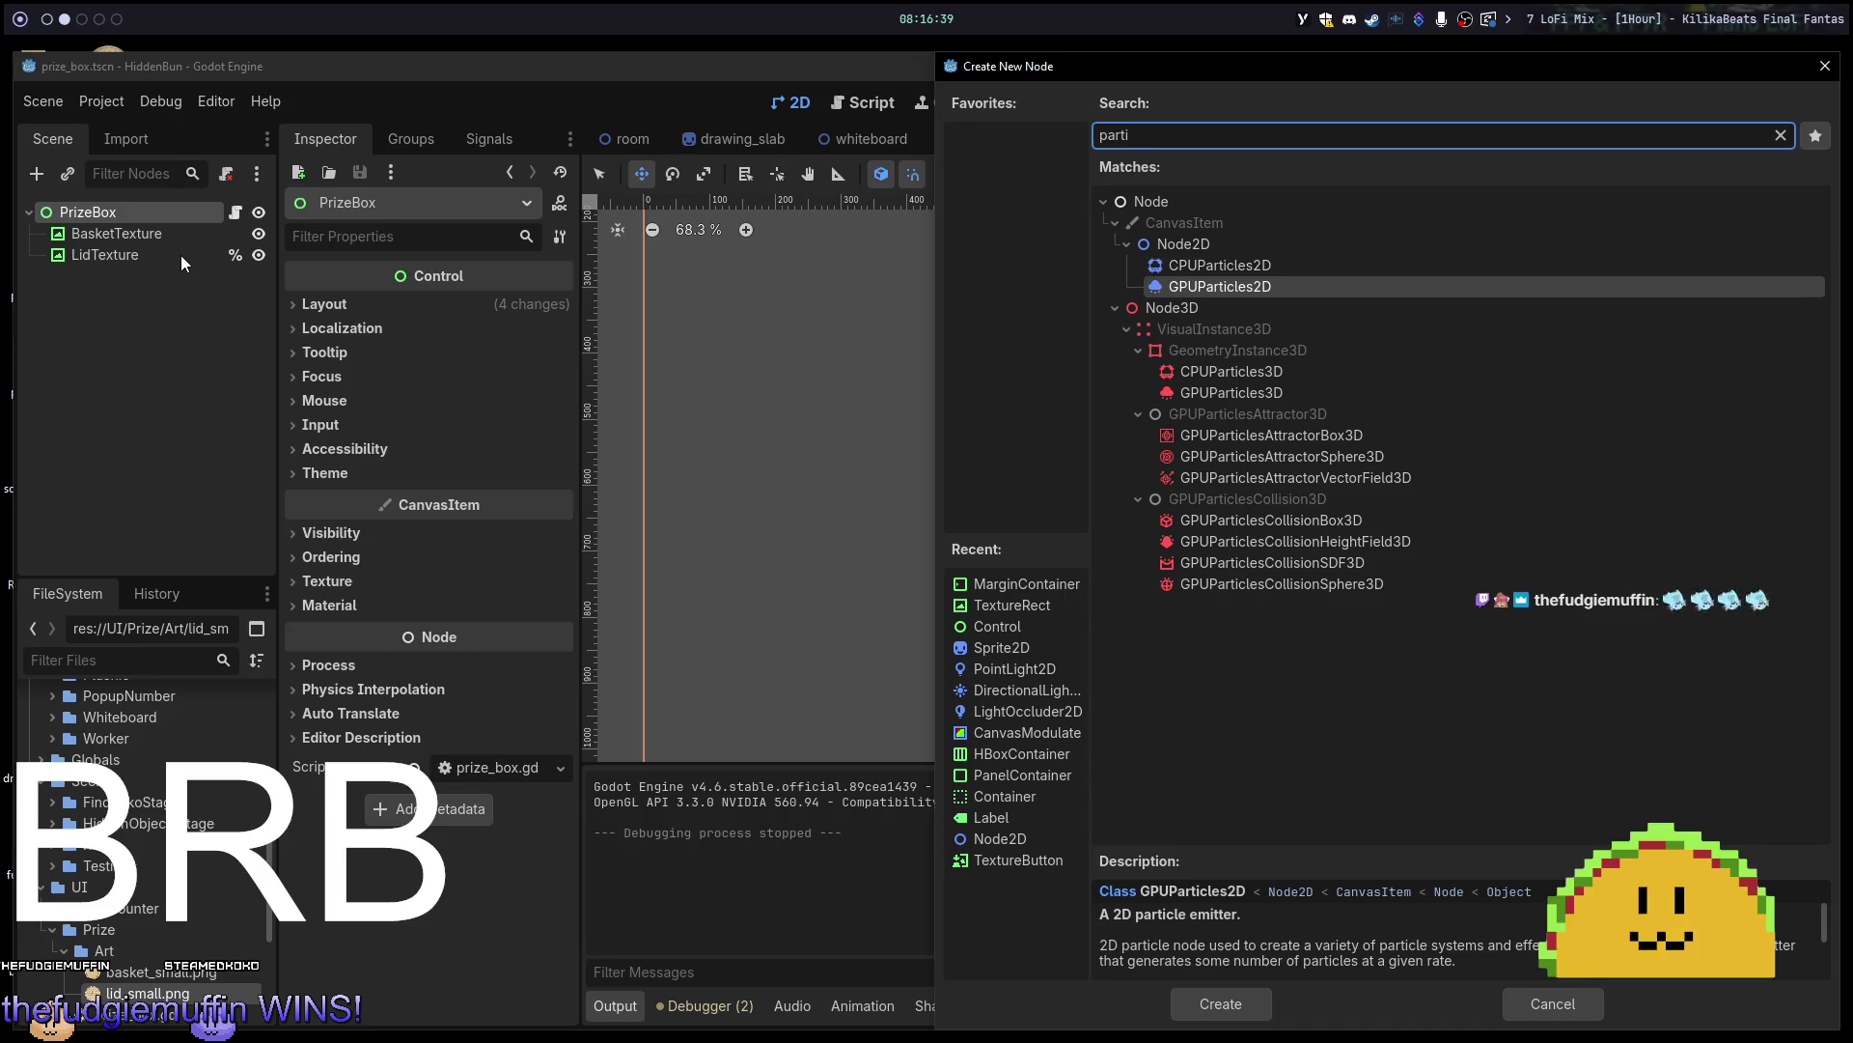
pyautogui.press('Up')
pyautogui.press('Down')
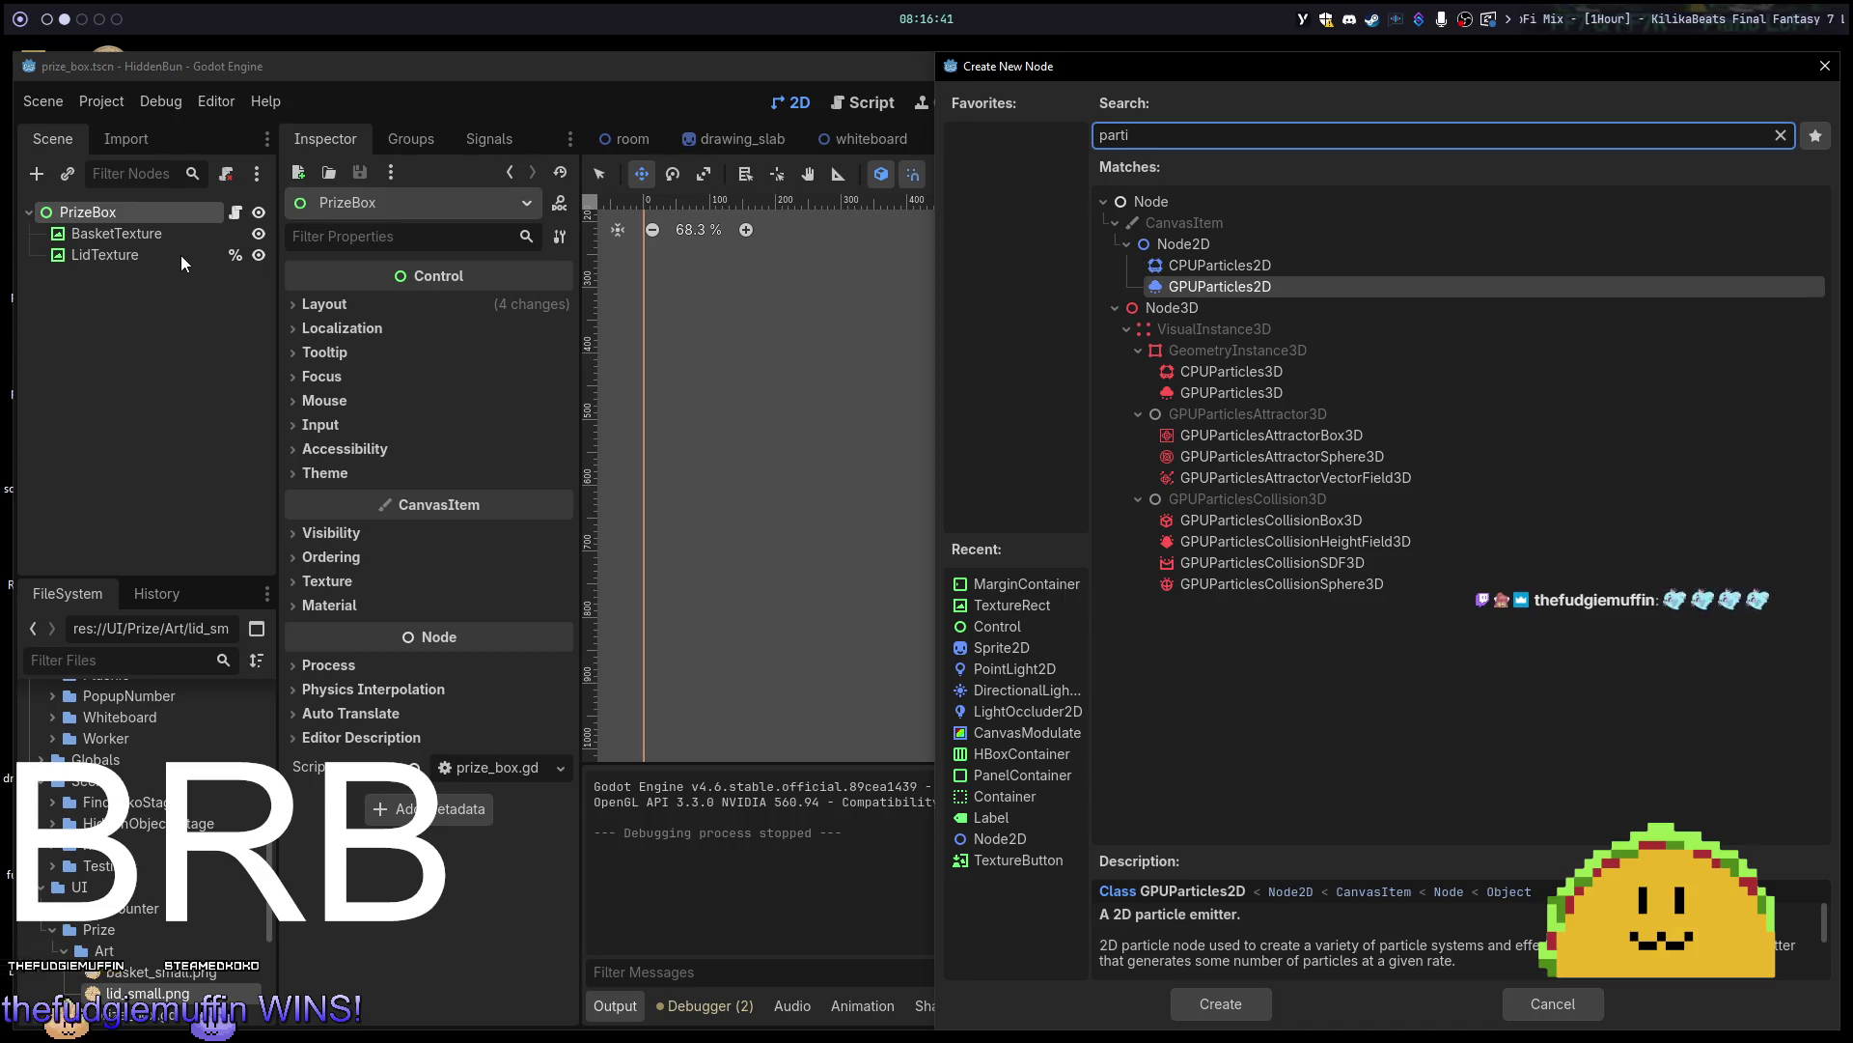
pyautogui.press('Return')
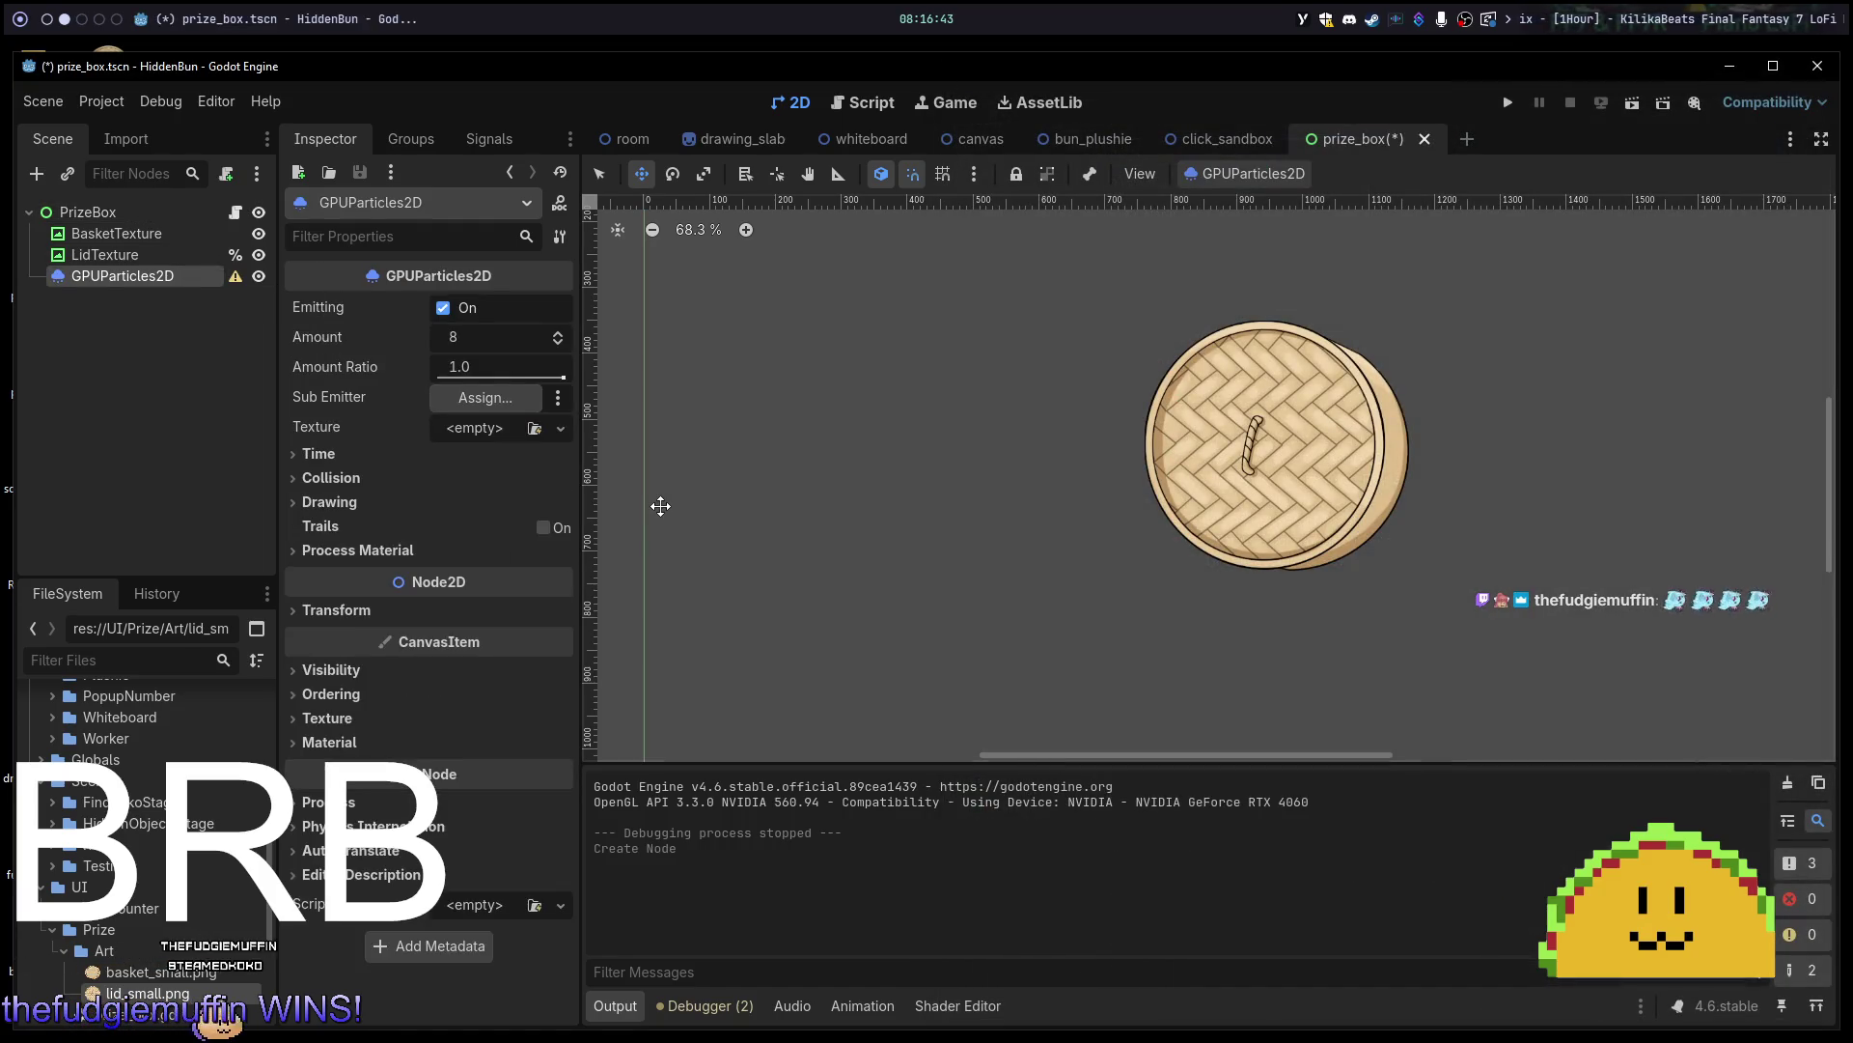
# Save the prize box scene with Ctrl+S and cancel the Sub Emitter assignment.
pyautogui.hotkey('ctrl', 's')
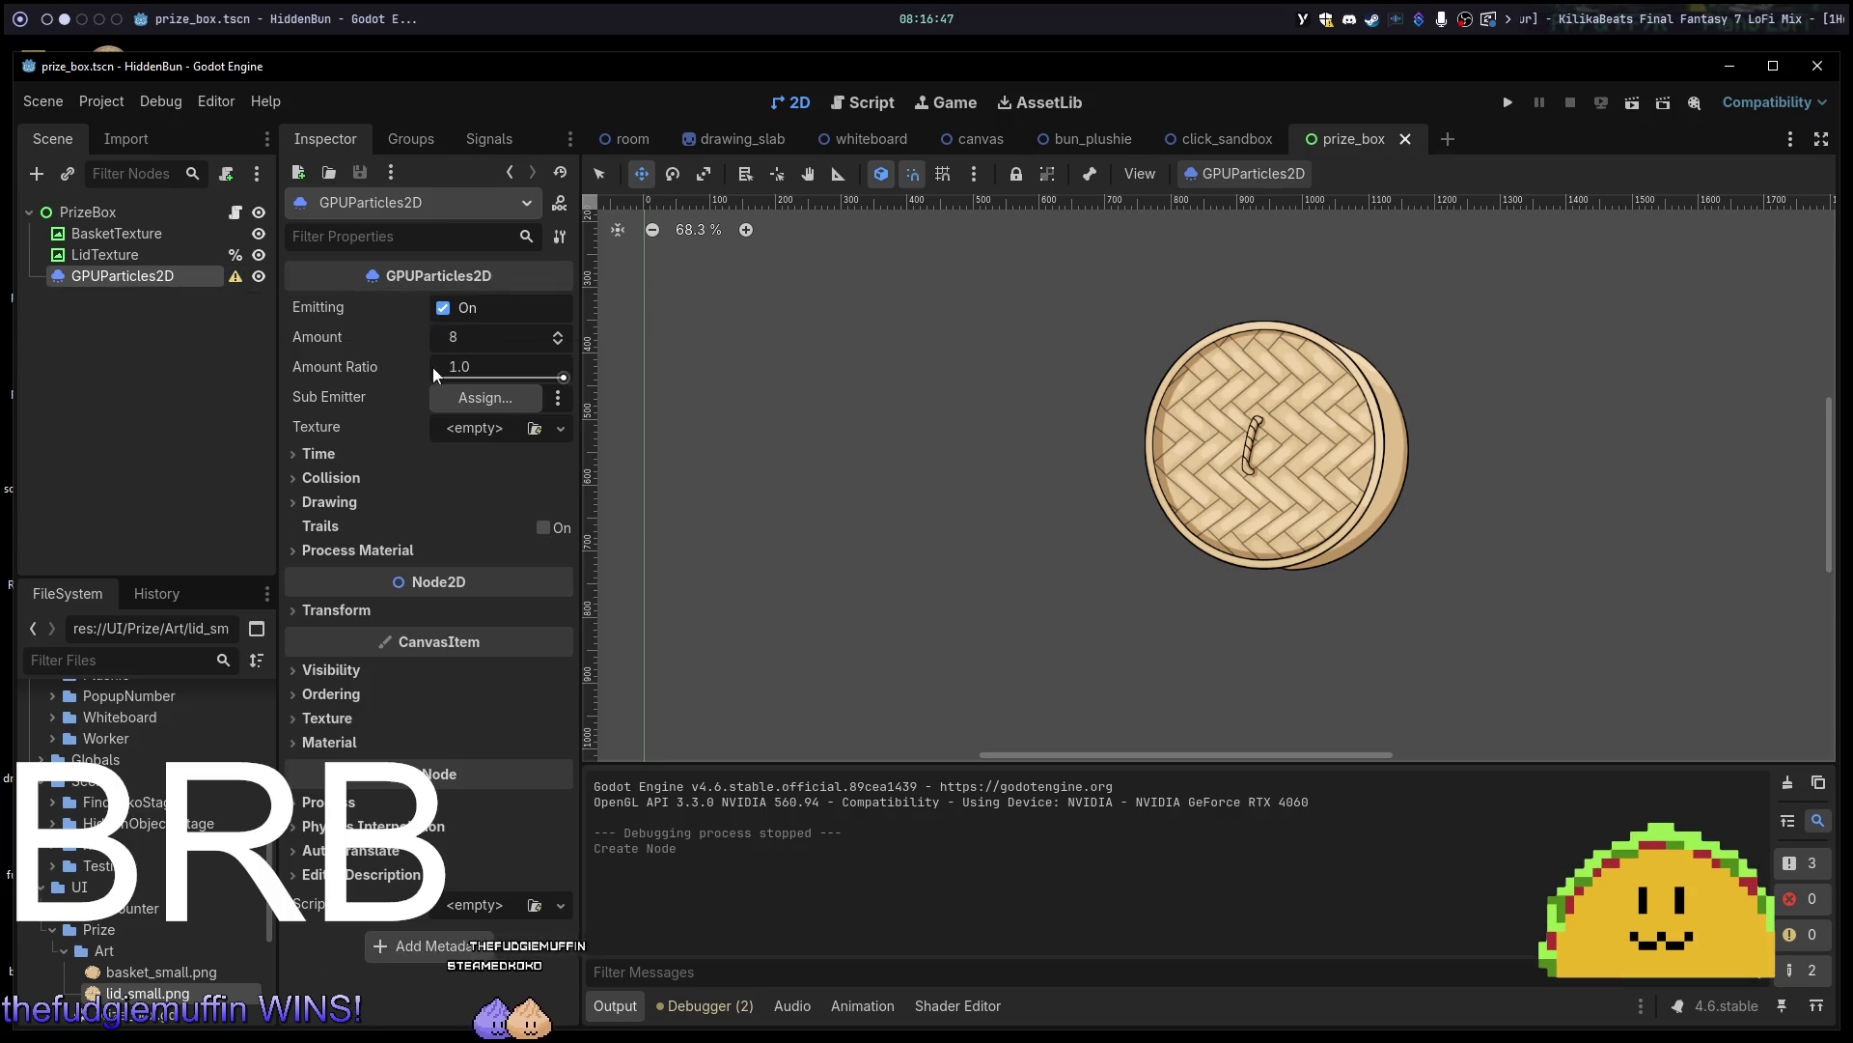
pyautogui.click(471, 396)
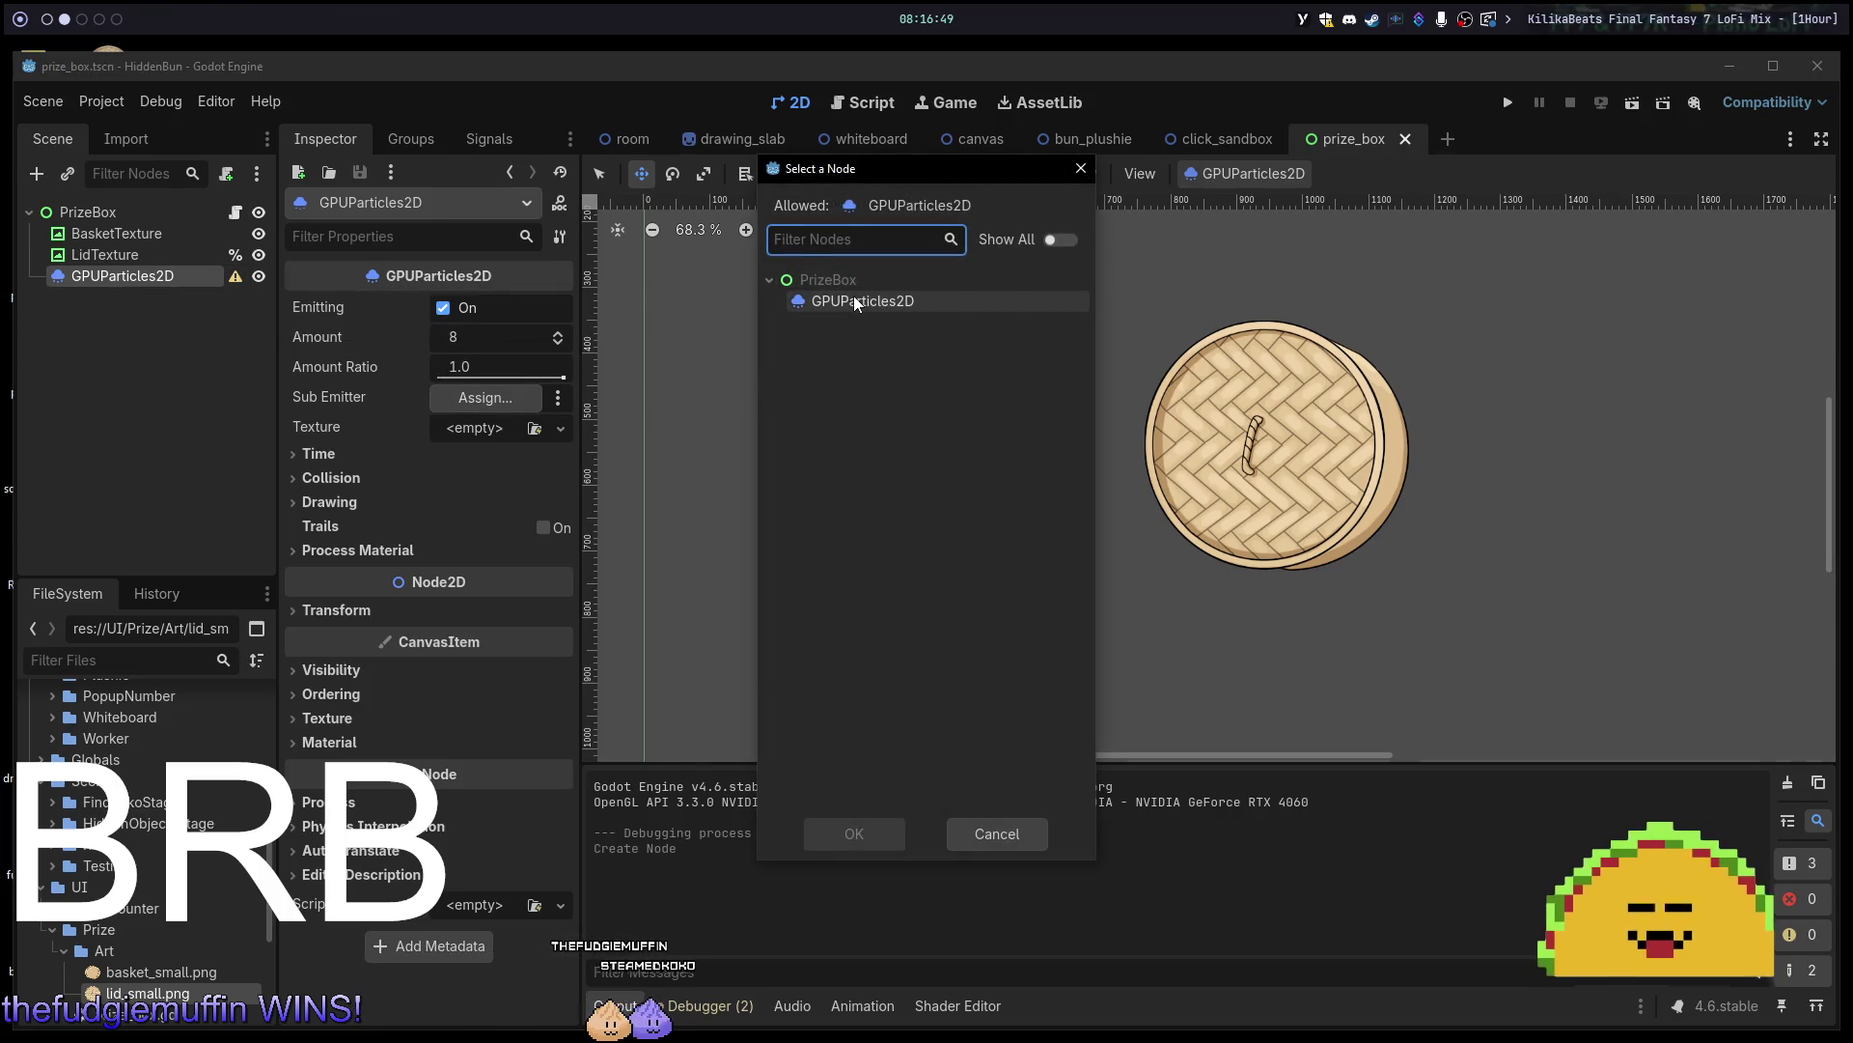
pyautogui.press('Escape')
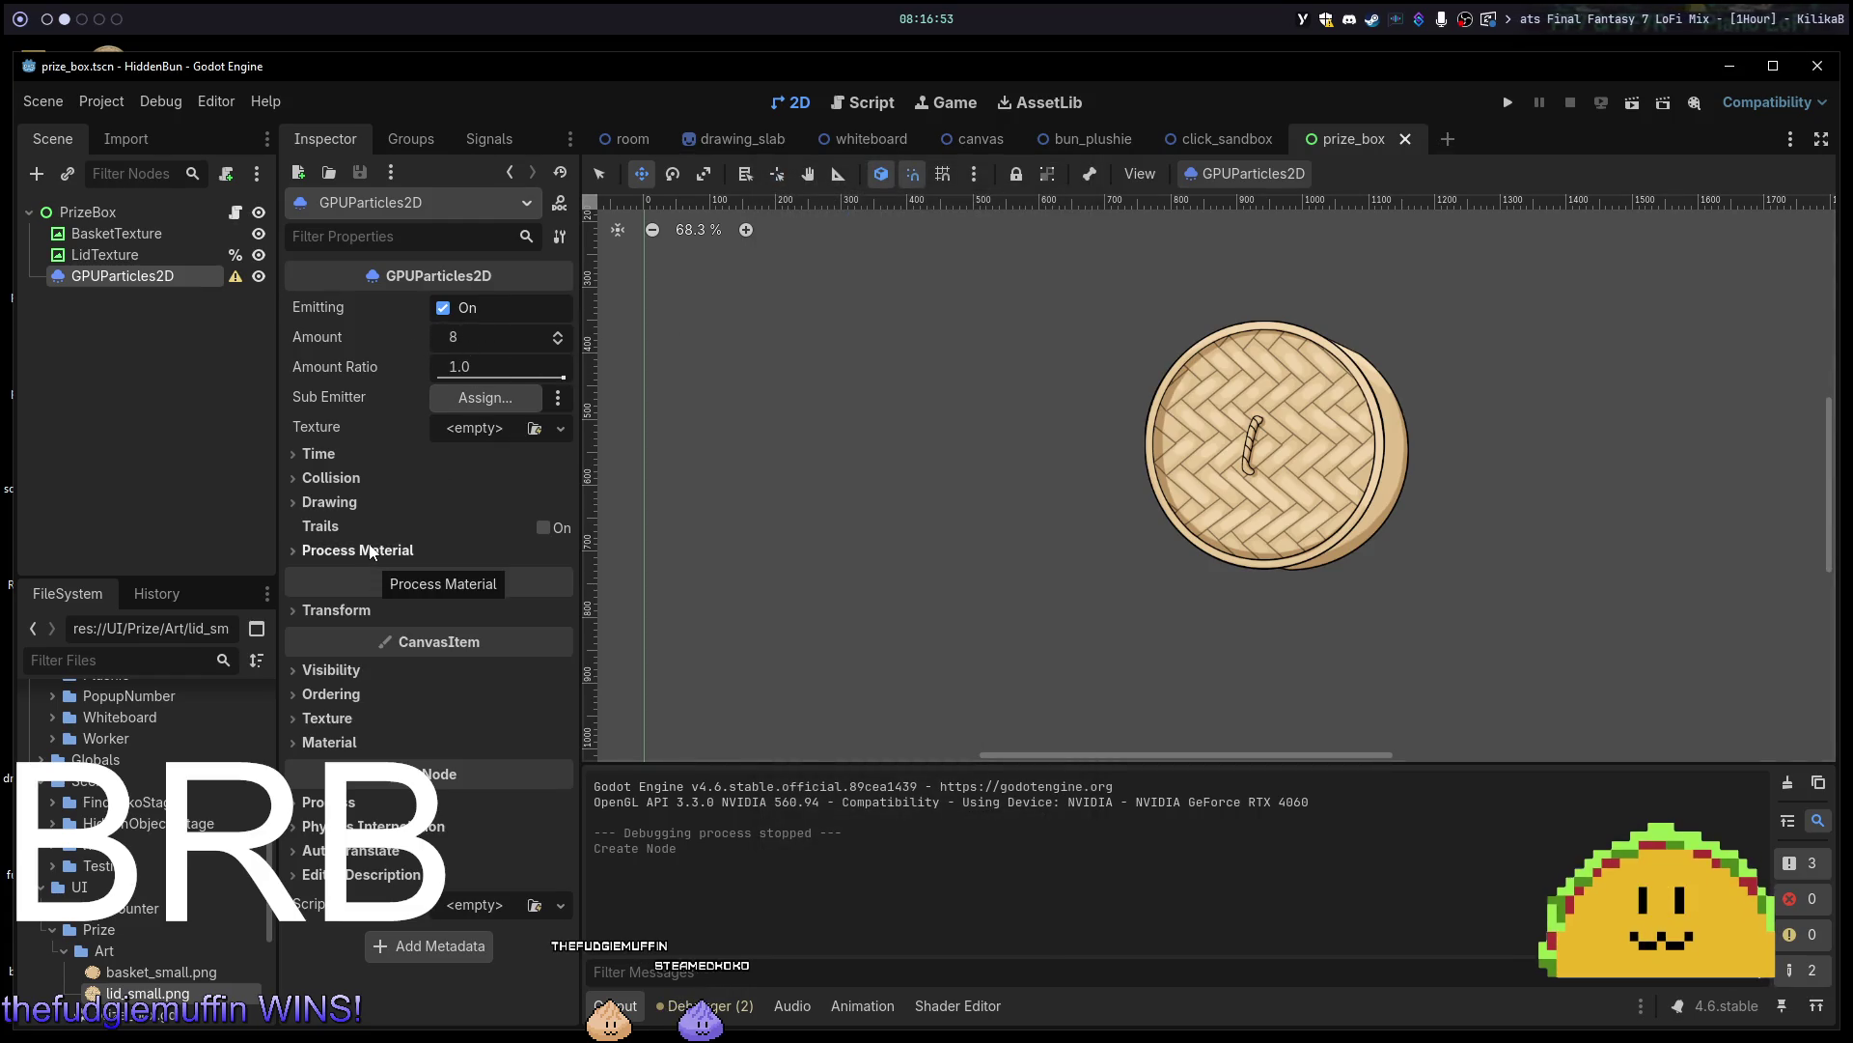
# Hide BasketTexture and LidTexture, then expand the GPUParticles2D Time section in the Inspector.
pyautogui.click(260, 235)
pyautogui.click(262, 254)
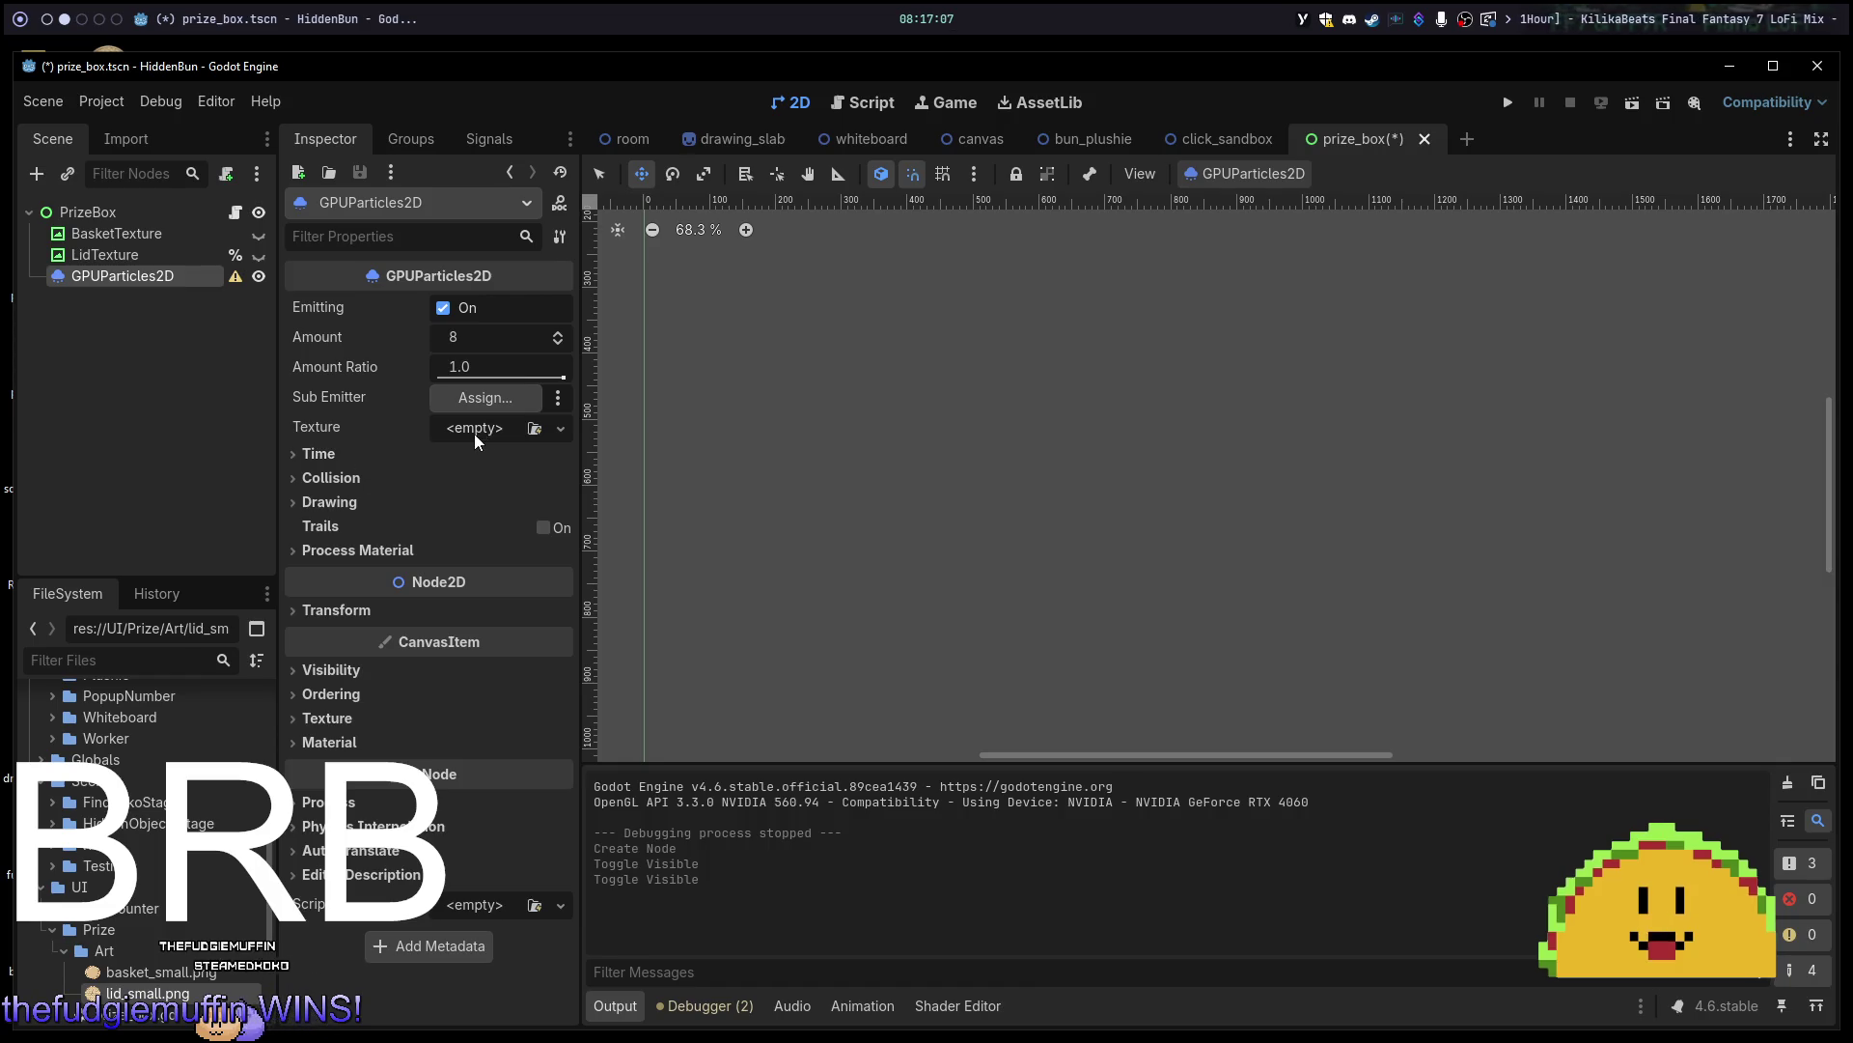
pyautogui.click(306, 463)
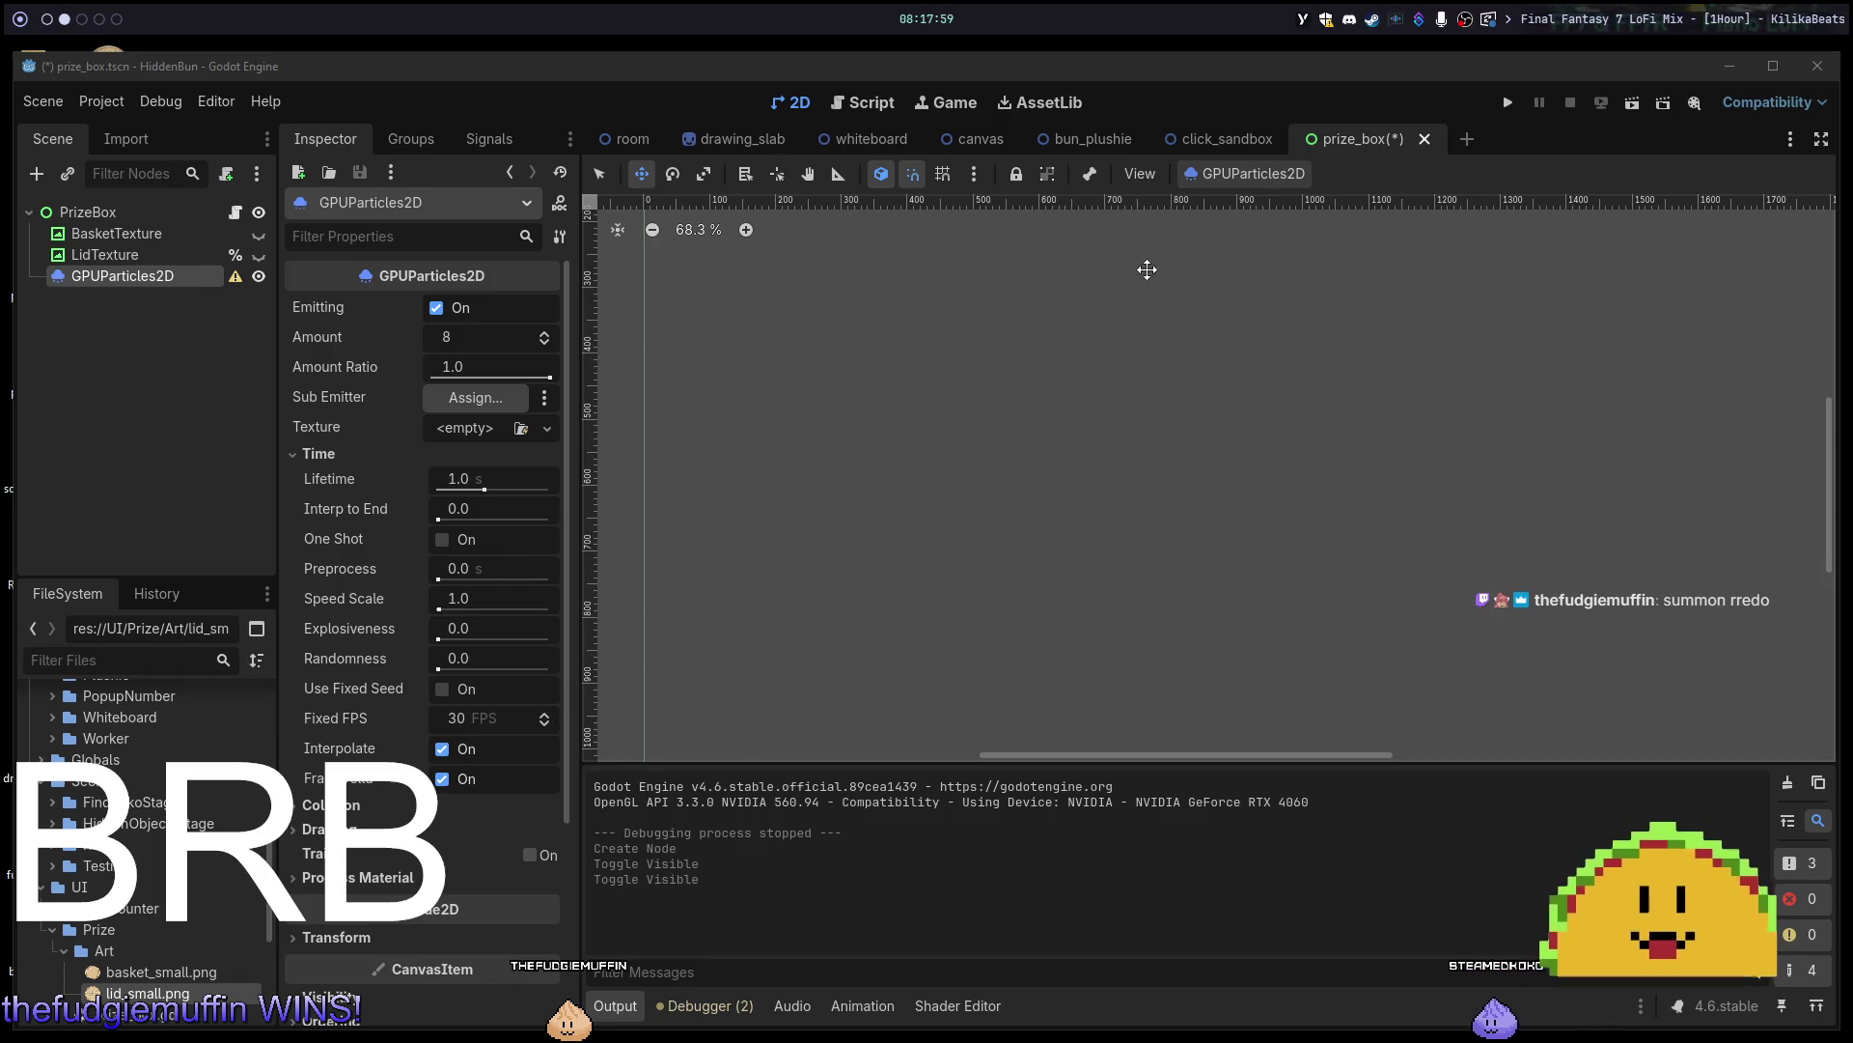
# Tick One Shot in the GPUParticles2D Time settings, which turns emitting off, with lifetime kept at 1.0 s.
pyautogui.scroll(-3, 1261, 497)
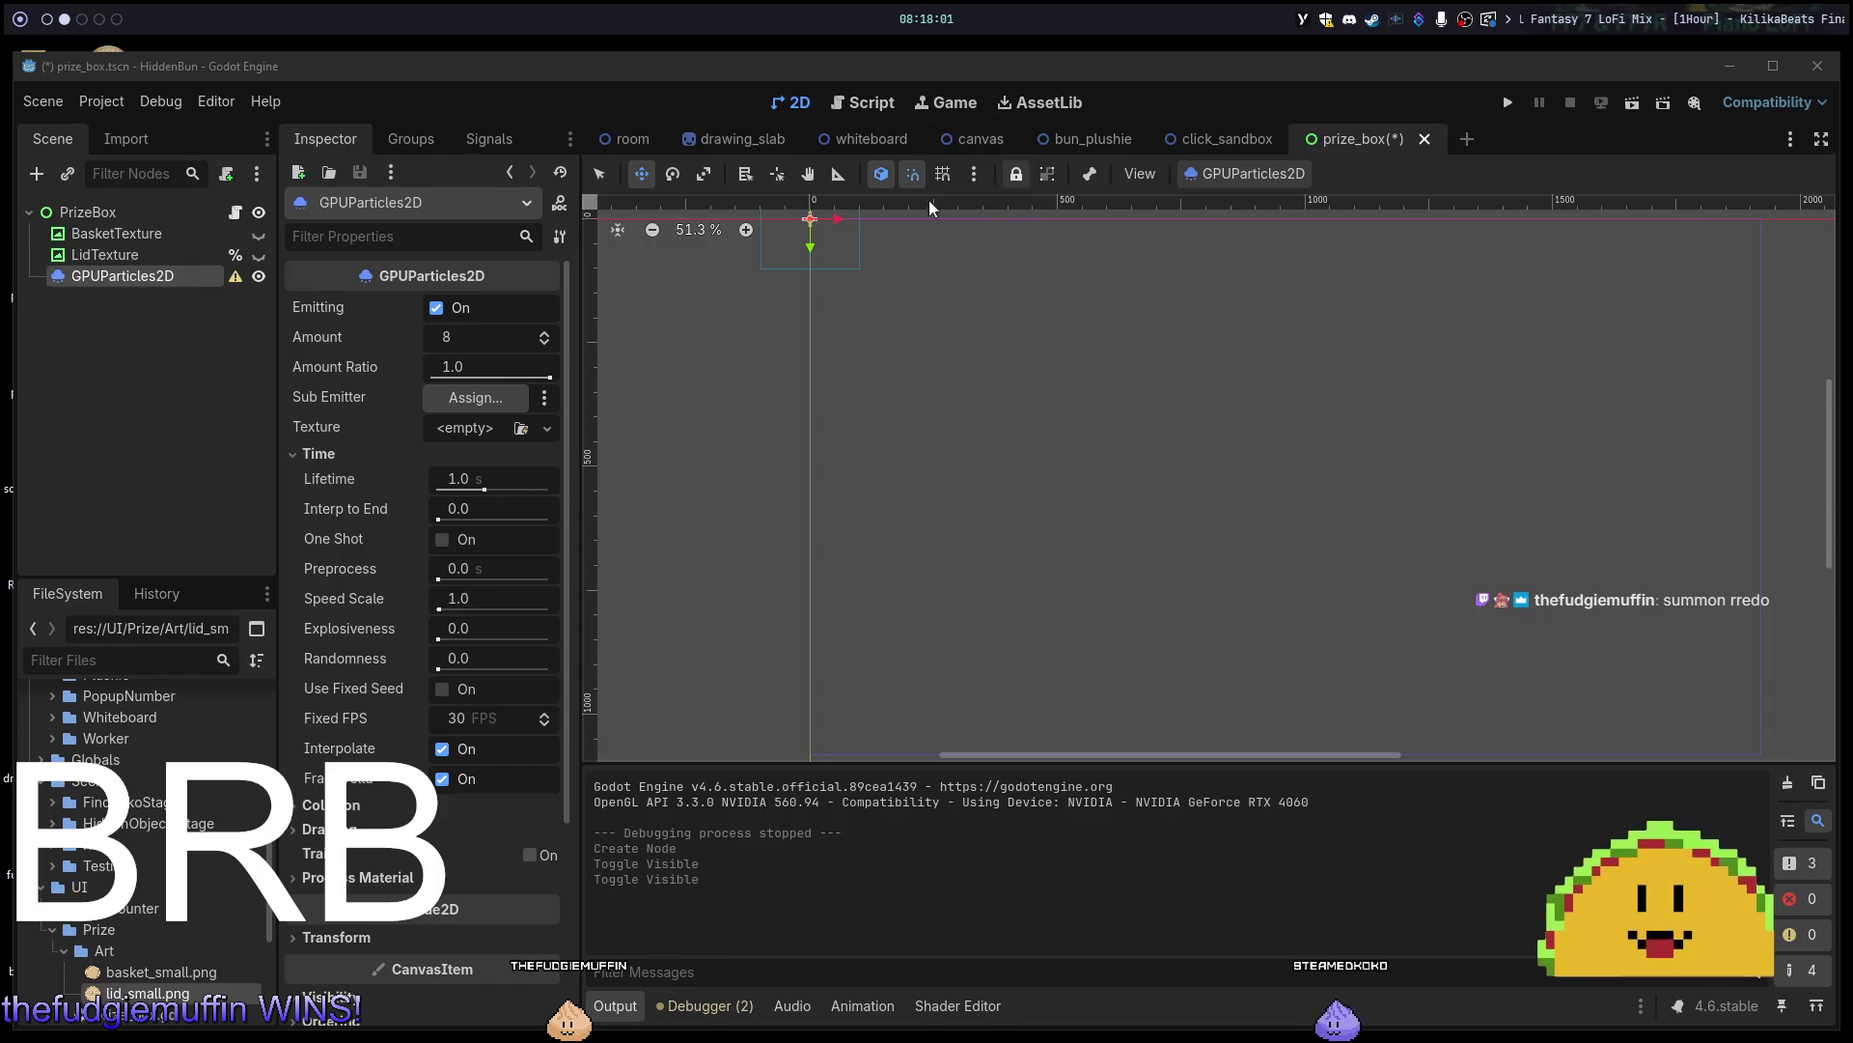
pyautogui.scroll(11, 951, 347)
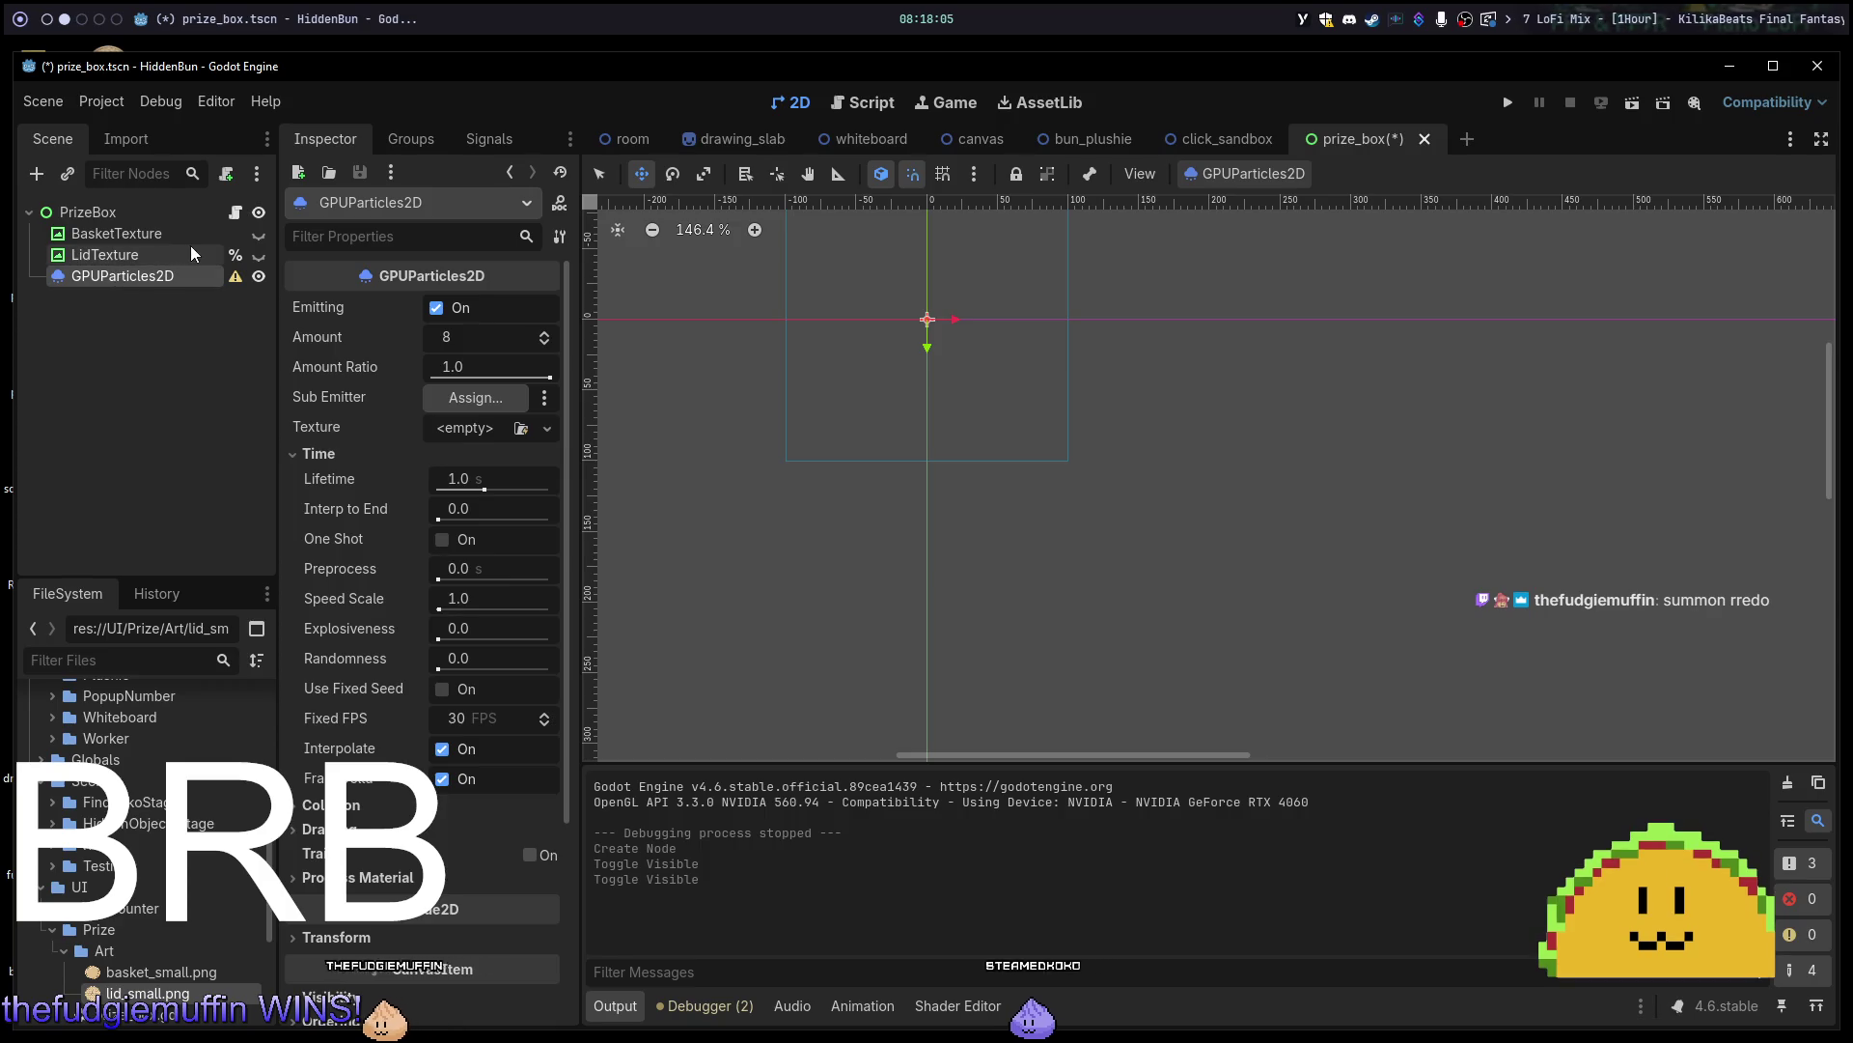
pyautogui.scroll(14, 898, 309)
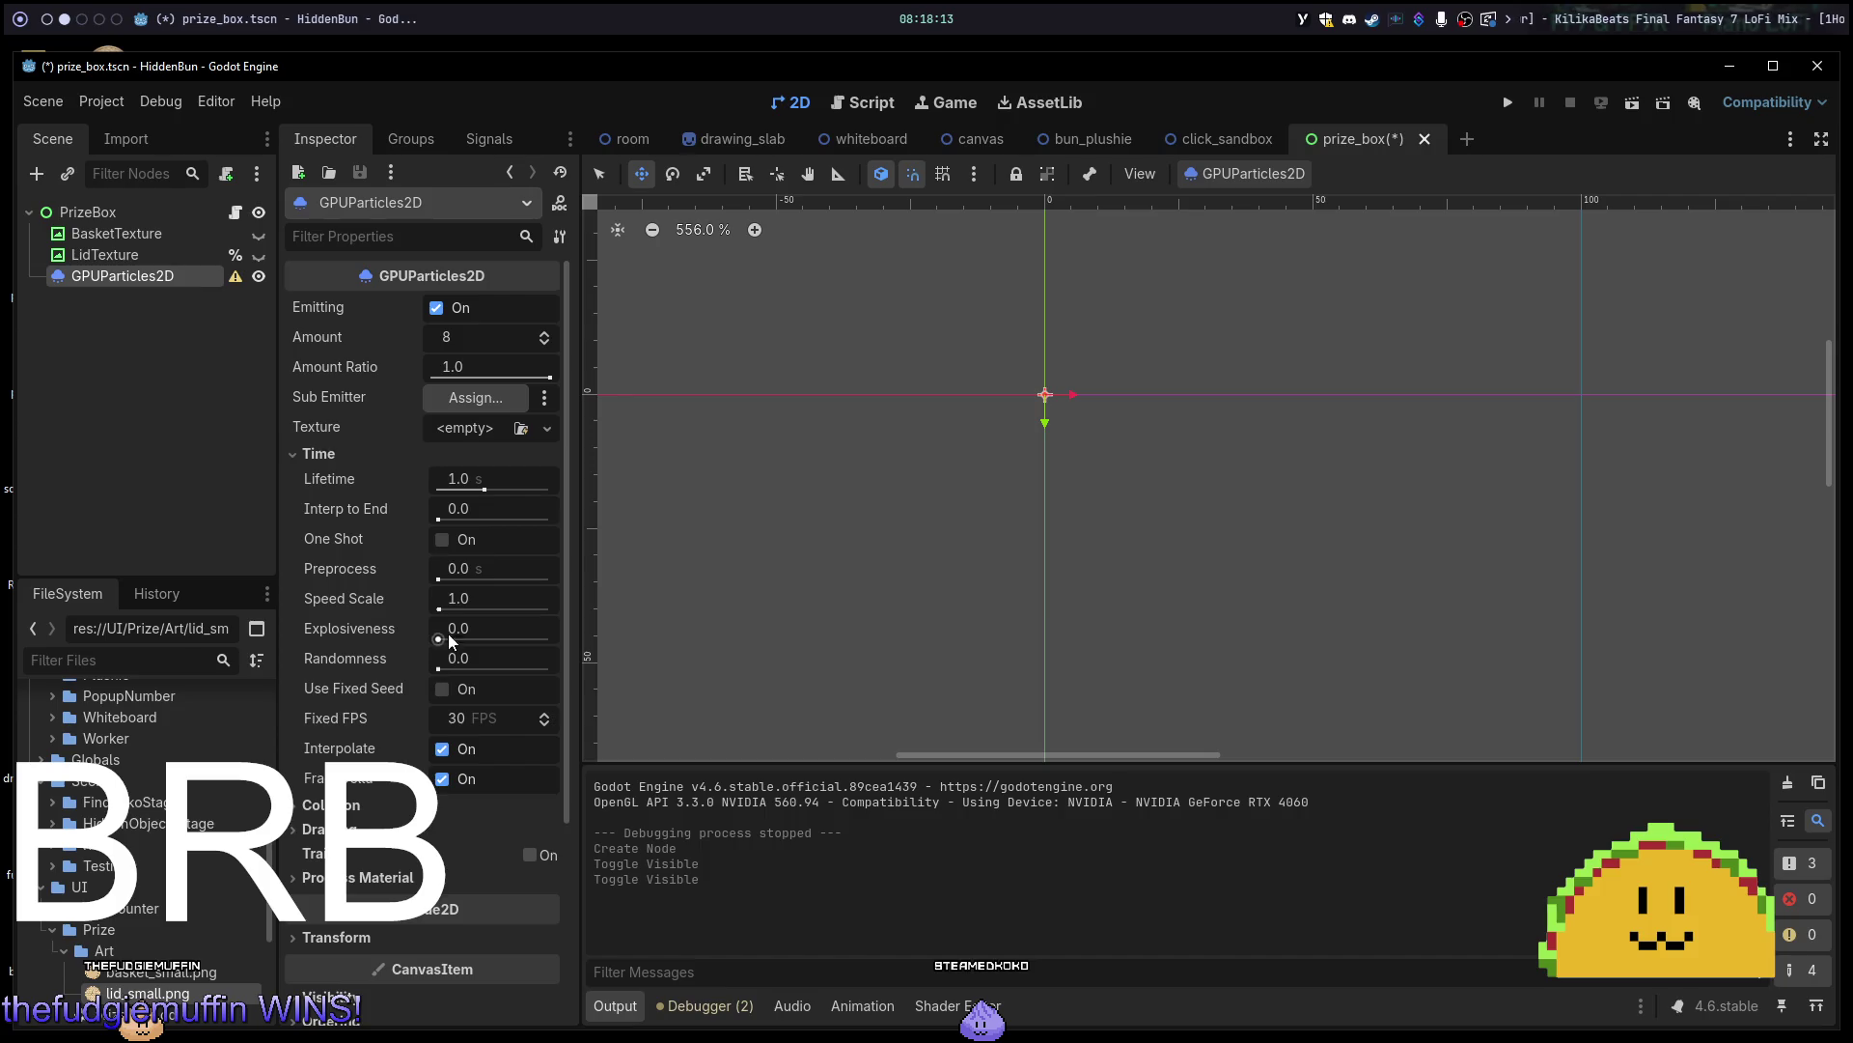
pyautogui.scroll(-2, 490, 571)
pyautogui.scroll(-4, 475, 555)
pyautogui.scroll(6, 454, 582)
pyautogui.click(440, 540)
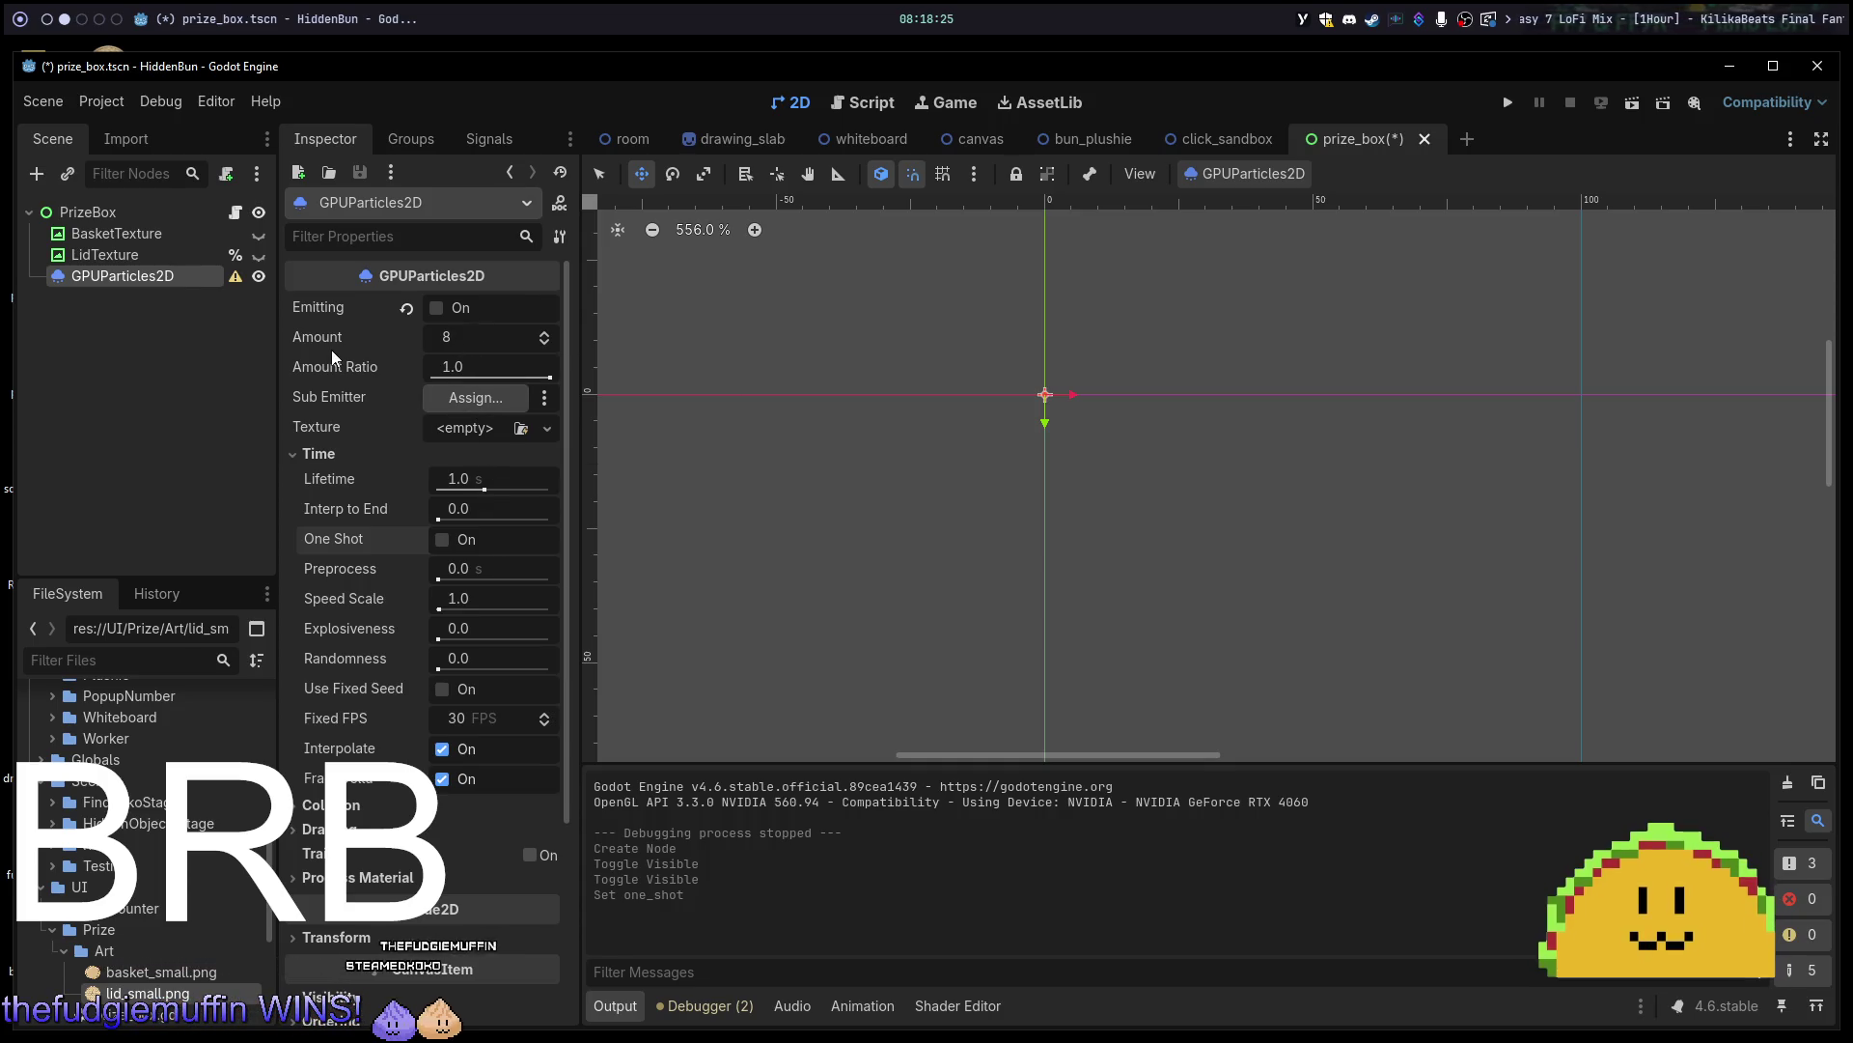
pyautogui.moveTo(332, 349)
pyautogui.scroll(15, 968, 364)
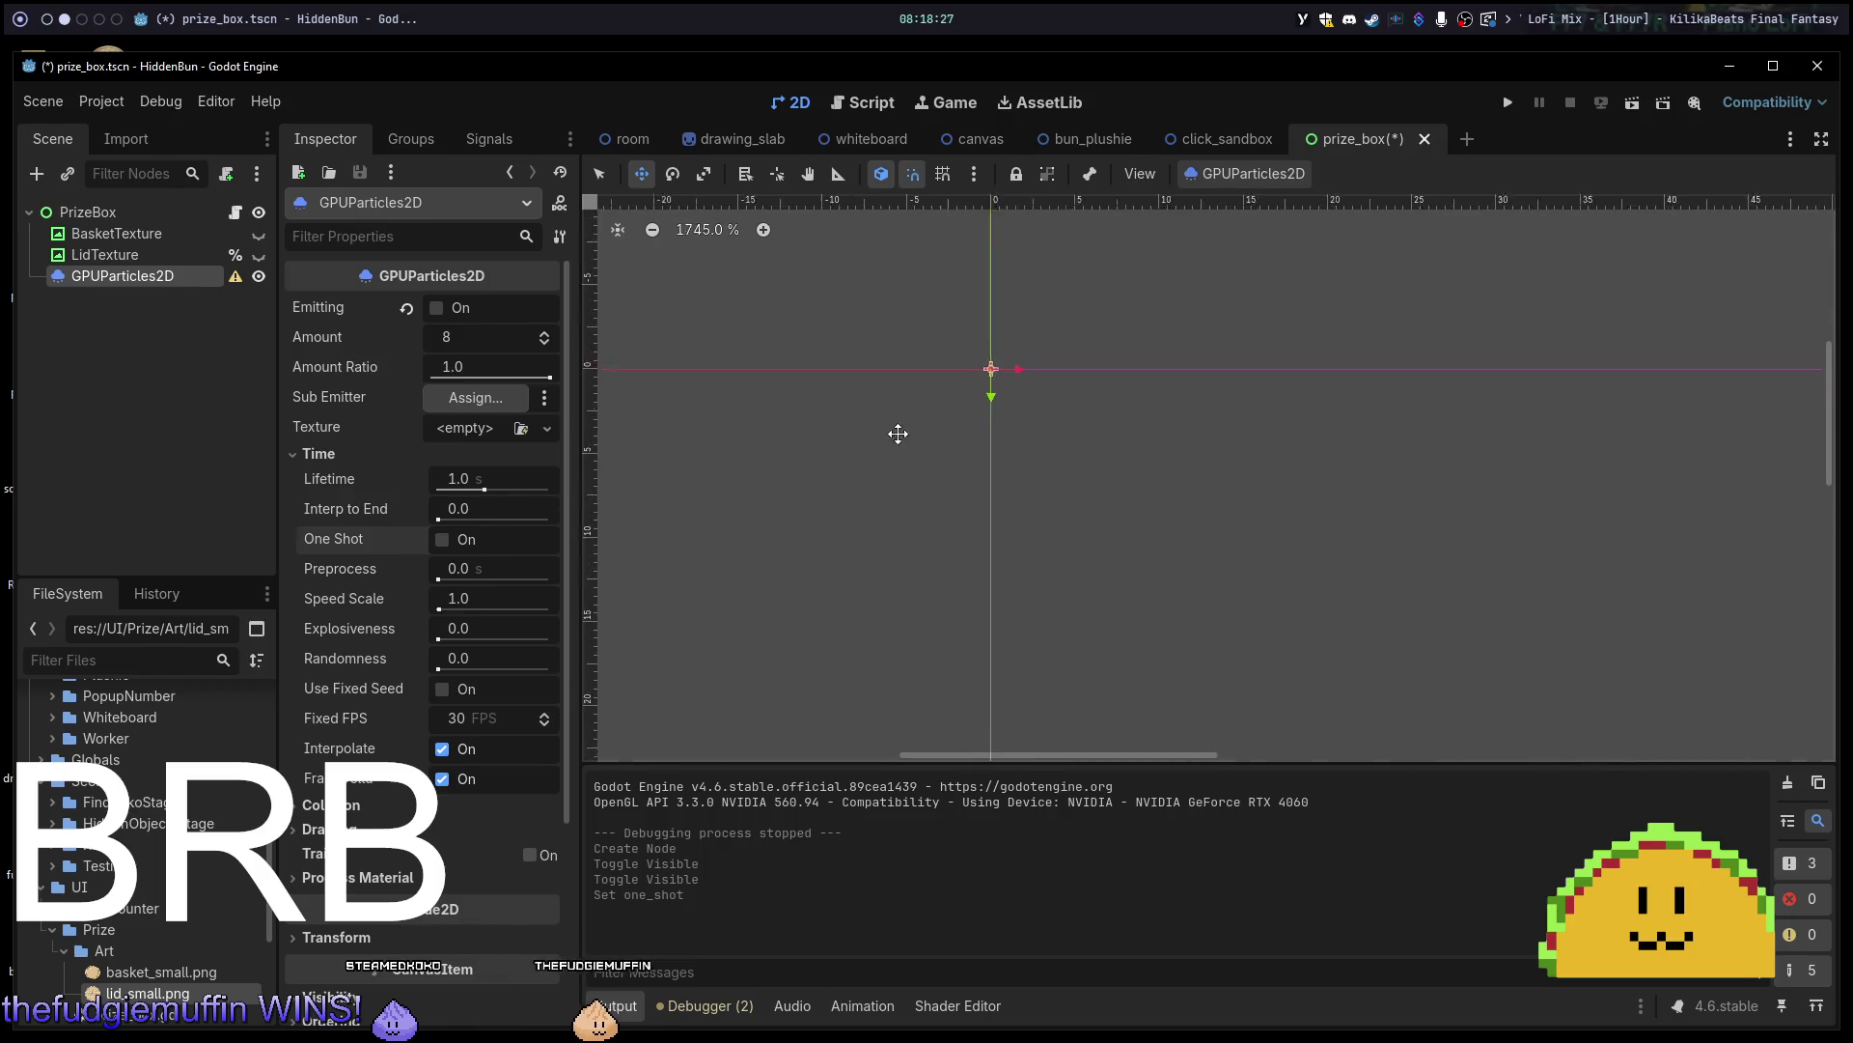
pyautogui.scroll(2, 1016, 357)
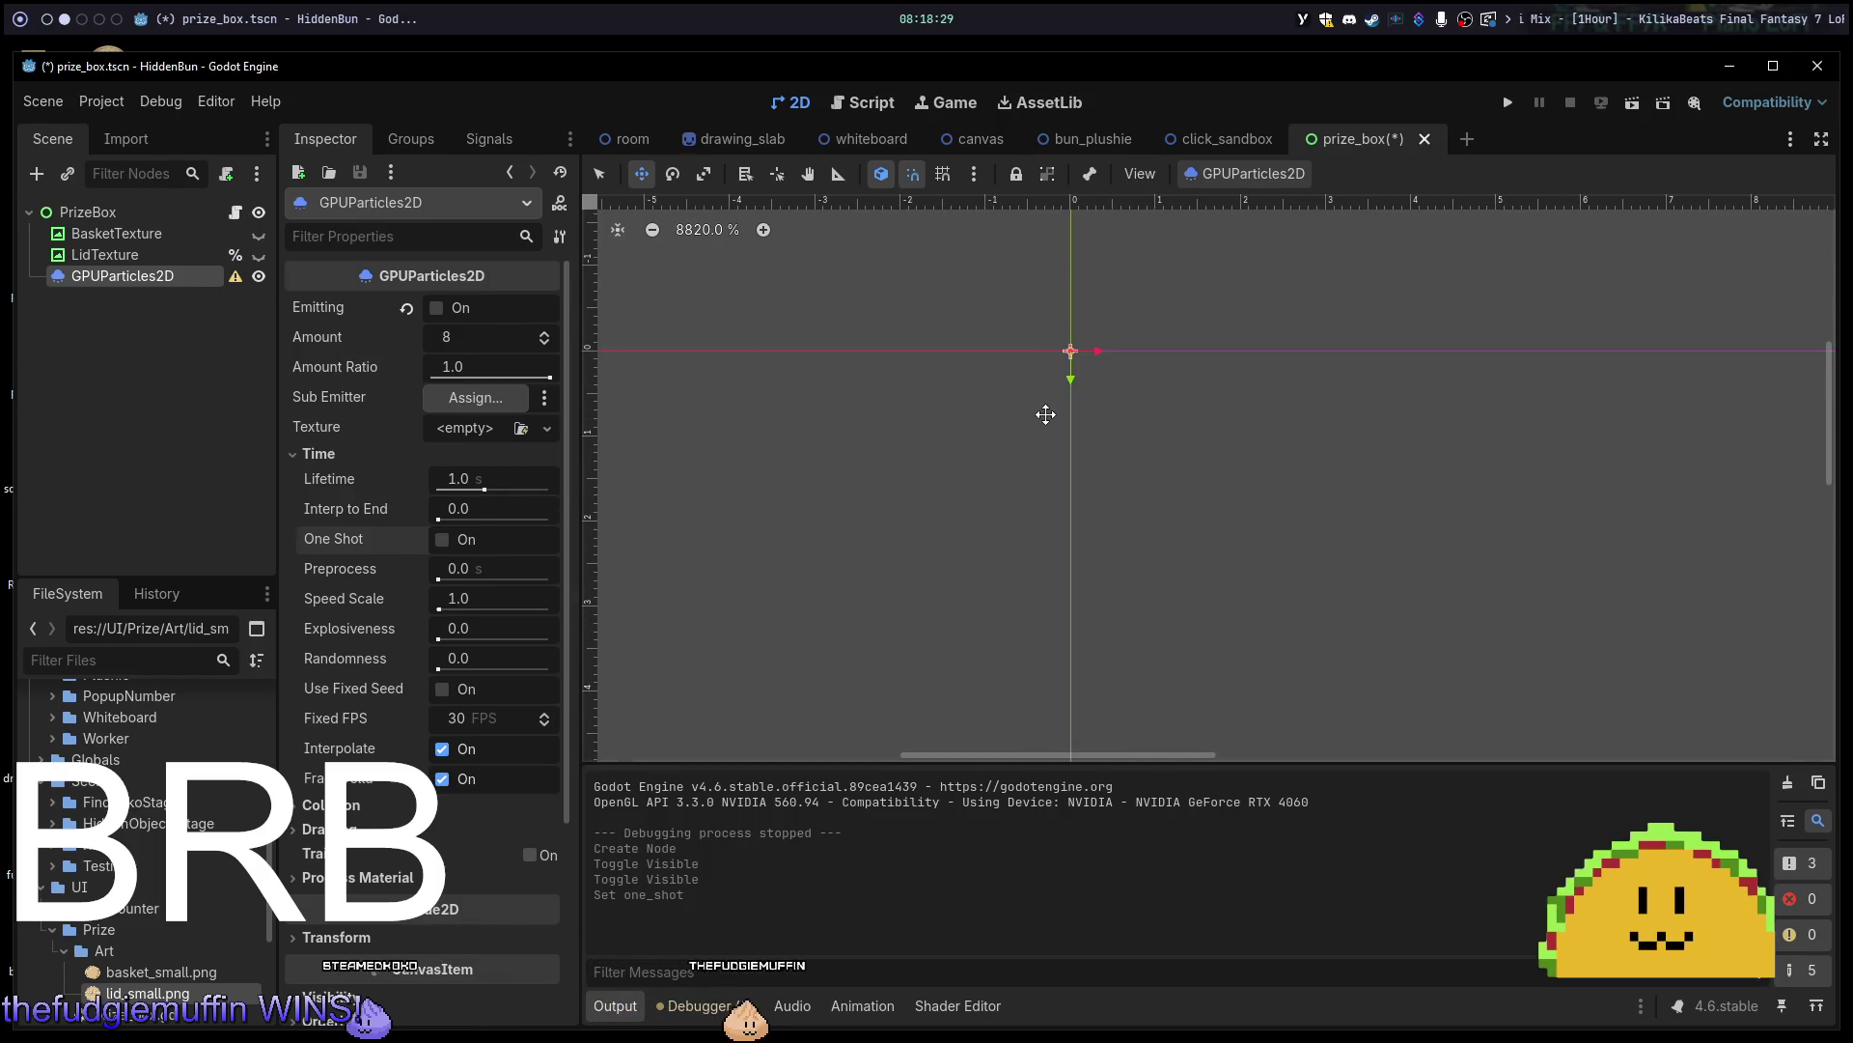
pyautogui.moveTo(1100, 442); pyautogui.dragTo(1122, 494)
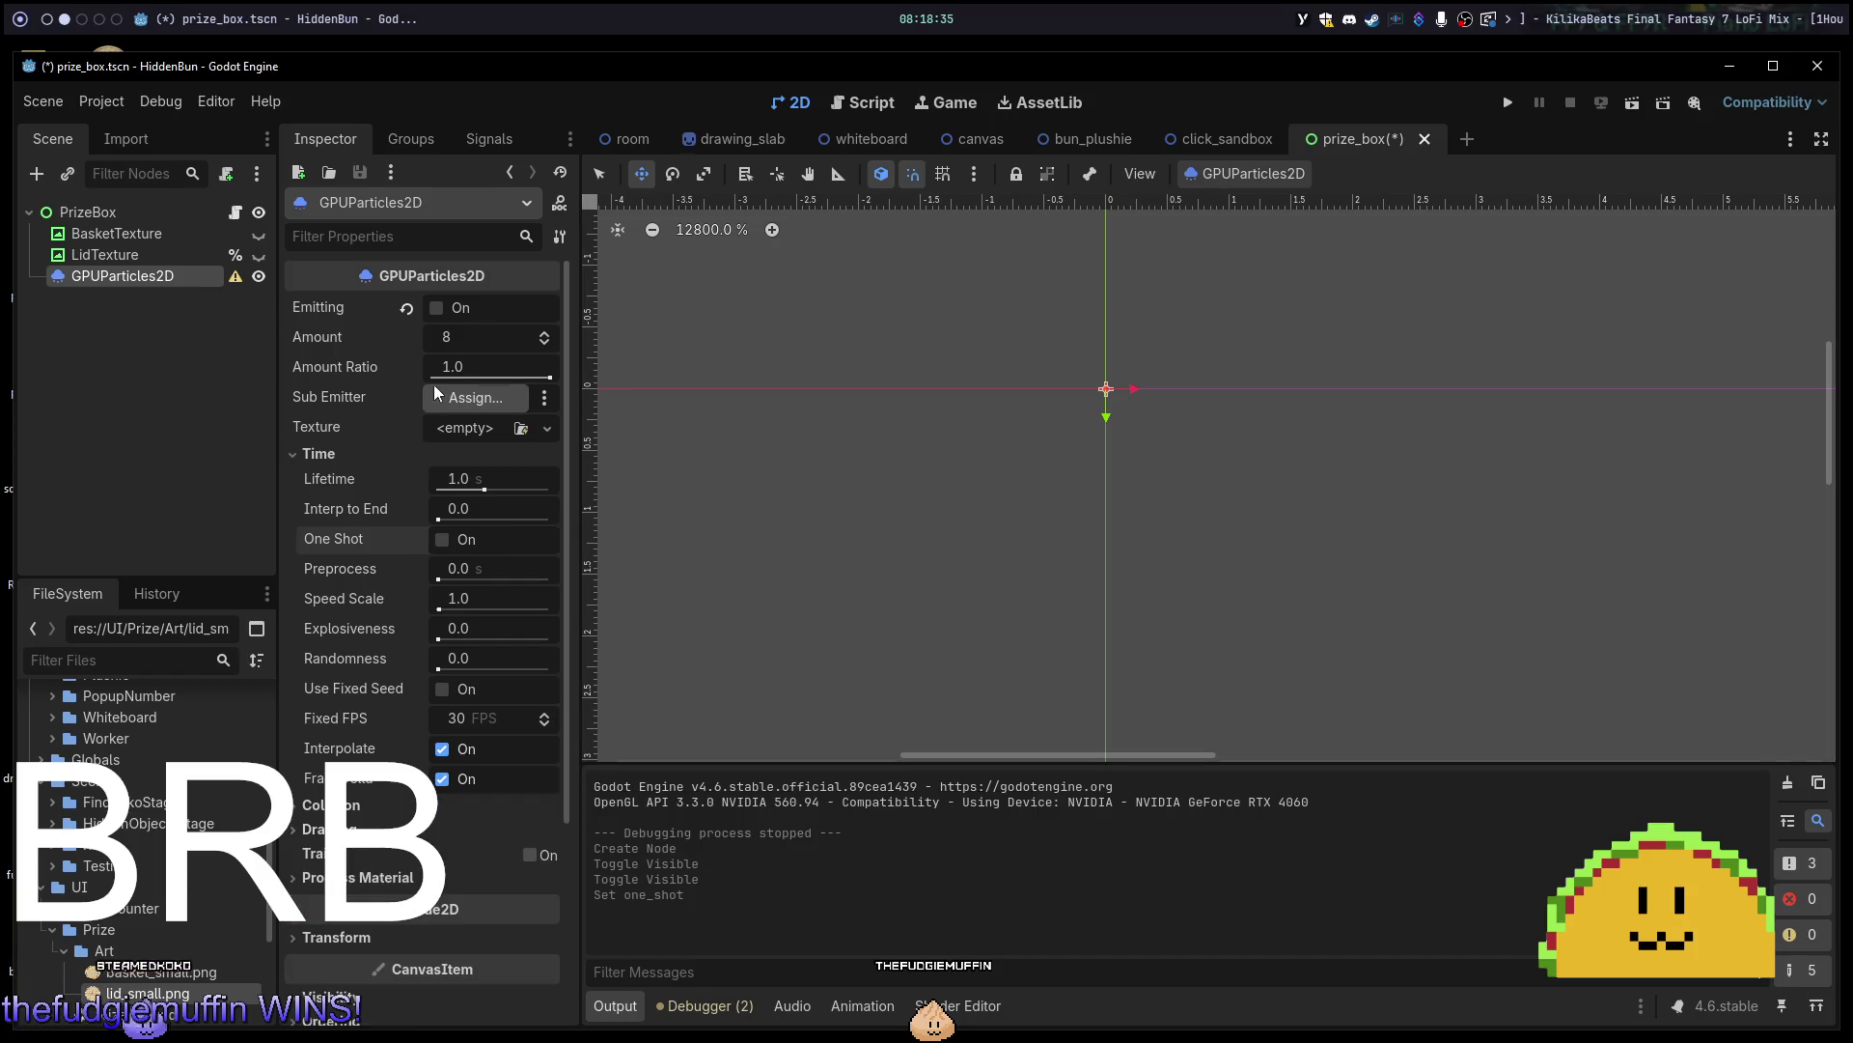
# Give the particle texture a new GradientTexture1D, then clear it back to empty.
pyautogui.click(490, 430)
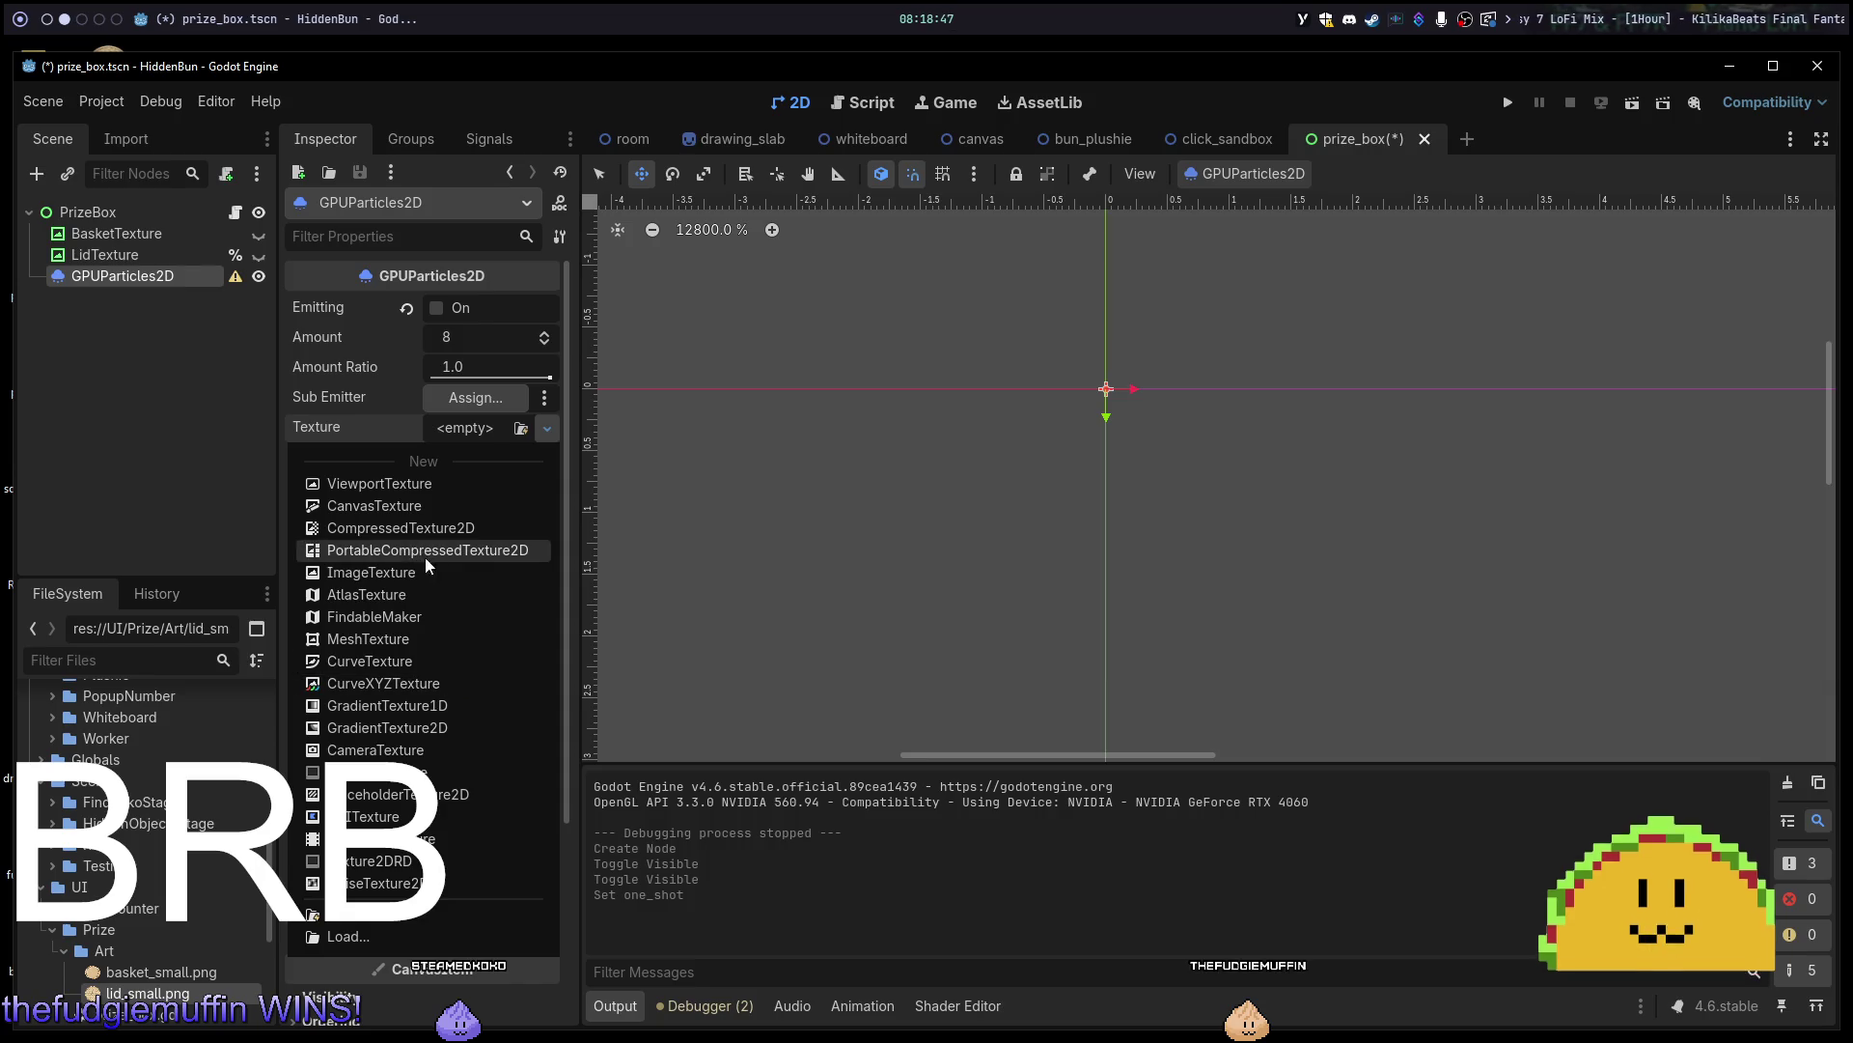
pyautogui.click(443, 717)
pyautogui.click(485, 433)
pyautogui.click(485, 433)
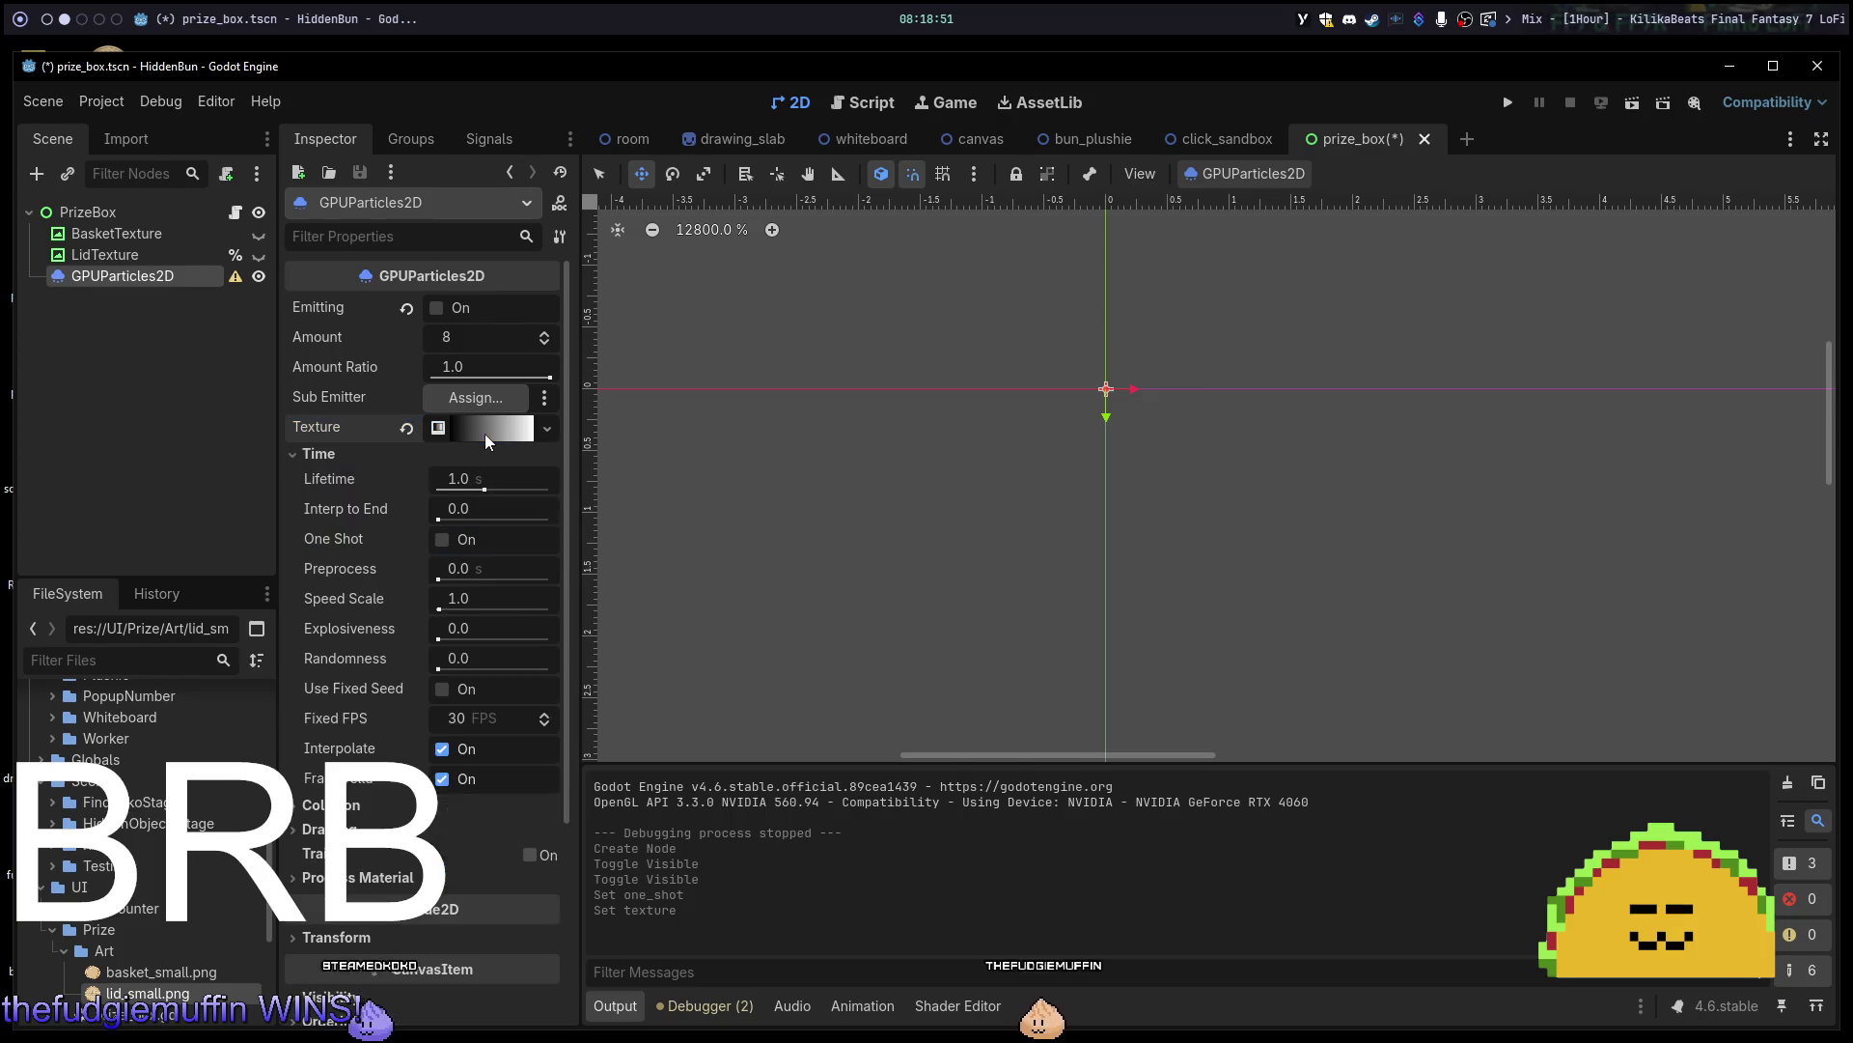
pyautogui.click(406, 427)
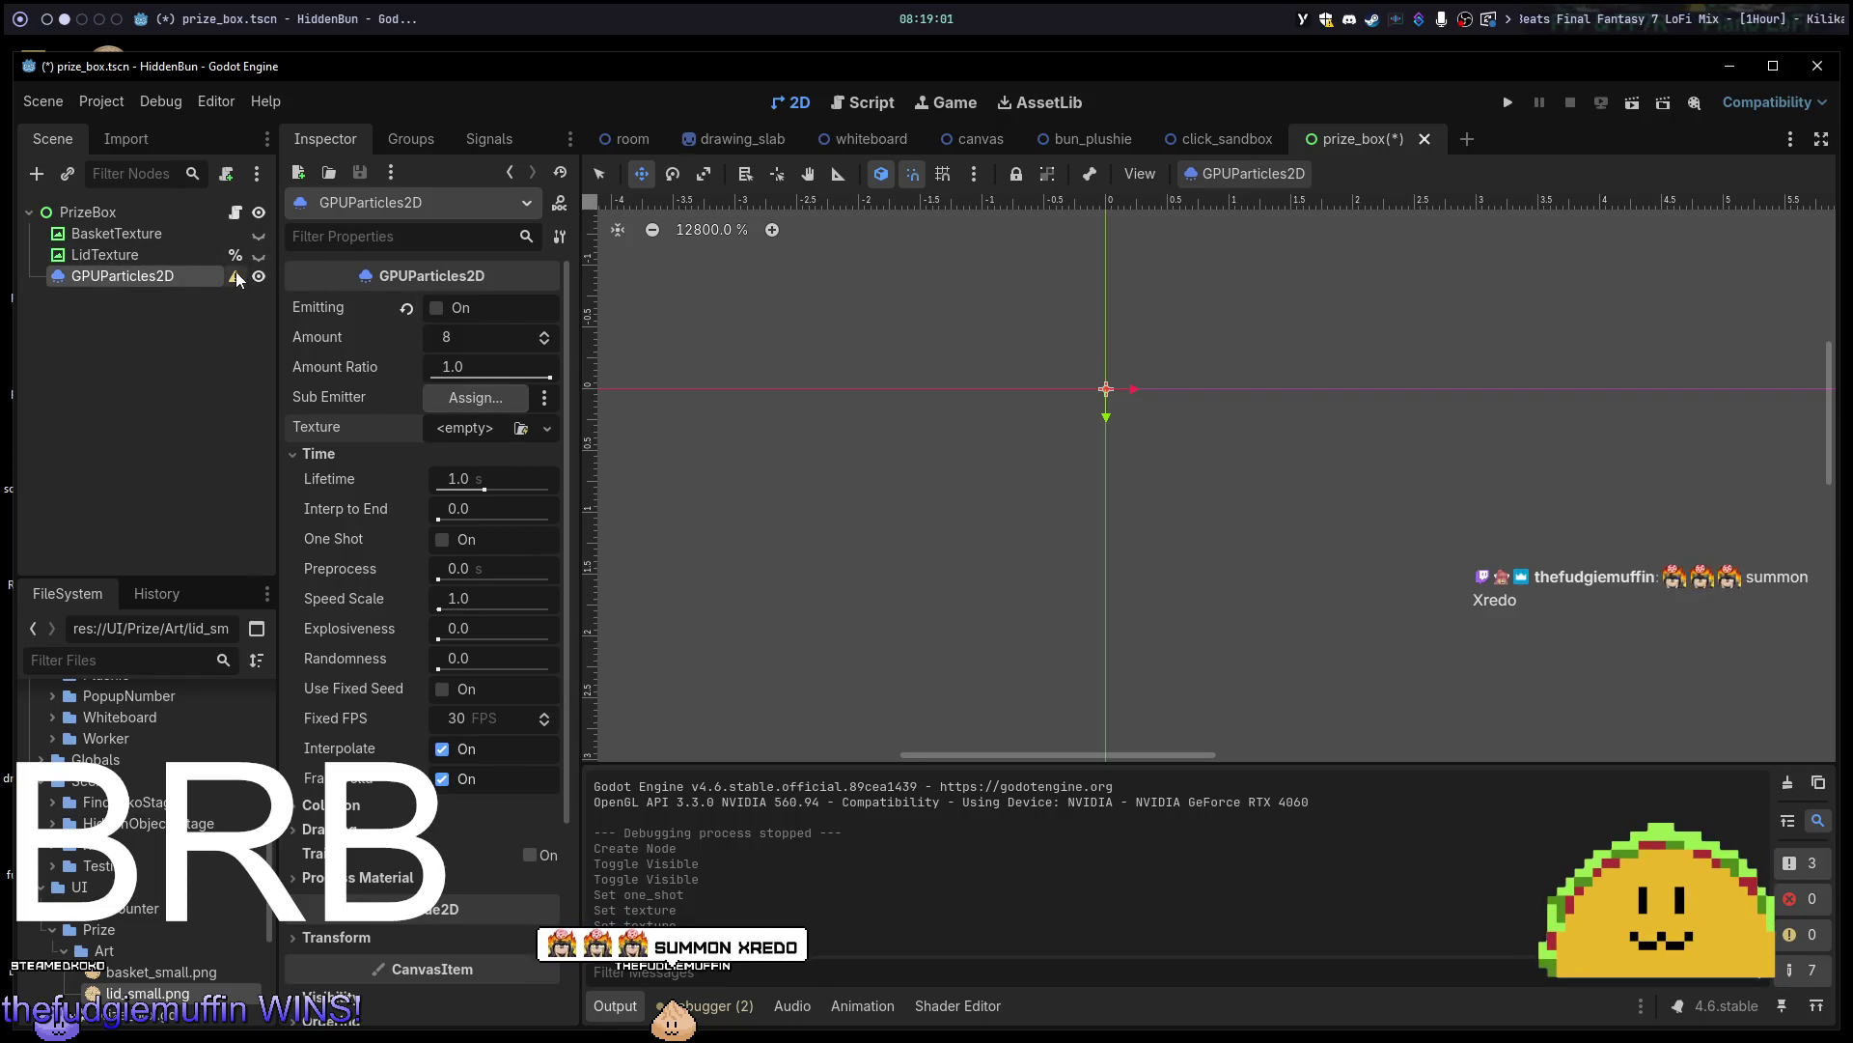
# Reopen and dismiss the Texture menu without picking one, then switch to the room scene.
pyautogui.moveTo(235, 271)
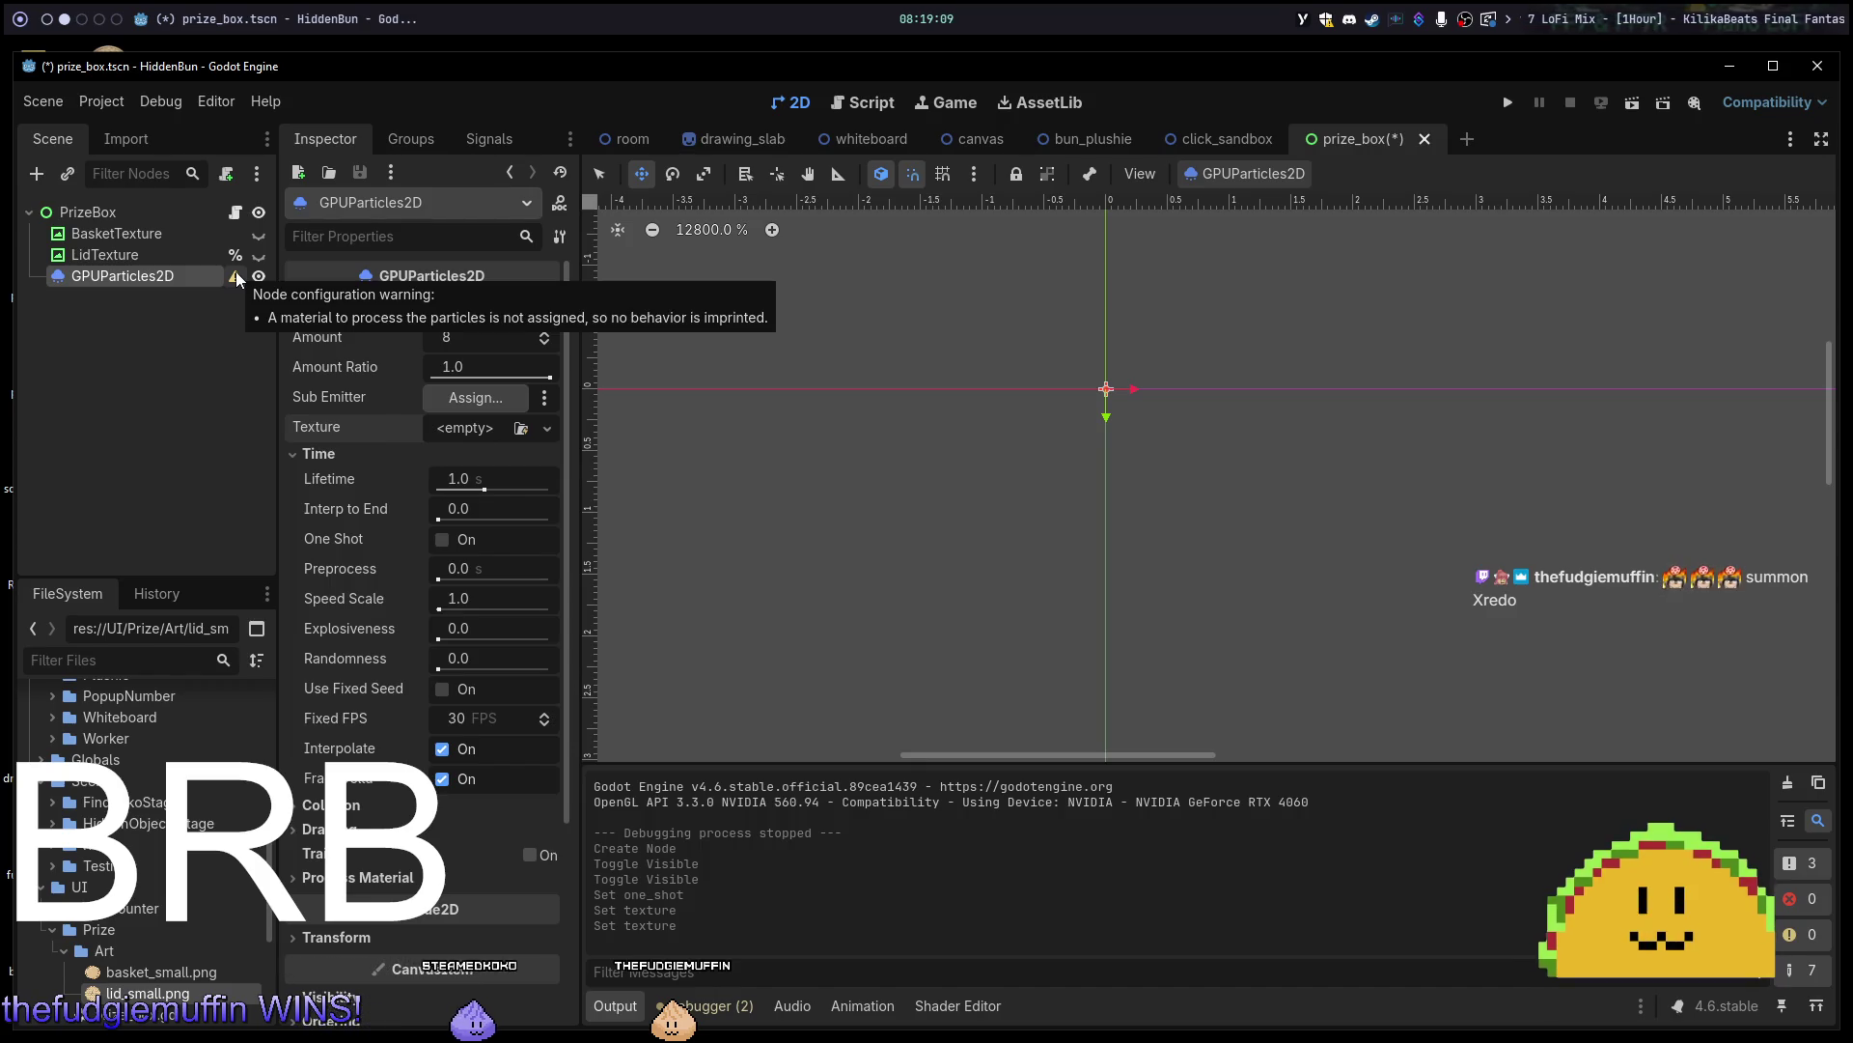
pyautogui.scroll(-3, 374, 459)
pyautogui.scroll(3, 377, 473)
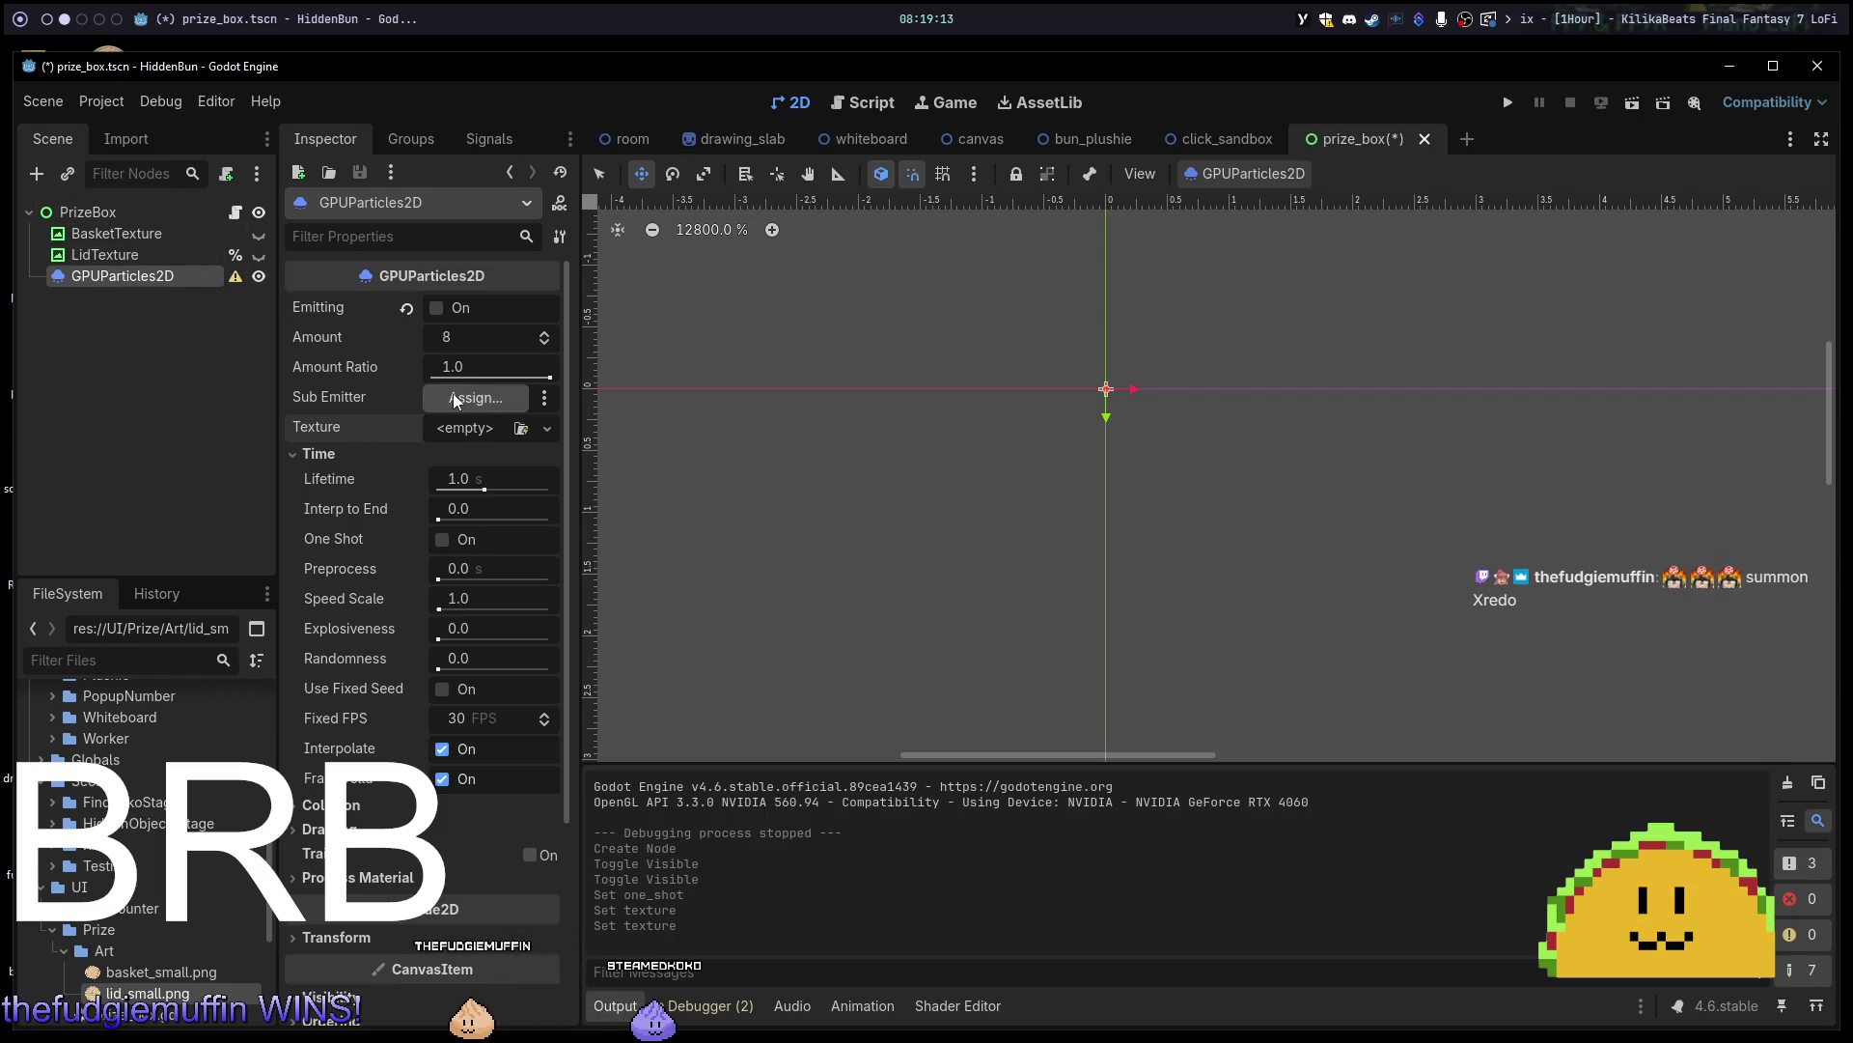
pyautogui.click(492, 425)
pyautogui.click(492, 425)
pyautogui.click(491, 425)
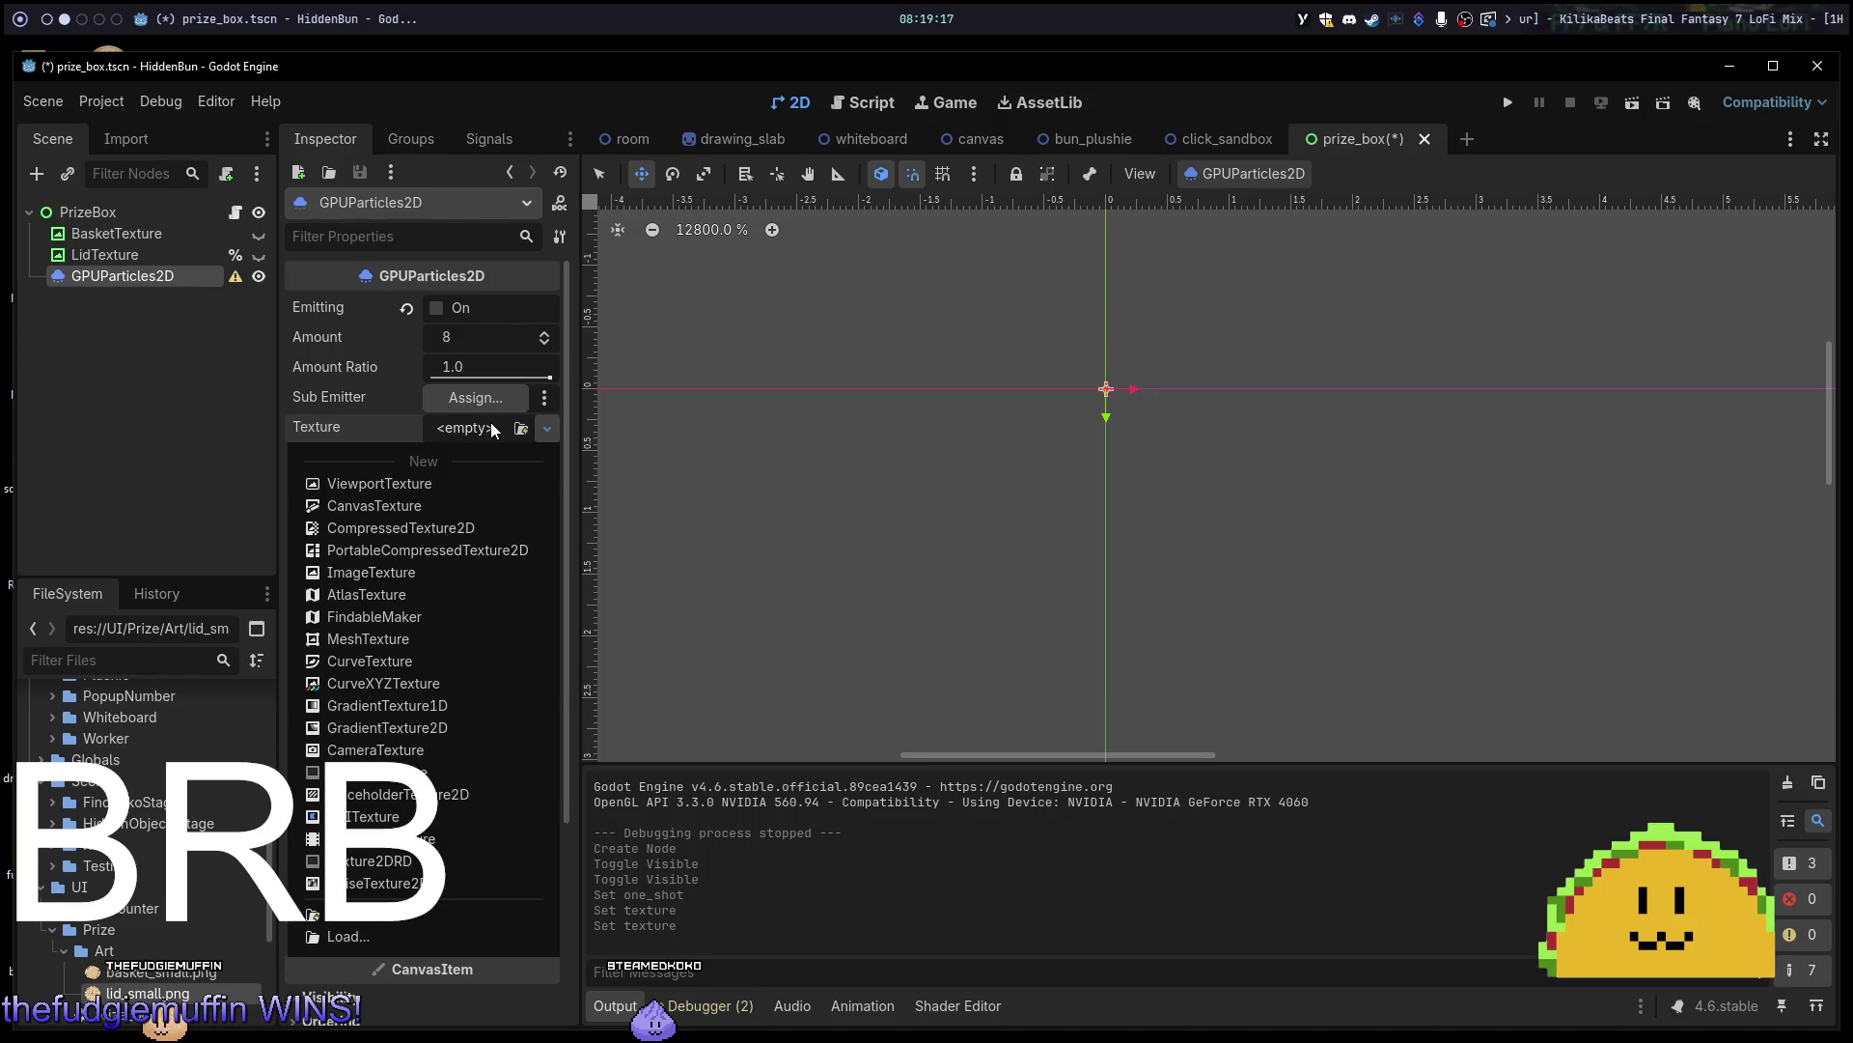
pyautogui.click(491, 425)
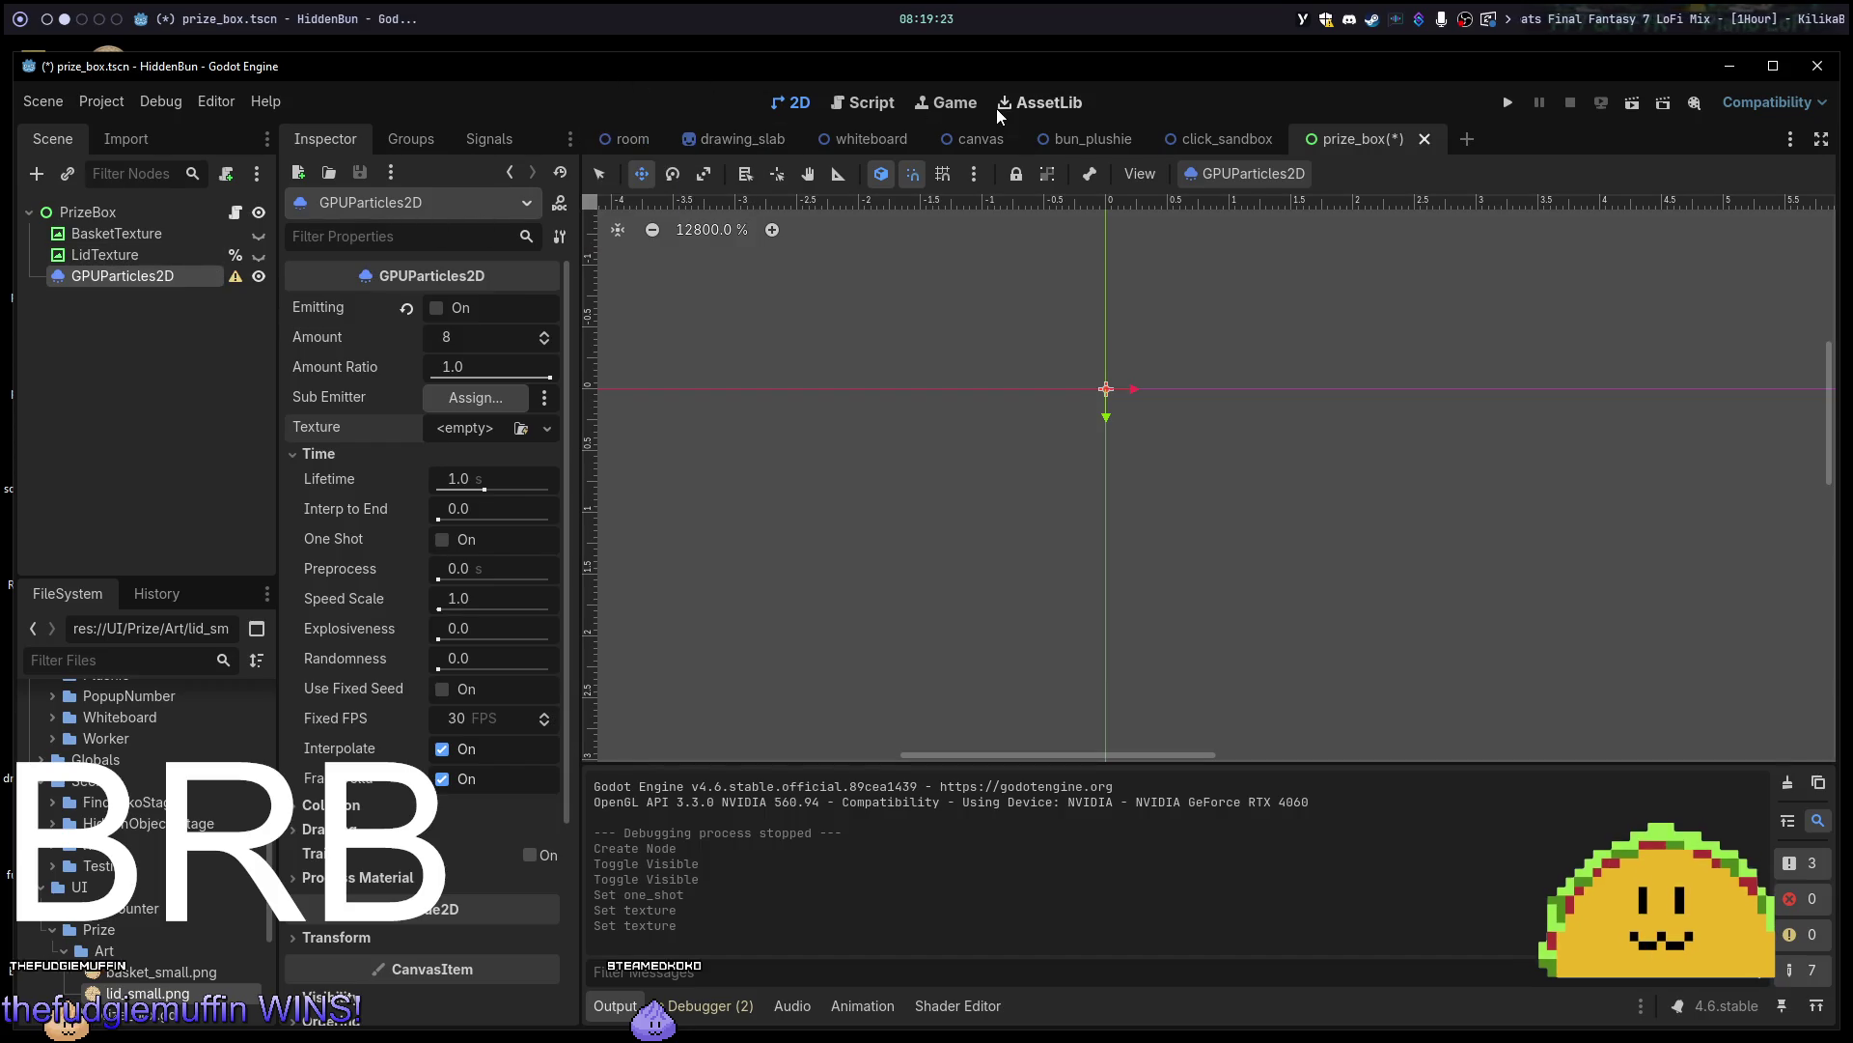
pyautogui.click(720, 148)
pyautogui.click(625, 138)
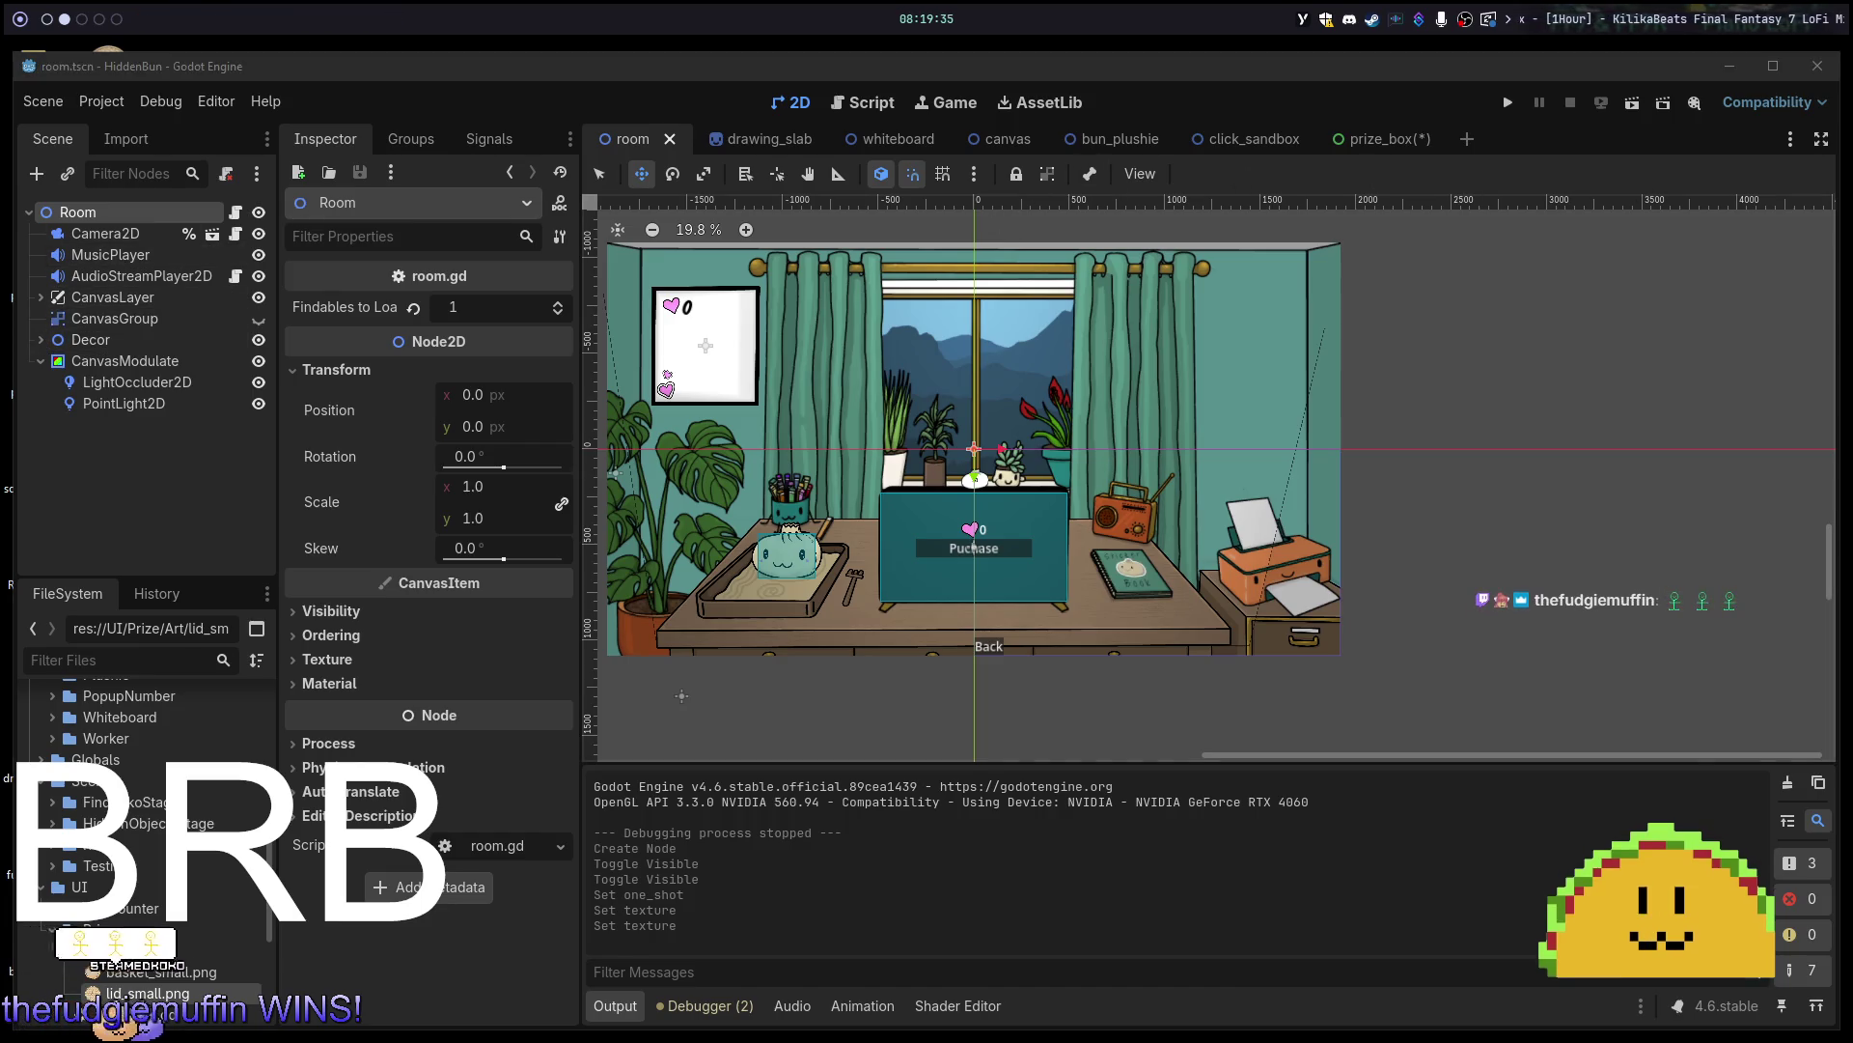
# Switch to workspace 5 and bring up the browser's 'godot steam particle system' search results.
pyautogui.press('super+5')
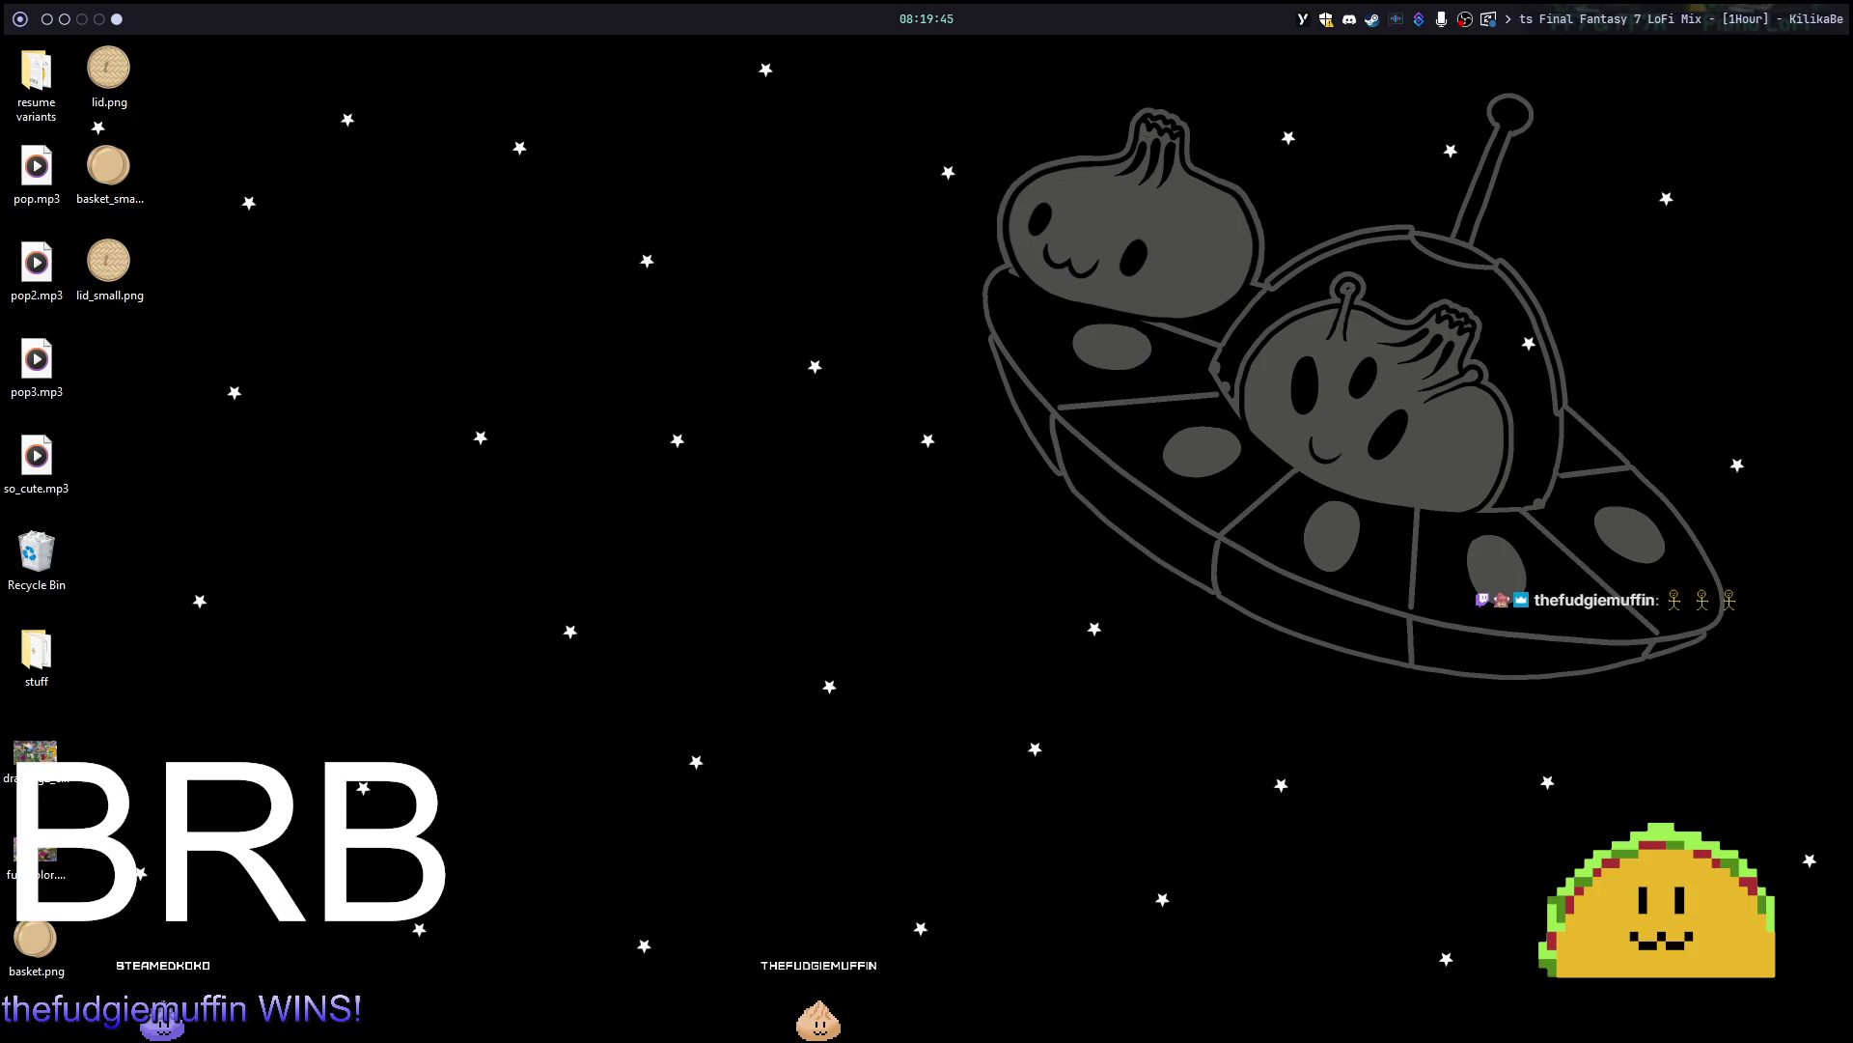
pyautogui.hotkey('alt', 'Tab')
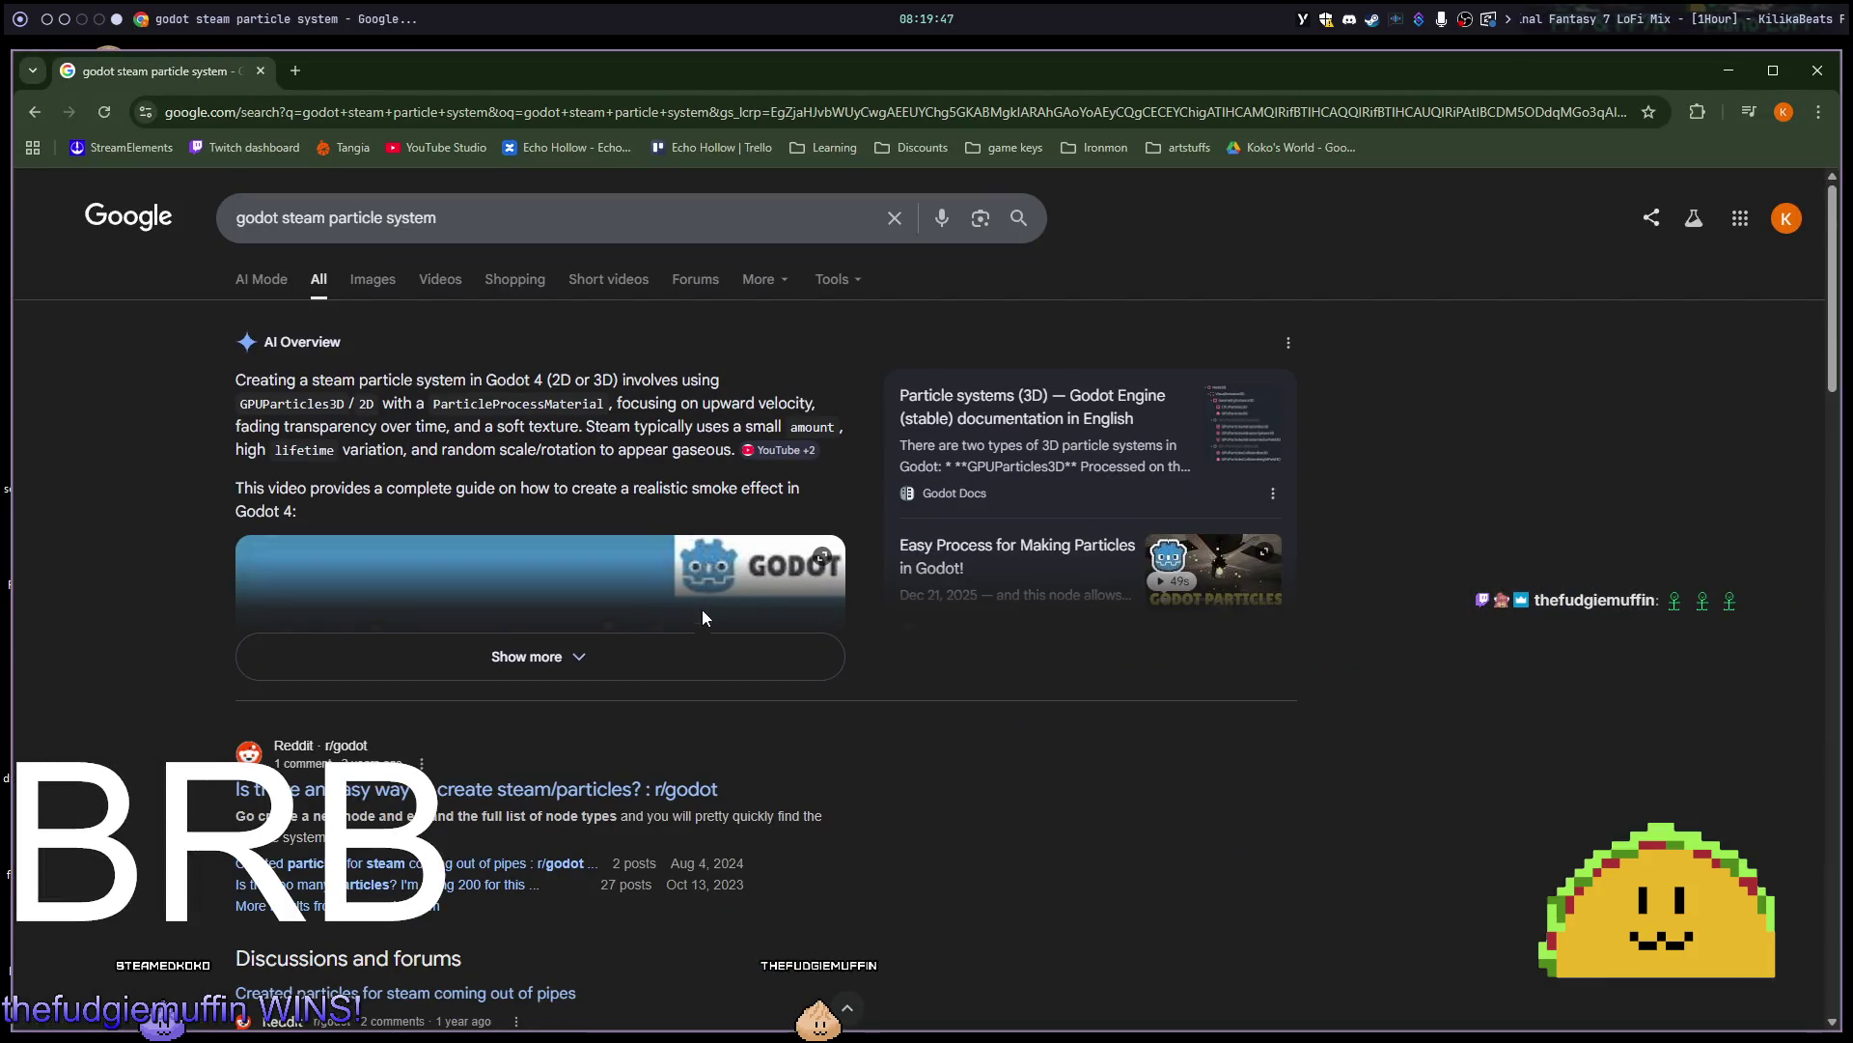
# Open the Reddit post about steam particles, then go back to the search results.
pyautogui.click(605, 793)
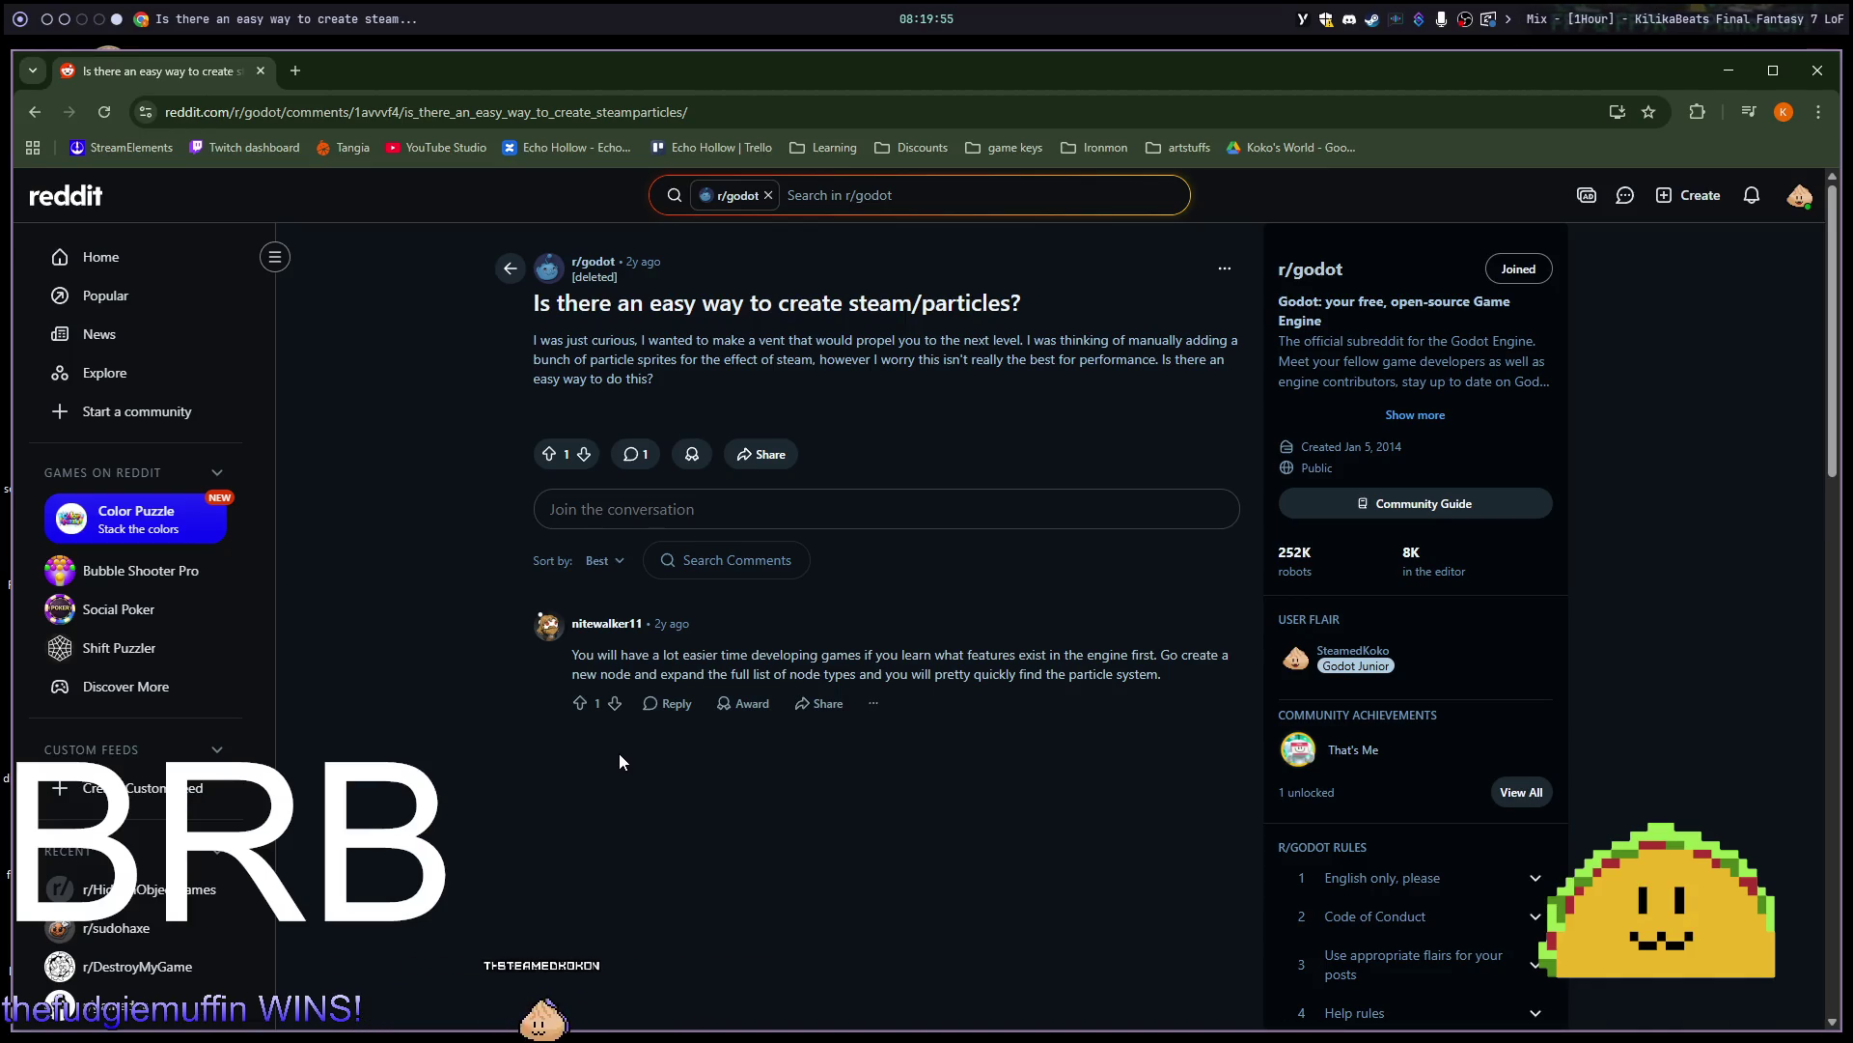
pyautogui.hotkey('alt', 'Left')
pyautogui.scroll(-3, 637, 686)
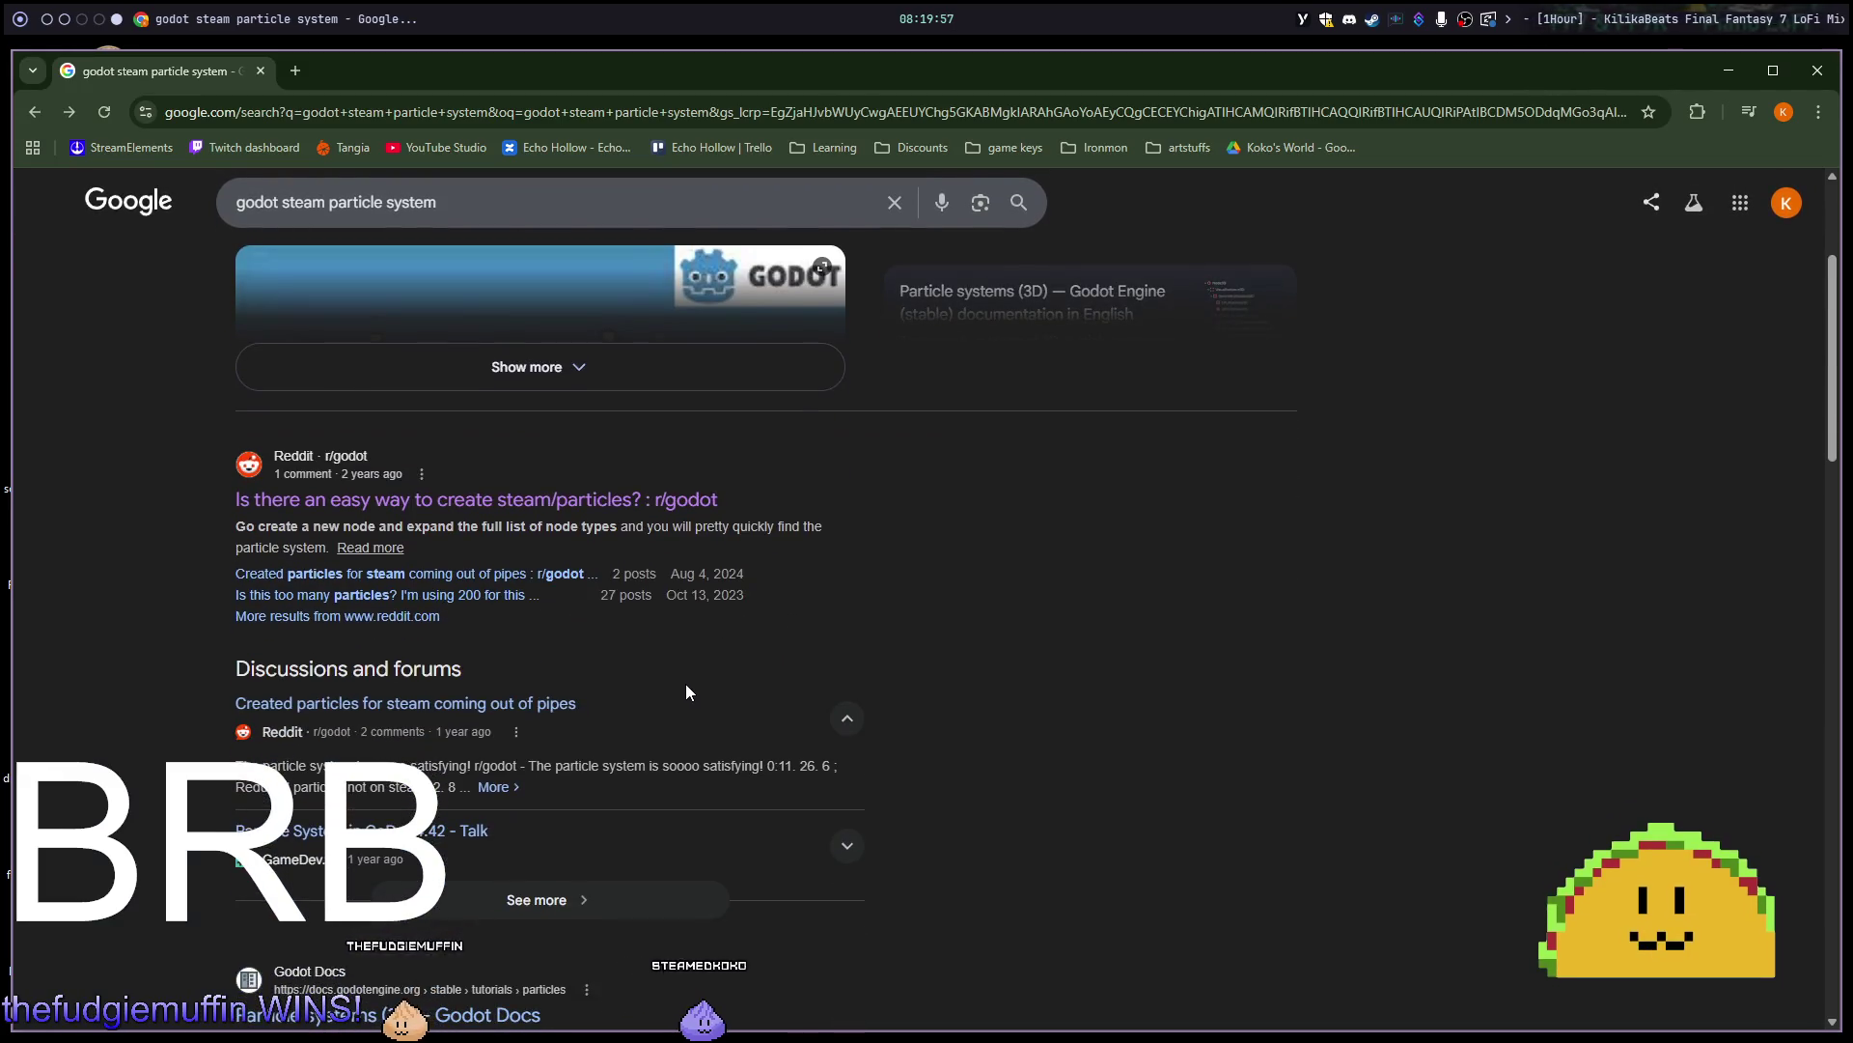
pyautogui.scroll(1, 706, 693)
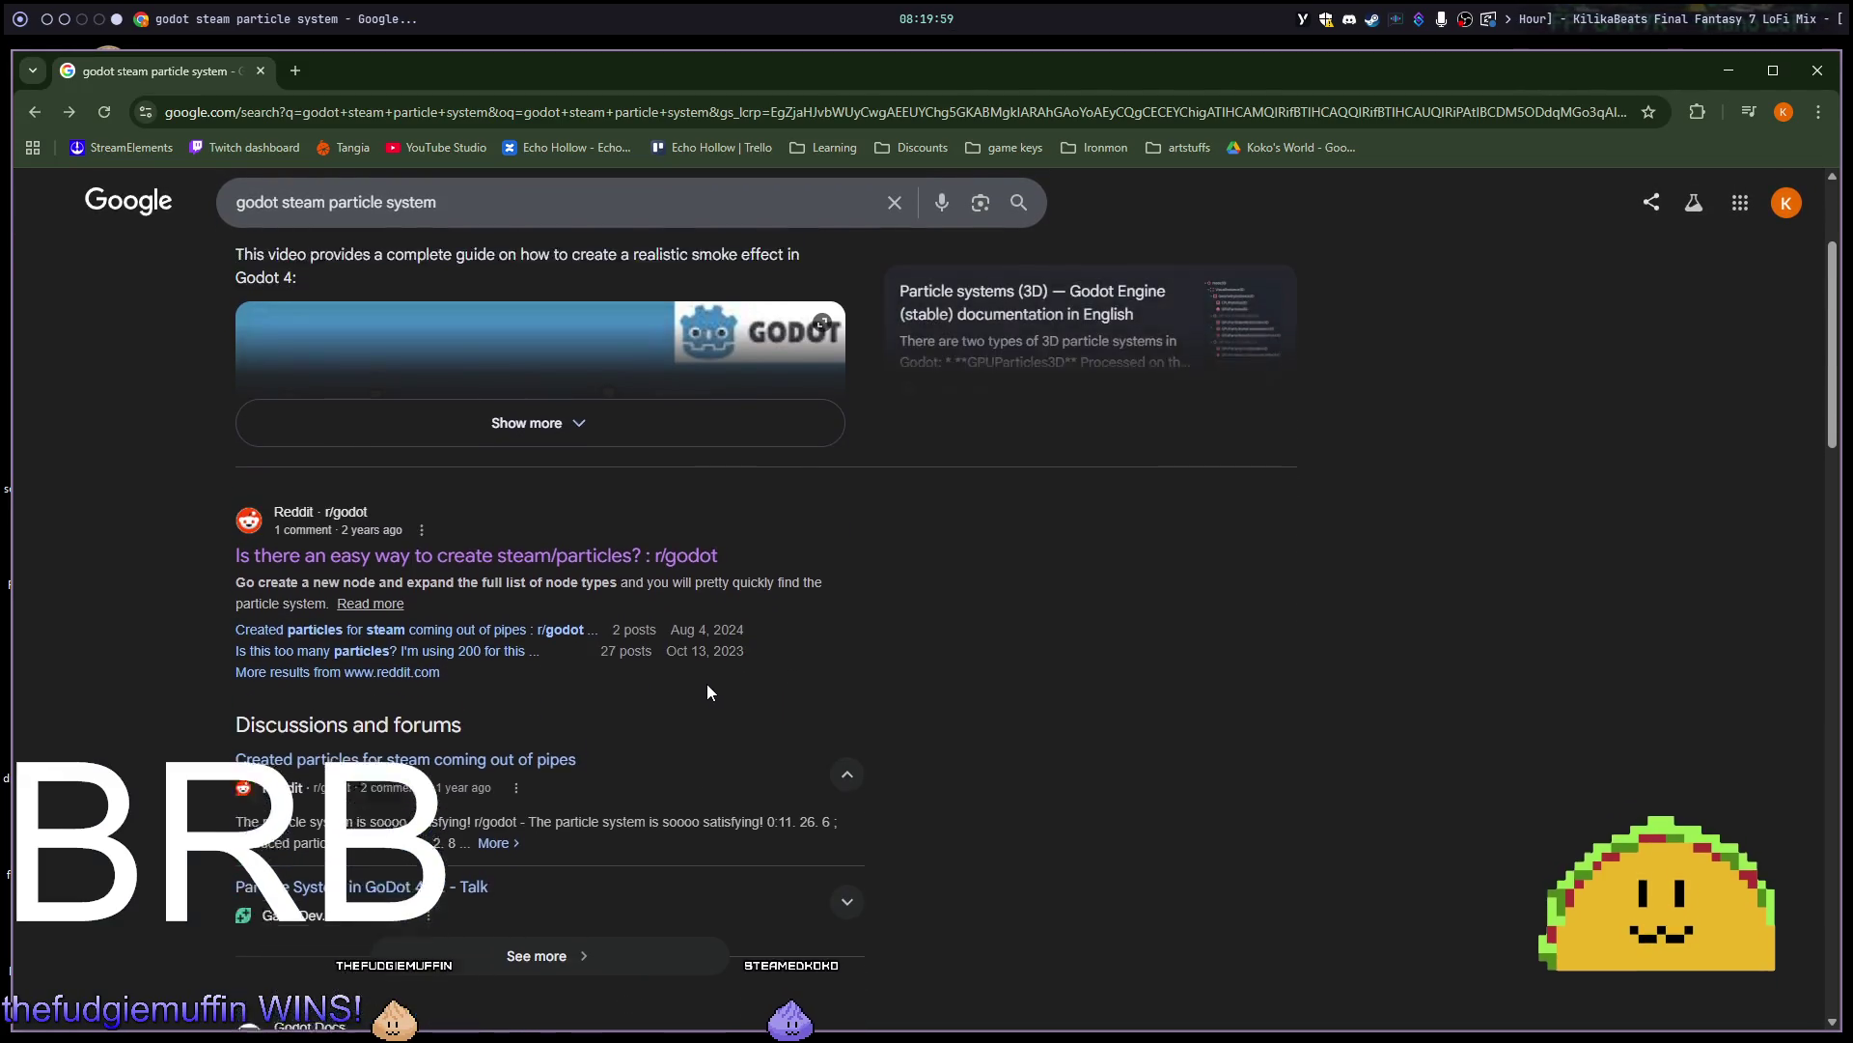
pyautogui.scroll(3, 707, 692)
# Expand the AI Overview, briefly play the 2D particles spritesheet tutorial, then return to Godot.
pyautogui.click(702, 672)
pyautogui.click(701, 673)
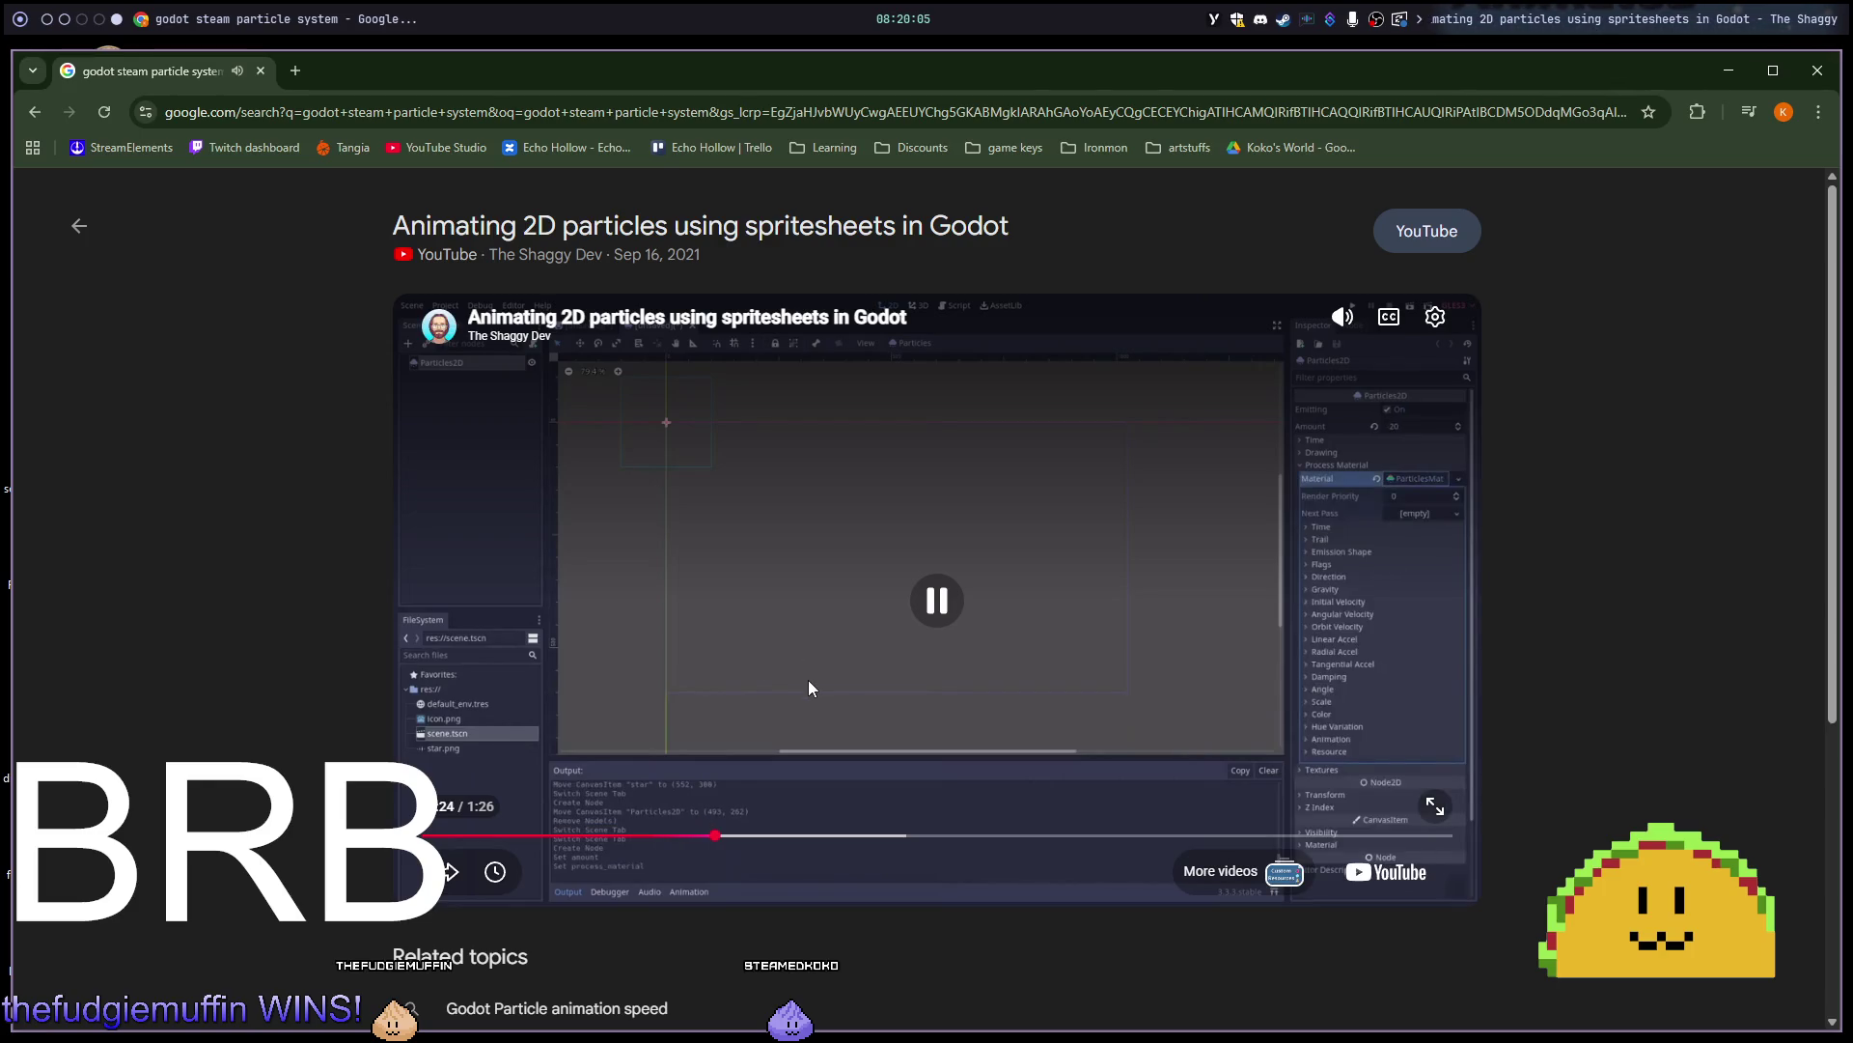
pyautogui.click(863, 624)
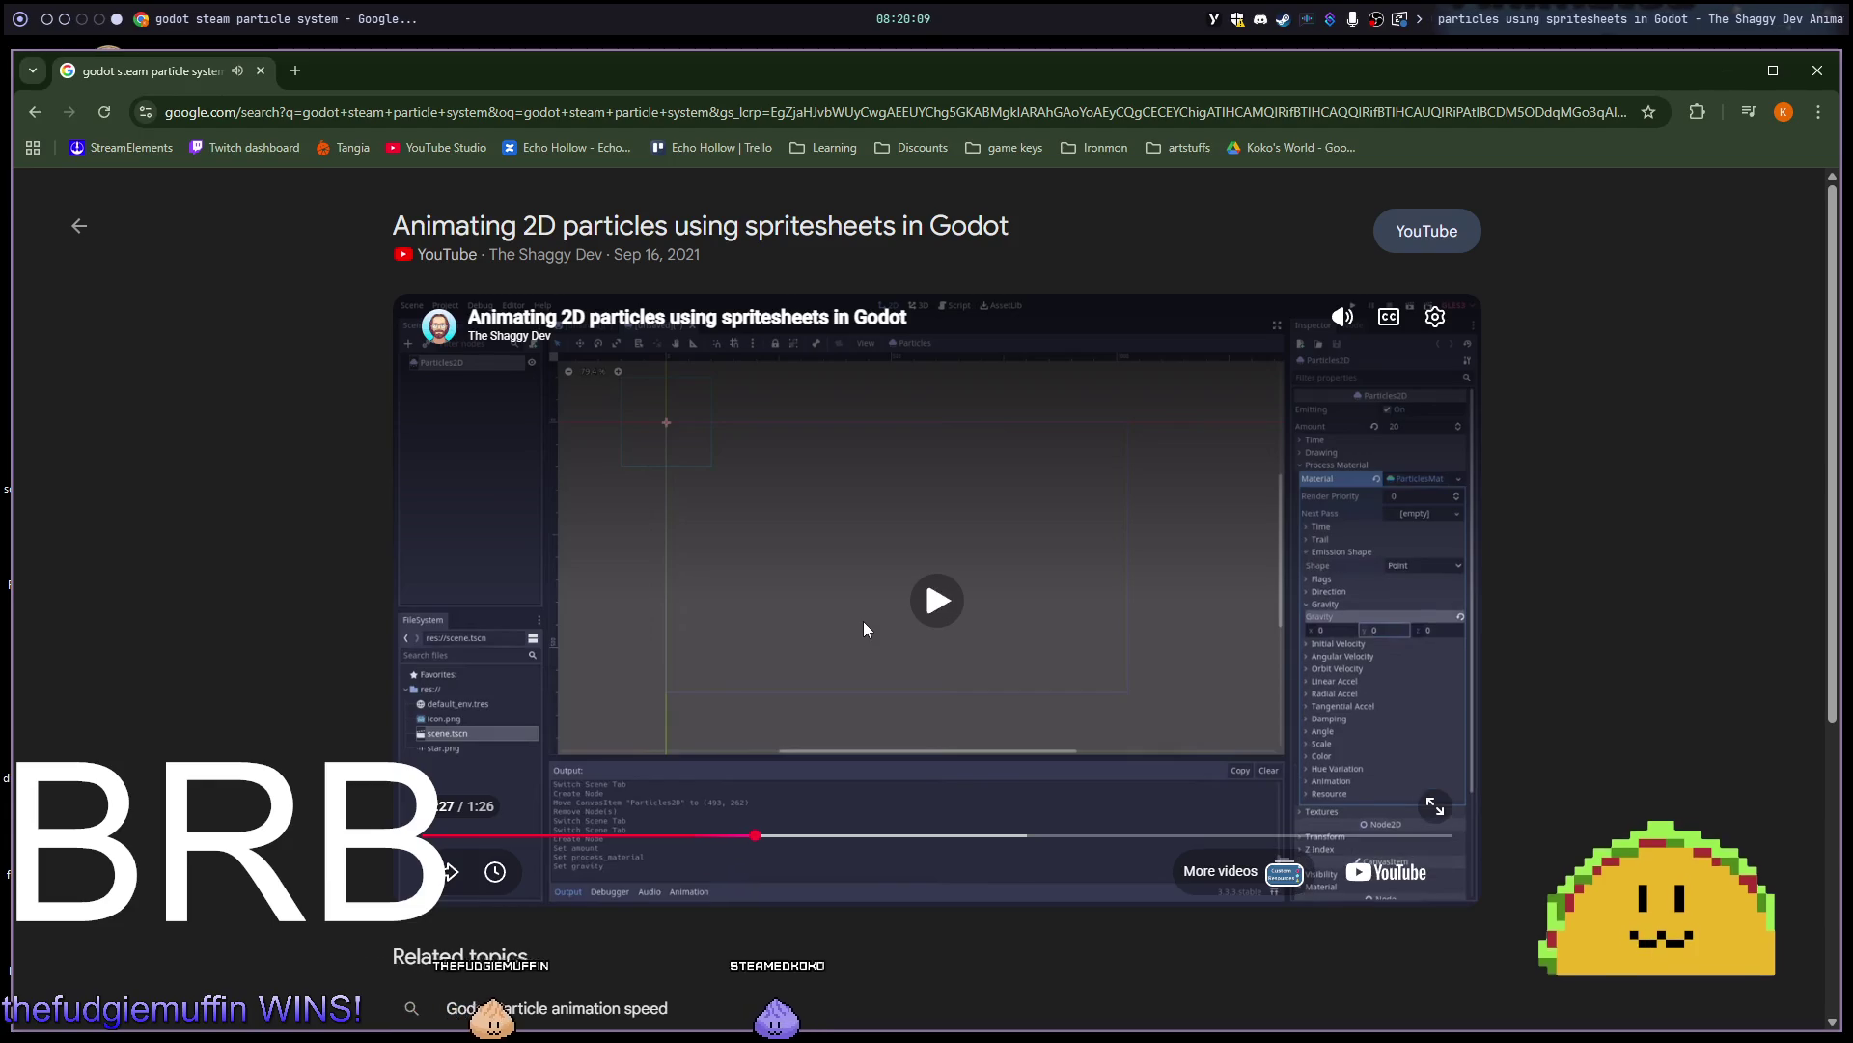
pyautogui.press('super+2')
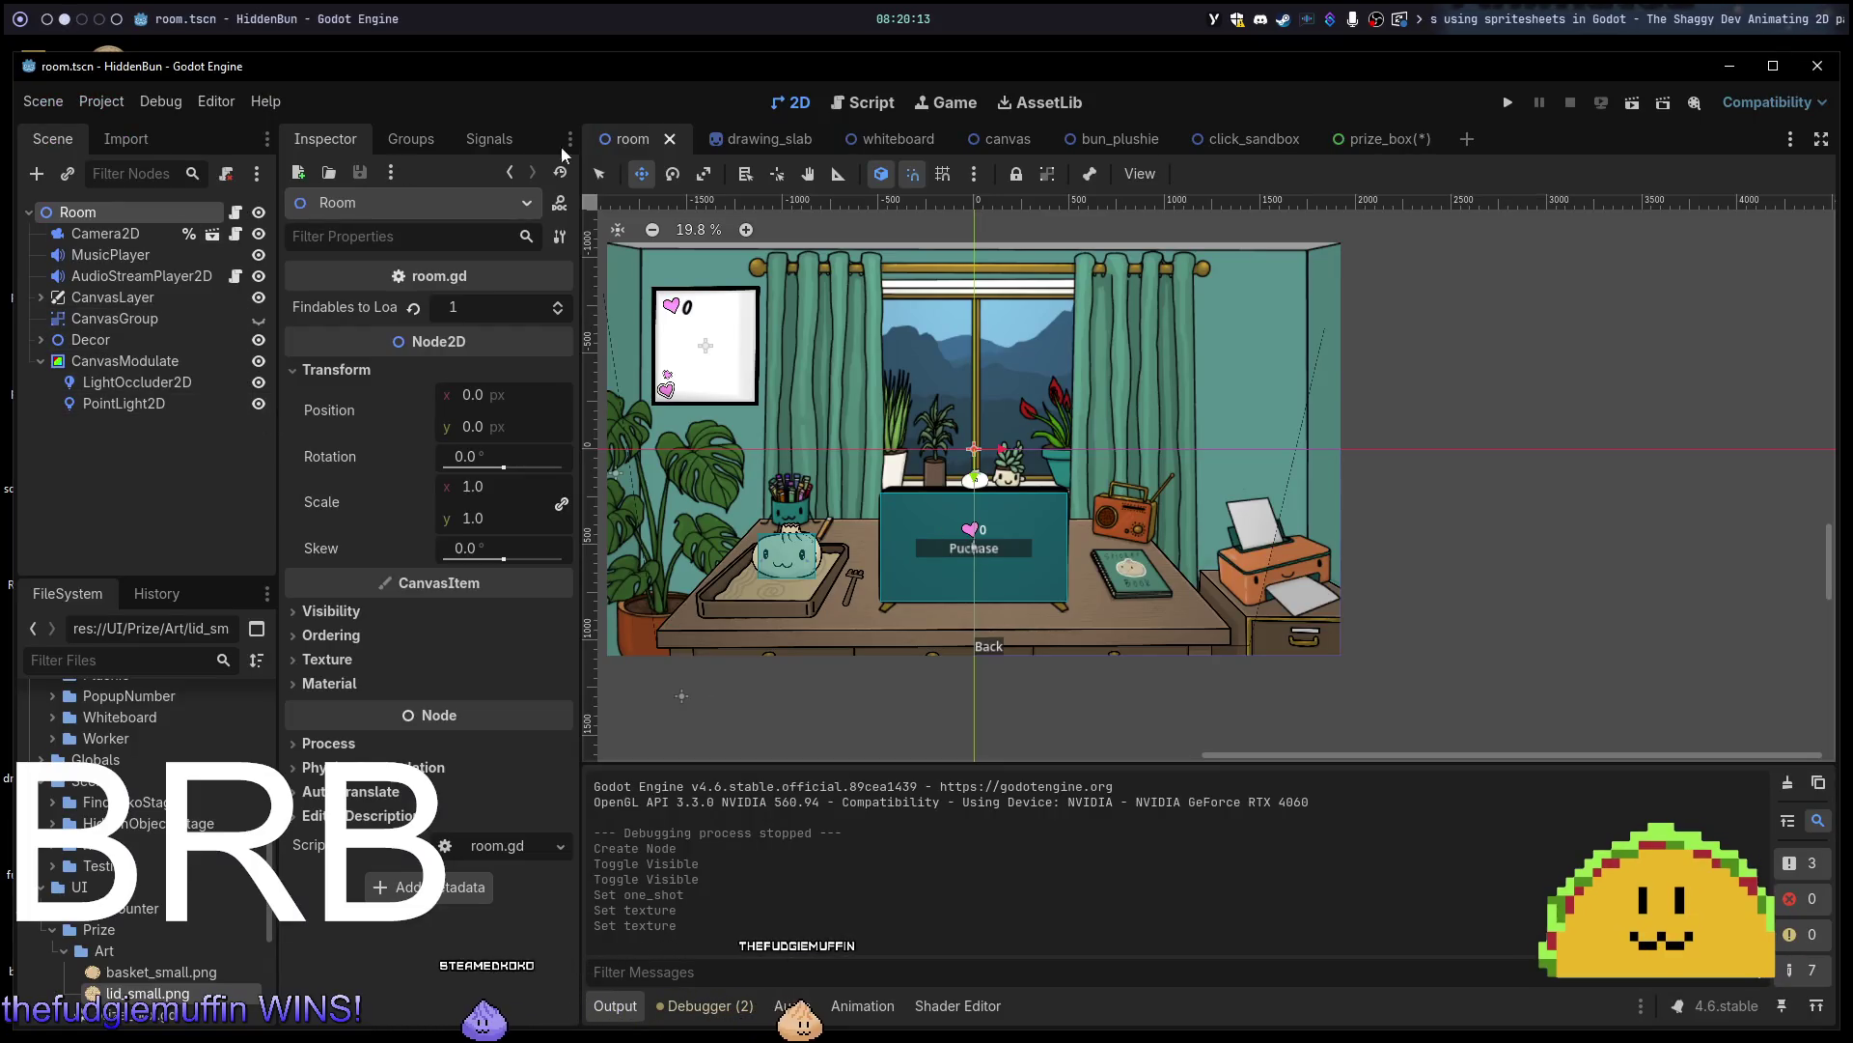
# In the prize_box scene, delete the existing GPUParticles2D node.
pyautogui.click(1371, 139)
pyautogui.click(128, 256)
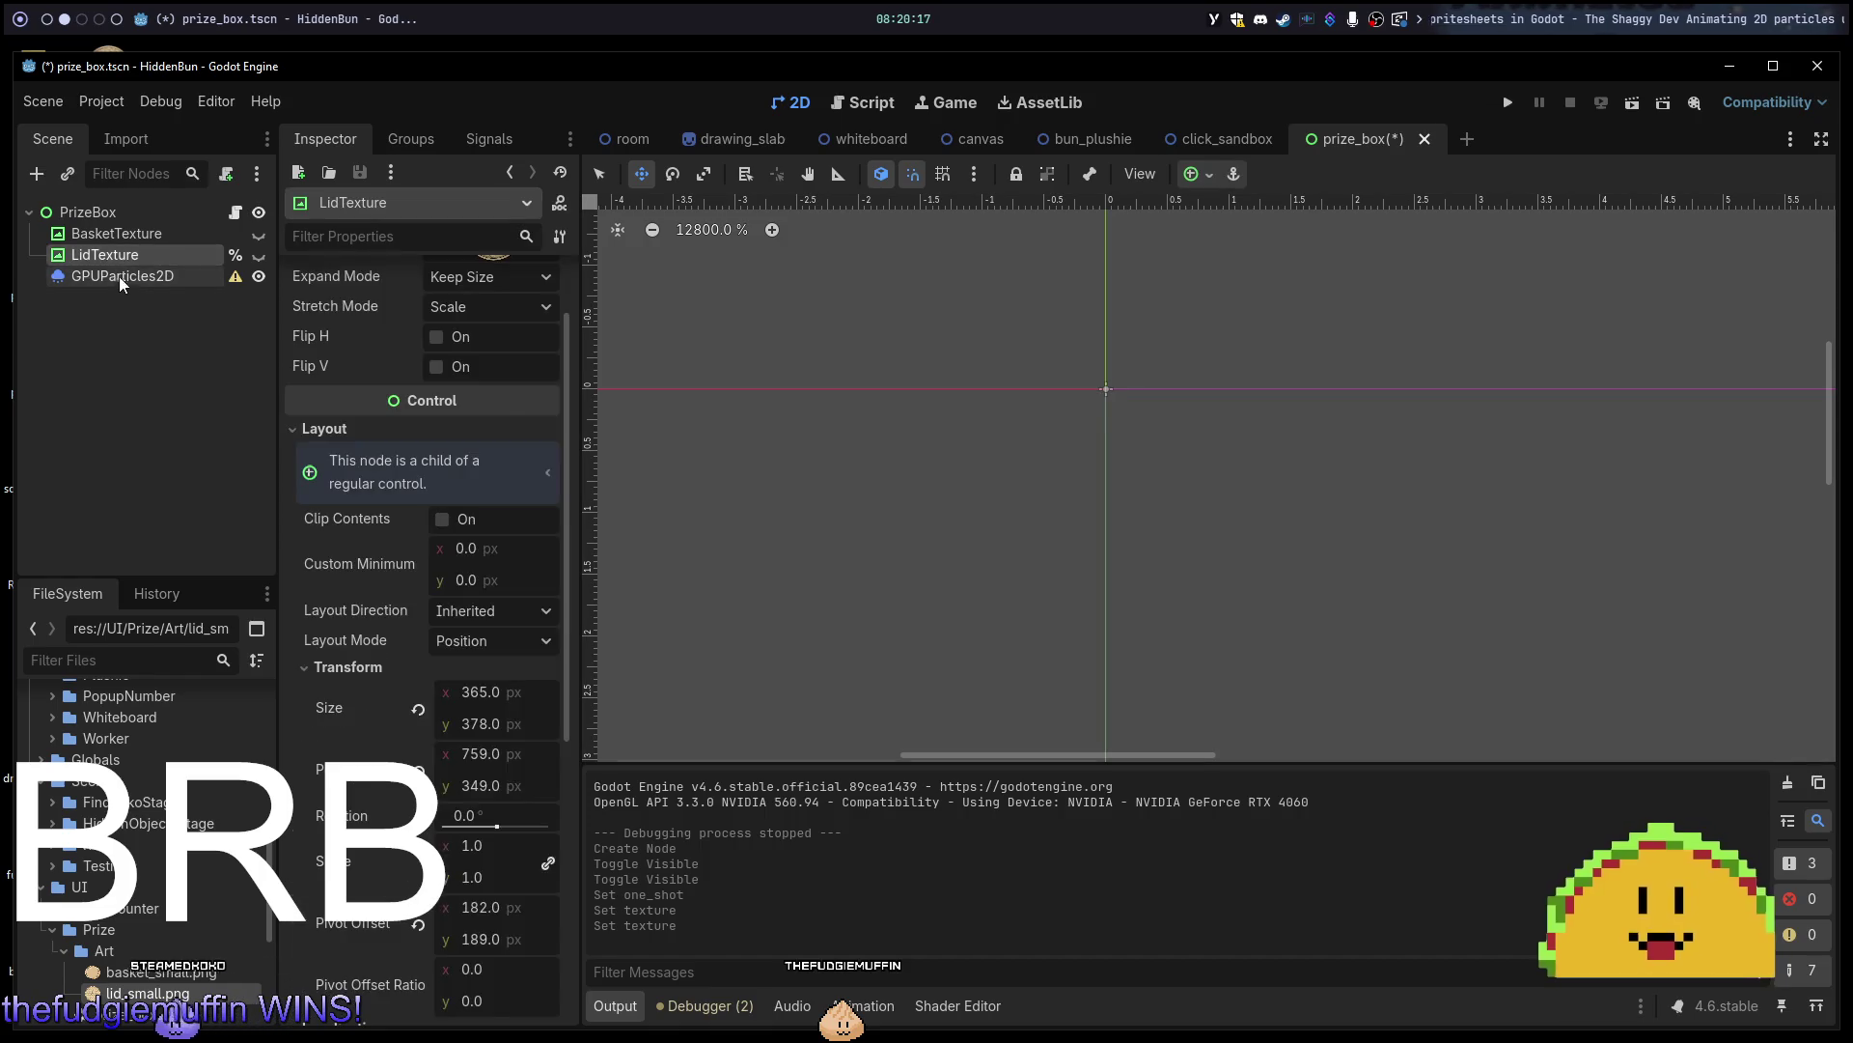
pyautogui.click(119, 277)
pyautogui.press('Delete')
pyautogui.click(854, 538)
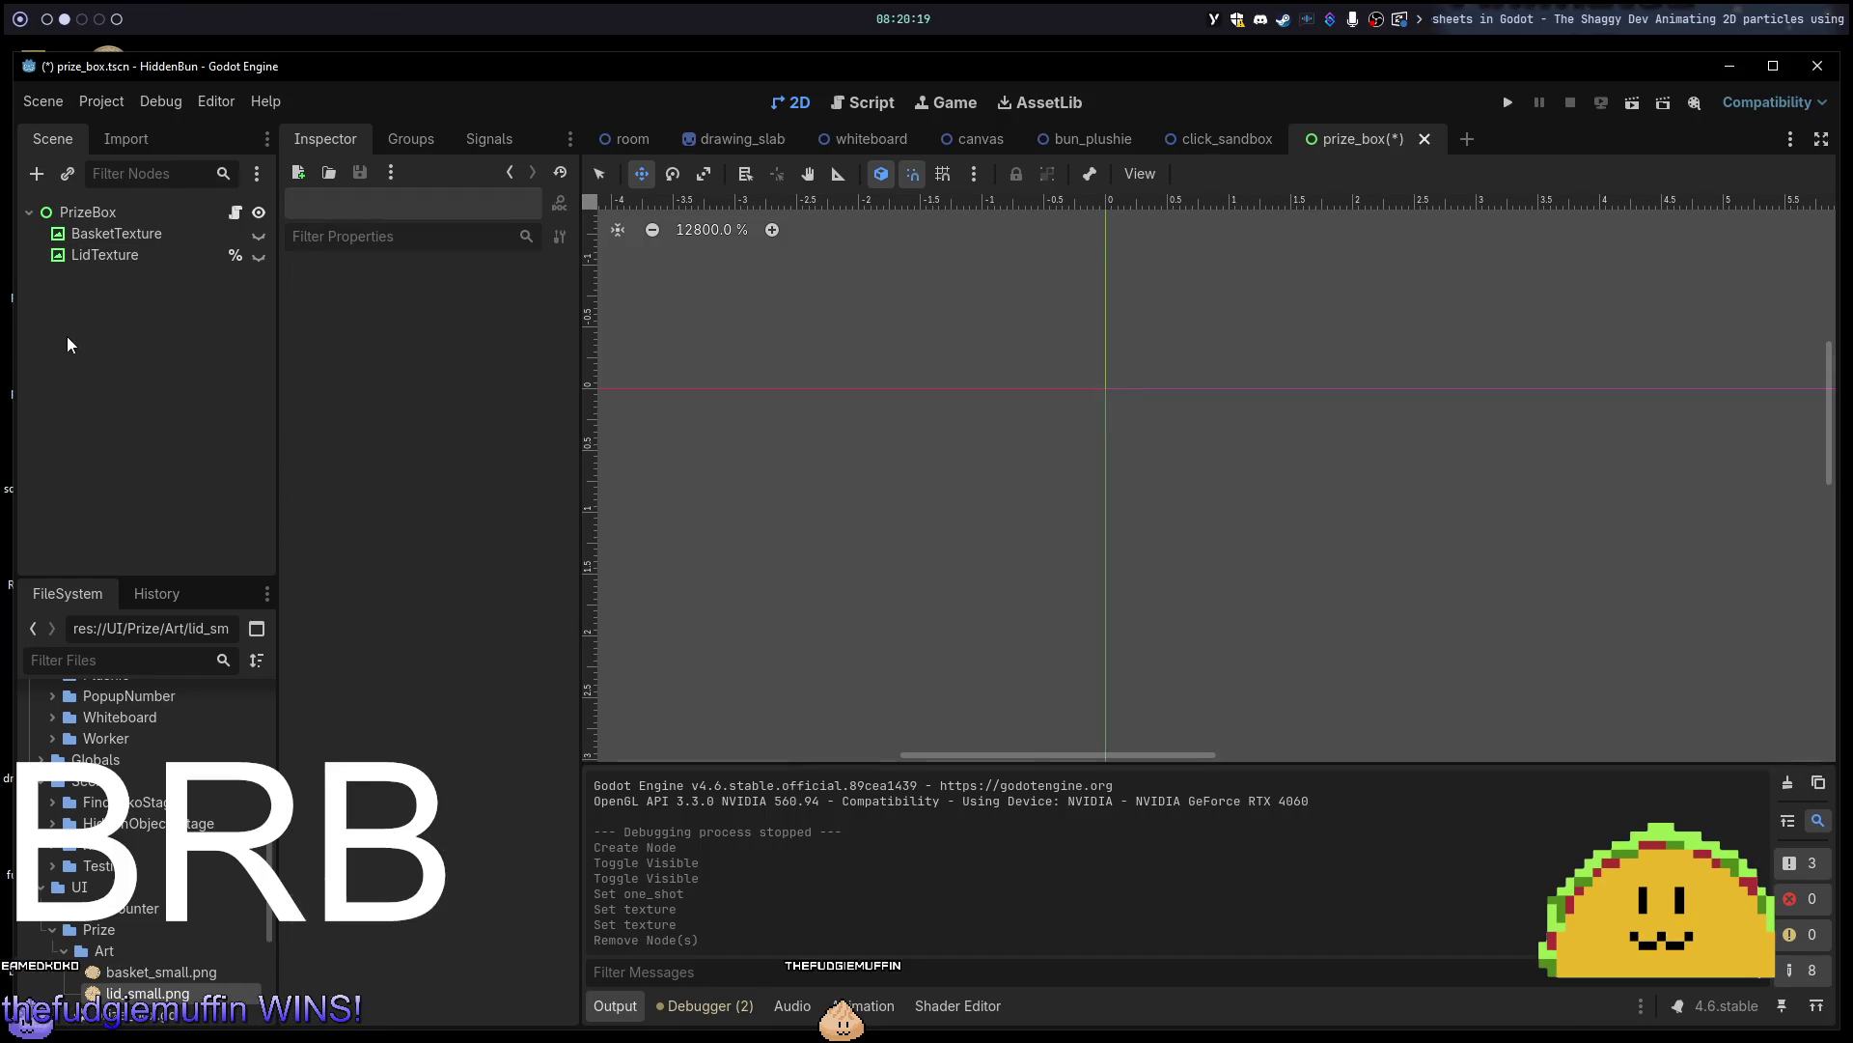
# Add a new GPUParticles2D child under PrizeBox by searching 'parti' in Create New Node.
pyautogui.click(88, 211)
pyautogui.hotkey('ctrl', 'a')
pyautogui.write('particl')
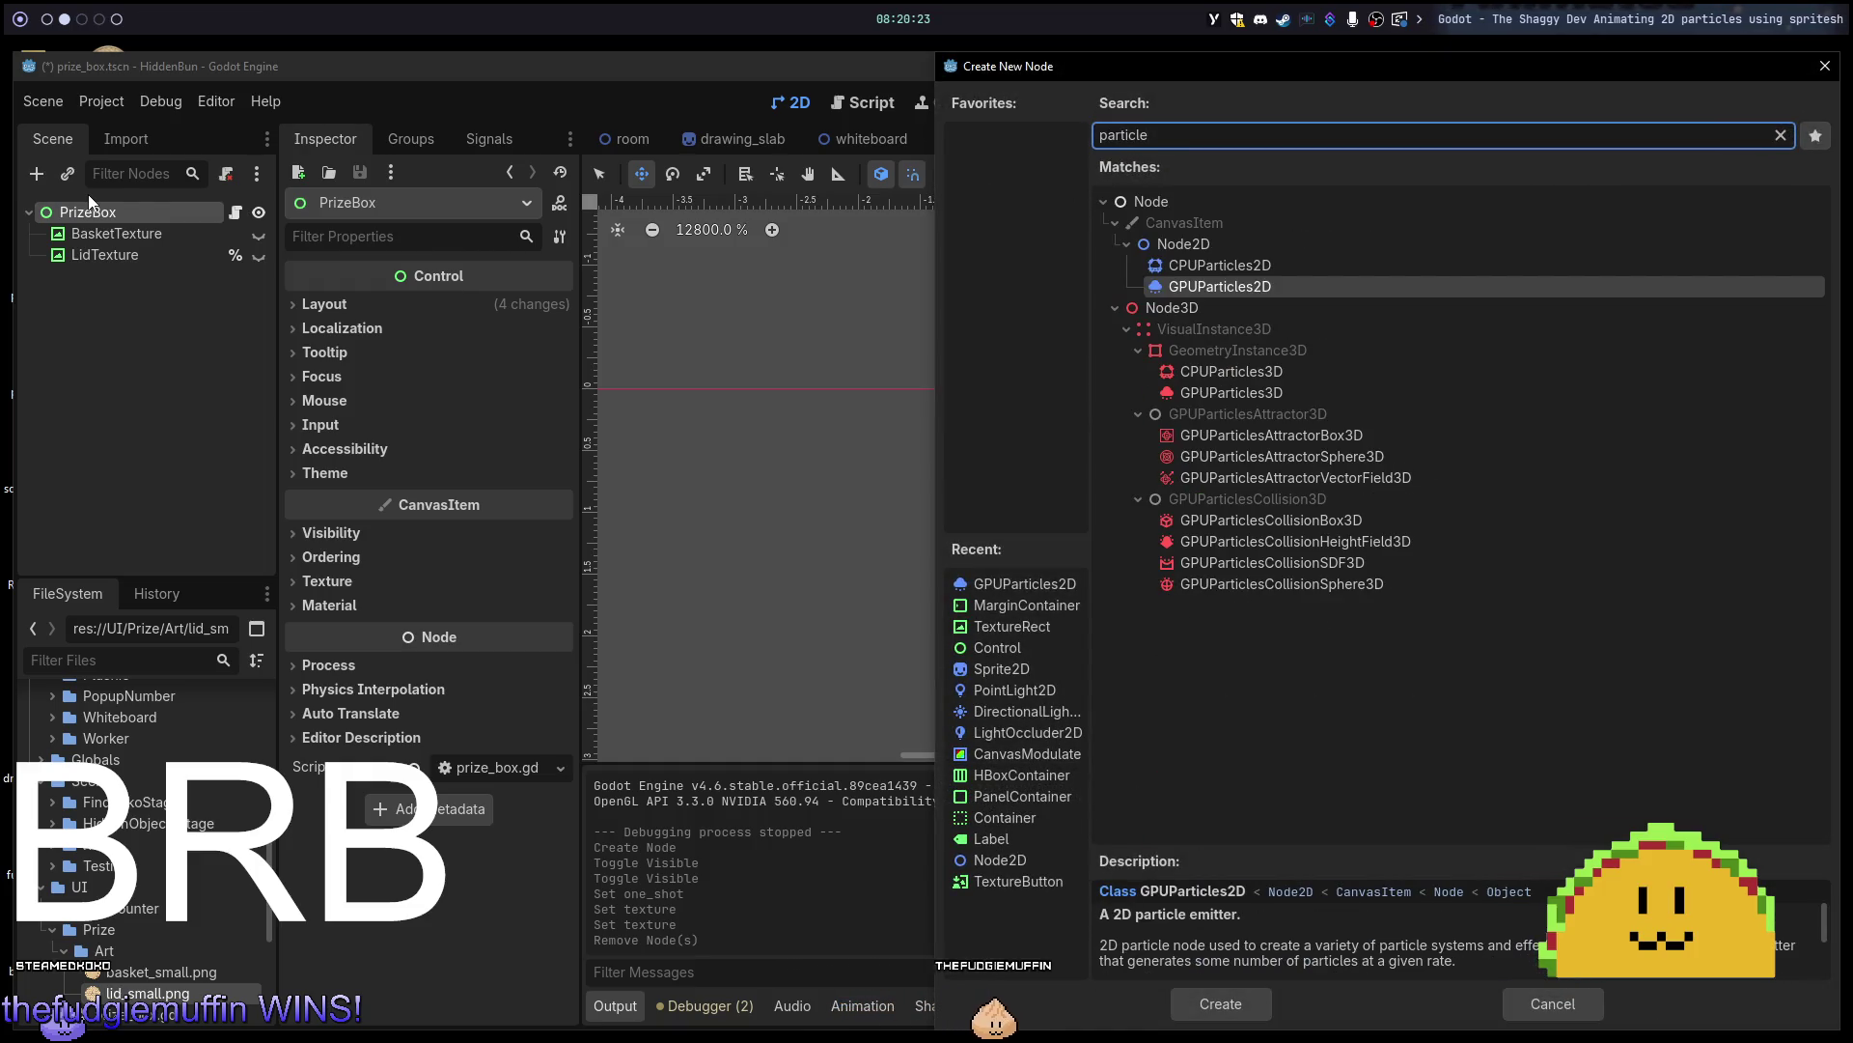
pyautogui.press('Escape')
pyautogui.hotkey('ctrl', 'a')
pyautogui.write('emitt')
pyautogui.press('super+5')
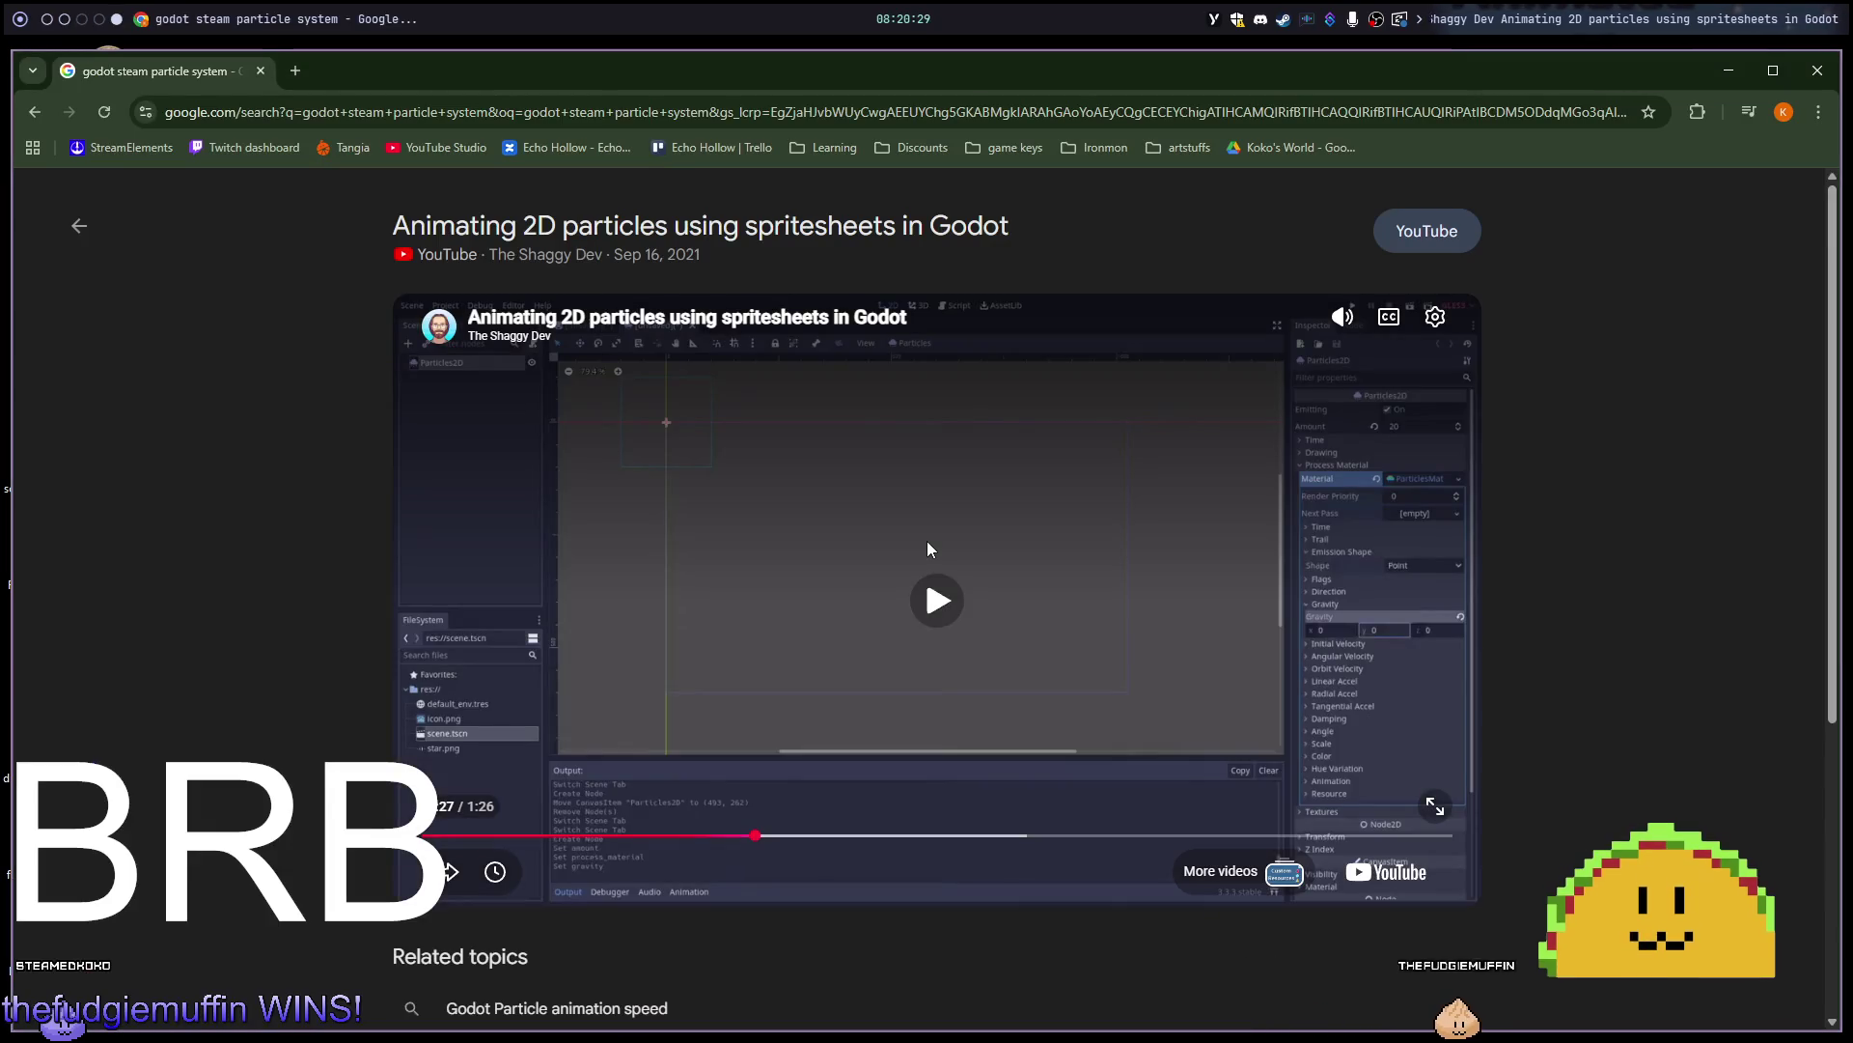
pyautogui.press('super+2')
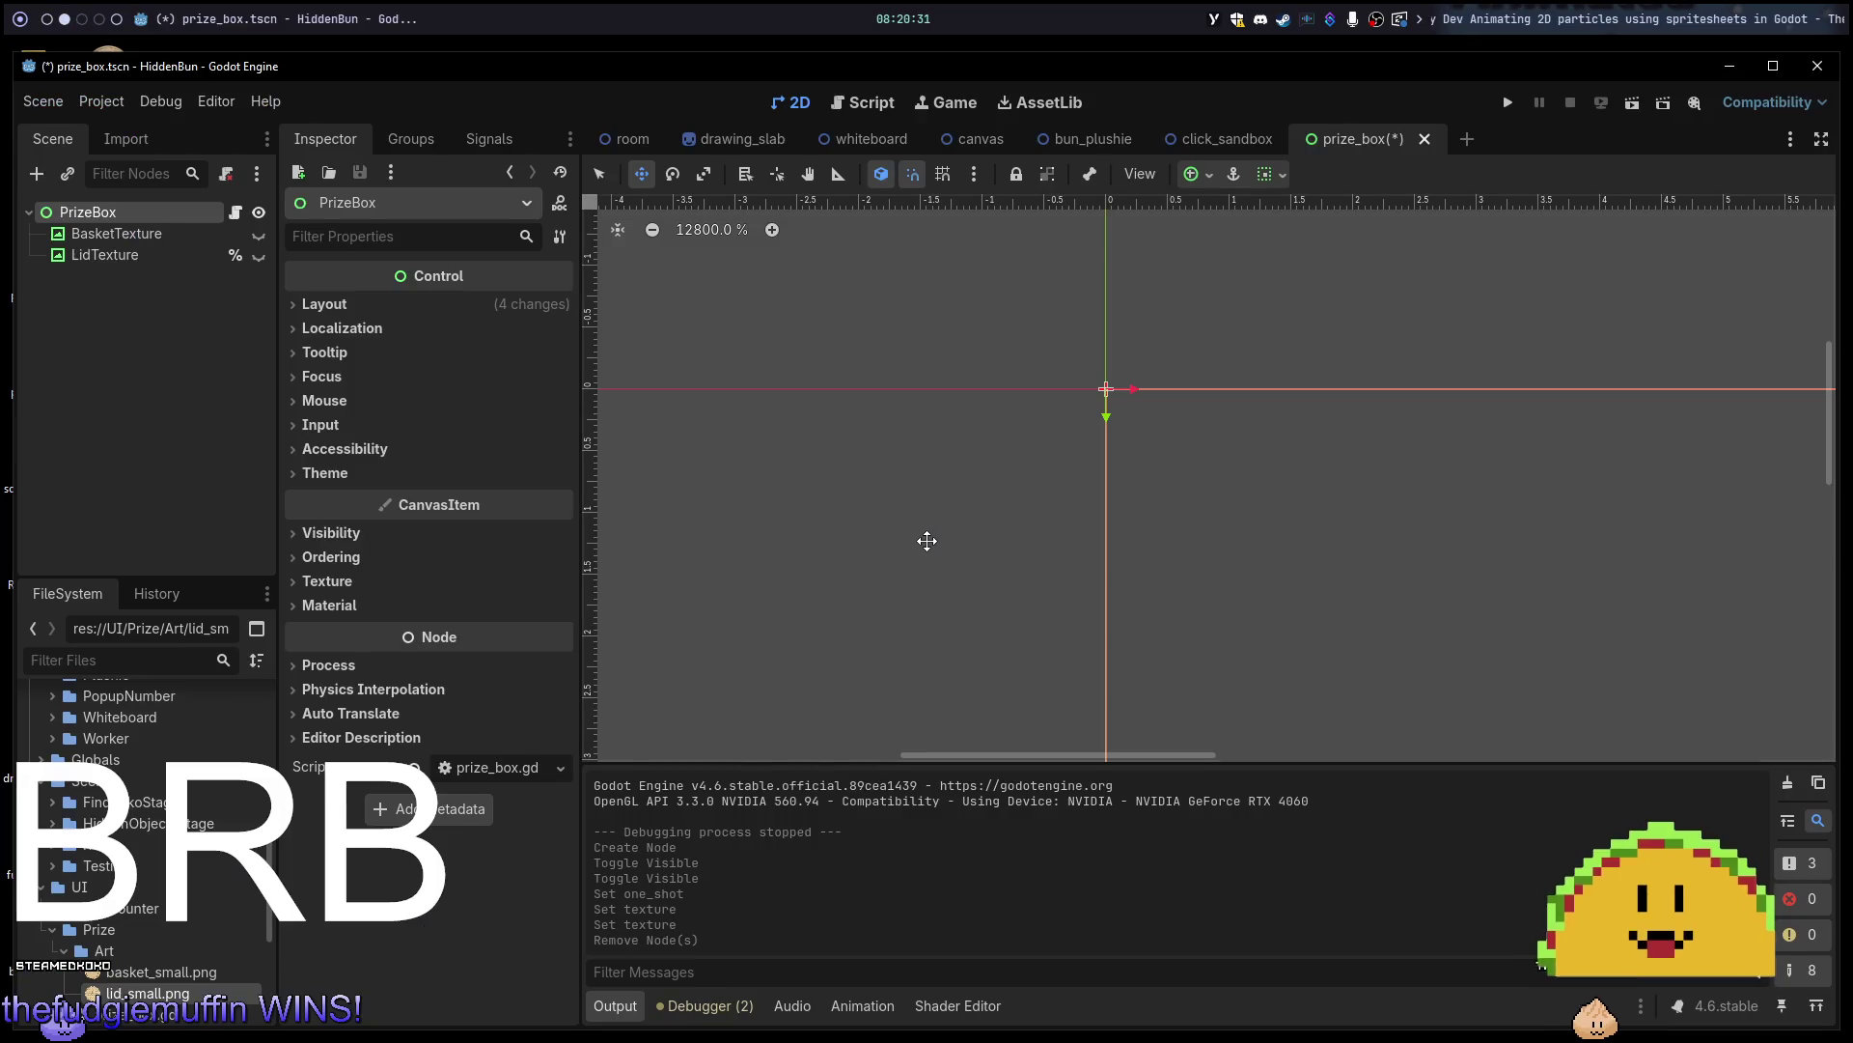
pyautogui.hotkey('ctrl', 'a')
pyautogui.write('parti')
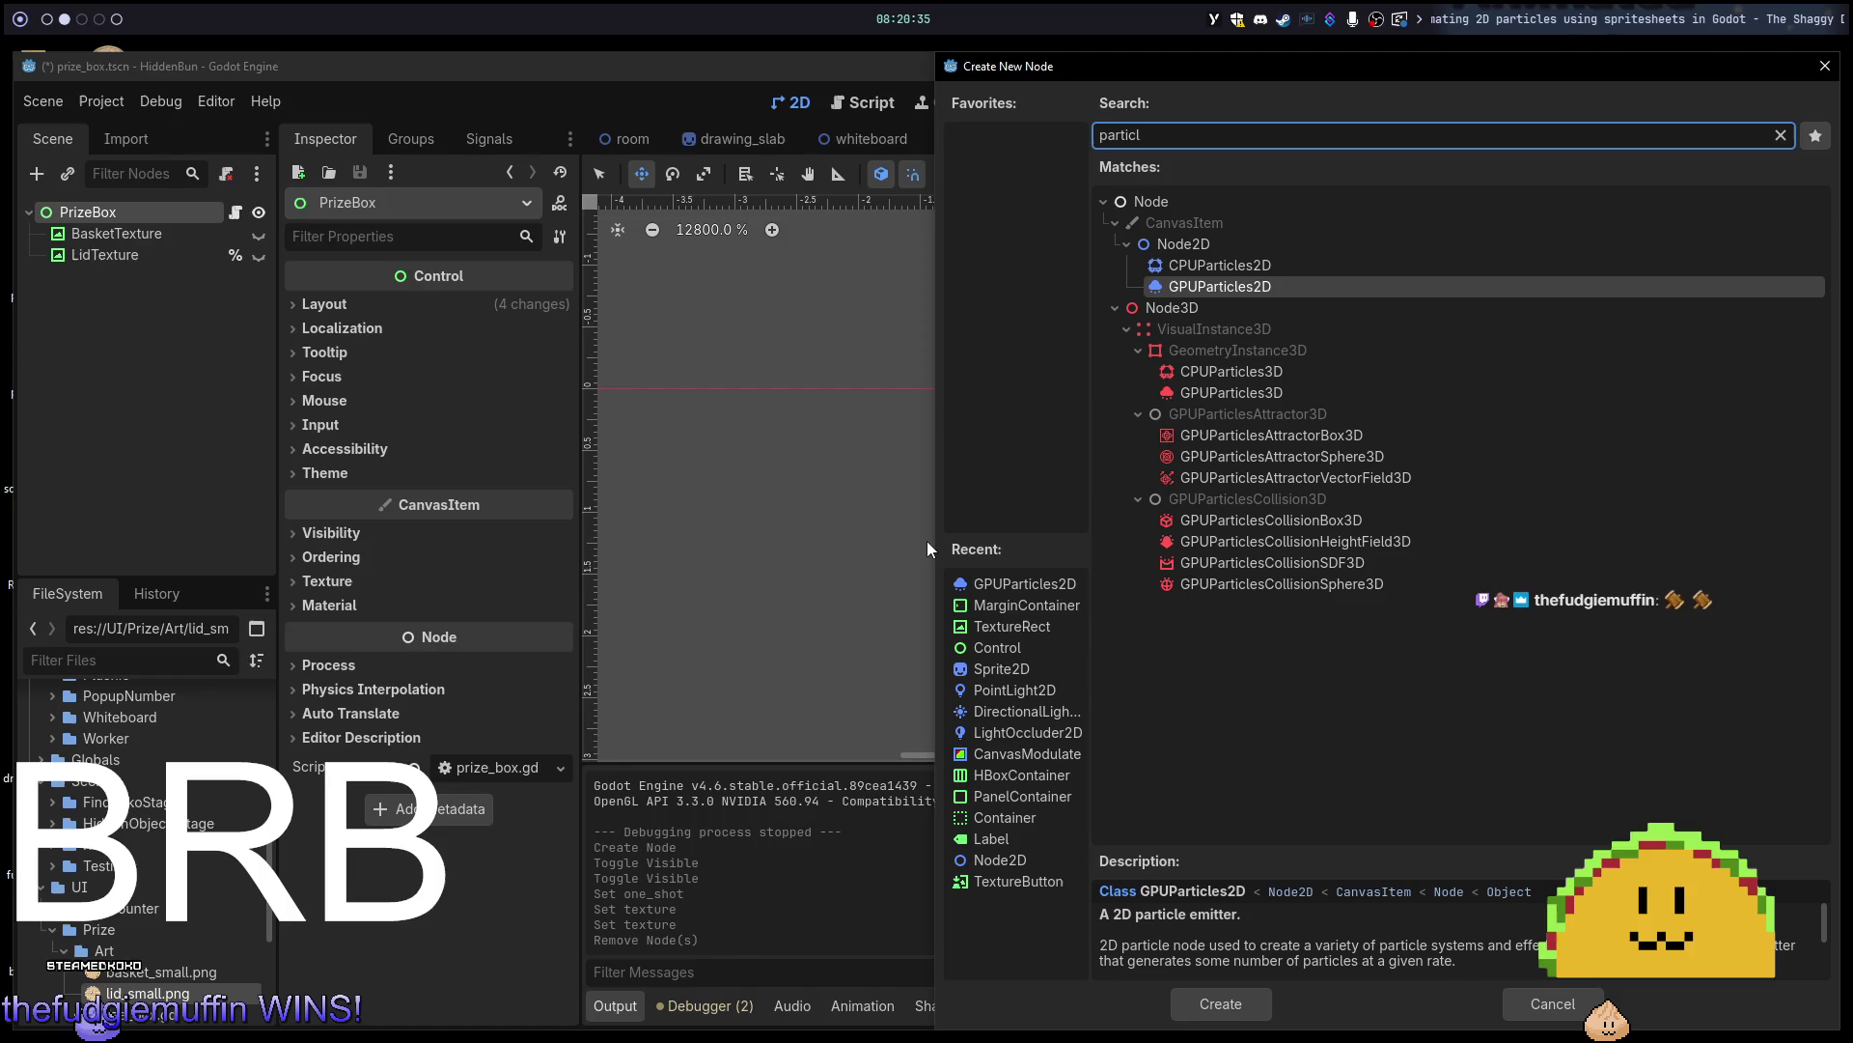
pyautogui.press('Return')
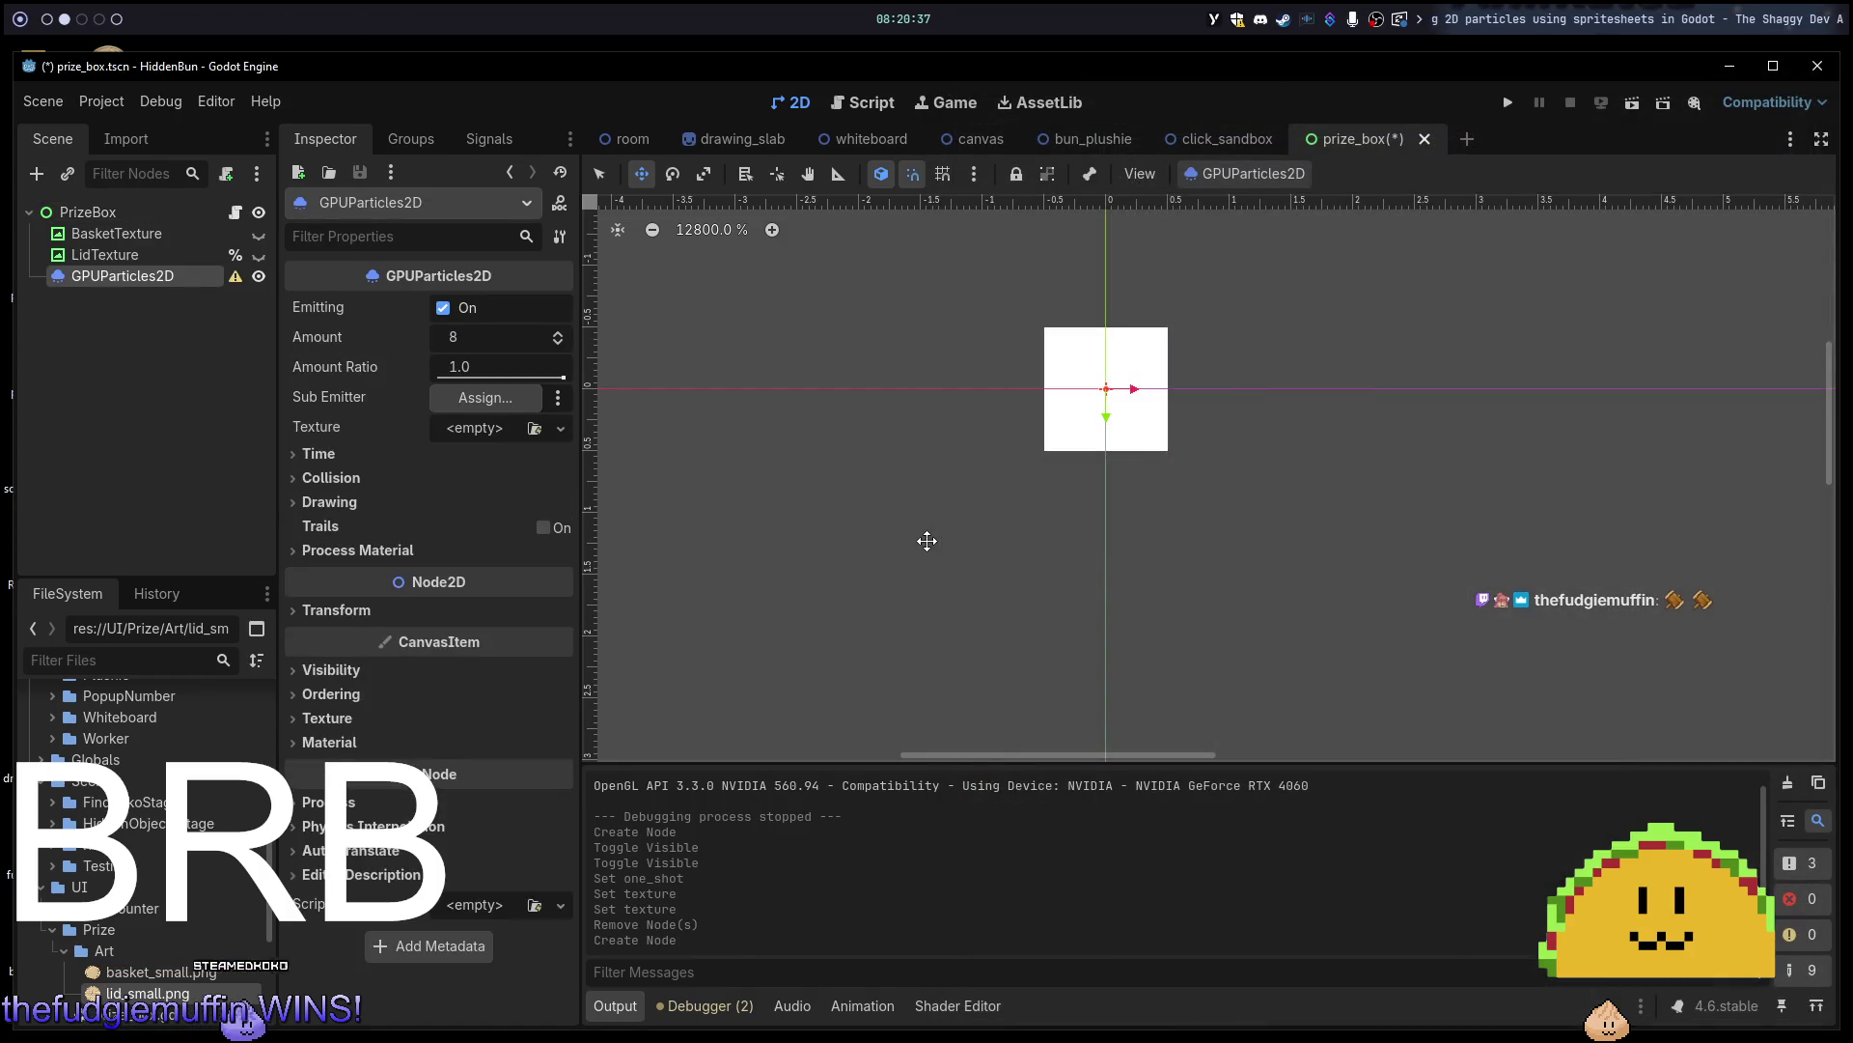
# Zoom the 2D viewport out to about 3091%, centred on the origin emitter square.
pyautogui.scroll(-14, 973, 538)
pyautogui.scroll(7, 1186, 491)
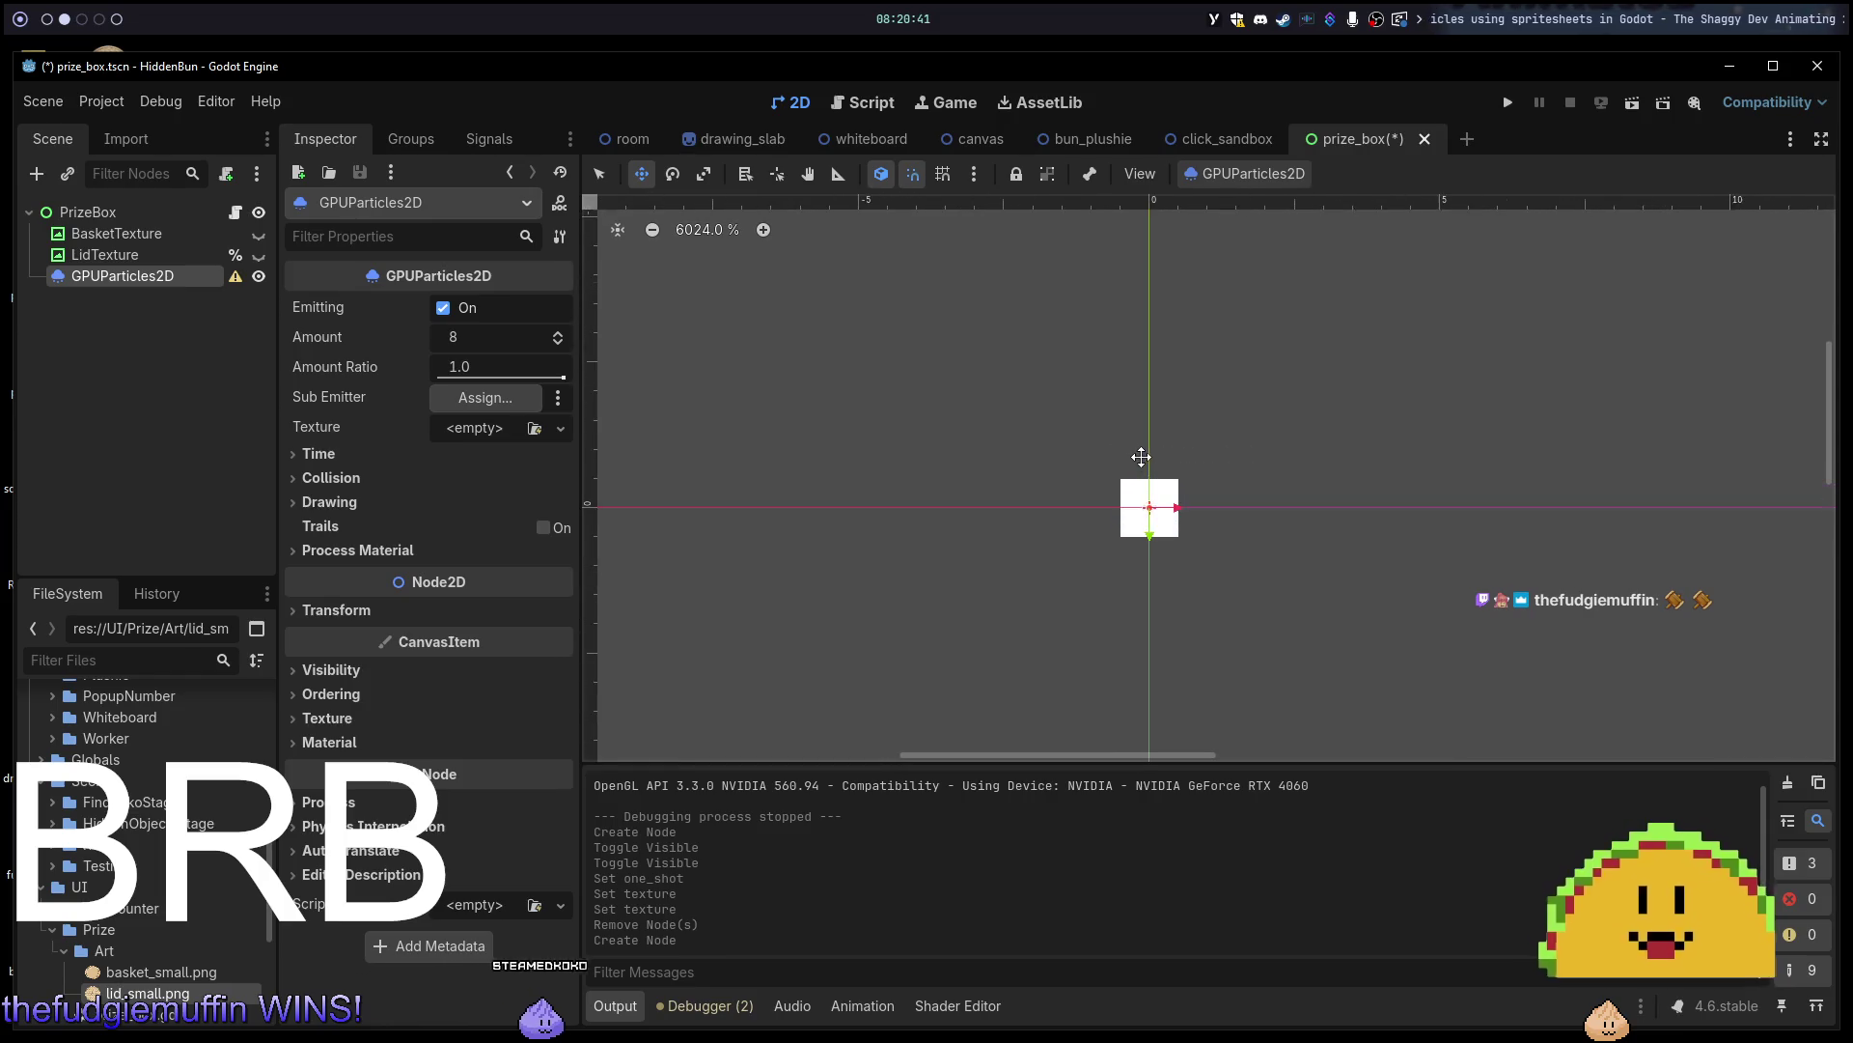
pyautogui.scroll(5, 1141, 456)
pyautogui.scroll(-3, 935, 488)
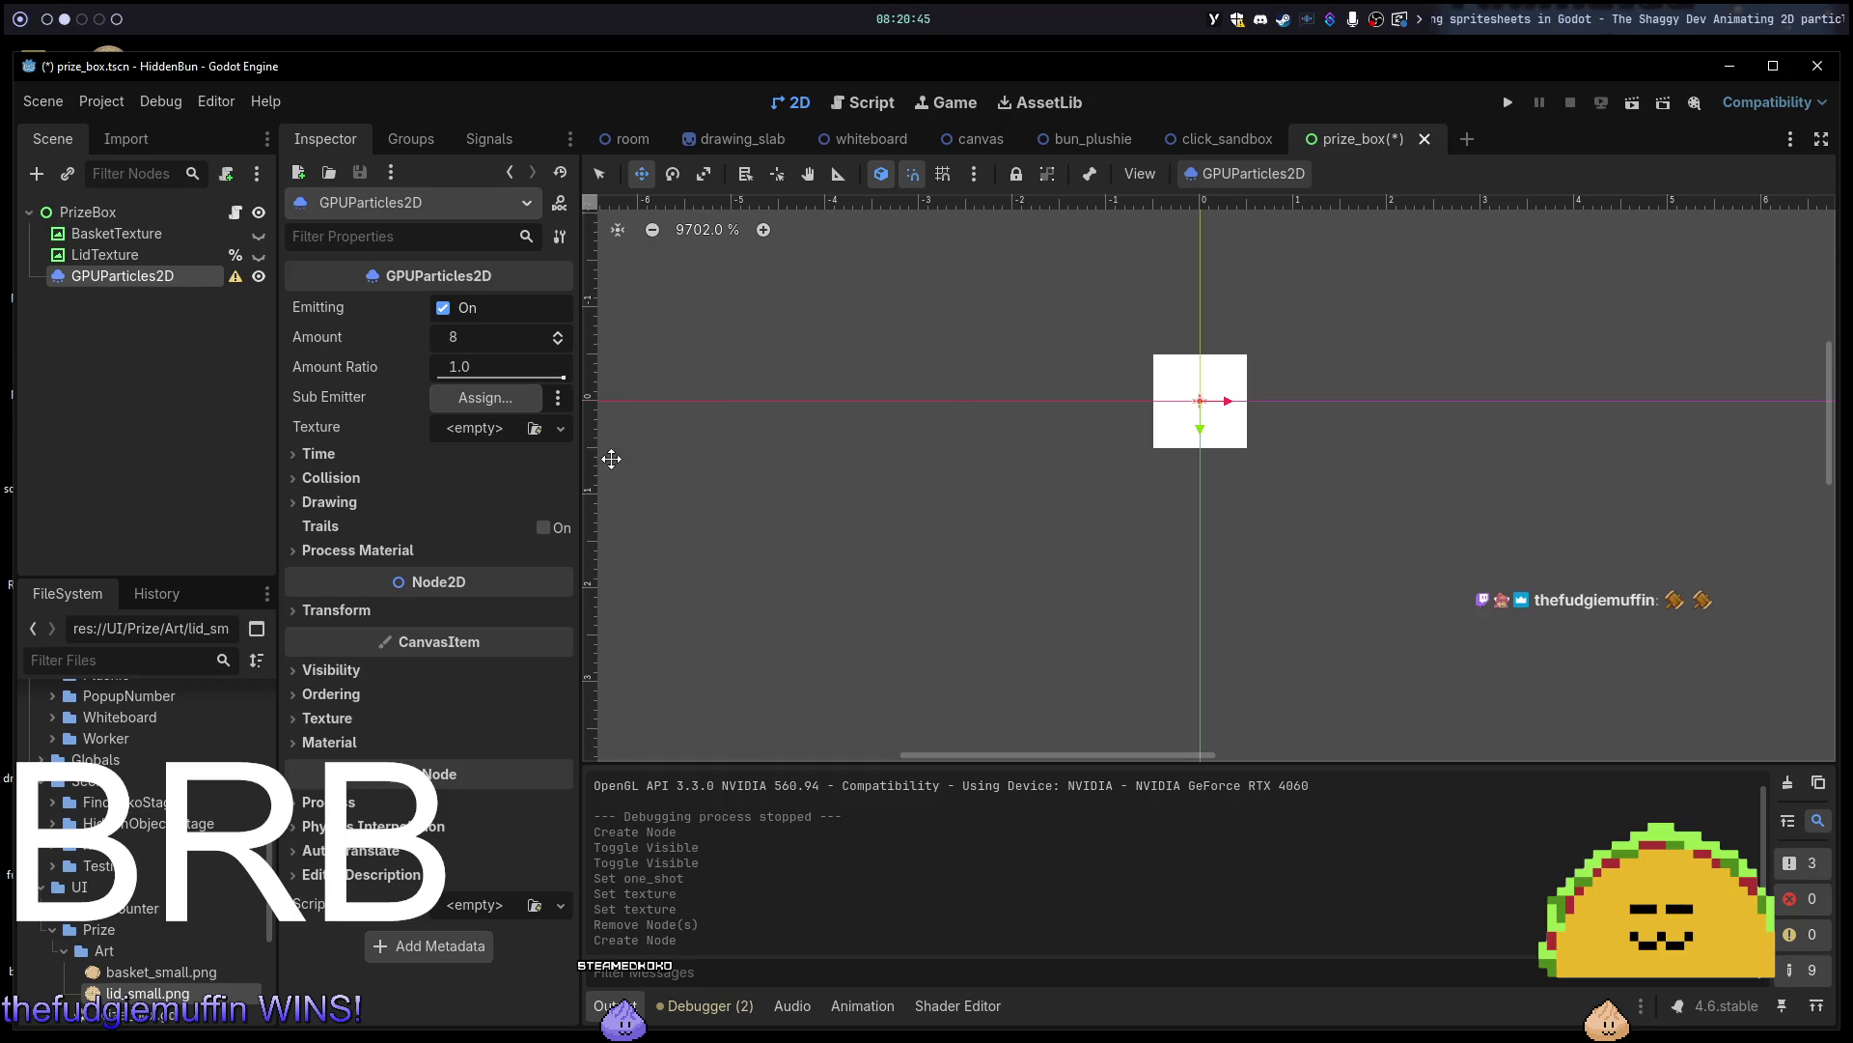
pyautogui.scroll(-12, 833, 441)
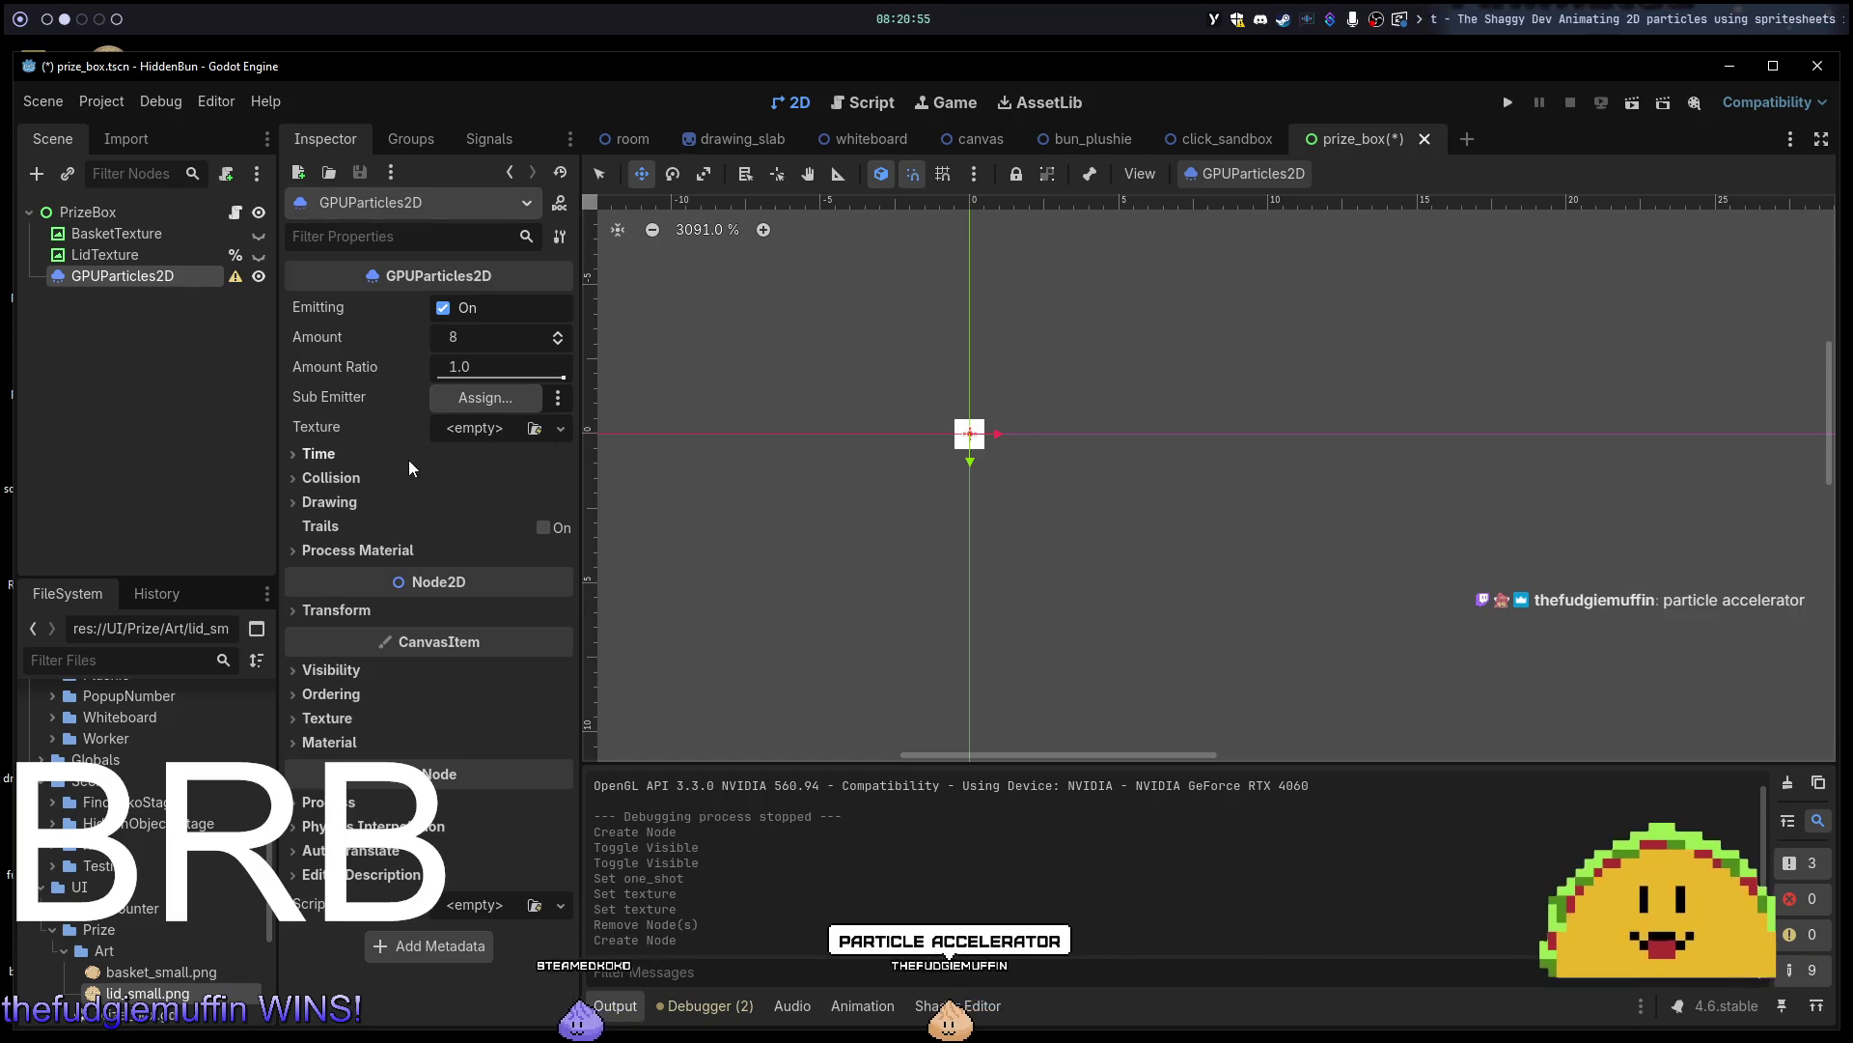
# Expand the emitter's Time and Collision sections to check Lifetime, then collapse them.
pyautogui.click(314, 460)
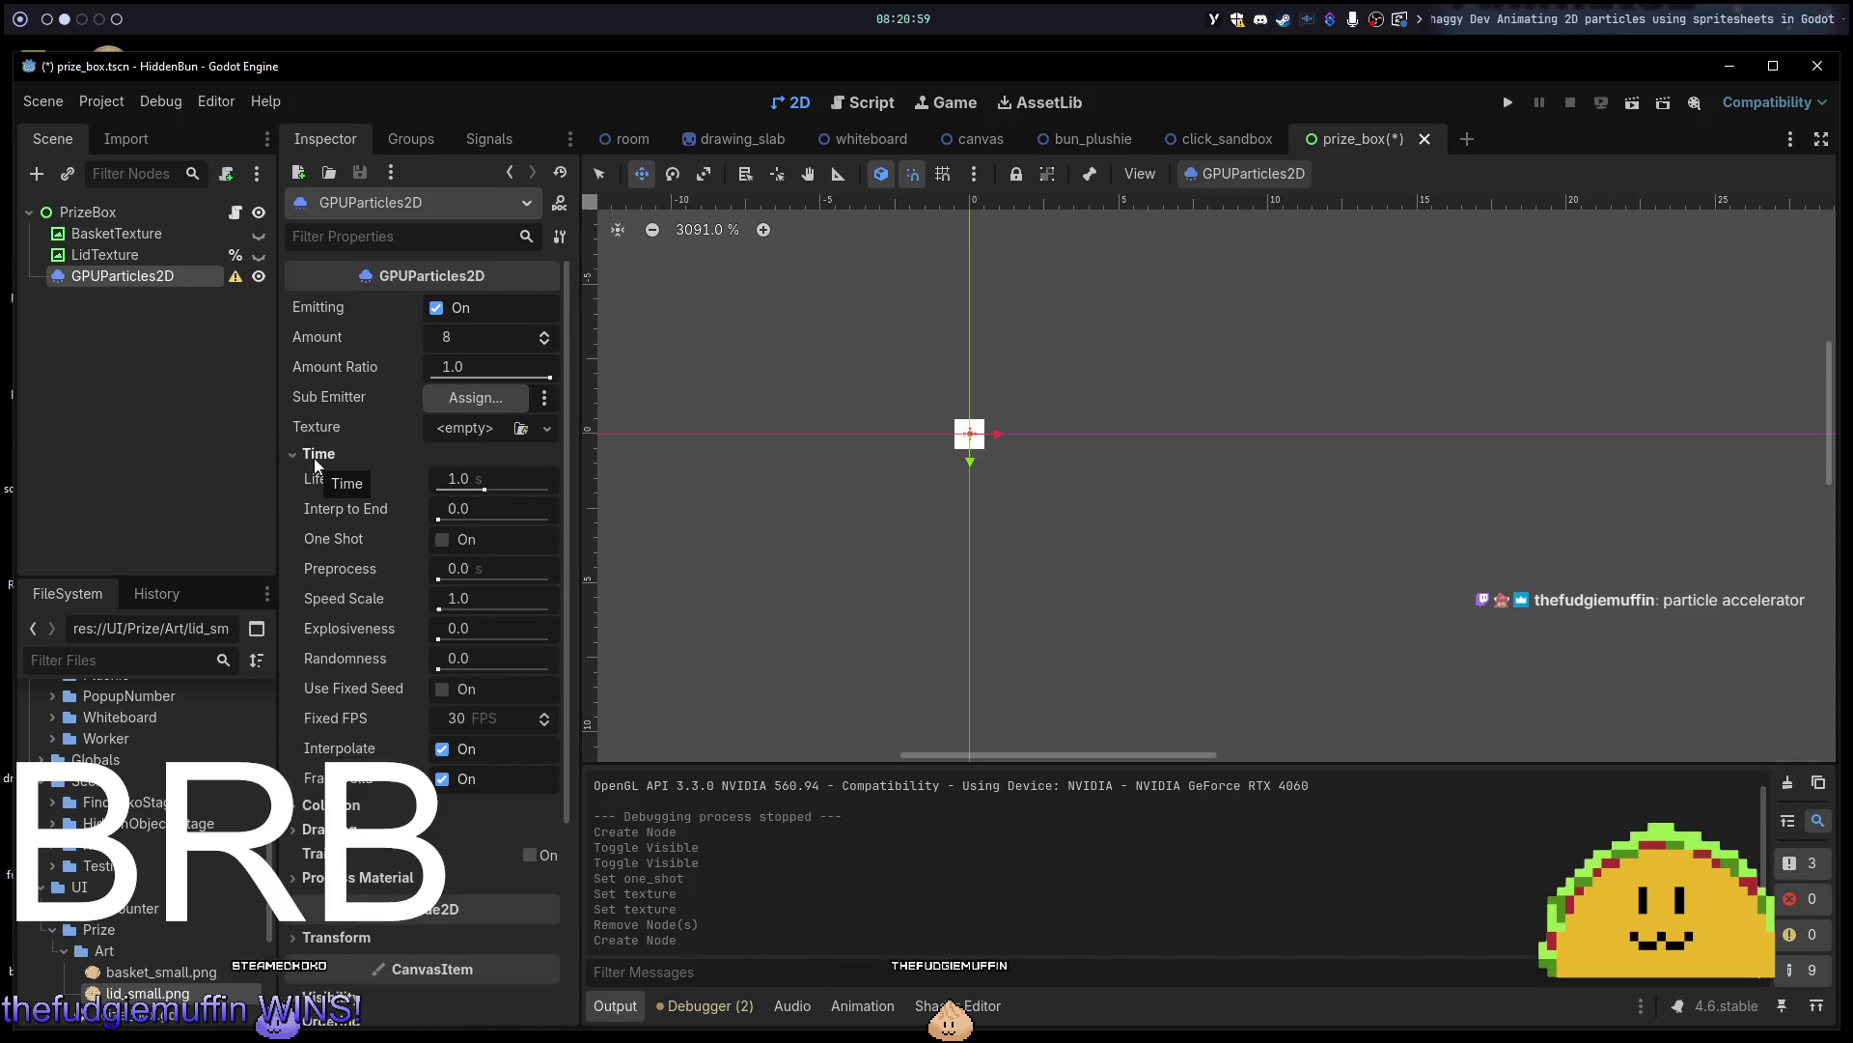
pyautogui.click(314, 458)
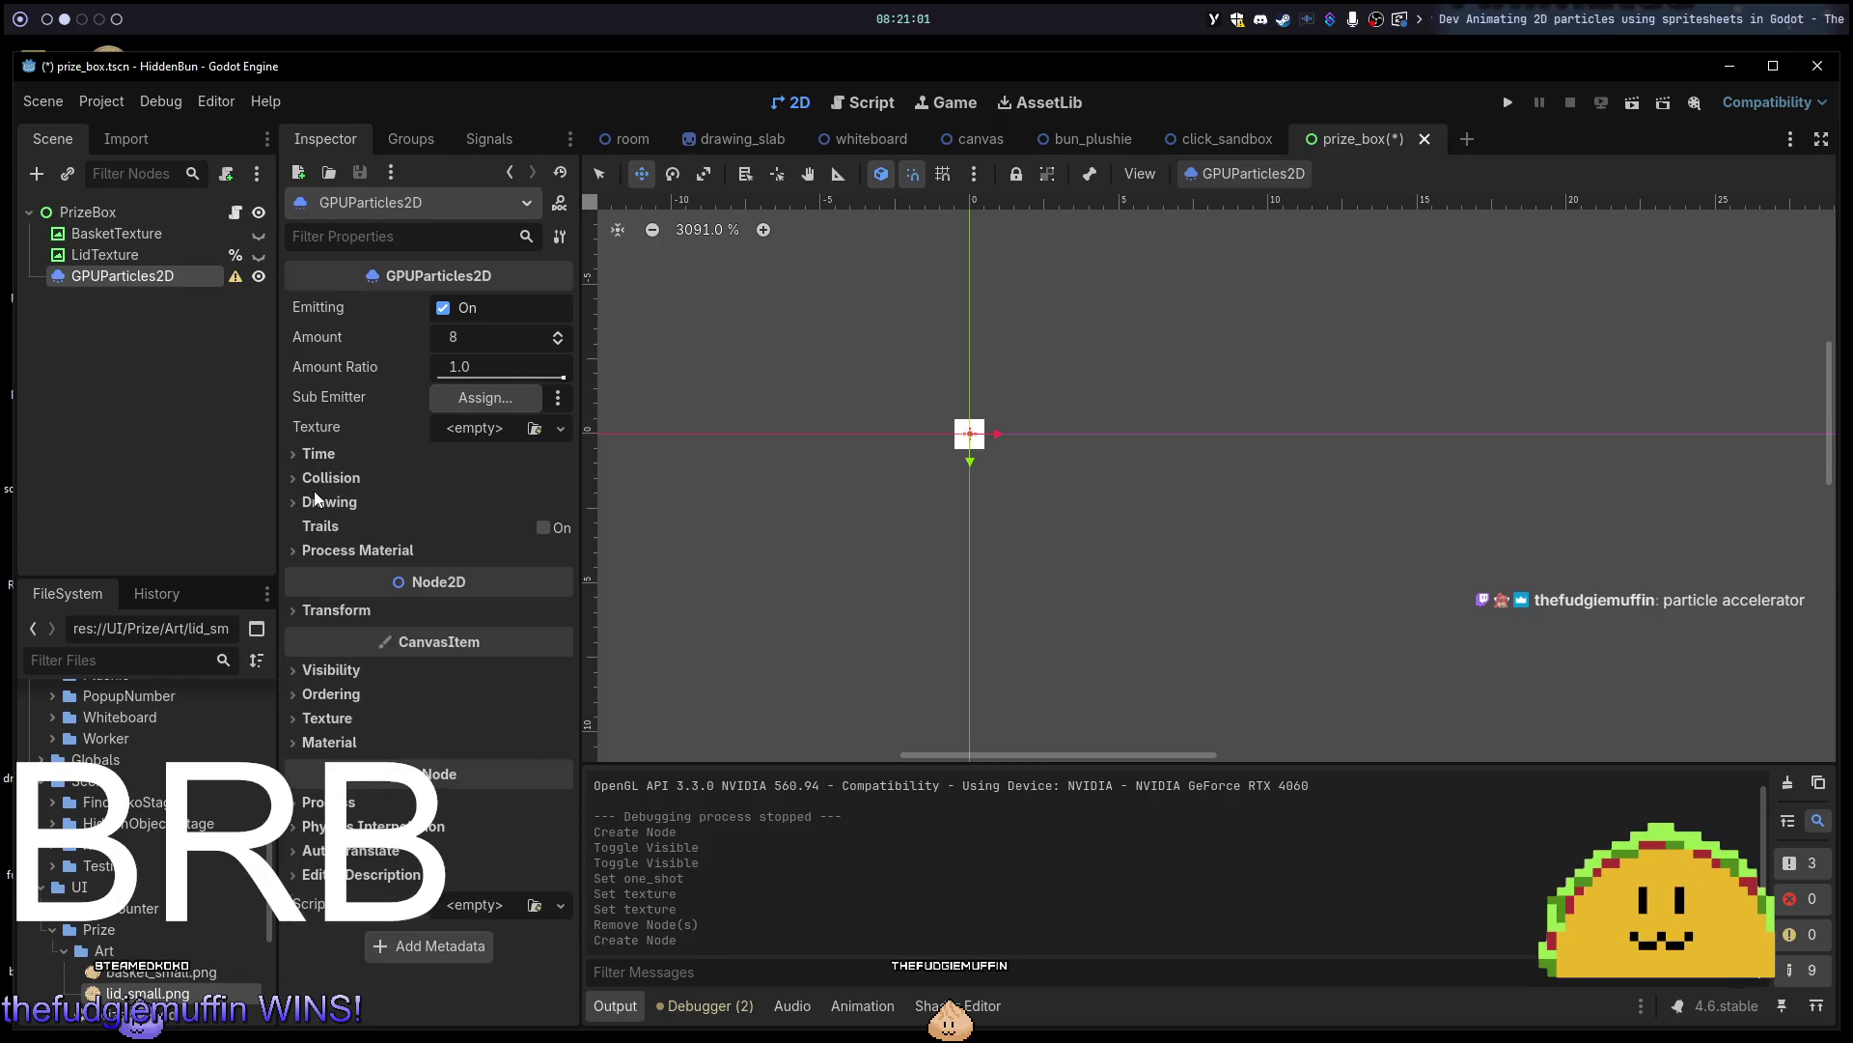
pyautogui.click(320, 483)
pyautogui.click(316, 471)
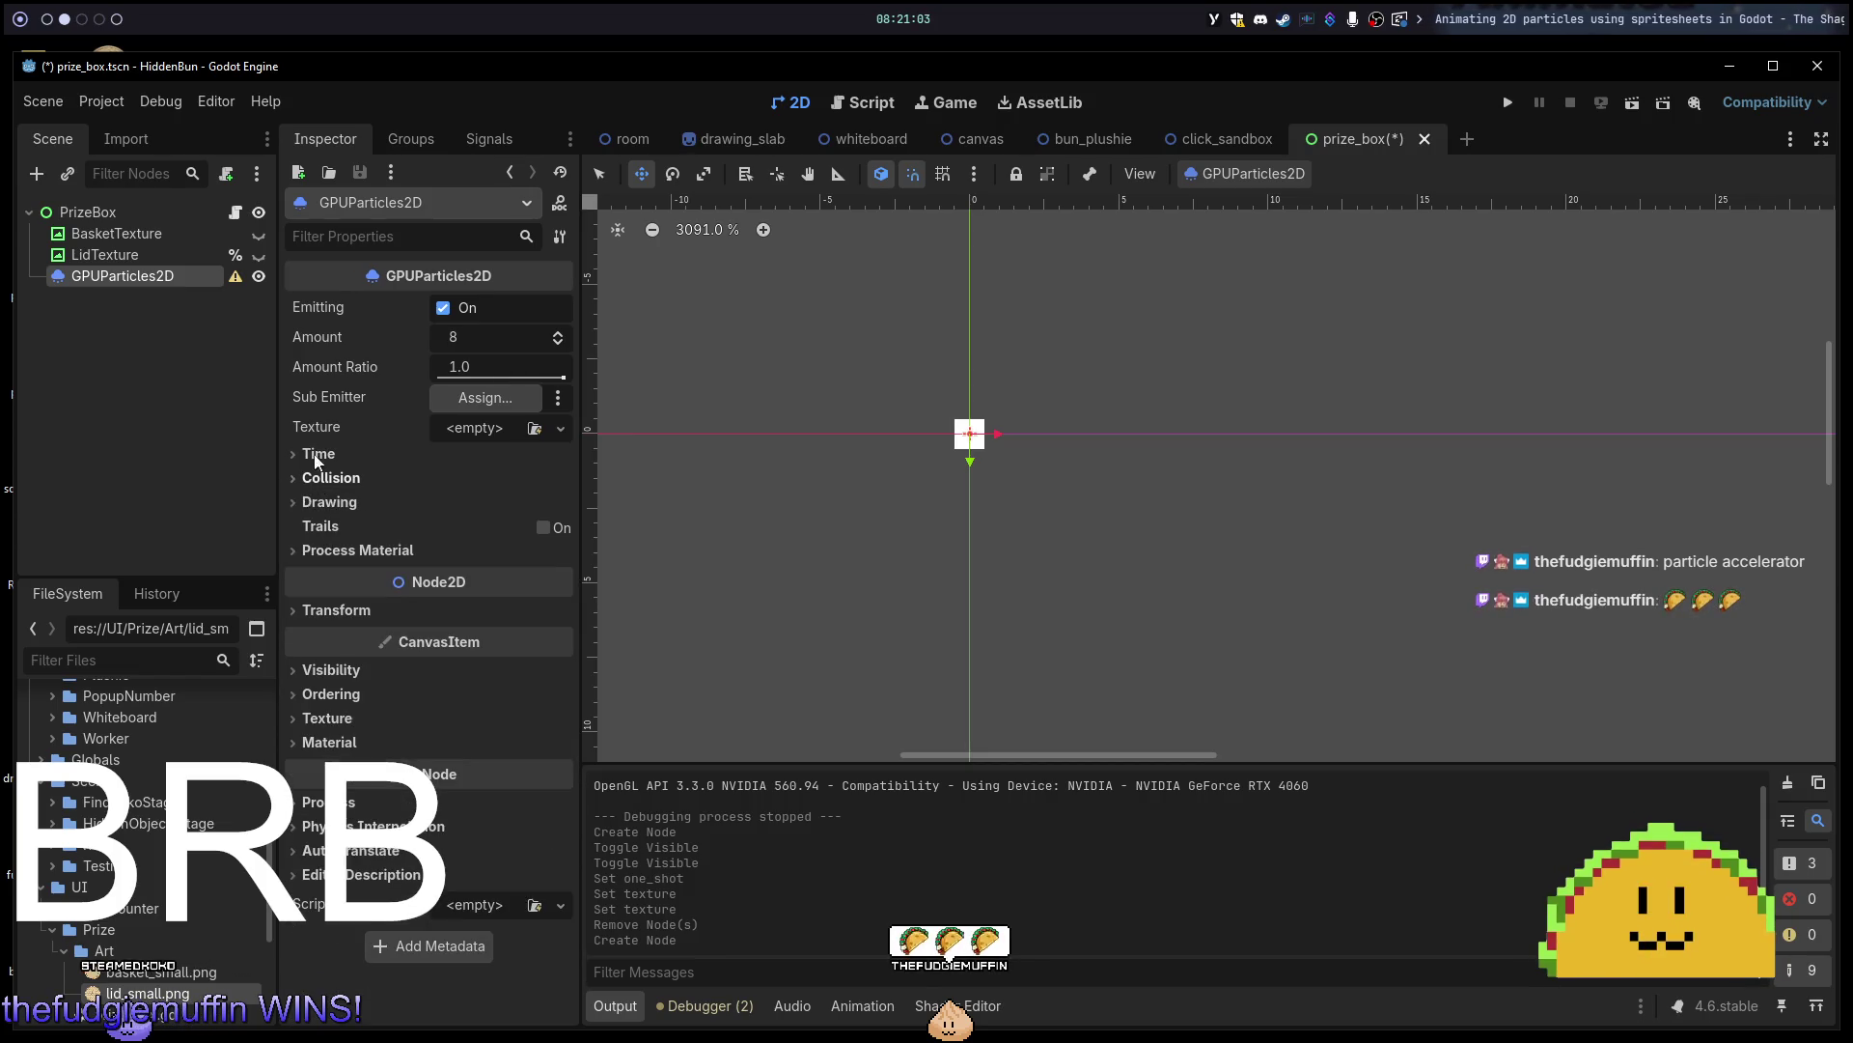
pyautogui.click(315, 458)
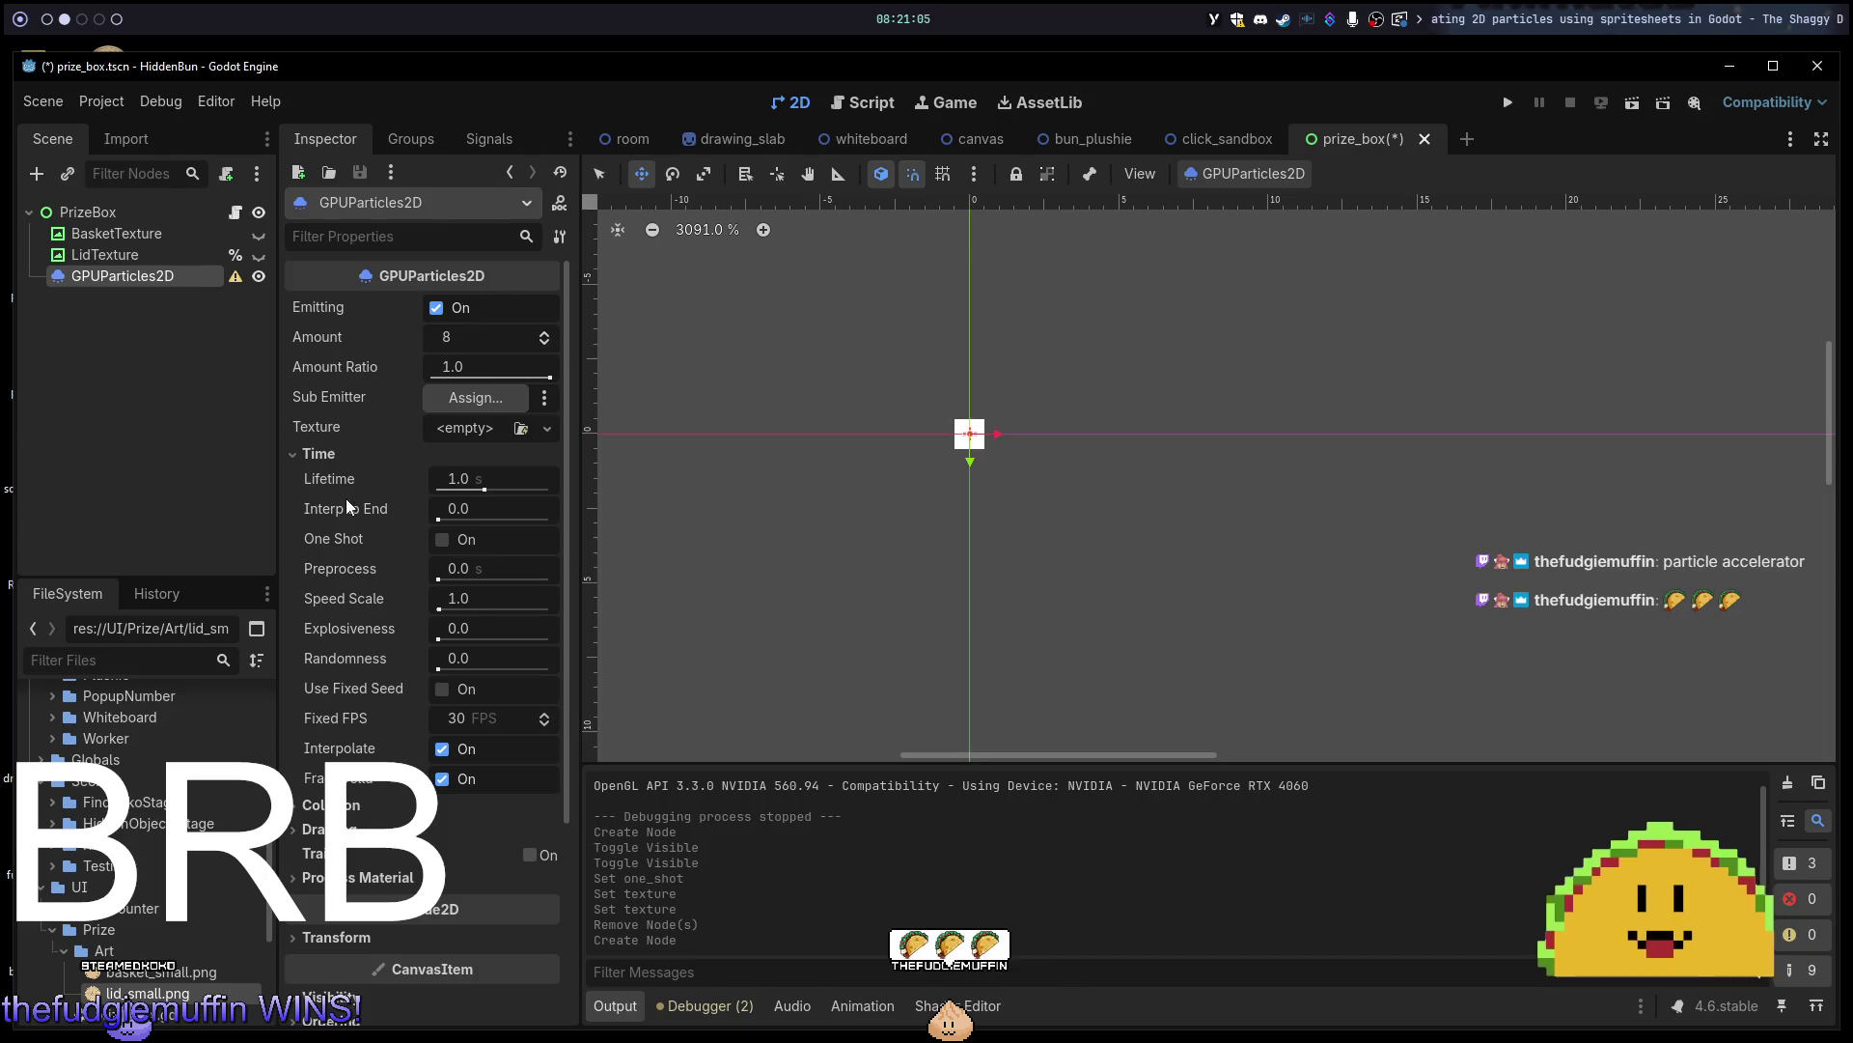
pyautogui.moveTo(332, 489)
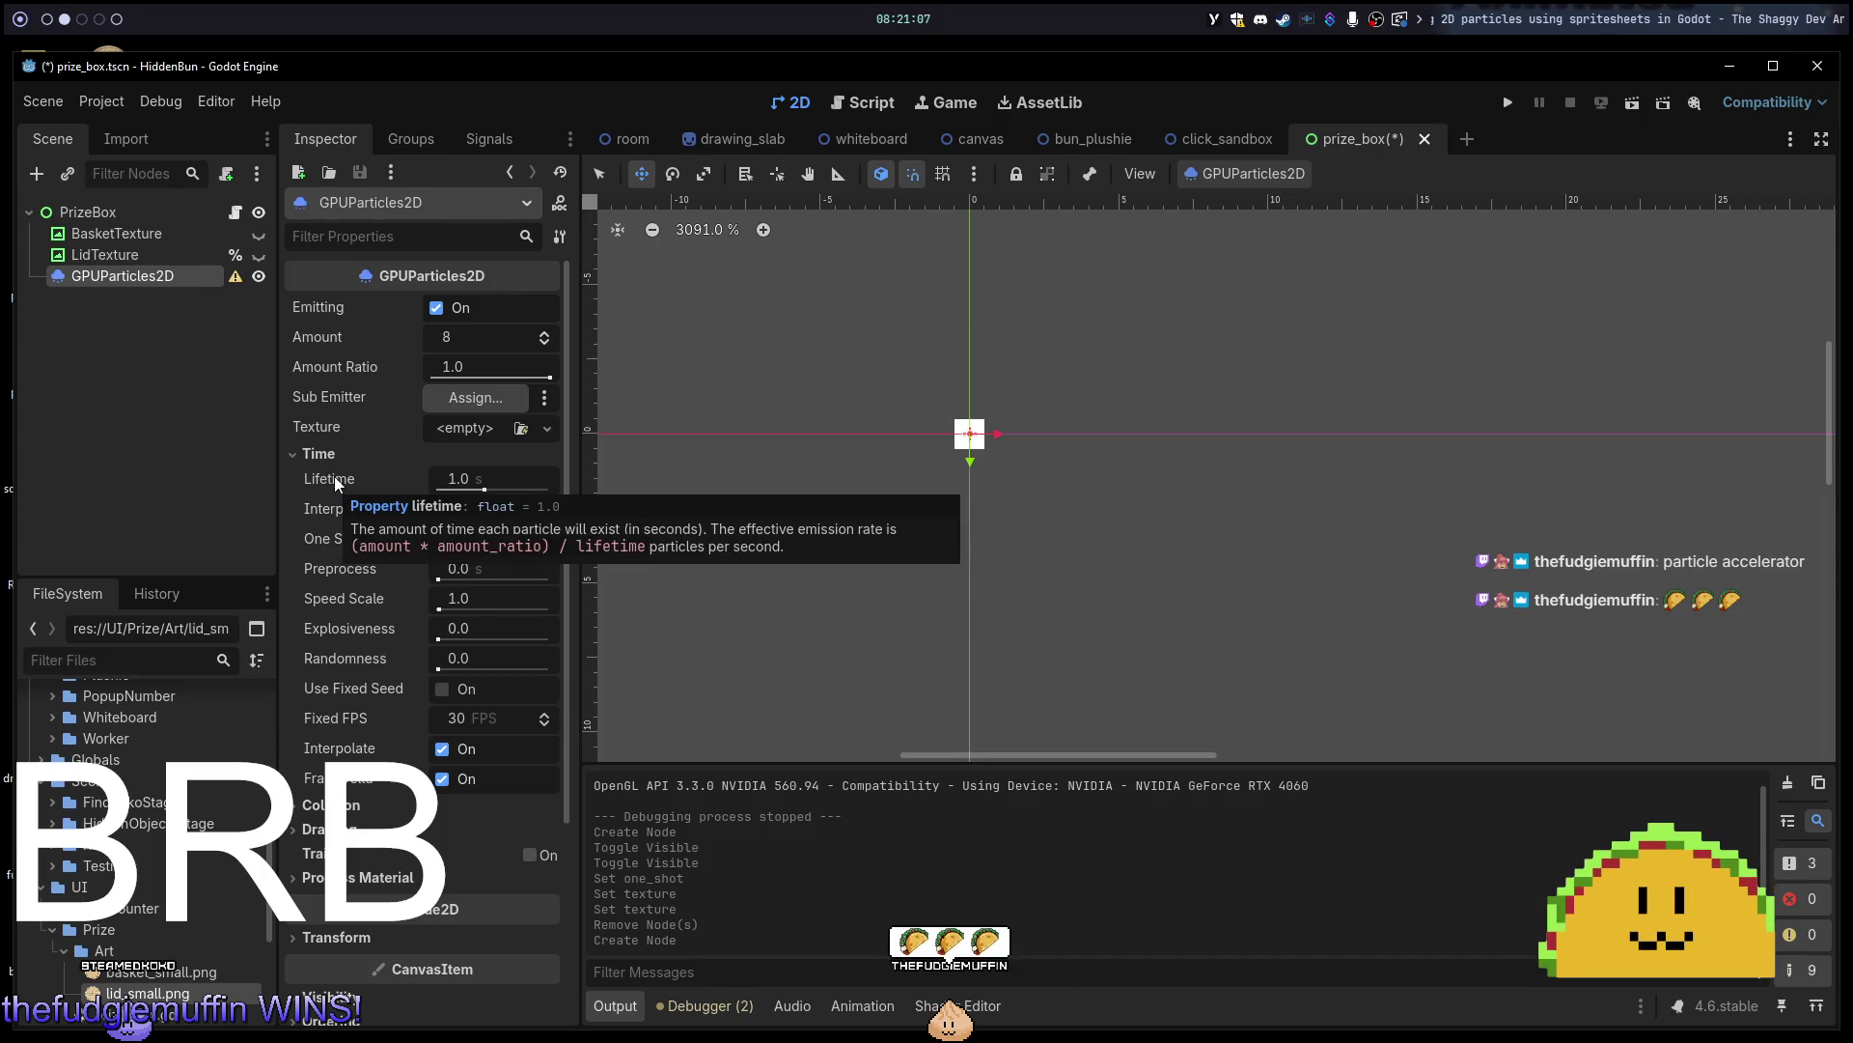
pyautogui.click(315, 456)
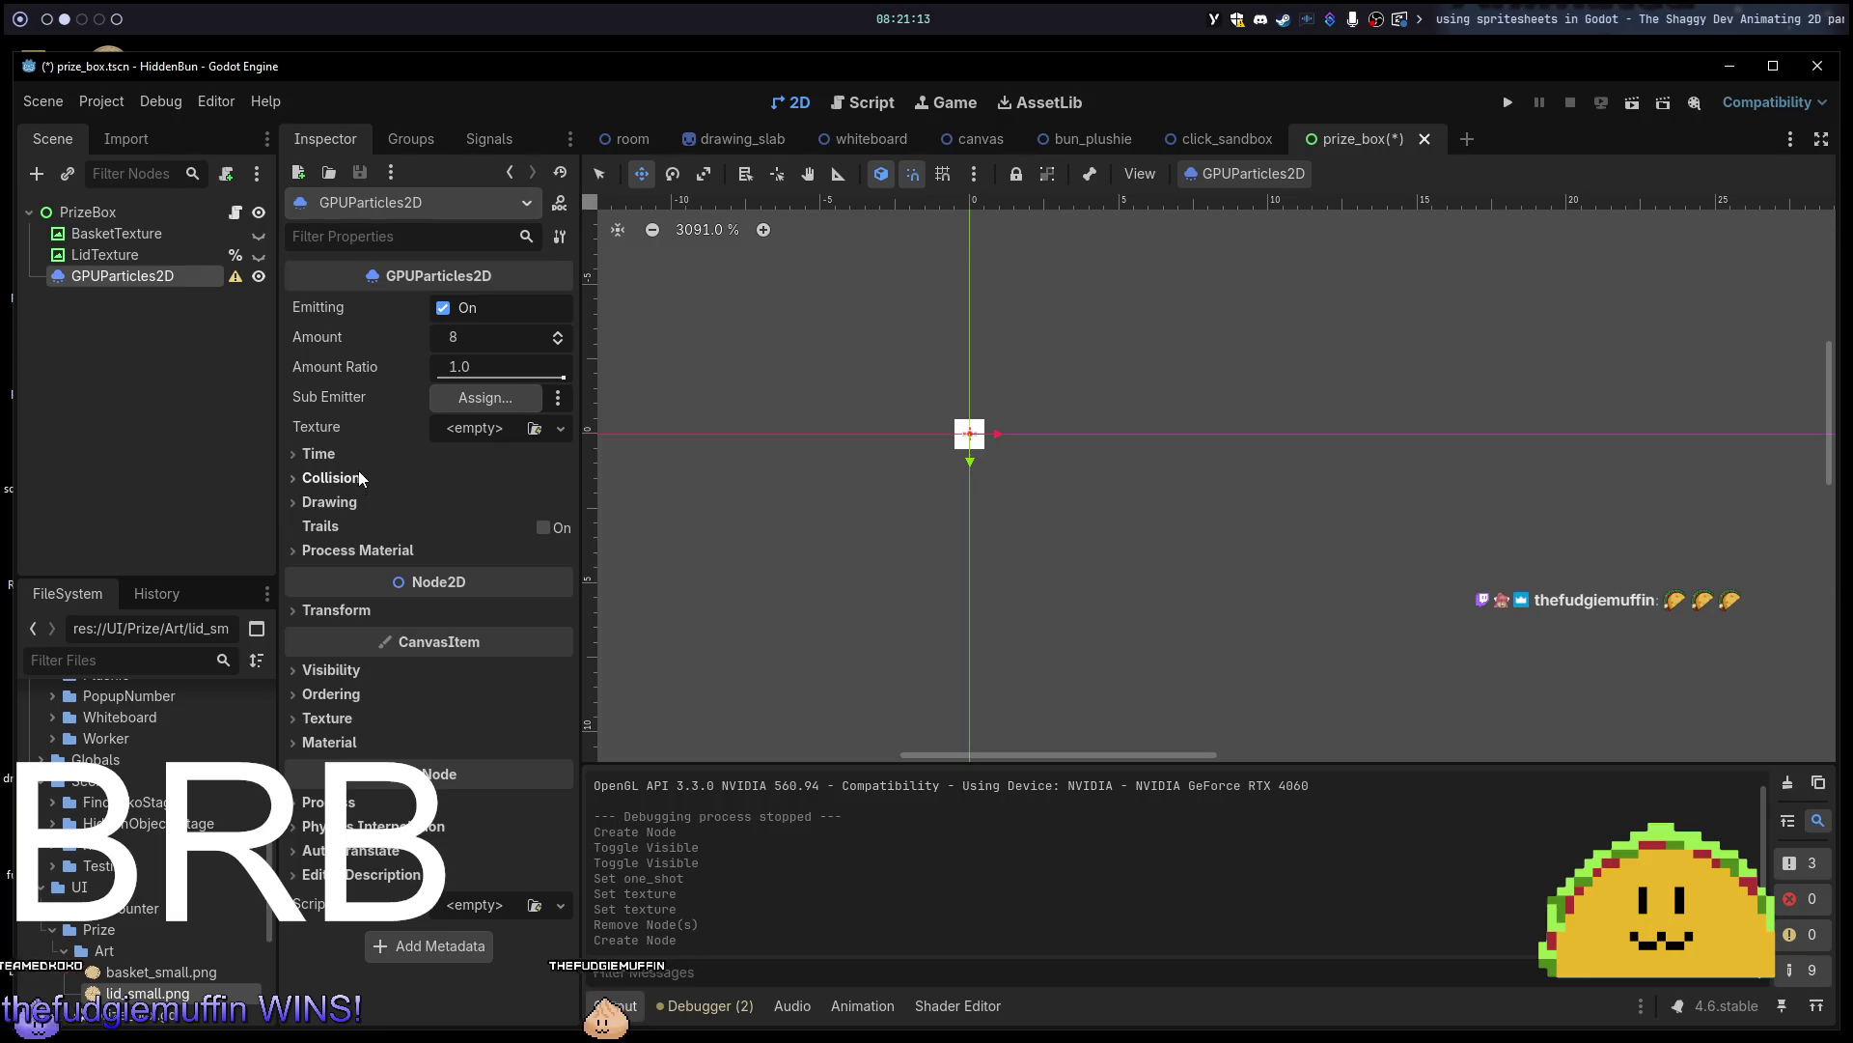
# Peek at Collision and Drawing, reopen Time, then switch to the YouTube particles tutorial.
pyautogui.click(357, 475)
pyautogui.click(355, 477)
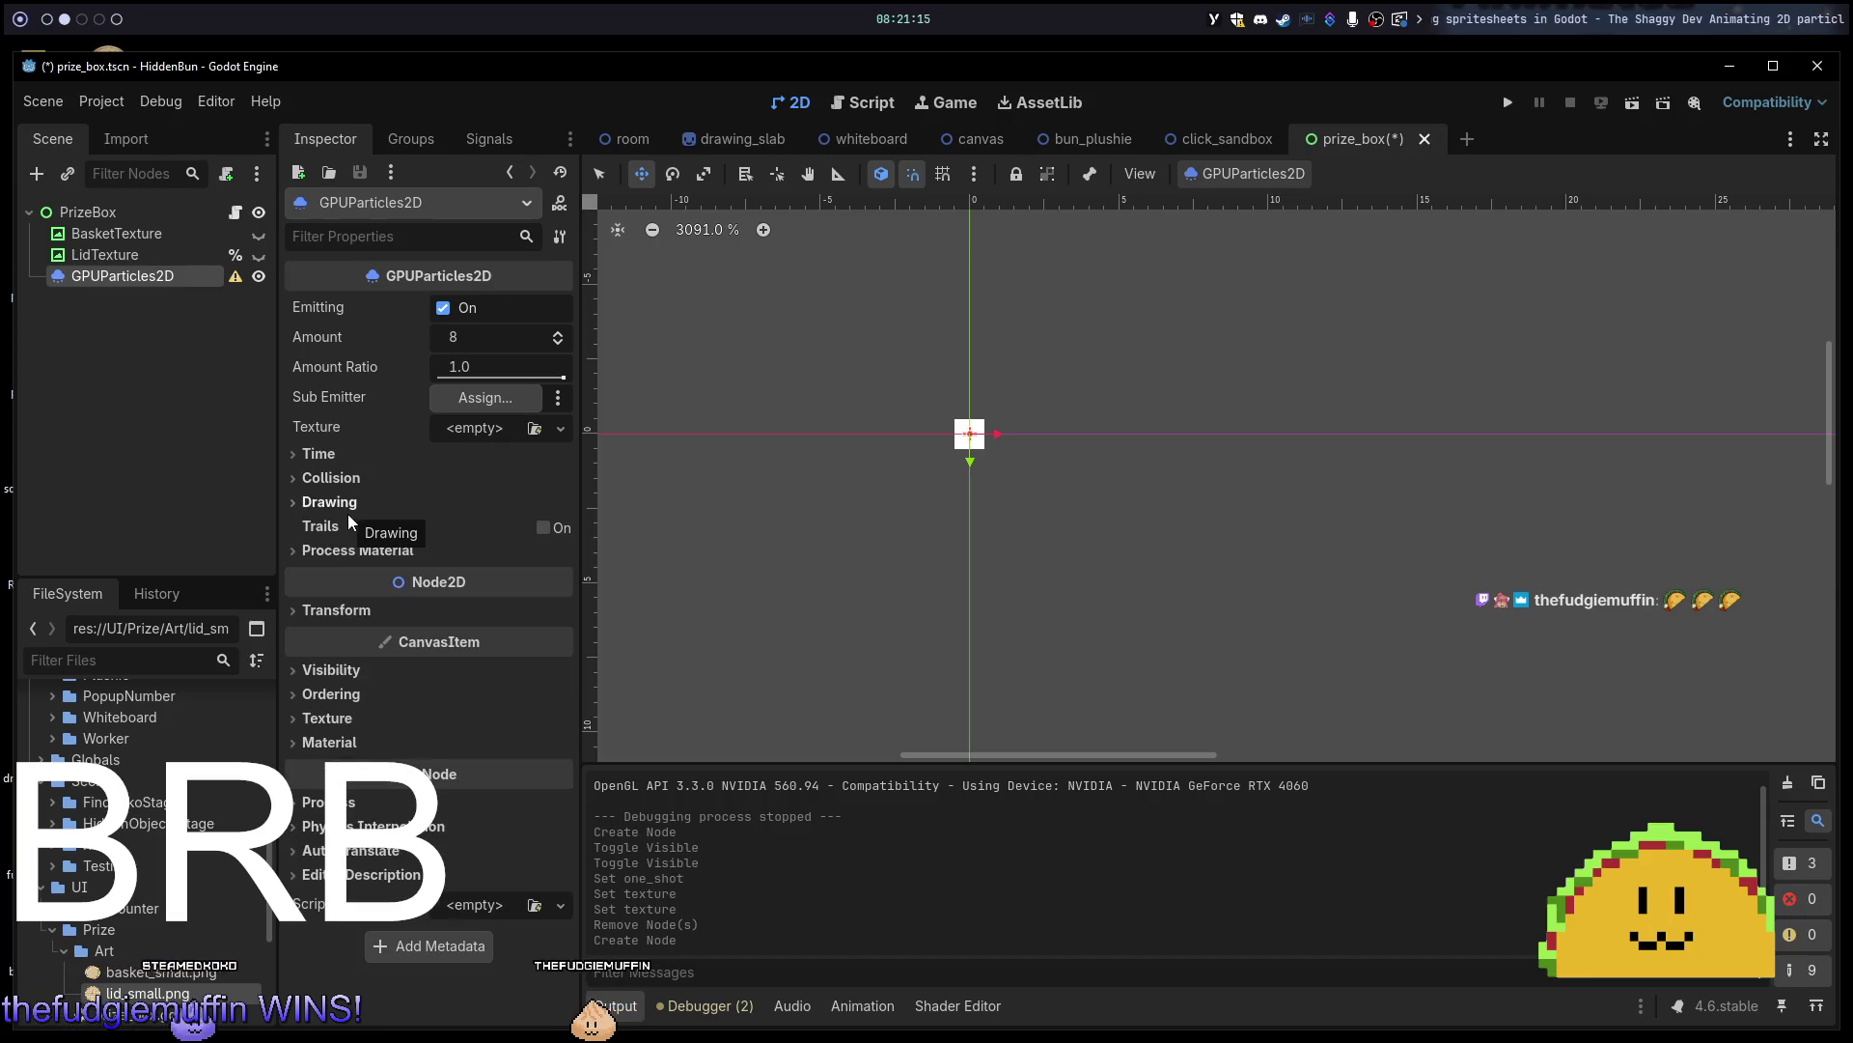
pyautogui.click(349, 512)
pyautogui.click(348, 512)
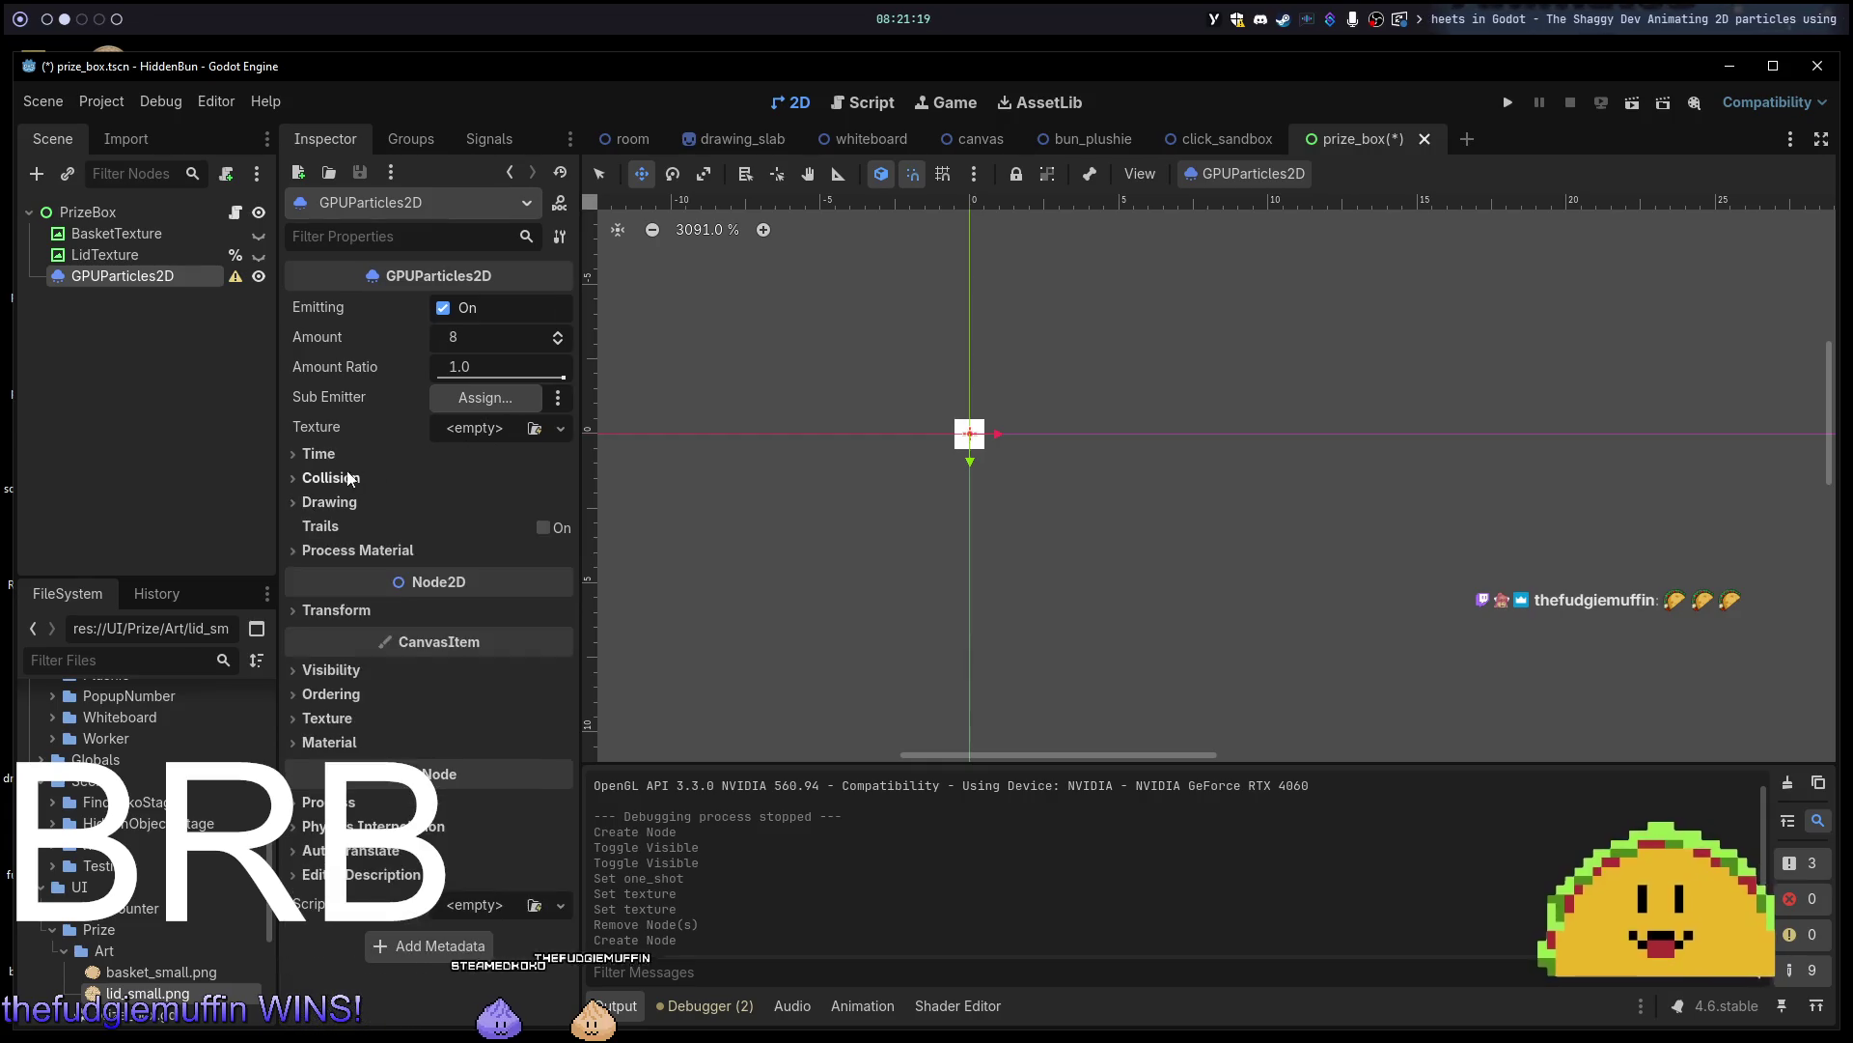
pyautogui.click(307, 454)
pyautogui.scroll(-5, 382, 646)
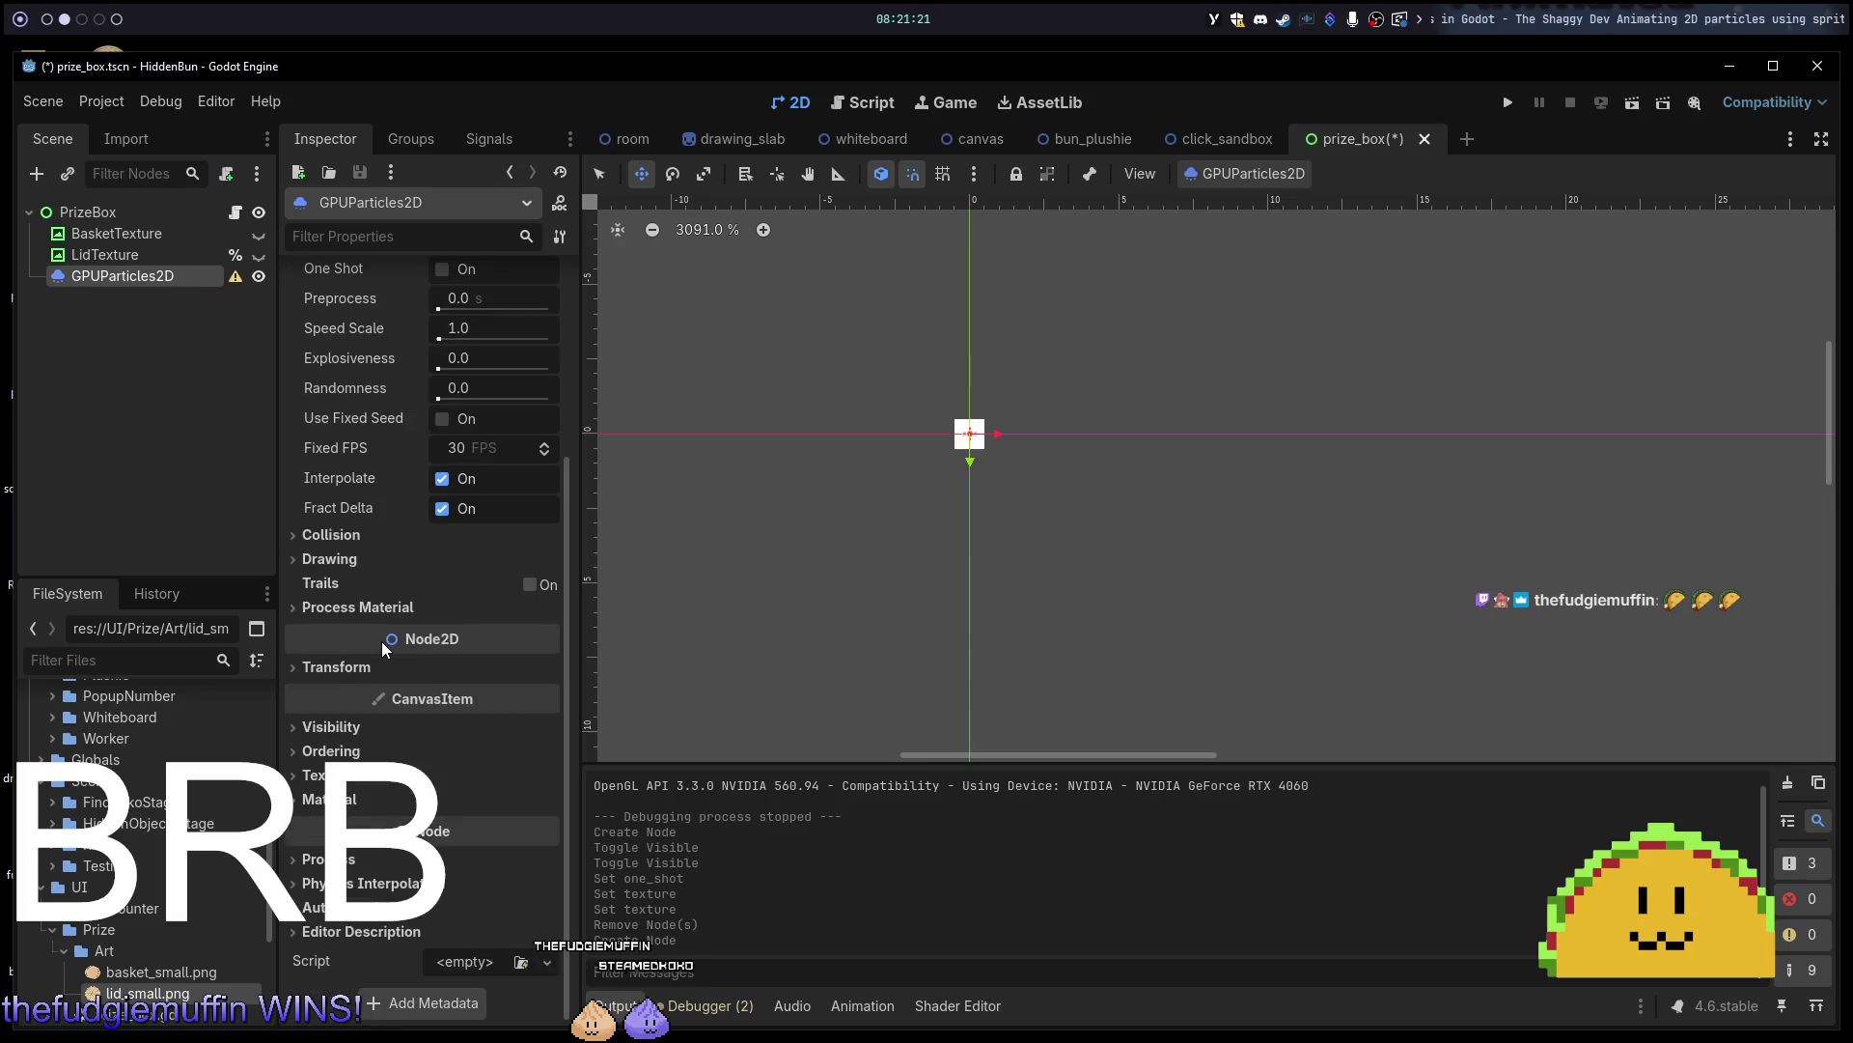
pyautogui.scroll(5, 382, 647)
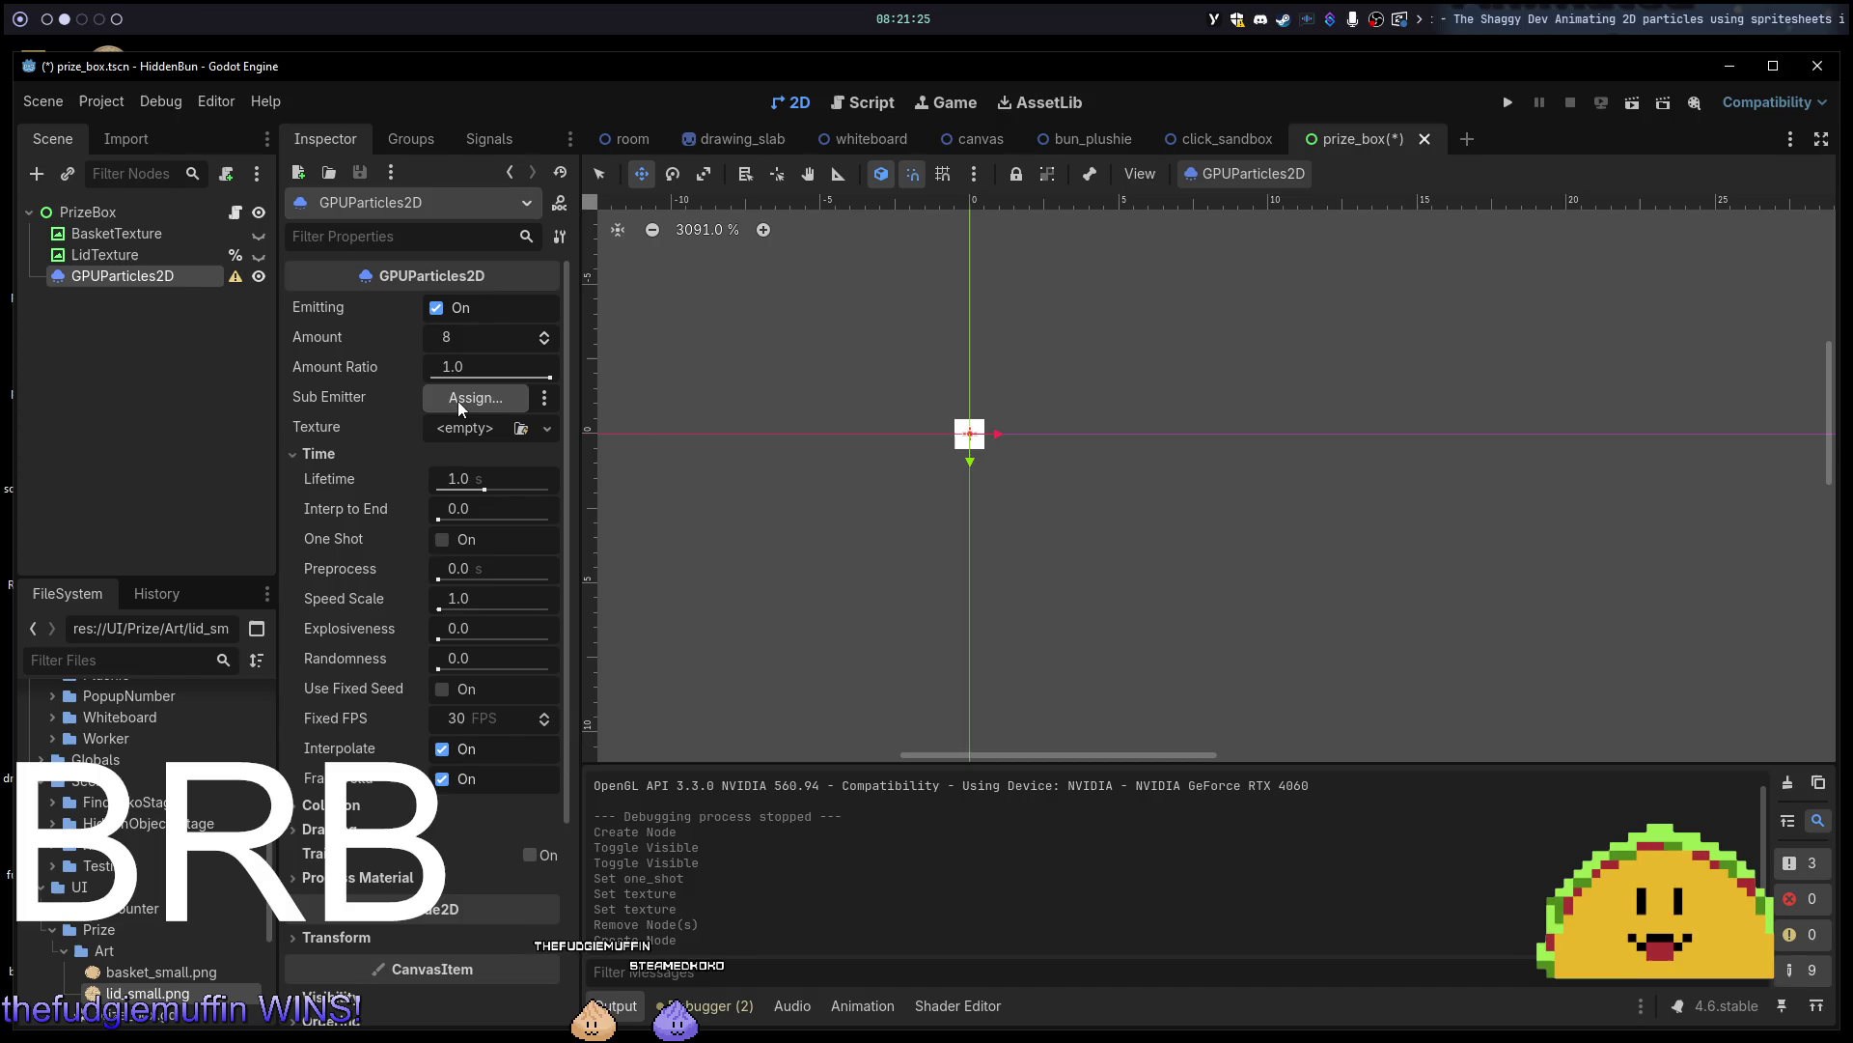
pyautogui.press('super+5')
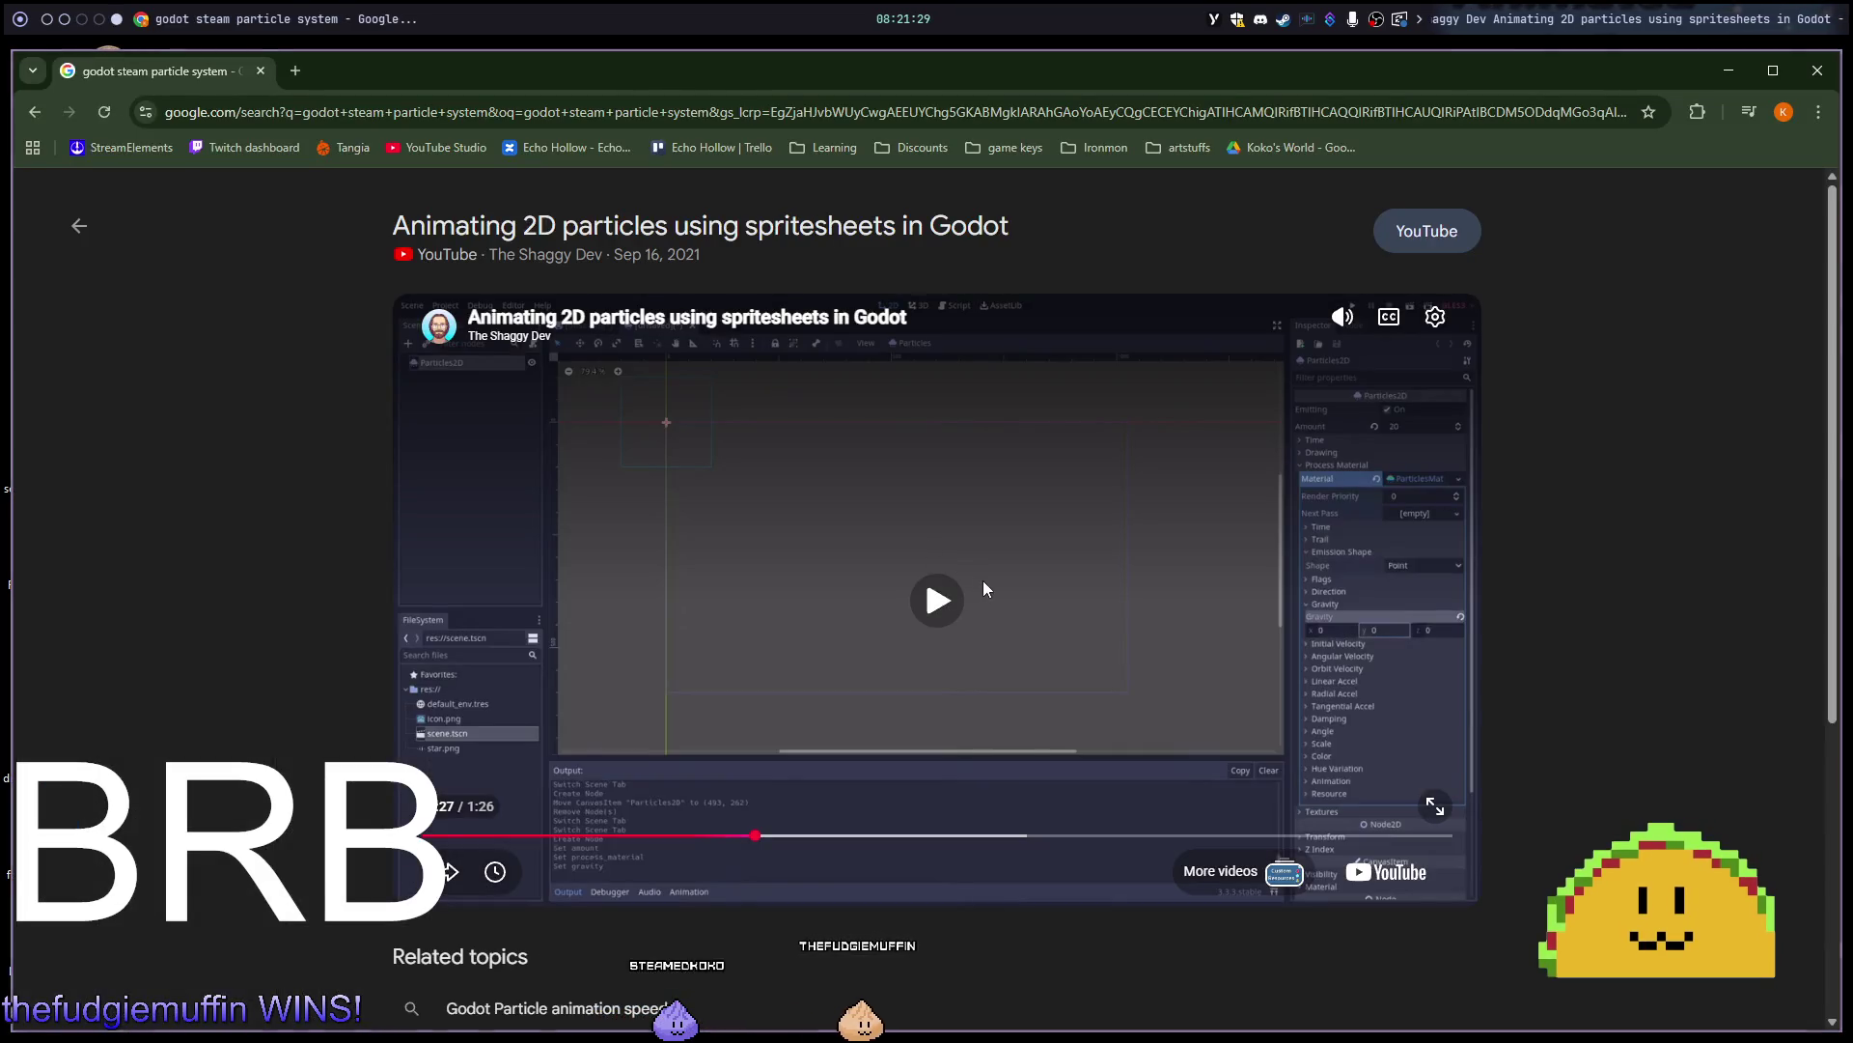
# Flip between the tutorial video and Godot a few times, ending in prize_box with nothing selected.
pyautogui.press('super+2')
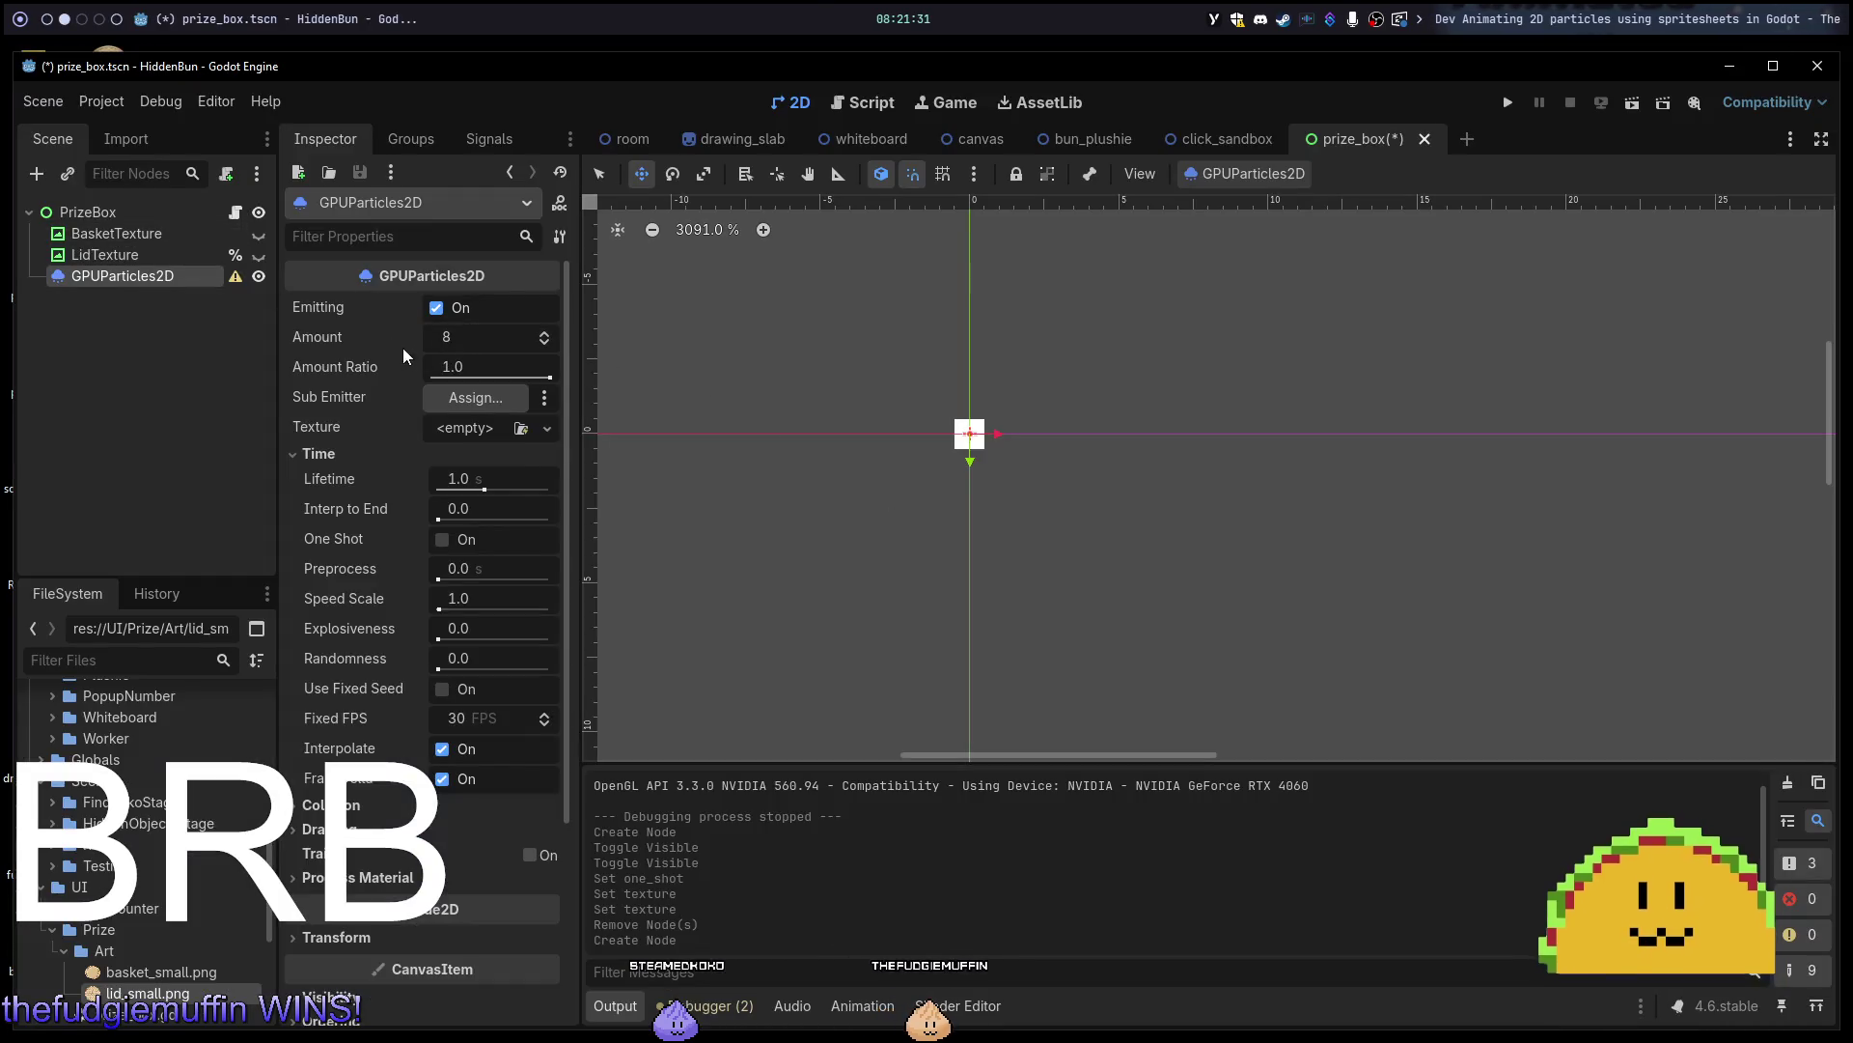
pyautogui.scroll(-3, 332, 482)
pyautogui.scroll(3, 332, 473)
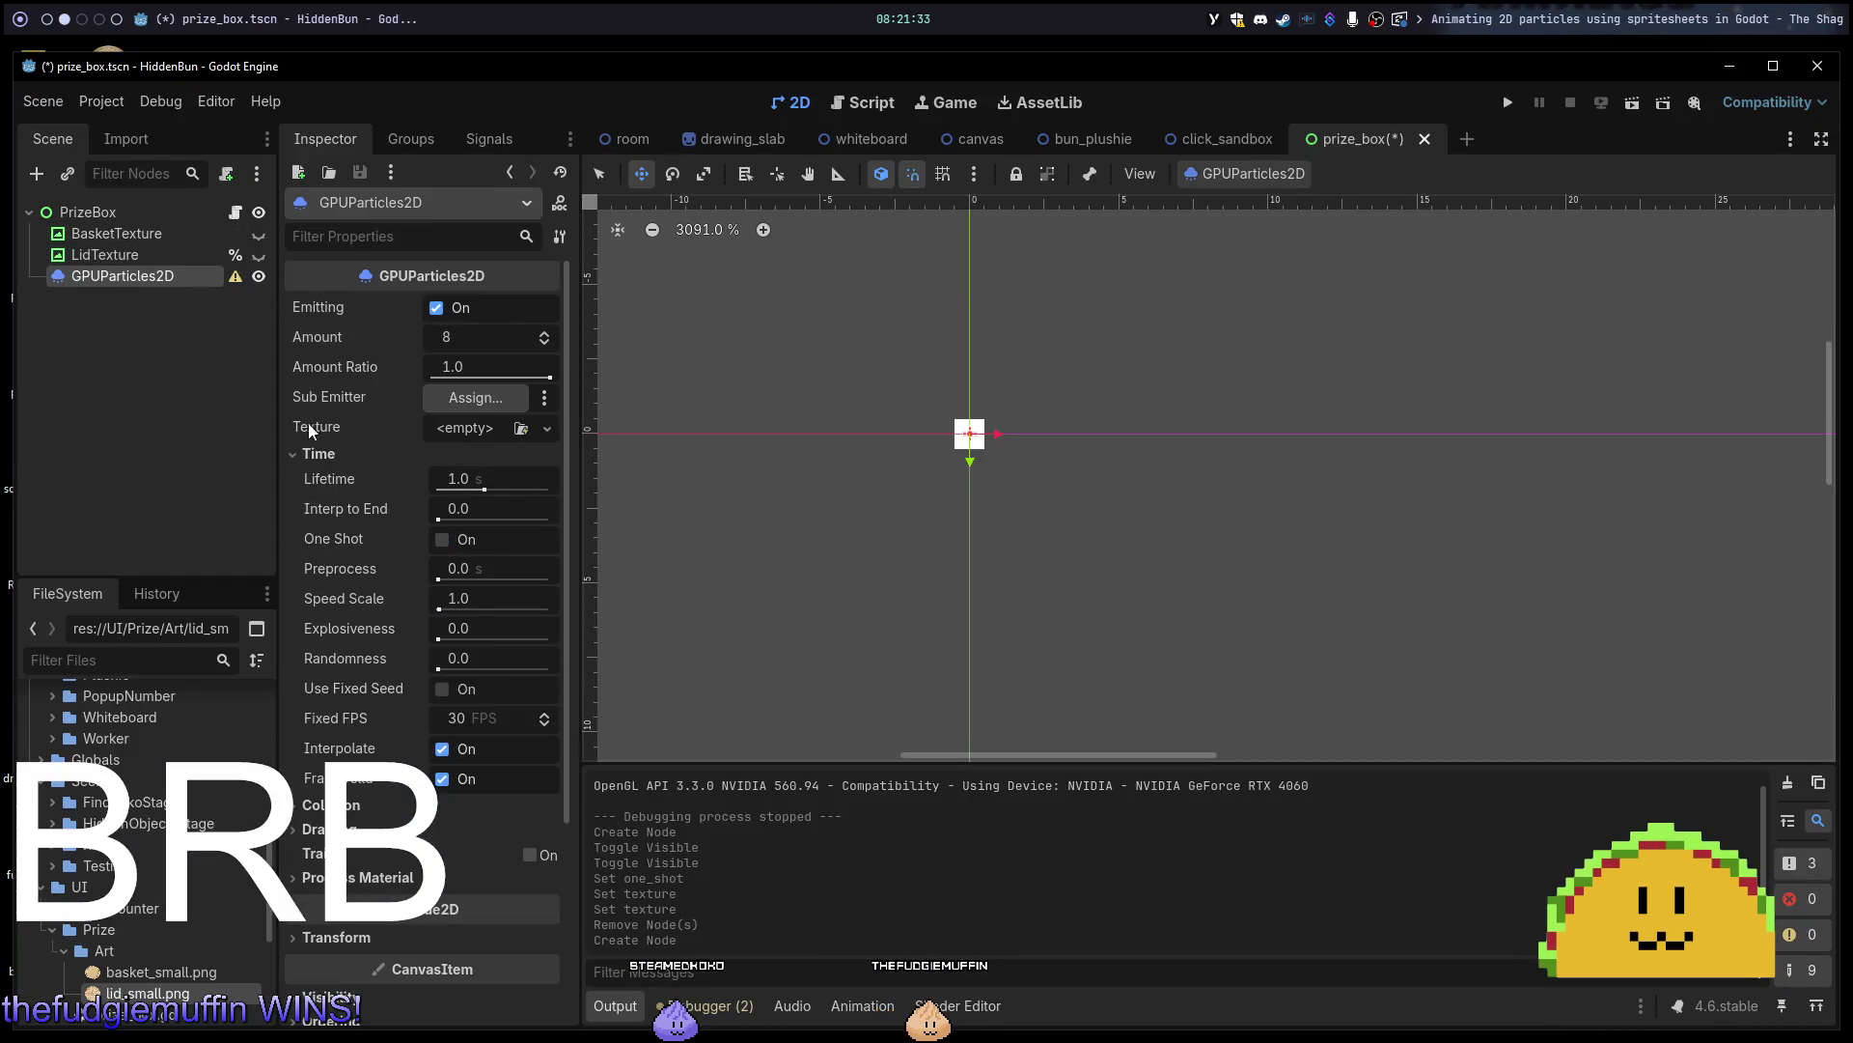
pyautogui.press('super+5')
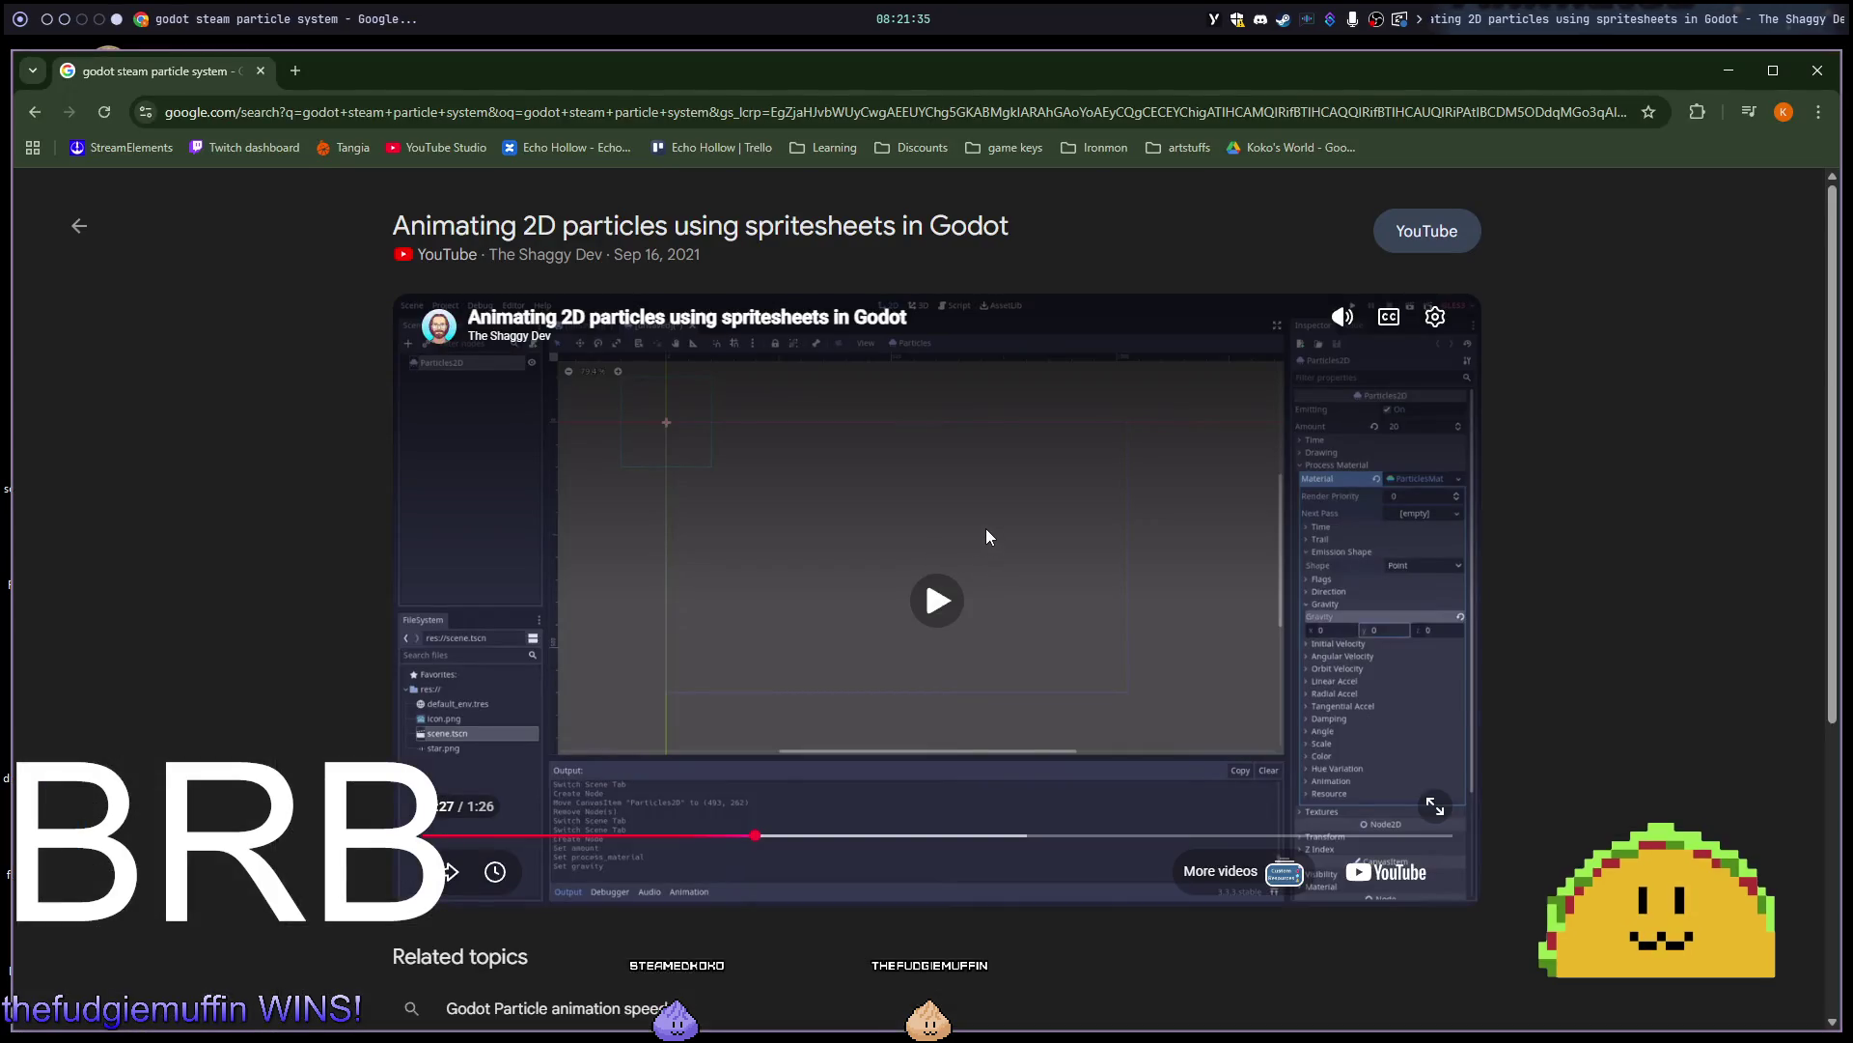
pyautogui.press('super+2')
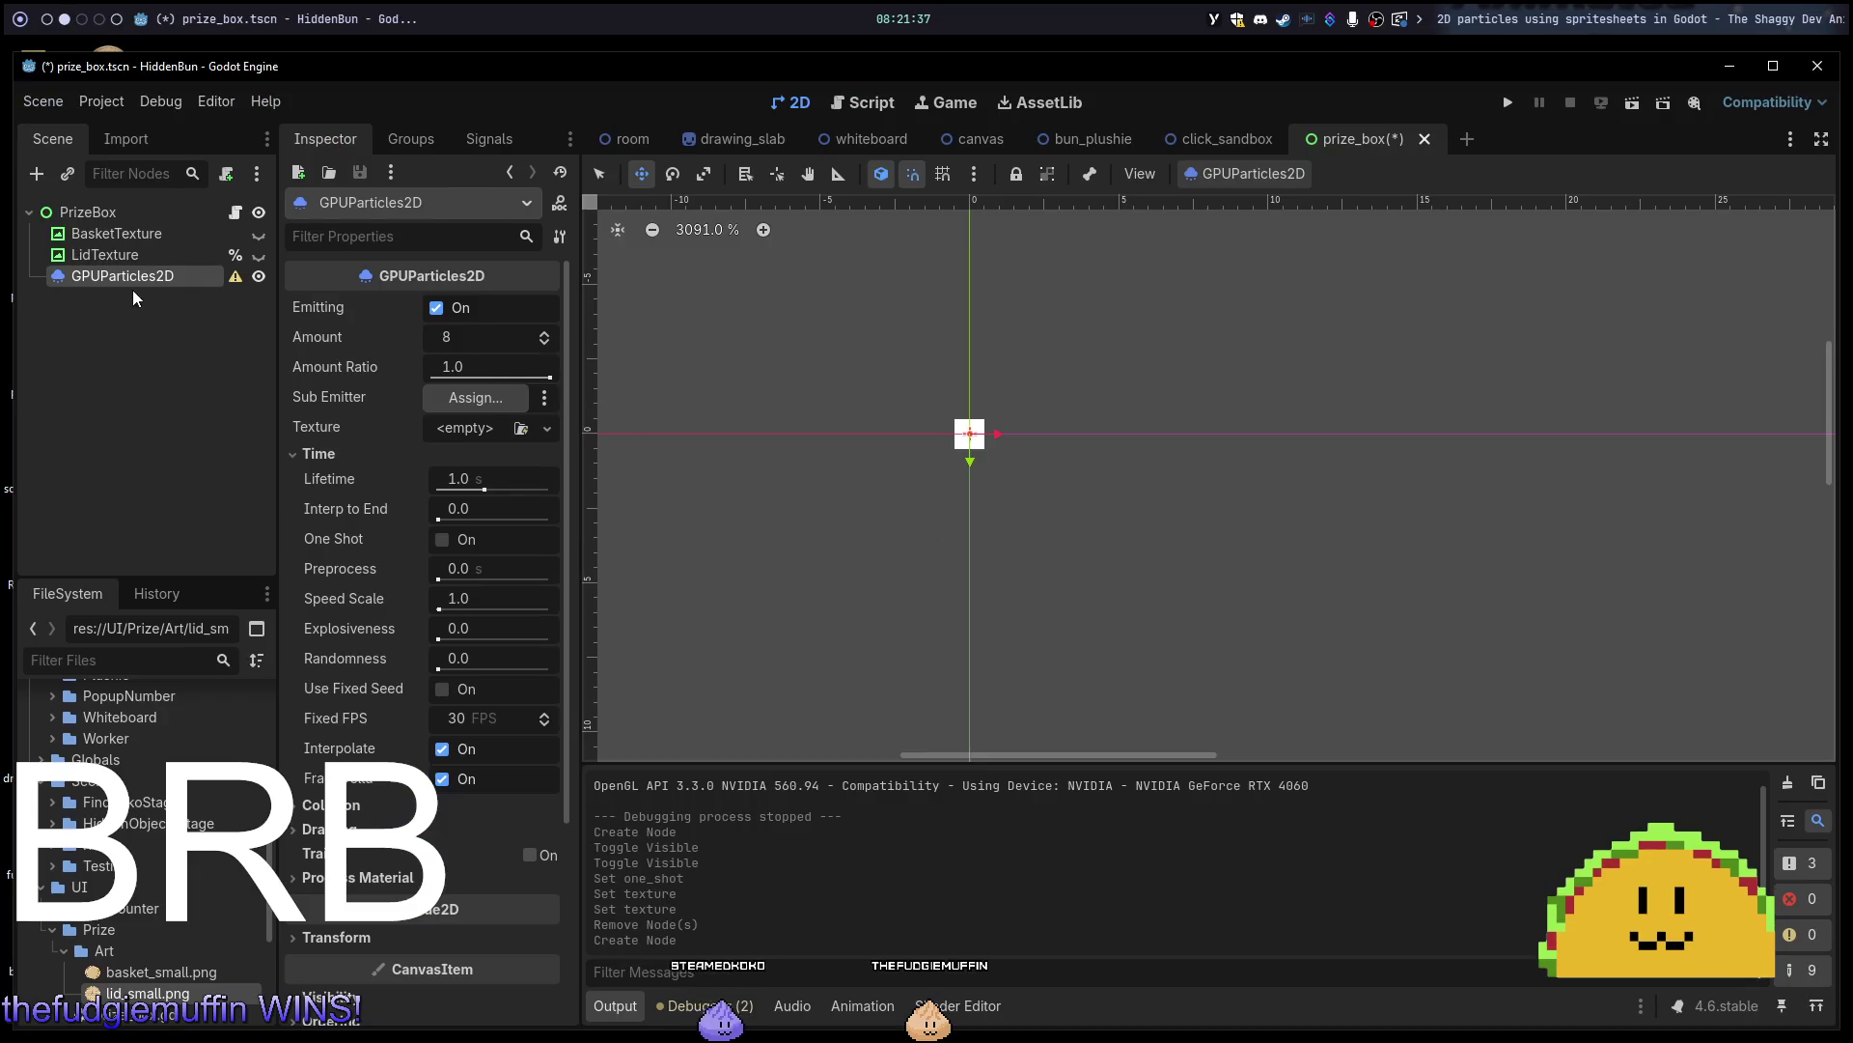
pyautogui.press('super+5')
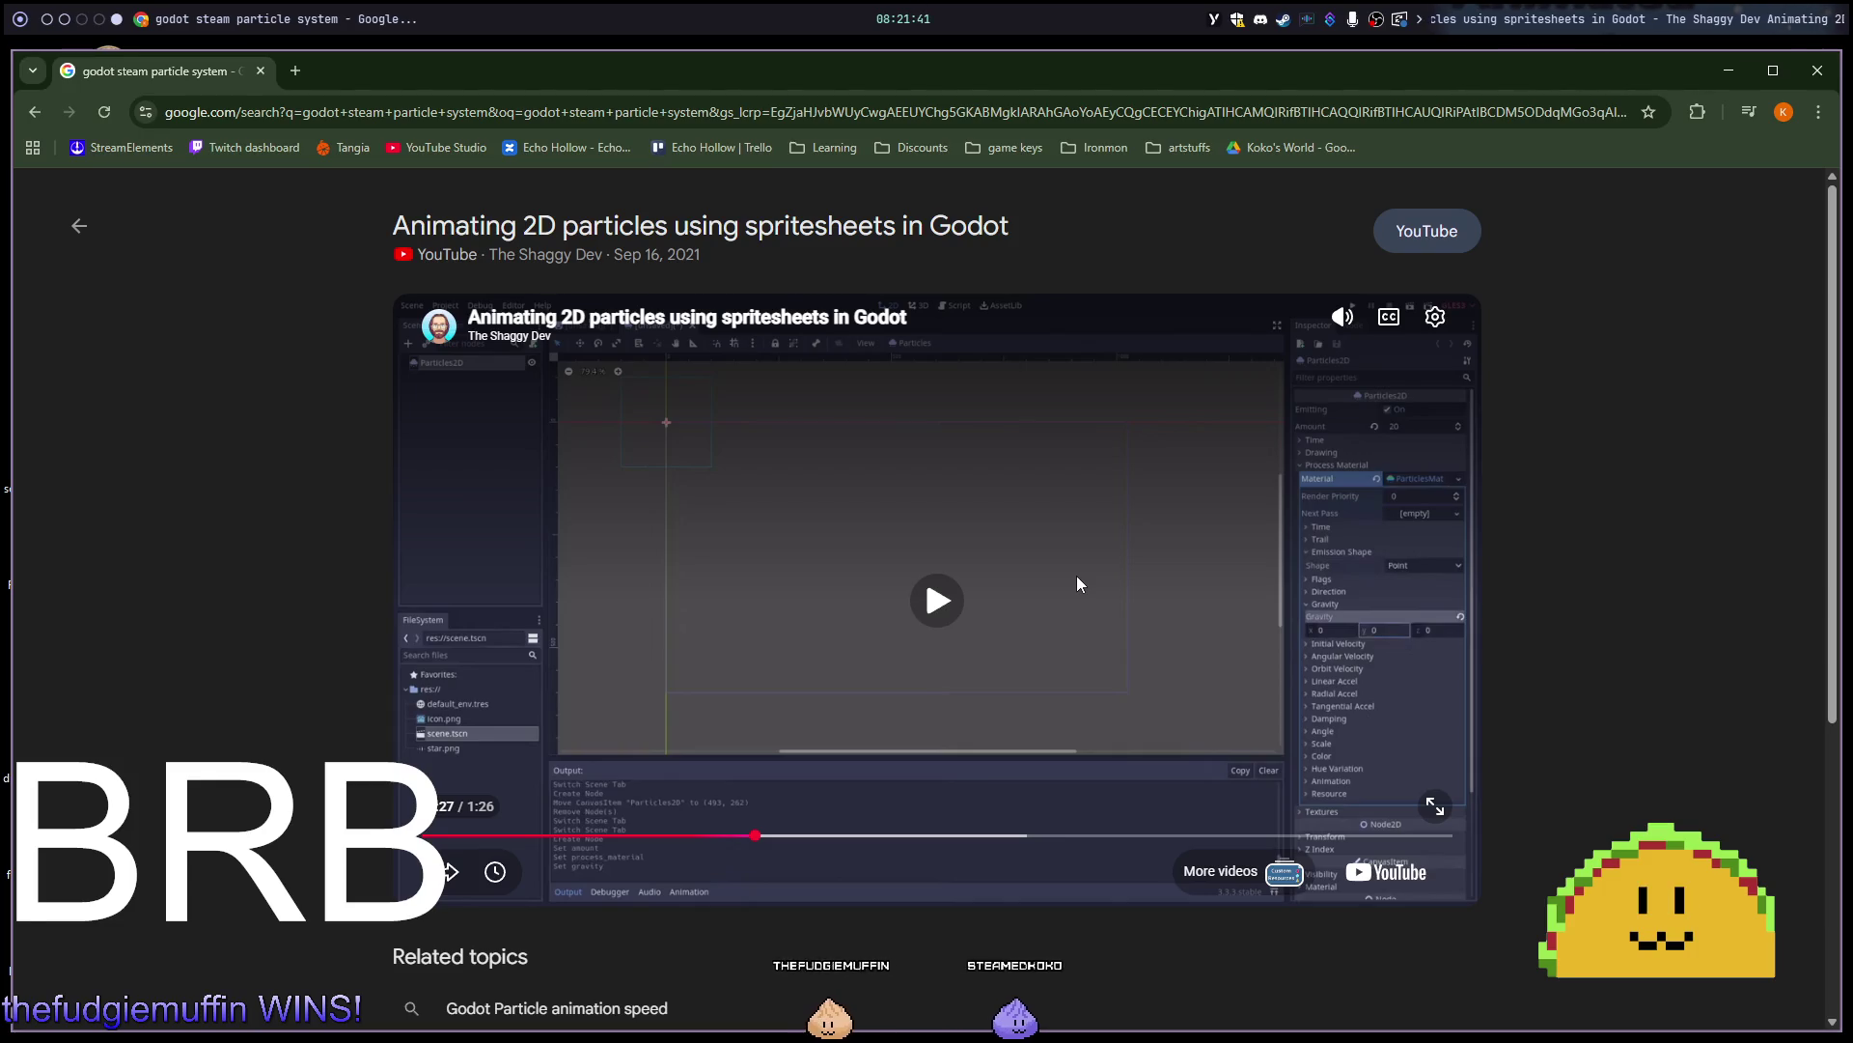
pyautogui.press('super+2')
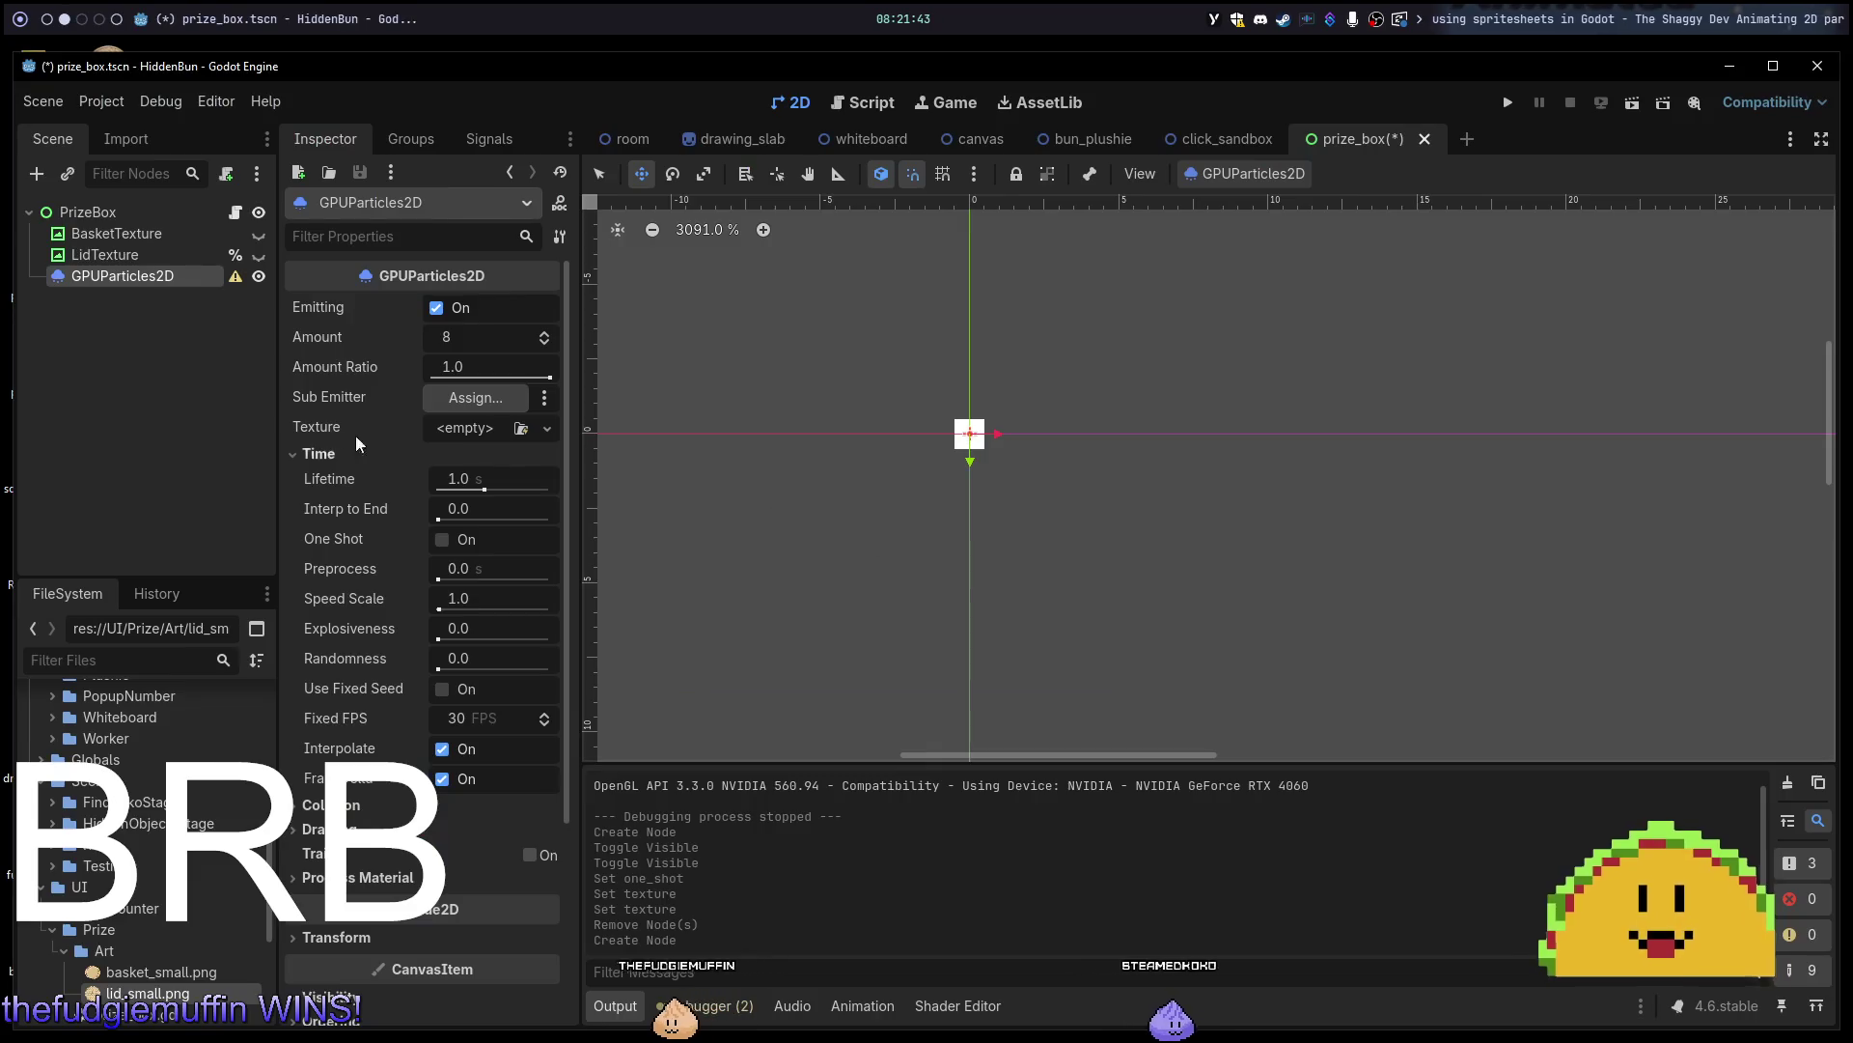
pyautogui.click(164, 355)
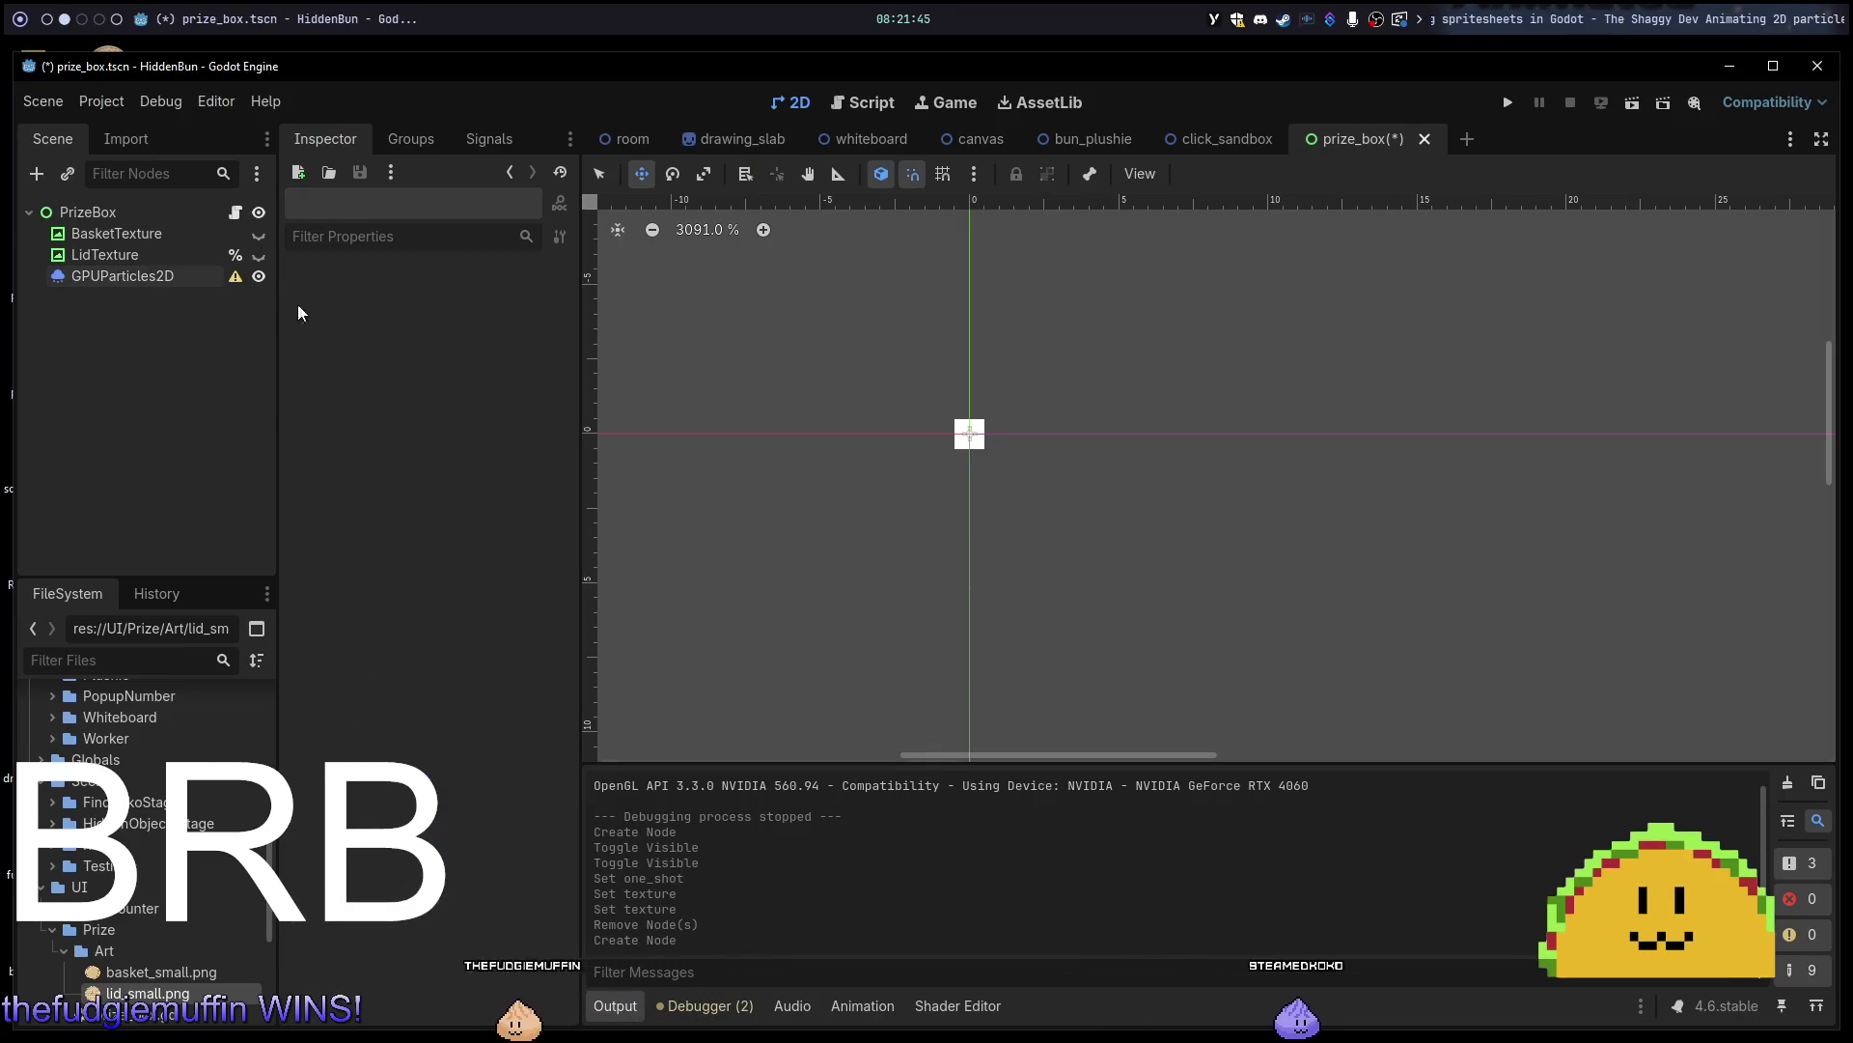
# Select PrizeBox and open Create New Node, searching 'part' to list CPUParticles2D and GPUParticles2D.
pyautogui.click(170, 264)
pyautogui.click(164, 271)
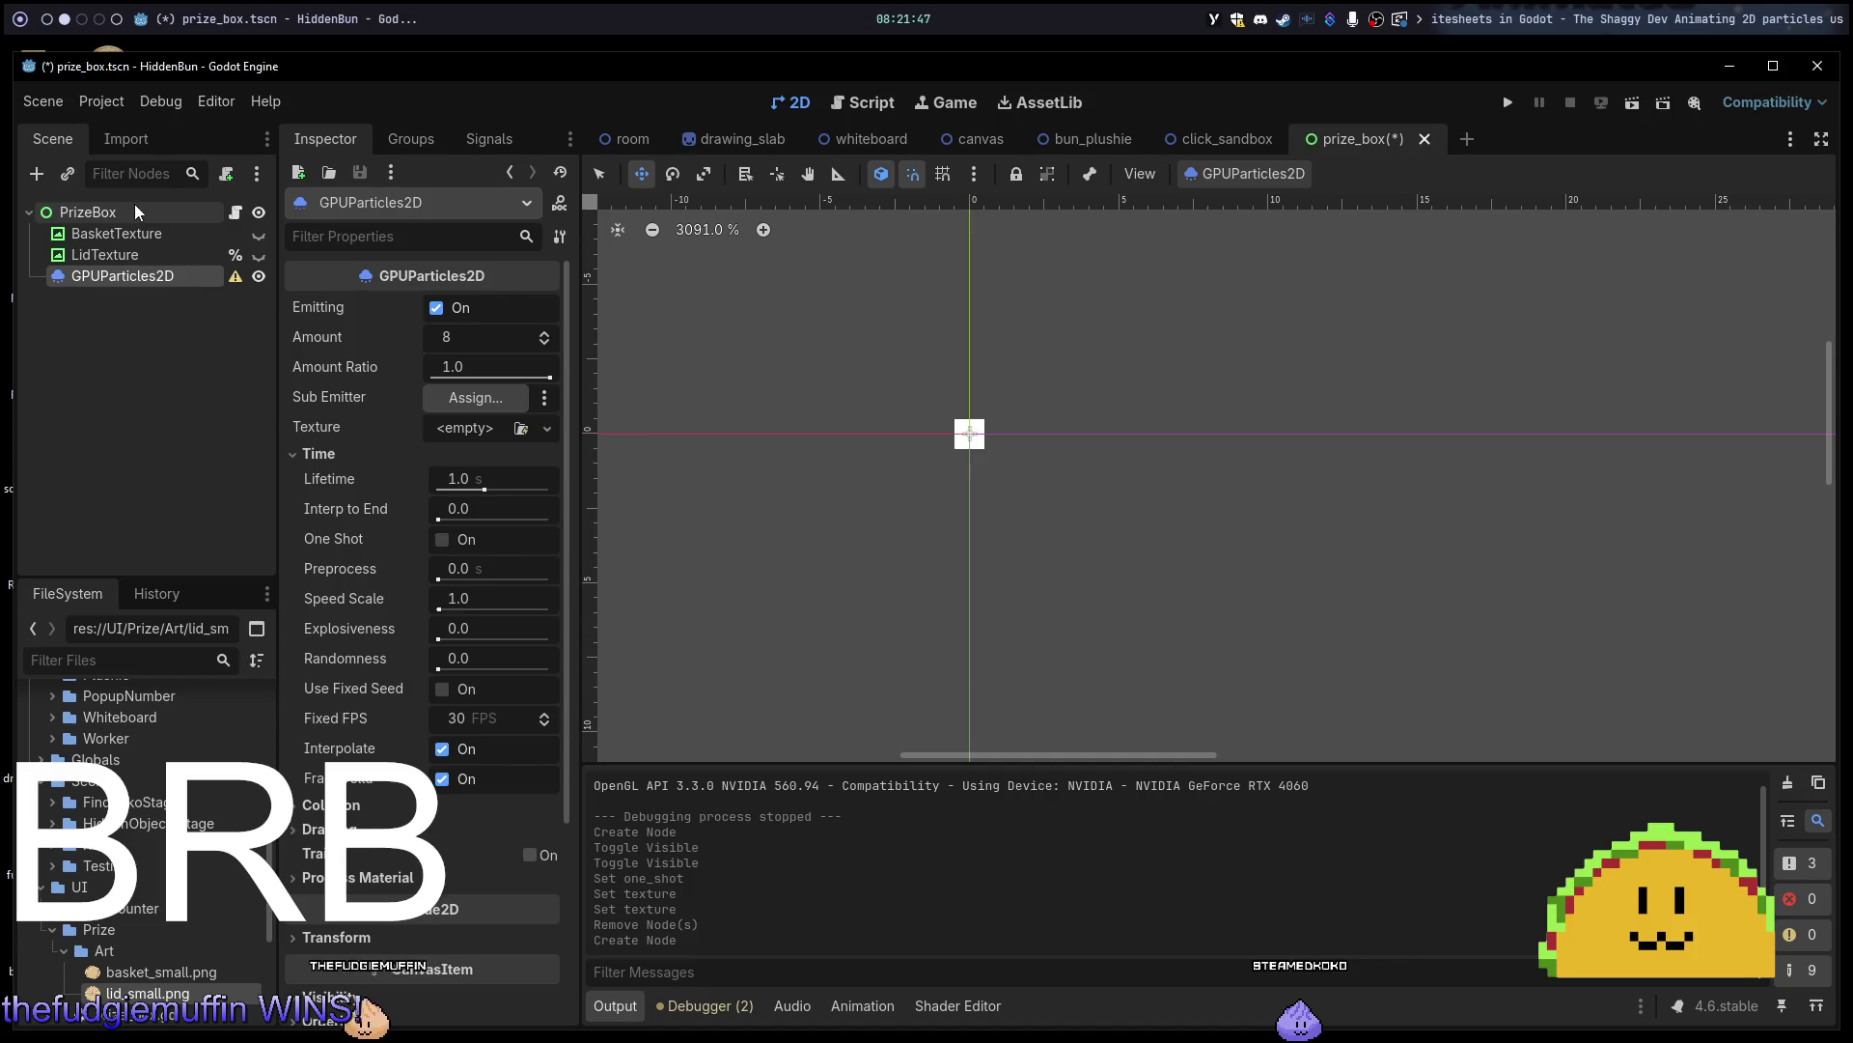
pyautogui.click(135, 205)
pyautogui.hotkey('ctrl', 'a')
pyautogui.write('parti')
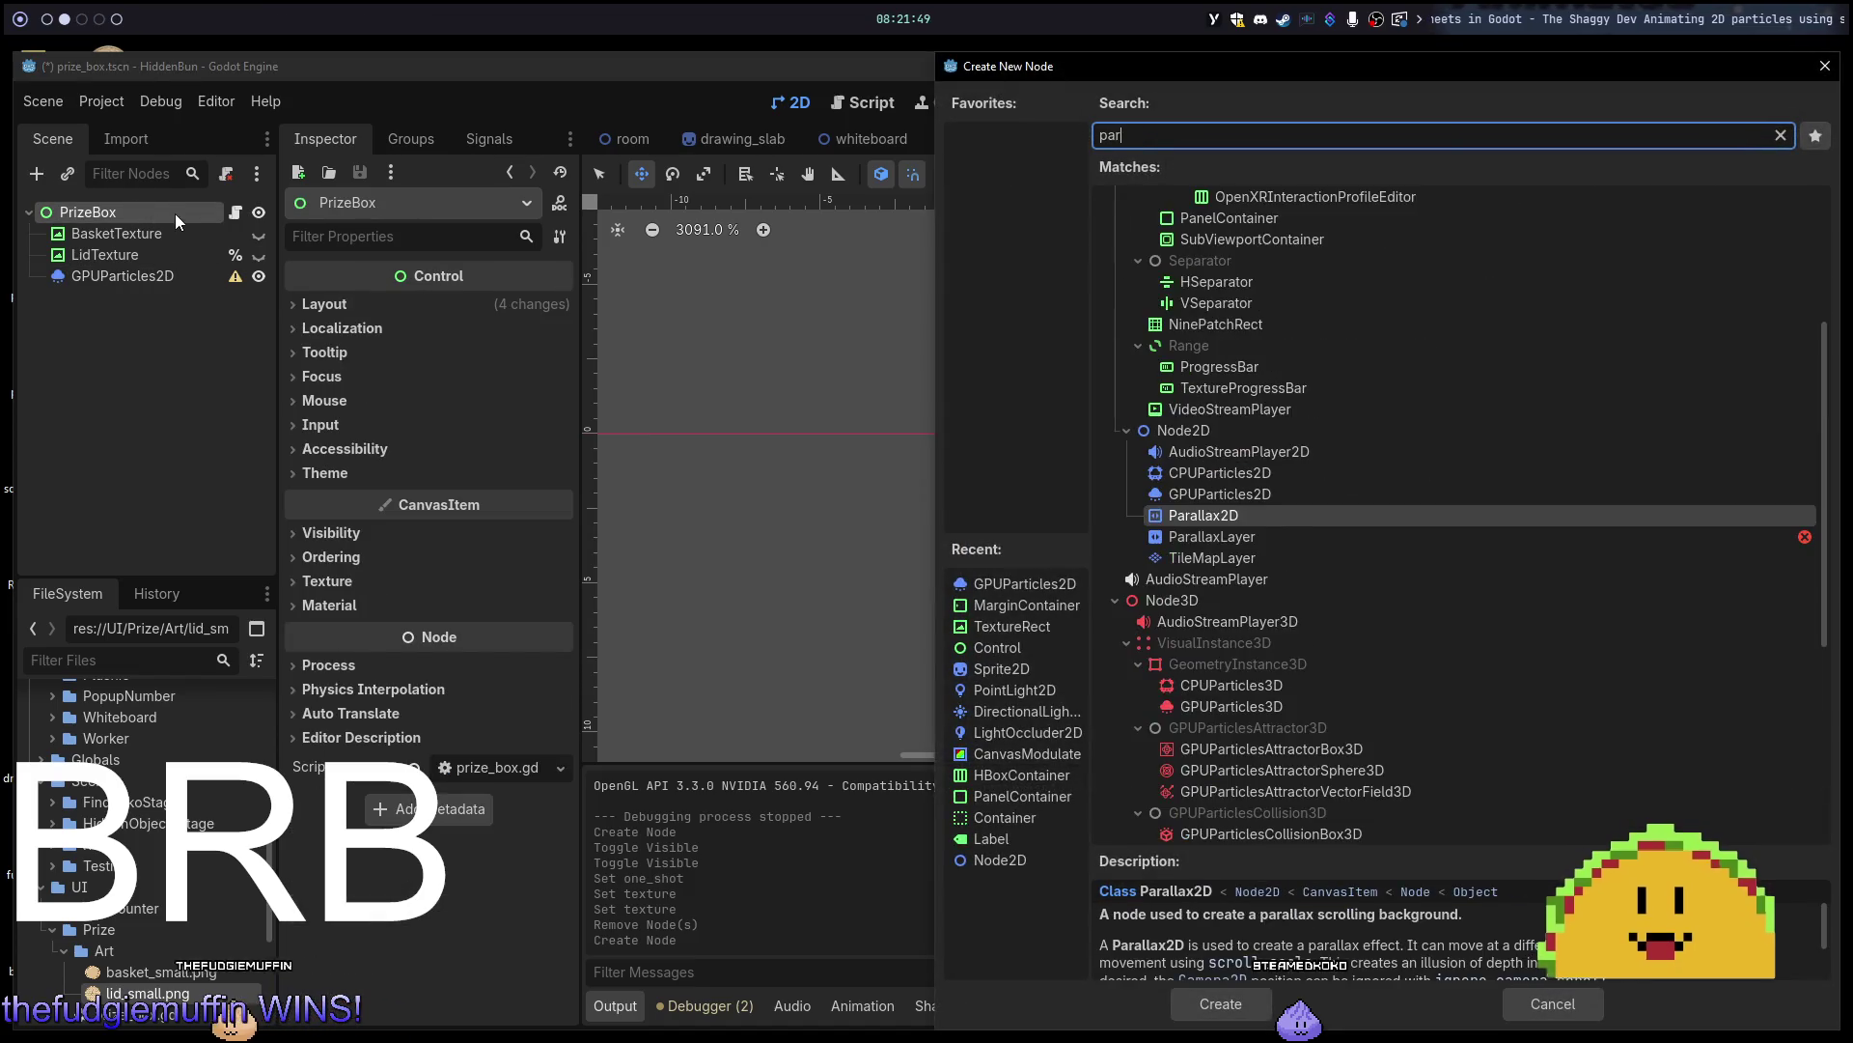
pyautogui.press('BackSpace')
pyautogui.press('BackSpace')
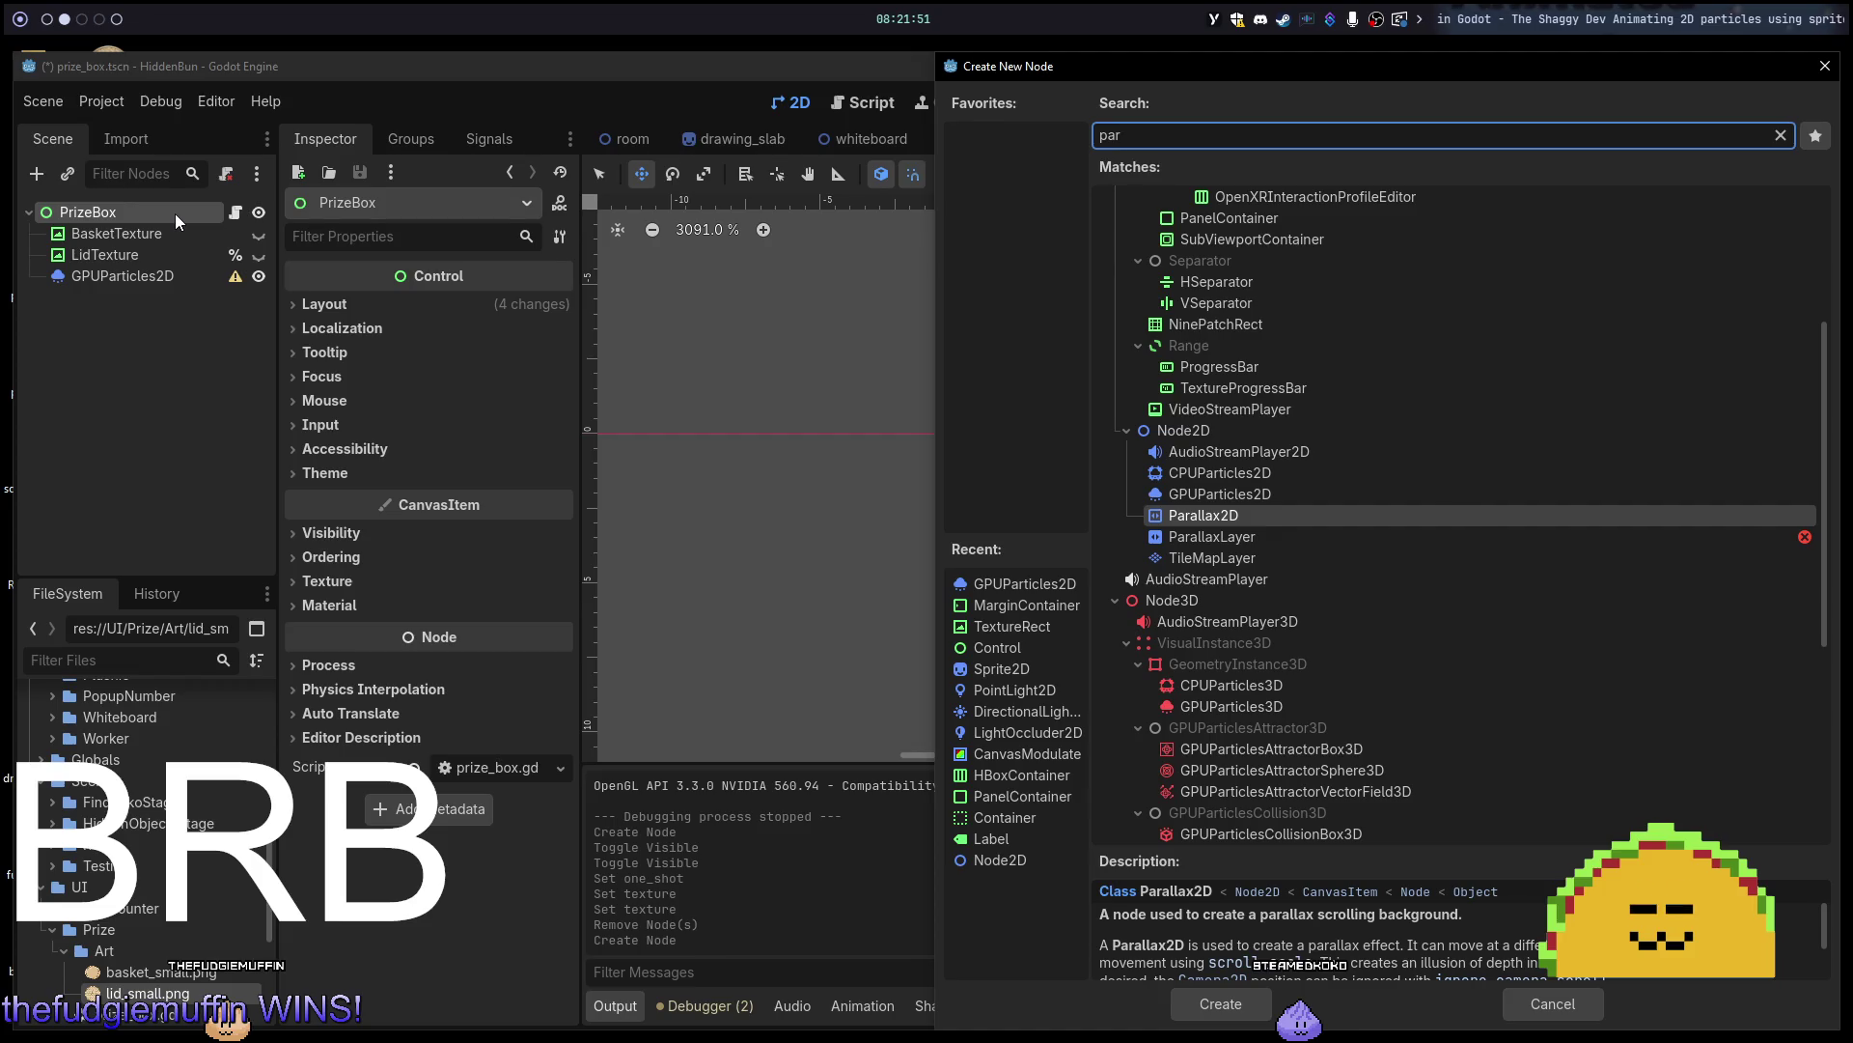
pyautogui.write('ticl')
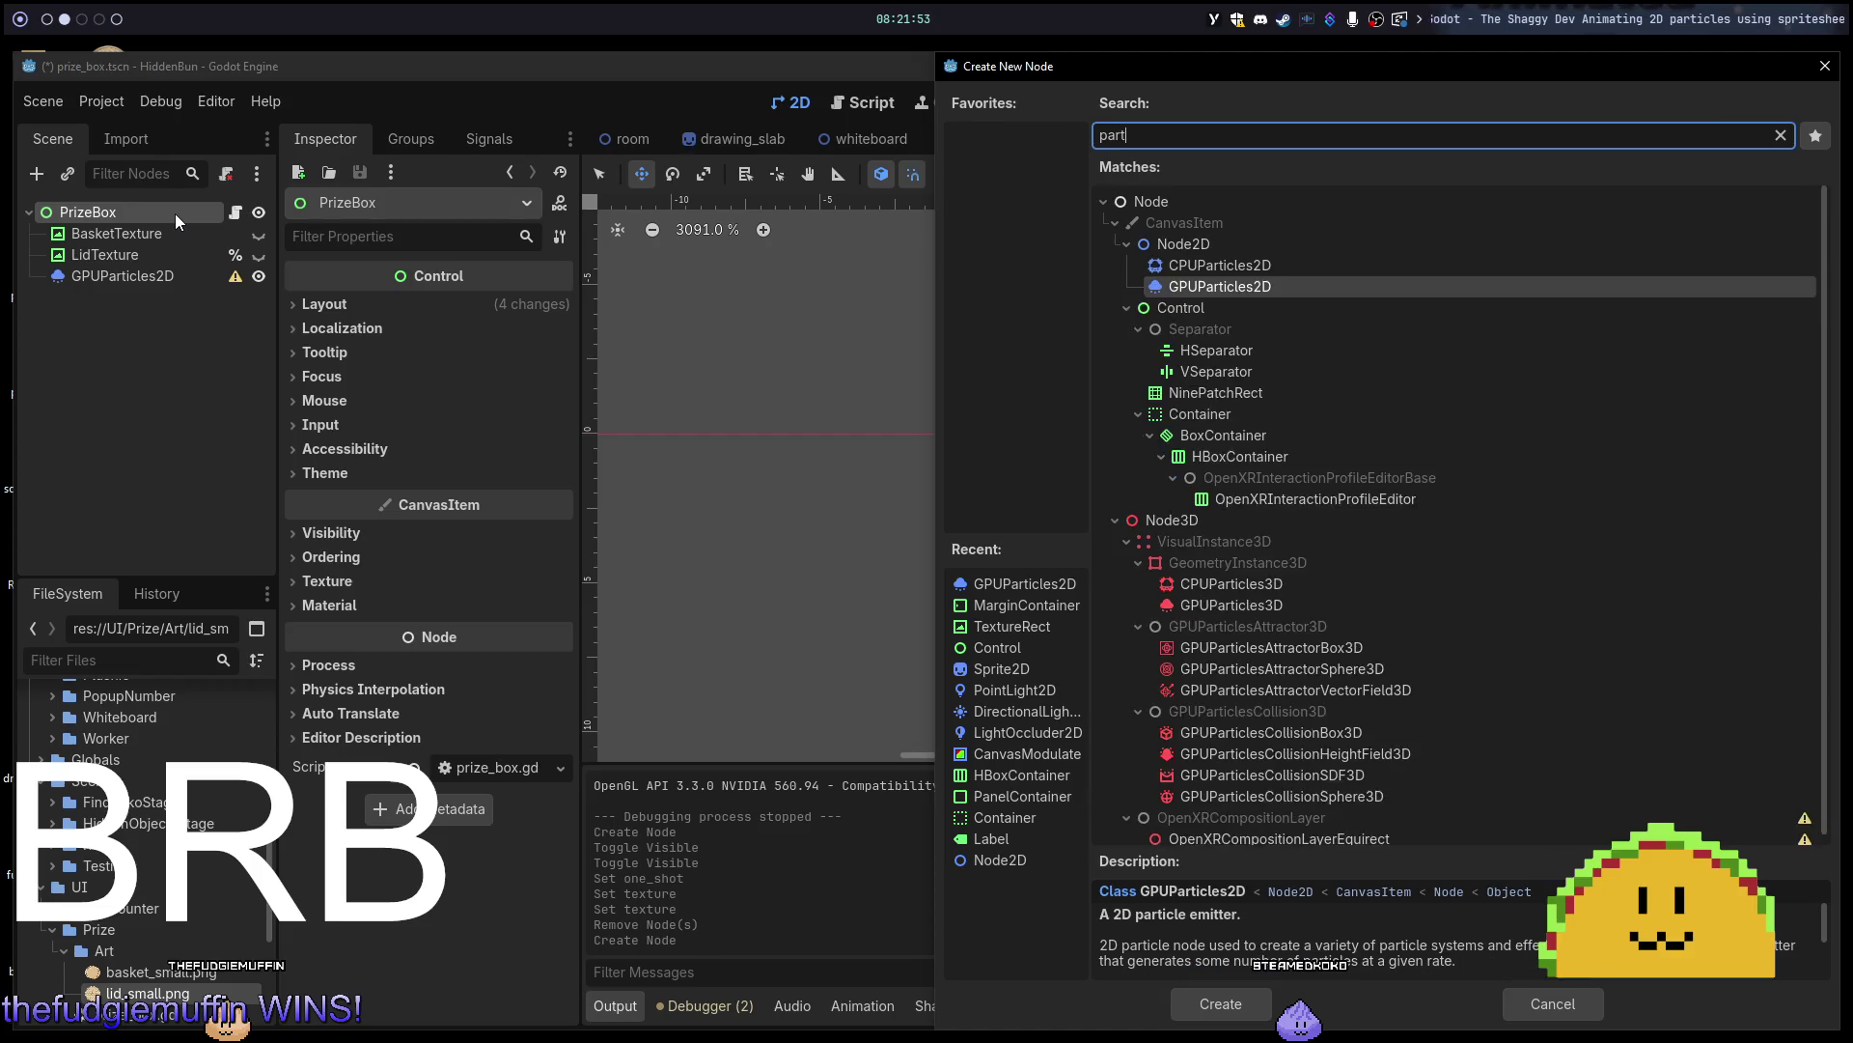
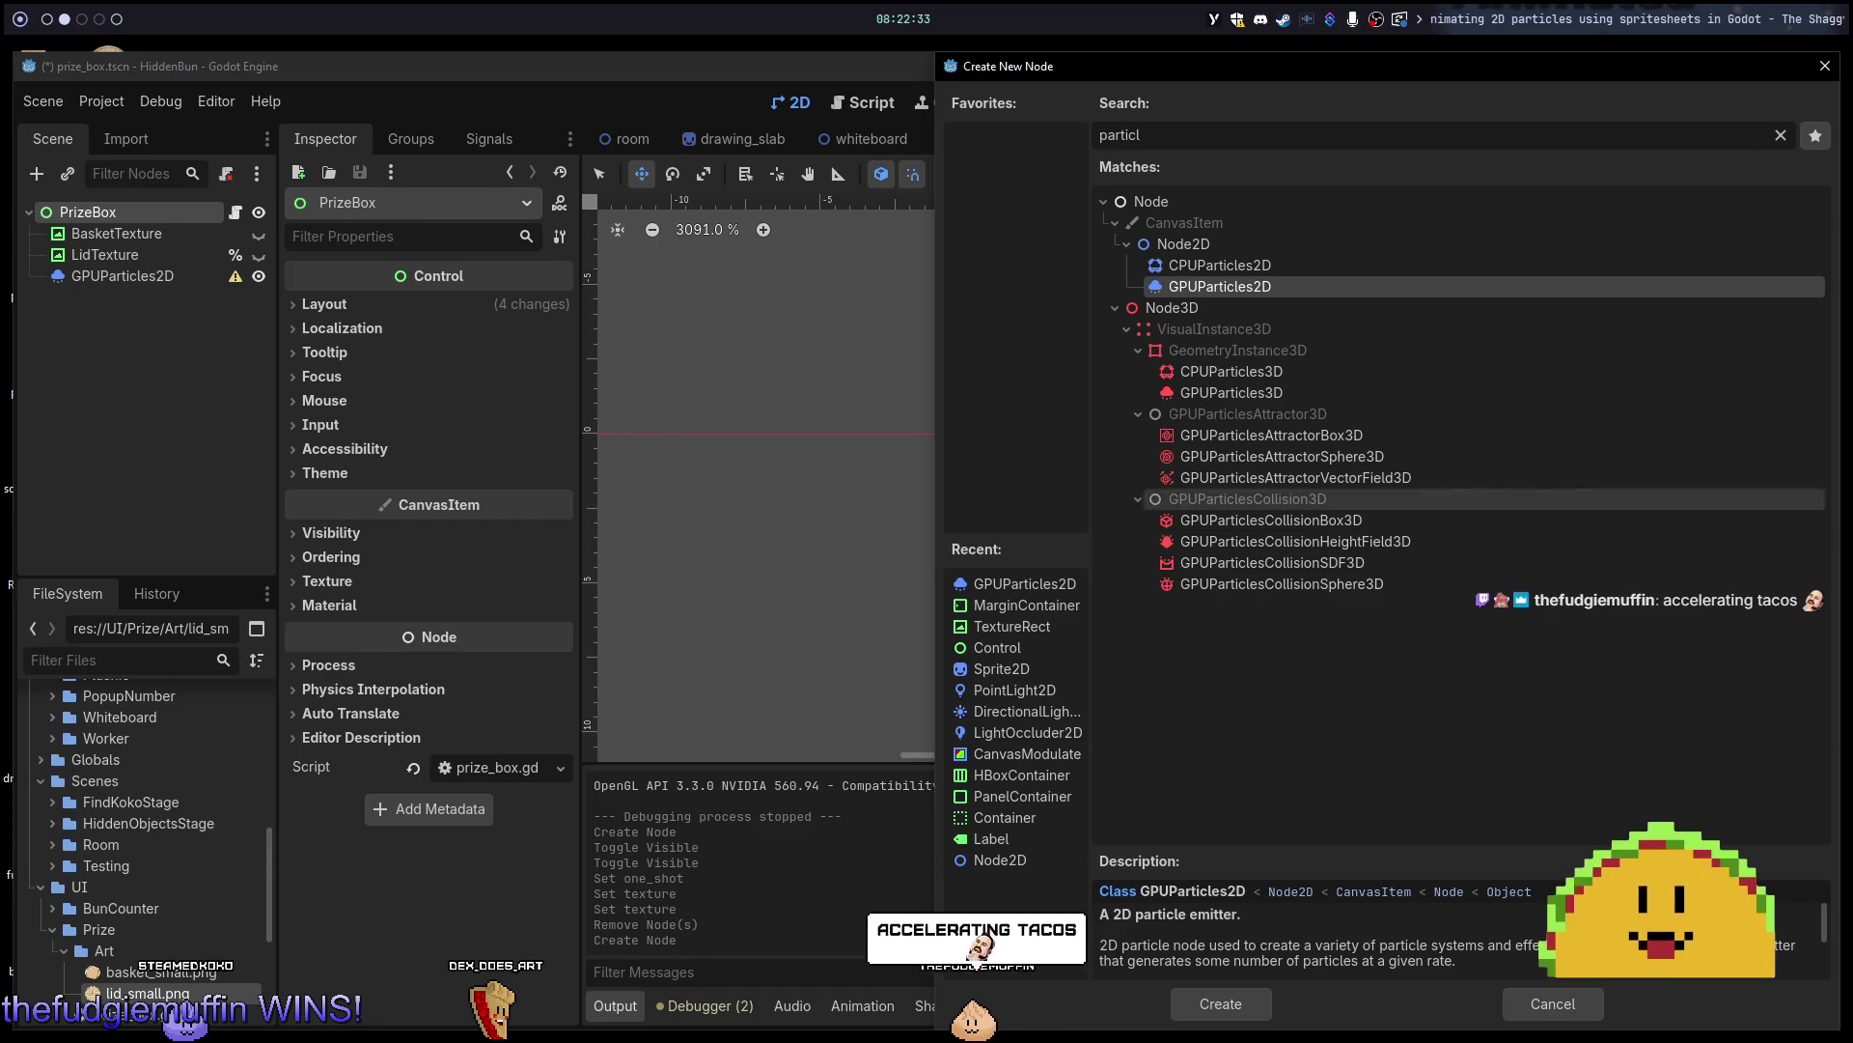
# Clear the 'particl' search, cancel Create New Node without adding anything, and switch to Chrome.
pyautogui.doubleClick(1204, 134)
pyautogui.press('BackSpace')
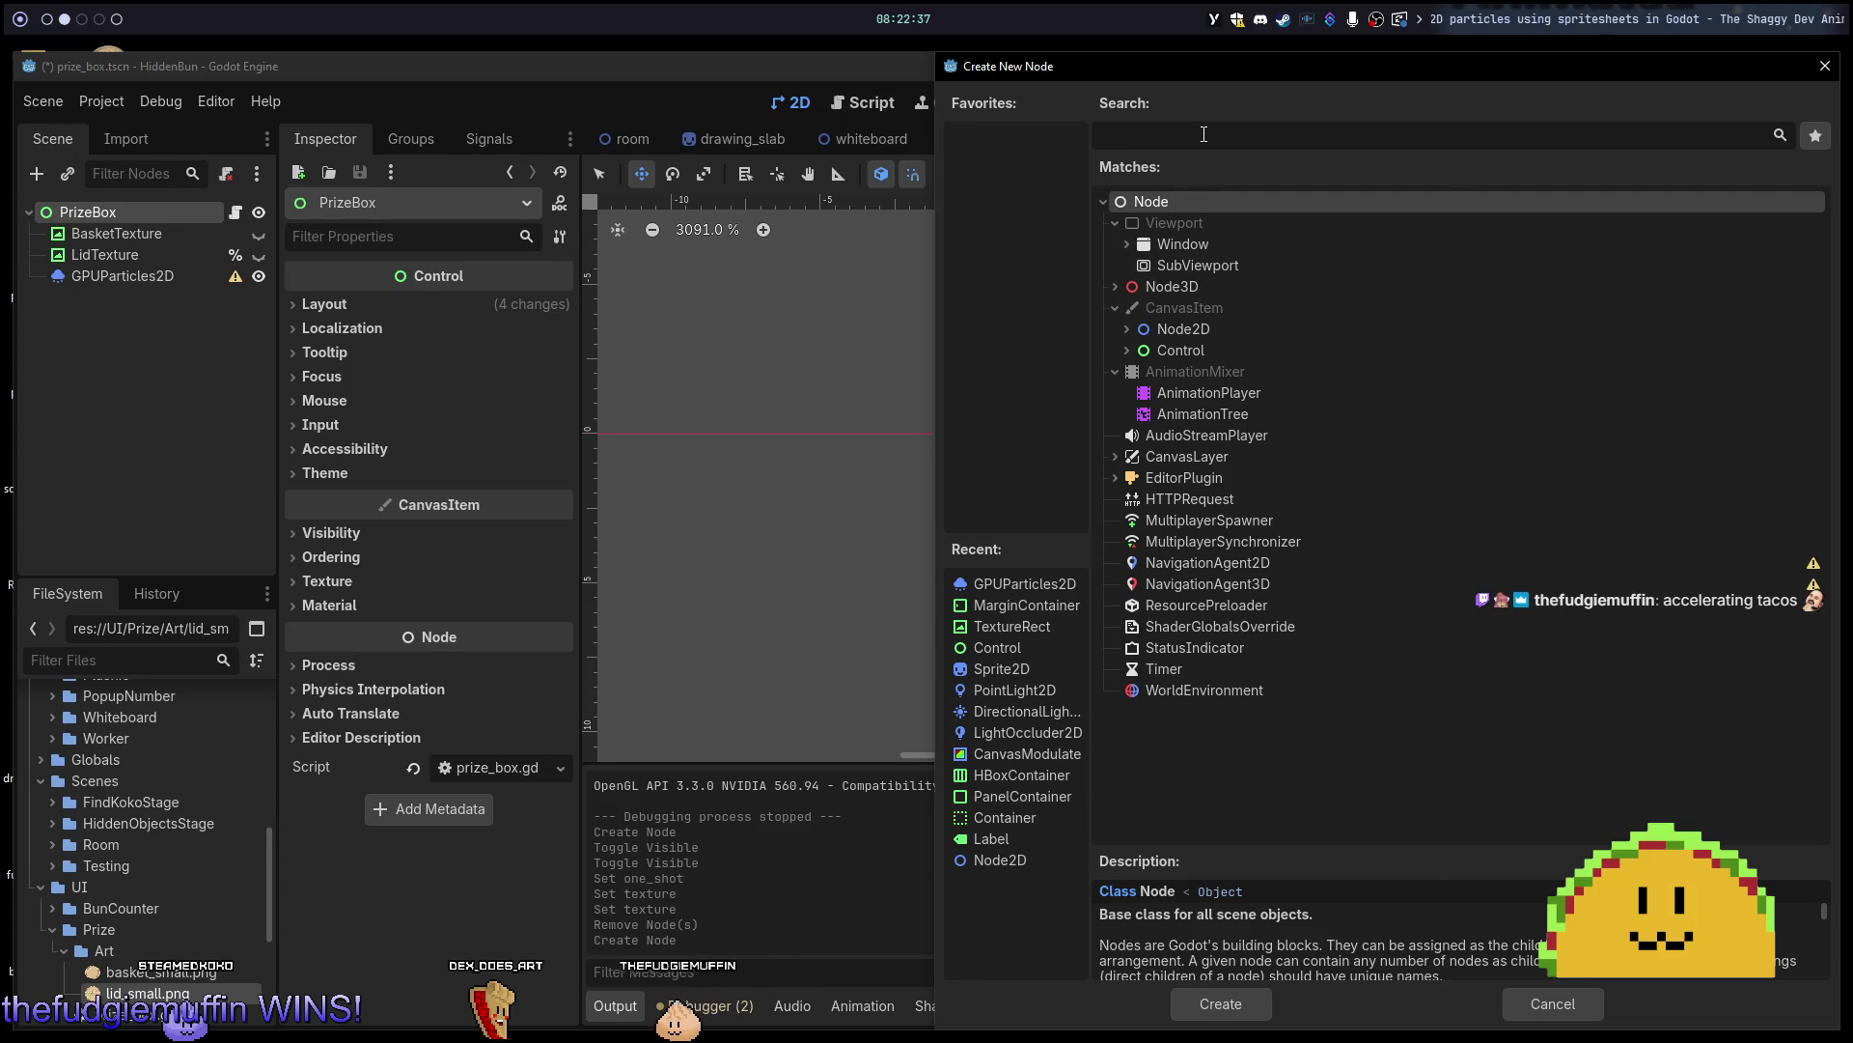
pyautogui.press('Escape')
pyautogui.hotkey('alt', 'Tab')
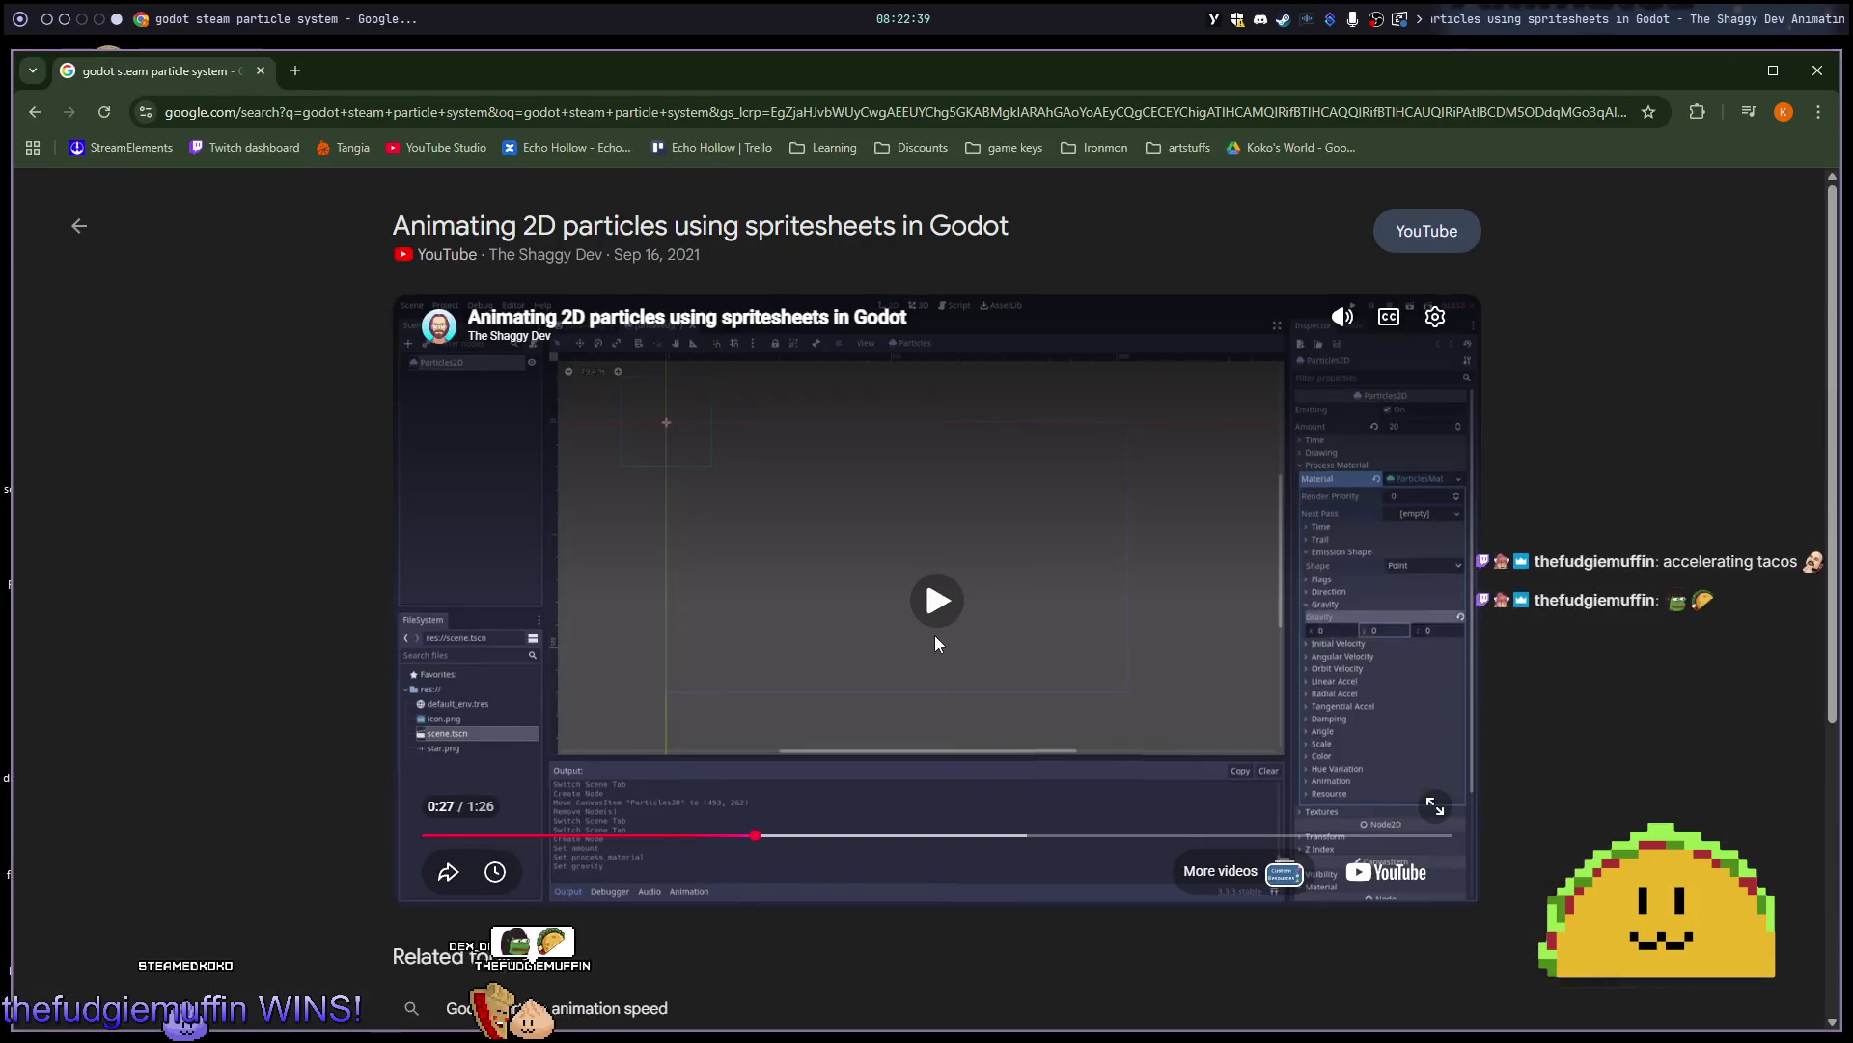
# In a new tab, search 'godot parti' and open the '2D particle systems - Godot Docs' result.
pyautogui.hotkey('ctrl', 't')
pyautogui.write('godot parti')
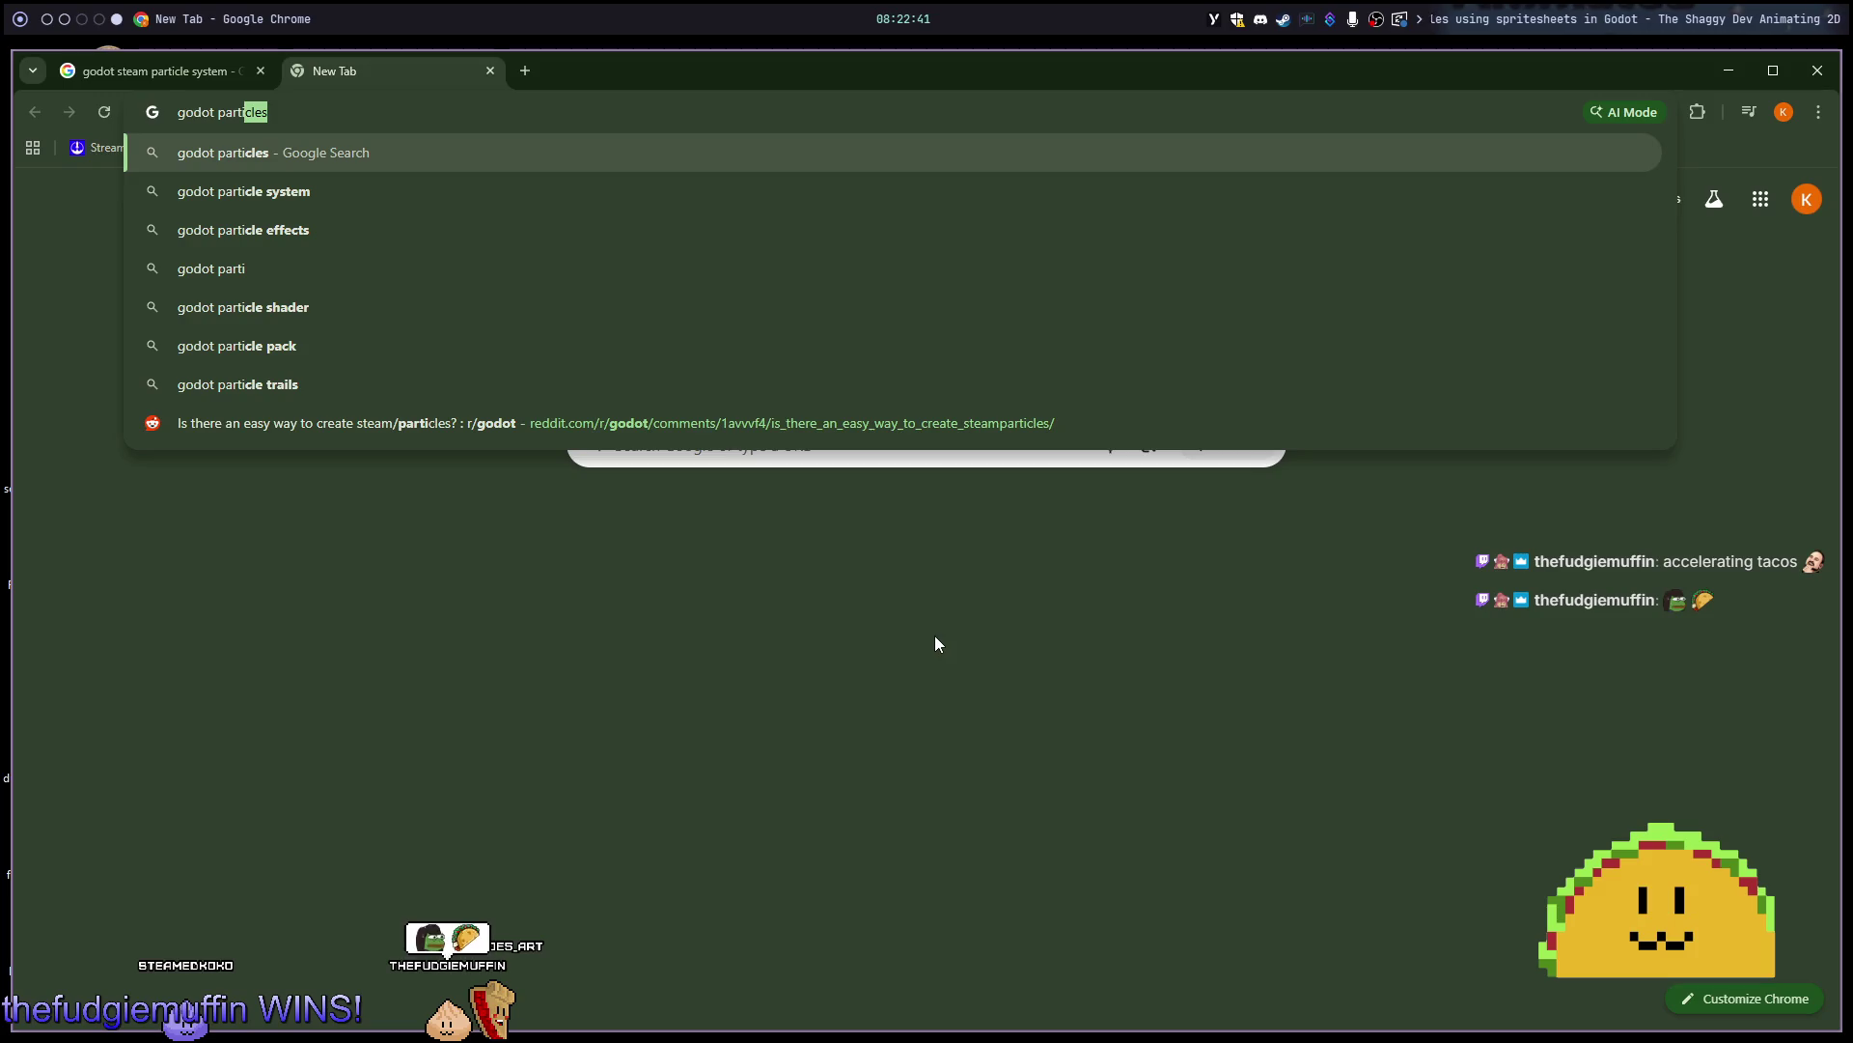
pyautogui.press('Return')
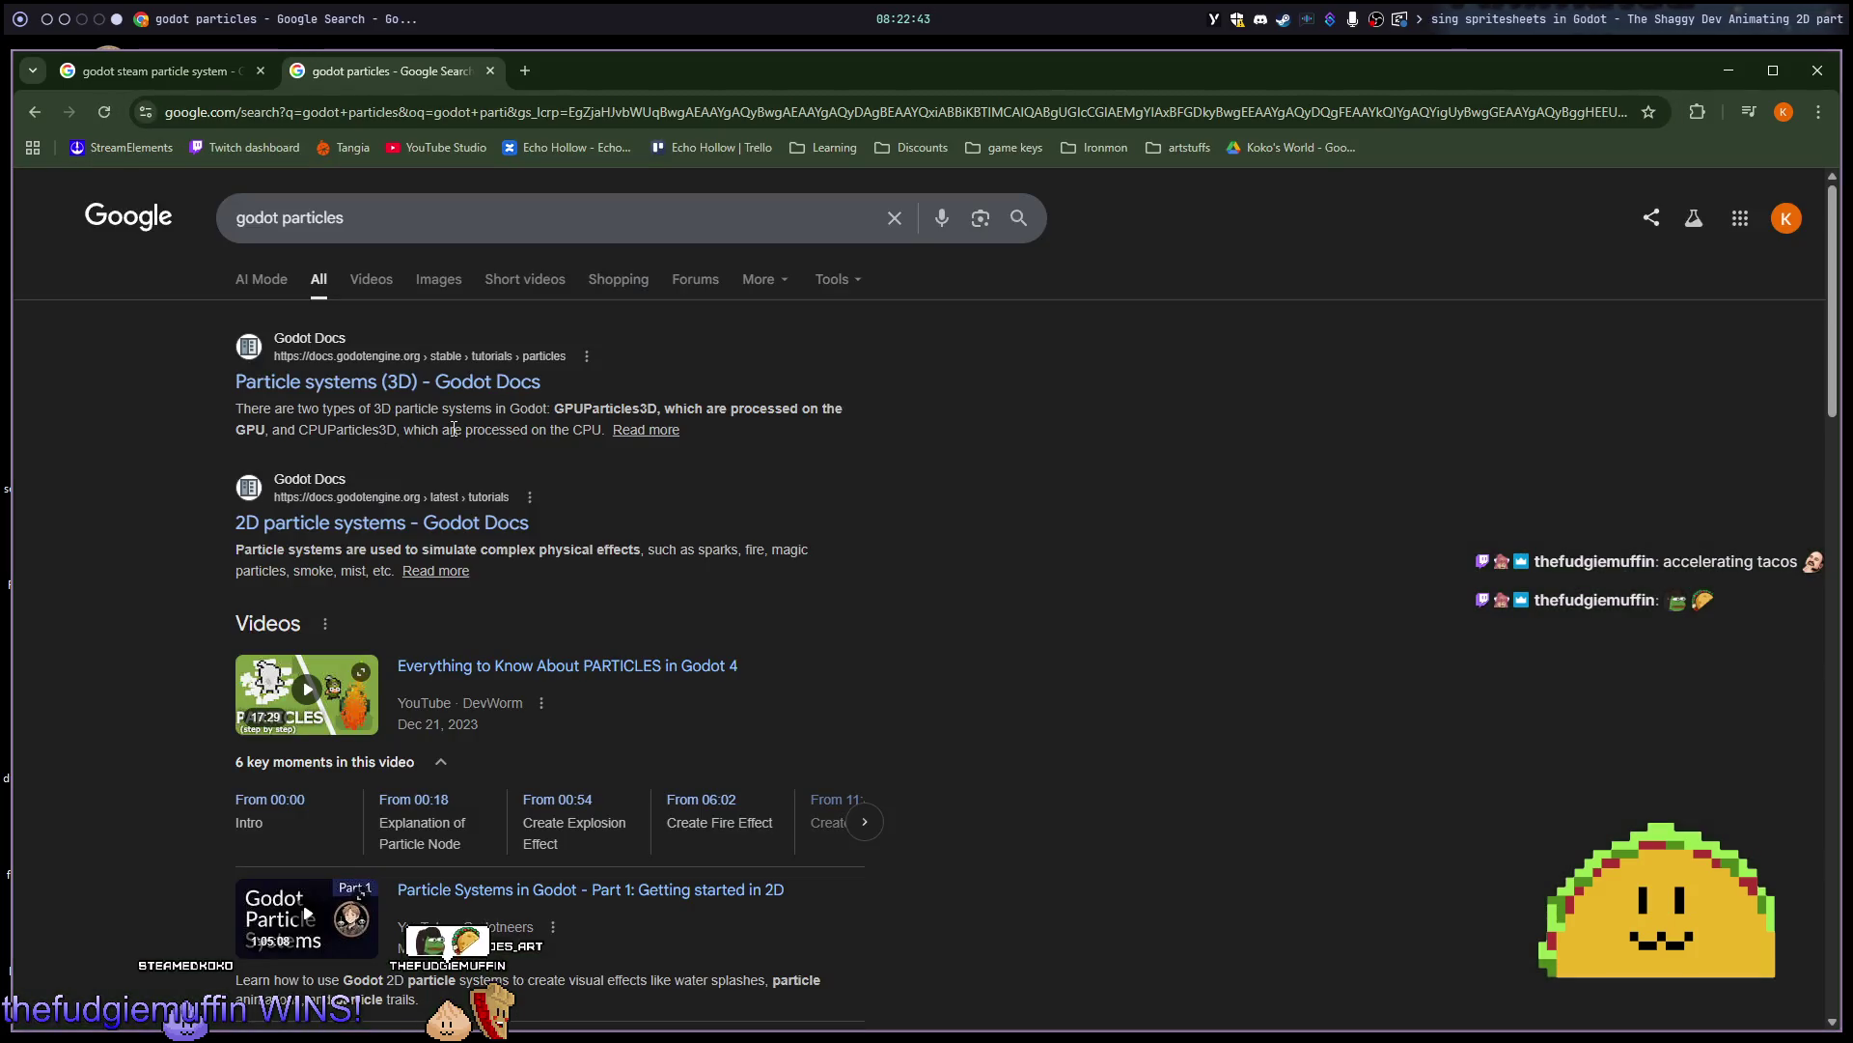
pyautogui.click(468, 521)
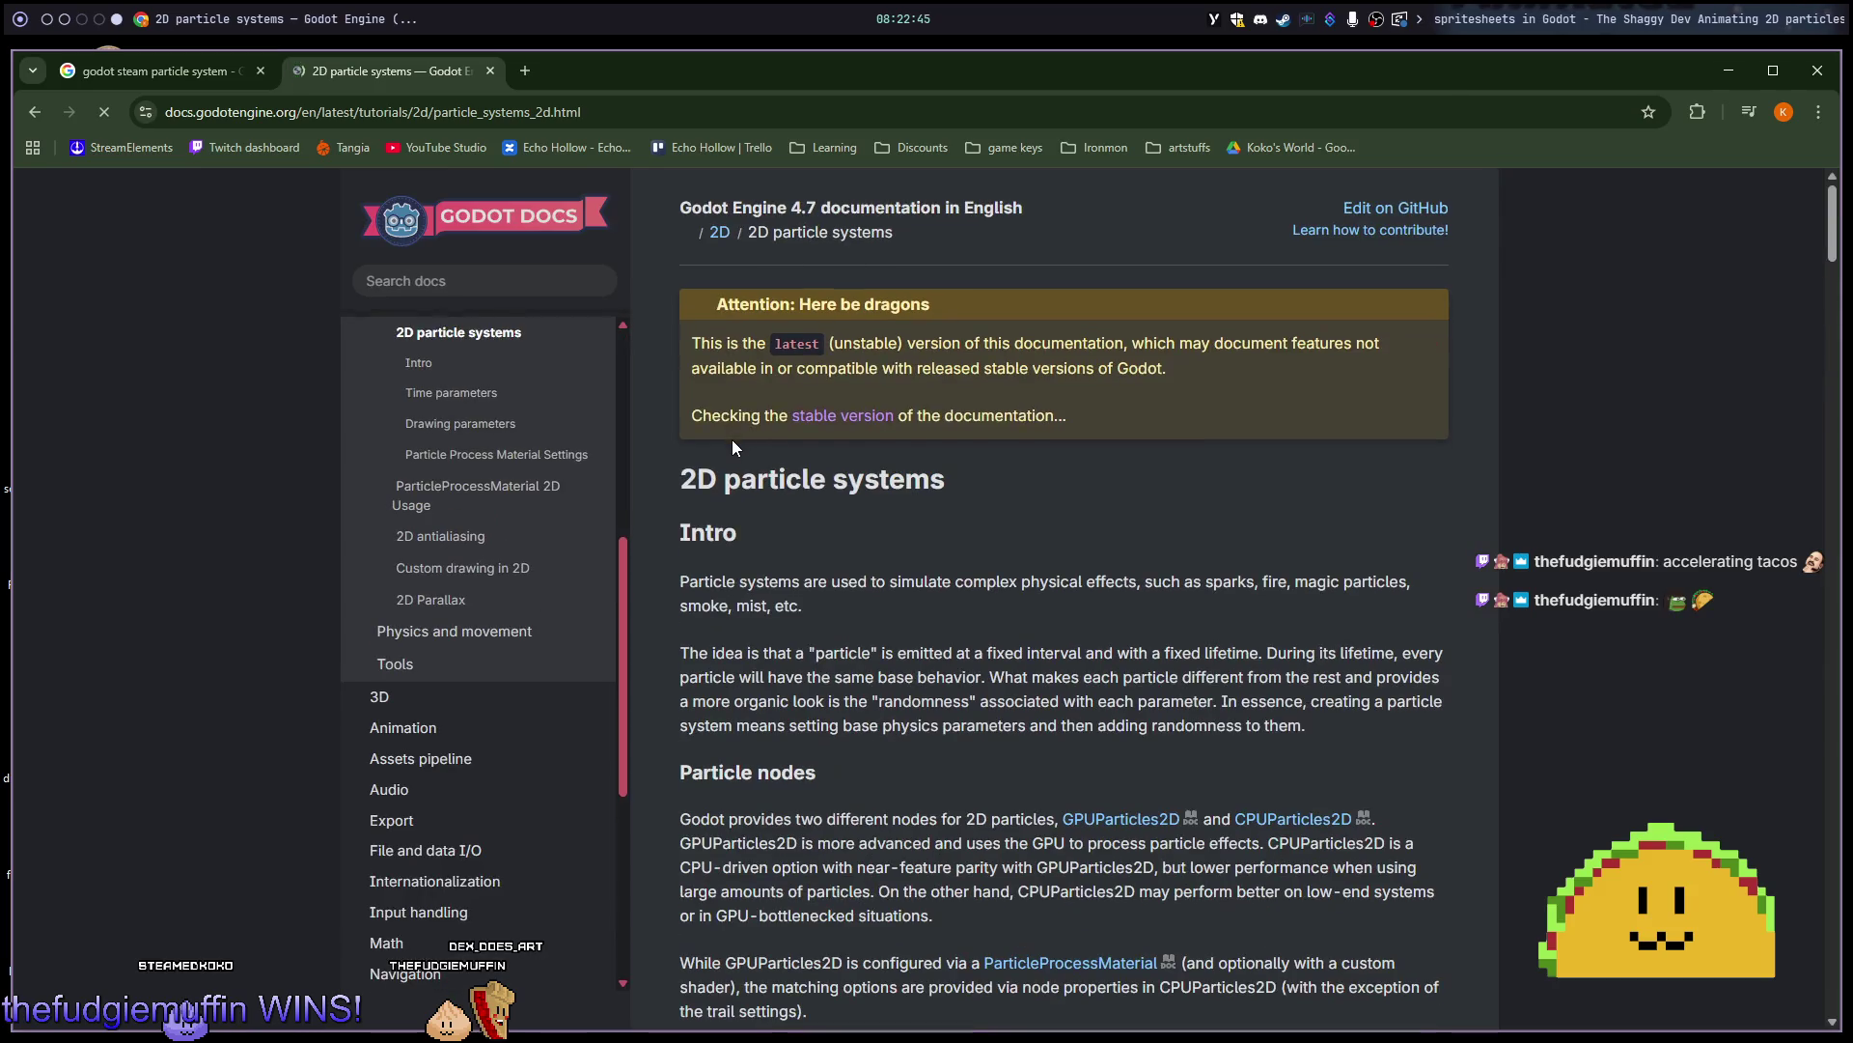
pyautogui.scroll(-4, 954, 288)
pyautogui.scroll(-4, 953, 287)
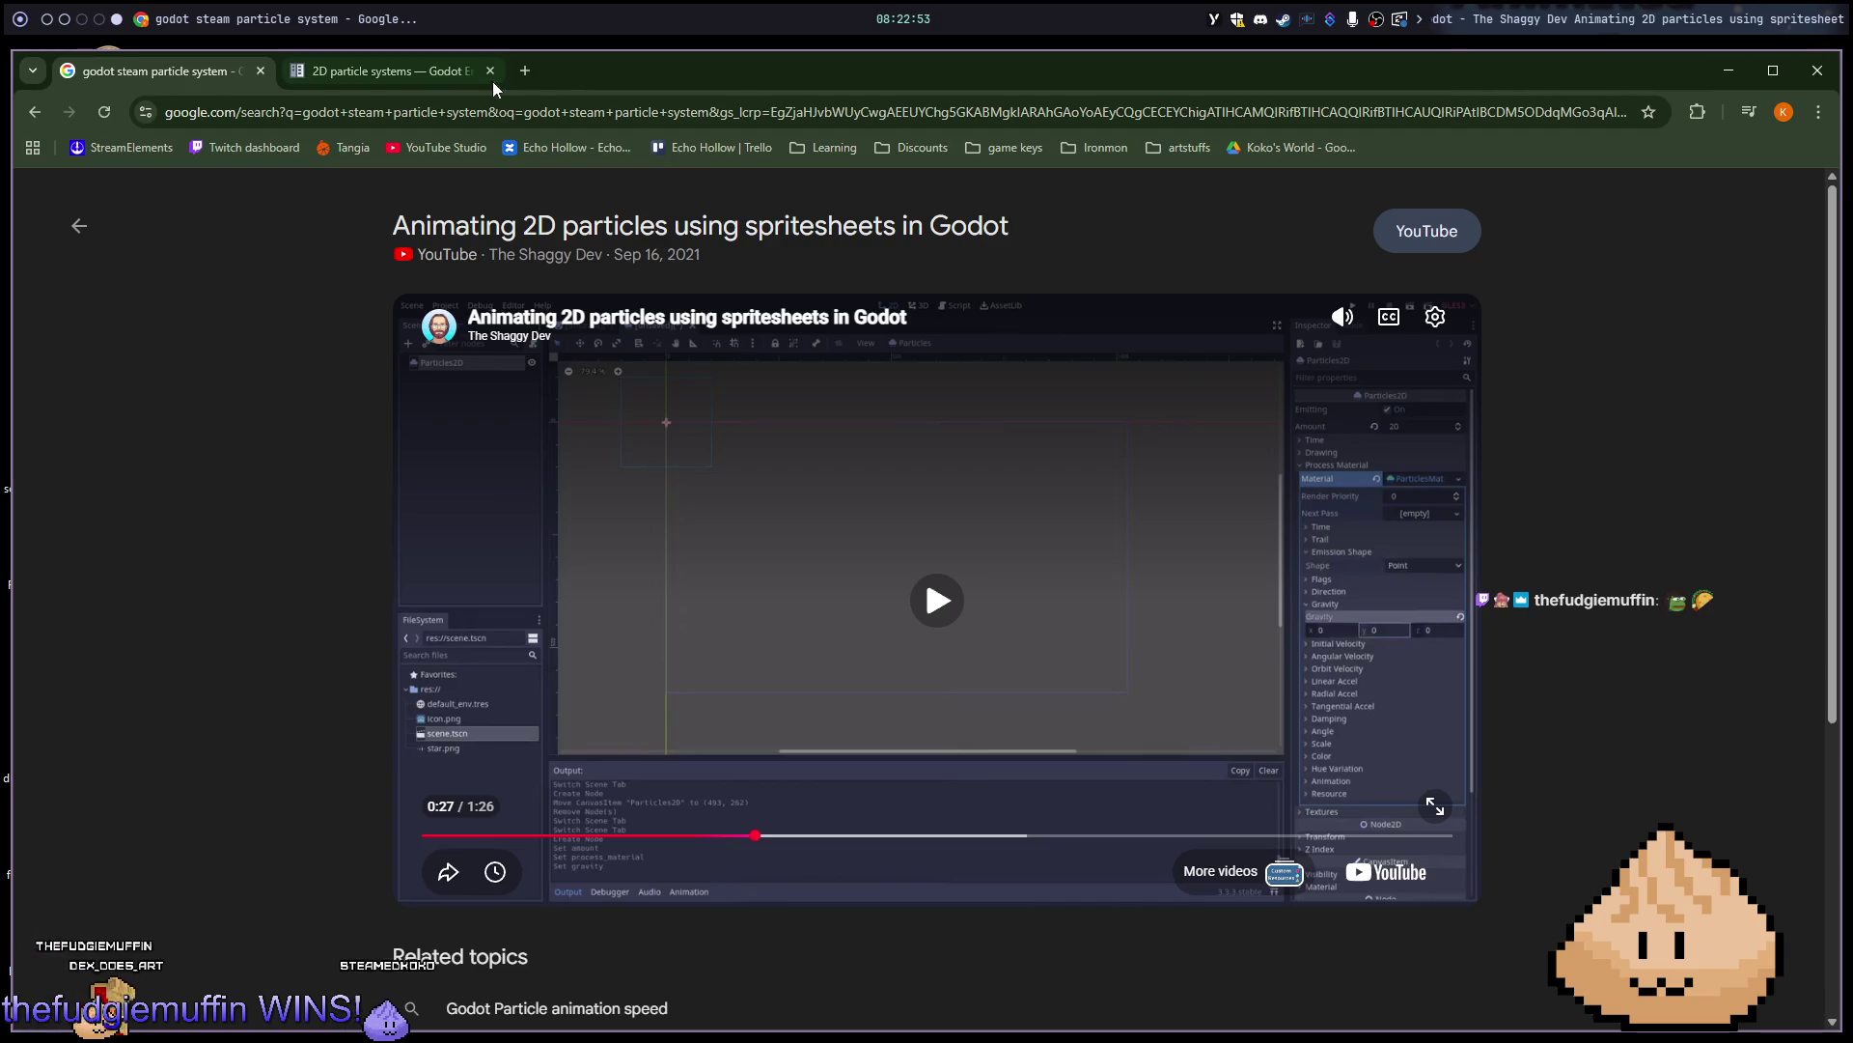
# Switch to the 2D particle systems docs tab and read its Intro section.
pyautogui.click(438, 81)
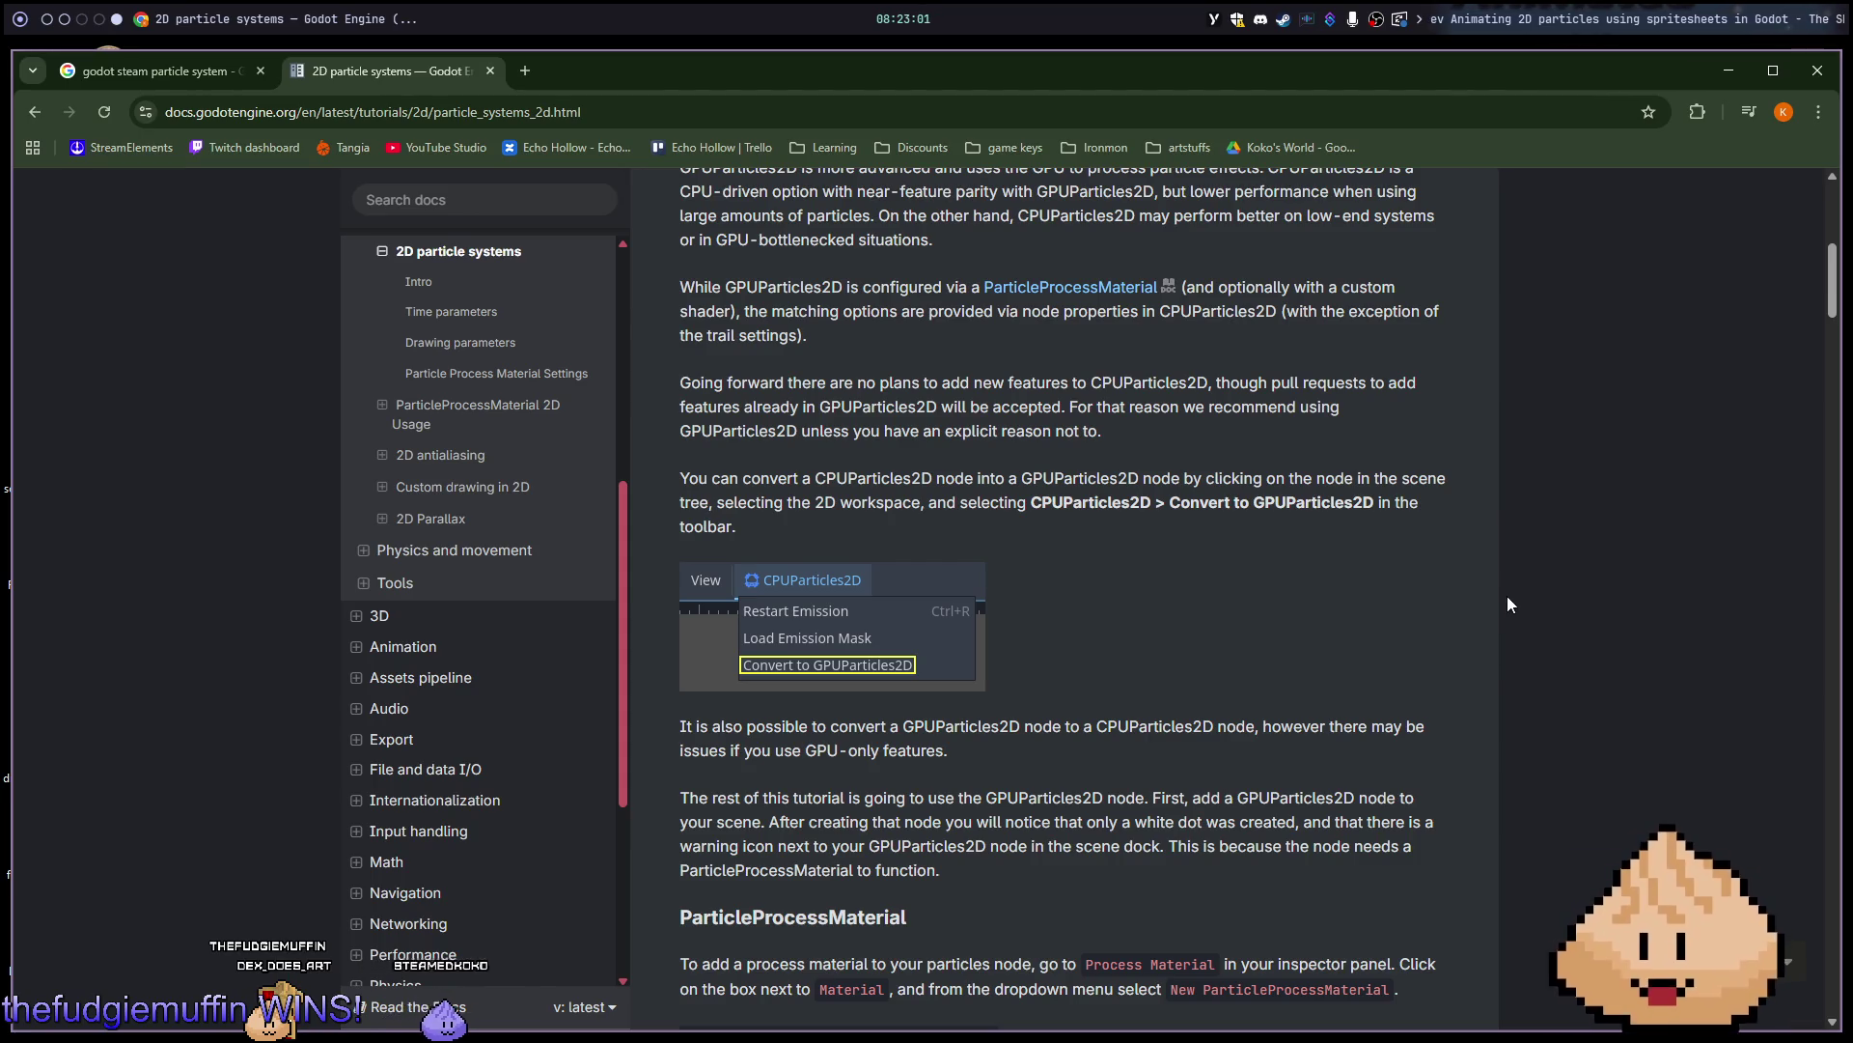
pyautogui.scroll(-1, 1508, 599)
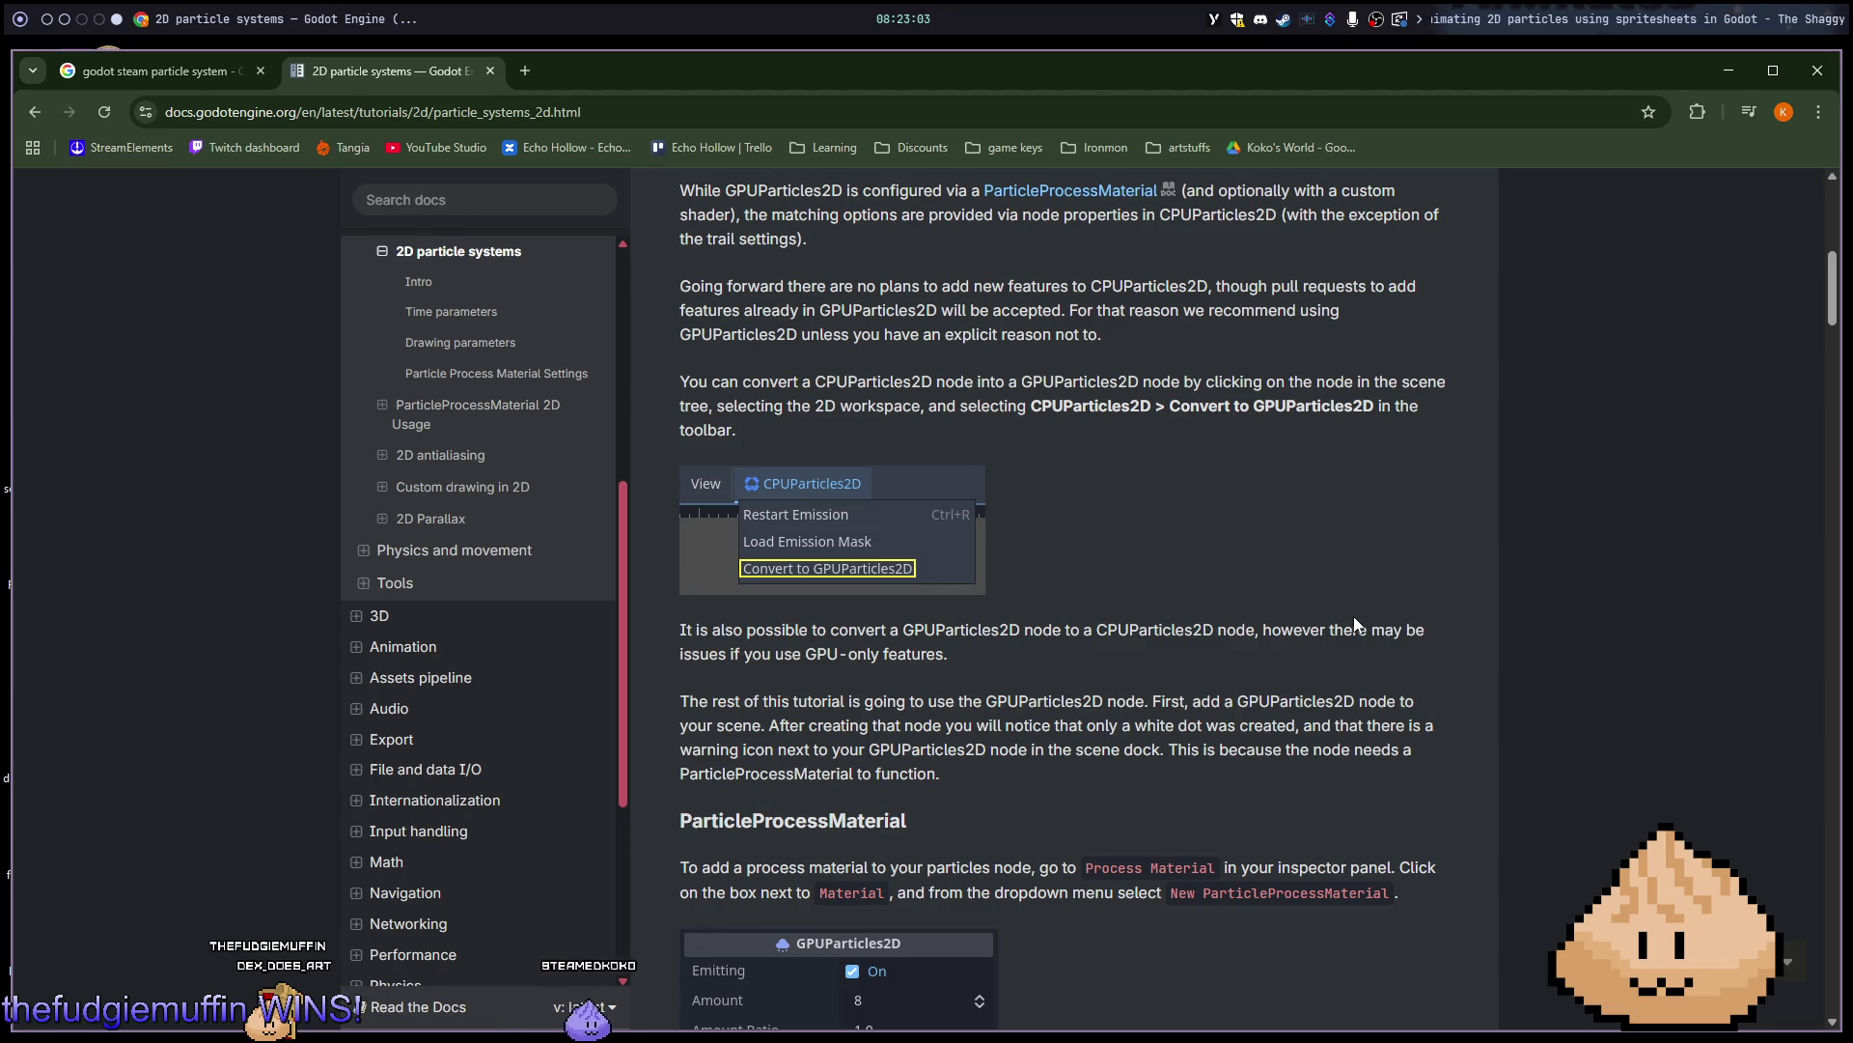
pyautogui.scroll(7, 1051, 573)
pyautogui.moveTo(768, 475); pyautogui.dragTo(999, 473)
pyautogui.click(1005, 502)
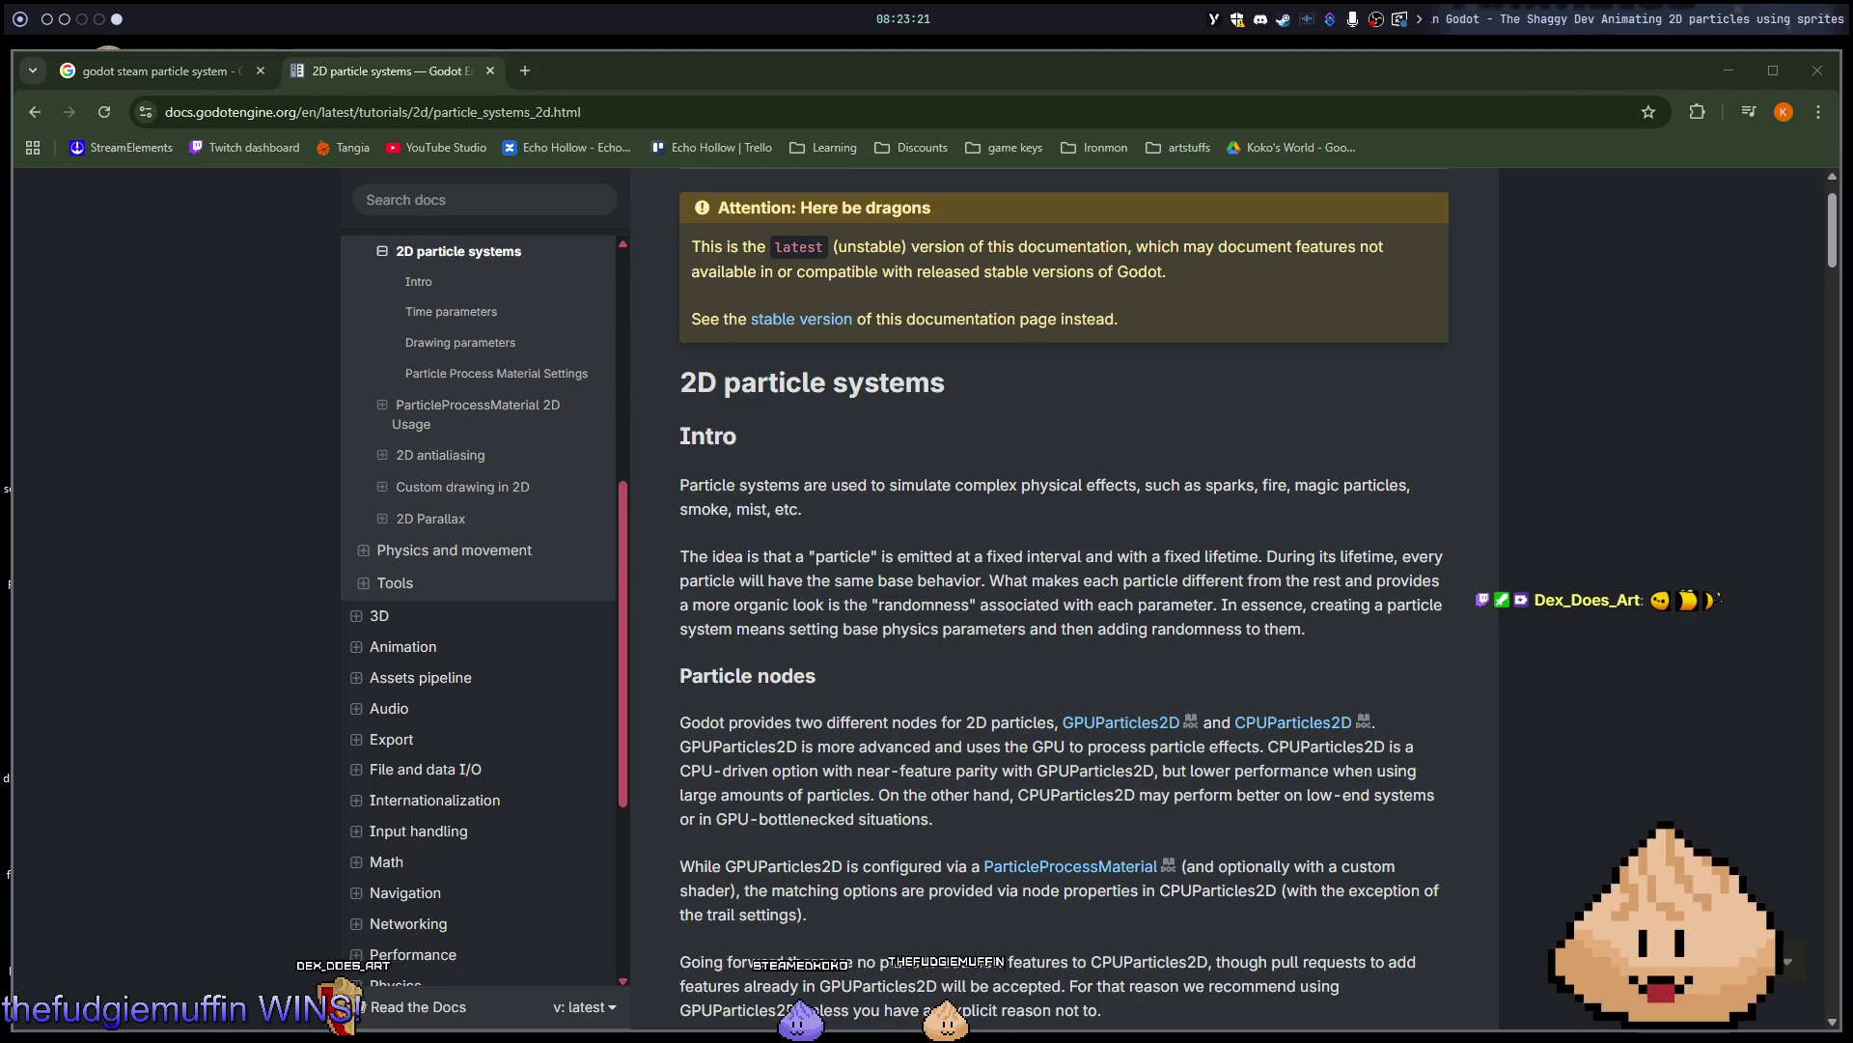
# Scroll the 2D particle systems page down to the ParticleProcessMaterial section.
pyautogui.click(1026, 448)
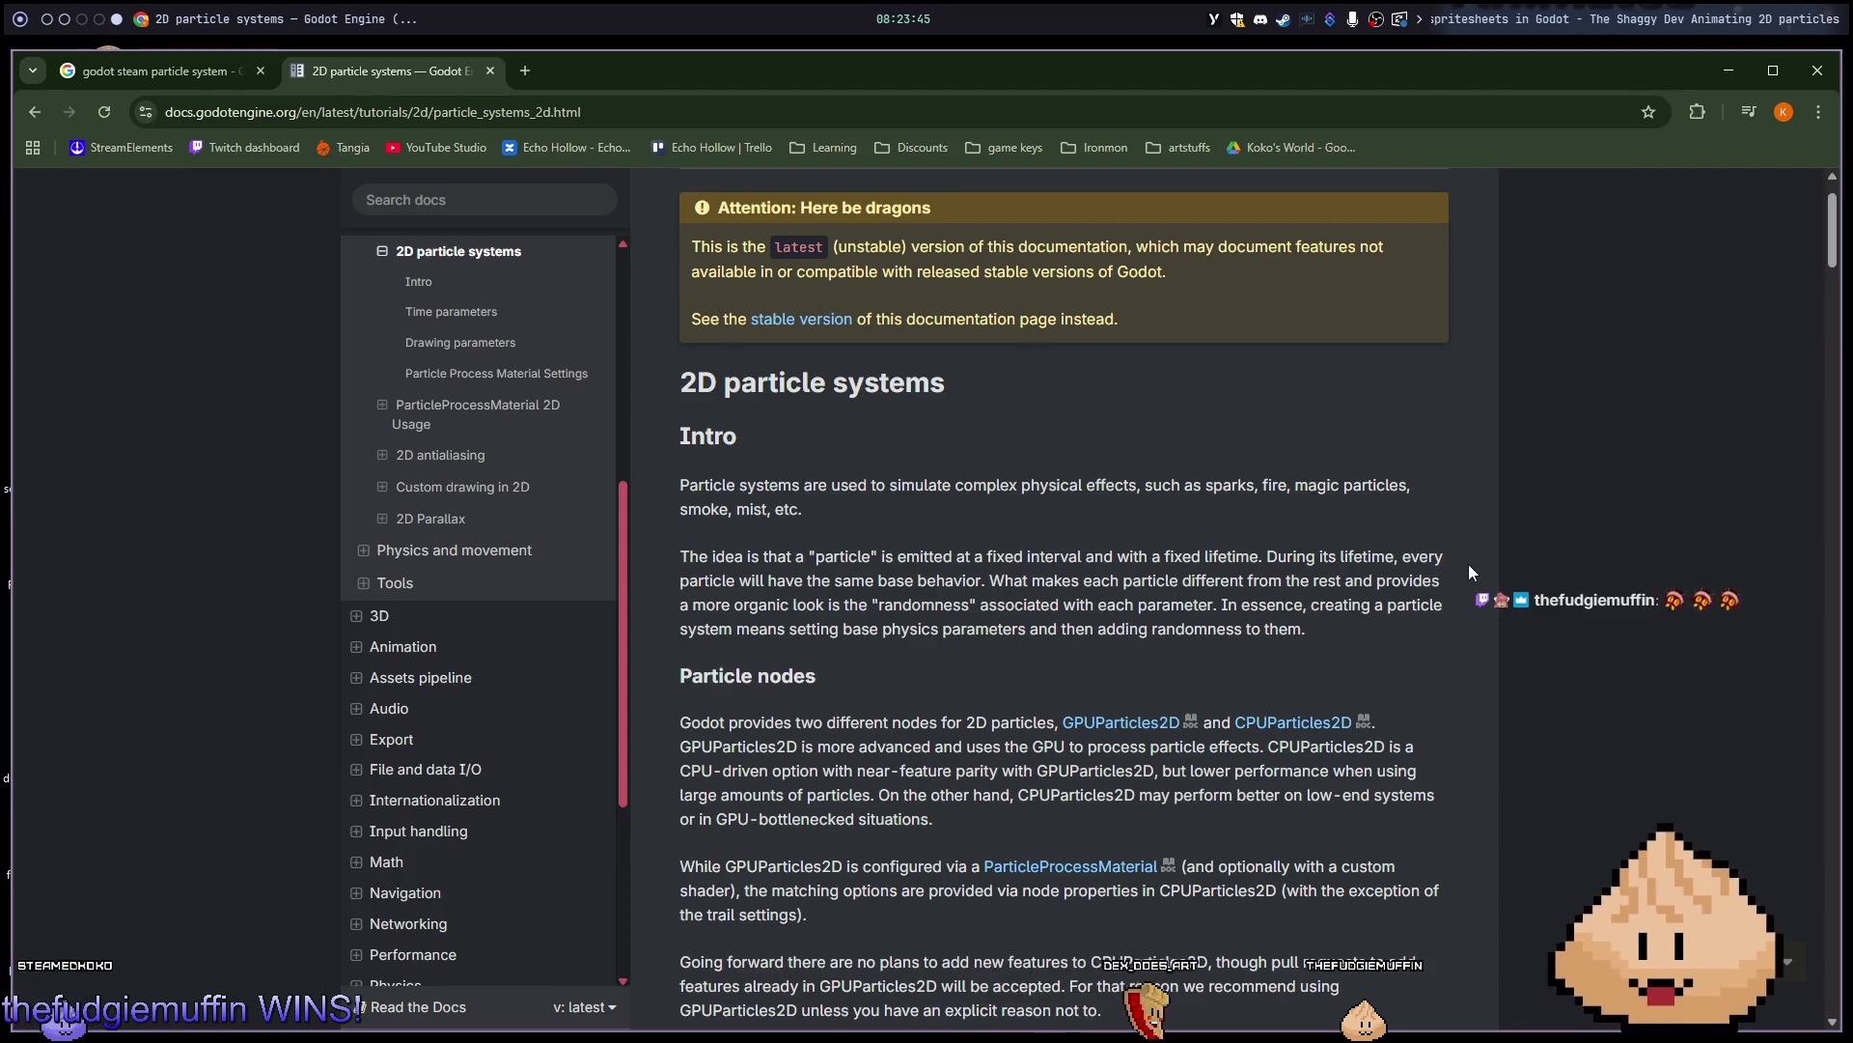
pyautogui.scroll(-3, 1468, 572)
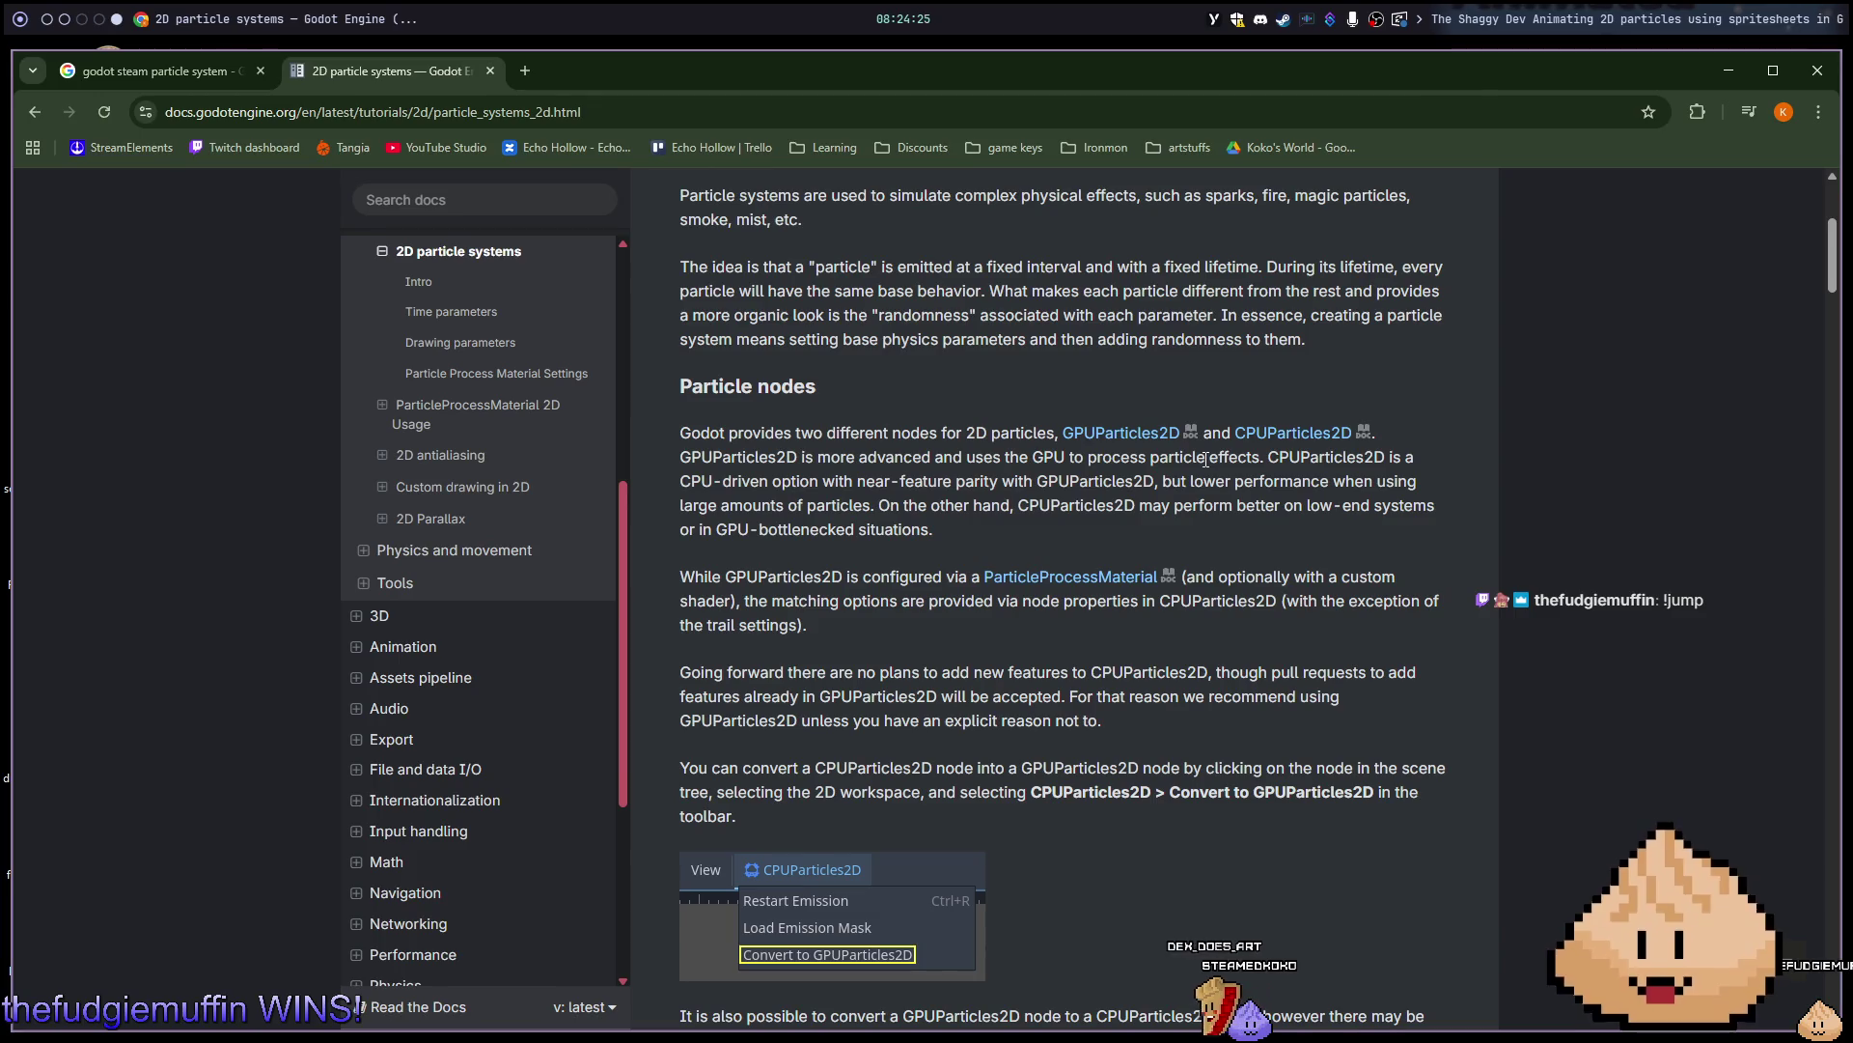
pyautogui.scroll(-1, 1190, 449)
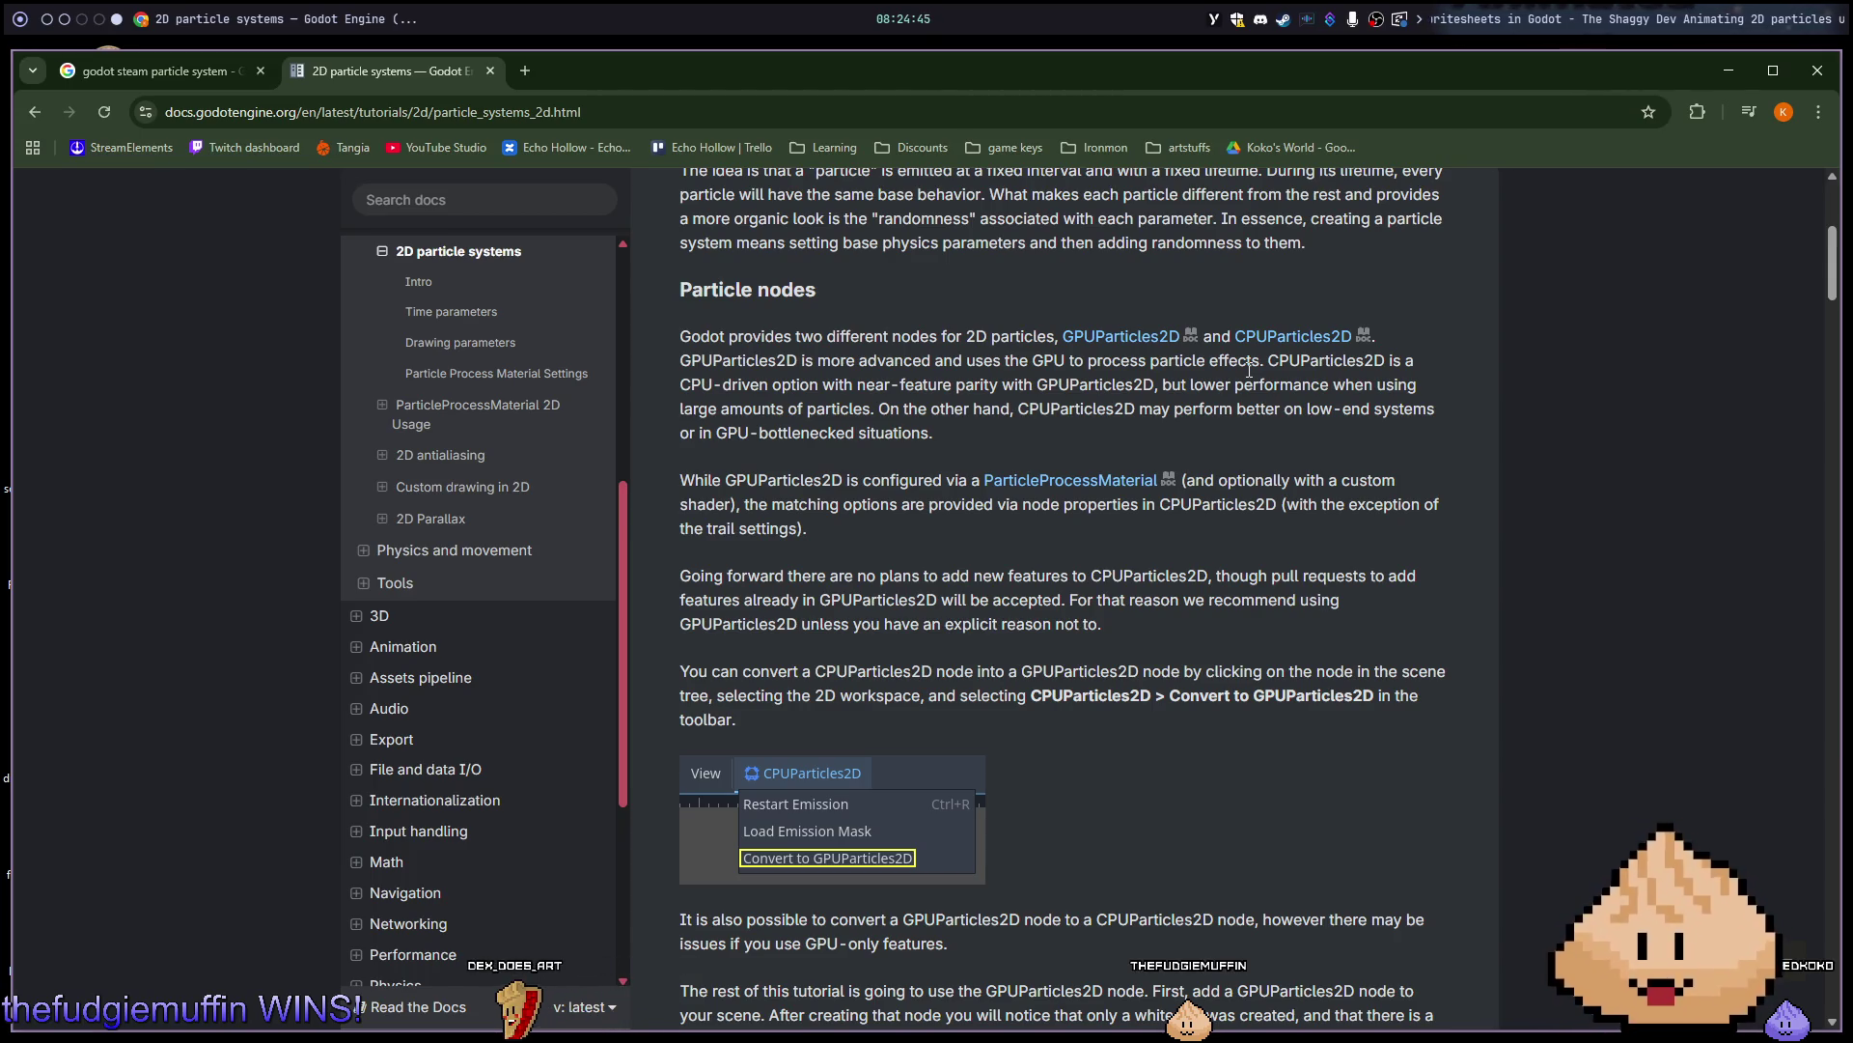
pyautogui.scroll(-2, 1249, 370)
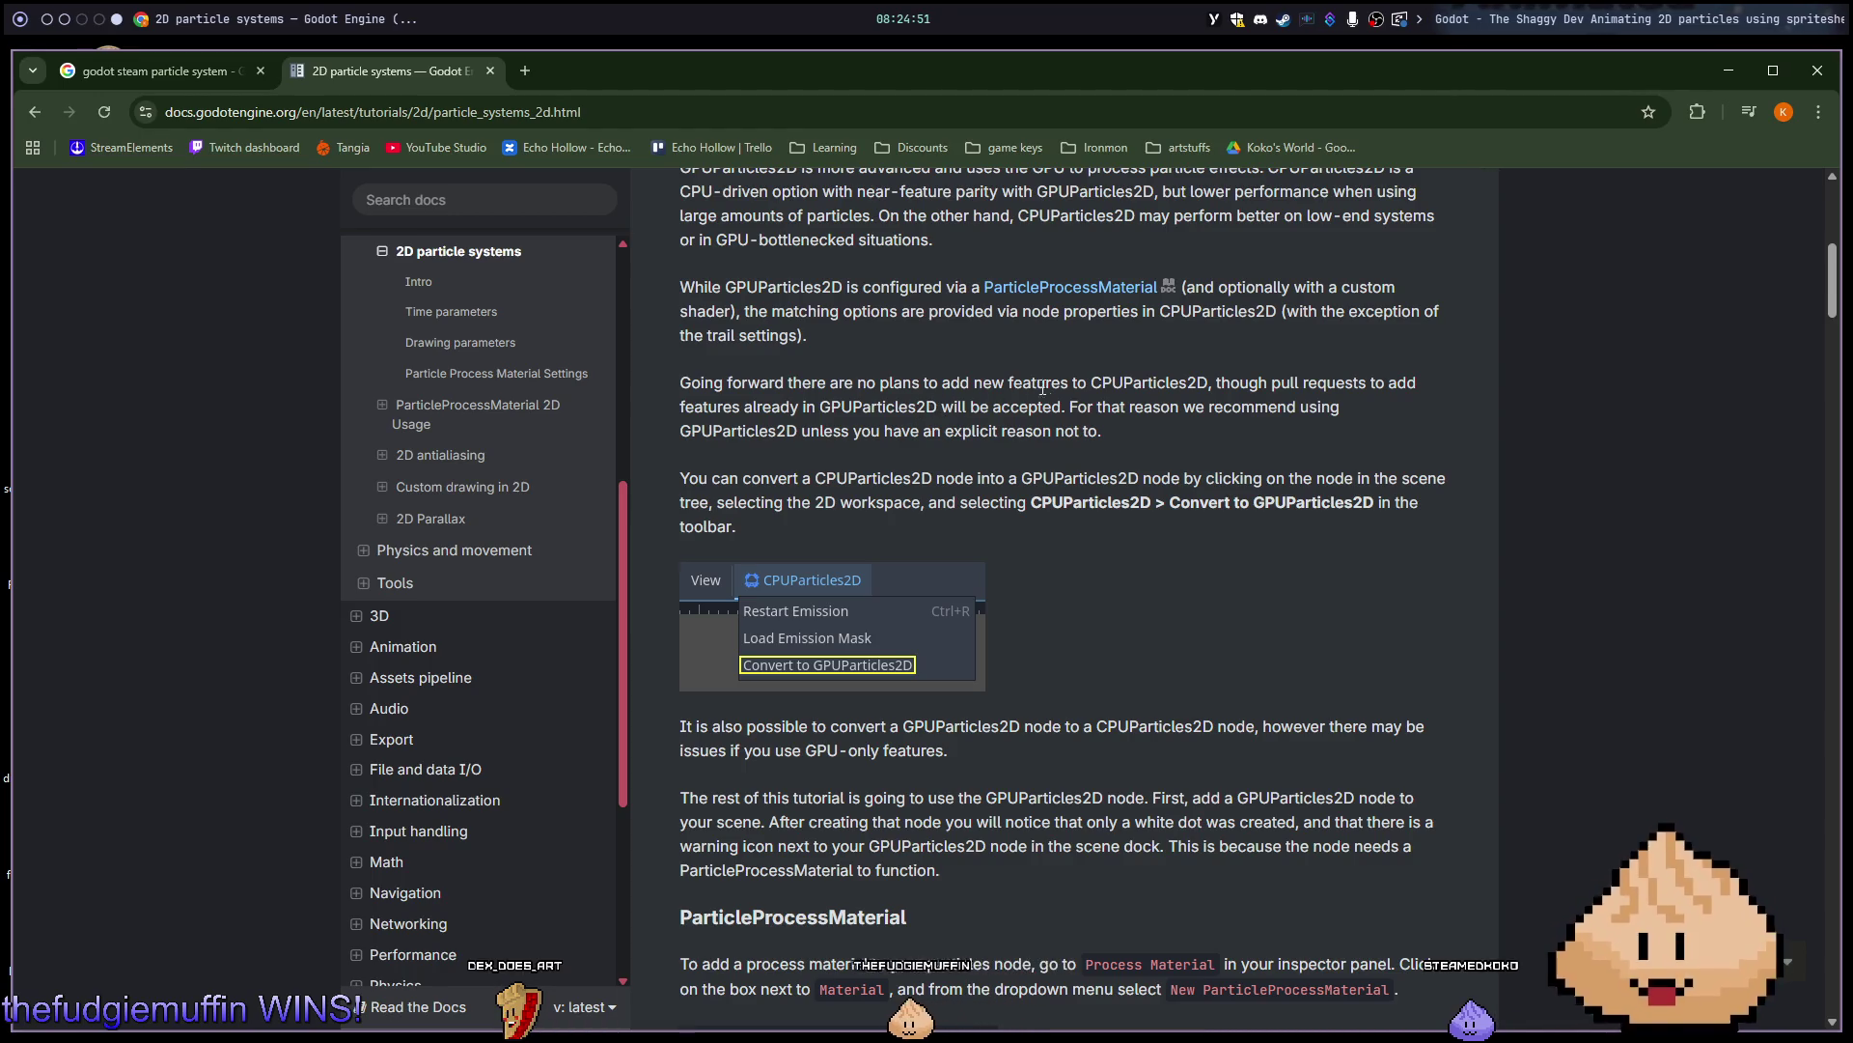
pyautogui.scroll(-1, 1025, 402)
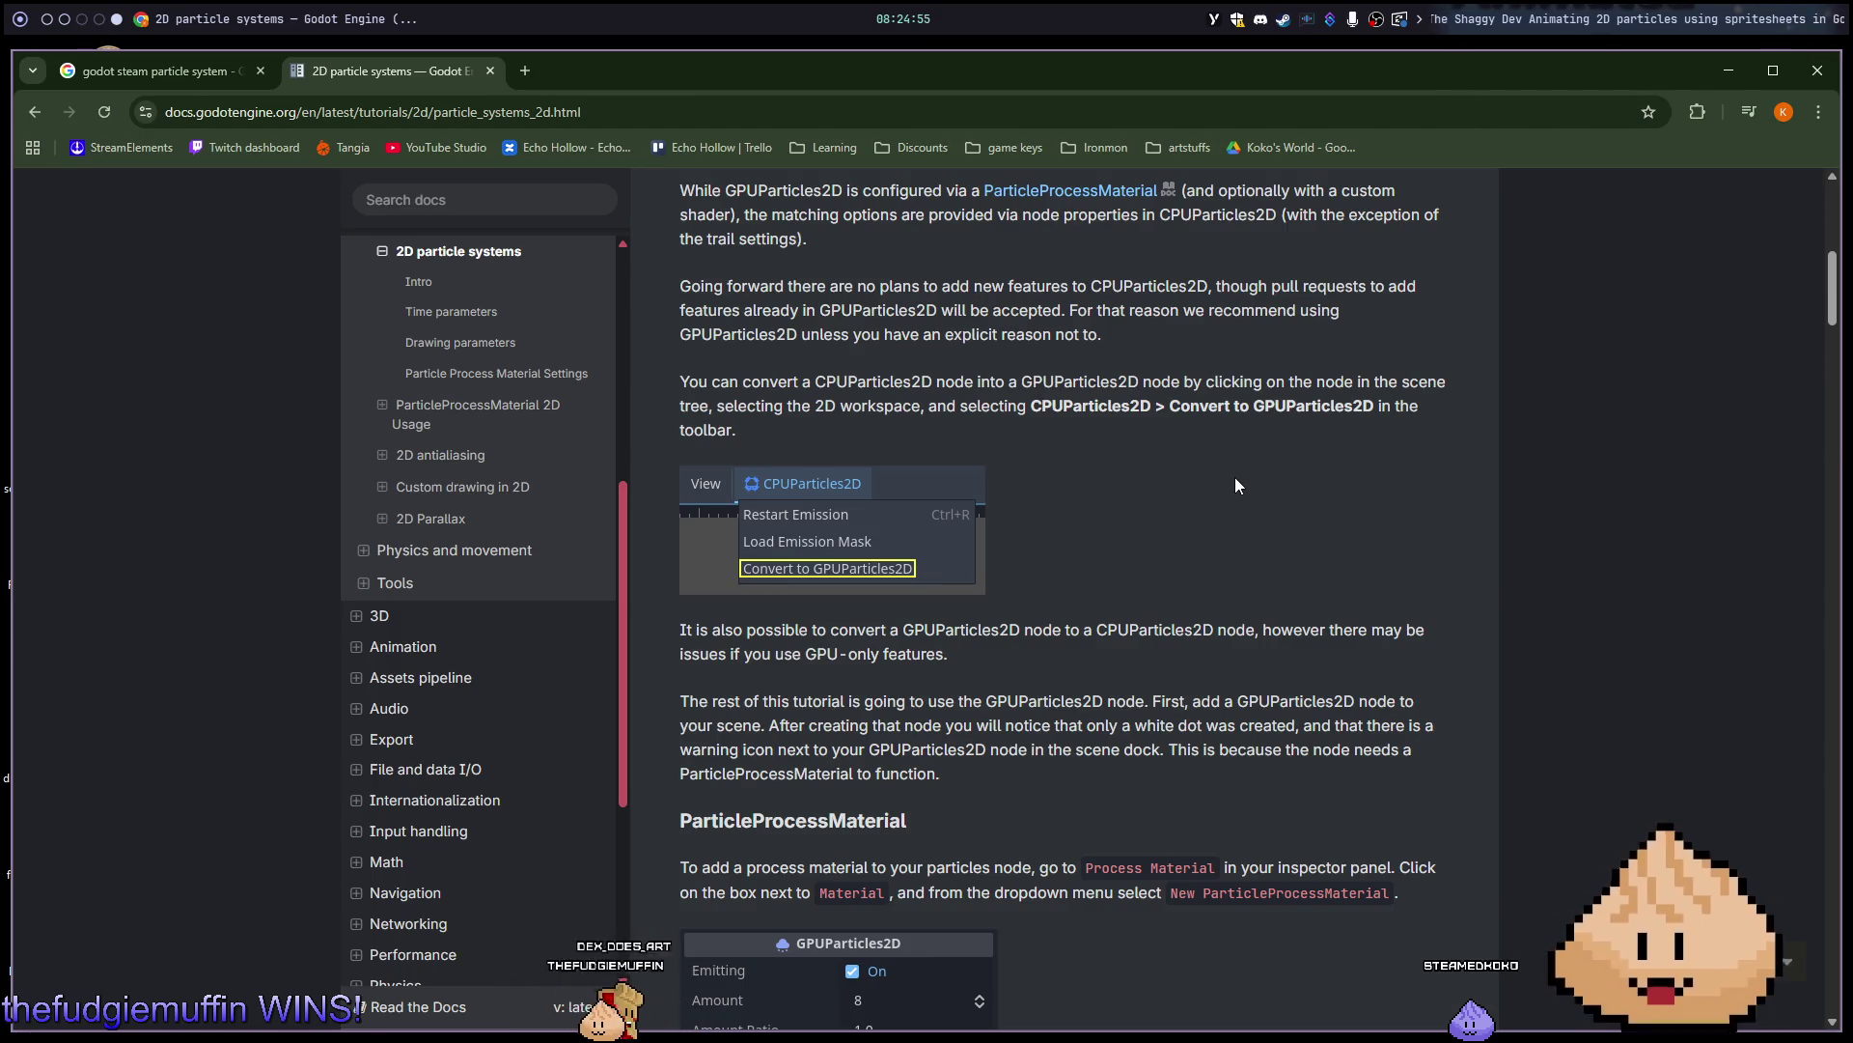
pyautogui.scroll(-3, 1220, 491)
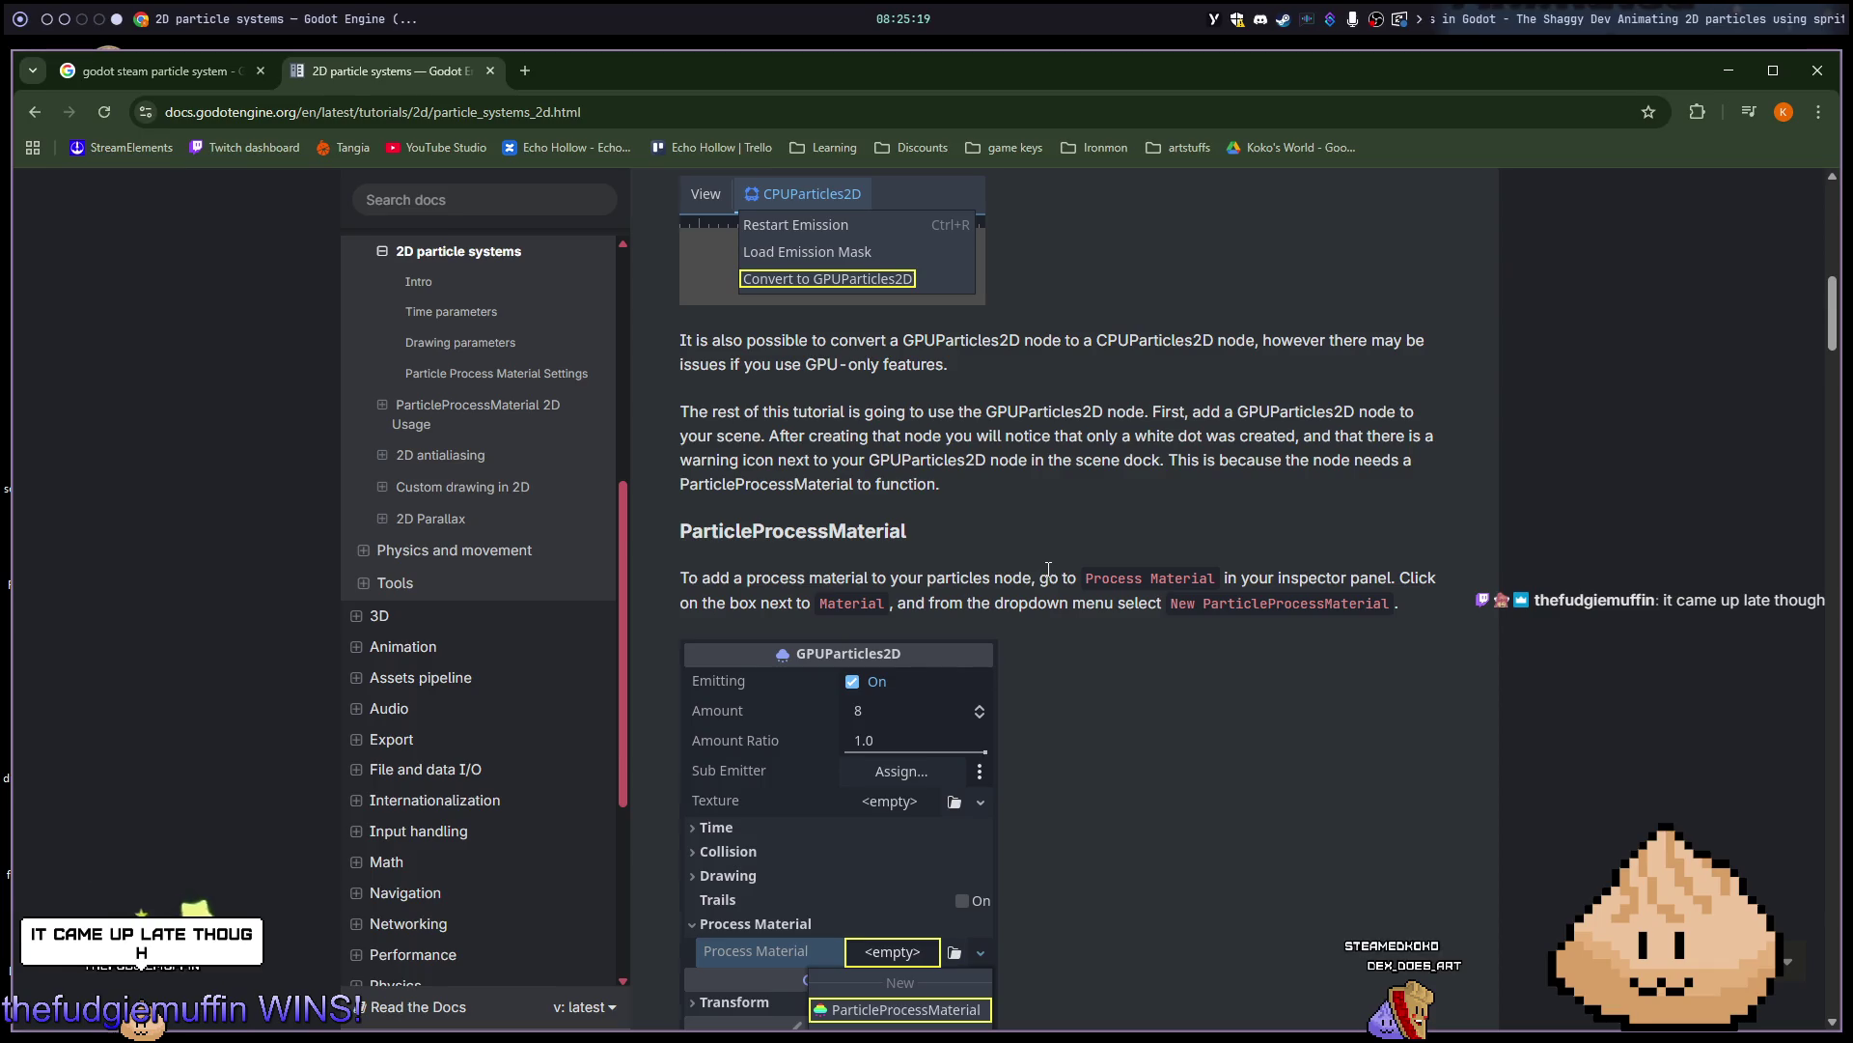
# Read the remaining ParticleProcessMaterial steps, then hide Chrome to show the desktop.
pyautogui.scroll(-1, 966, 541)
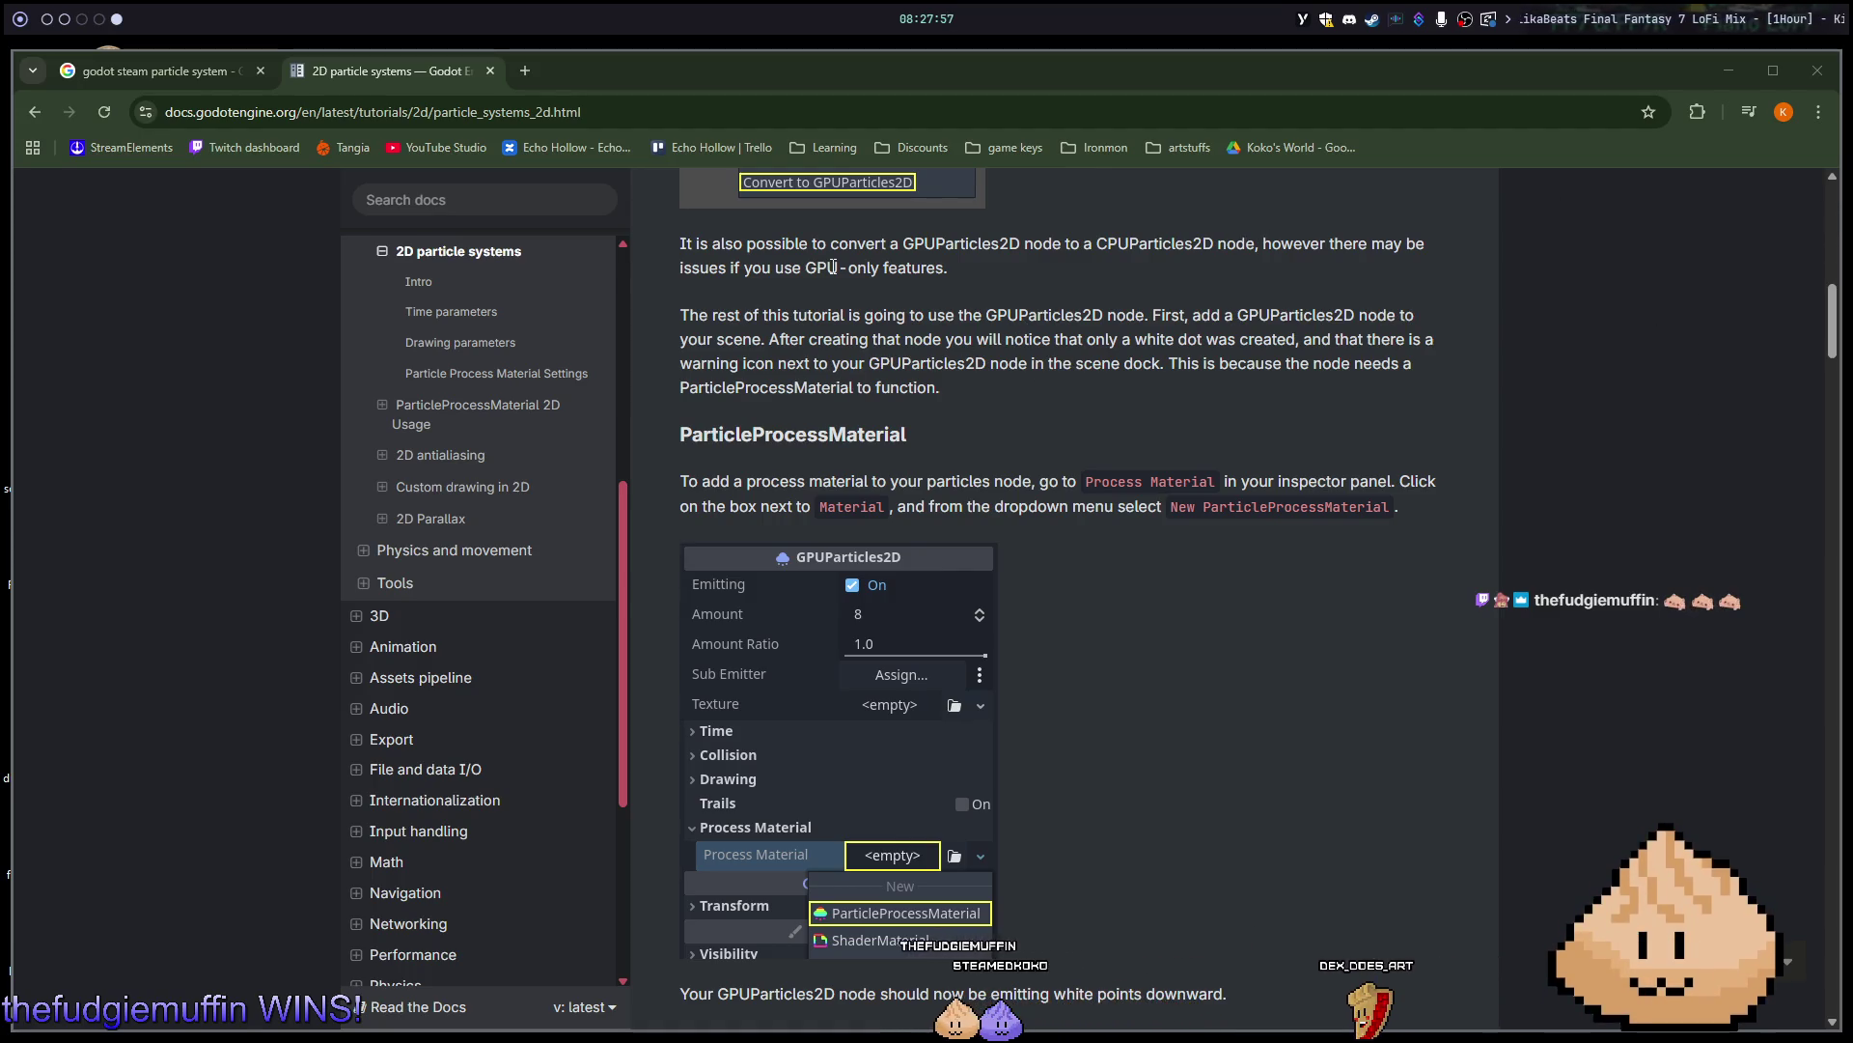
pyautogui.press('super+d')
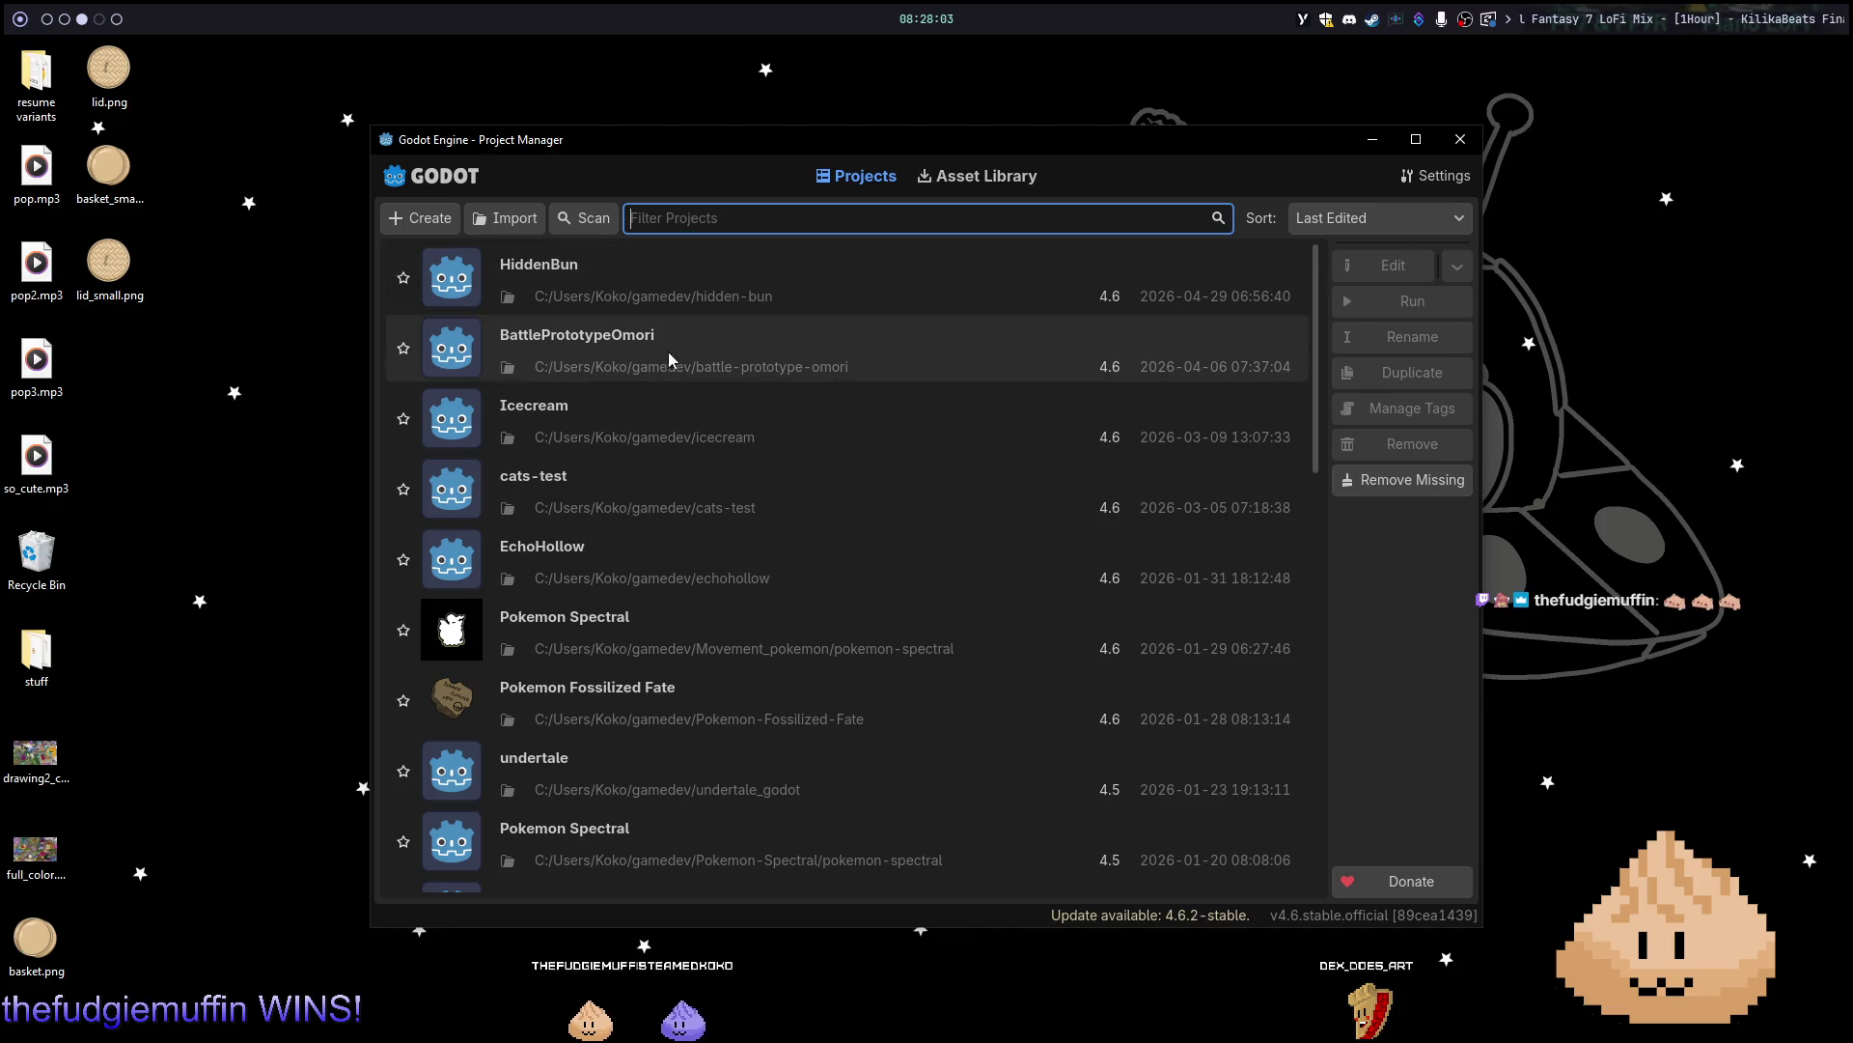
# Open the steamedavatars project from the Project Manager, confirming its upgrade to Godot 4.6.
pyautogui.scroll(-3, 709, 778)
pyautogui.scroll(-2, 710, 778)
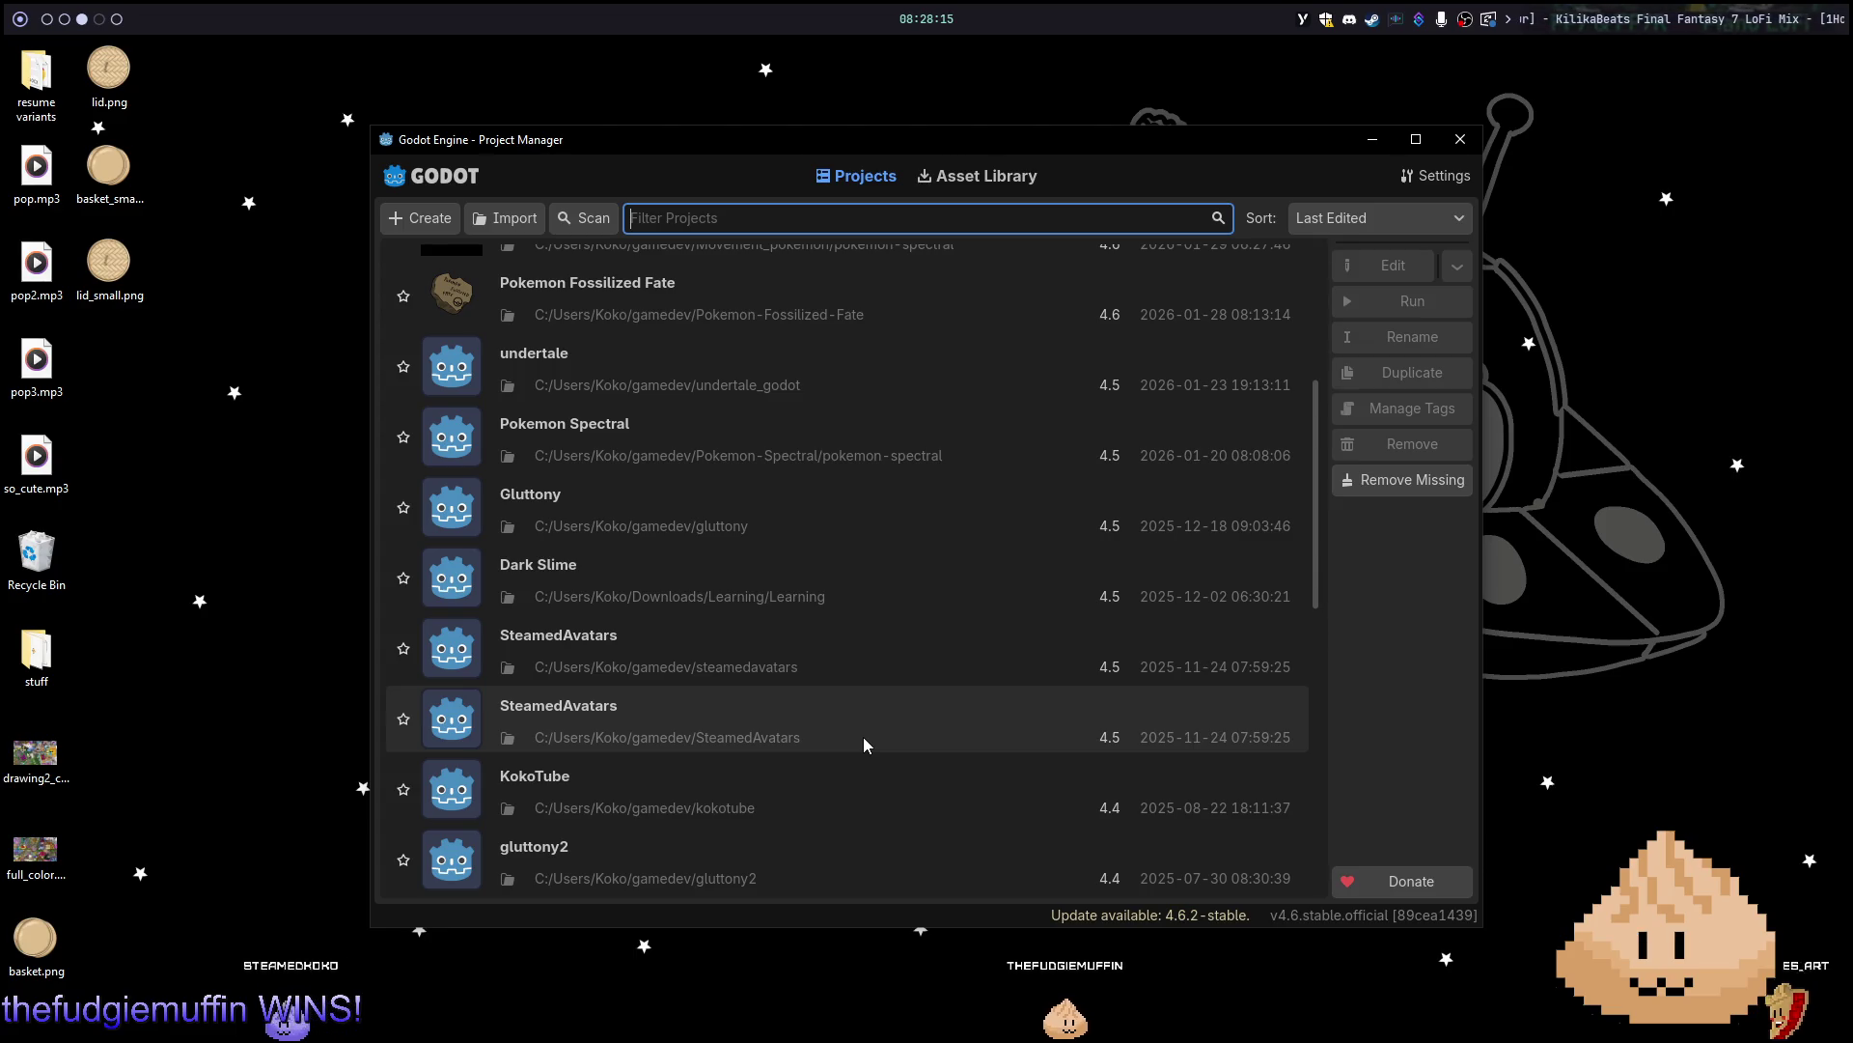
pyautogui.doubleClick(837, 676)
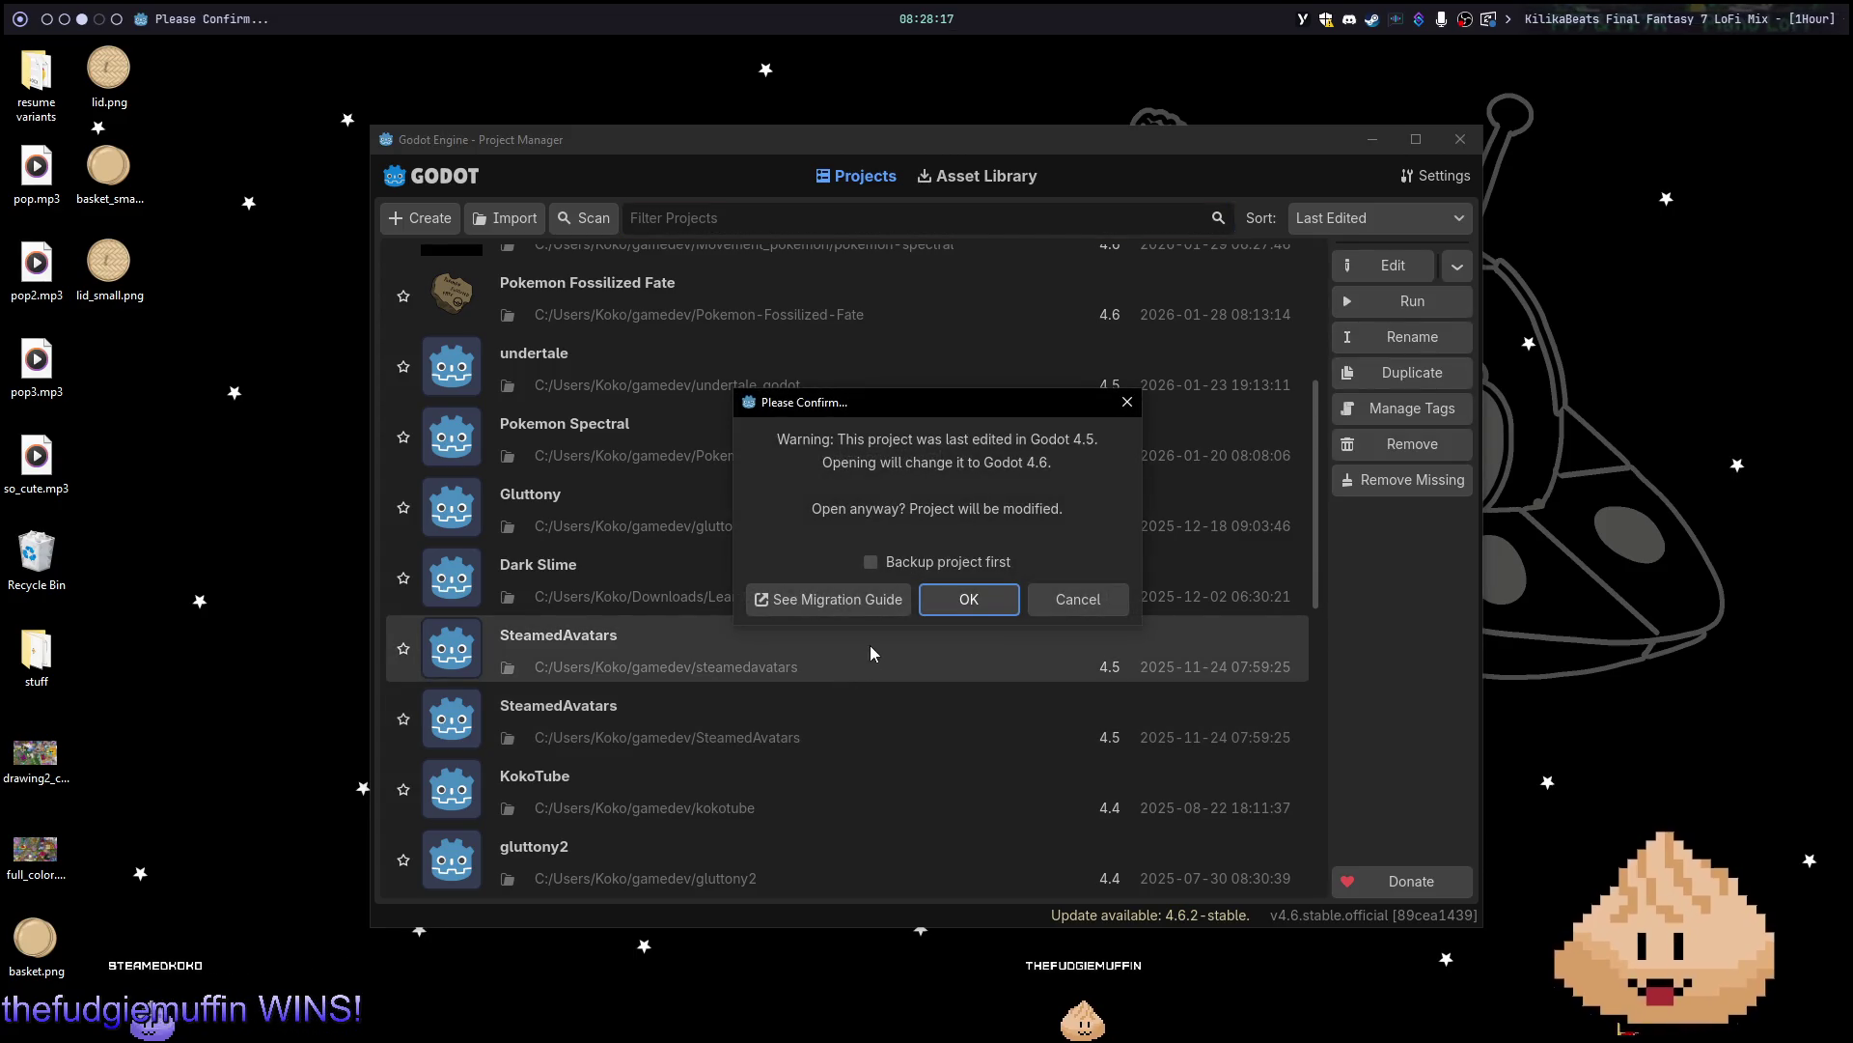
pyautogui.click(968, 599)
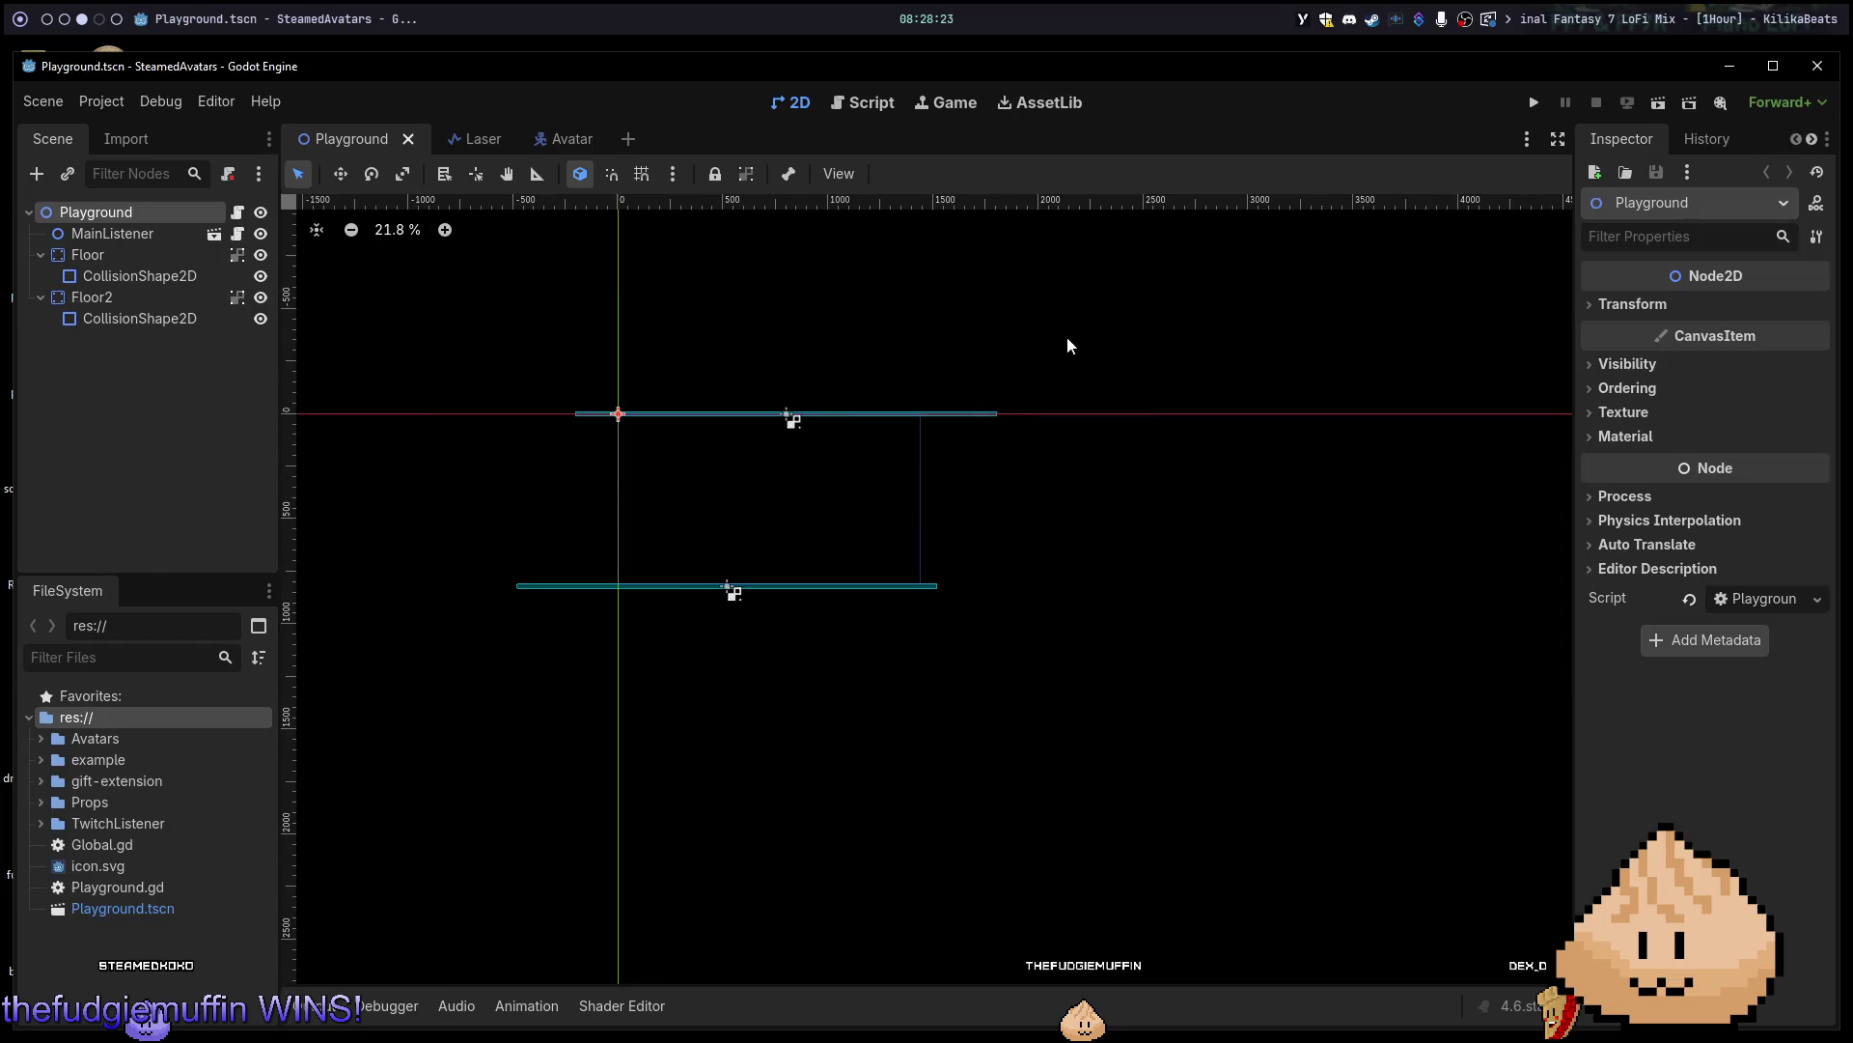
# Run the Playground scene with F6 in a maximized debug window, then stop it.
pyautogui.press('F6')
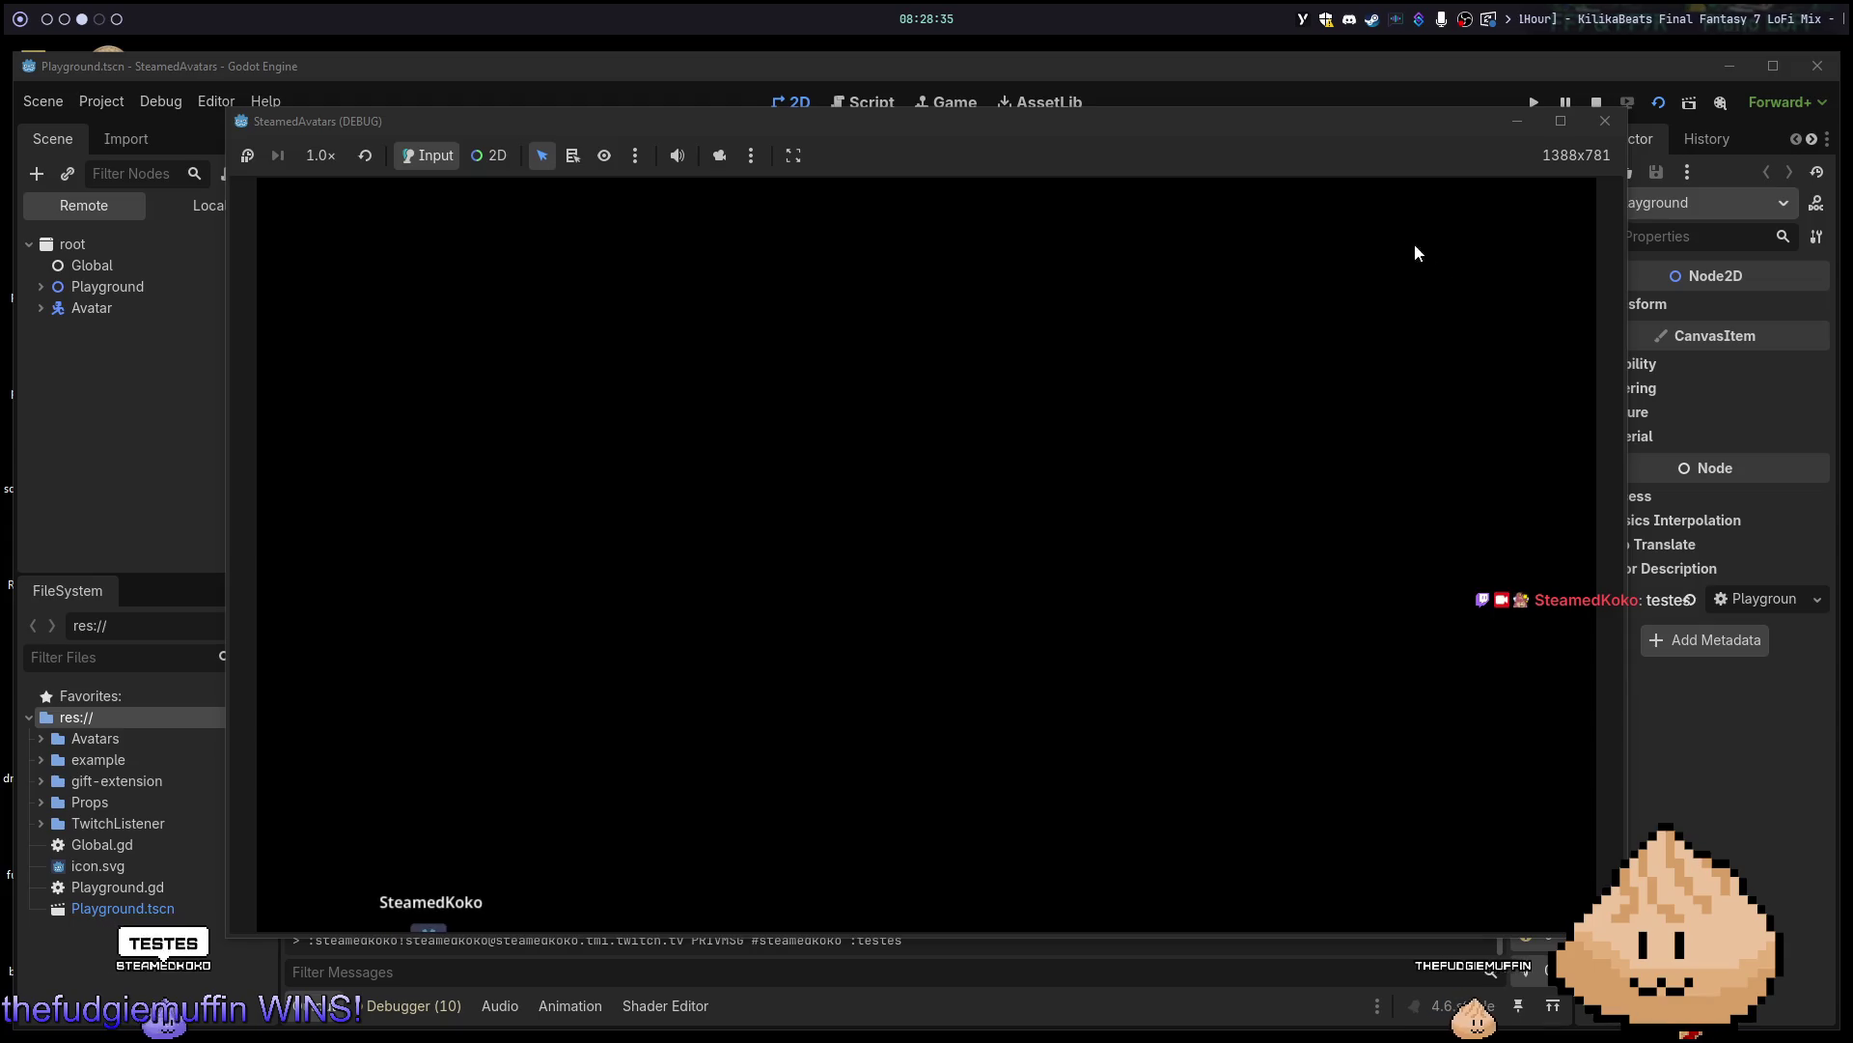
pyautogui.click(1566, 120)
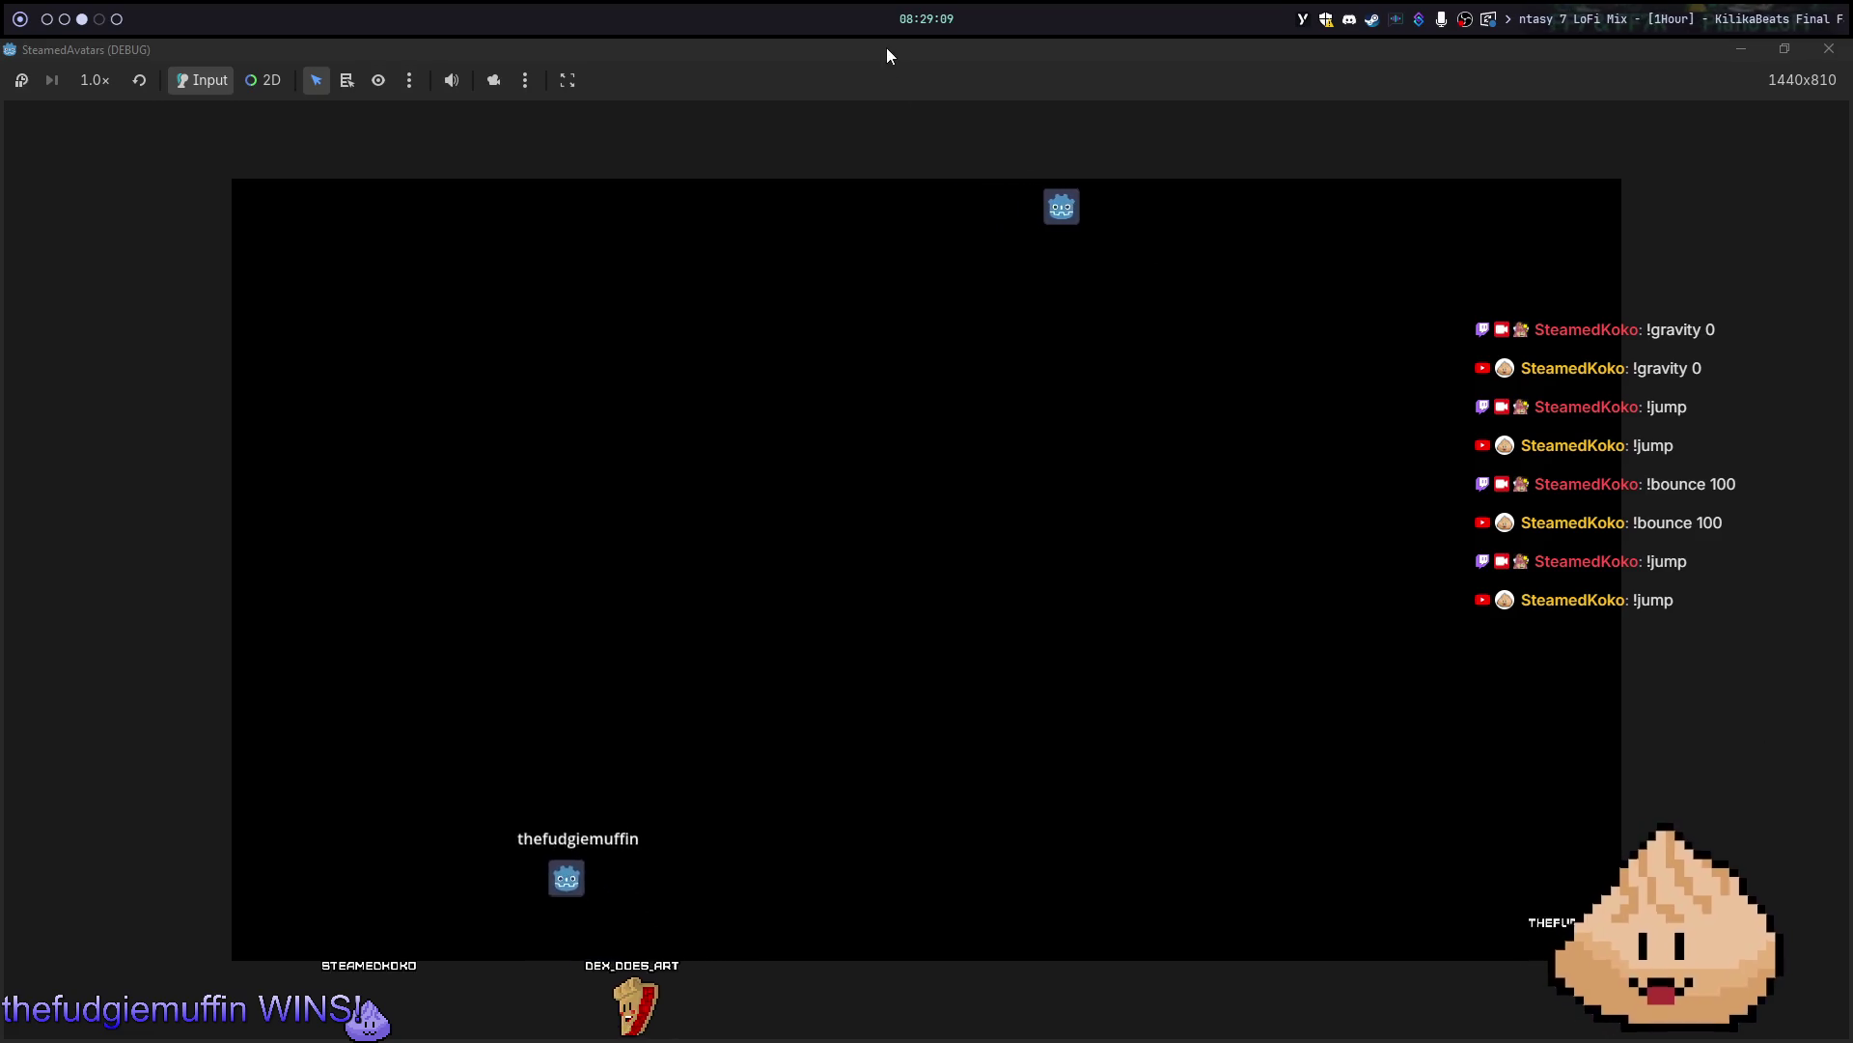
pyautogui.press('F8')
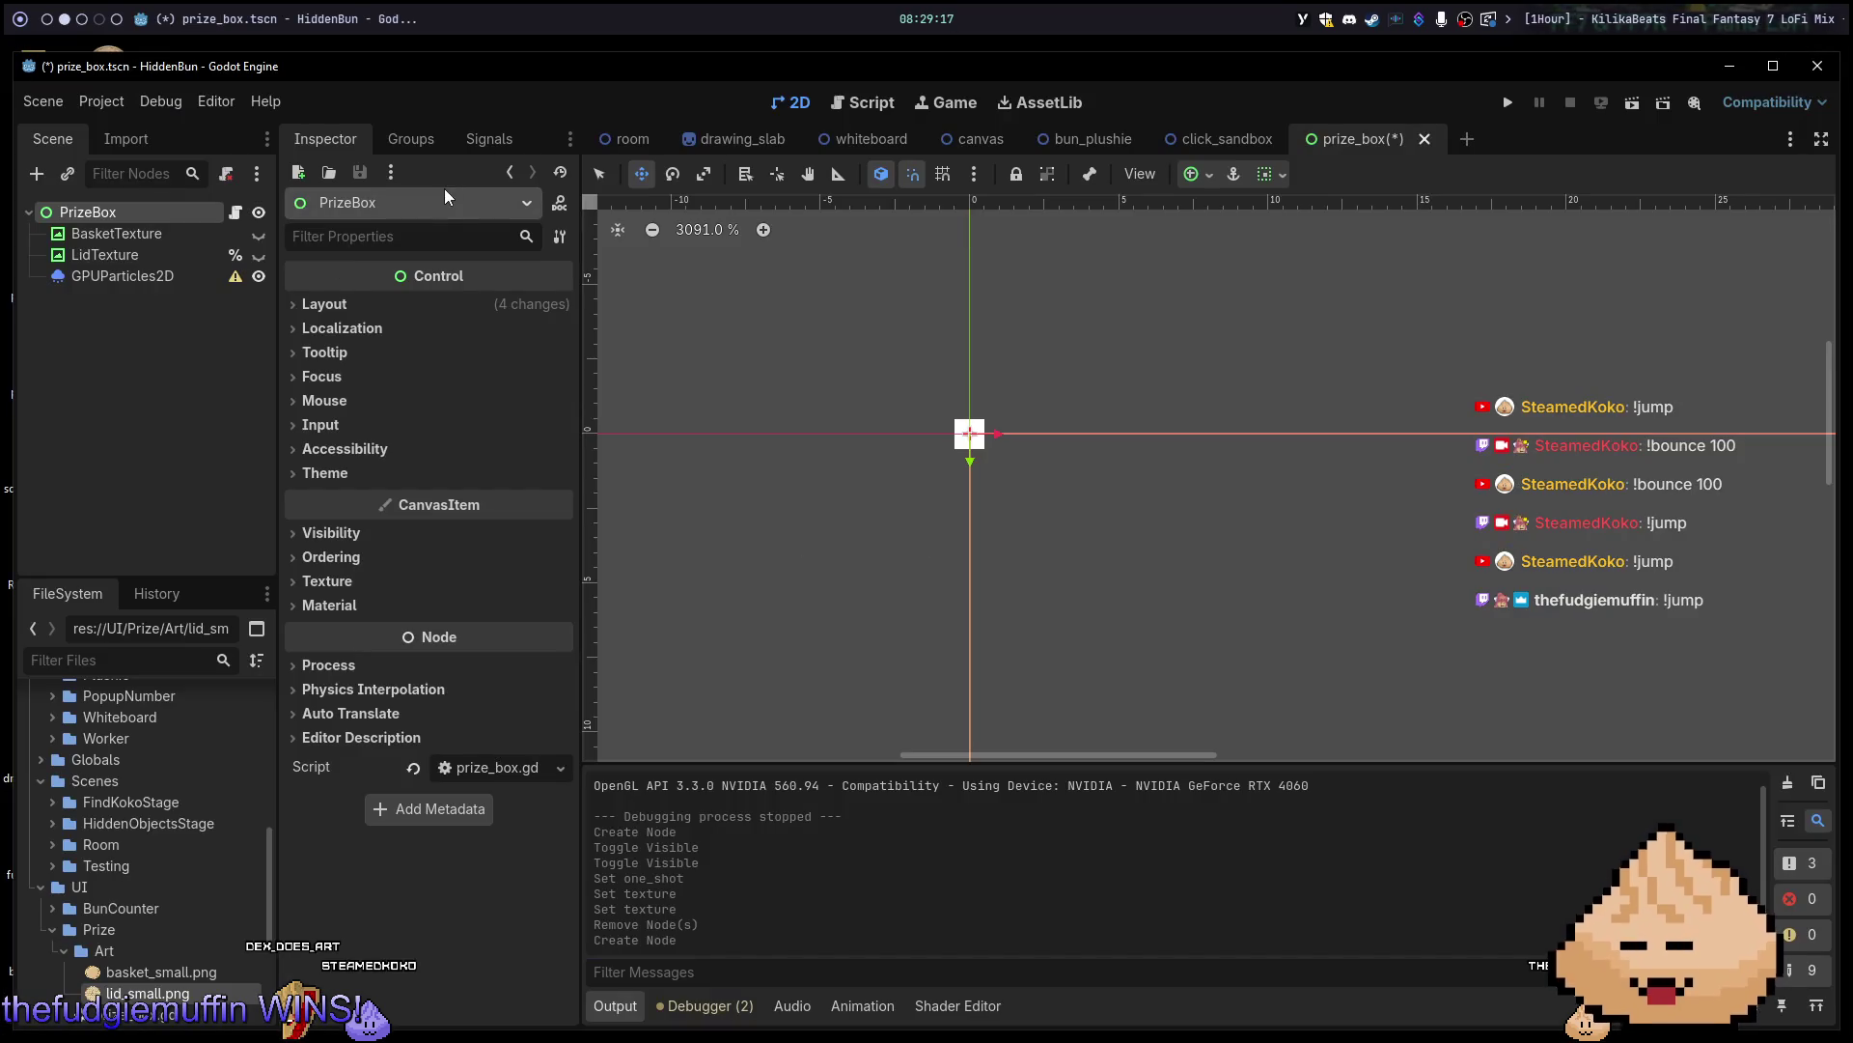
# Relaunch the game with F5 in a smaller window, then restore it full-screen via the window switcher.
pyautogui.press('F5')
pyautogui.moveTo(980, 49); pyautogui.dragTo(1057, 152)
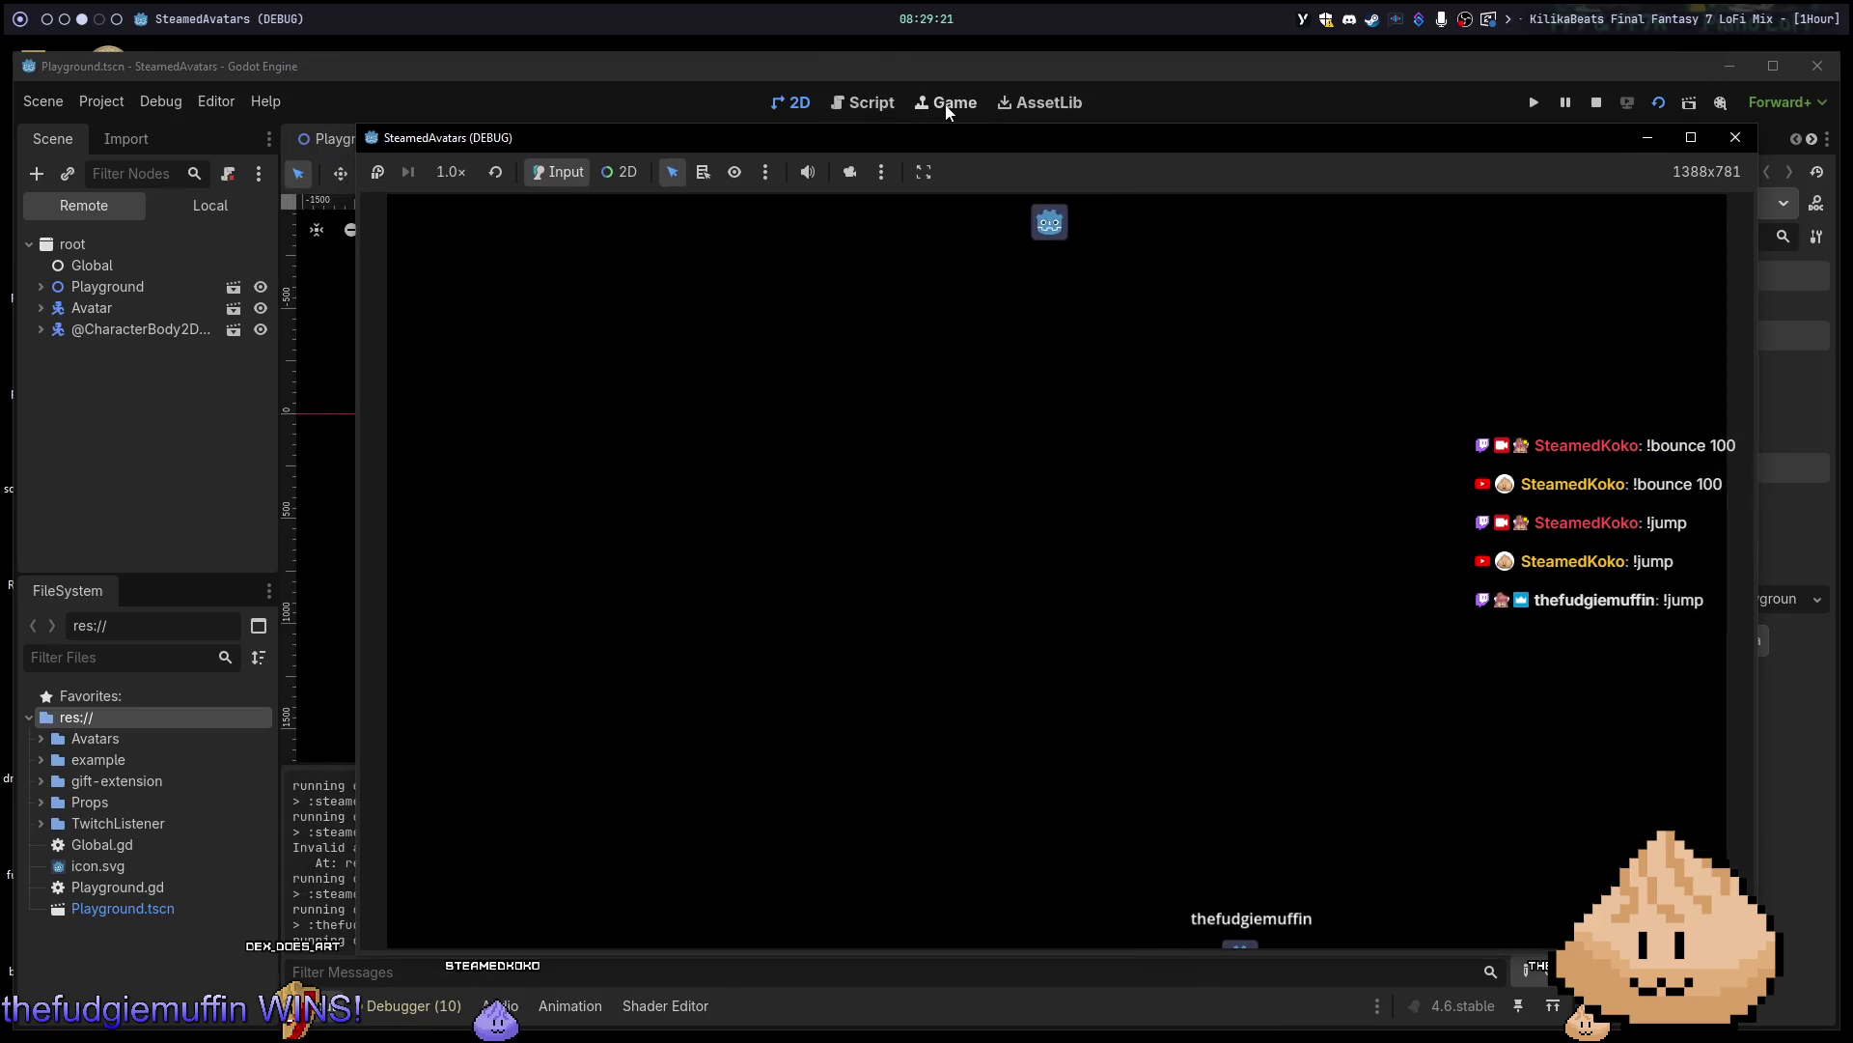
pyautogui.click(899, 72)
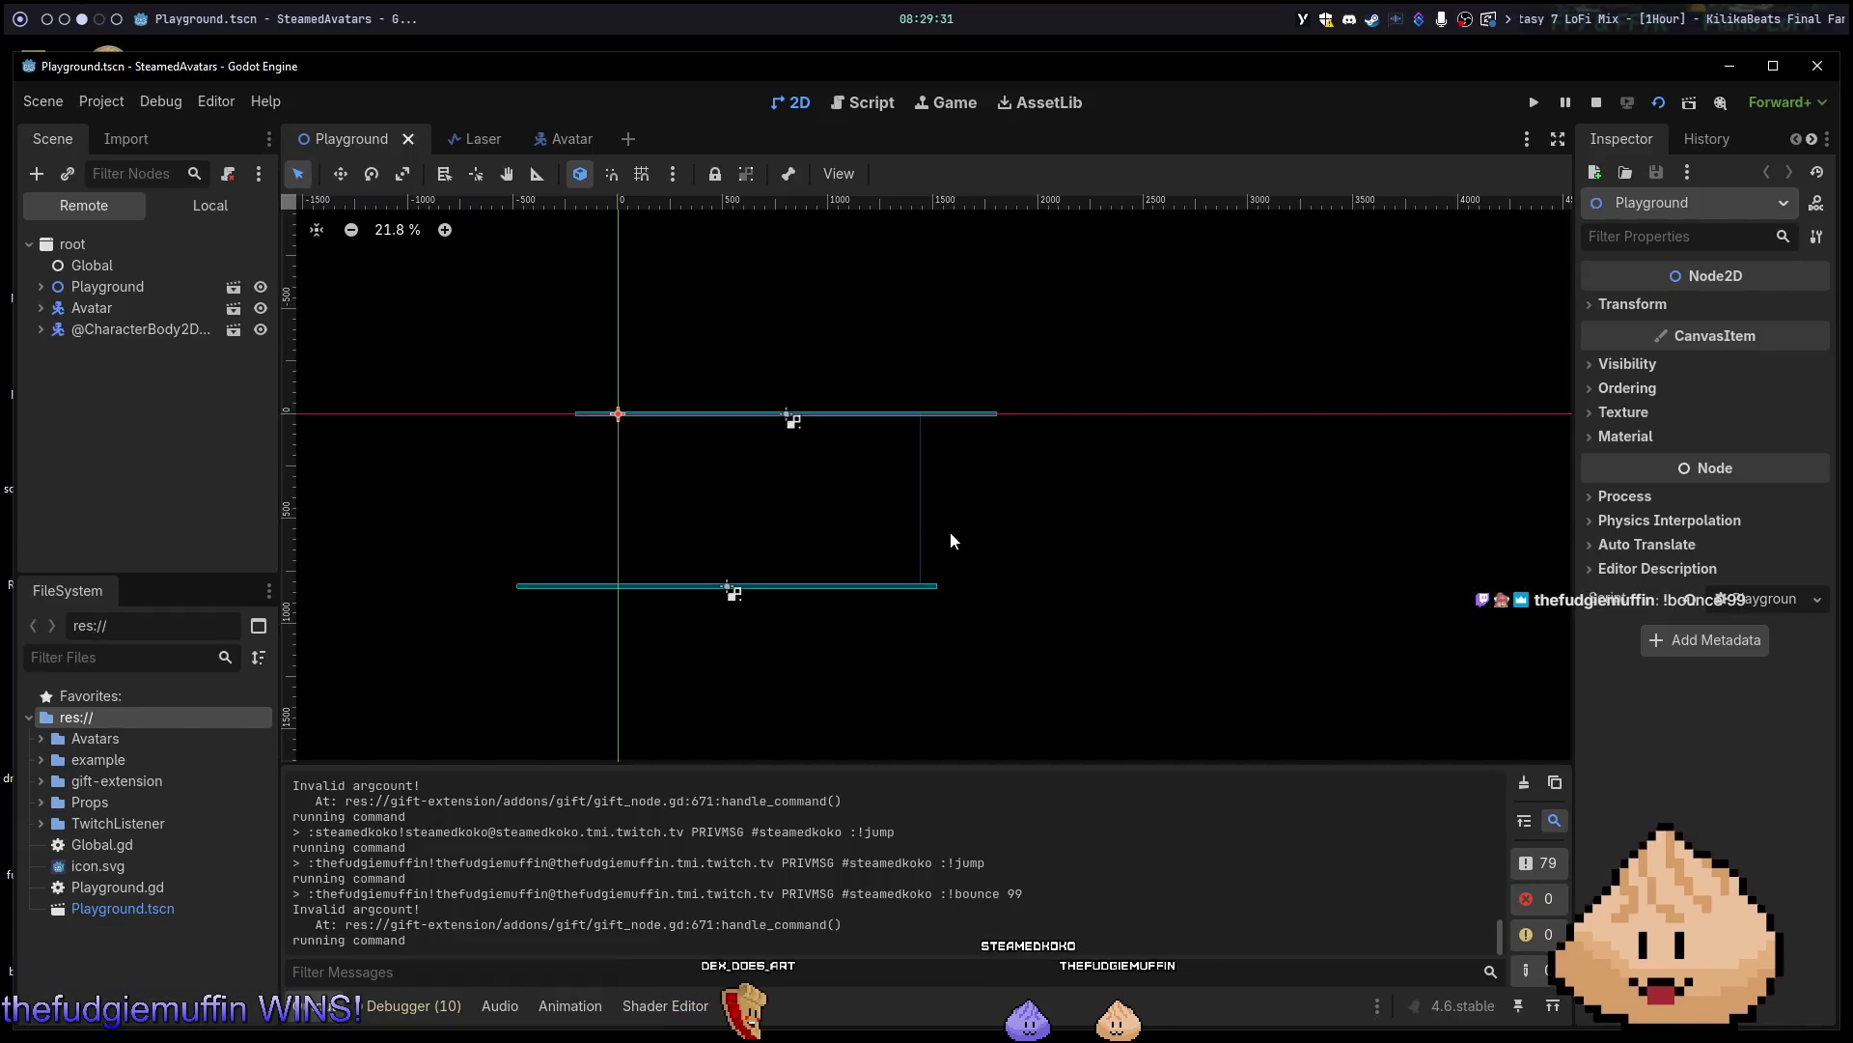
pyautogui.hotkey('alt', 'Tab')
pyautogui.hotkey('alt', 'Tab')
pyautogui.press('Tab')
pyautogui.press('Tab')
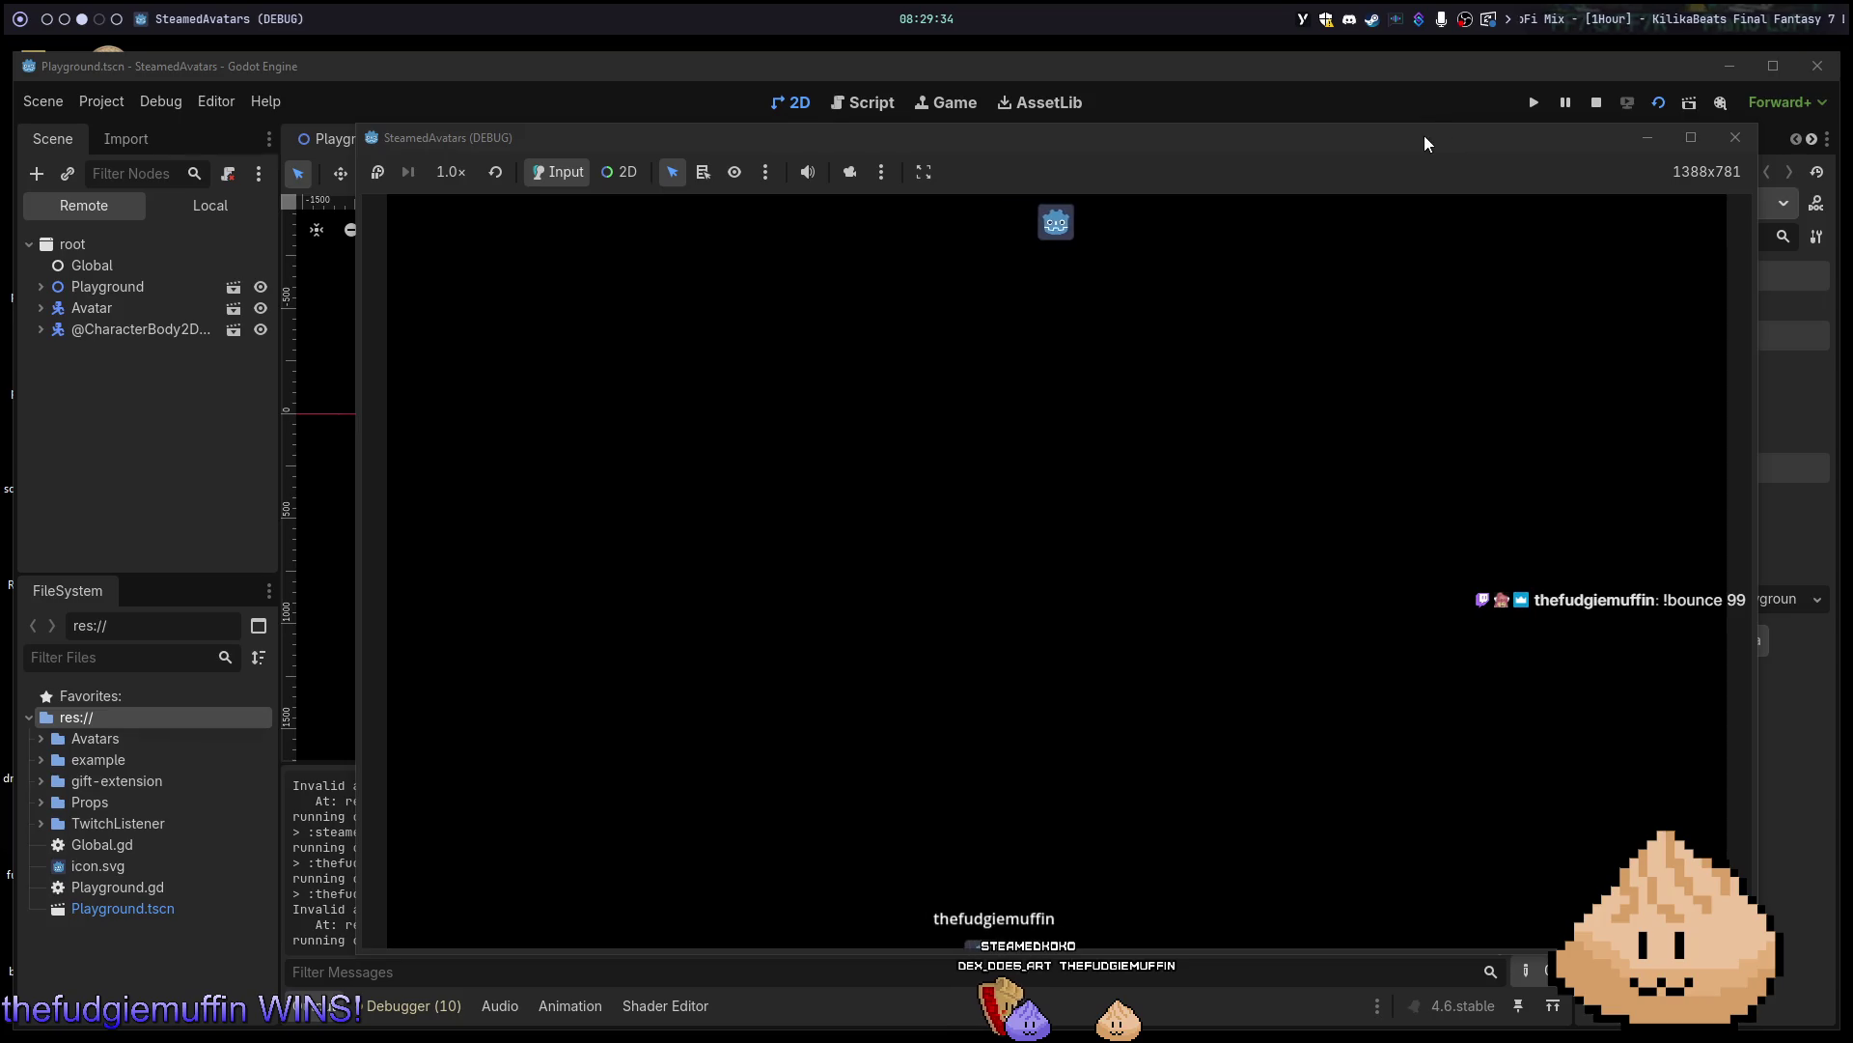
pyautogui.doubleClick(1425, 143)
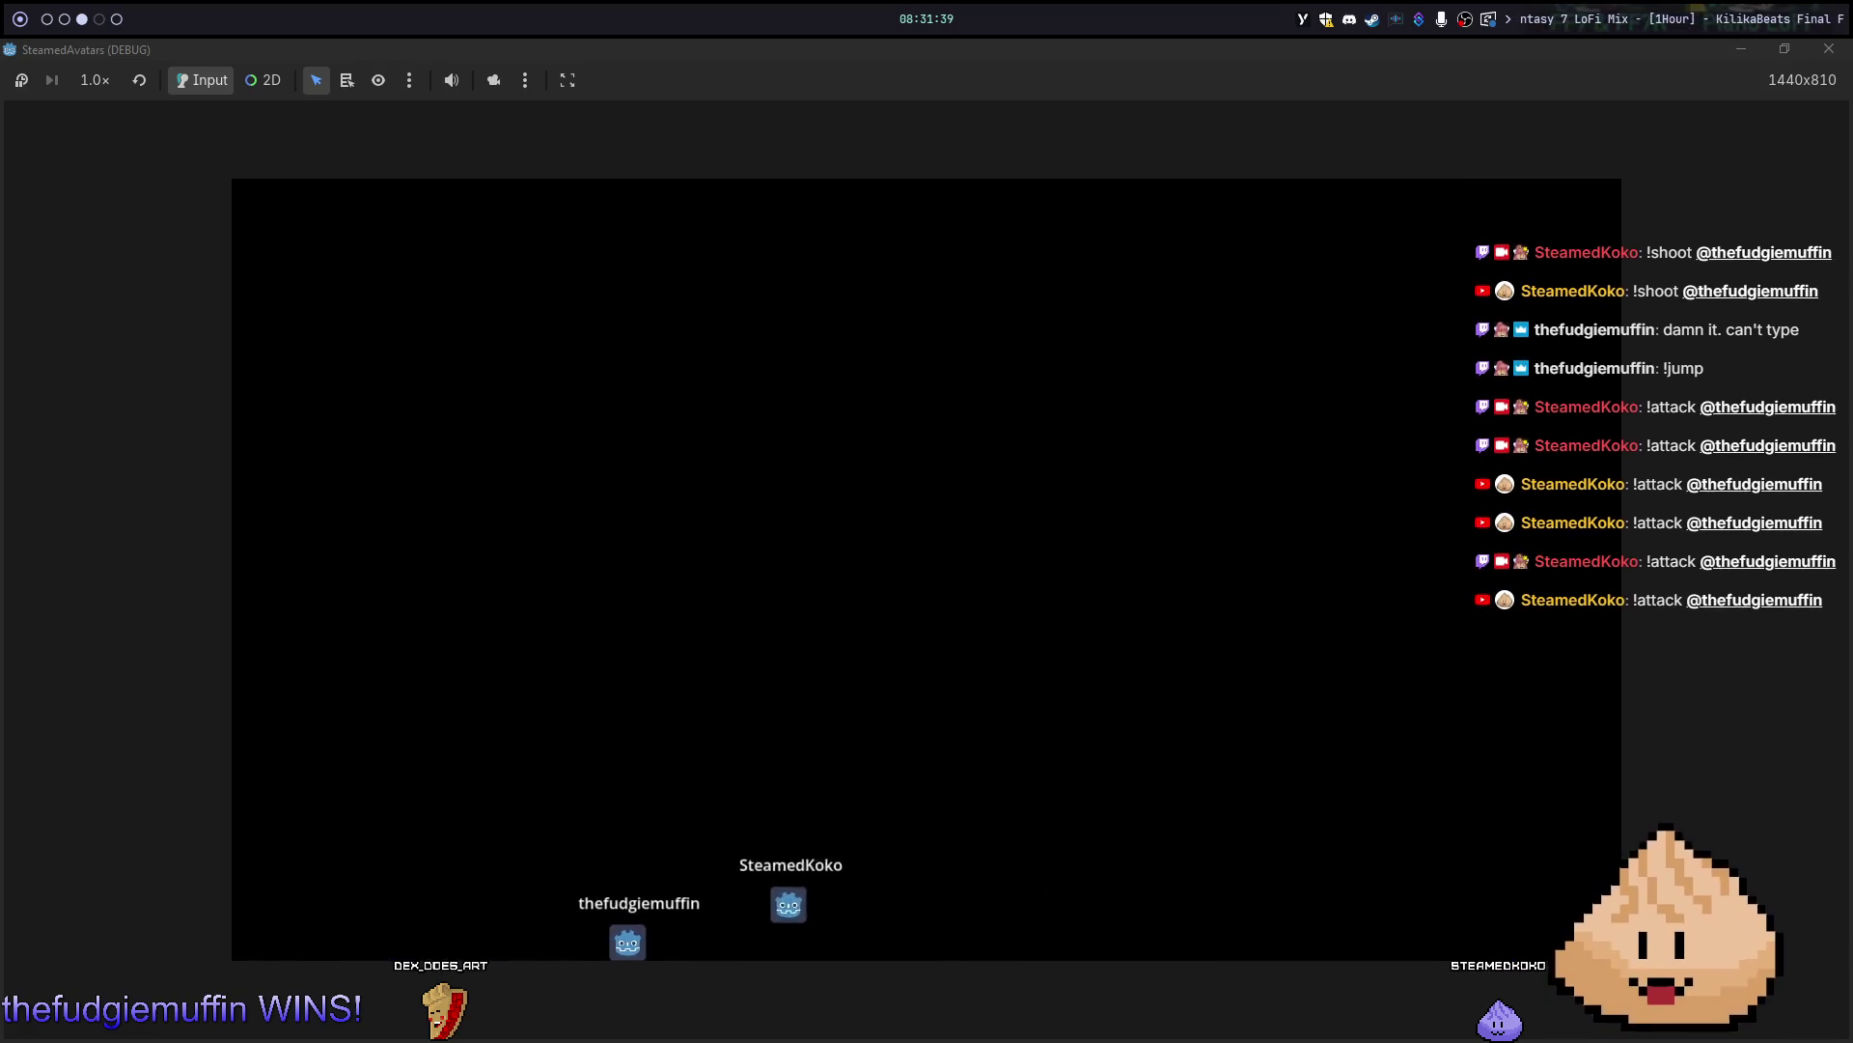
# Stop the full-screen SteamedAvatars run with F8 after the chat commands arrive.
pyautogui.press('F8')
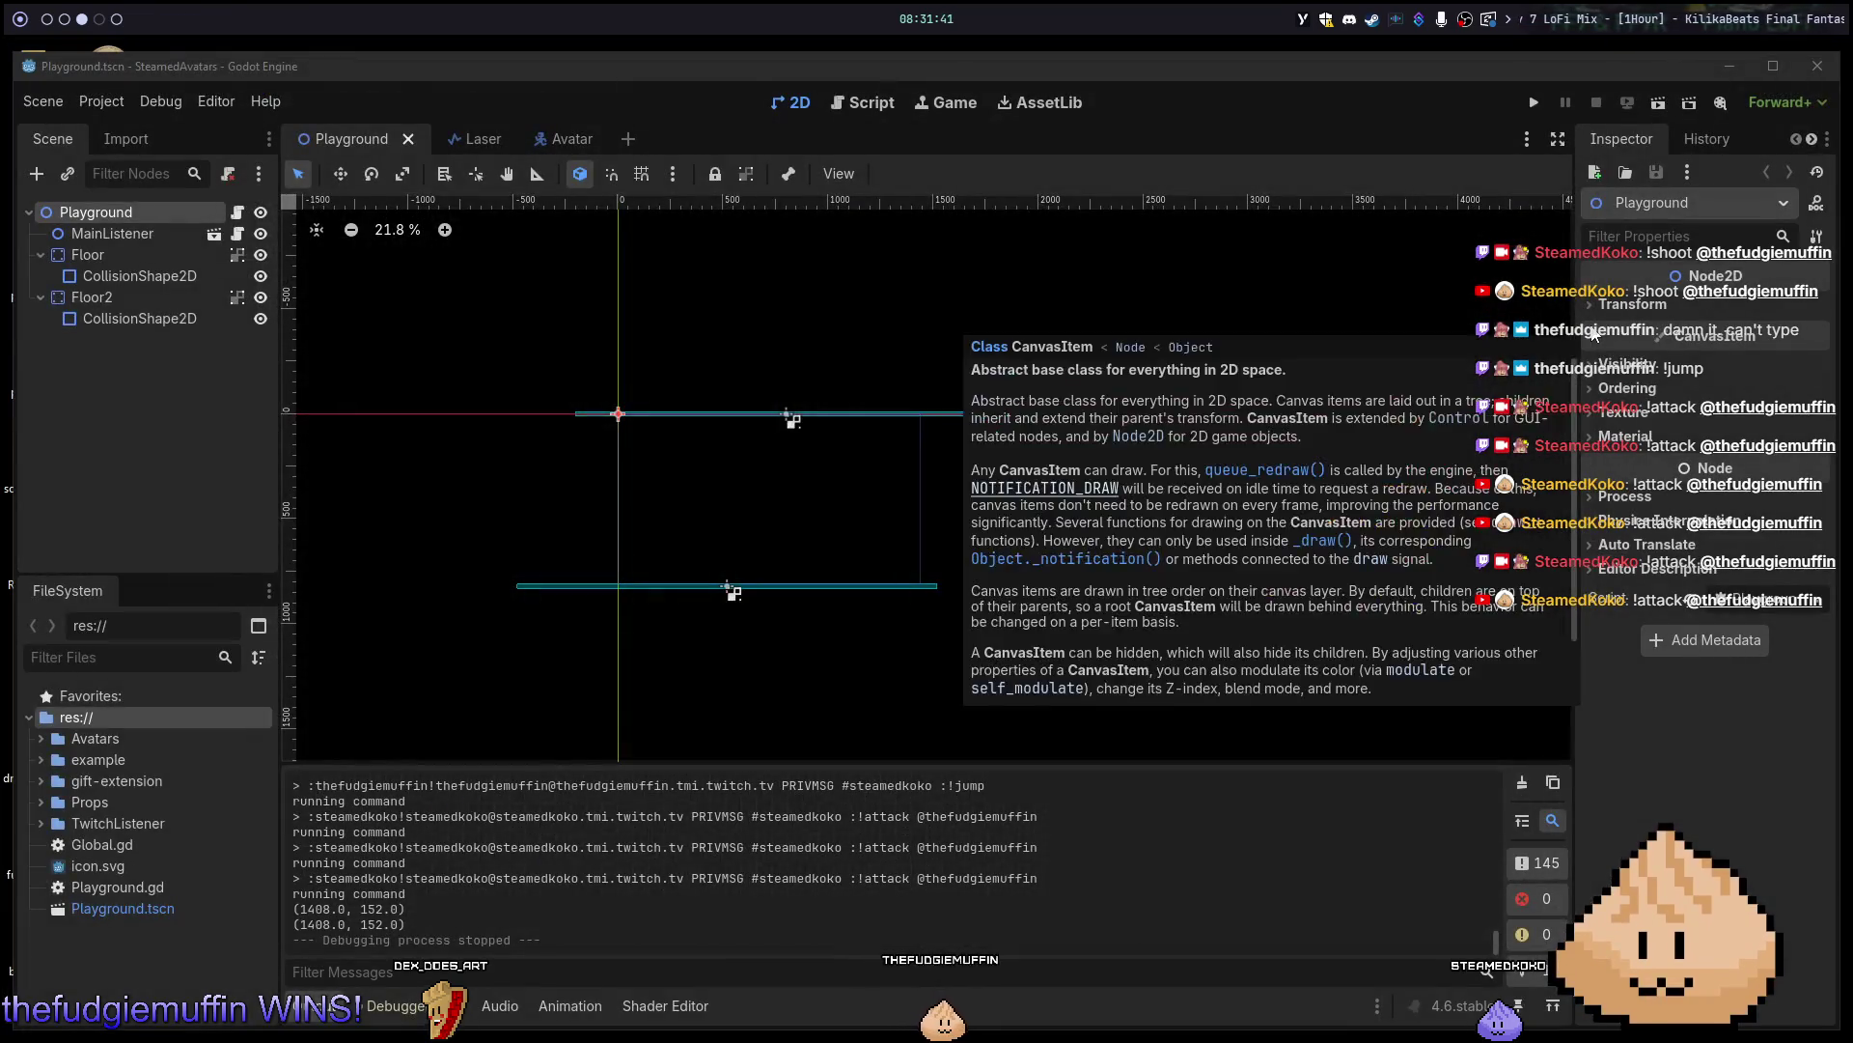
# Glance between the prize_box script and scene, then close the SteamedAvatars editor window.
pyautogui.hotkey('alt', '1')
pyautogui.hotkey('alt', '2')
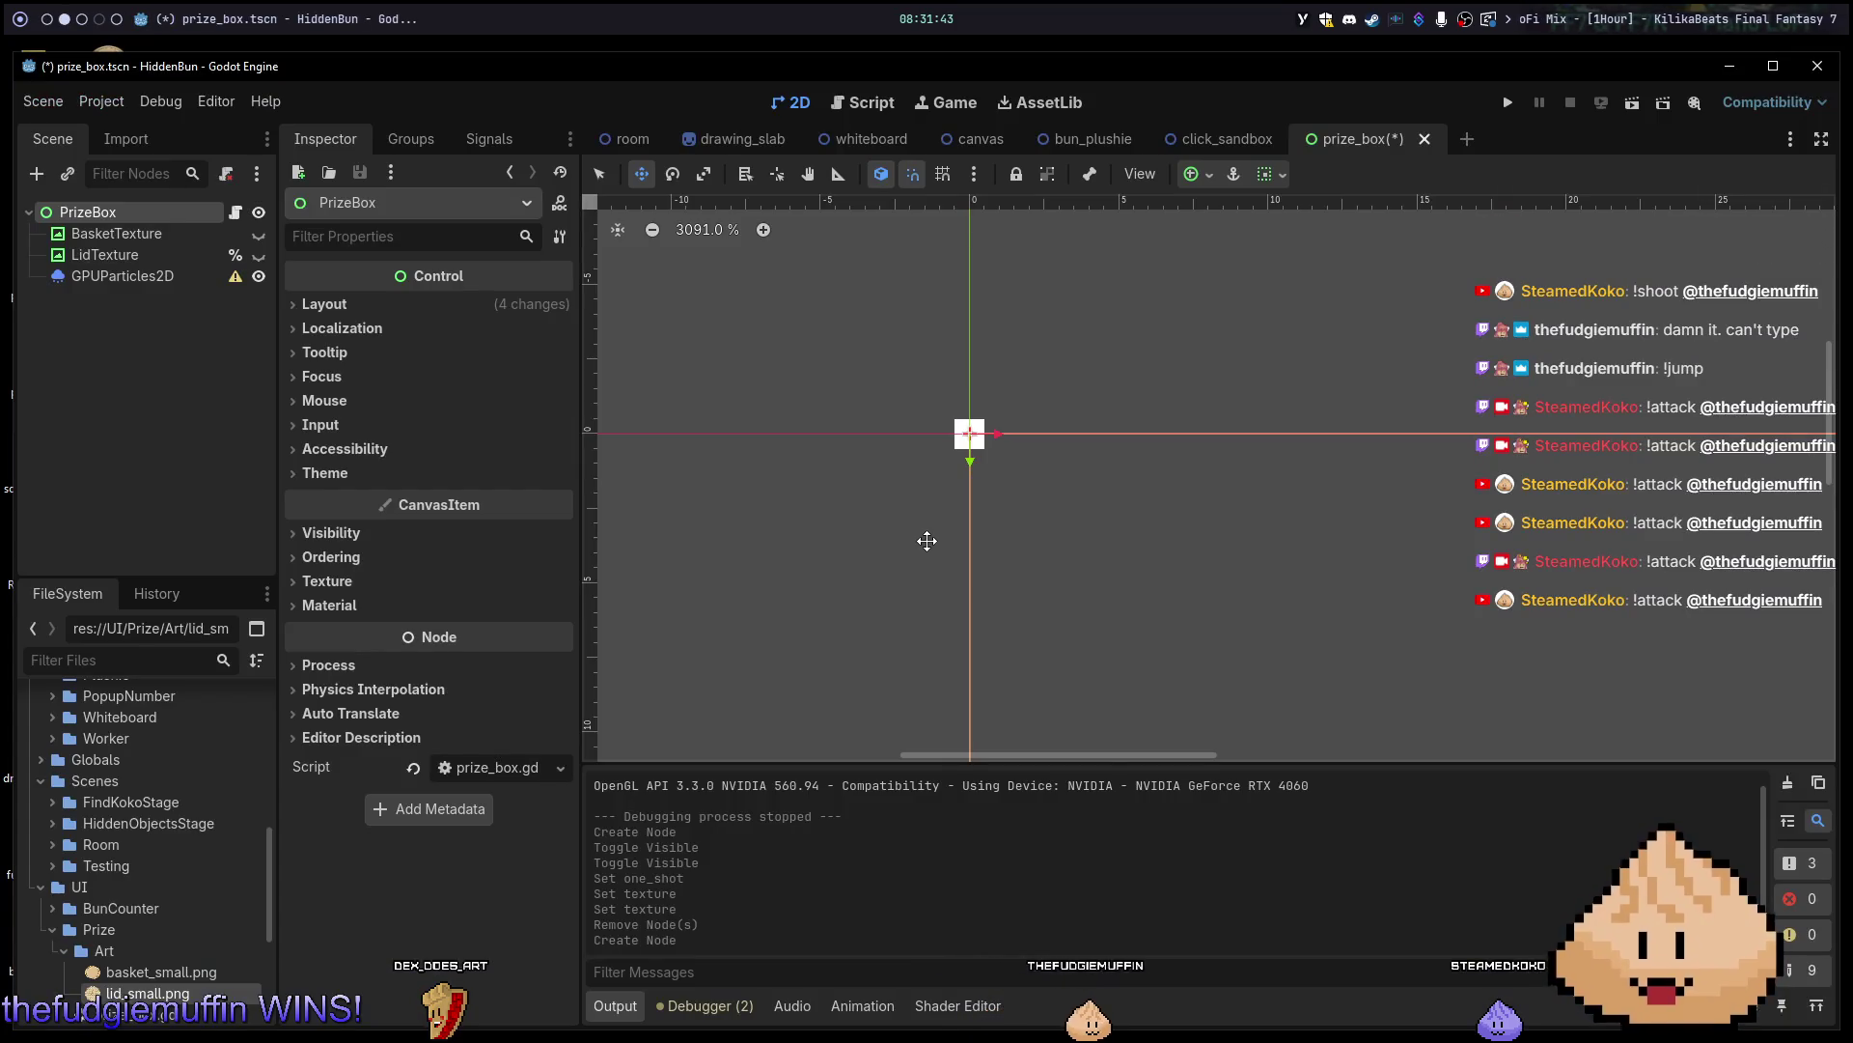
pyautogui.hotkey('alt', '1')
pyautogui.hotkey('alt', '2')
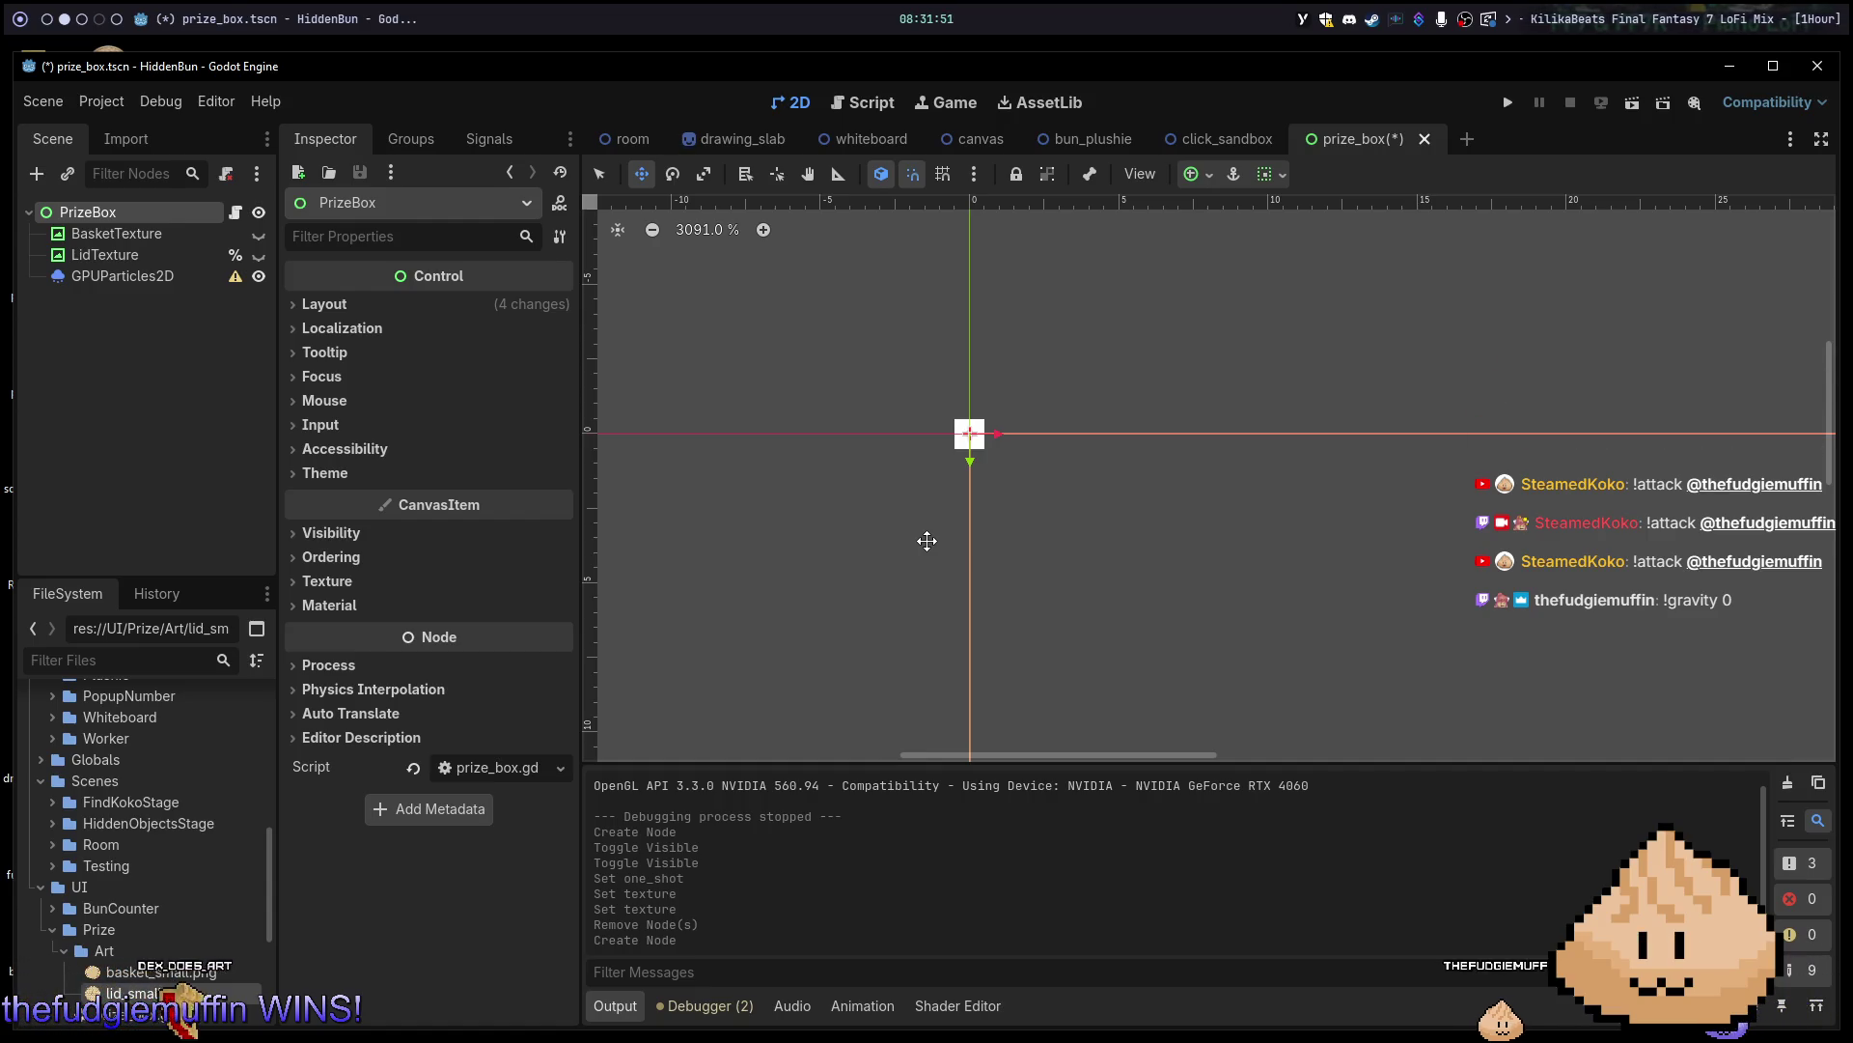
pyautogui.hotkey('alt', '3')
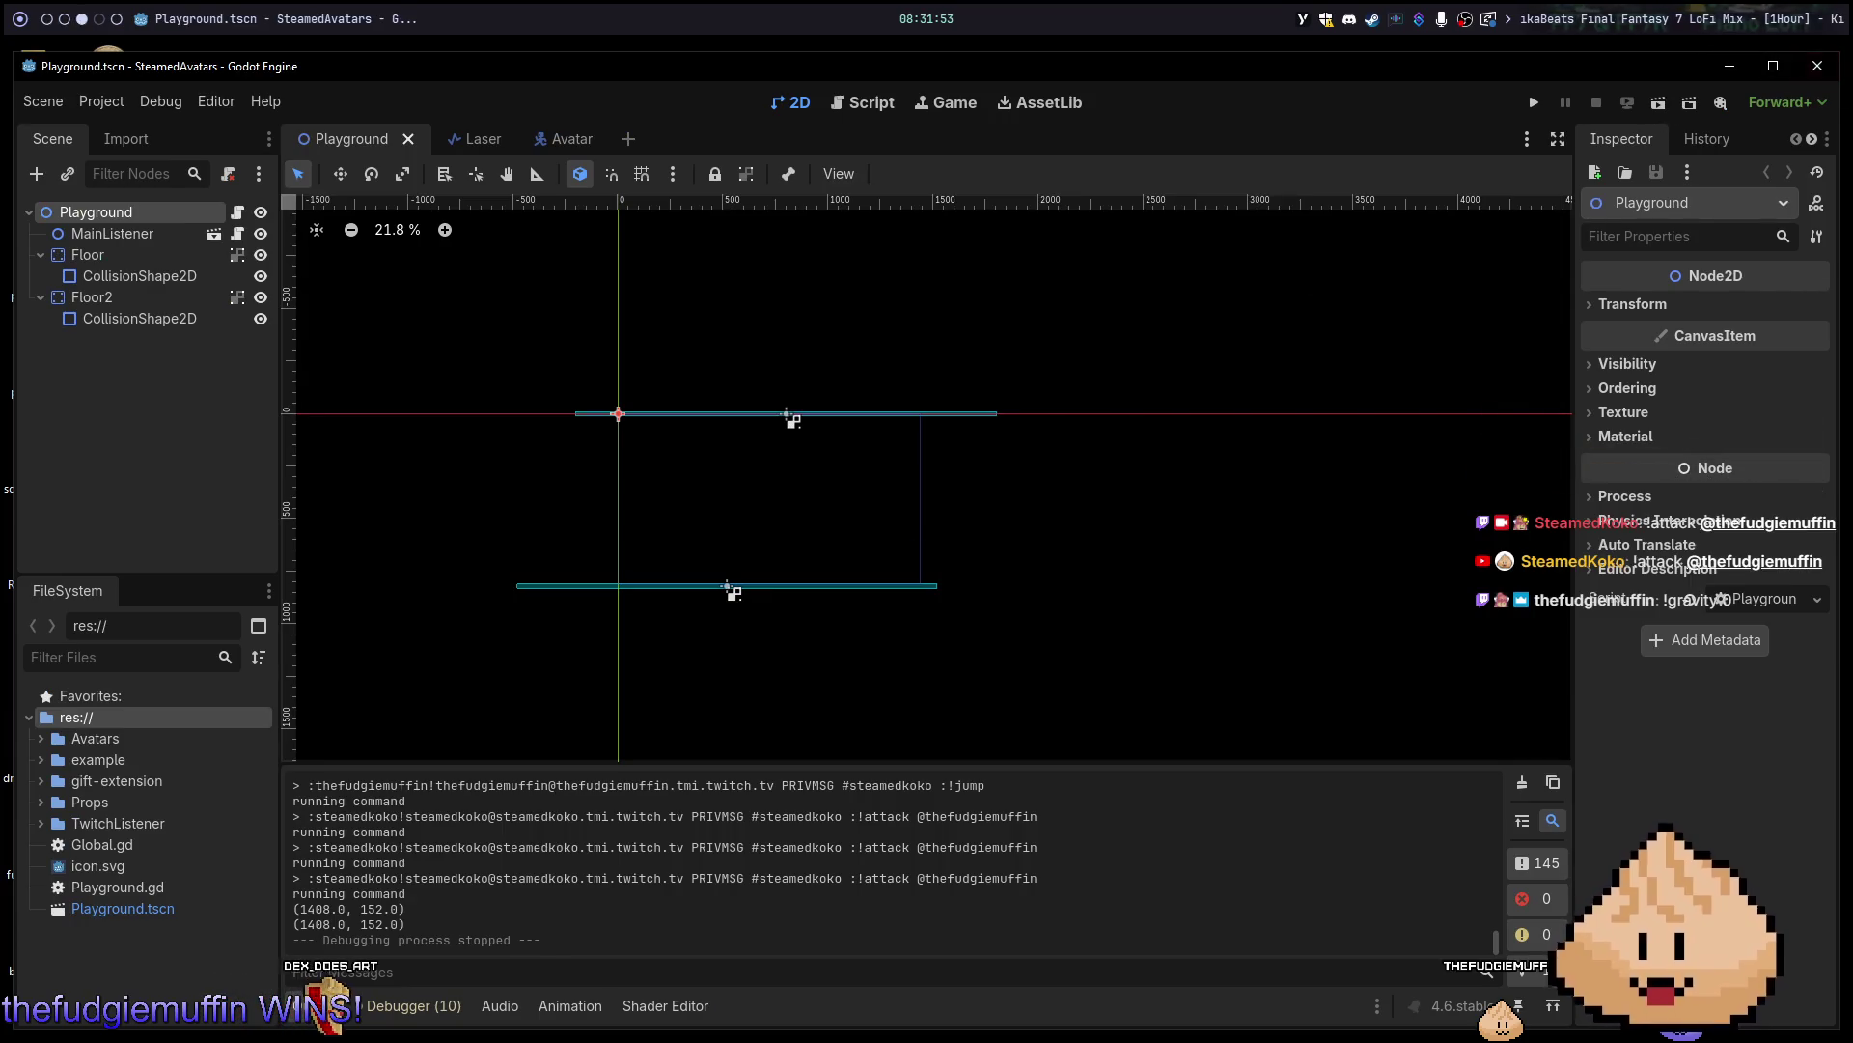
pyautogui.click(1816, 69)
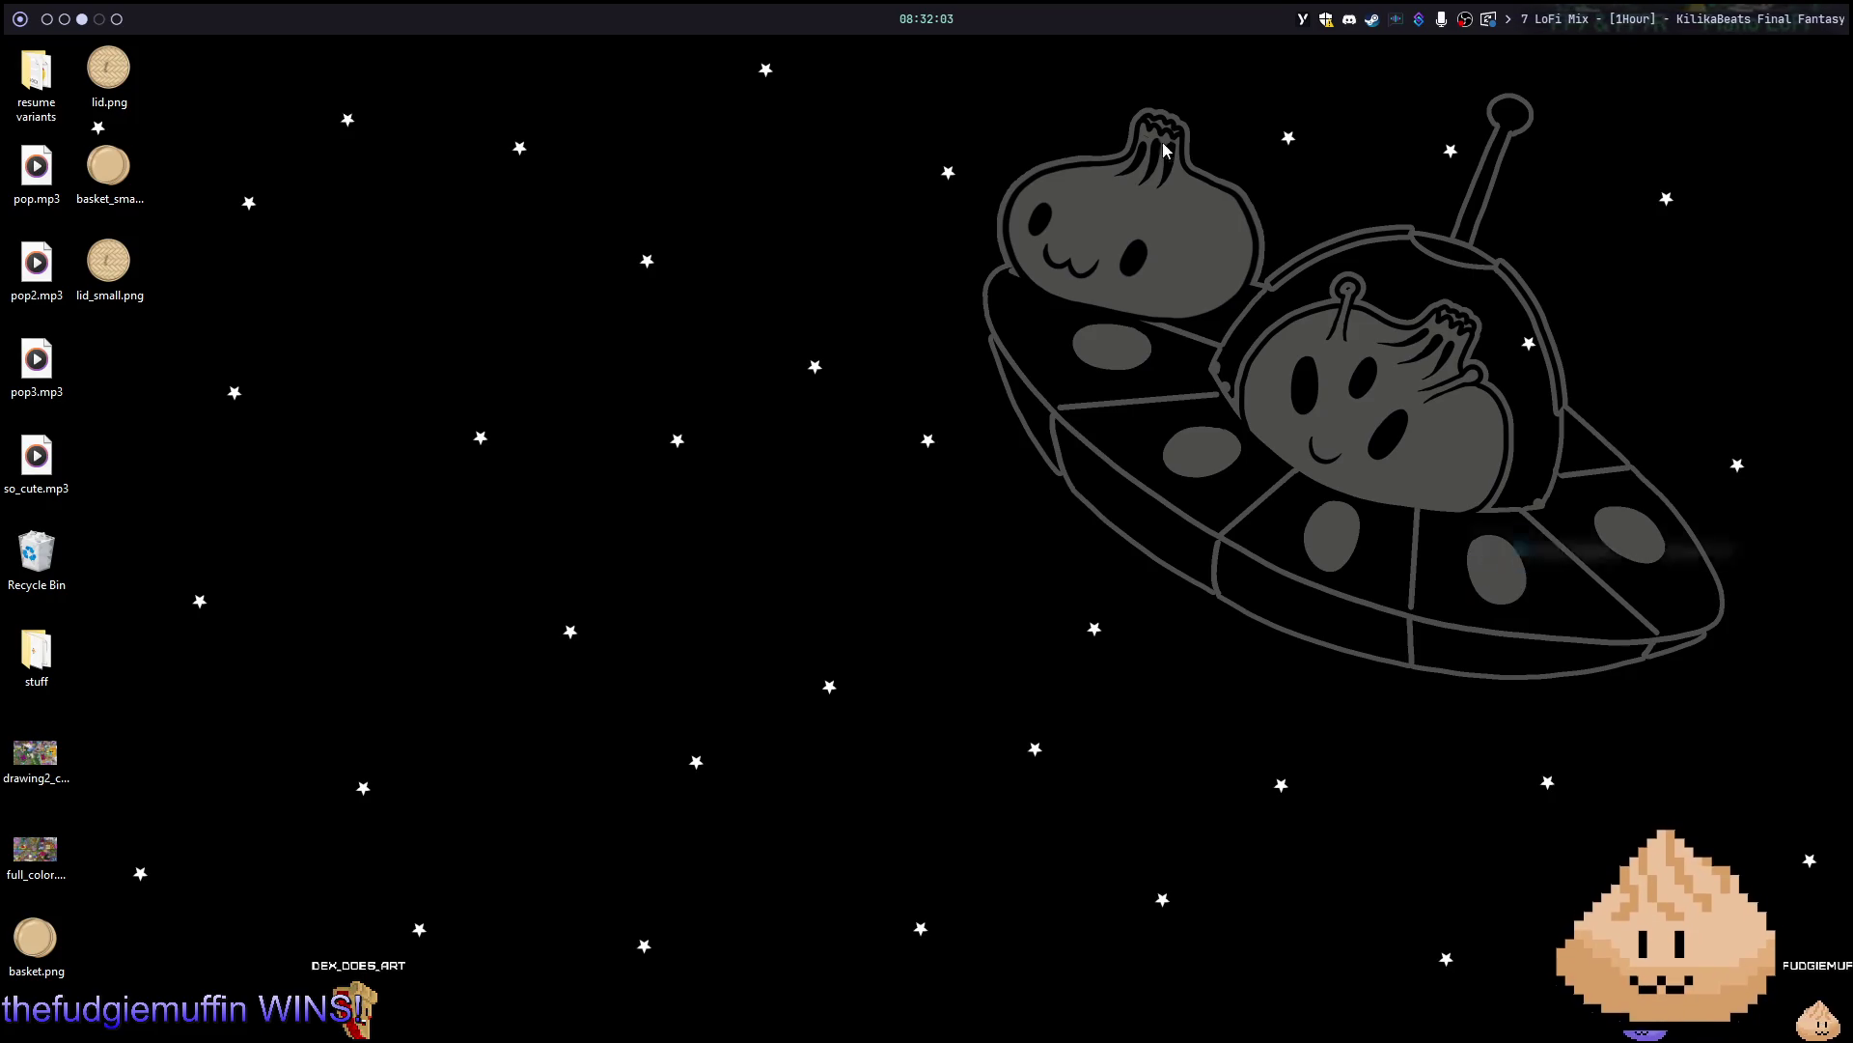
# Review the ParticleProcessMaterial instructions in the docs, then return to the prize box scene editor.
pyautogui.hotkey('alt', '5')
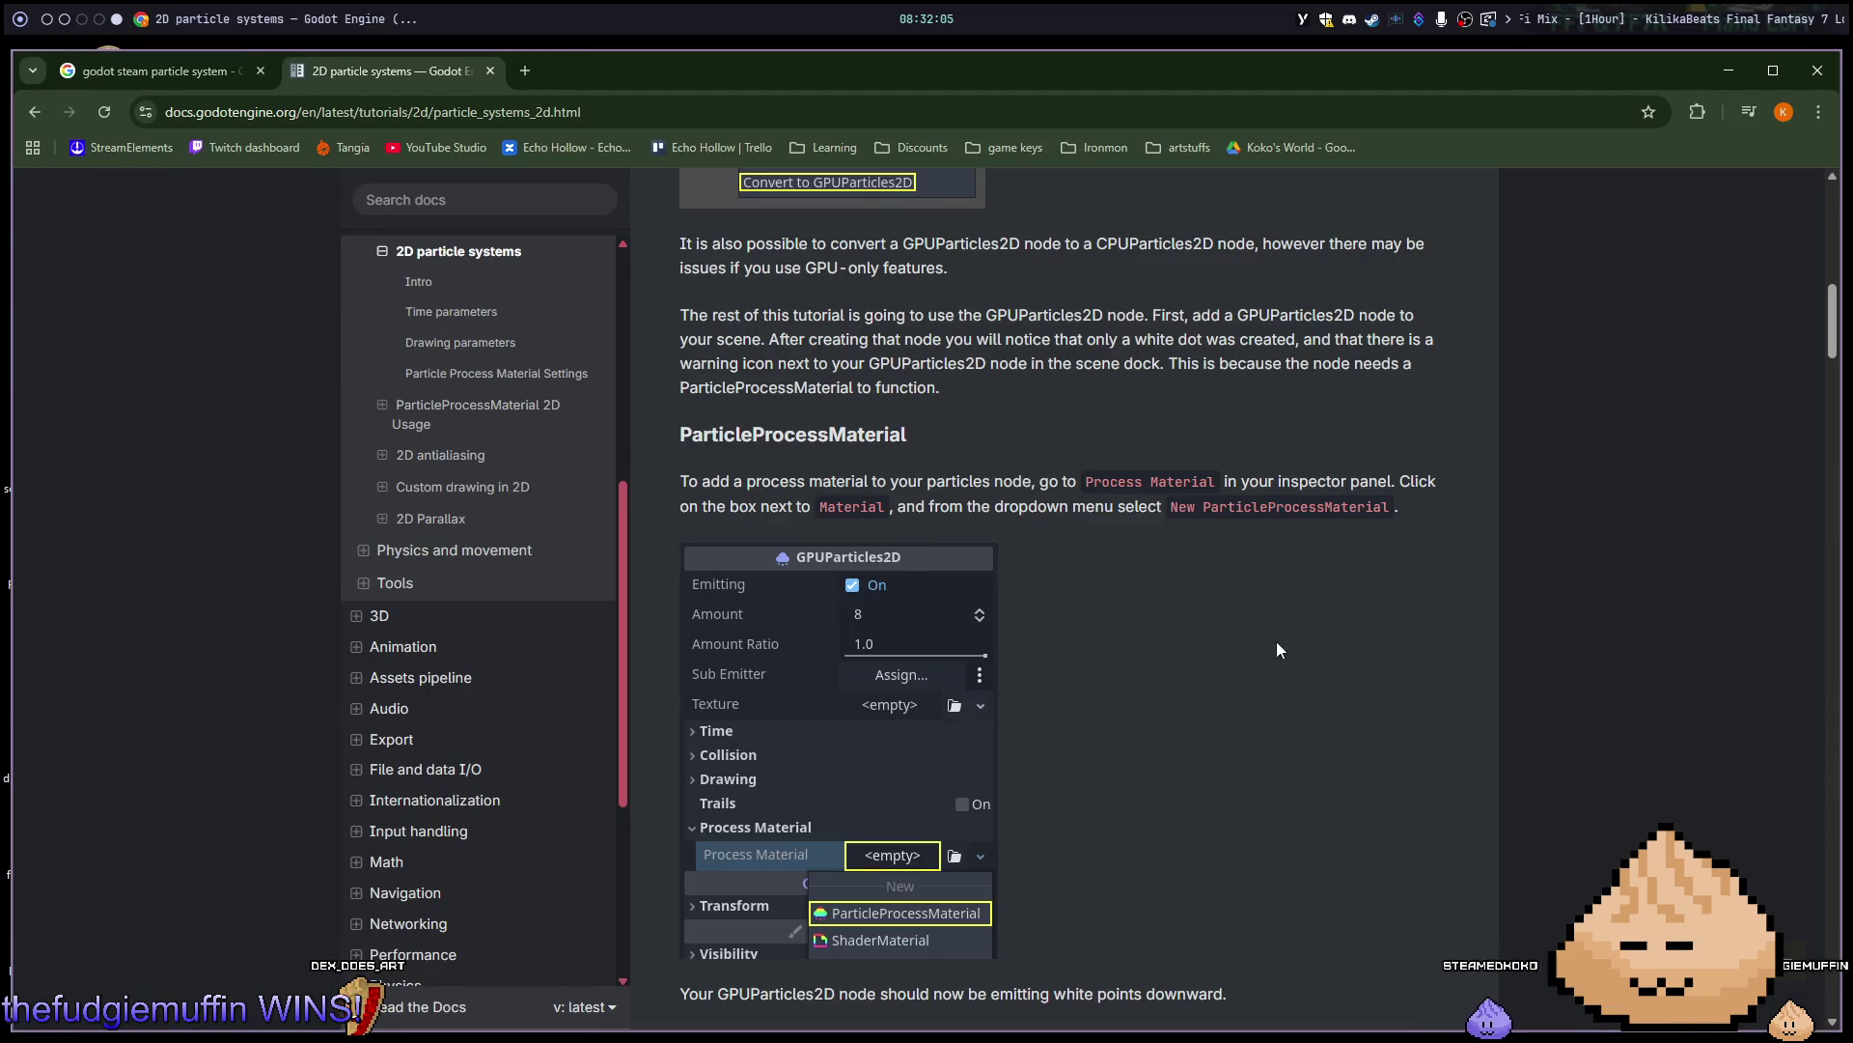
pyautogui.scroll(-5, 1278, 625)
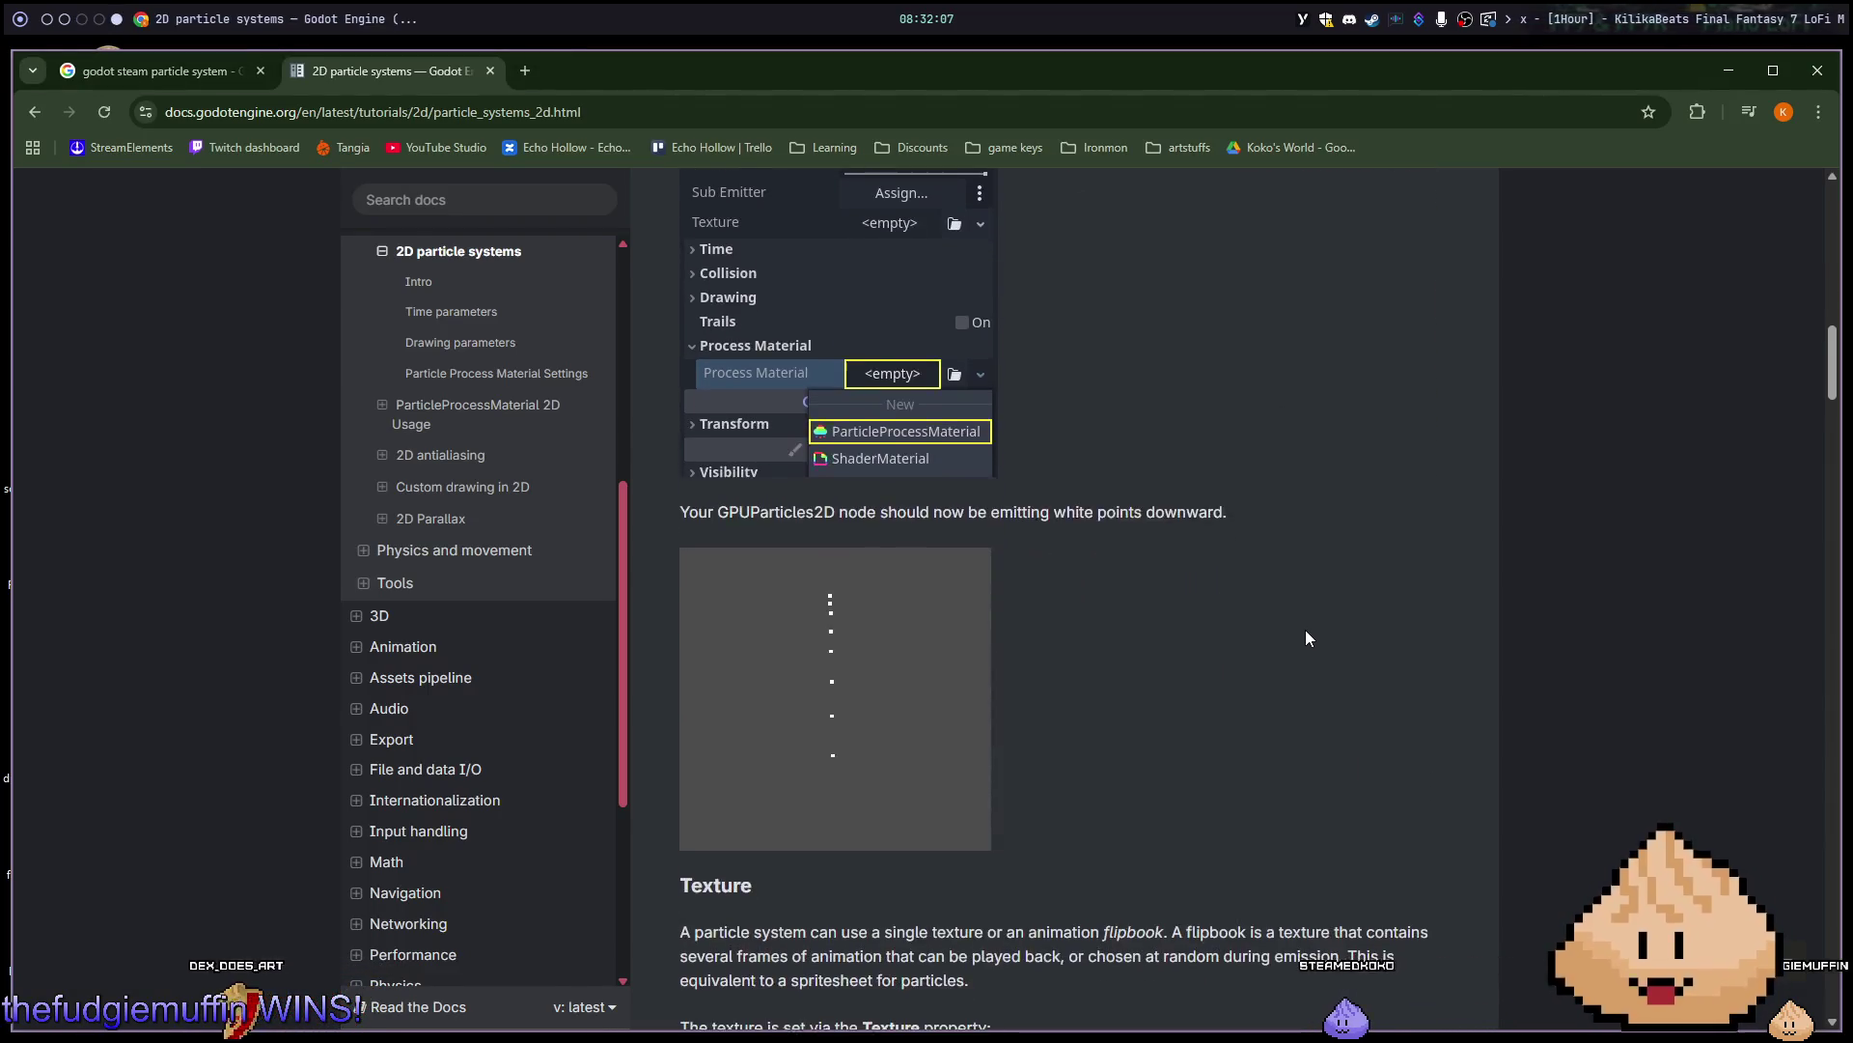
pyautogui.scroll(4, 1305, 629)
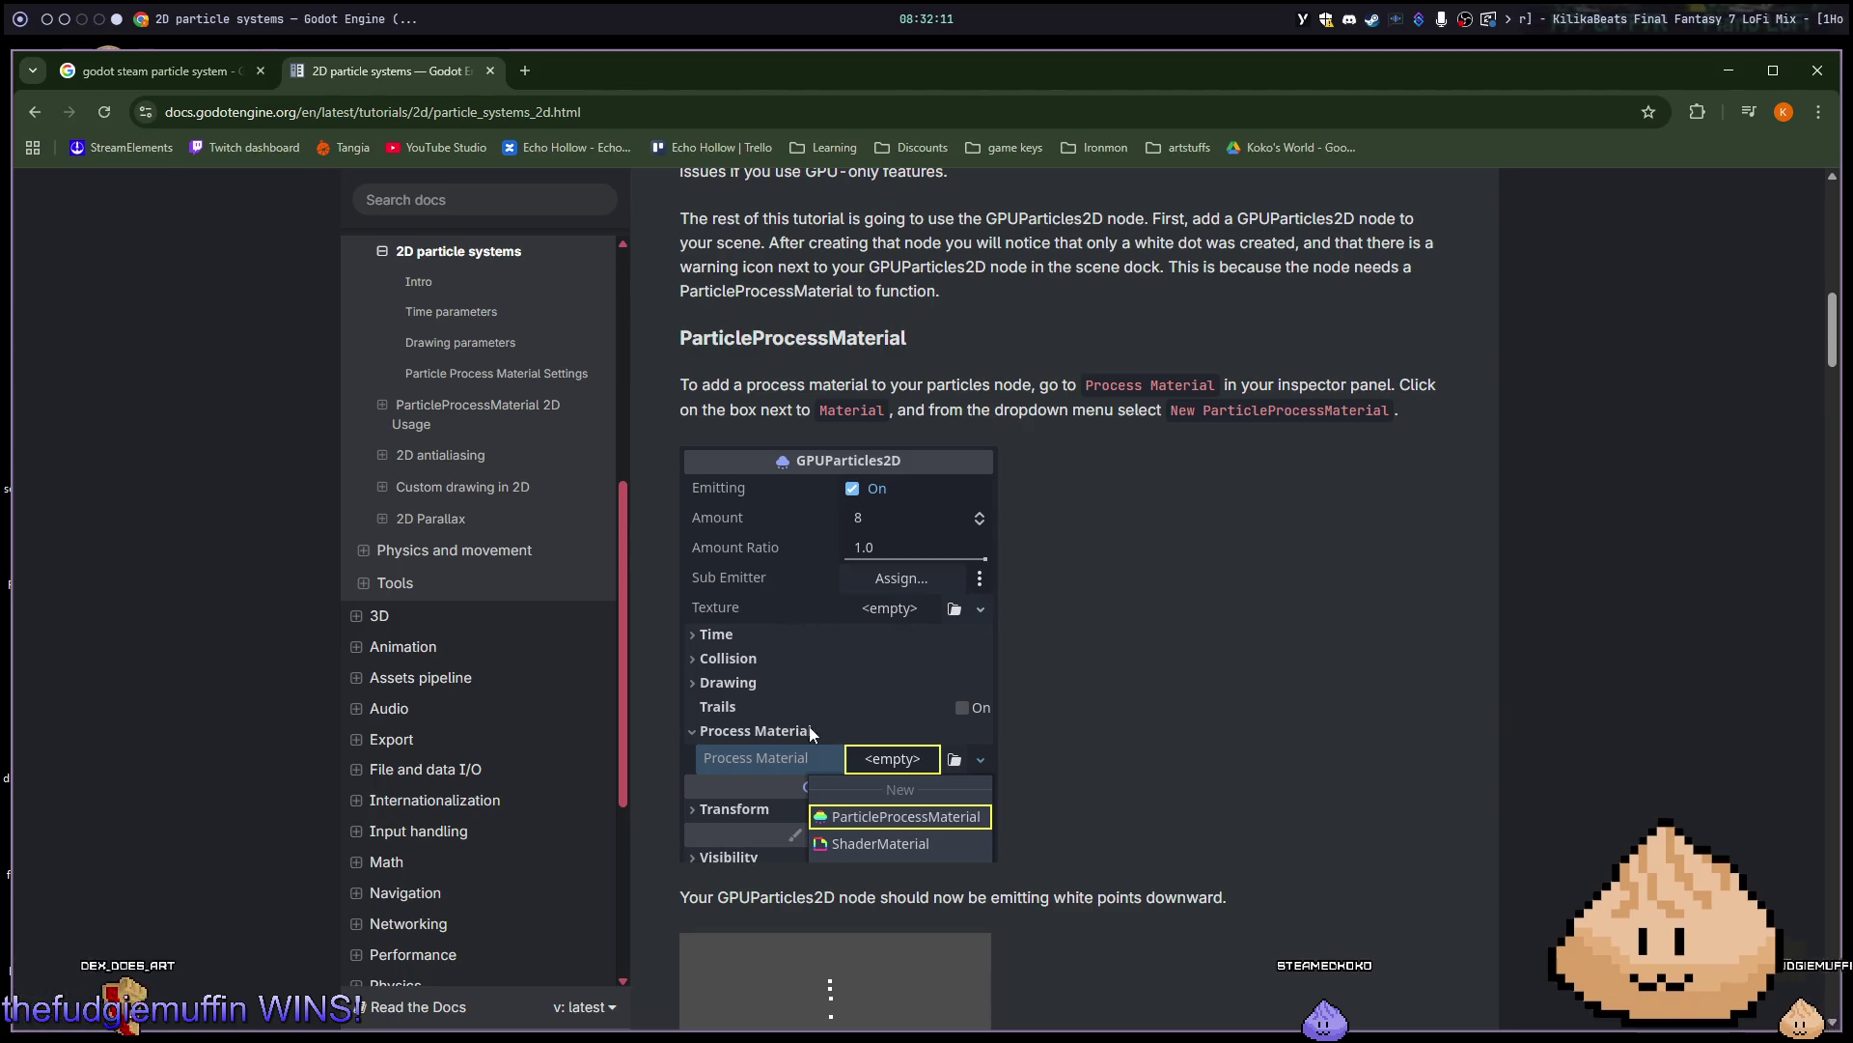
pyautogui.hotkey('alt', '3')
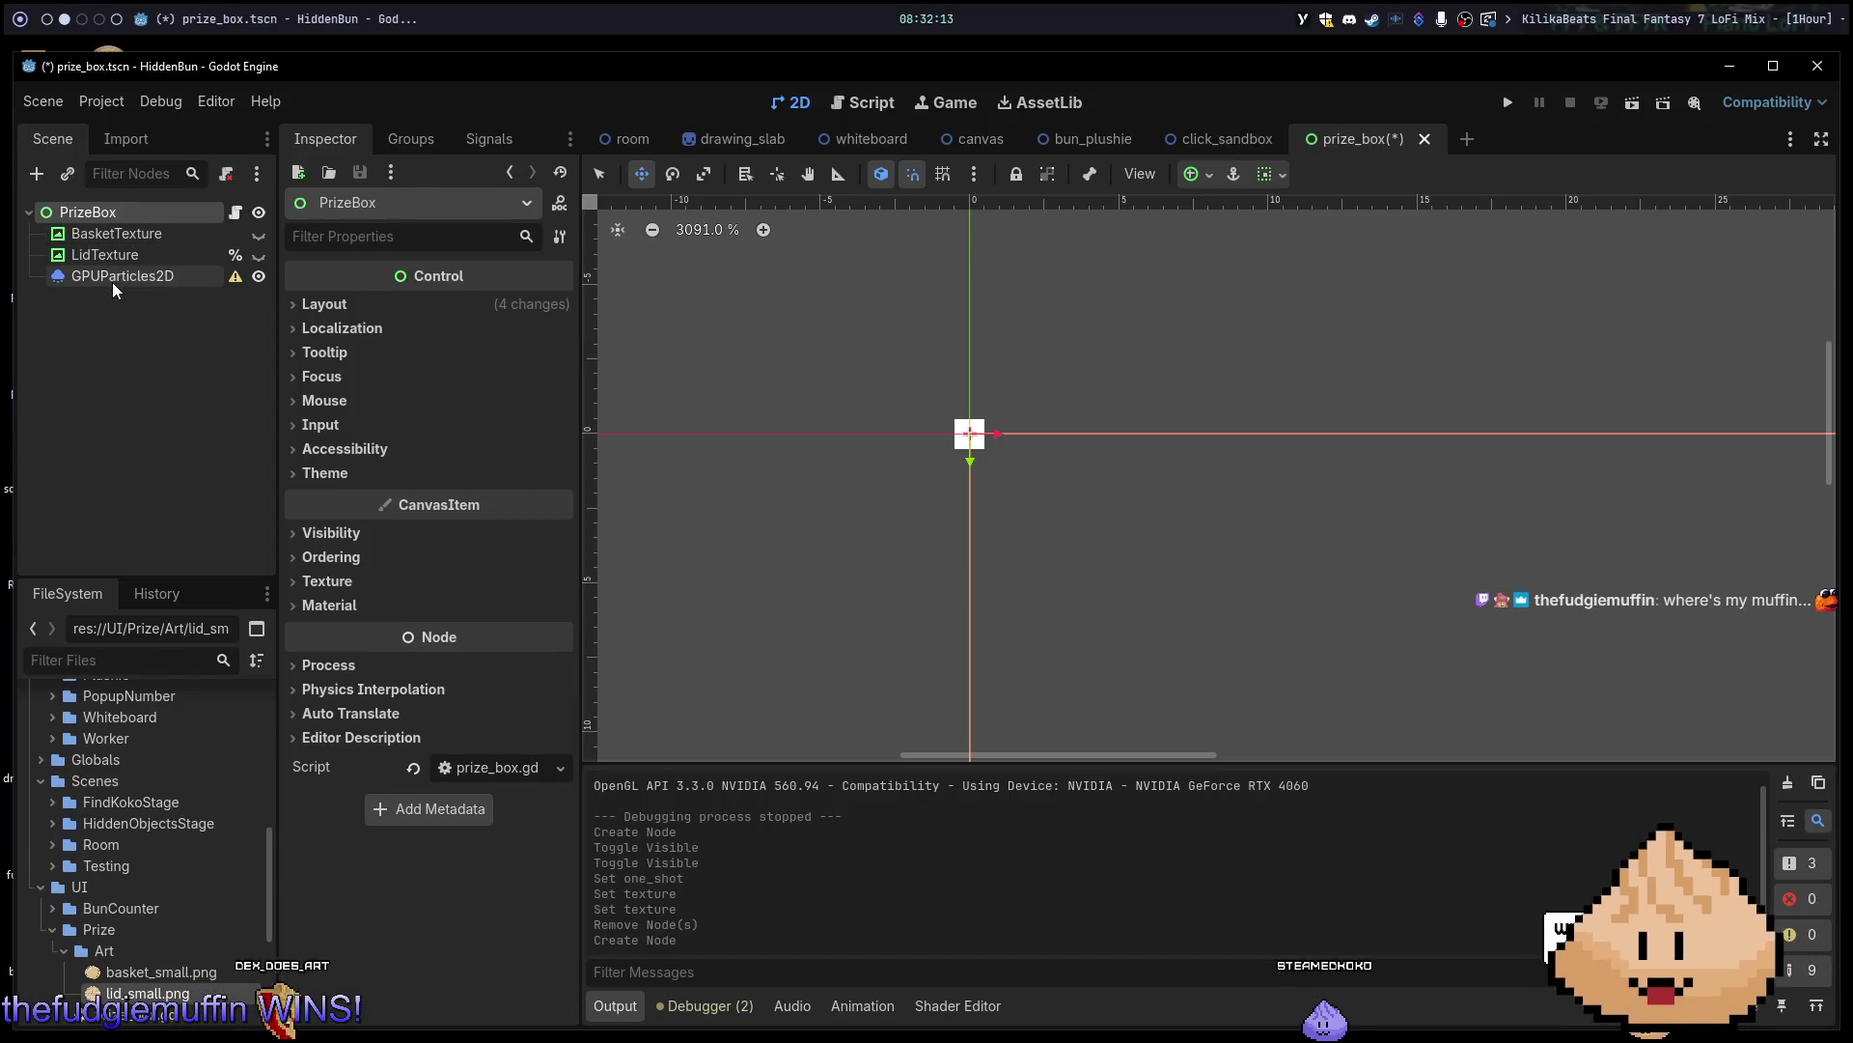
# Assign a New ParticleProcessMaterial to the GPUParticles2D node's Process Material.
pyautogui.click(113, 281)
pyautogui.click(357, 876)
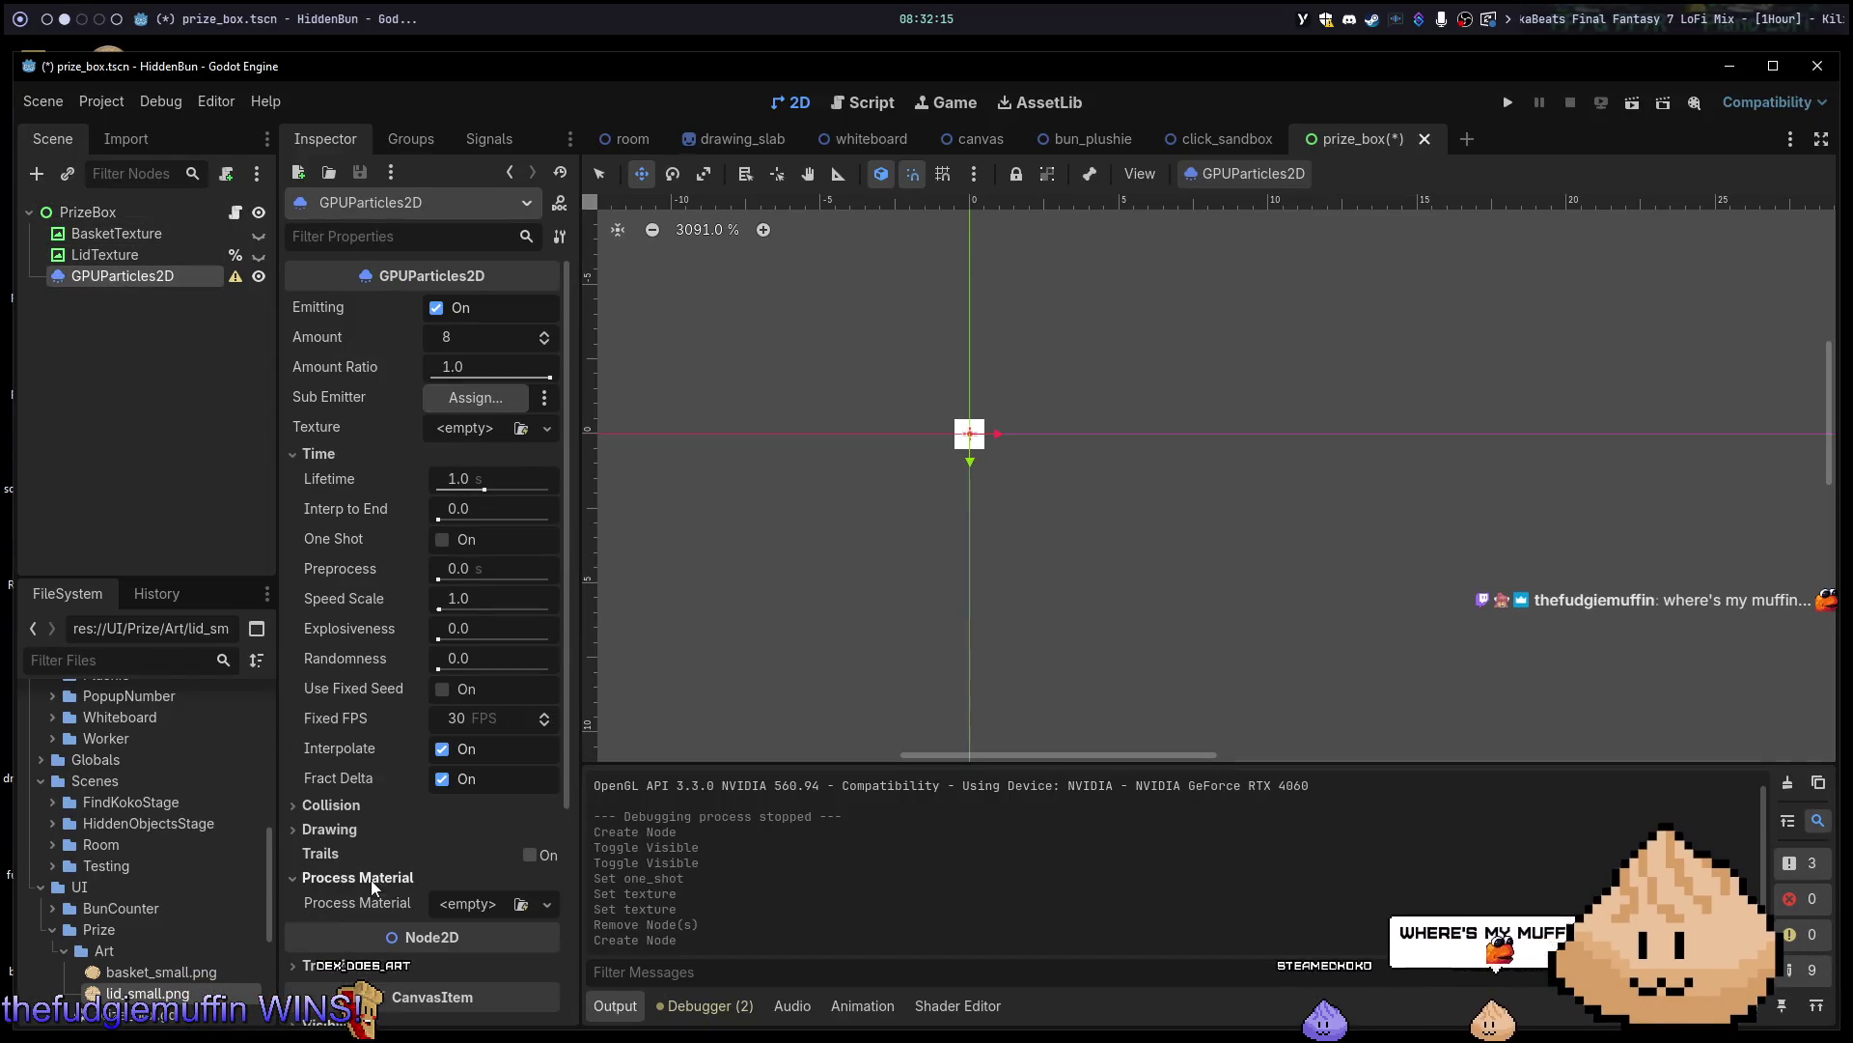
pyautogui.scroll(-2, 415, 830)
pyautogui.click(547, 809)
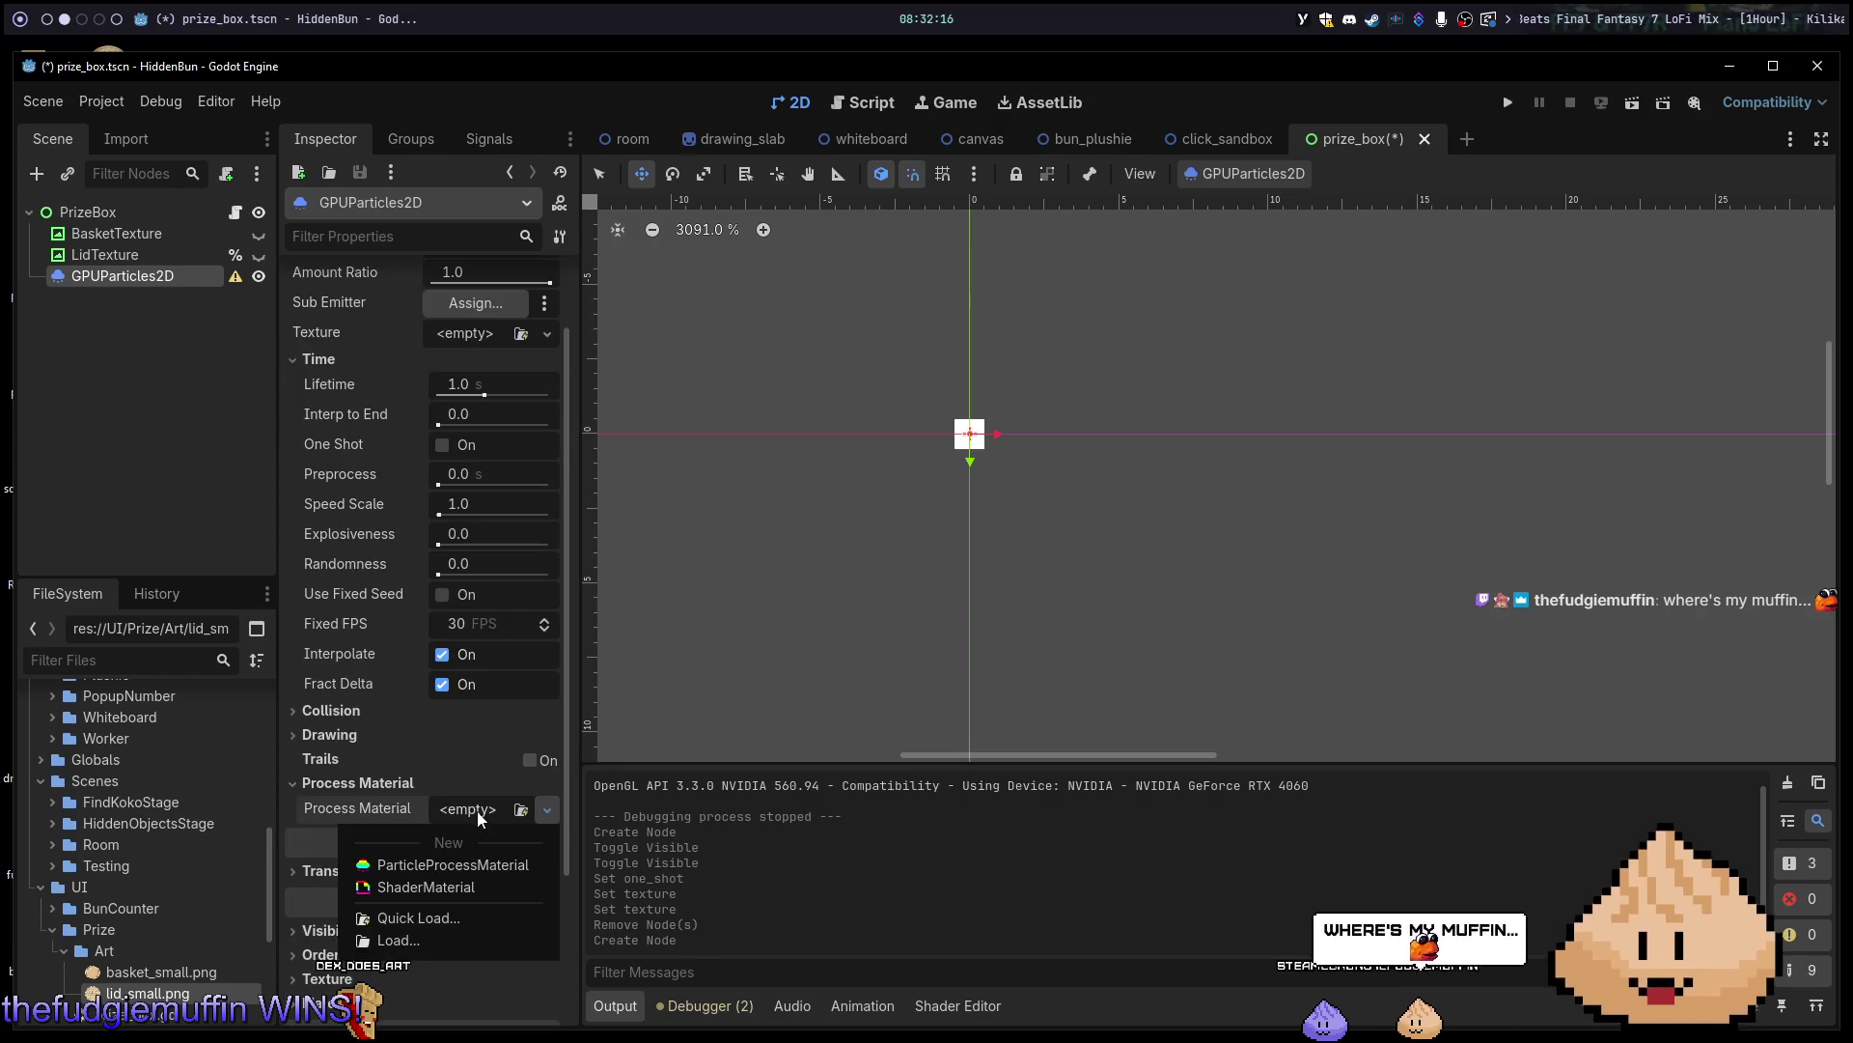
pyautogui.click(477, 874)
pyautogui.scroll(-1, 1101, 507)
pyautogui.scroll(-1, 1101, 507)
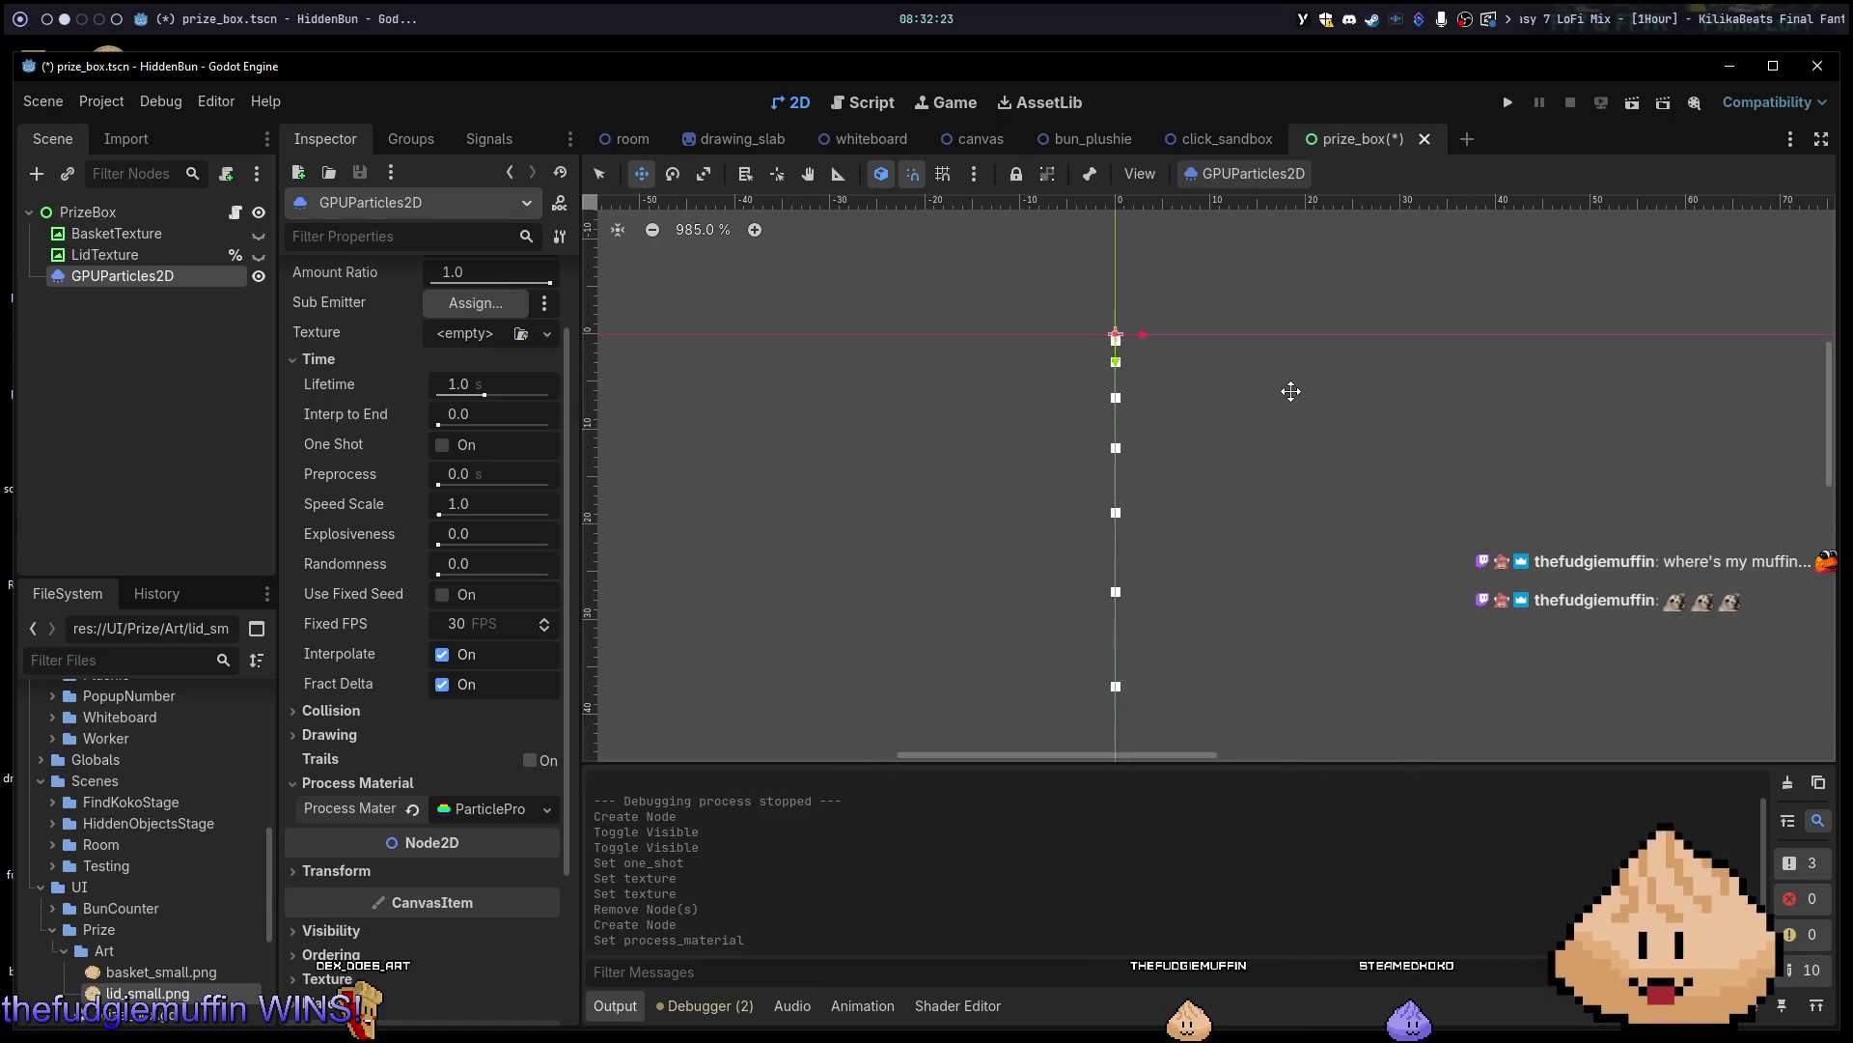
pyautogui.scroll(-2, 1182, 413)
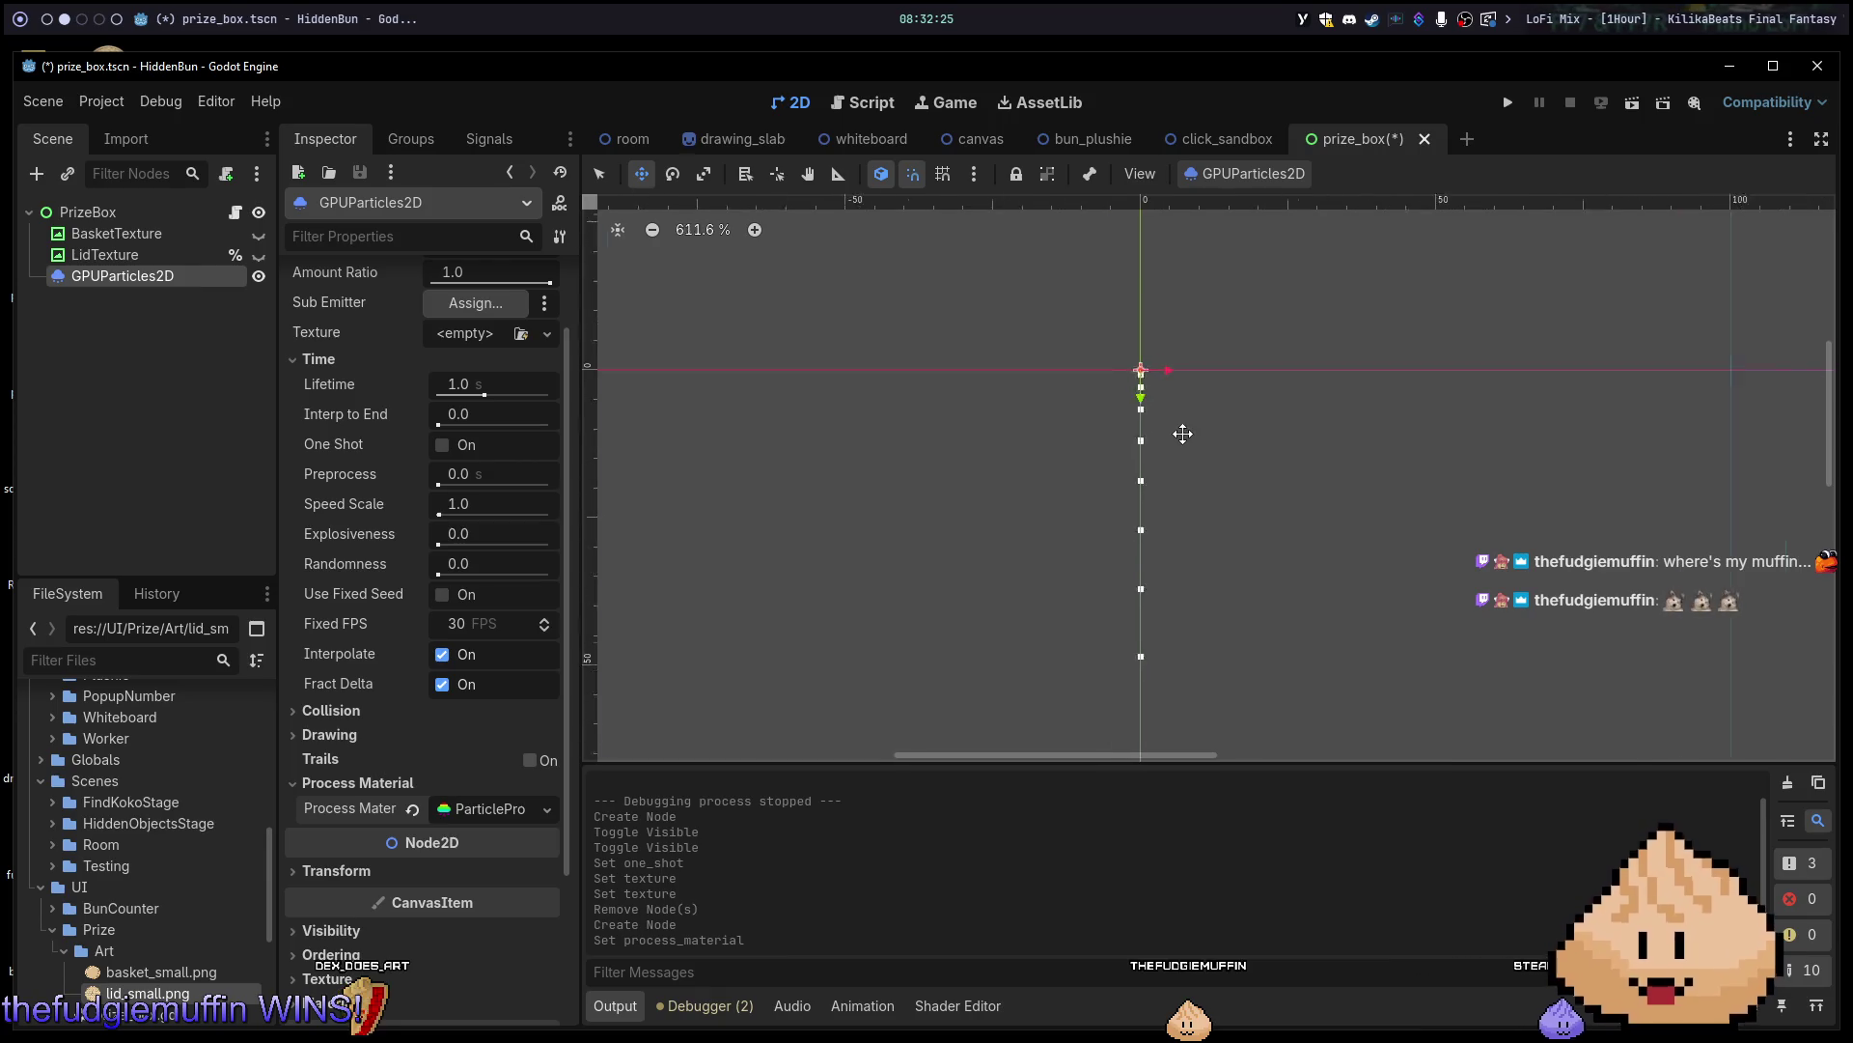
# Frame the emitter's falling white particles in the viewport and expand the material's settings.
pyautogui.moveTo(1228, 382); pyautogui.dragTo(1275, 410)
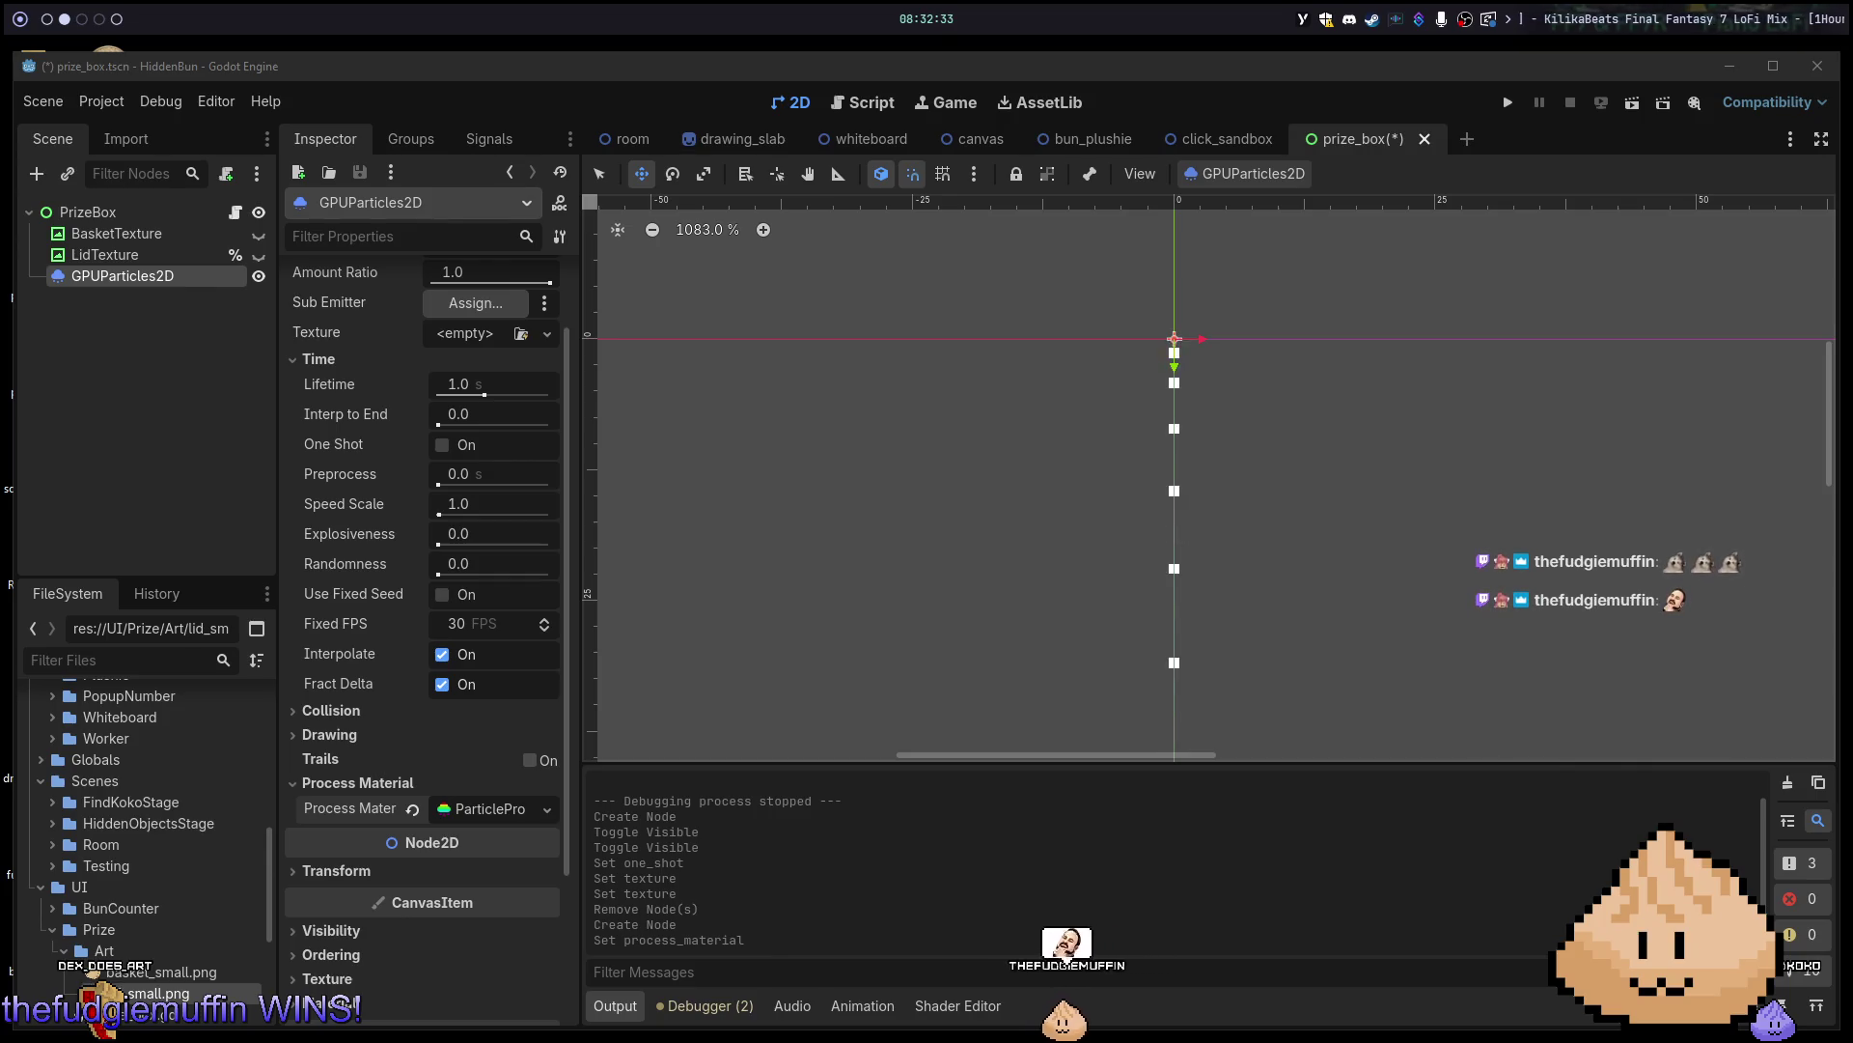
pyautogui.moveTo(1444, 378); pyautogui.dragTo(1349, 375)
pyautogui.scroll(-2, 1355, 399)
pyautogui.scroll(-10, 1444, 418)
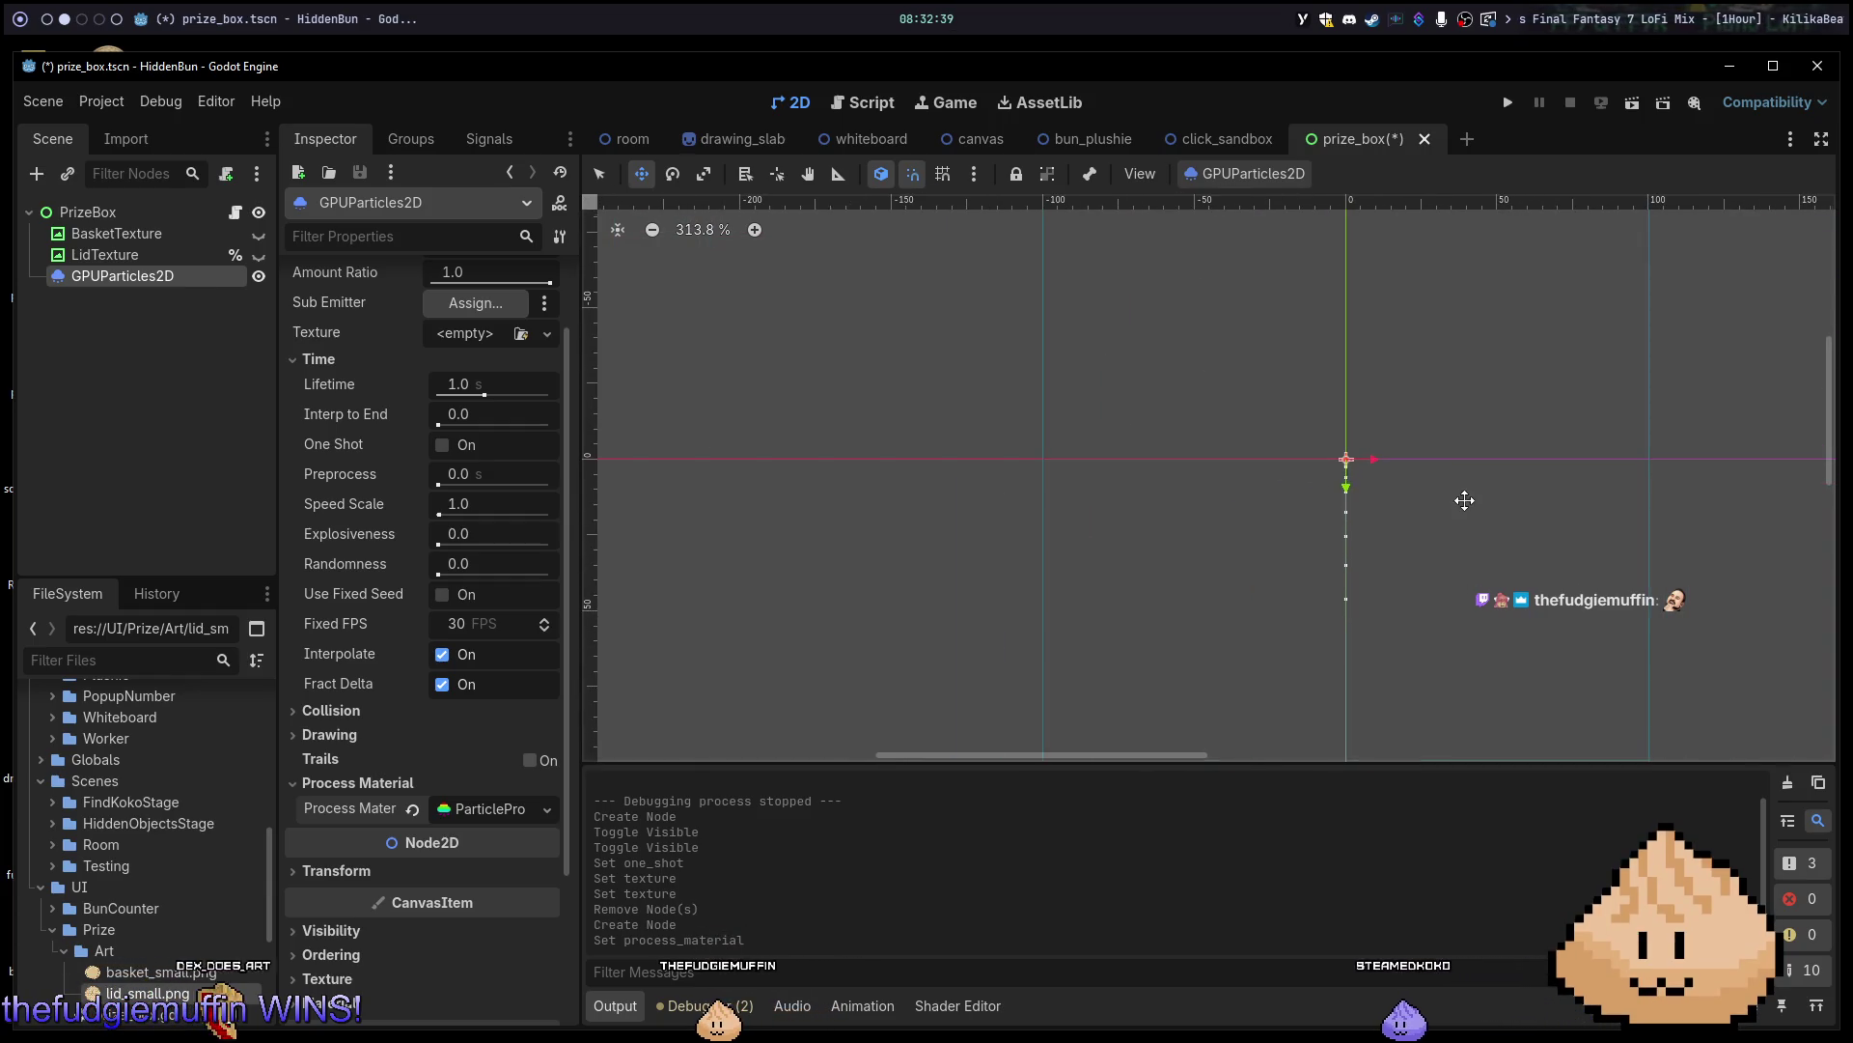
pyautogui.scroll(5, 1329, 430)
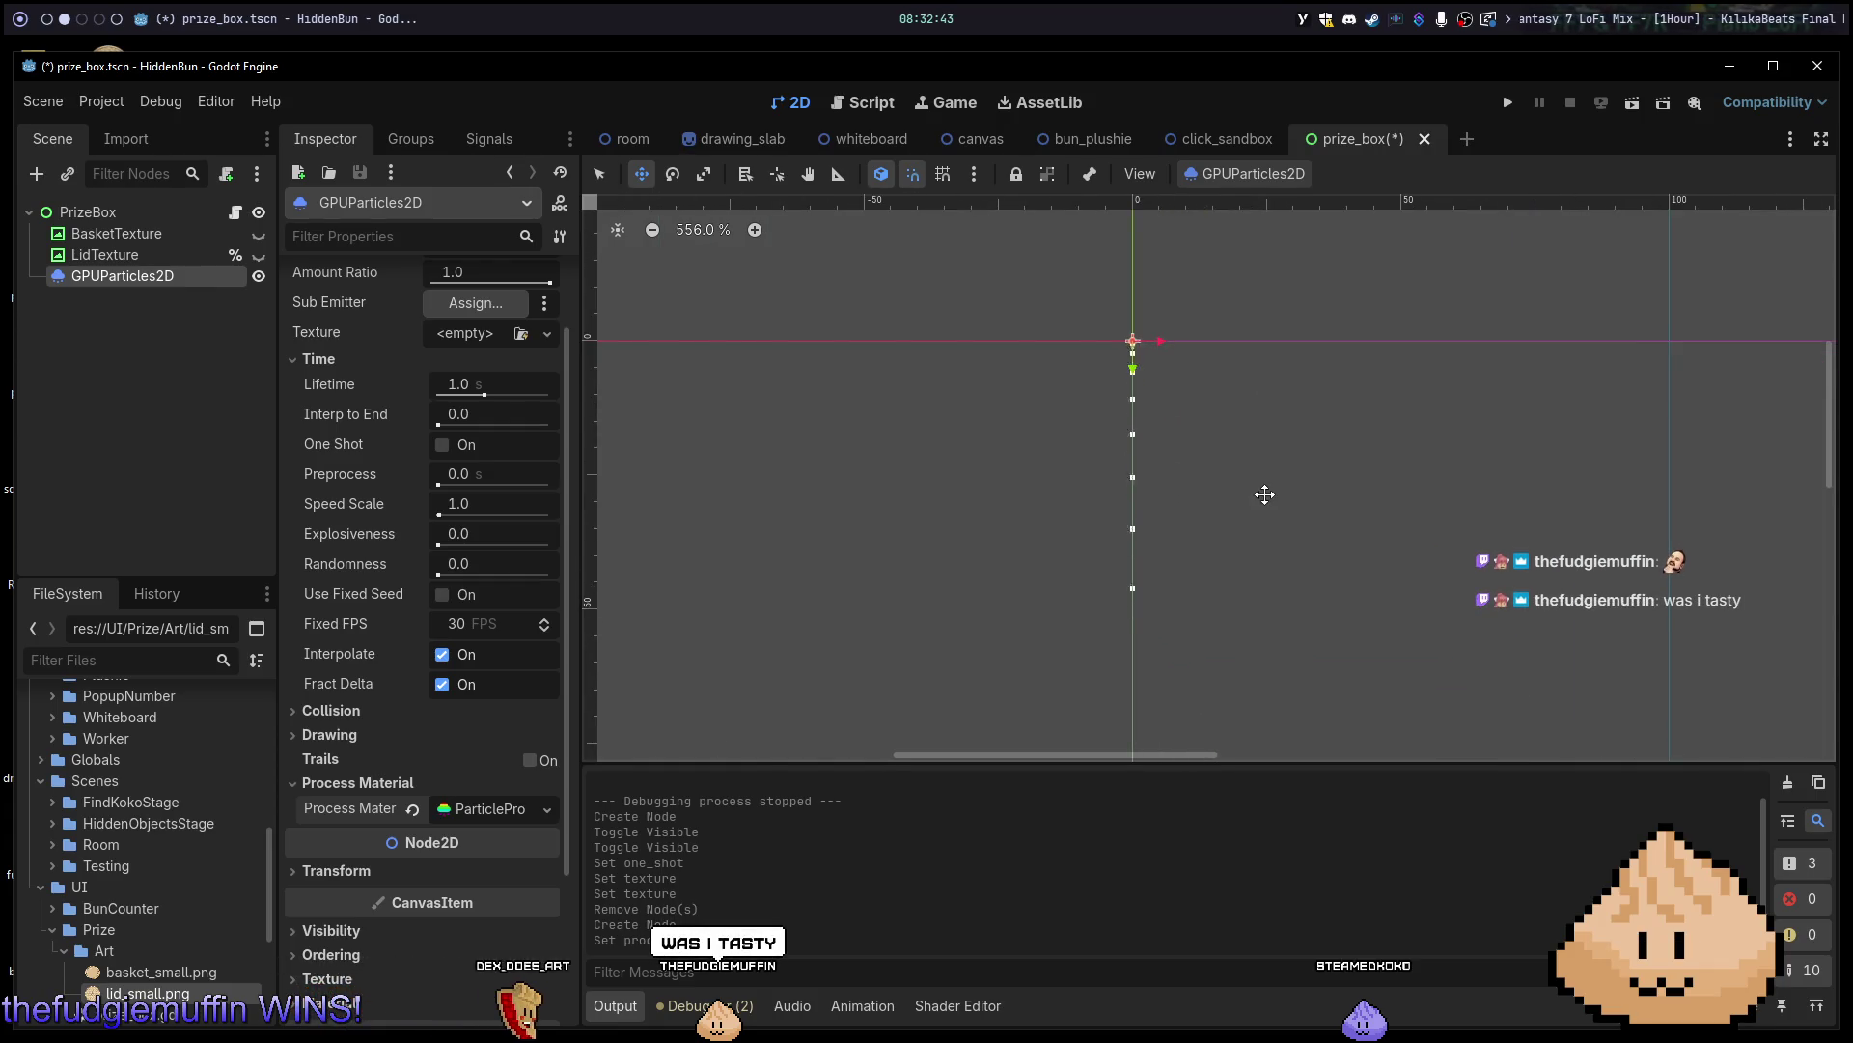
pyautogui.scroll(5, 1139, 431)
pyautogui.scroll(-6, 1159, 427)
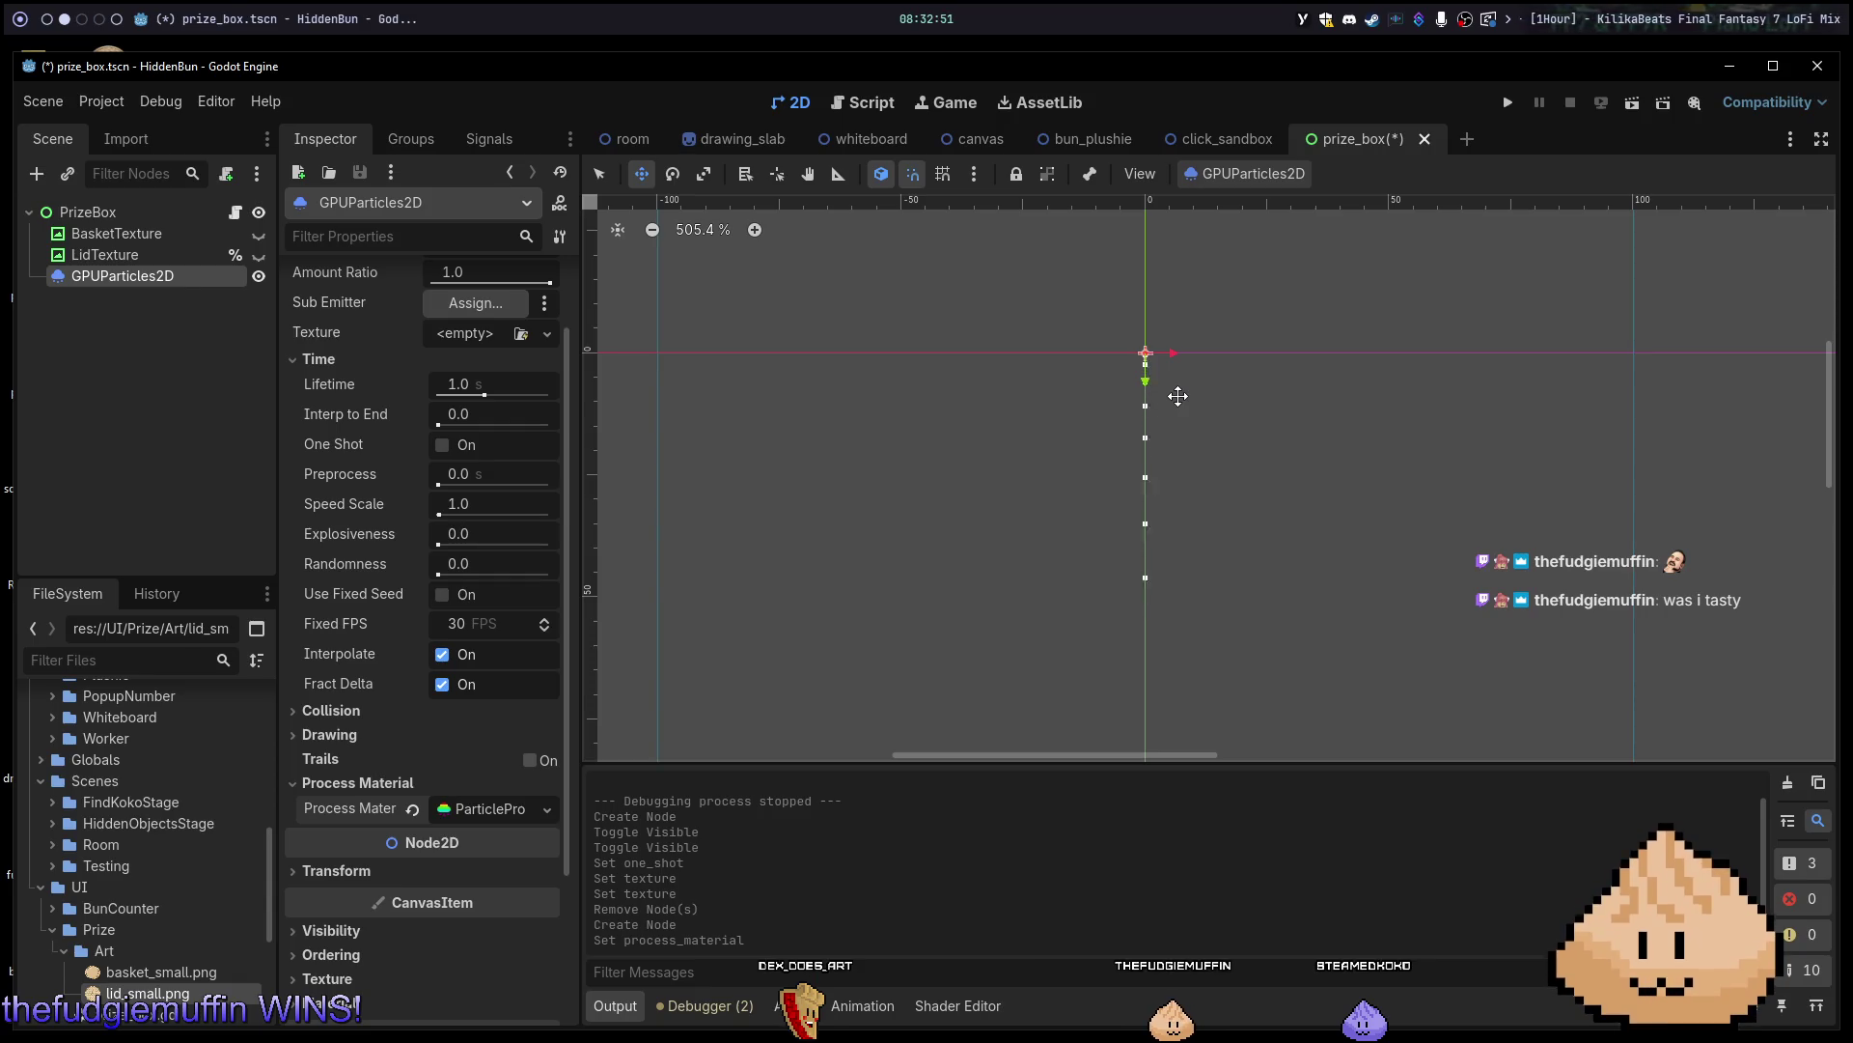
pyautogui.scroll(1, 1169, 421)
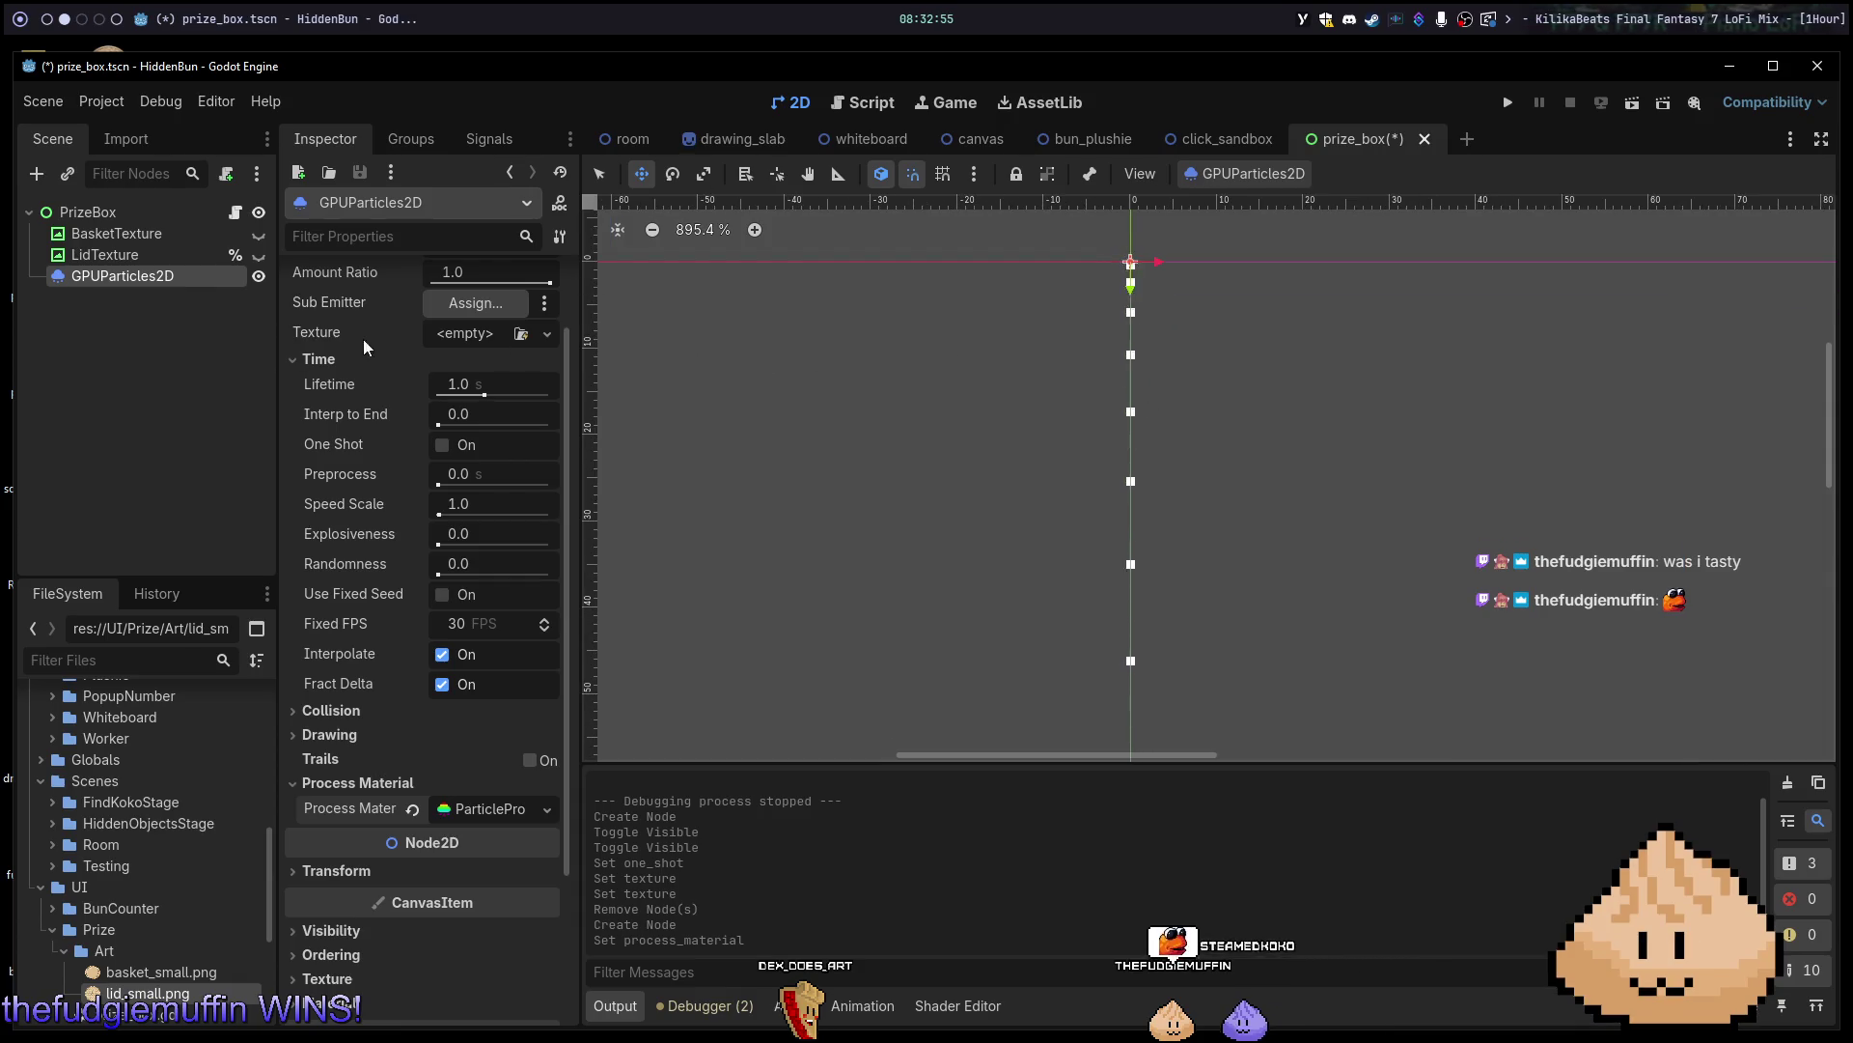
pyautogui.scroll(-5, 384, 410)
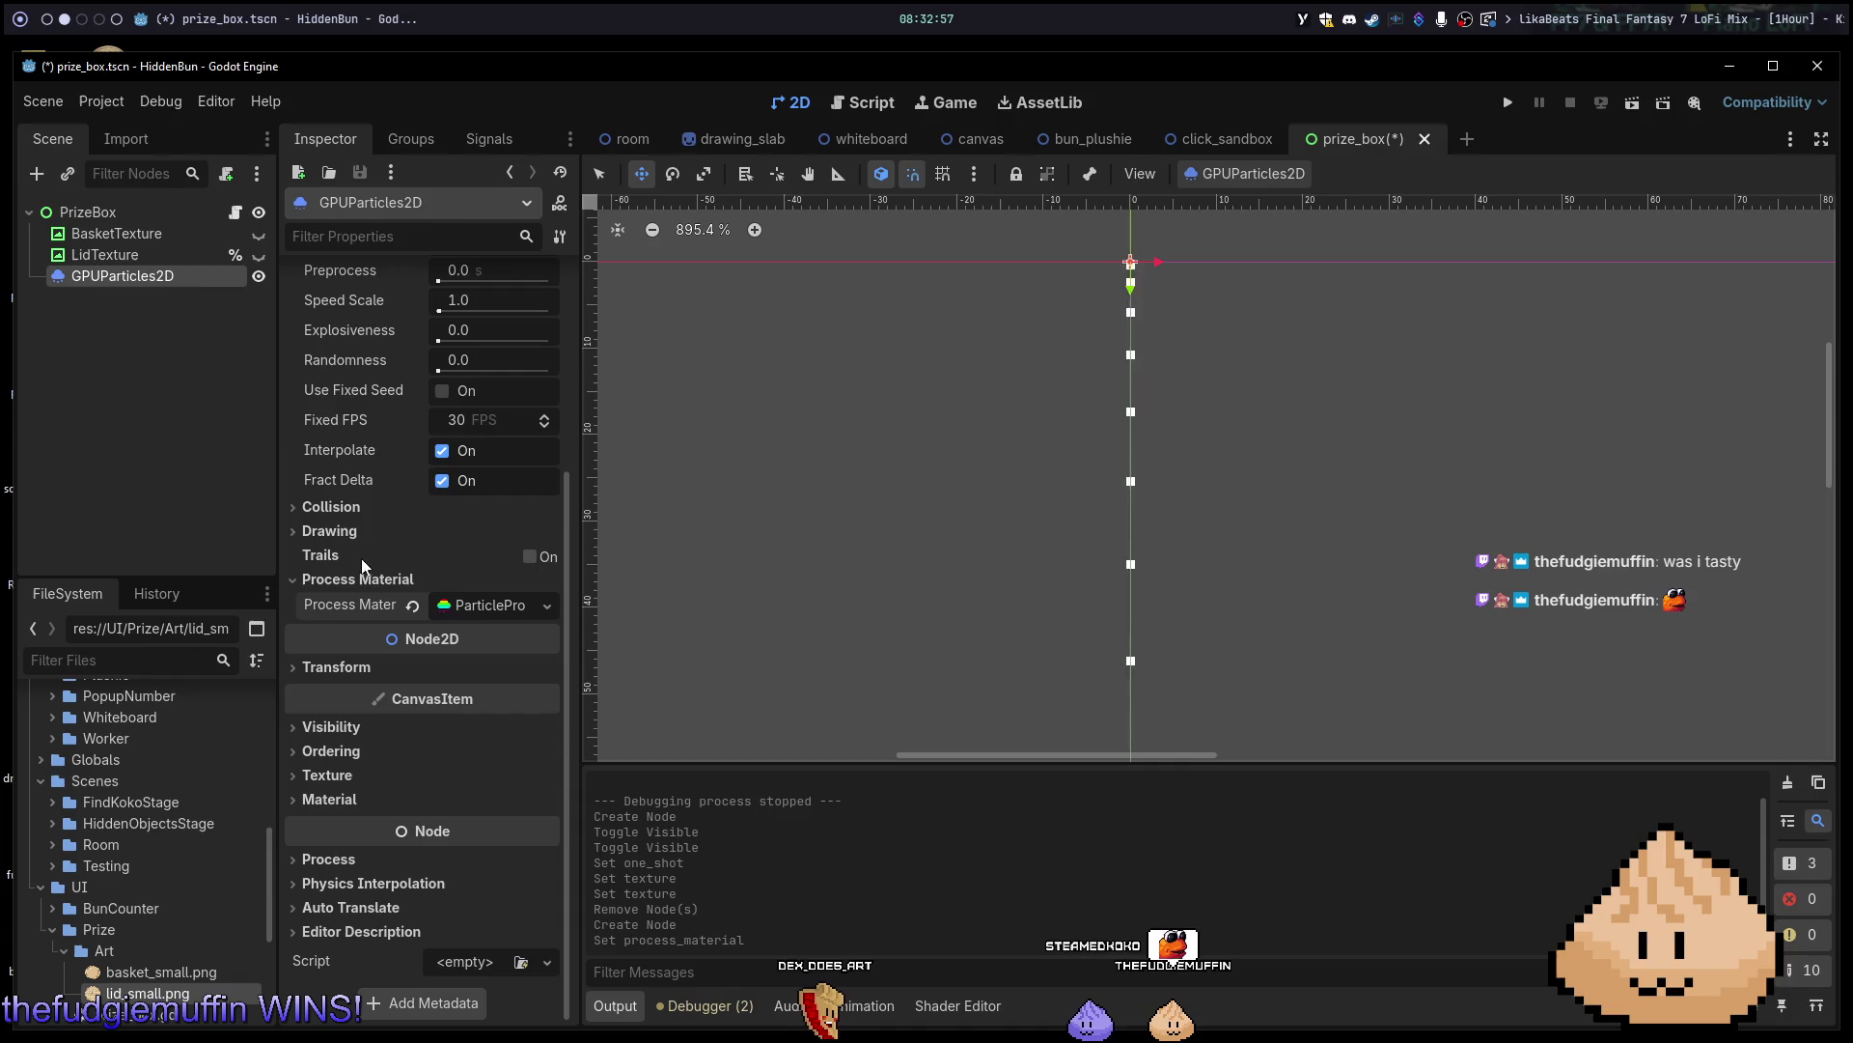
pyautogui.click(501, 604)
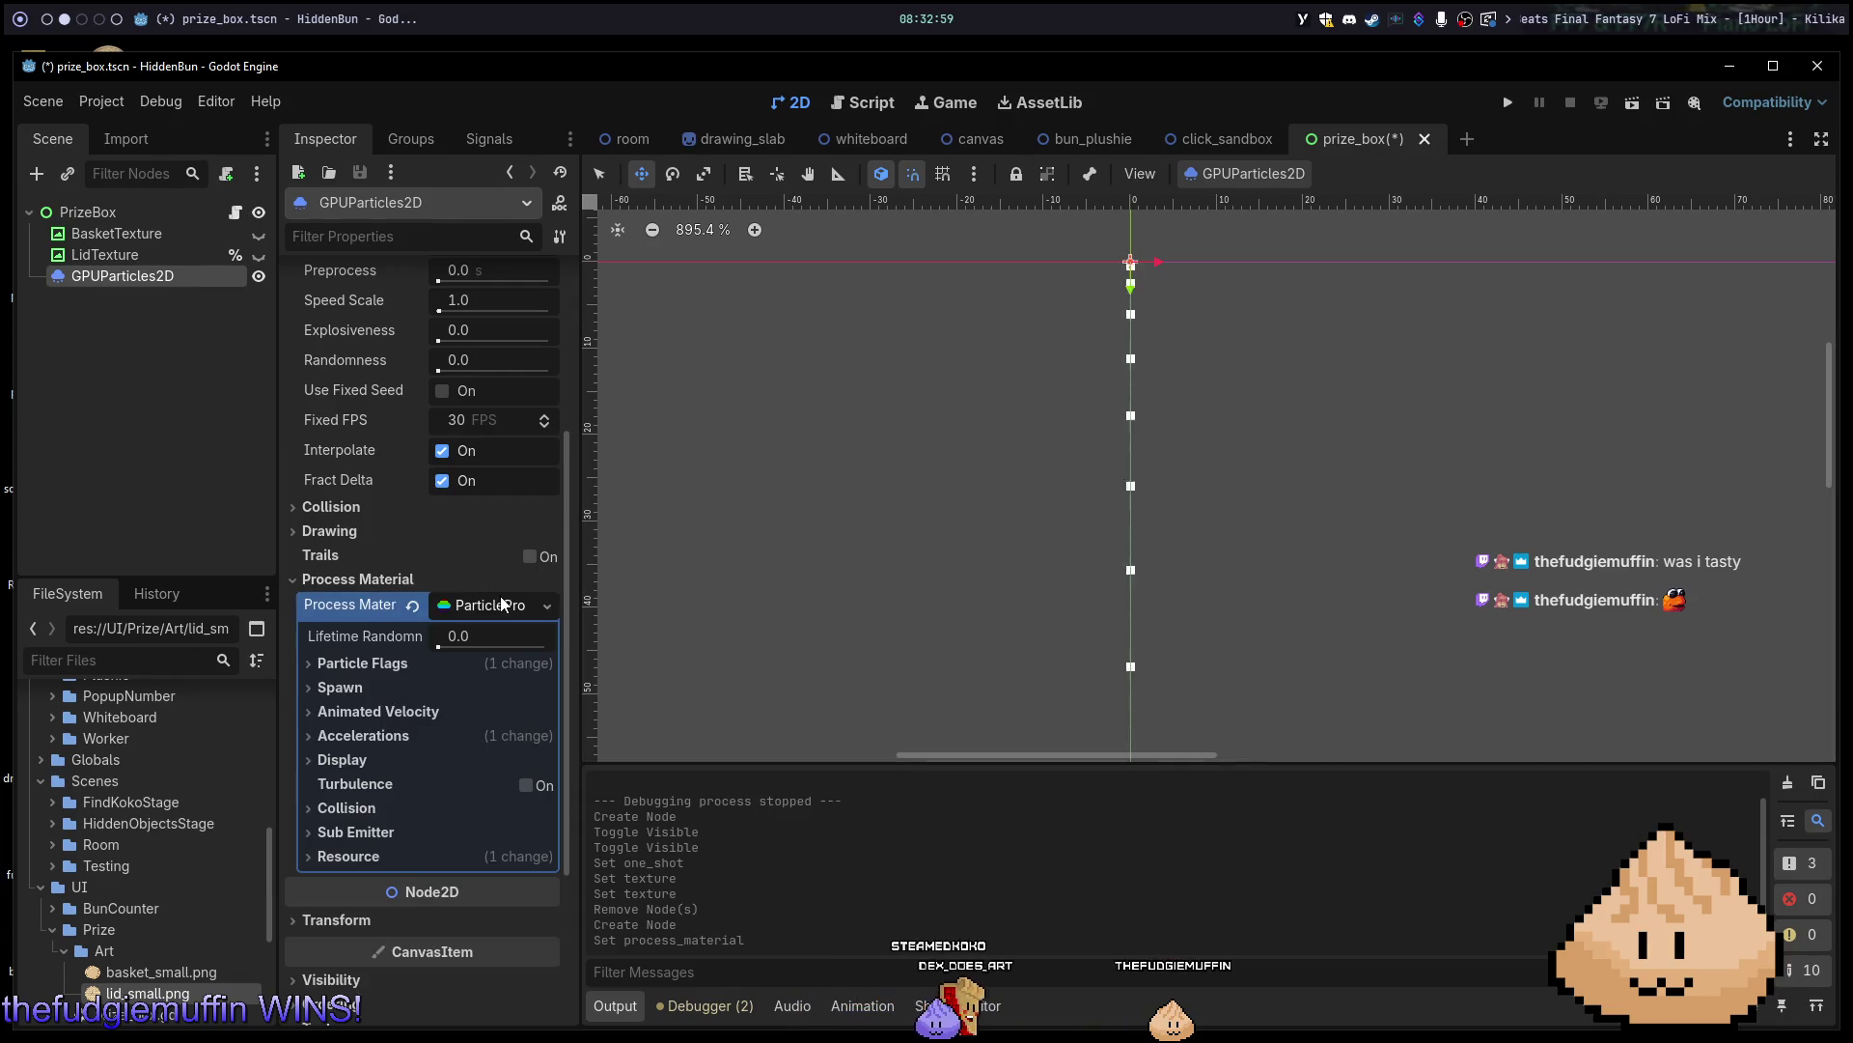
pyautogui.scroll(1, 724, 567)
pyautogui.scroll(-2, 734, 562)
# Read down the 2D particle systems docs page in Chrome to the particle Texture section.
pyautogui.moveTo(749, 543); pyautogui.dragTo(720, 586)
pyautogui.hotkey('alt', 'Tab')
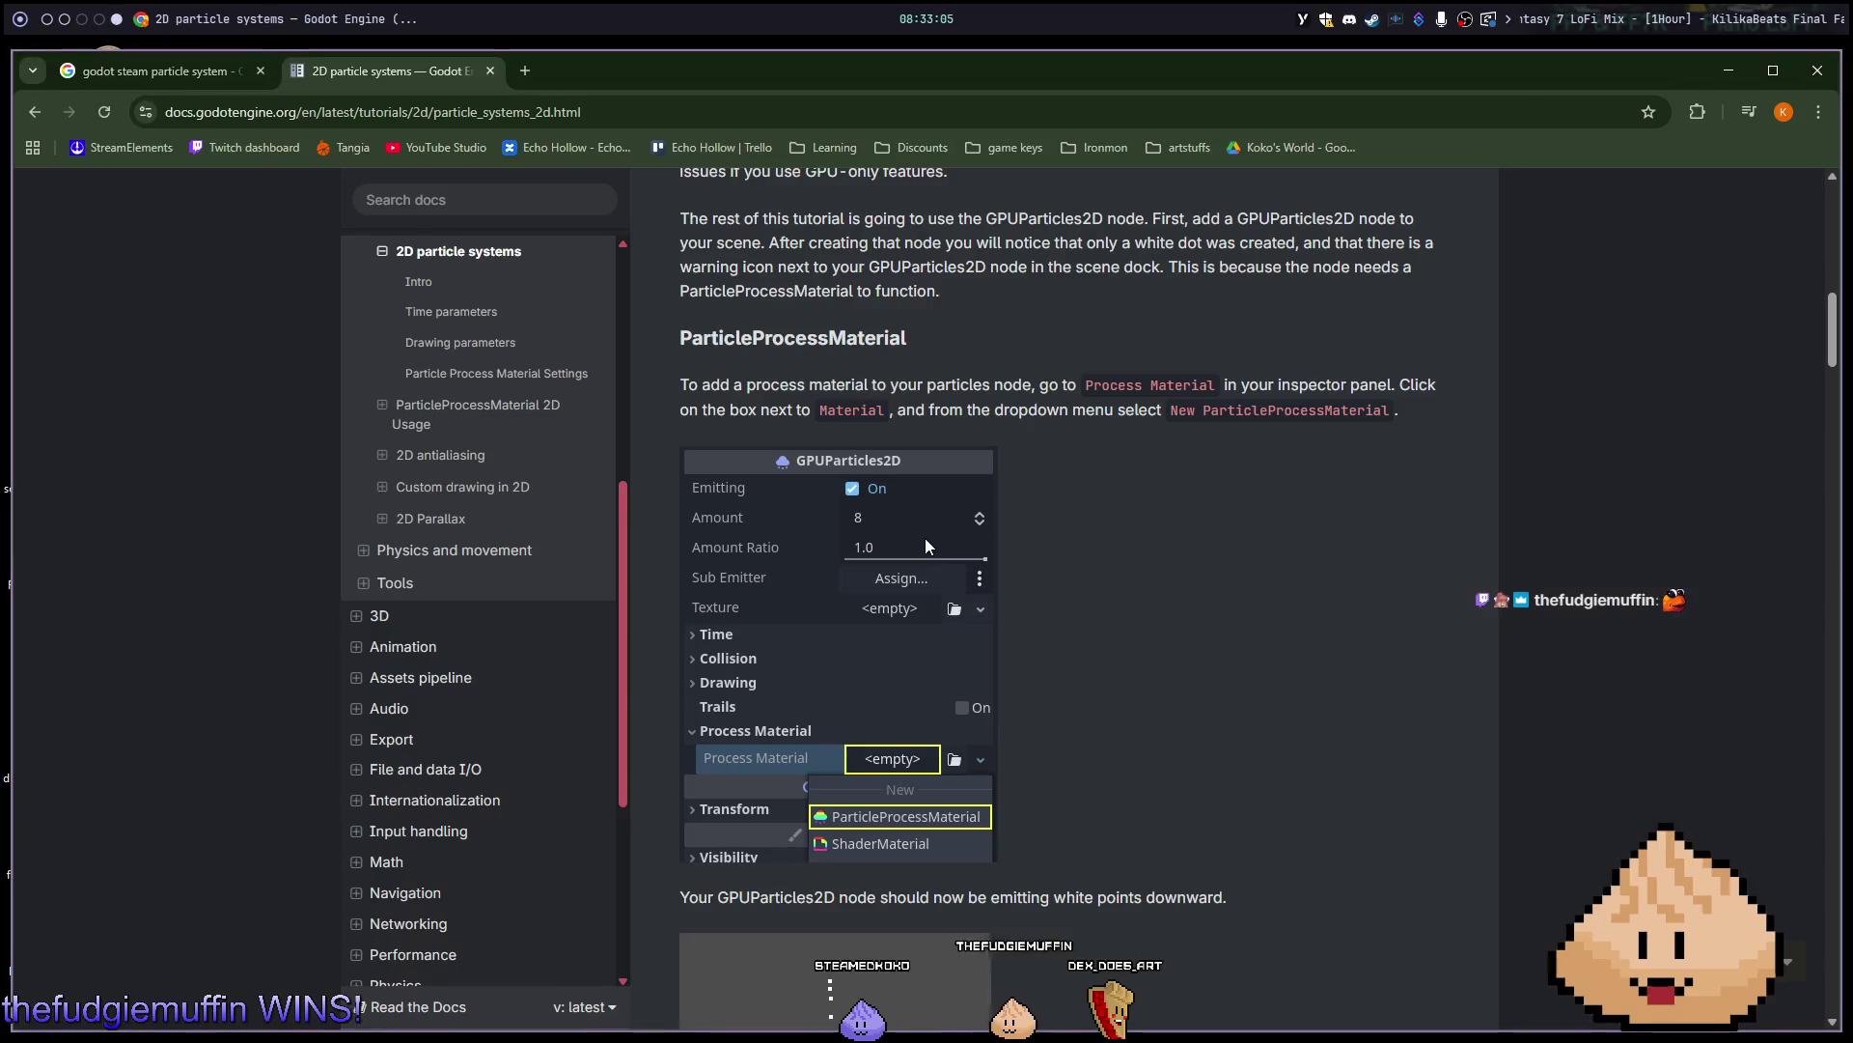
pyautogui.scroll(-5, 1025, 523)
pyautogui.scroll(-3, 1069, 550)
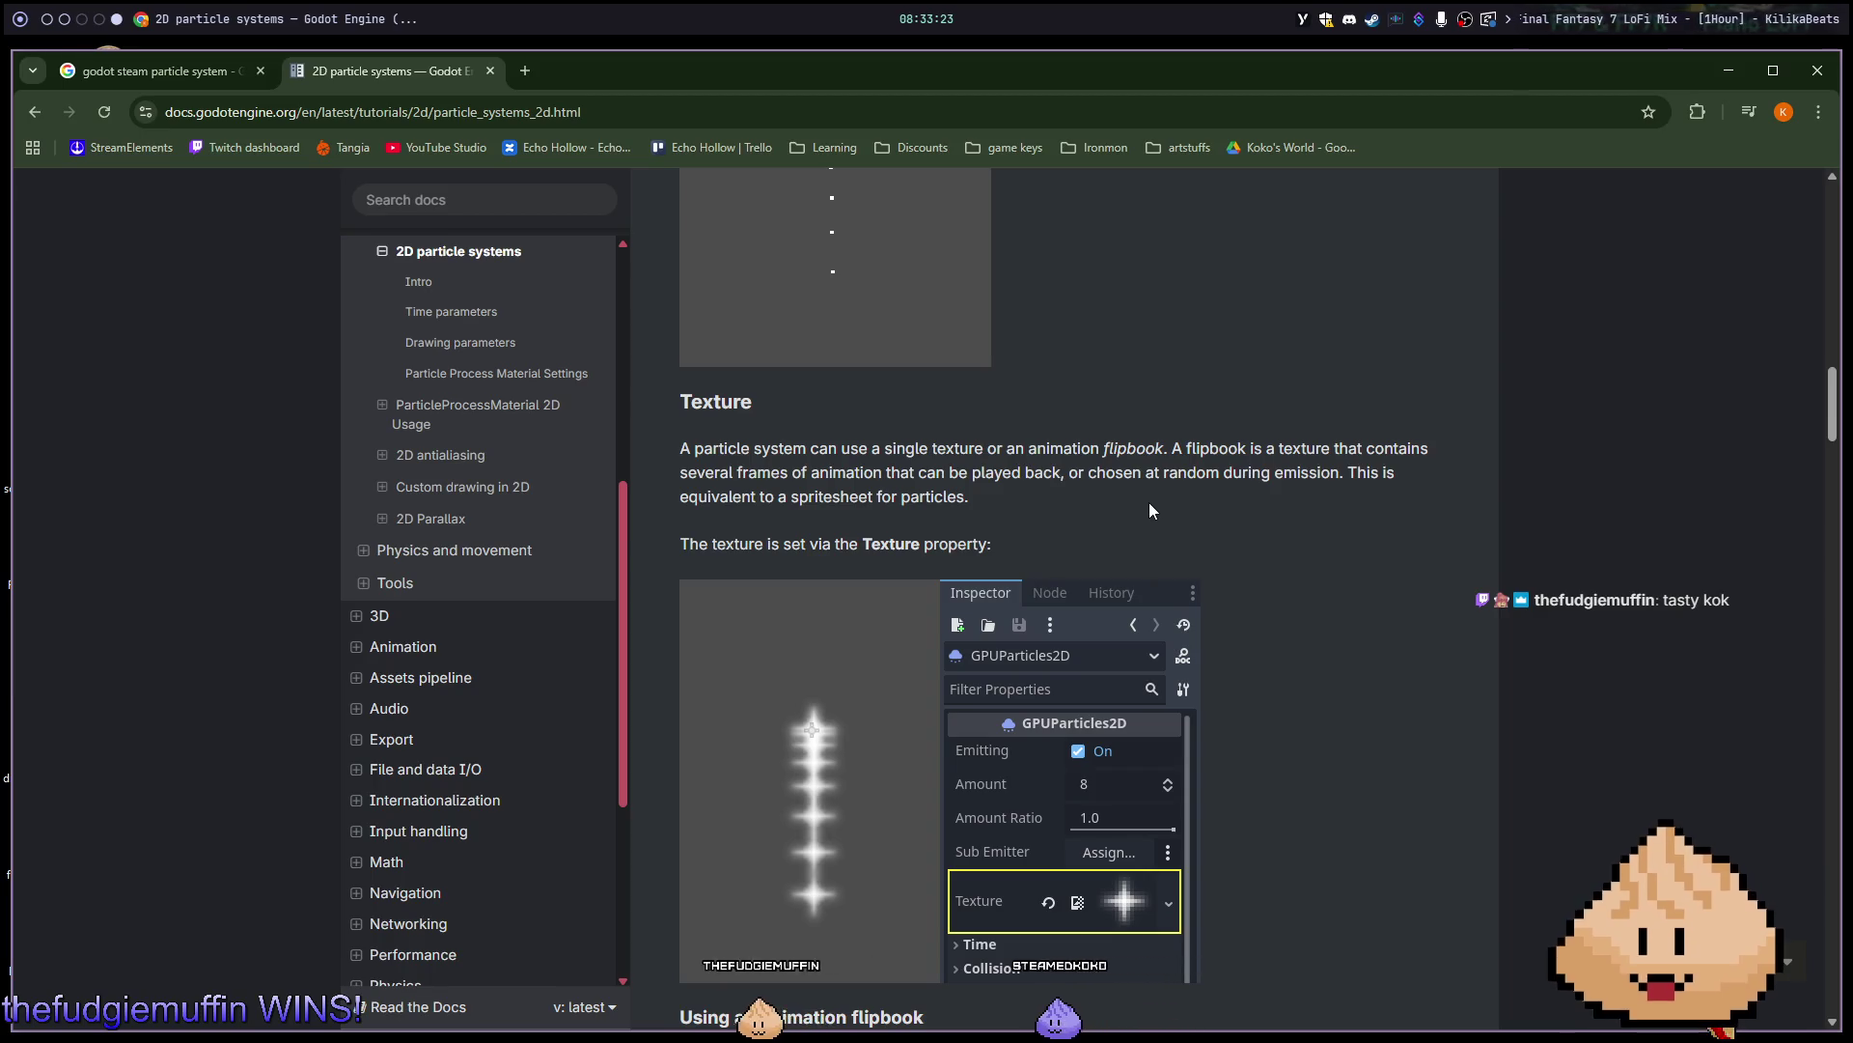
pyautogui.scroll(-1, 1149, 504)
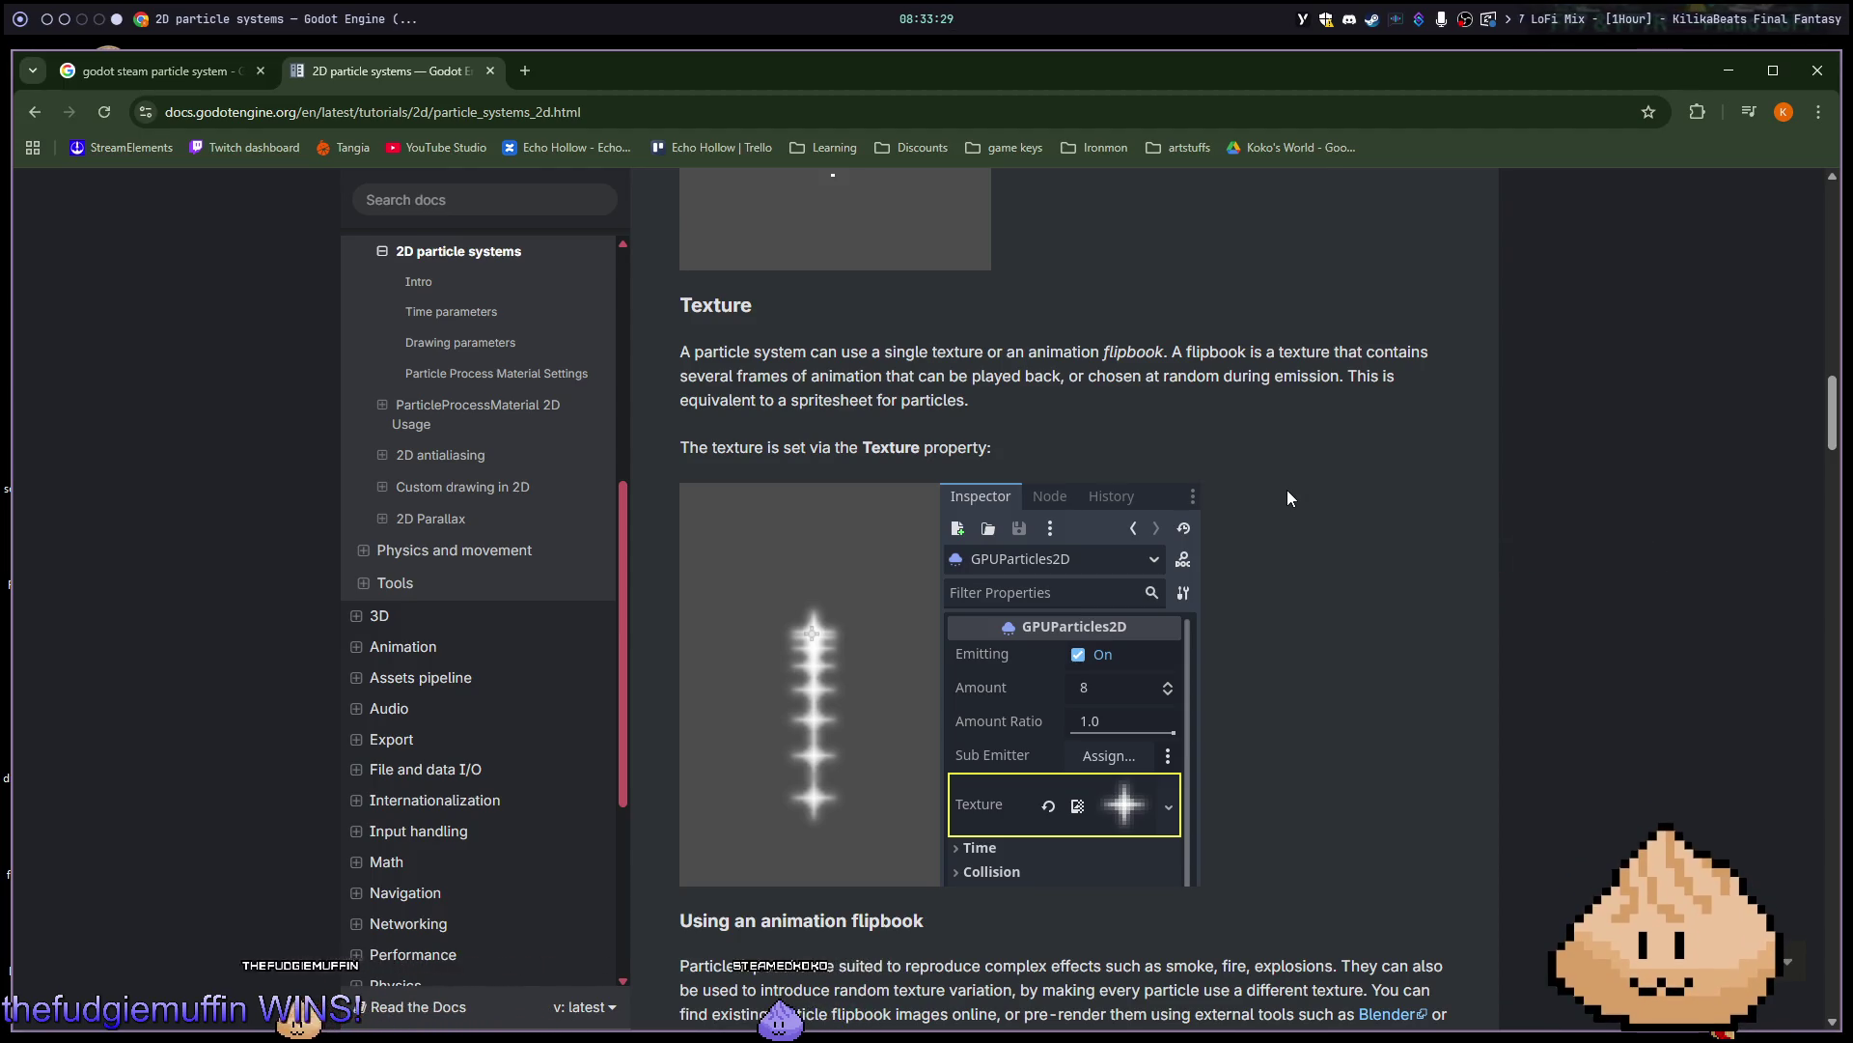
pyautogui.scroll(-5, 1288, 490)
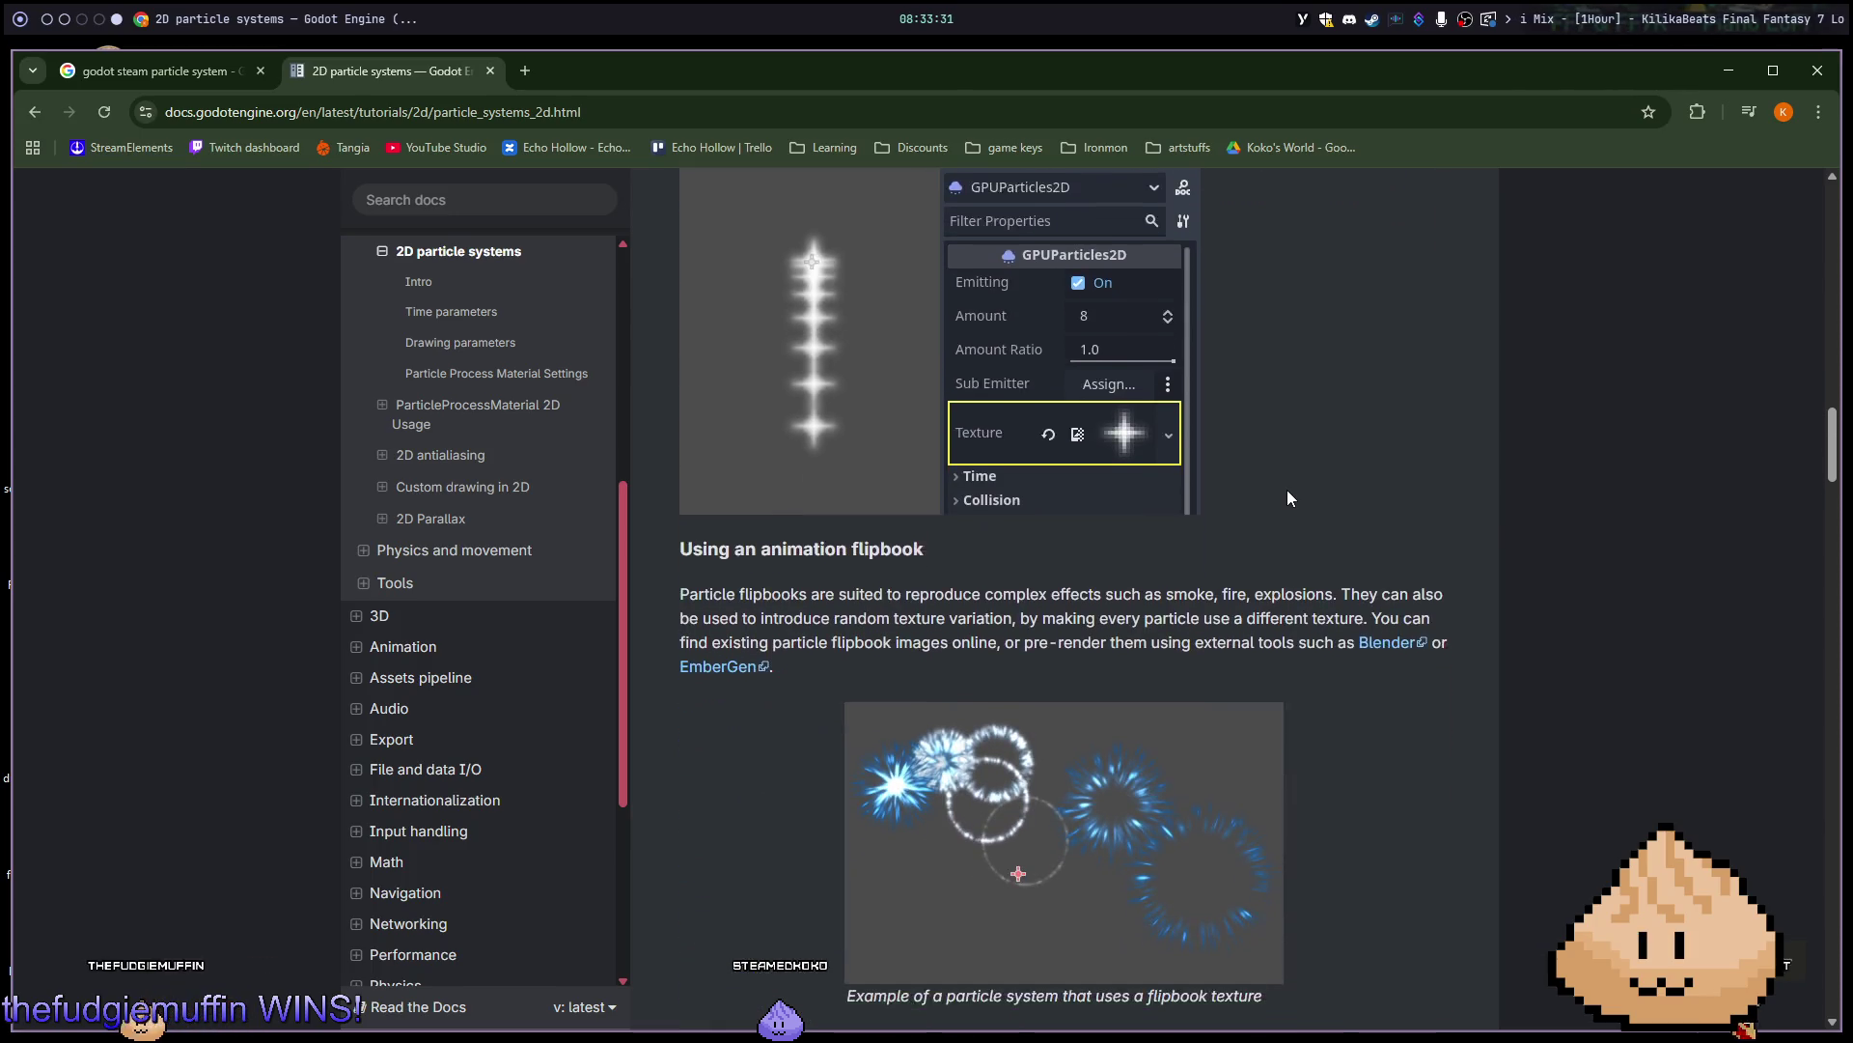
pyautogui.scroll(-2, 1287, 490)
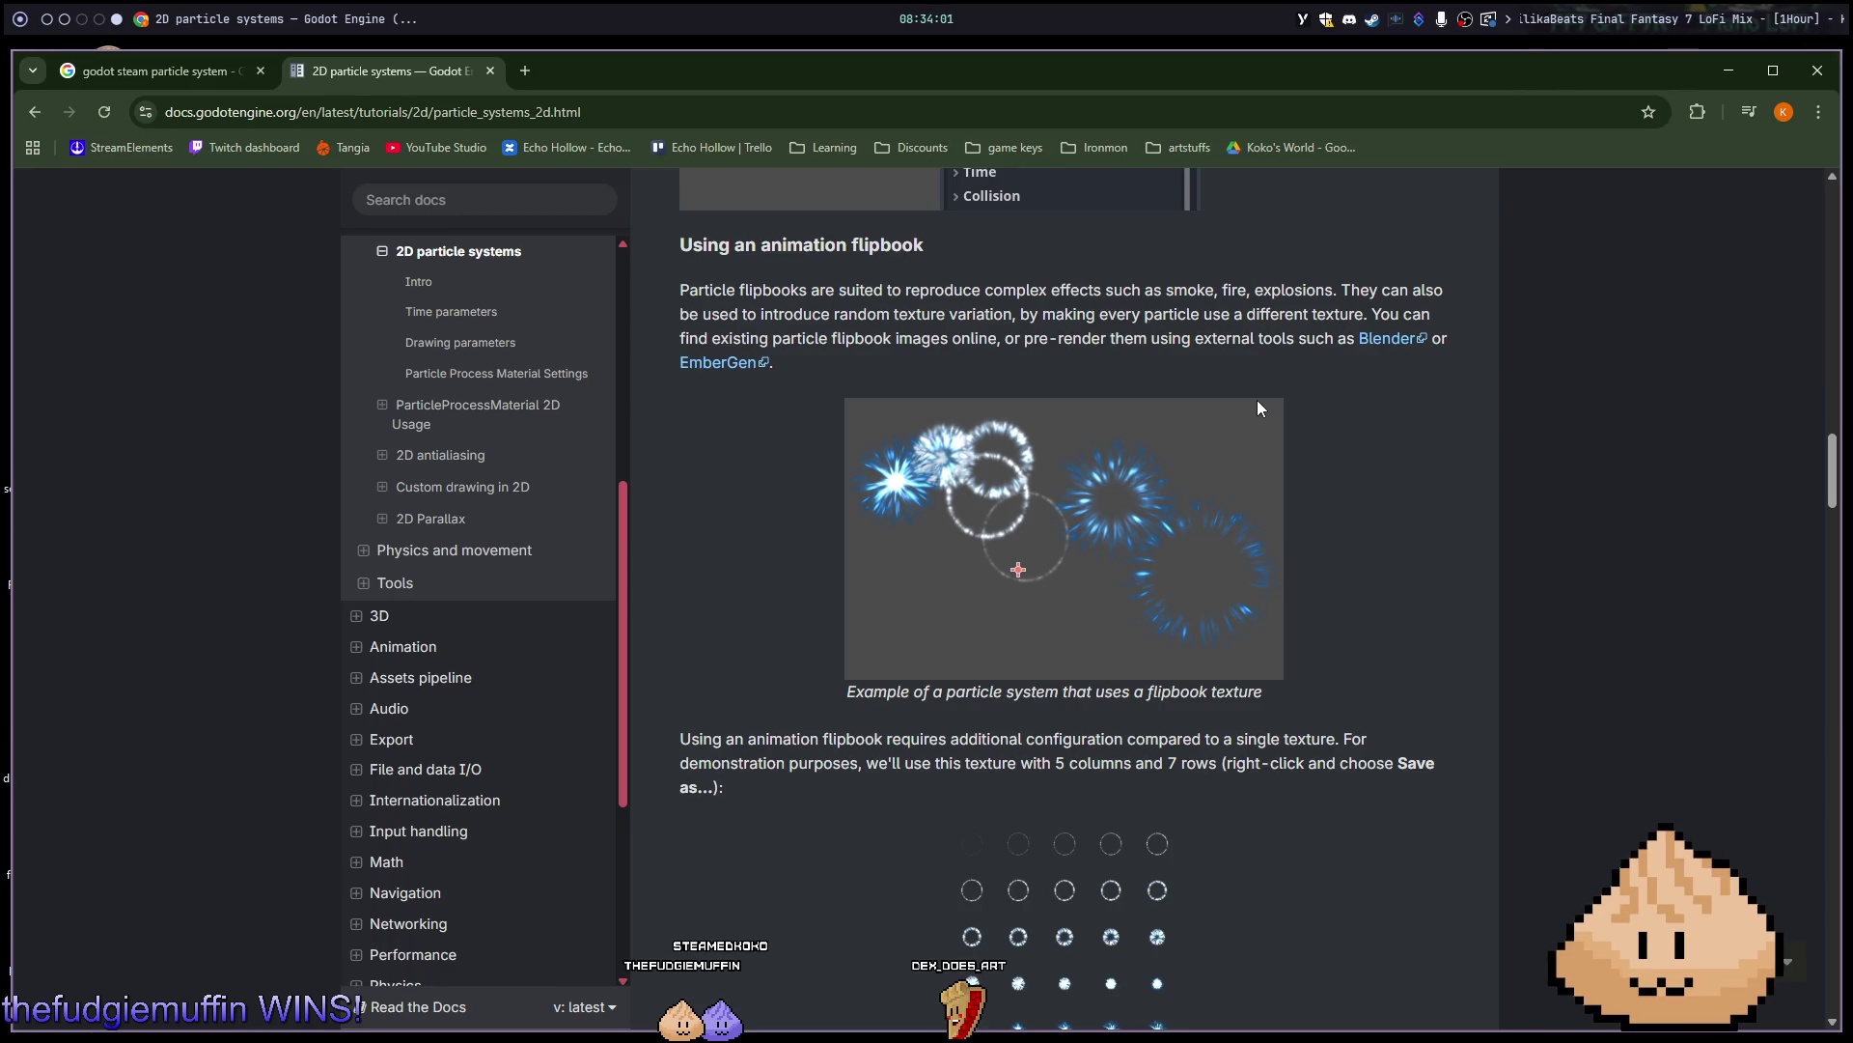
pyautogui.scroll(-3, 1257, 400)
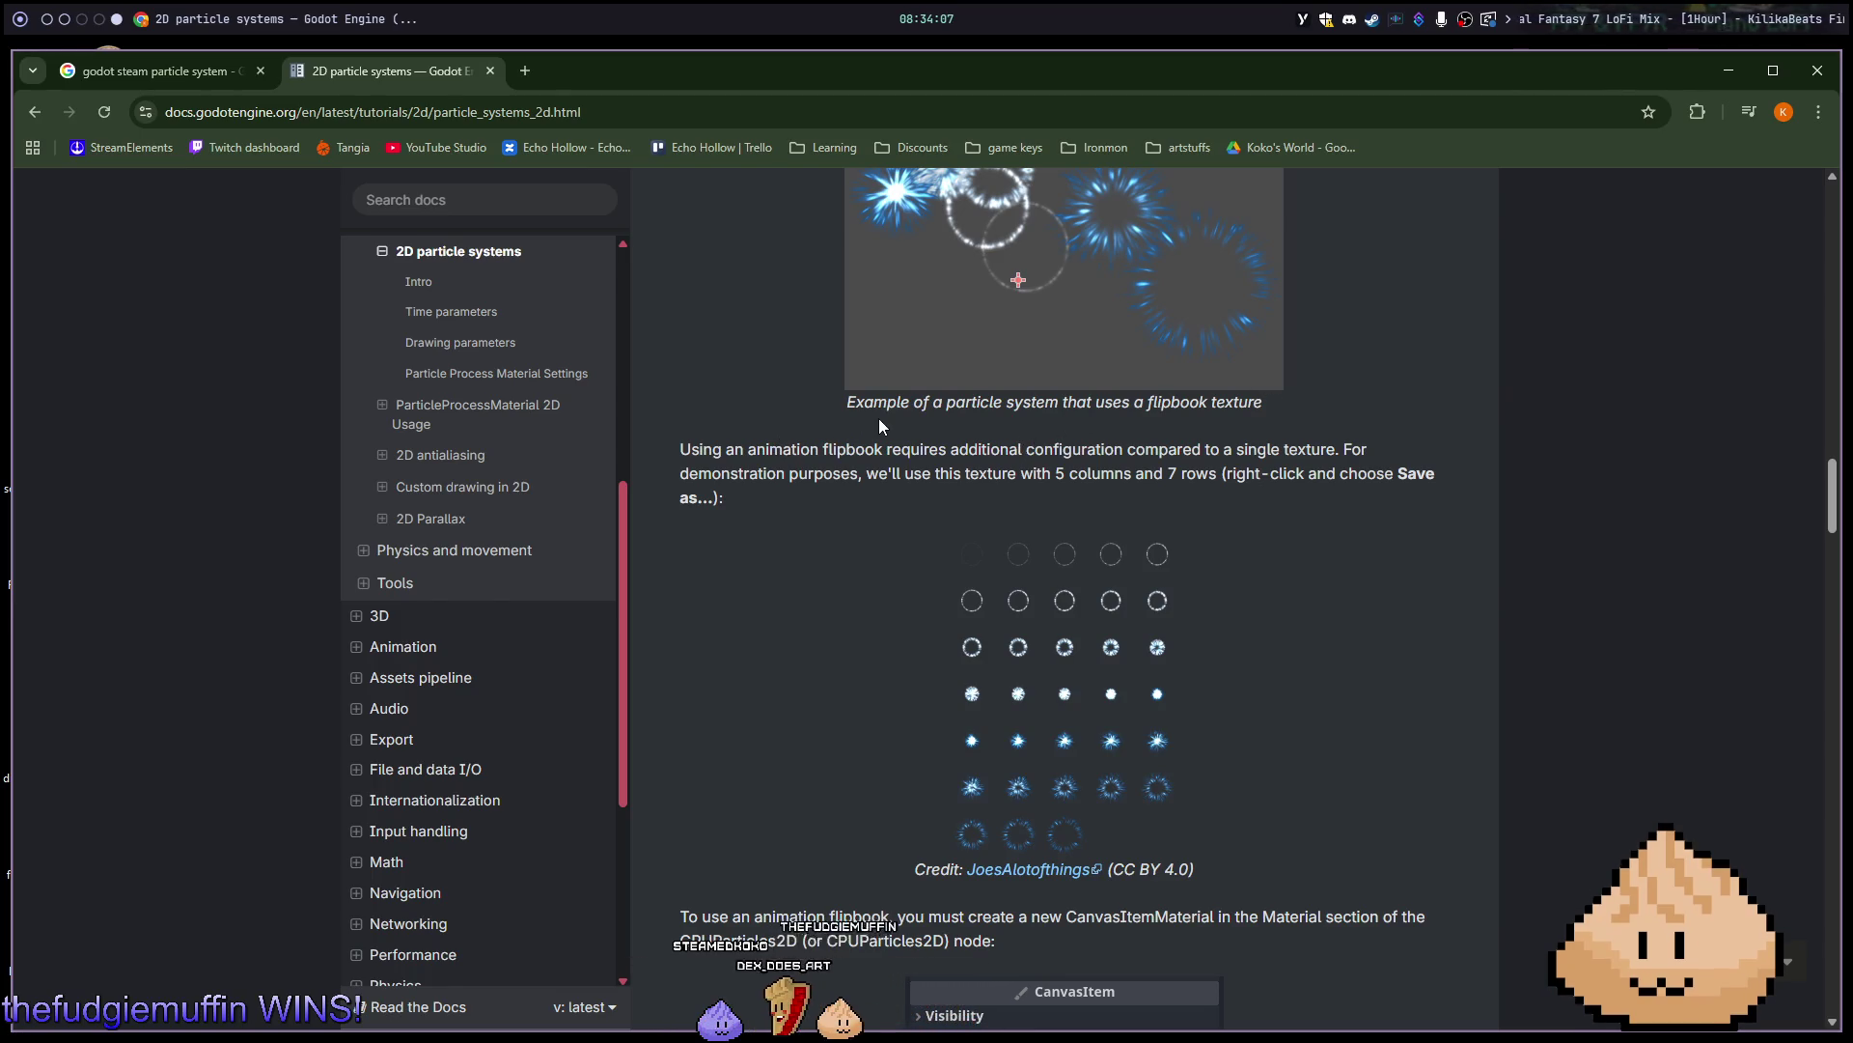
# View the 5-column, 7-row flipbook example spritesheet at full size, then return to the page.
pyautogui.moveTo(1073, 450); pyautogui.dragTo(1126, 477)
pyautogui.click(1126, 480)
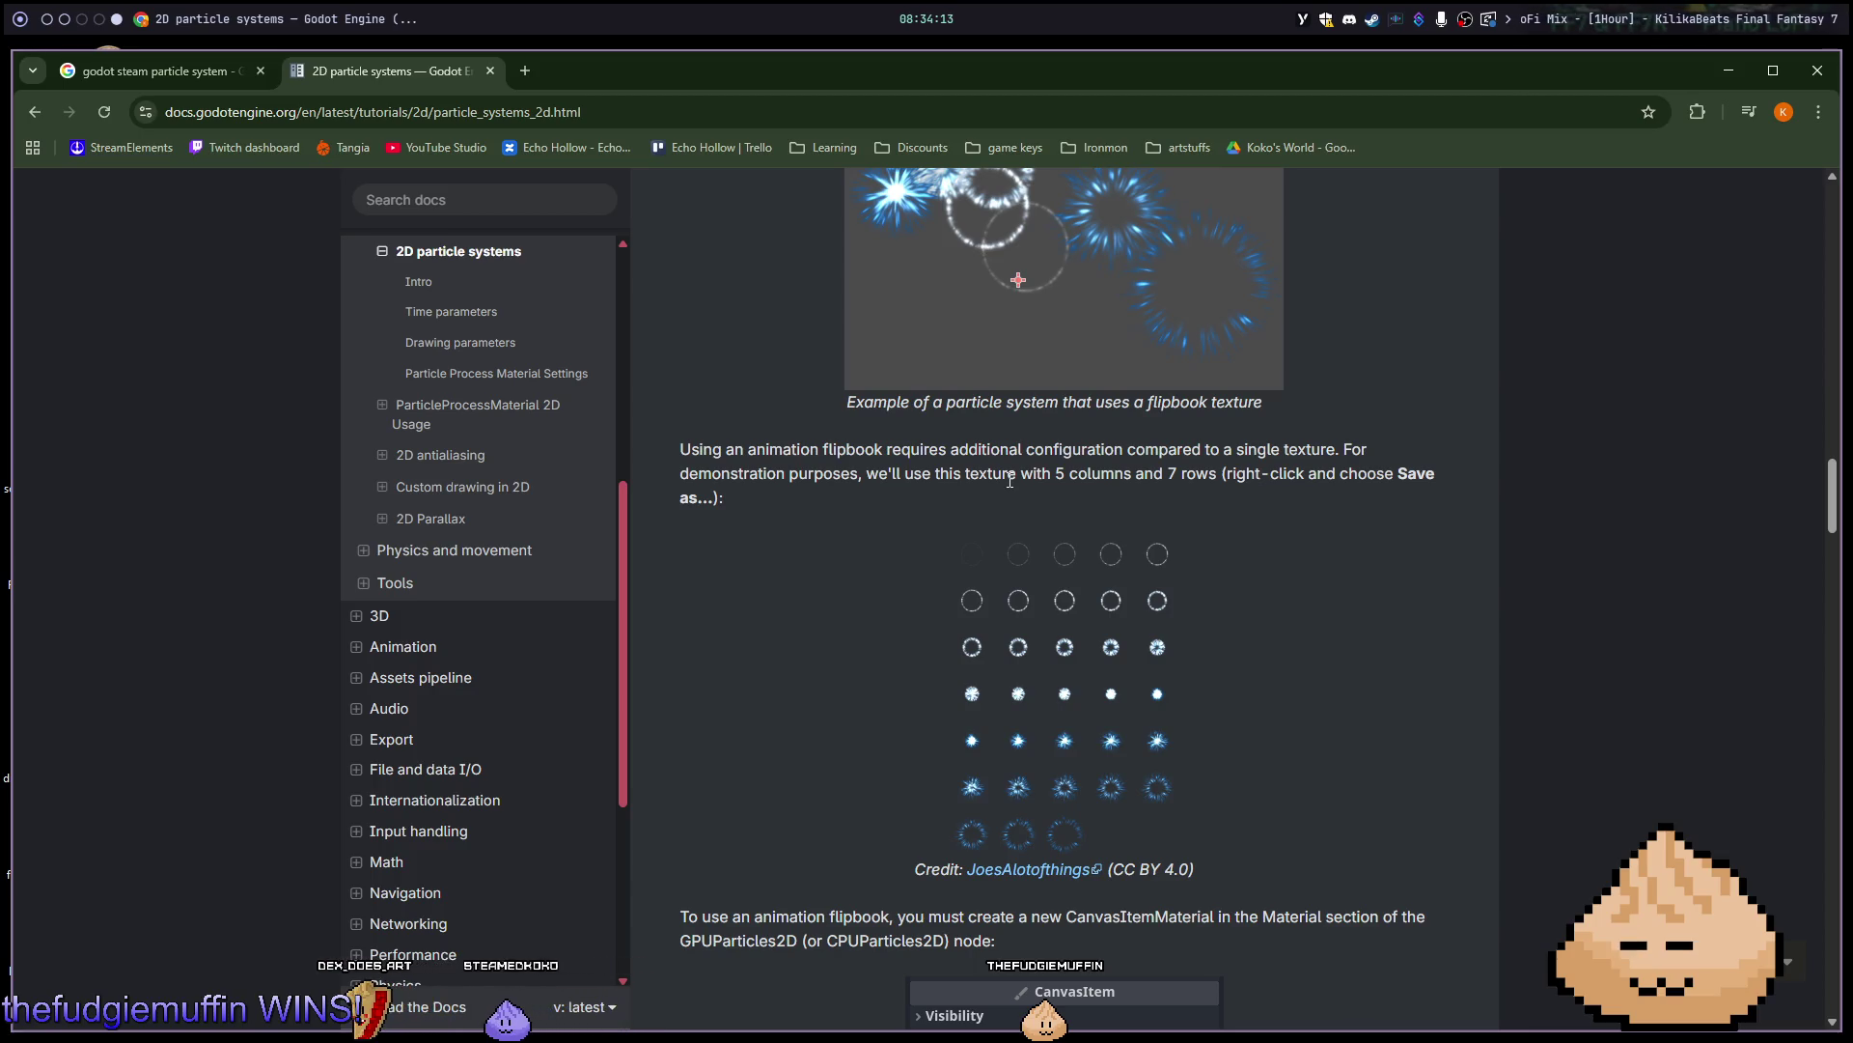
pyautogui.click(1007, 562)
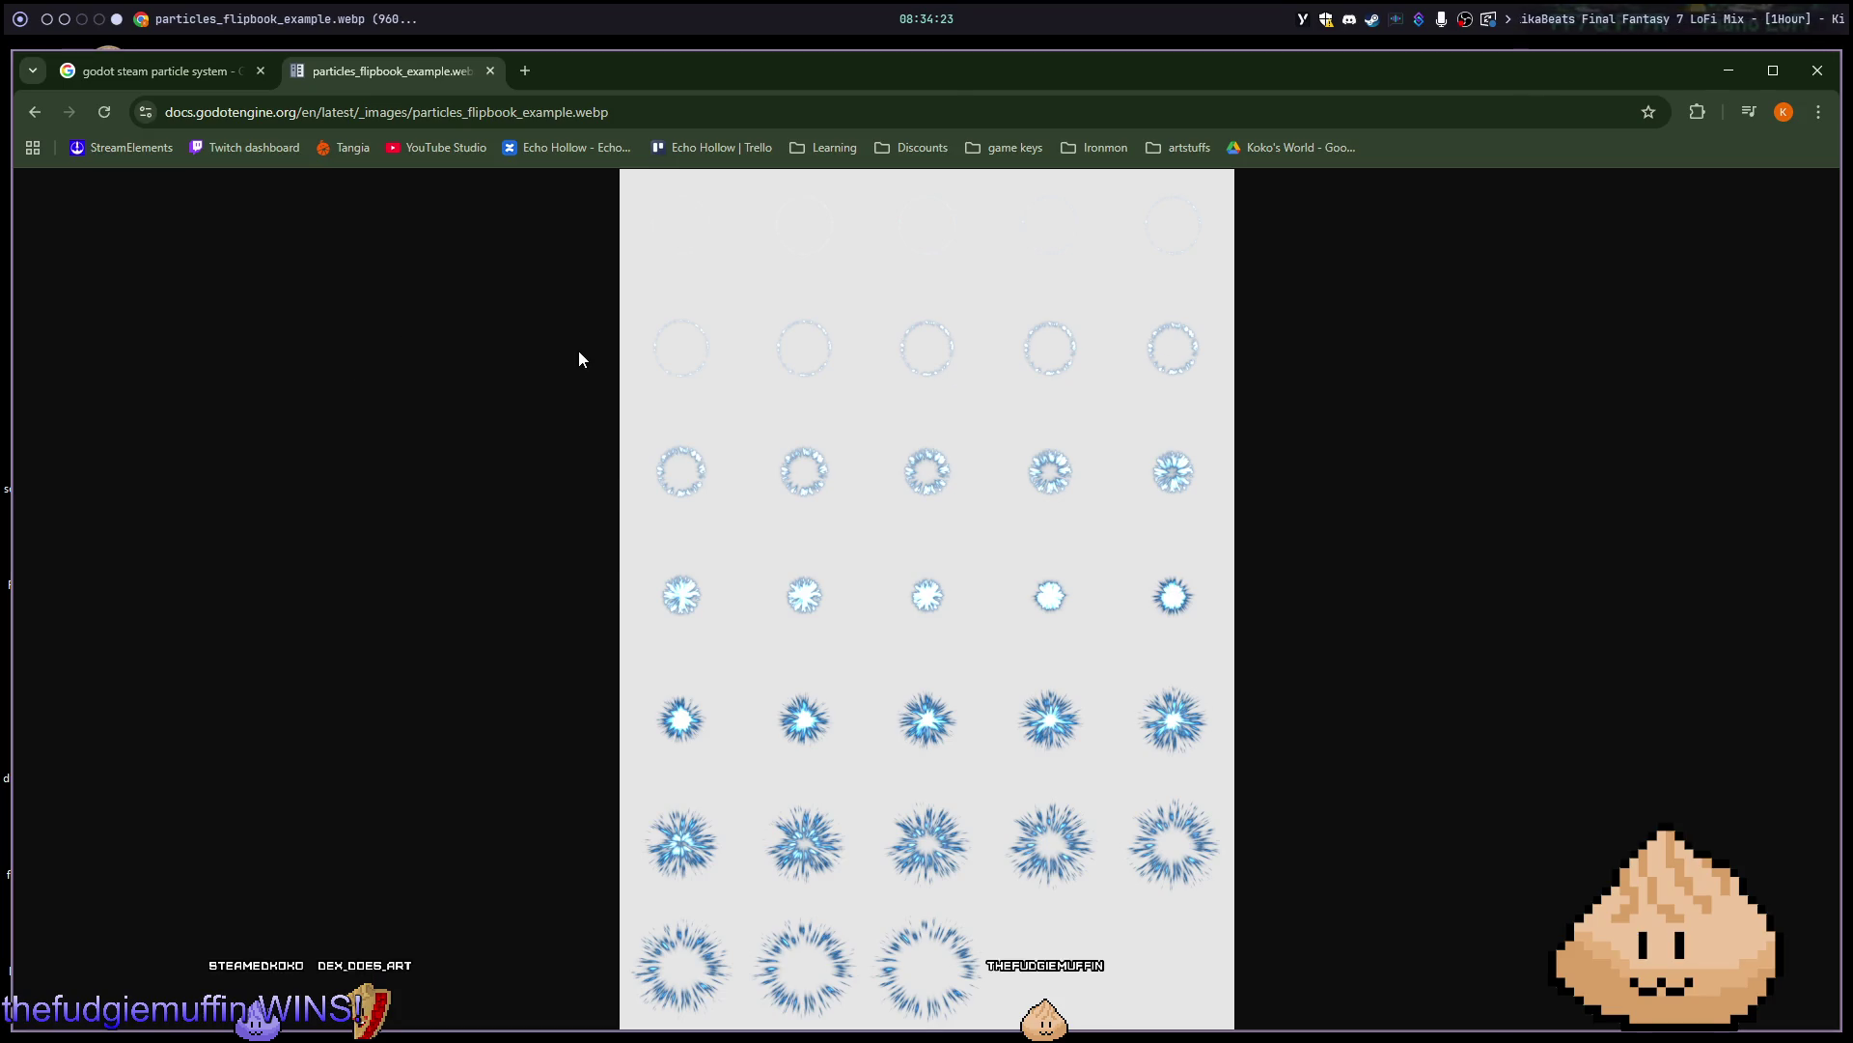
pyautogui.hotkey('alt', 'Left')
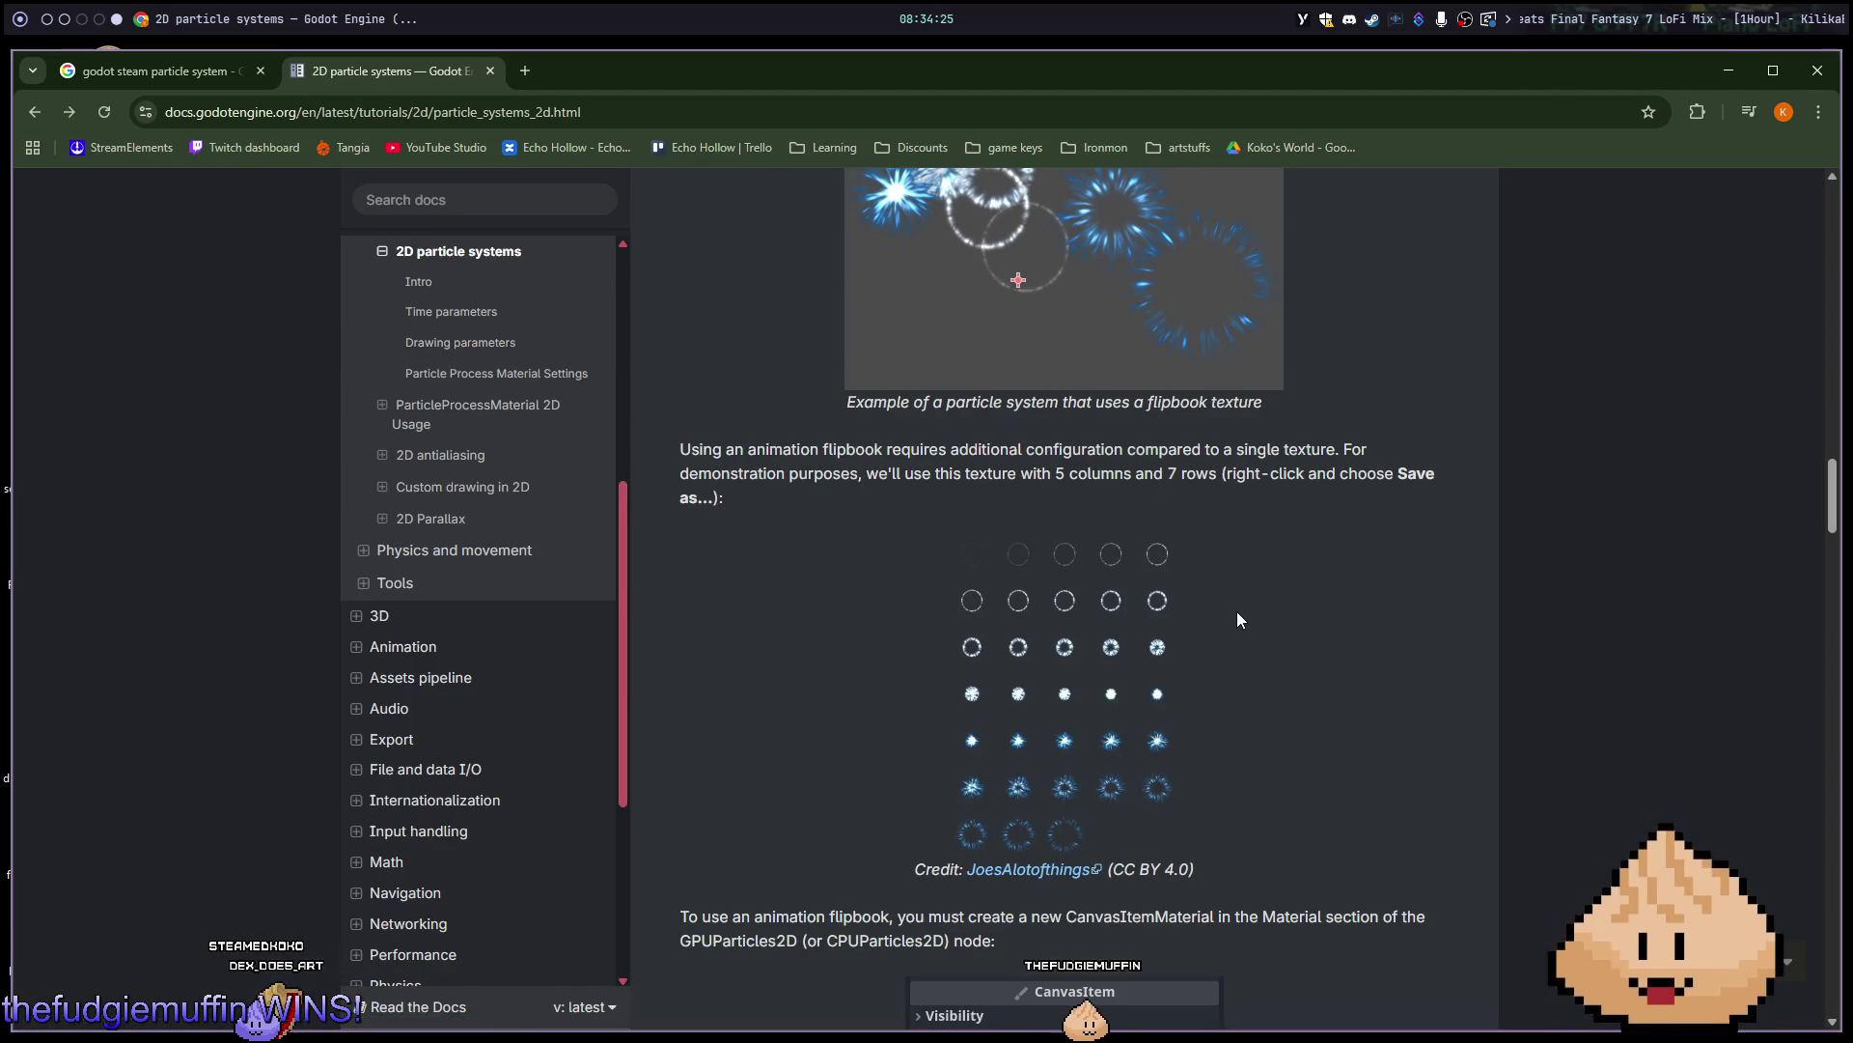
pyautogui.scroll(-3, 1237, 612)
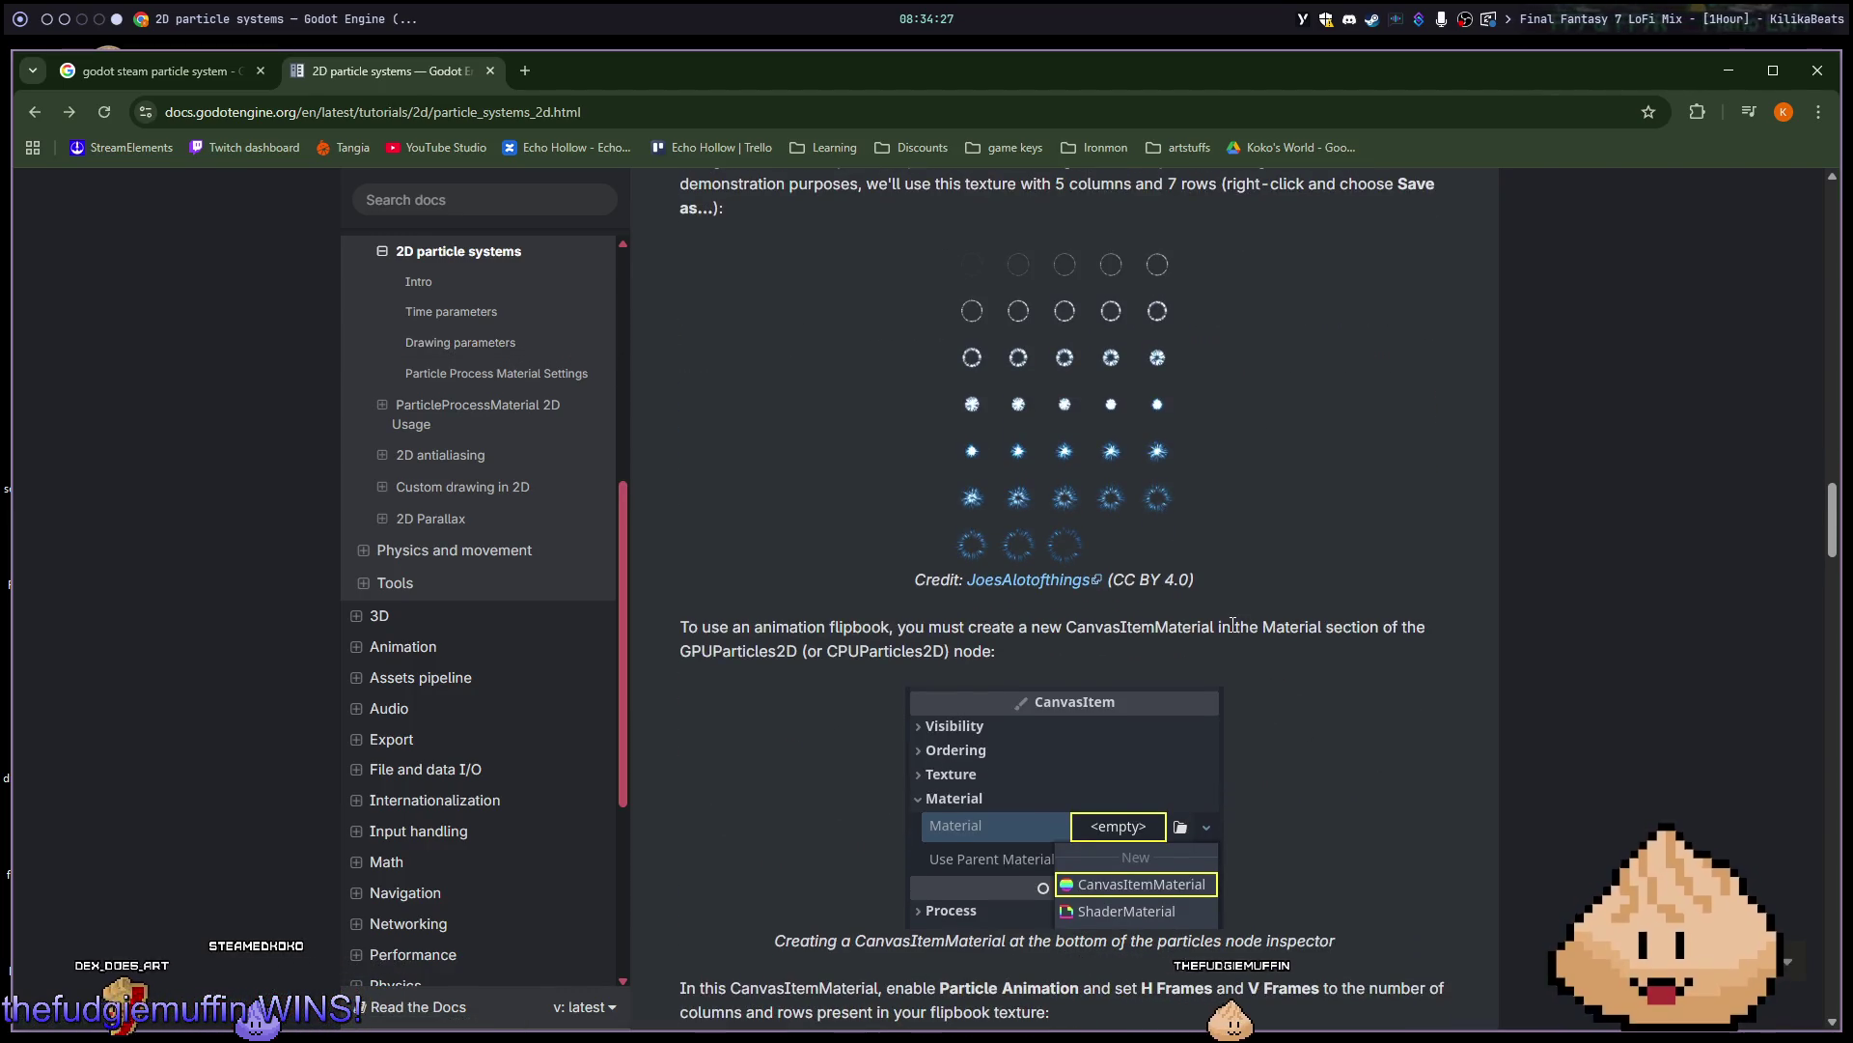
# Read the rest of the 2D particle systems page to the comments, then return to the Godot editor.
pyautogui.scroll(-1, 1233, 623)
pyautogui.scroll(-3, 1231, 624)
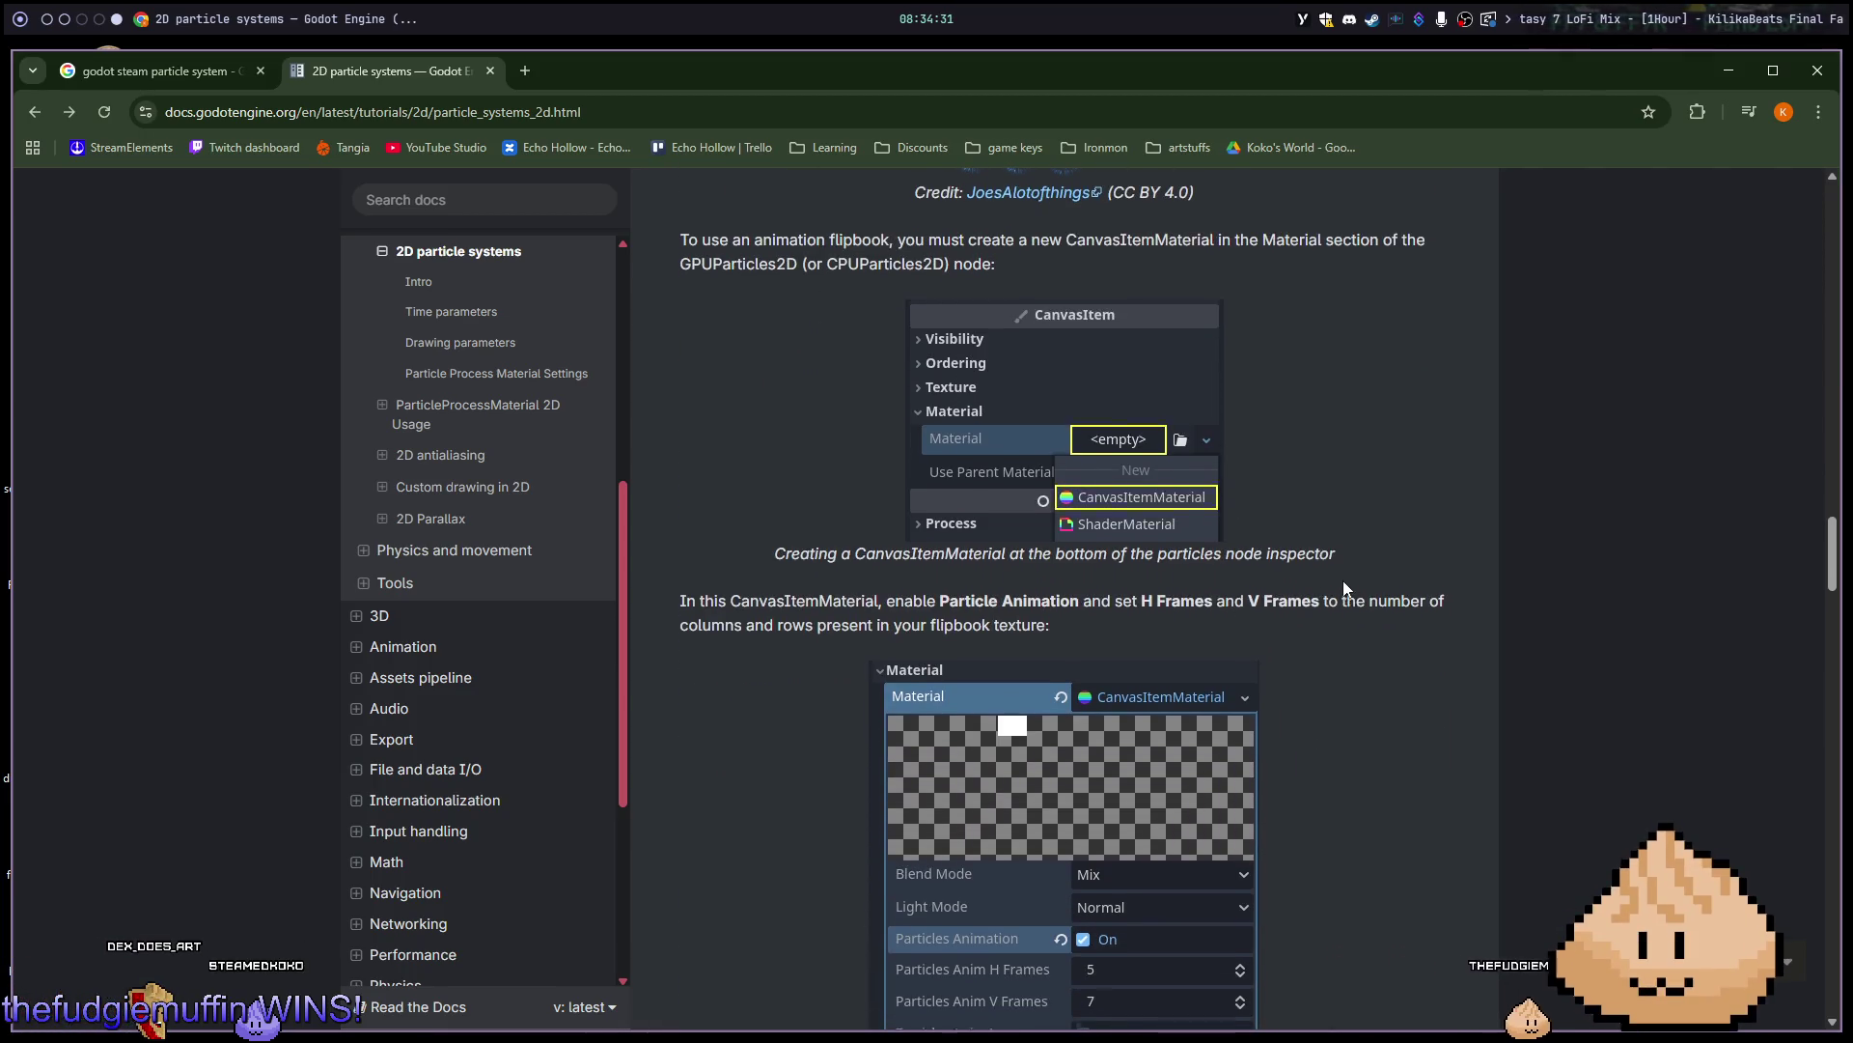
pyautogui.scroll(-8, 1344, 587)
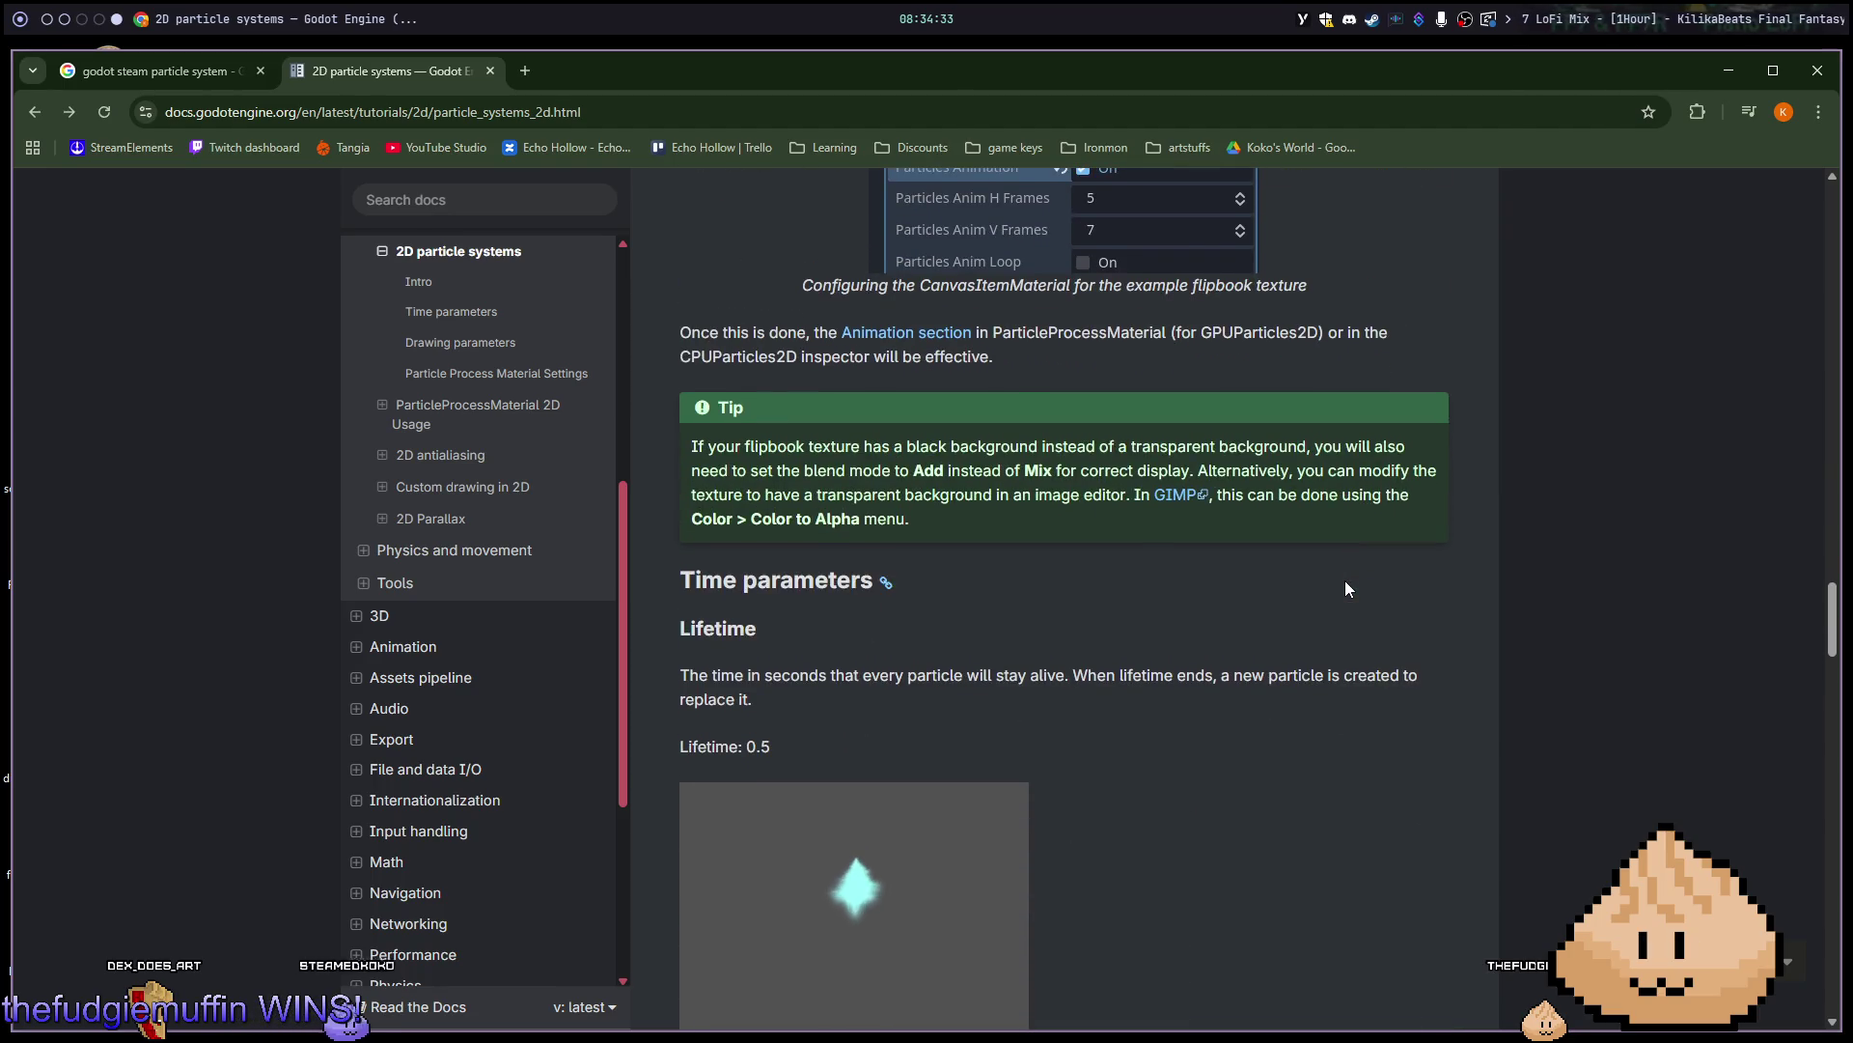
pyautogui.scroll(-2, 1347, 588)
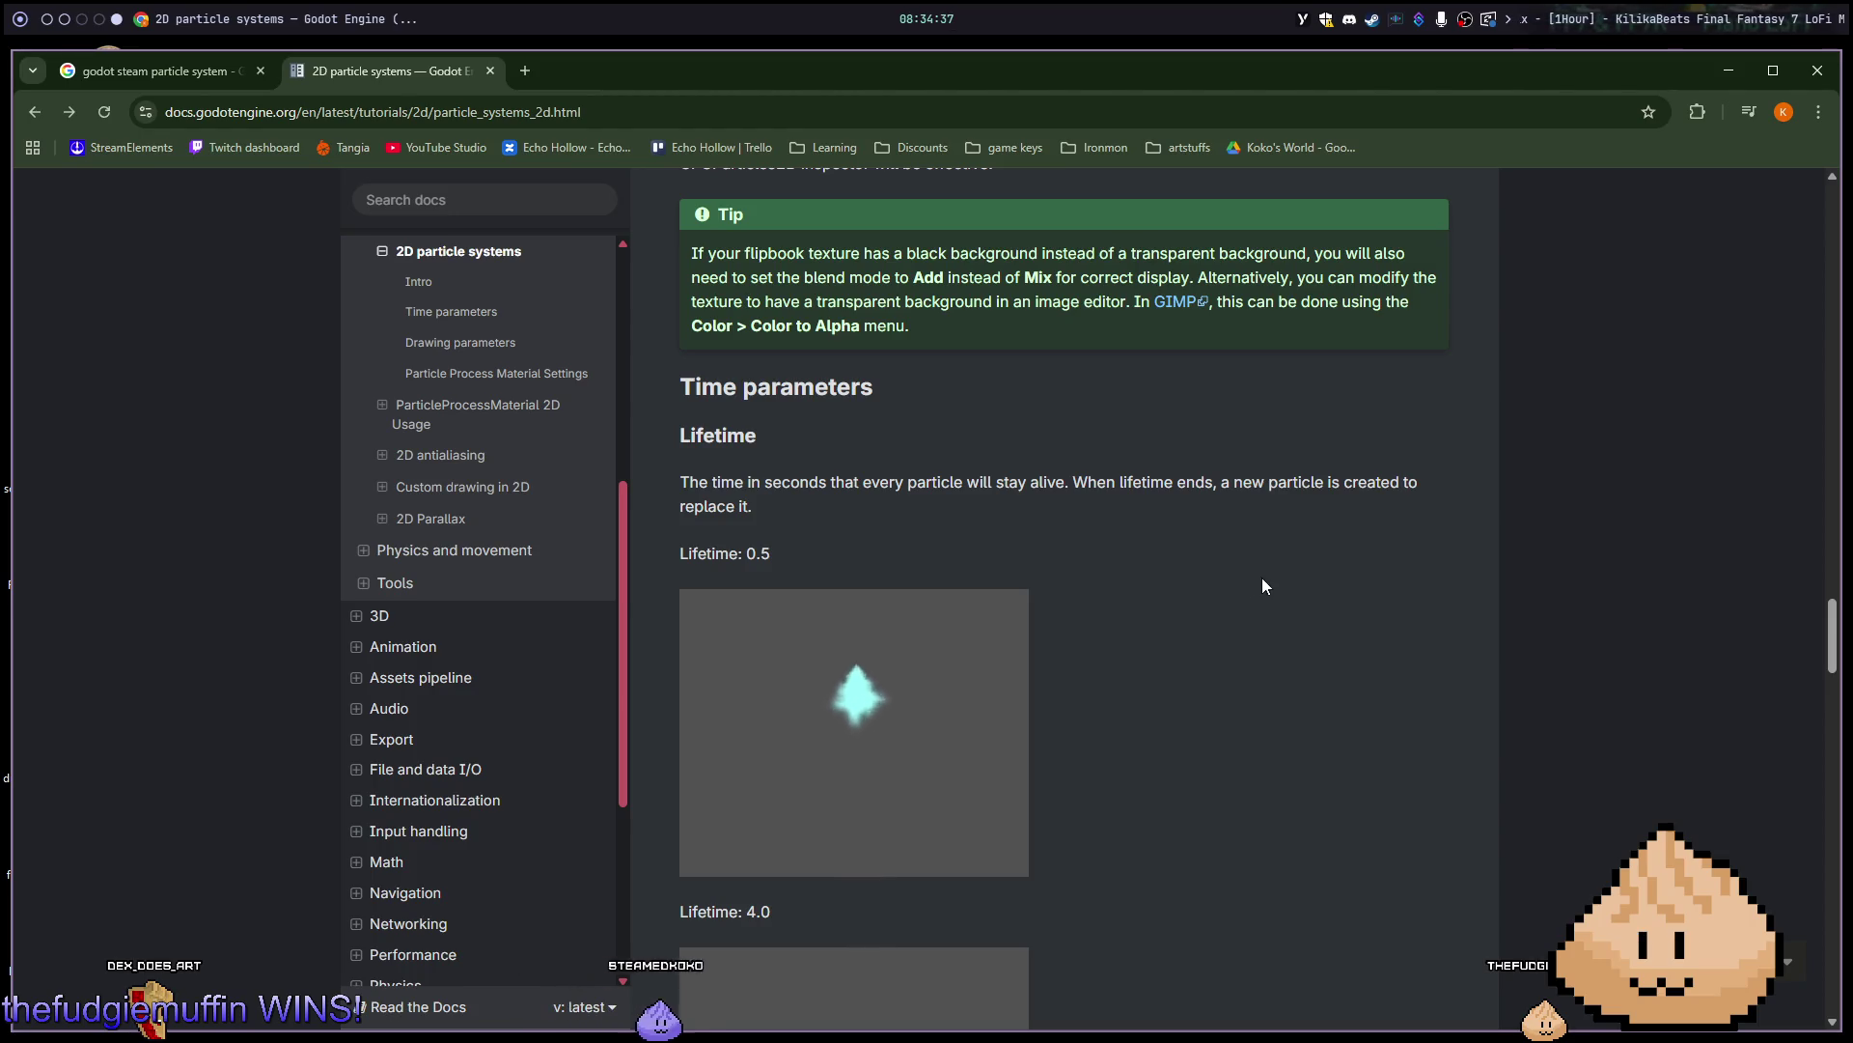
pyautogui.scroll(-2, 1229, 596)
pyautogui.scroll(-2, 1229, 605)
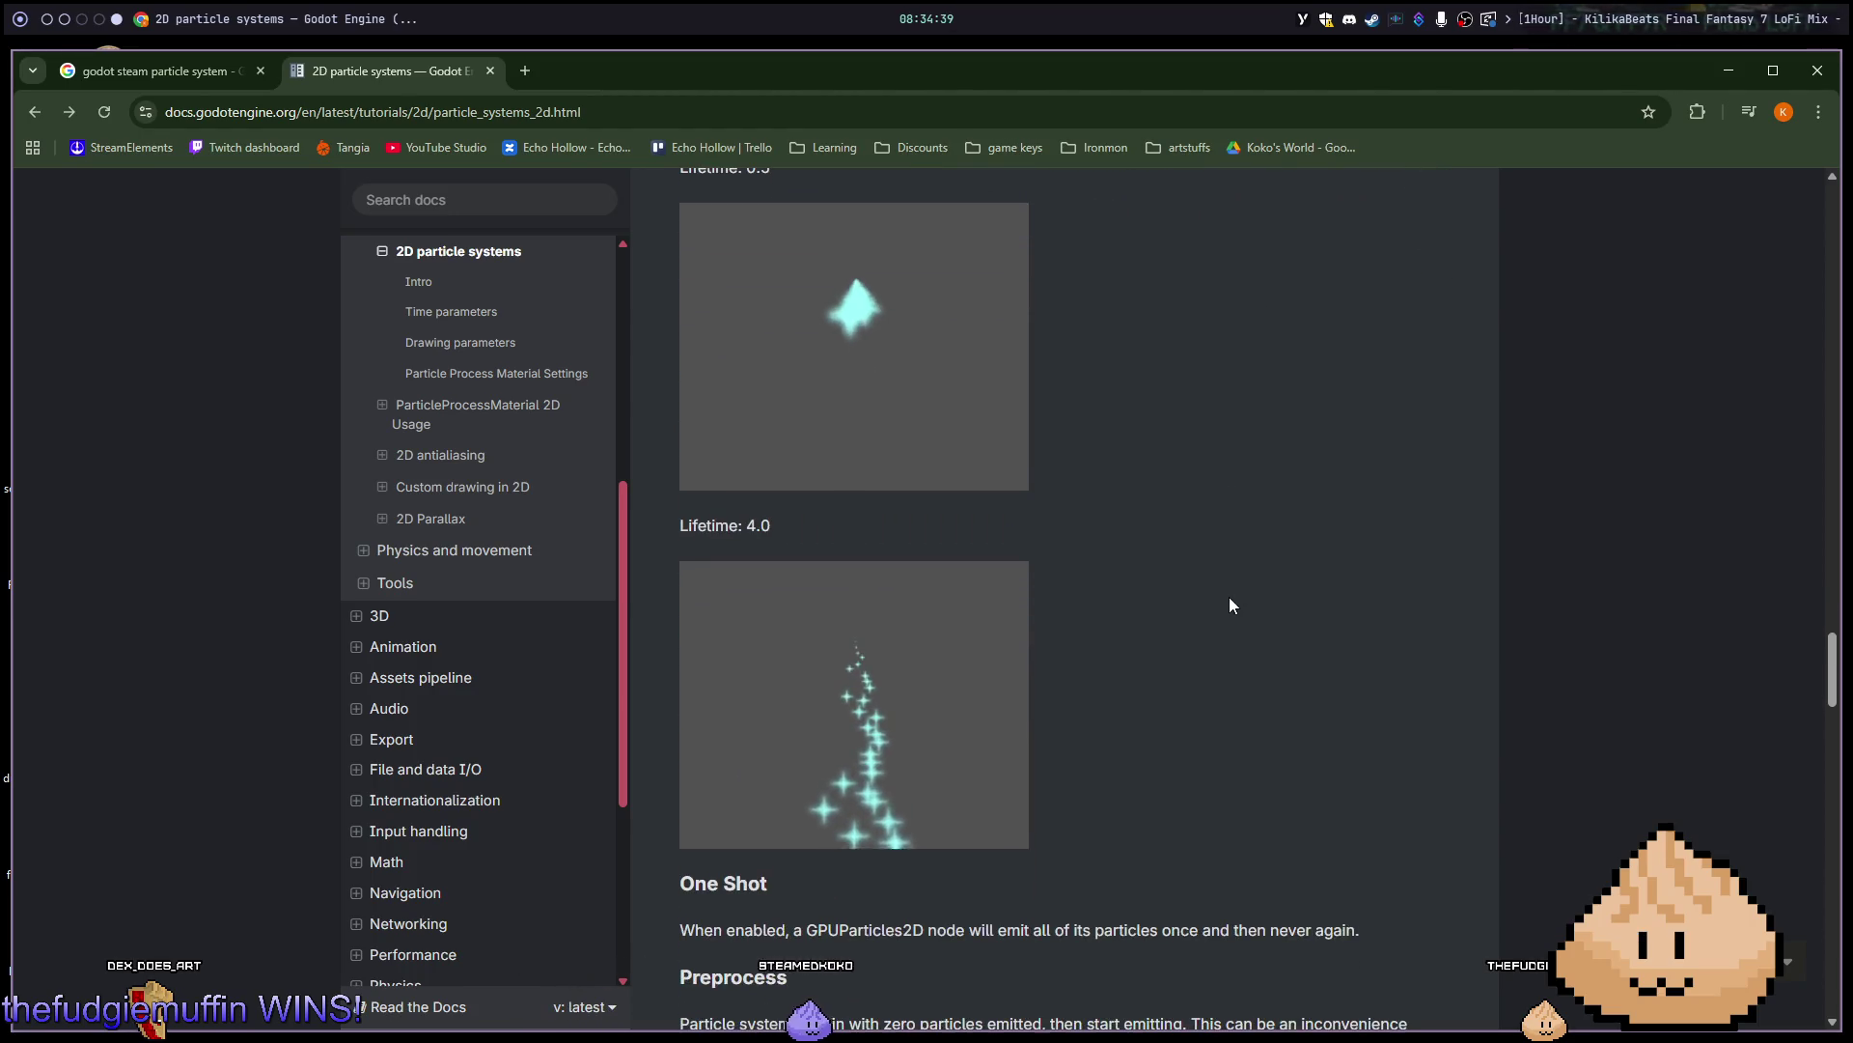
pyautogui.scroll(3, 1230, 605)
pyautogui.scroll(-1, 1229, 604)
pyautogui.scroll(-2, 1229, 606)
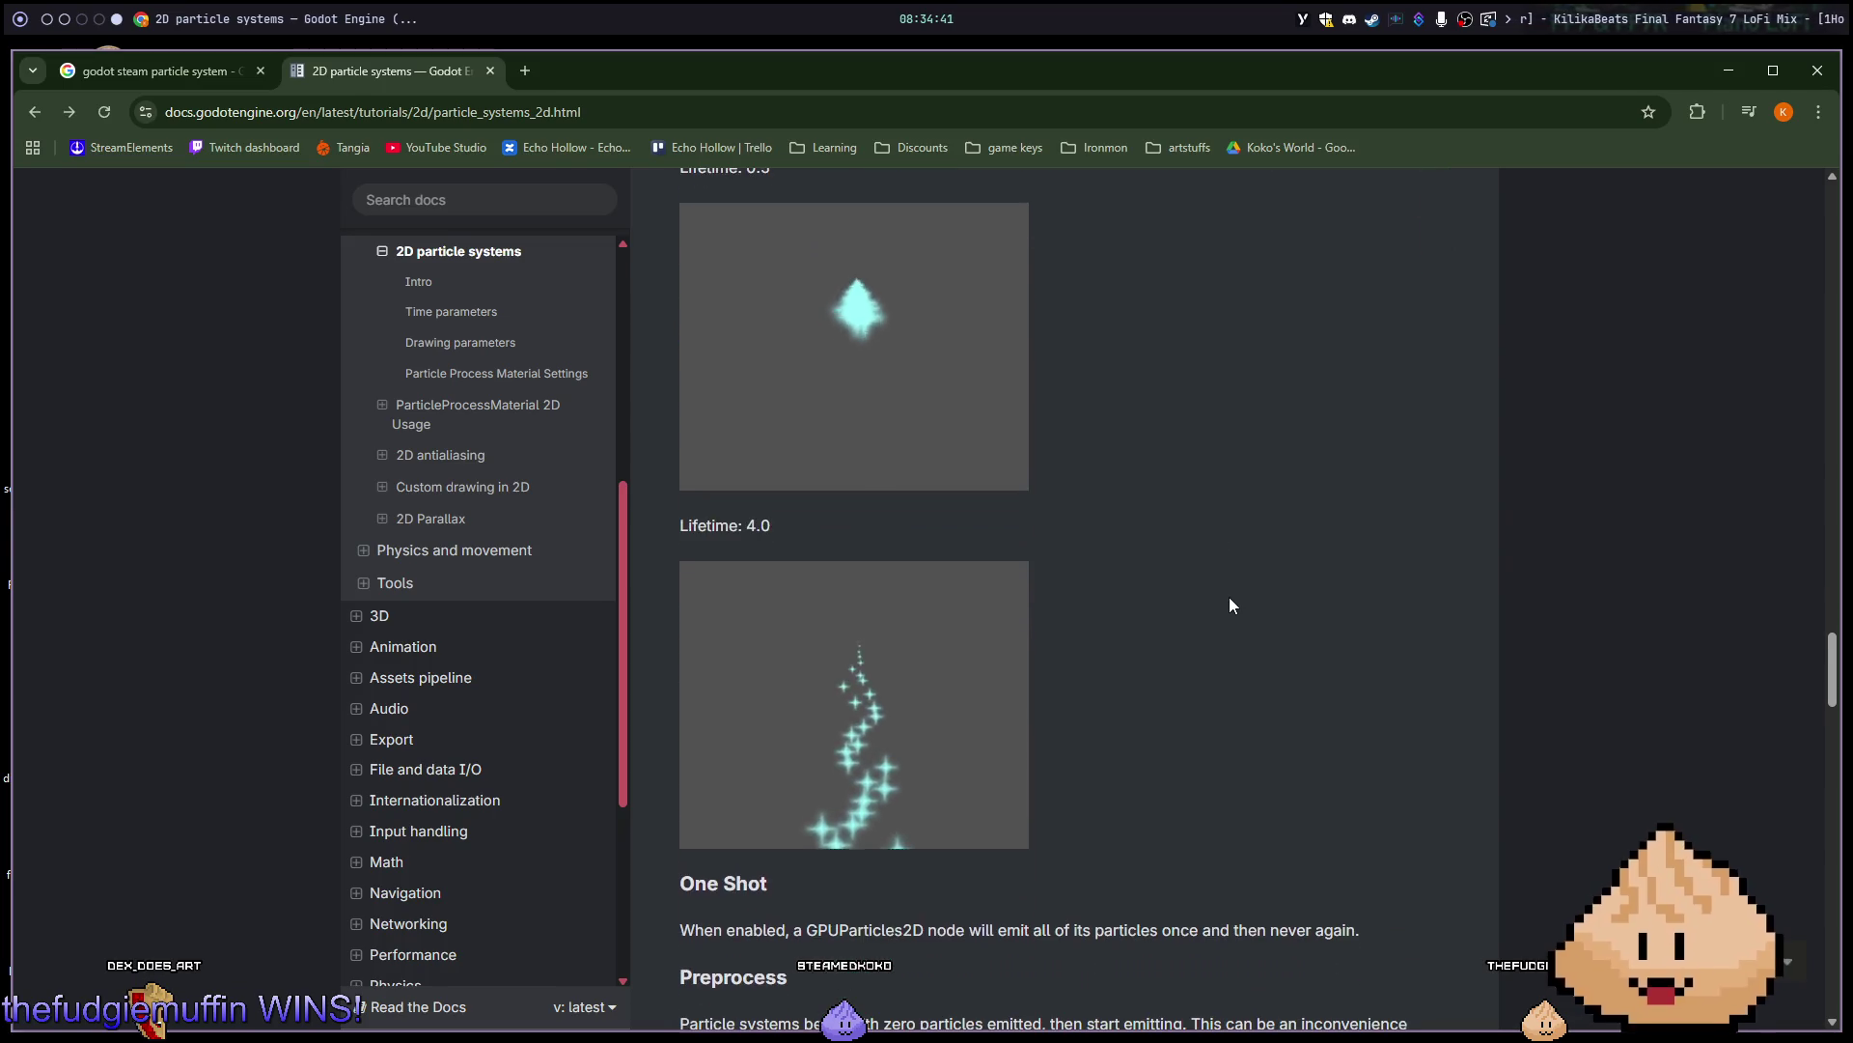
pyautogui.scroll(-4, 1229, 605)
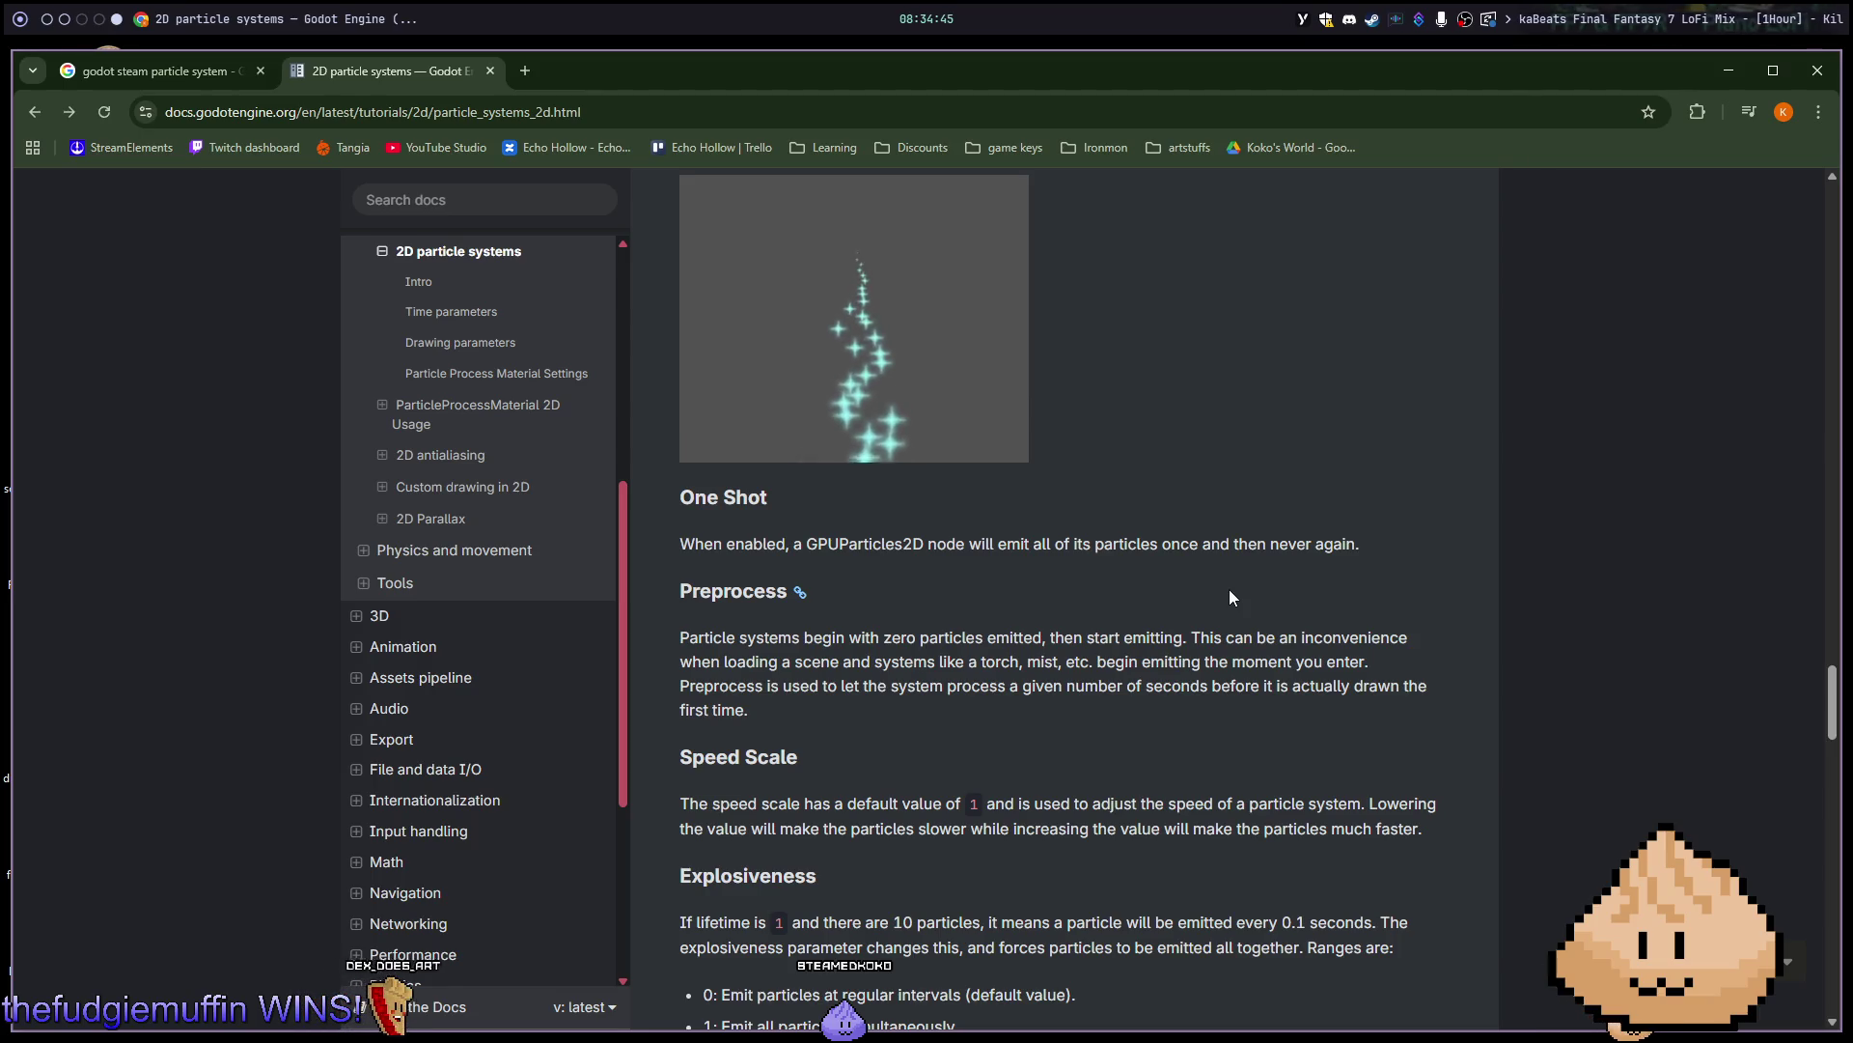
pyautogui.scroll(-4, 1230, 590)
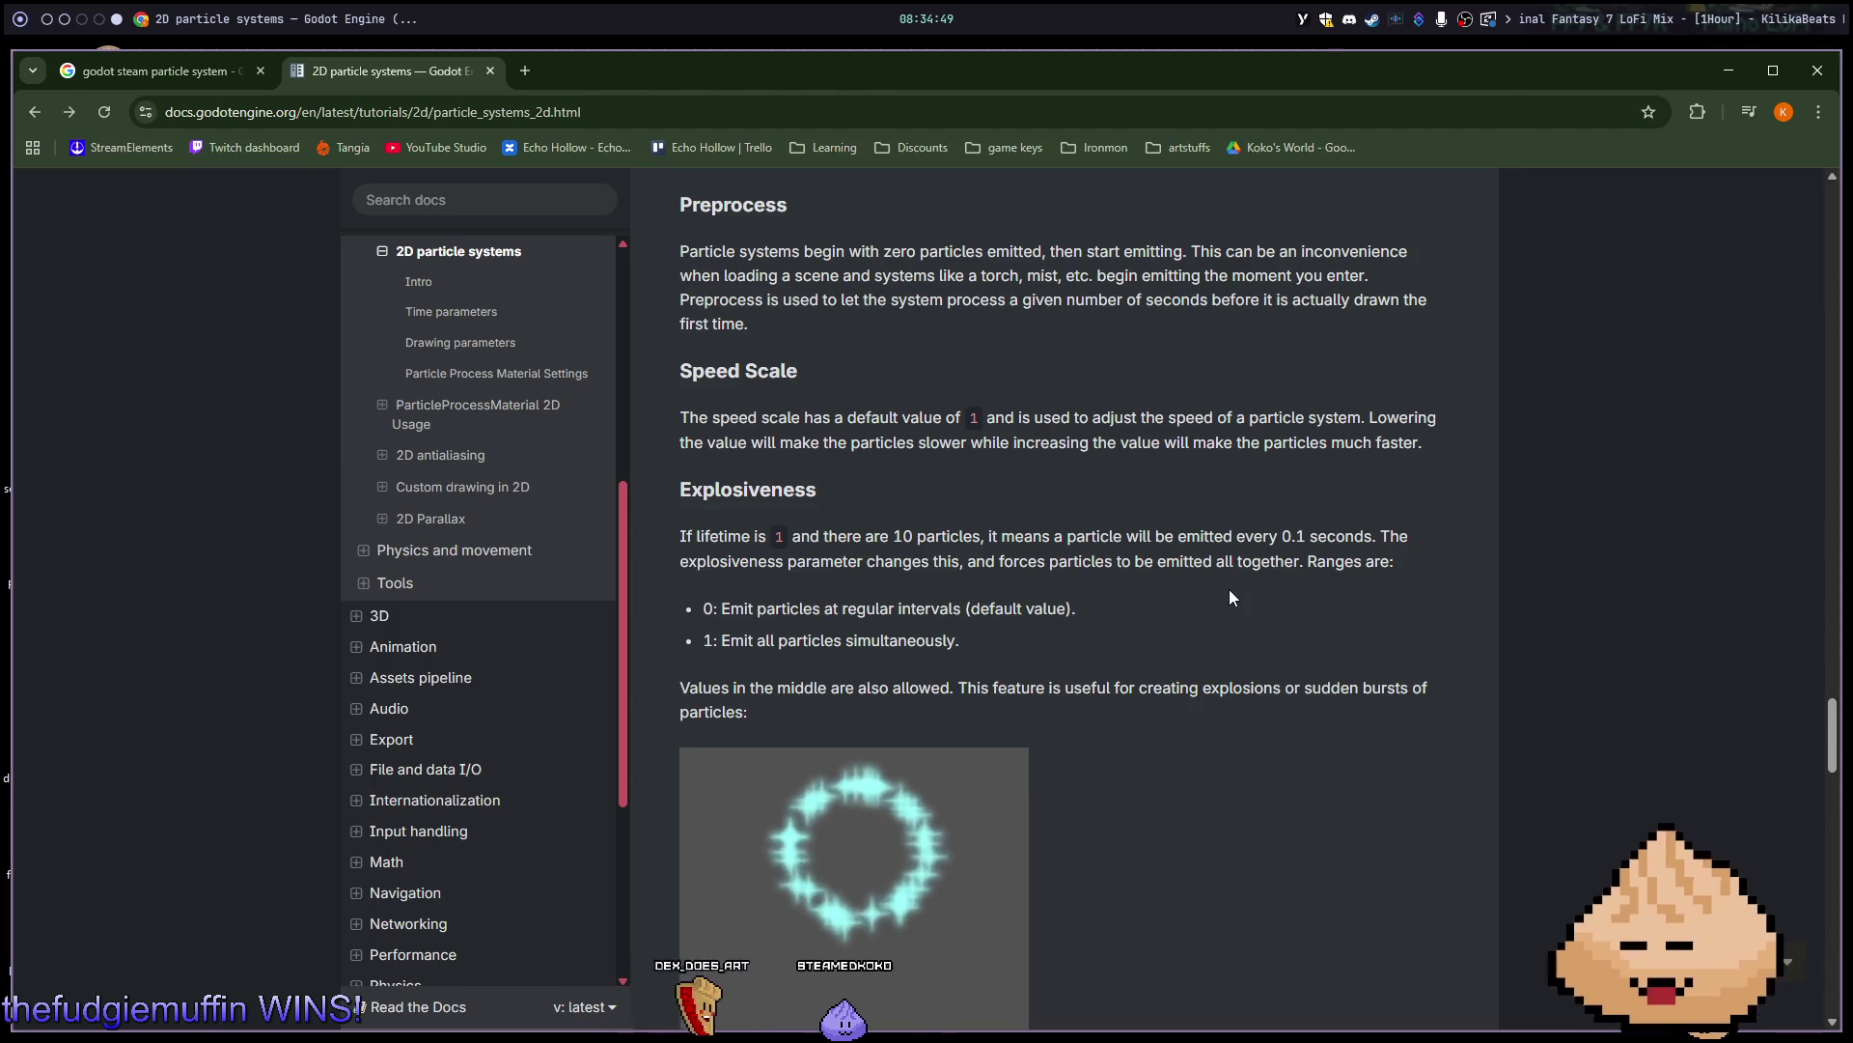
pyautogui.scroll(-1, 1229, 589)
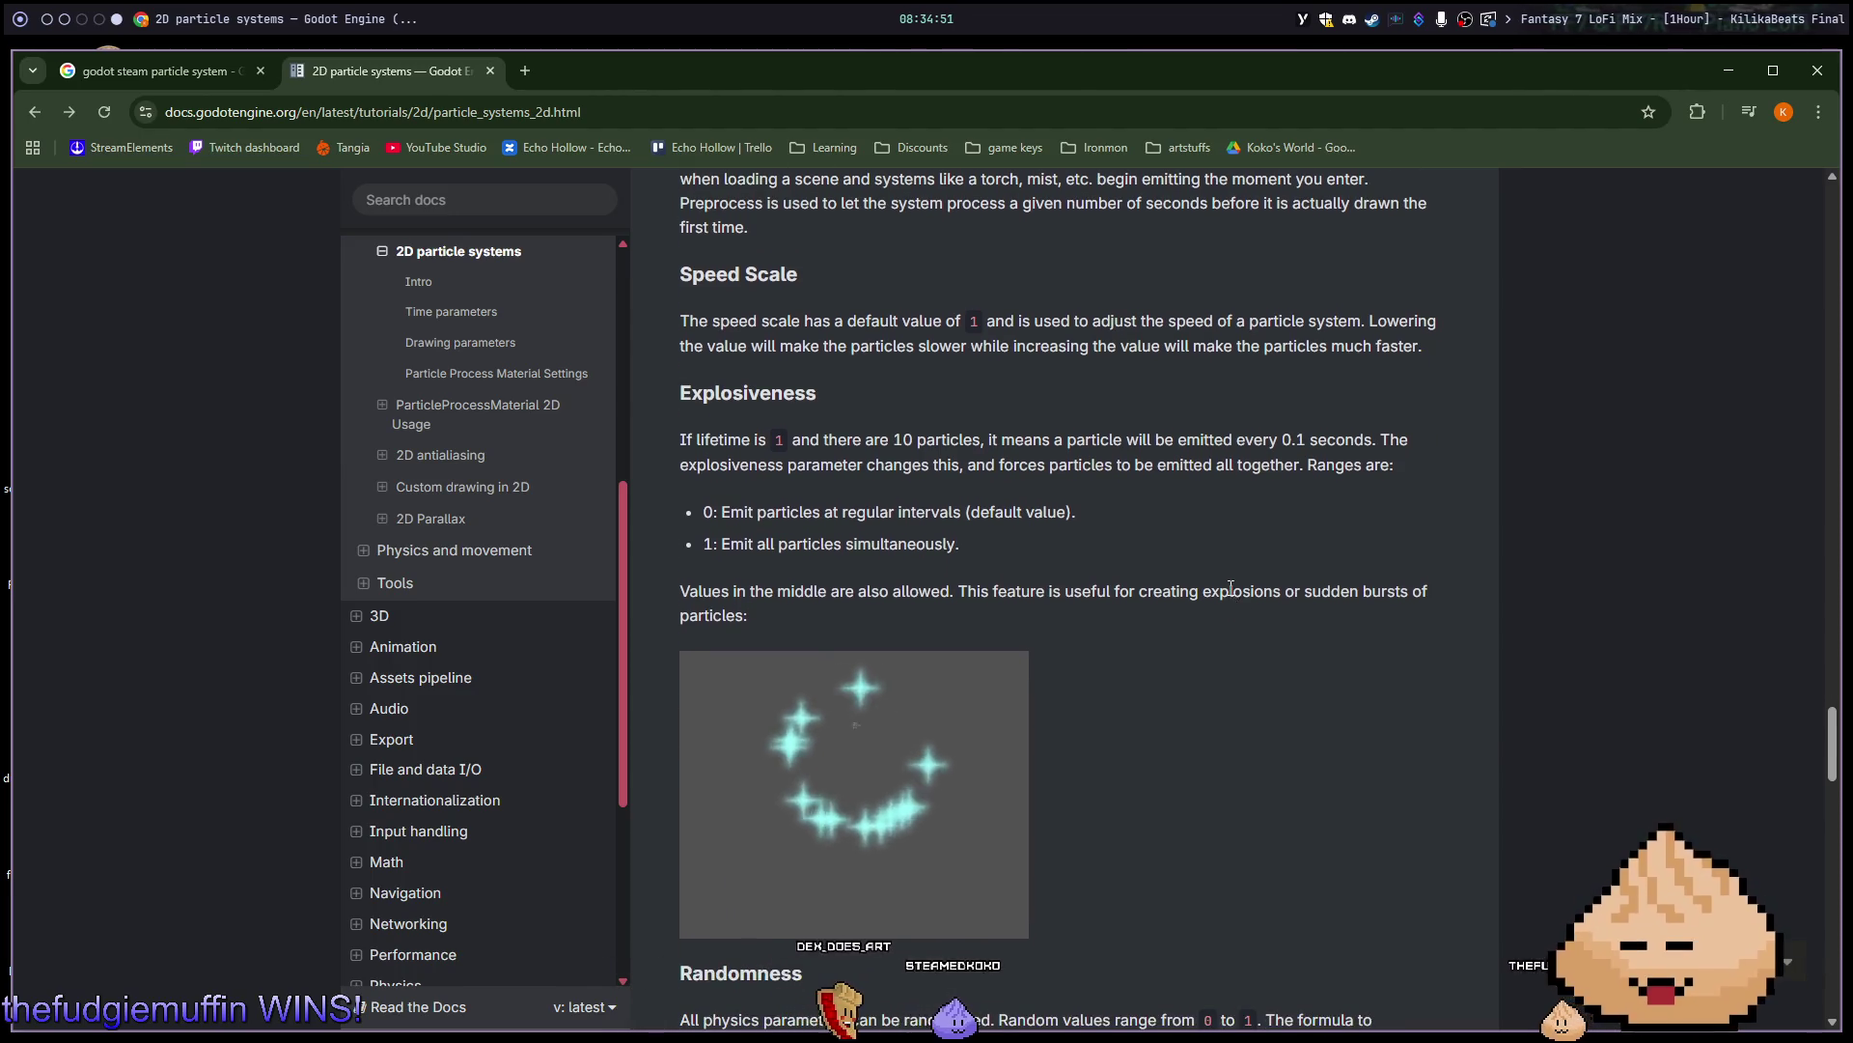
pyautogui.scroll(-6, 1230, 591)
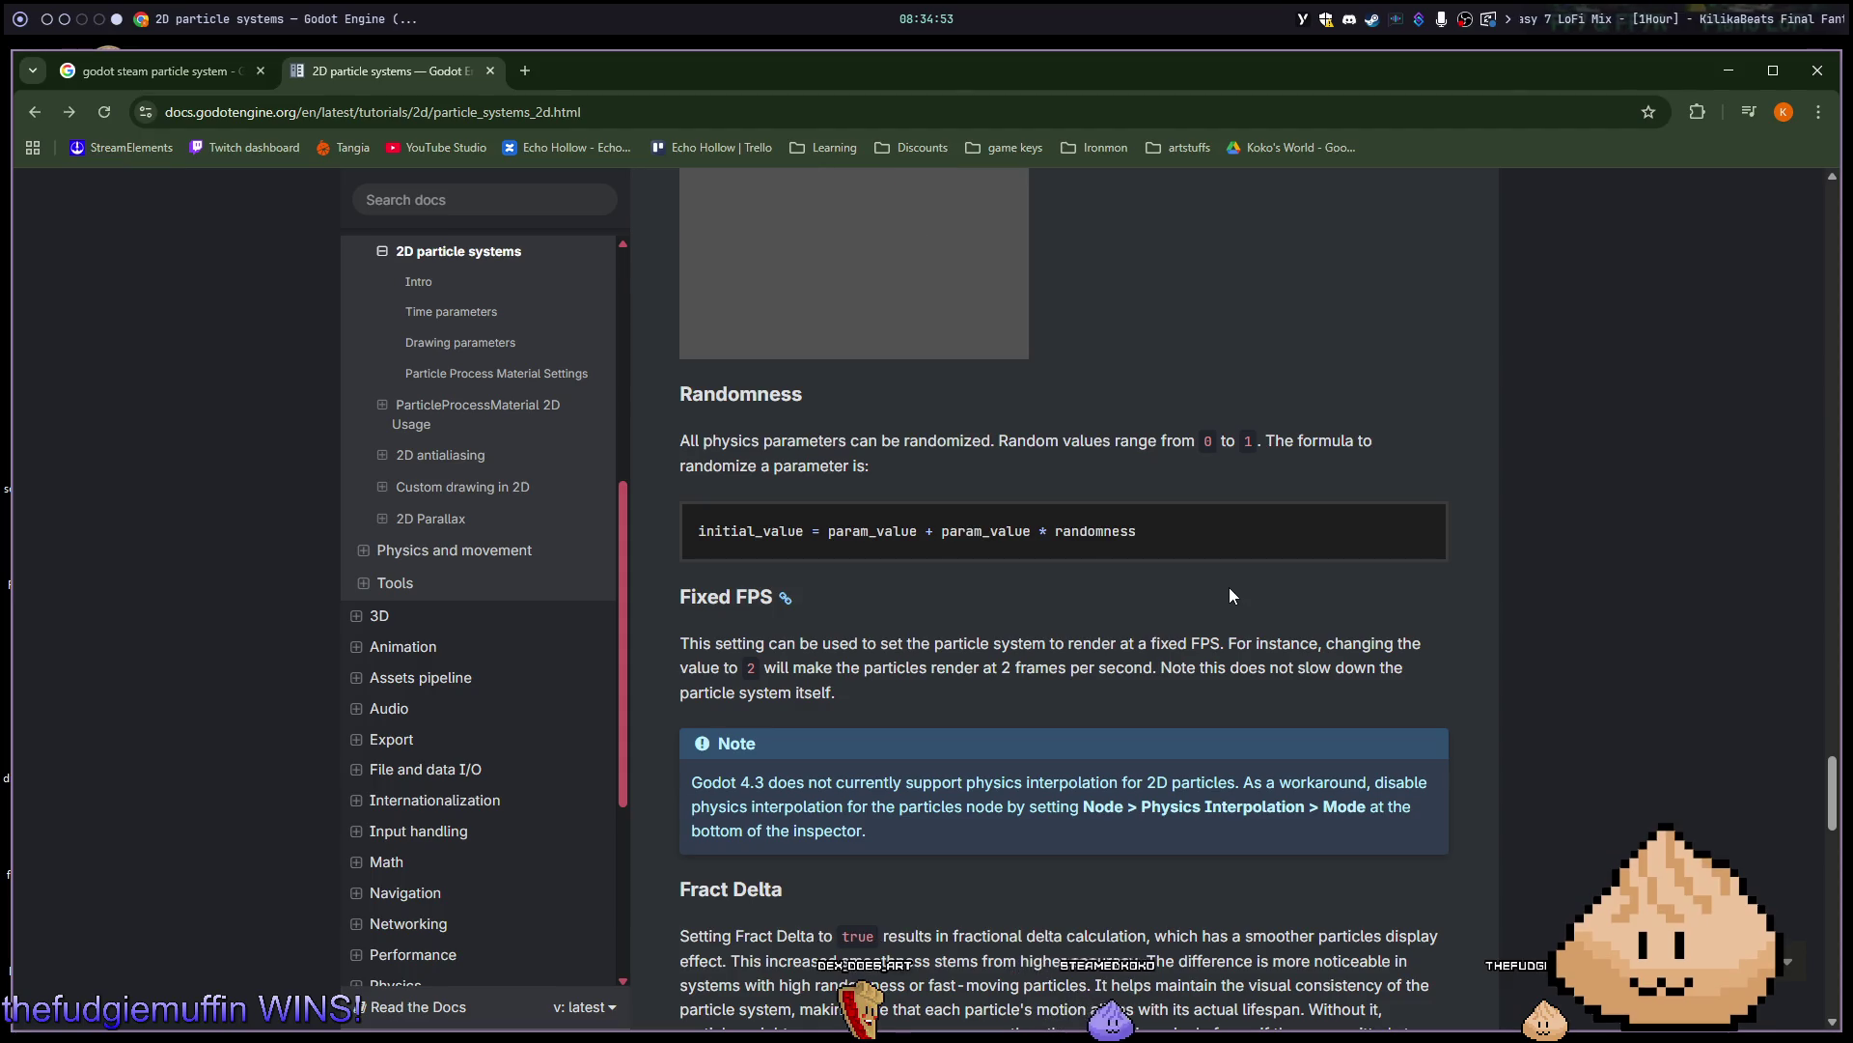
pyautogui.scroll(-3, 1230, 590)
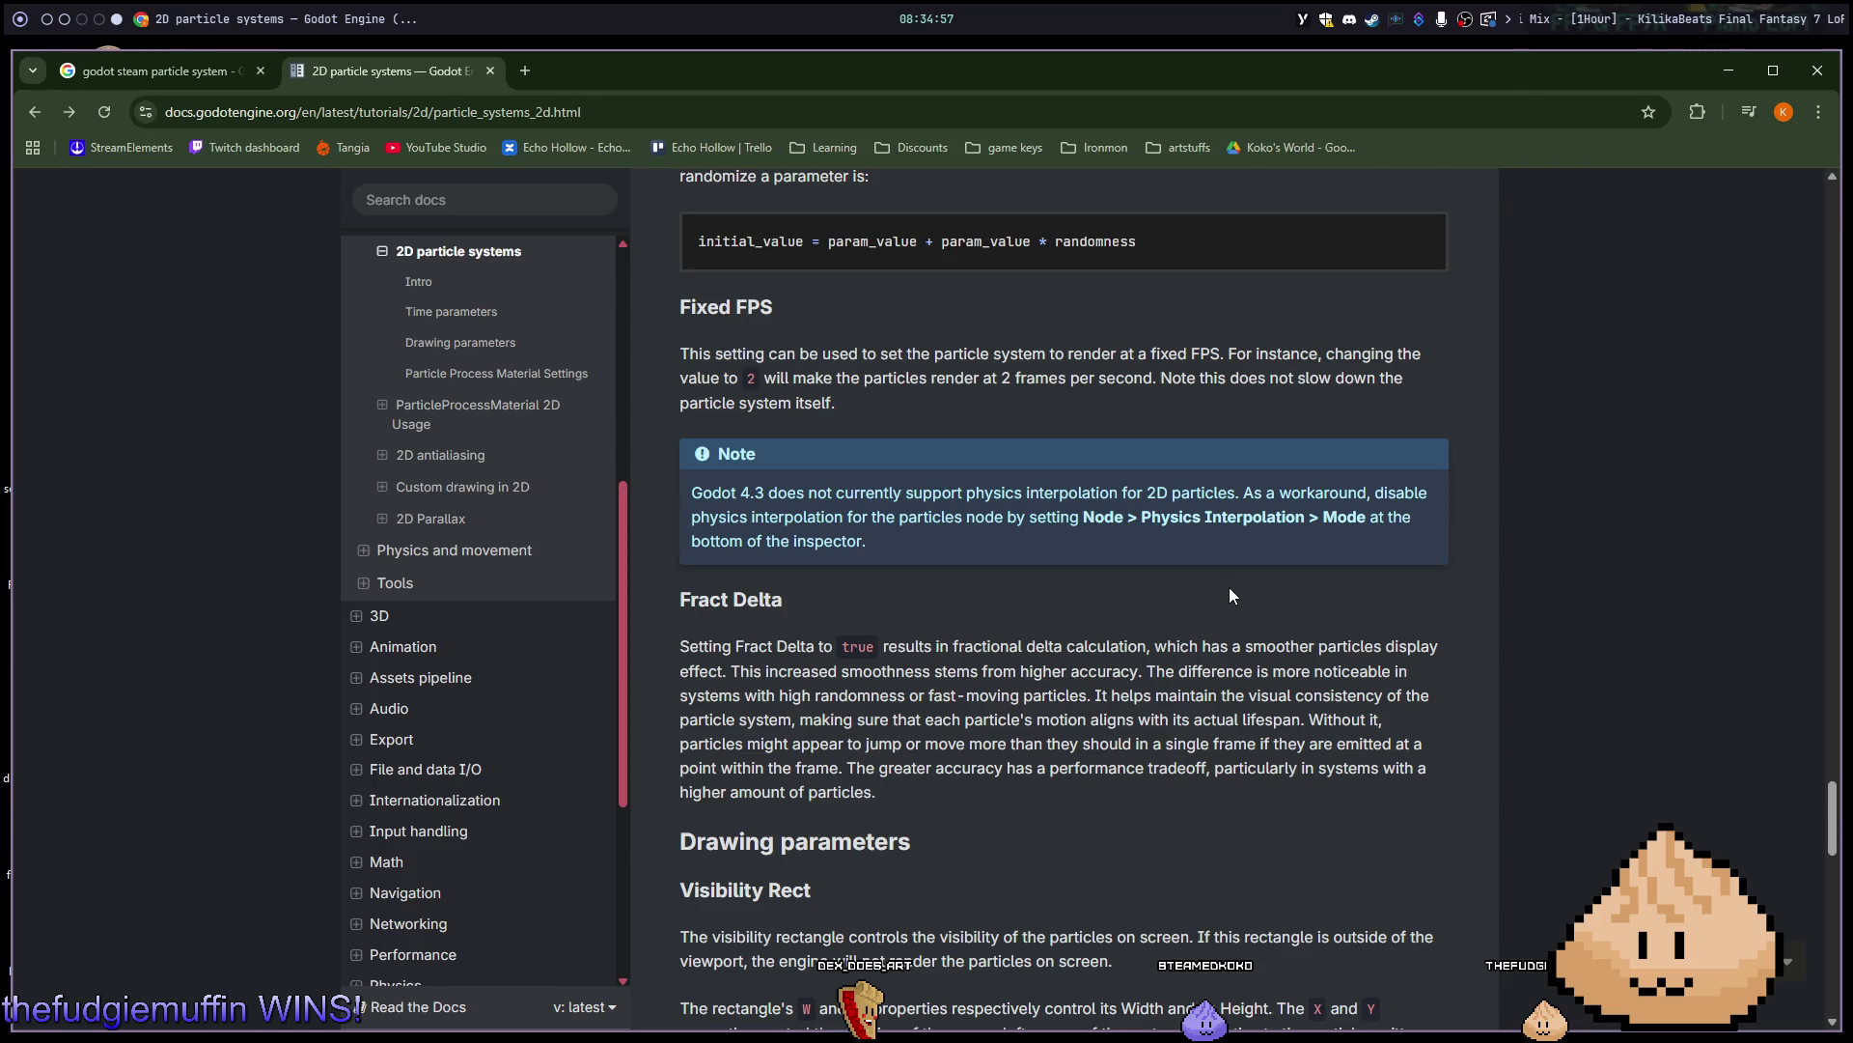
pyautogui.scroll(-1, 1230, 591)
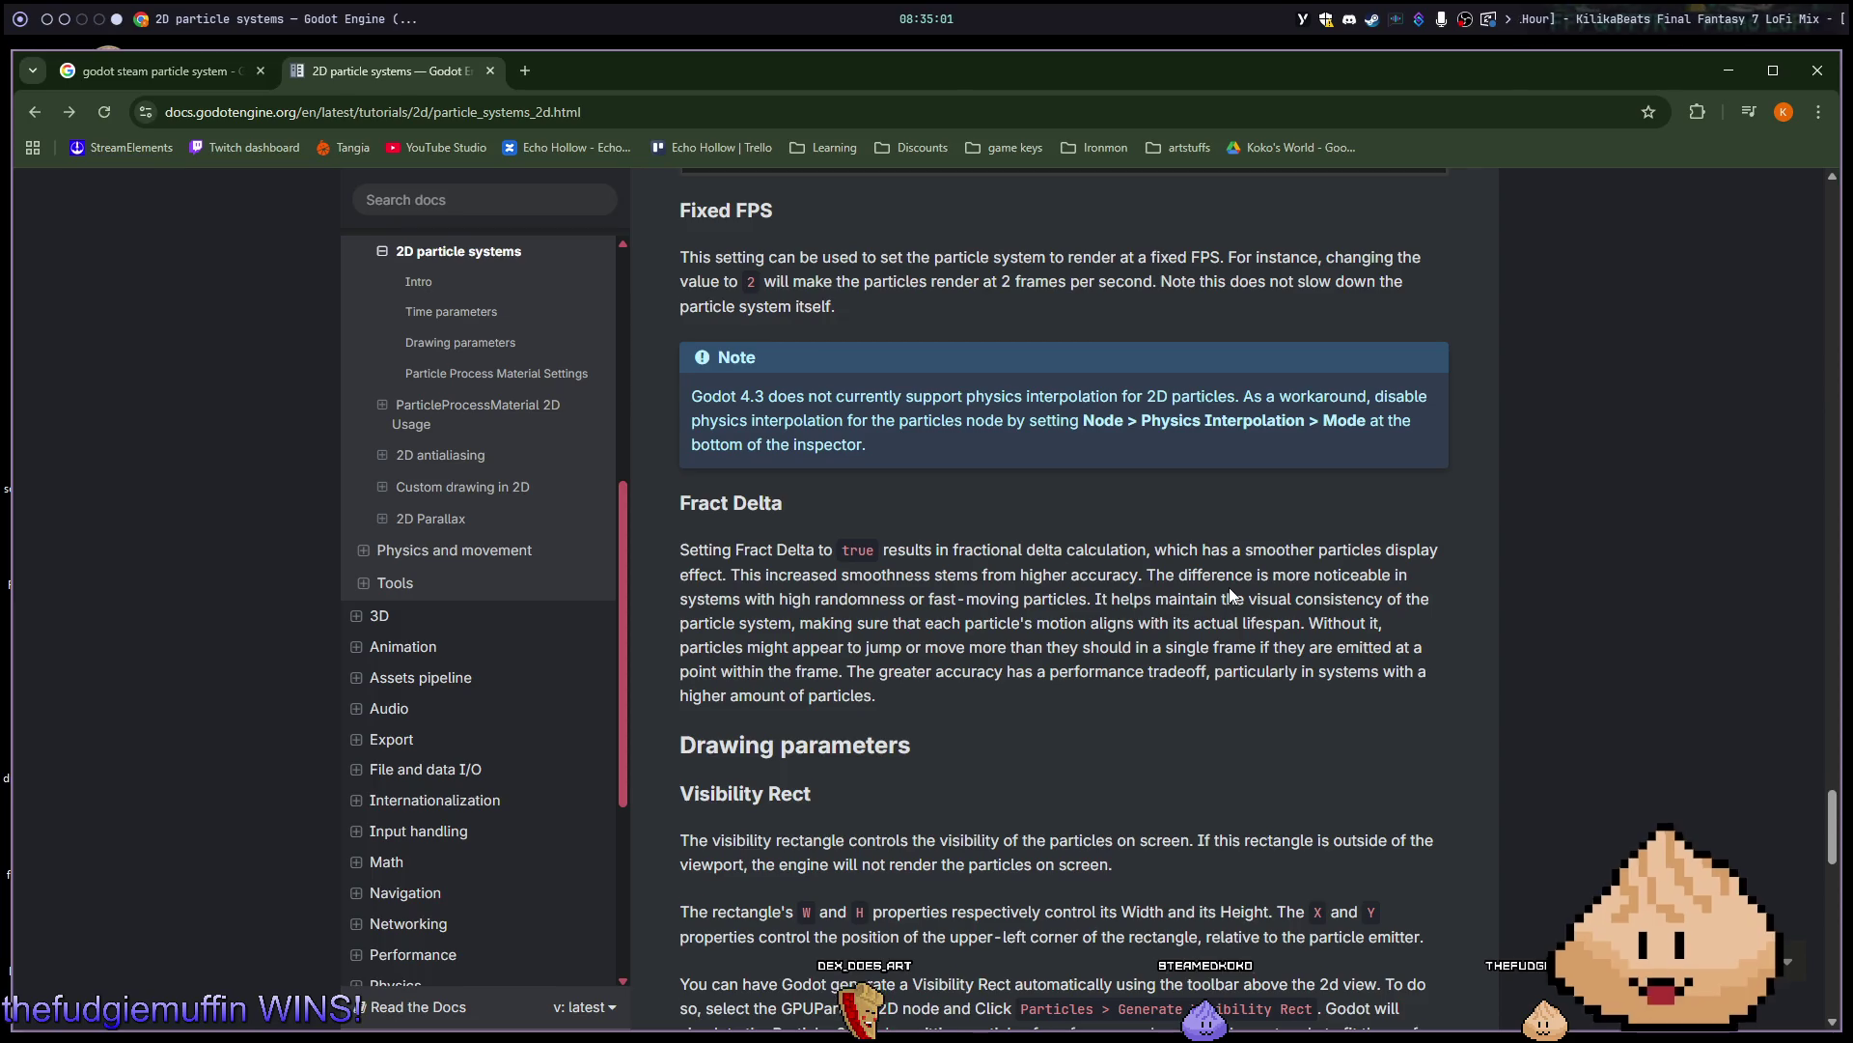
pyautogui.scroll(-4, 1230, 593)
pyautogui.scroll(-3, 1230, 587)
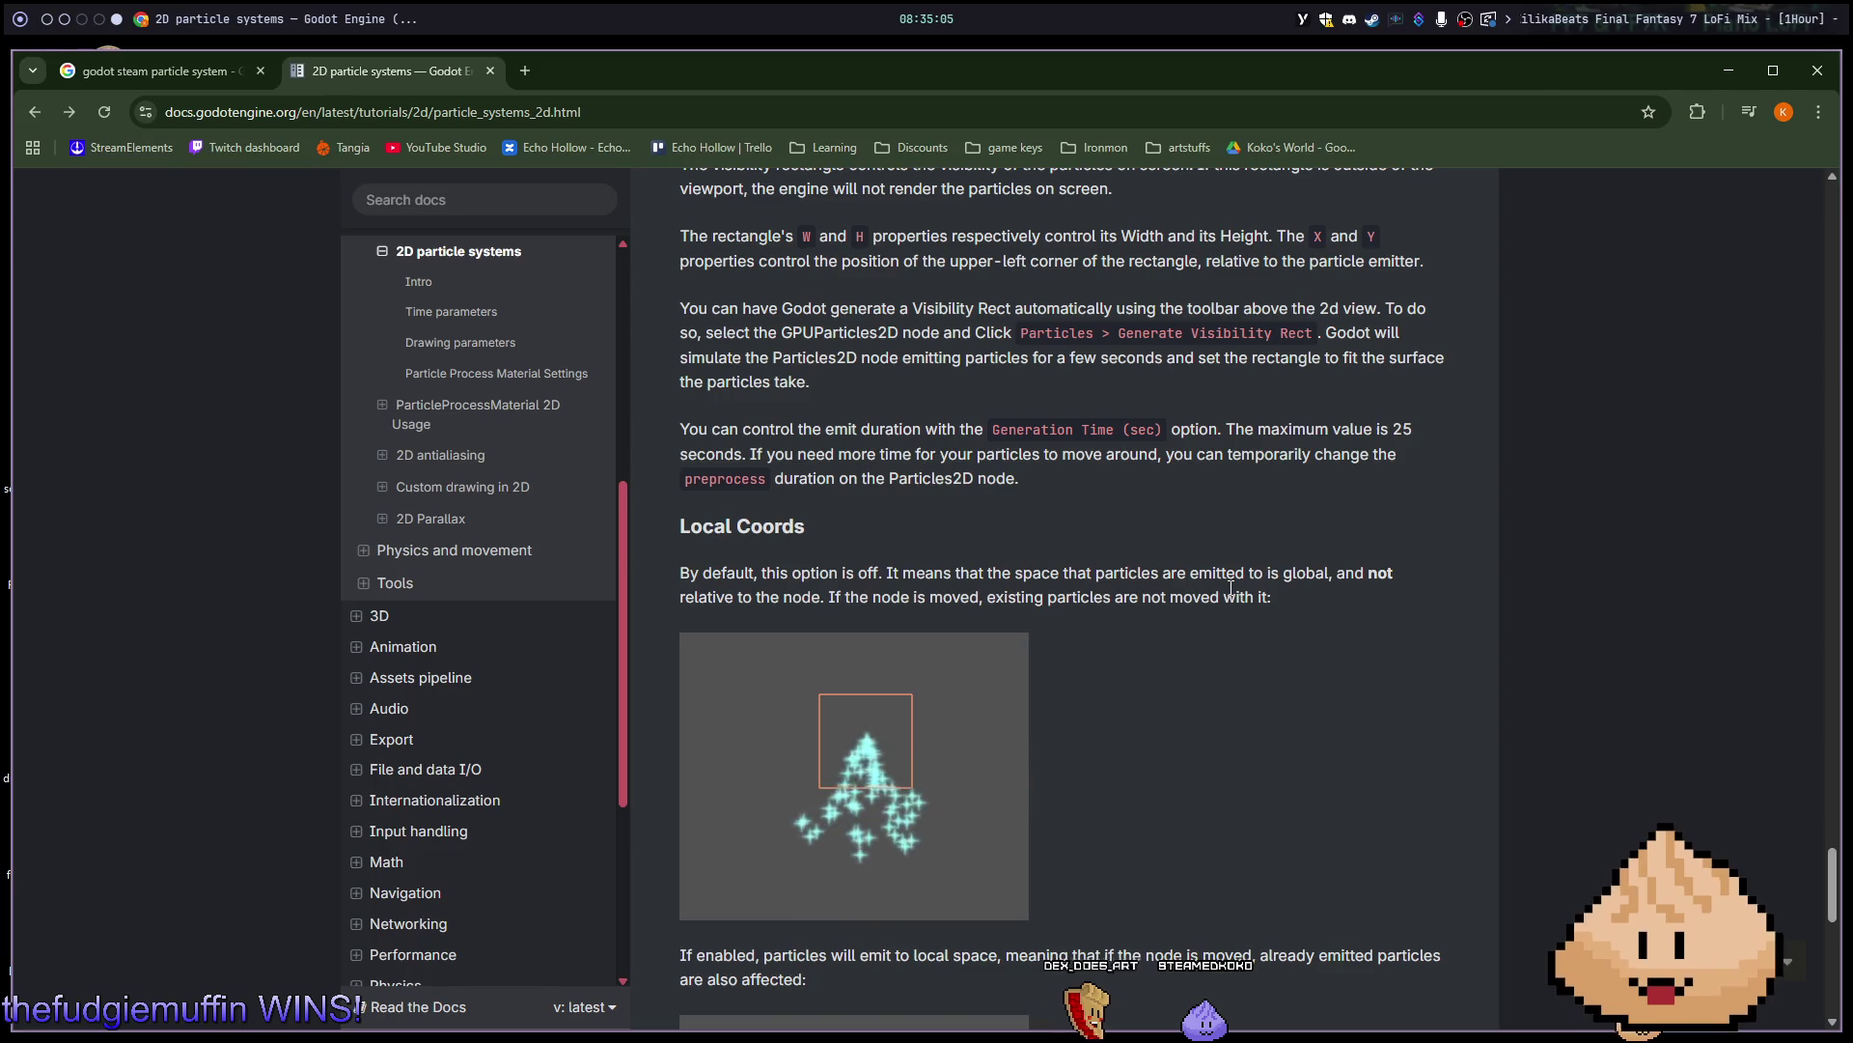
pyautogui.scroll(-1, 1231, 587)
pyautogui.scroll(-14, 1231, 584)
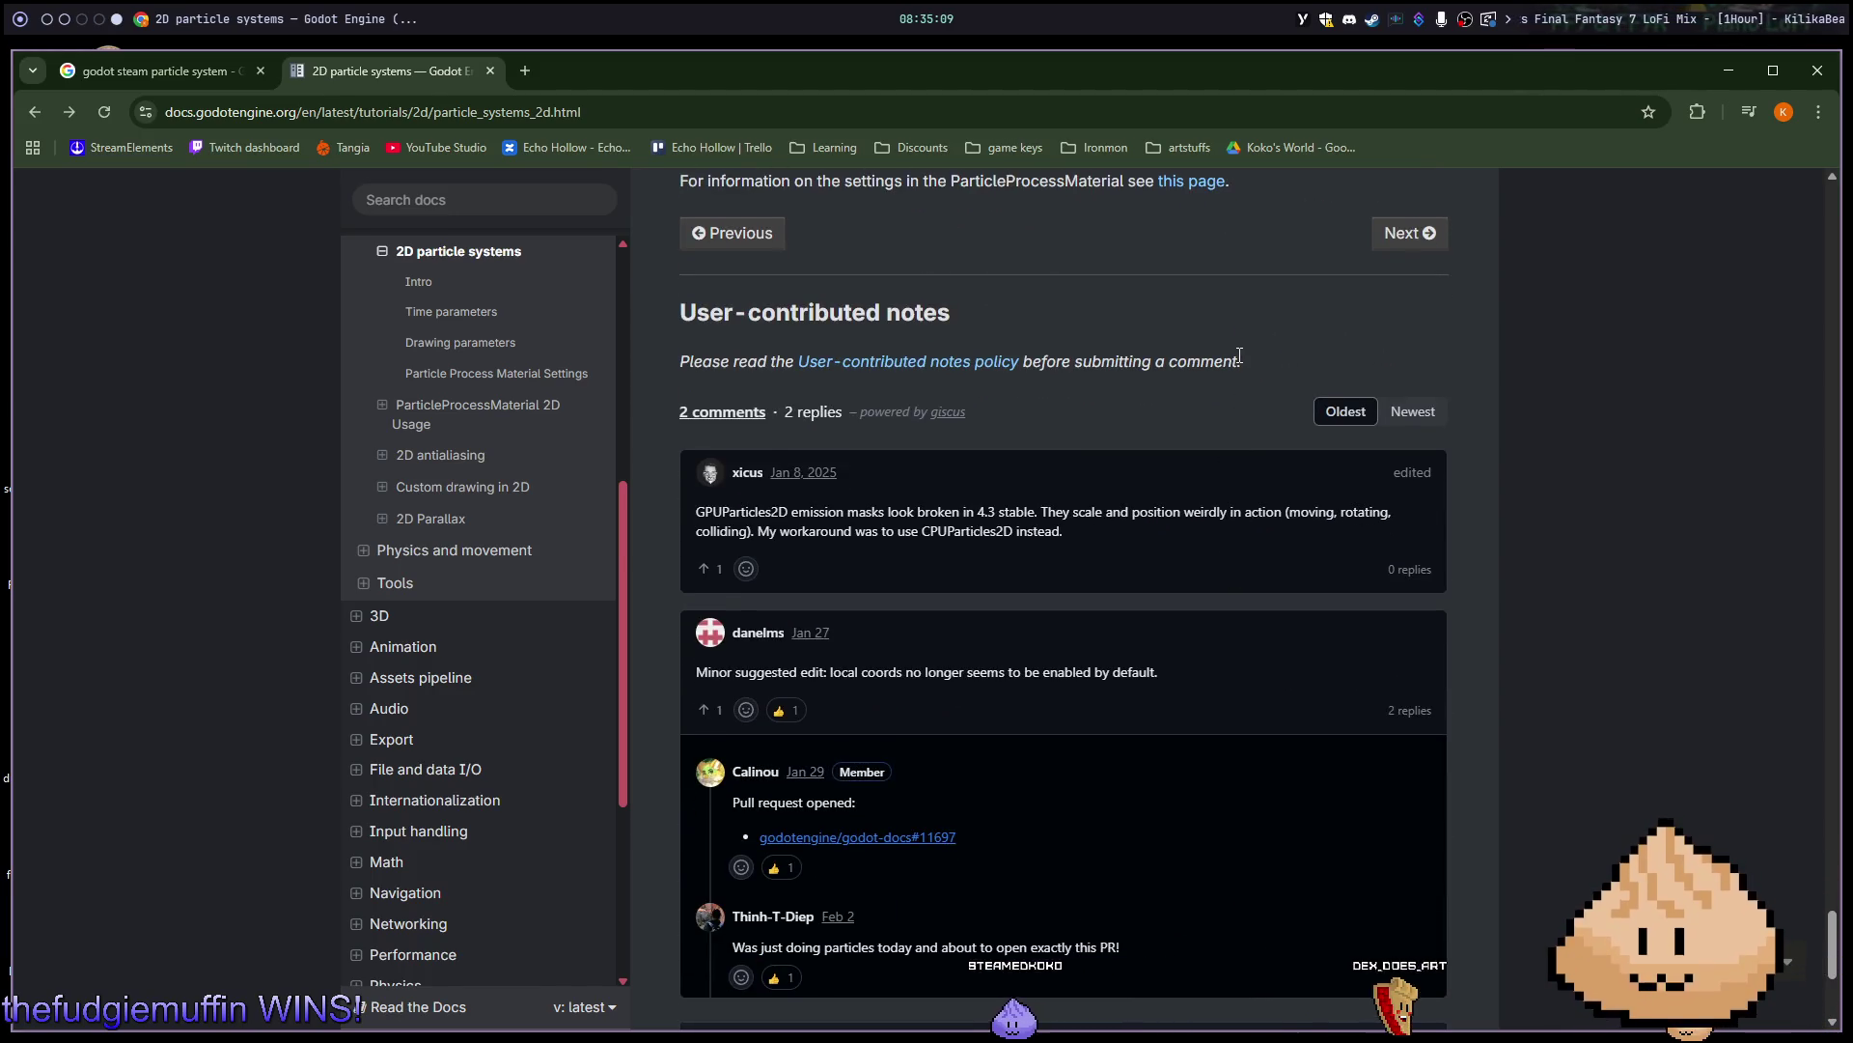
pyautogui.hotkey('alt', 'Tab')
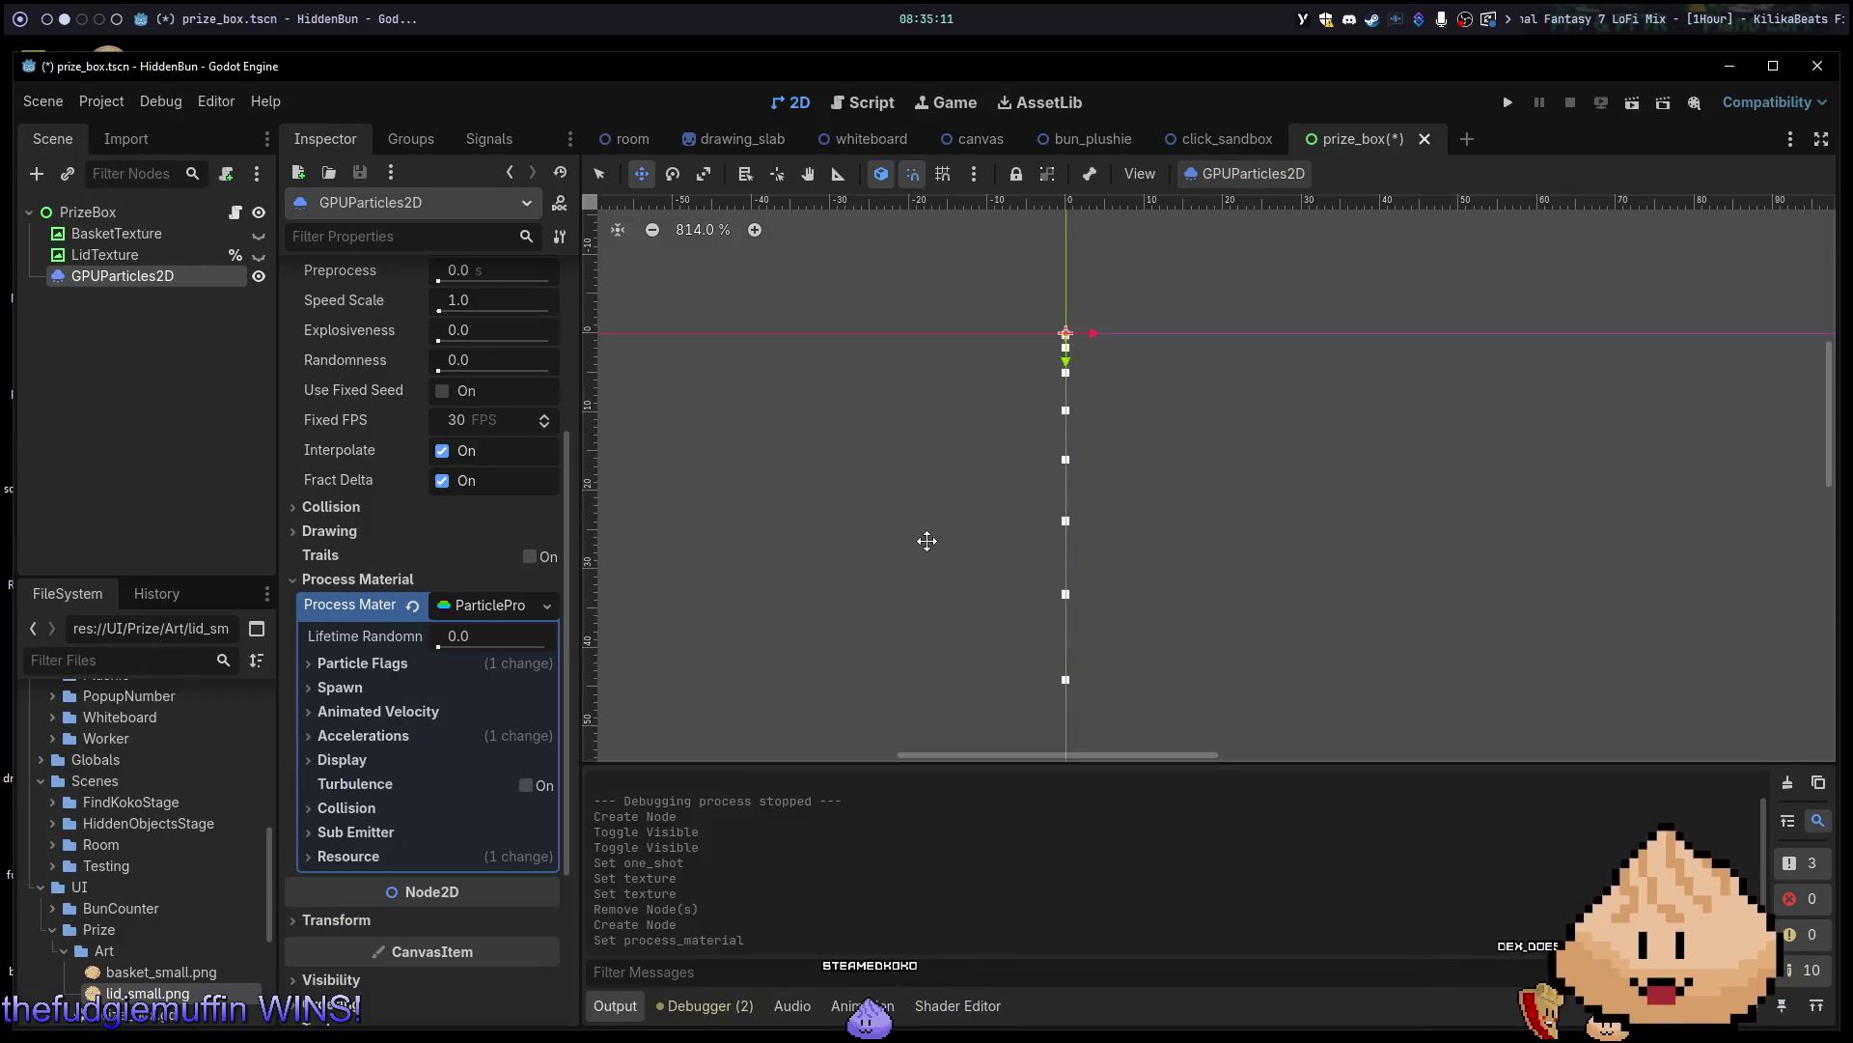
# Browse the ParticleProcessMaterial's Animated Velocity, Spawn, Particle Flags and Display sections.
pyautogui.click(379, 713)
pyautogui.click(379, 712)
pyautogui.click(340, 688)
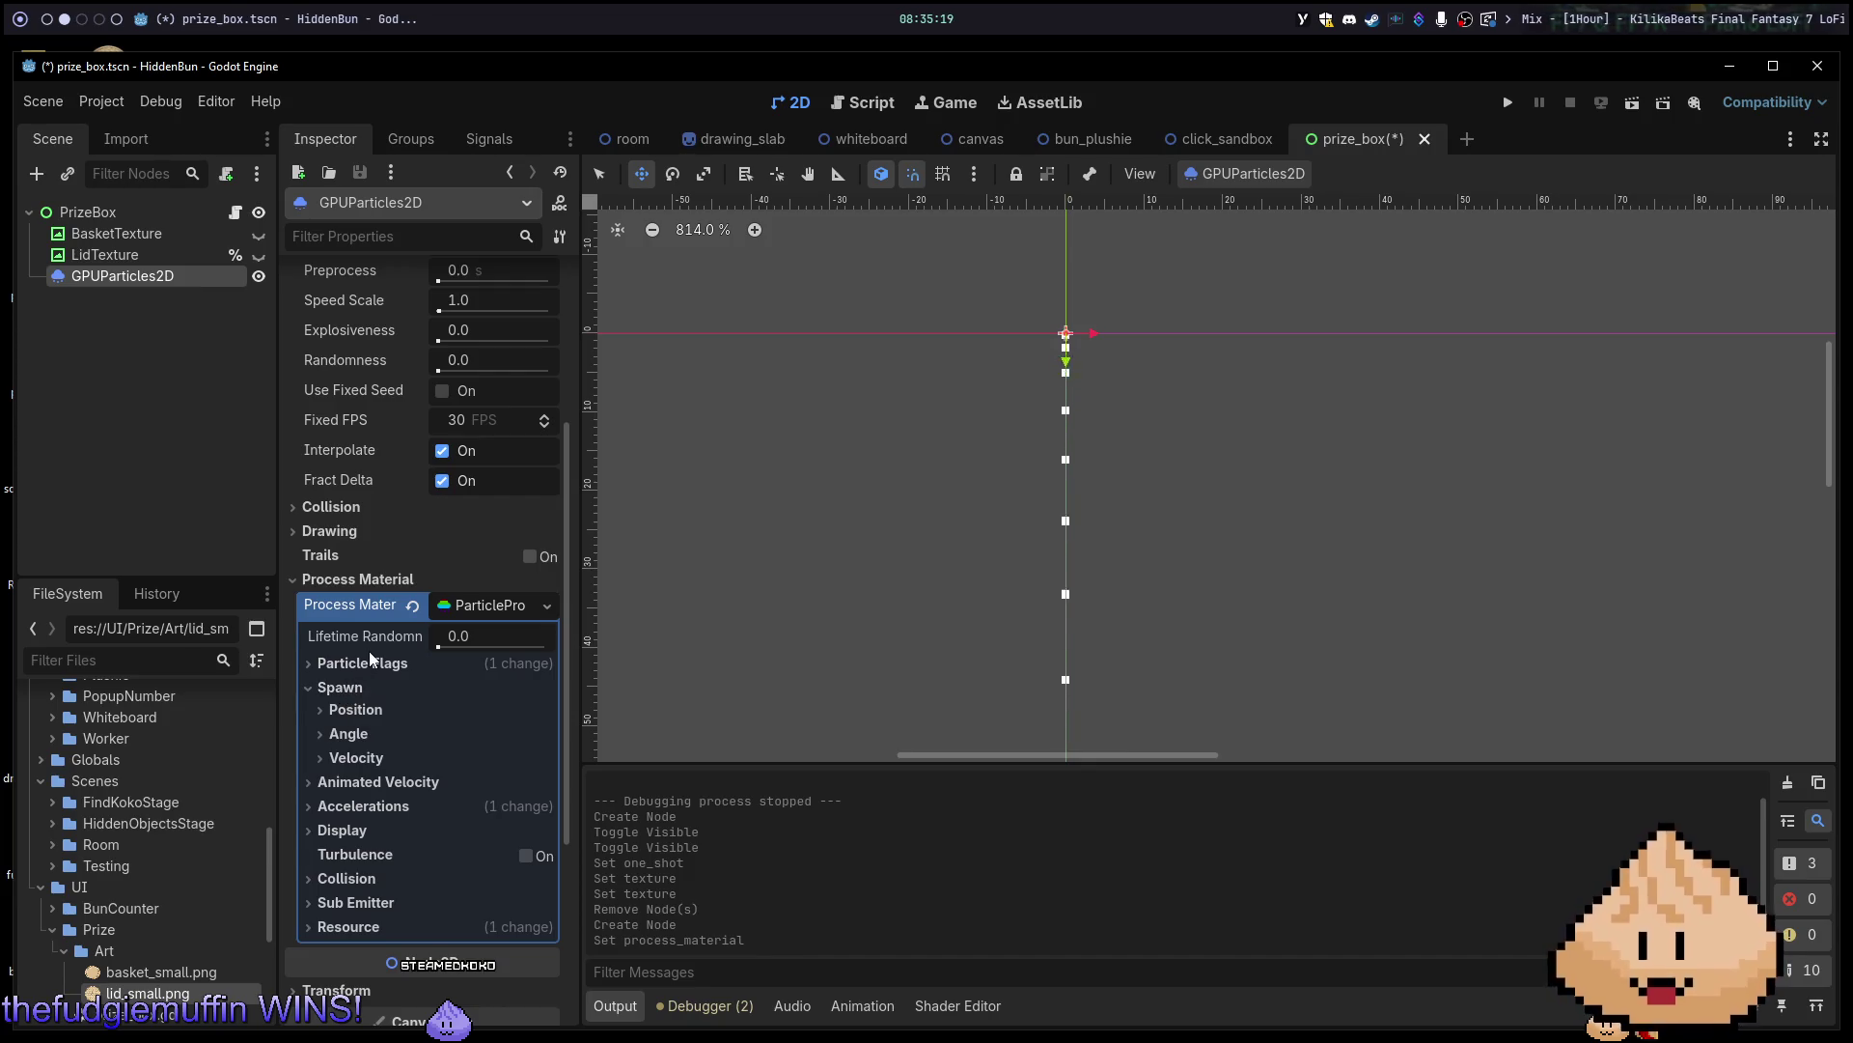
pyautogui.click(355, 664)
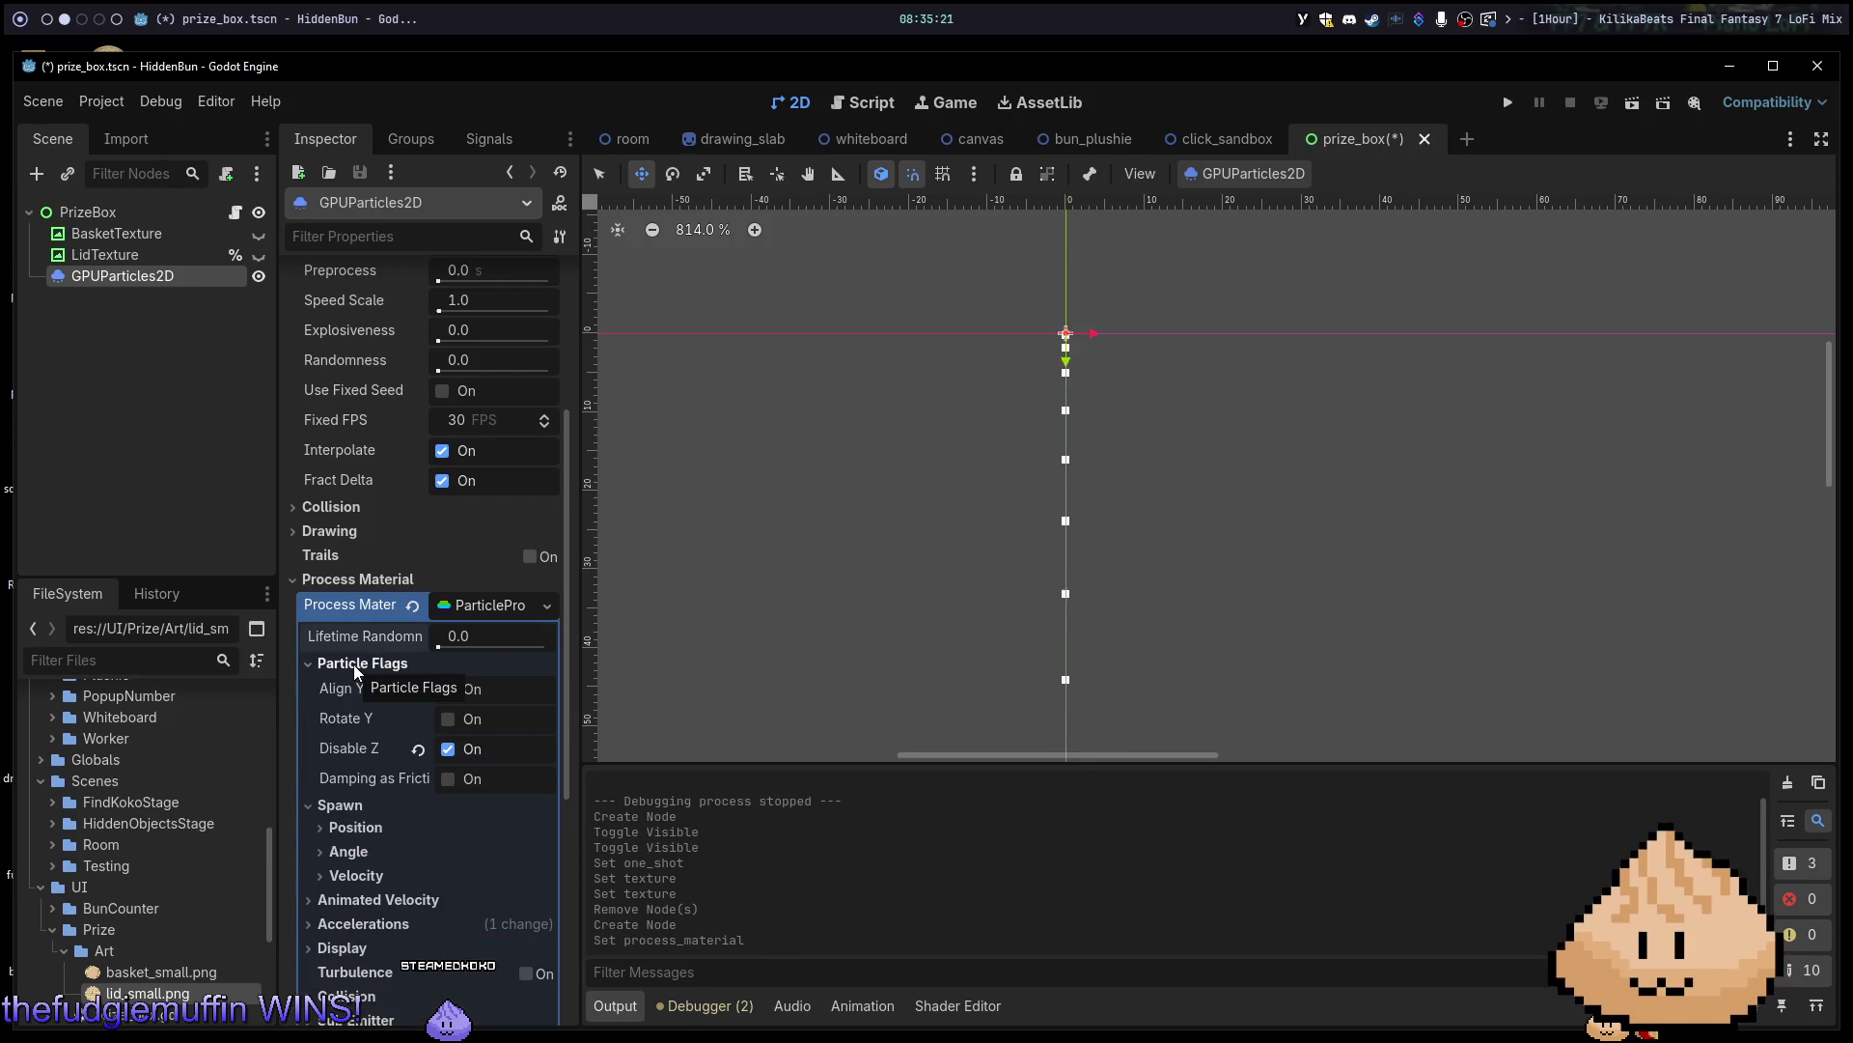
pyautogui.click(357, 664)
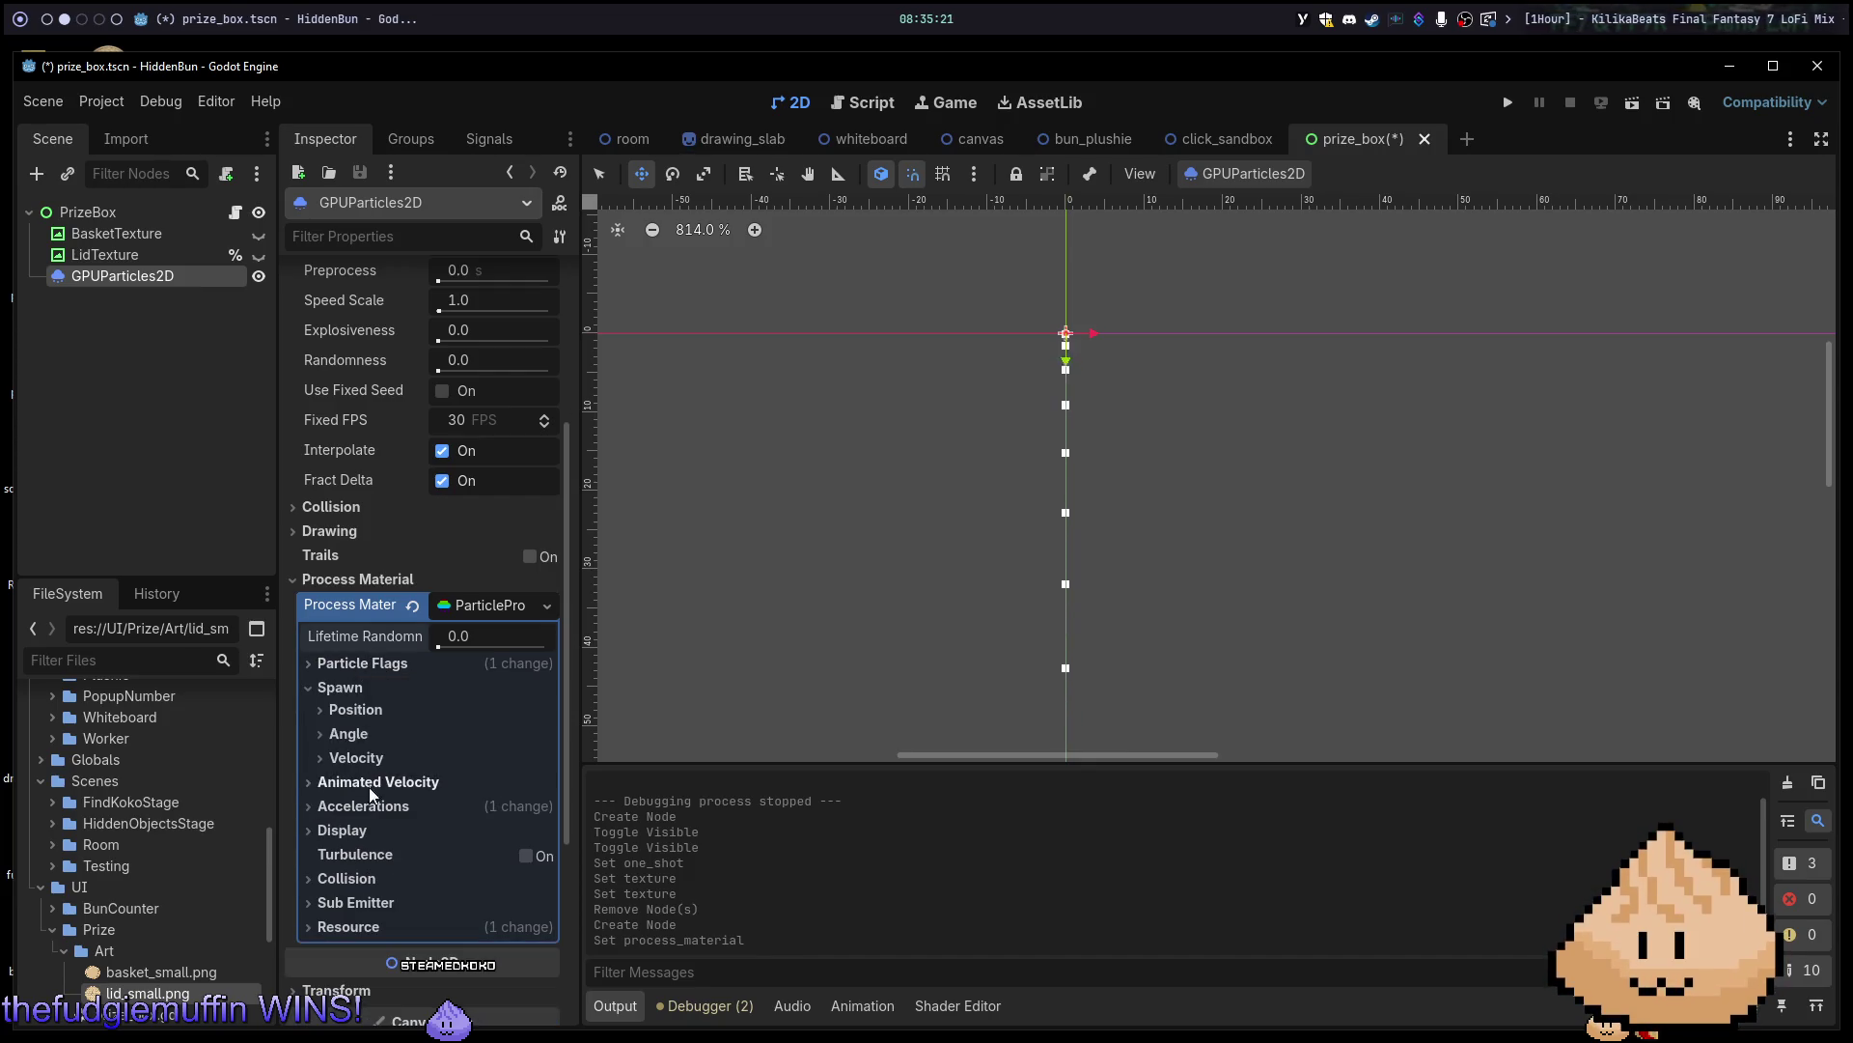
pyautogui.click(347, 831)
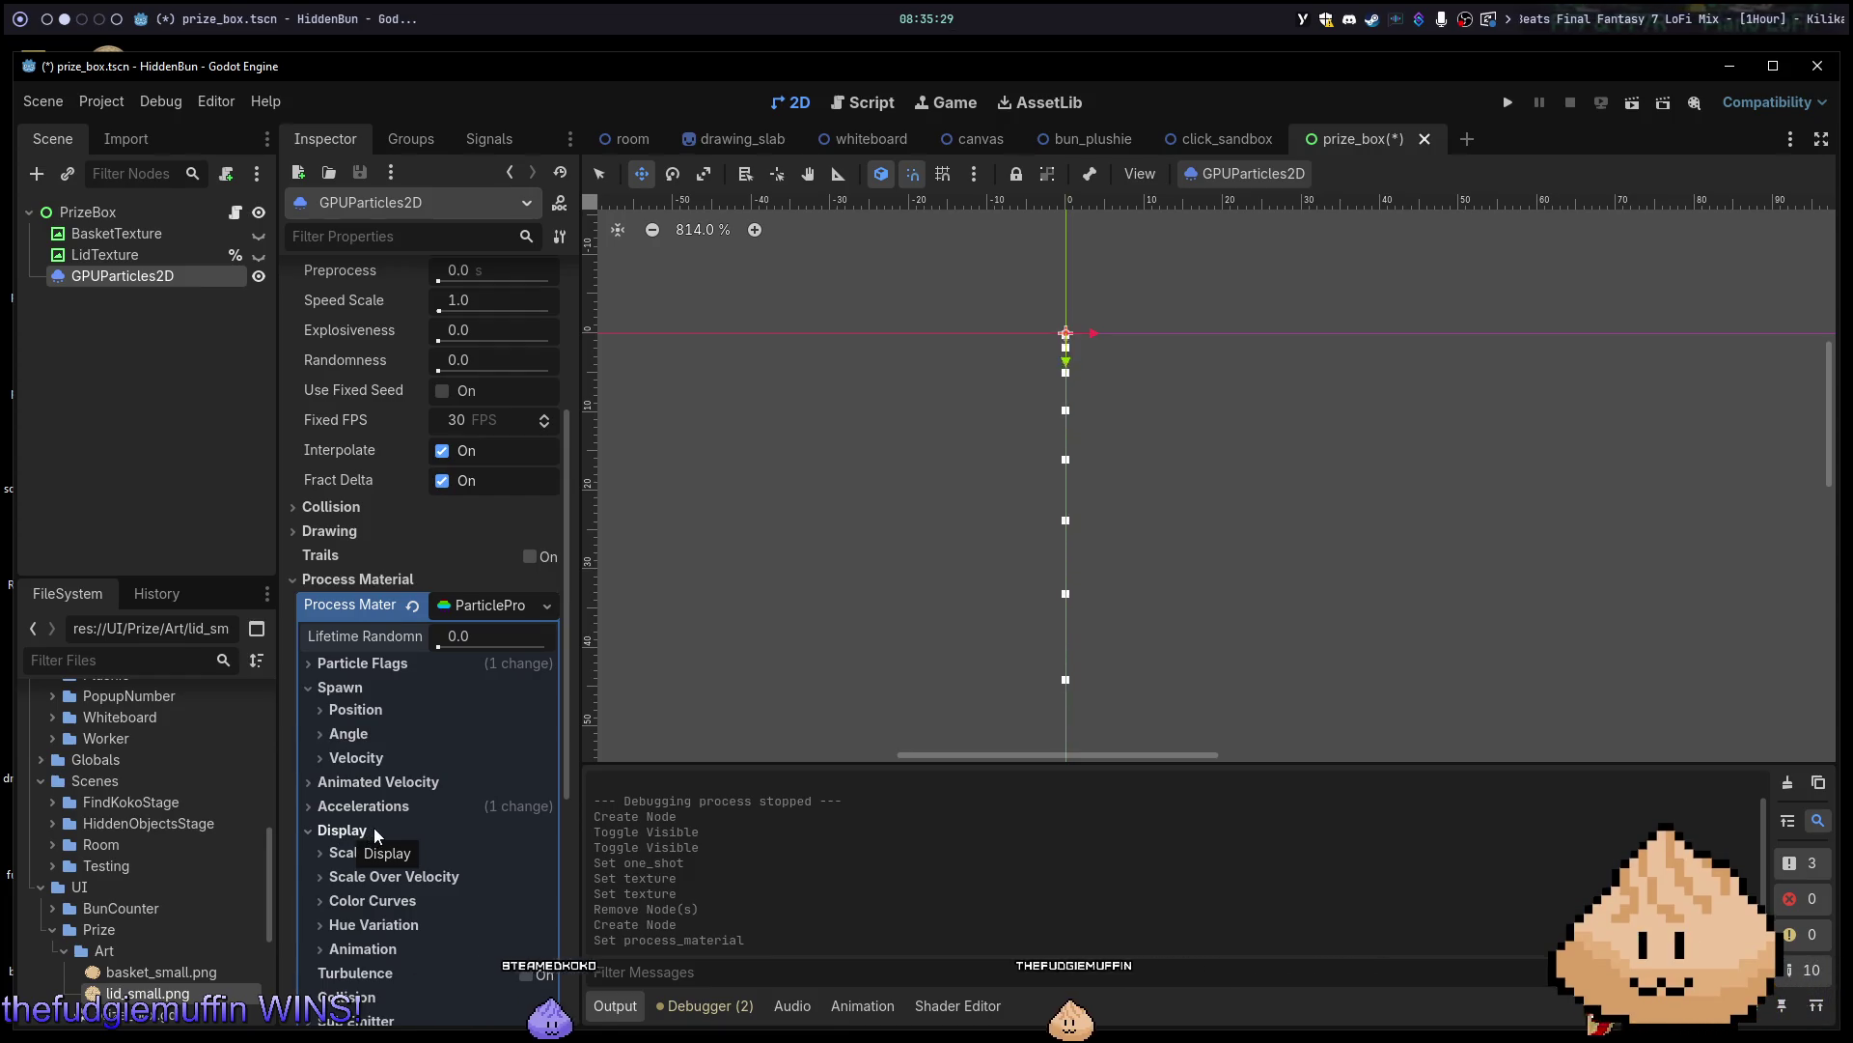
pyautogui.scroll(3, 350, 548)
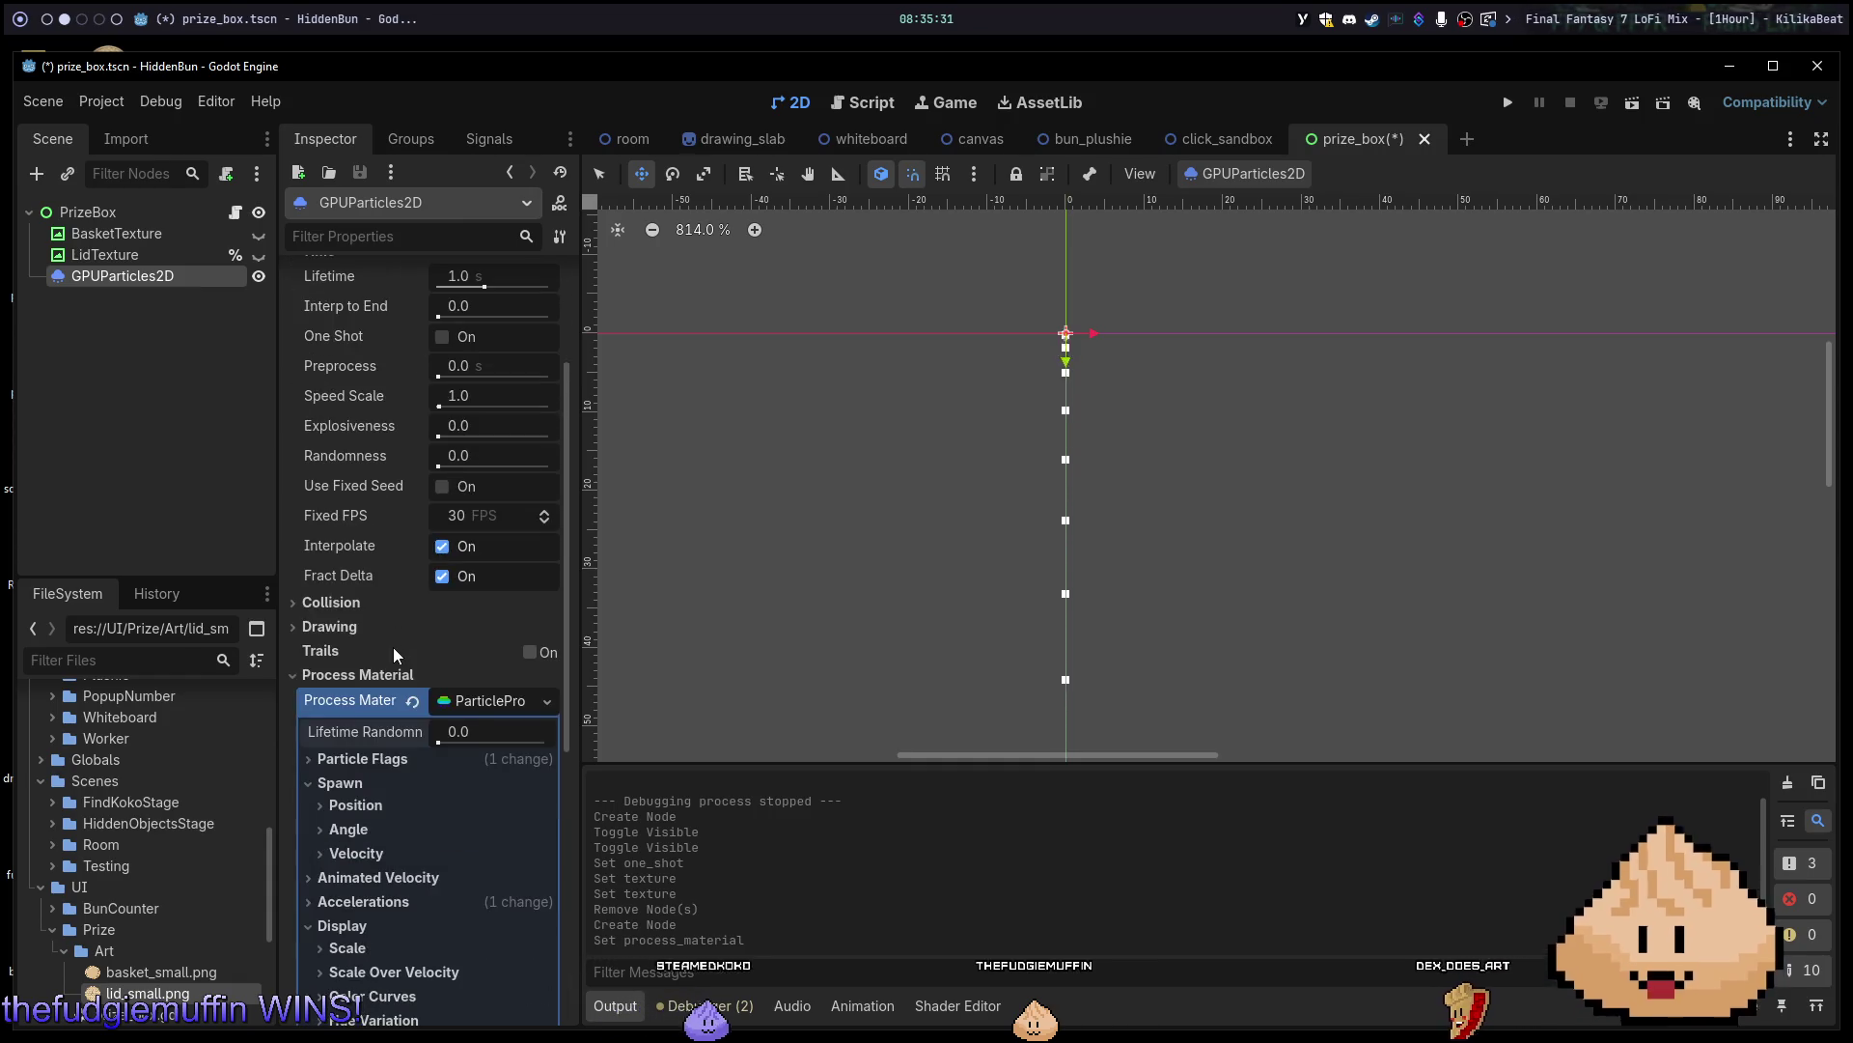
pyautogui.click(407, 770)
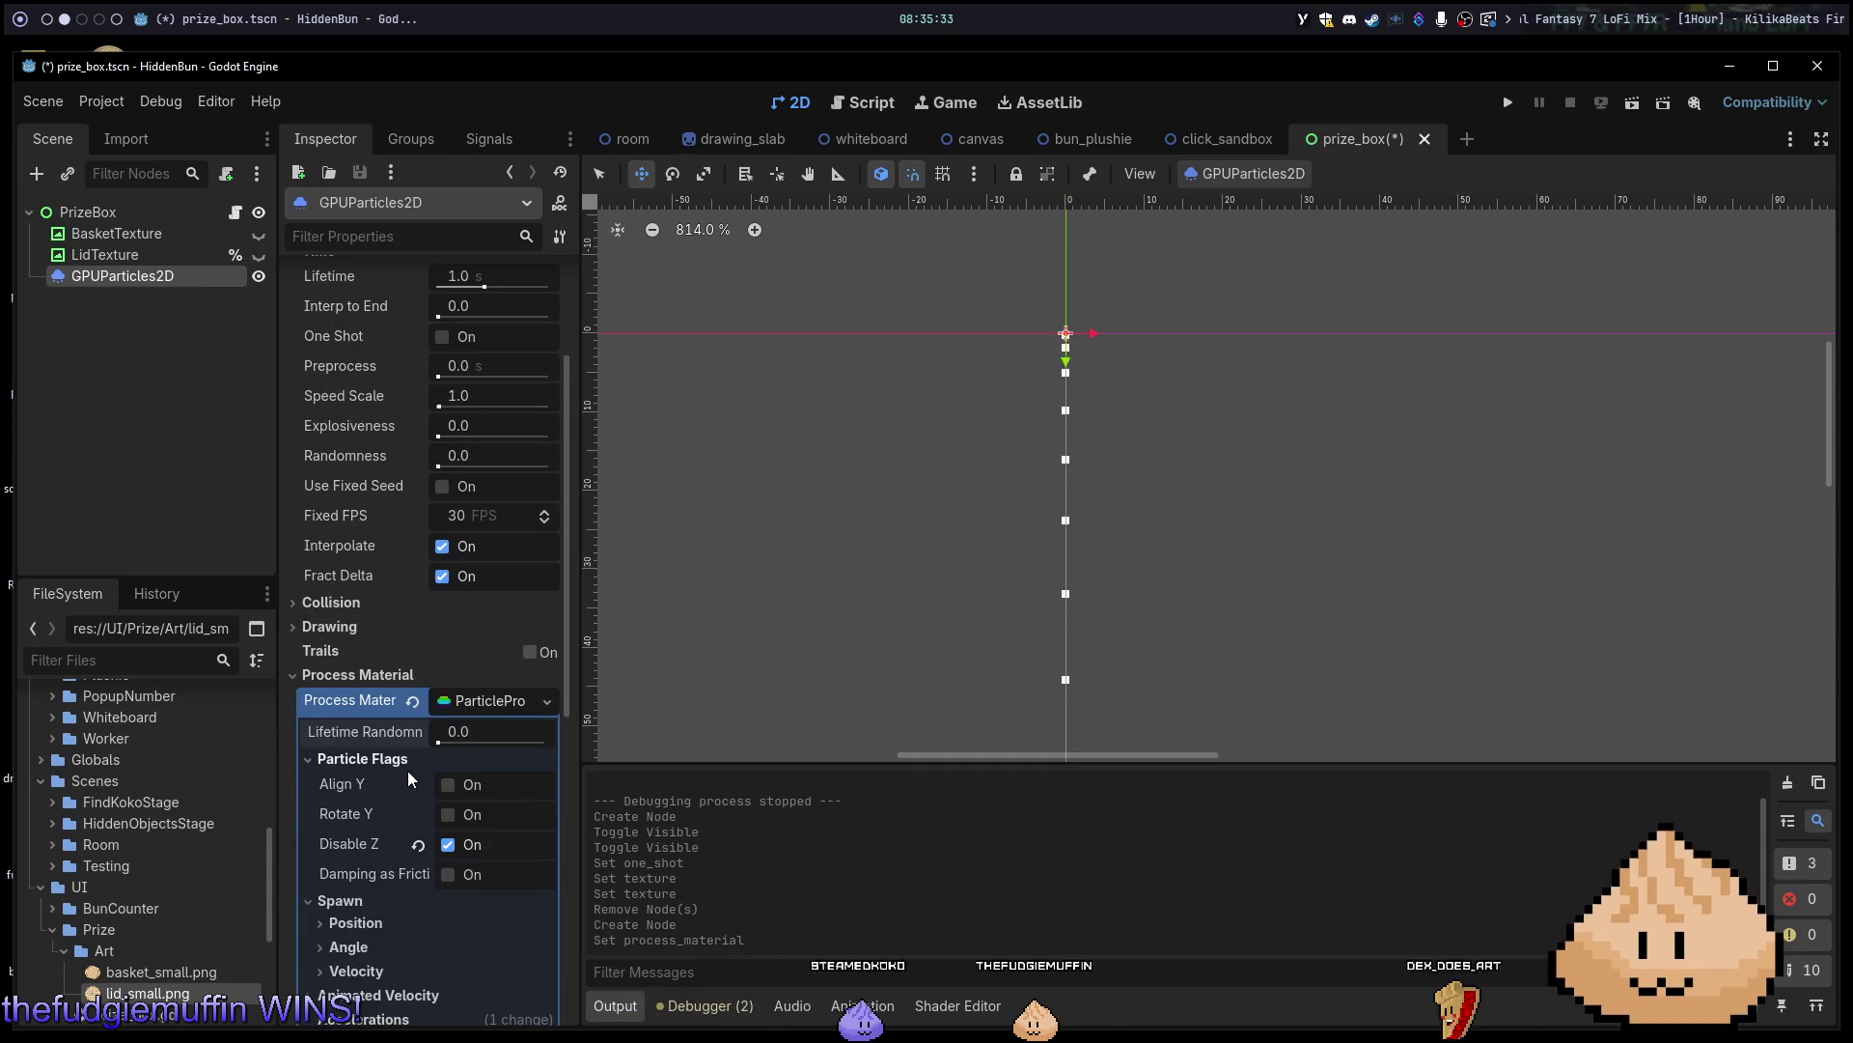
pyautogui.click(400, 766)
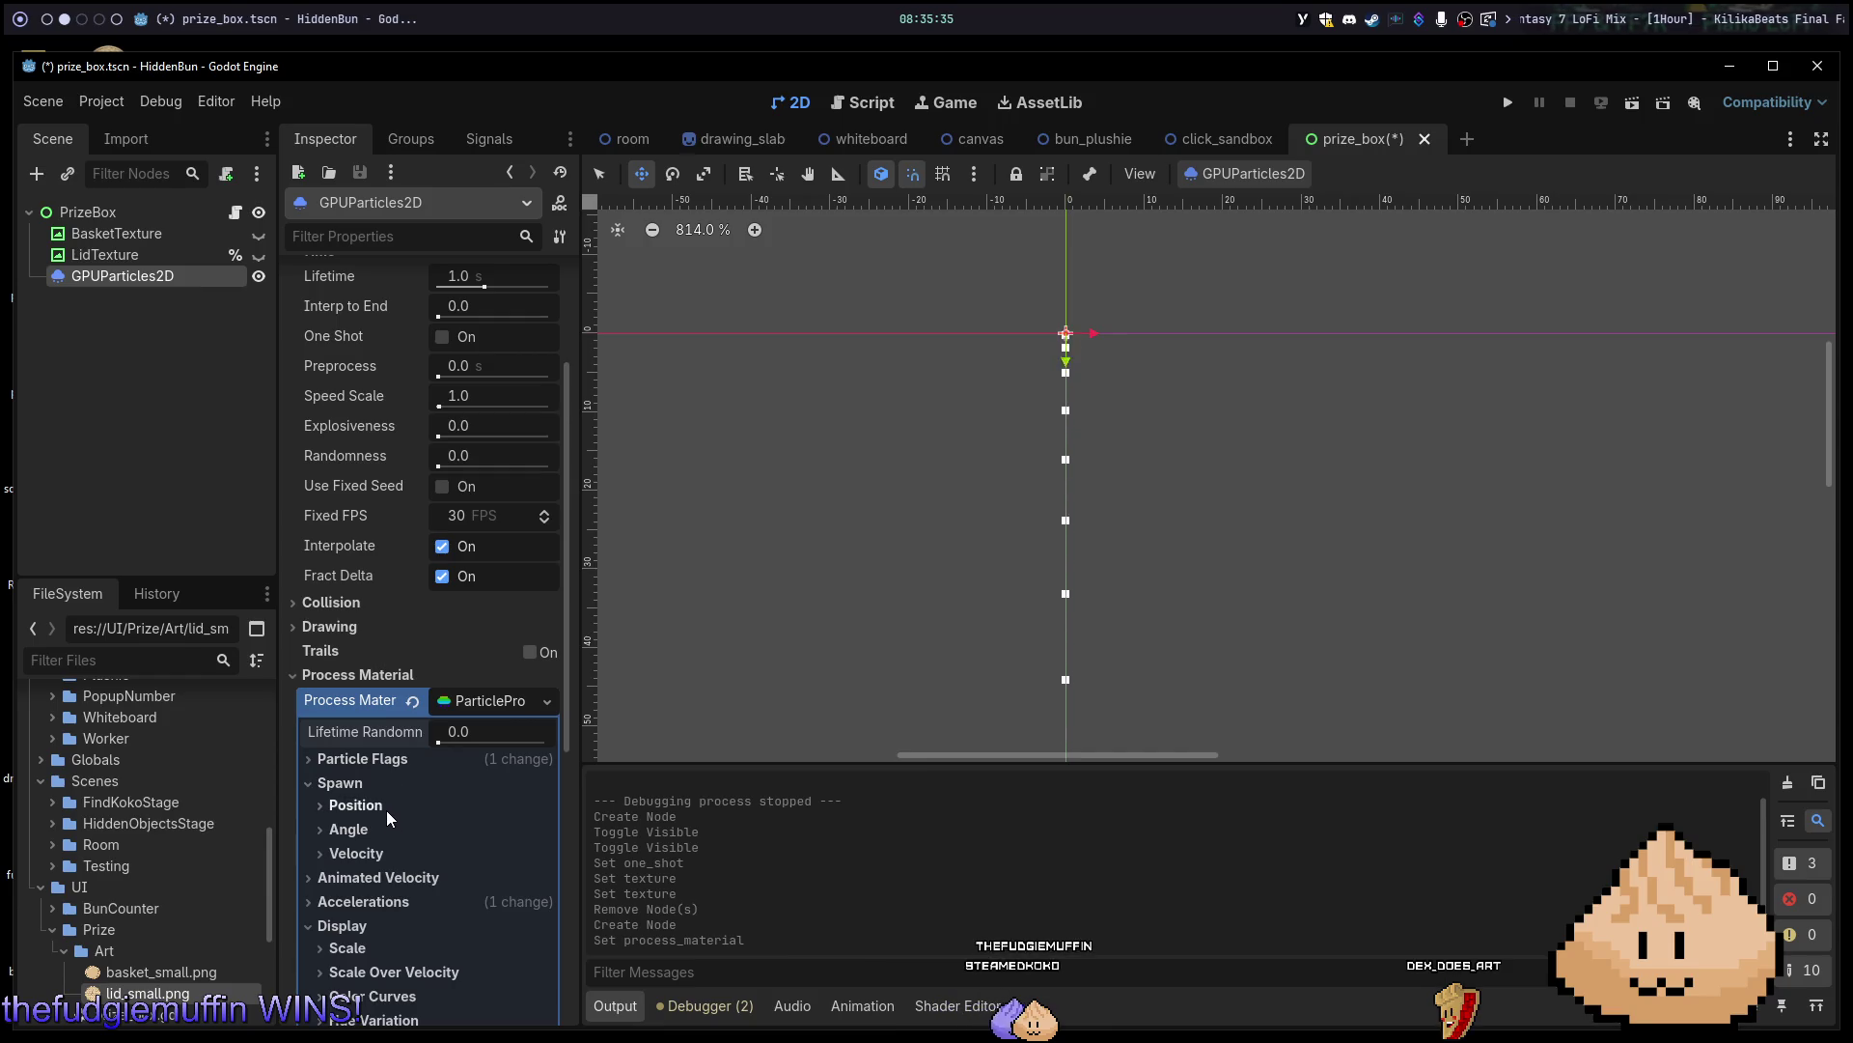
pyautogui.click(373, 760)
pyautogui.click(372, 760)
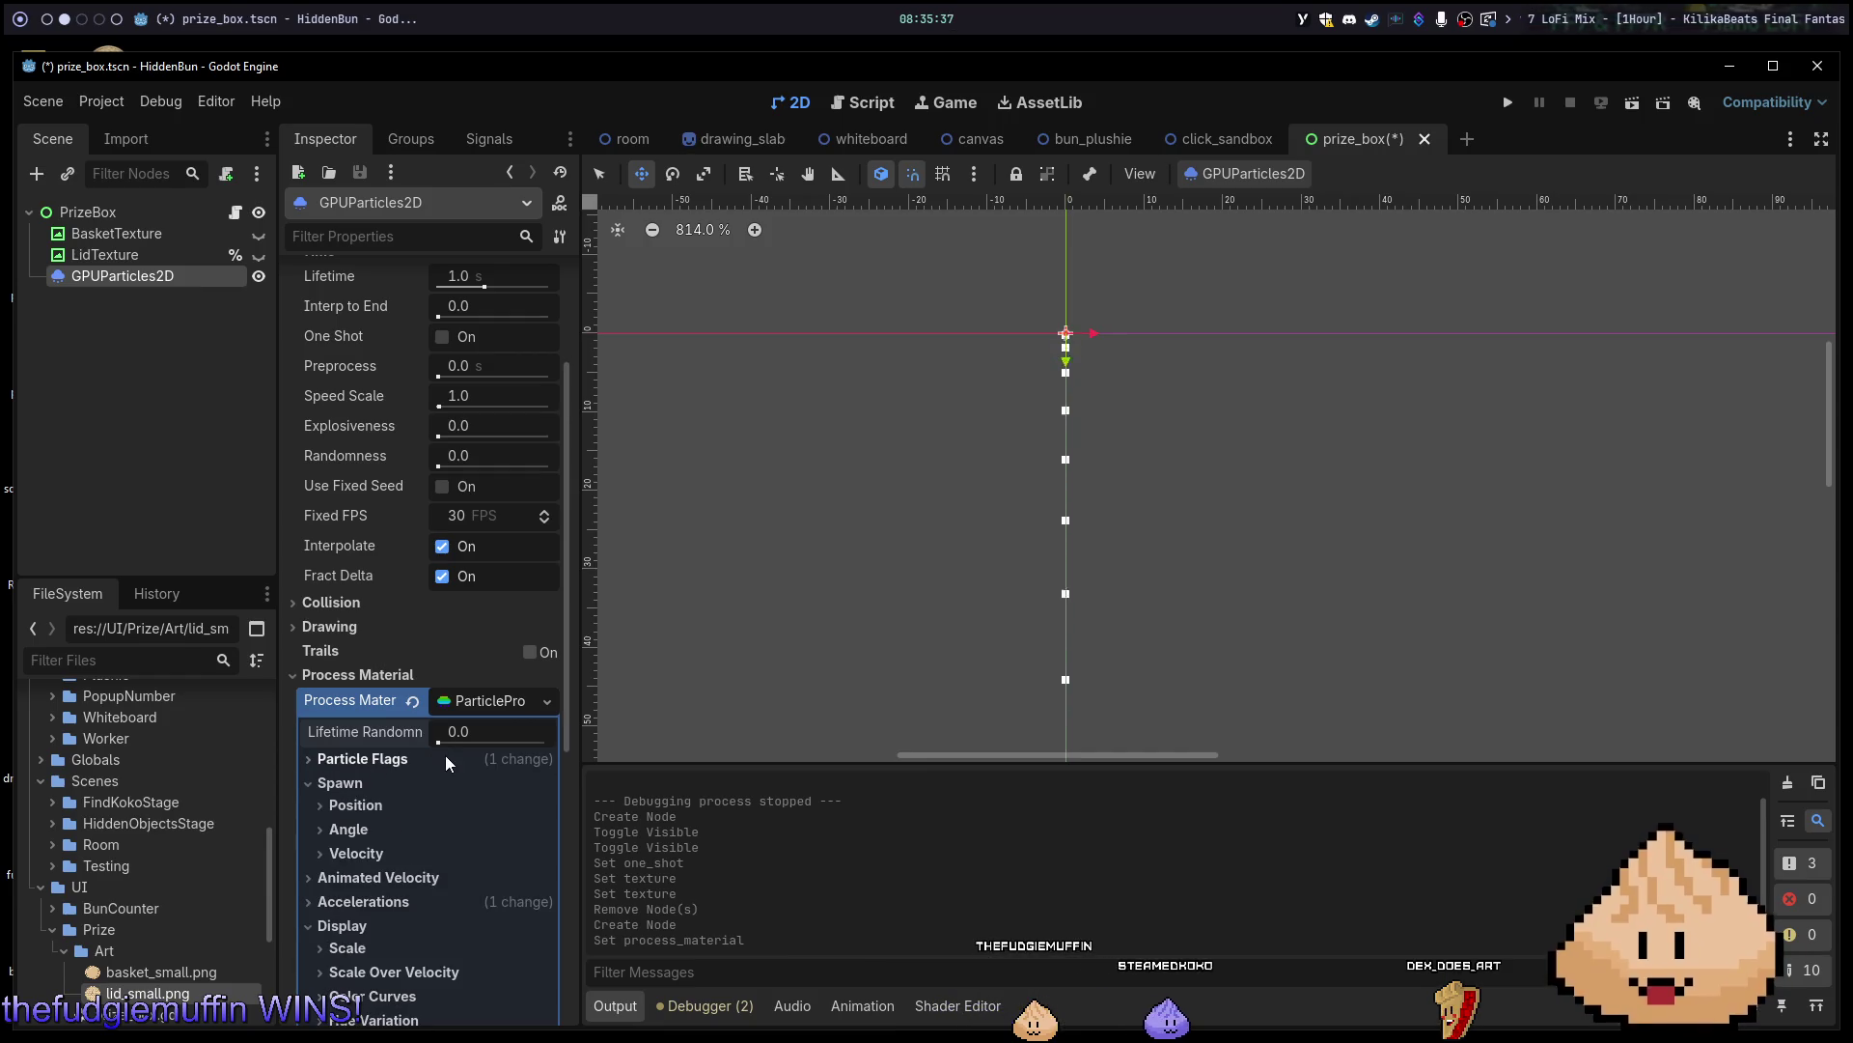
pyautogui.scroll(-8, 798, 521)
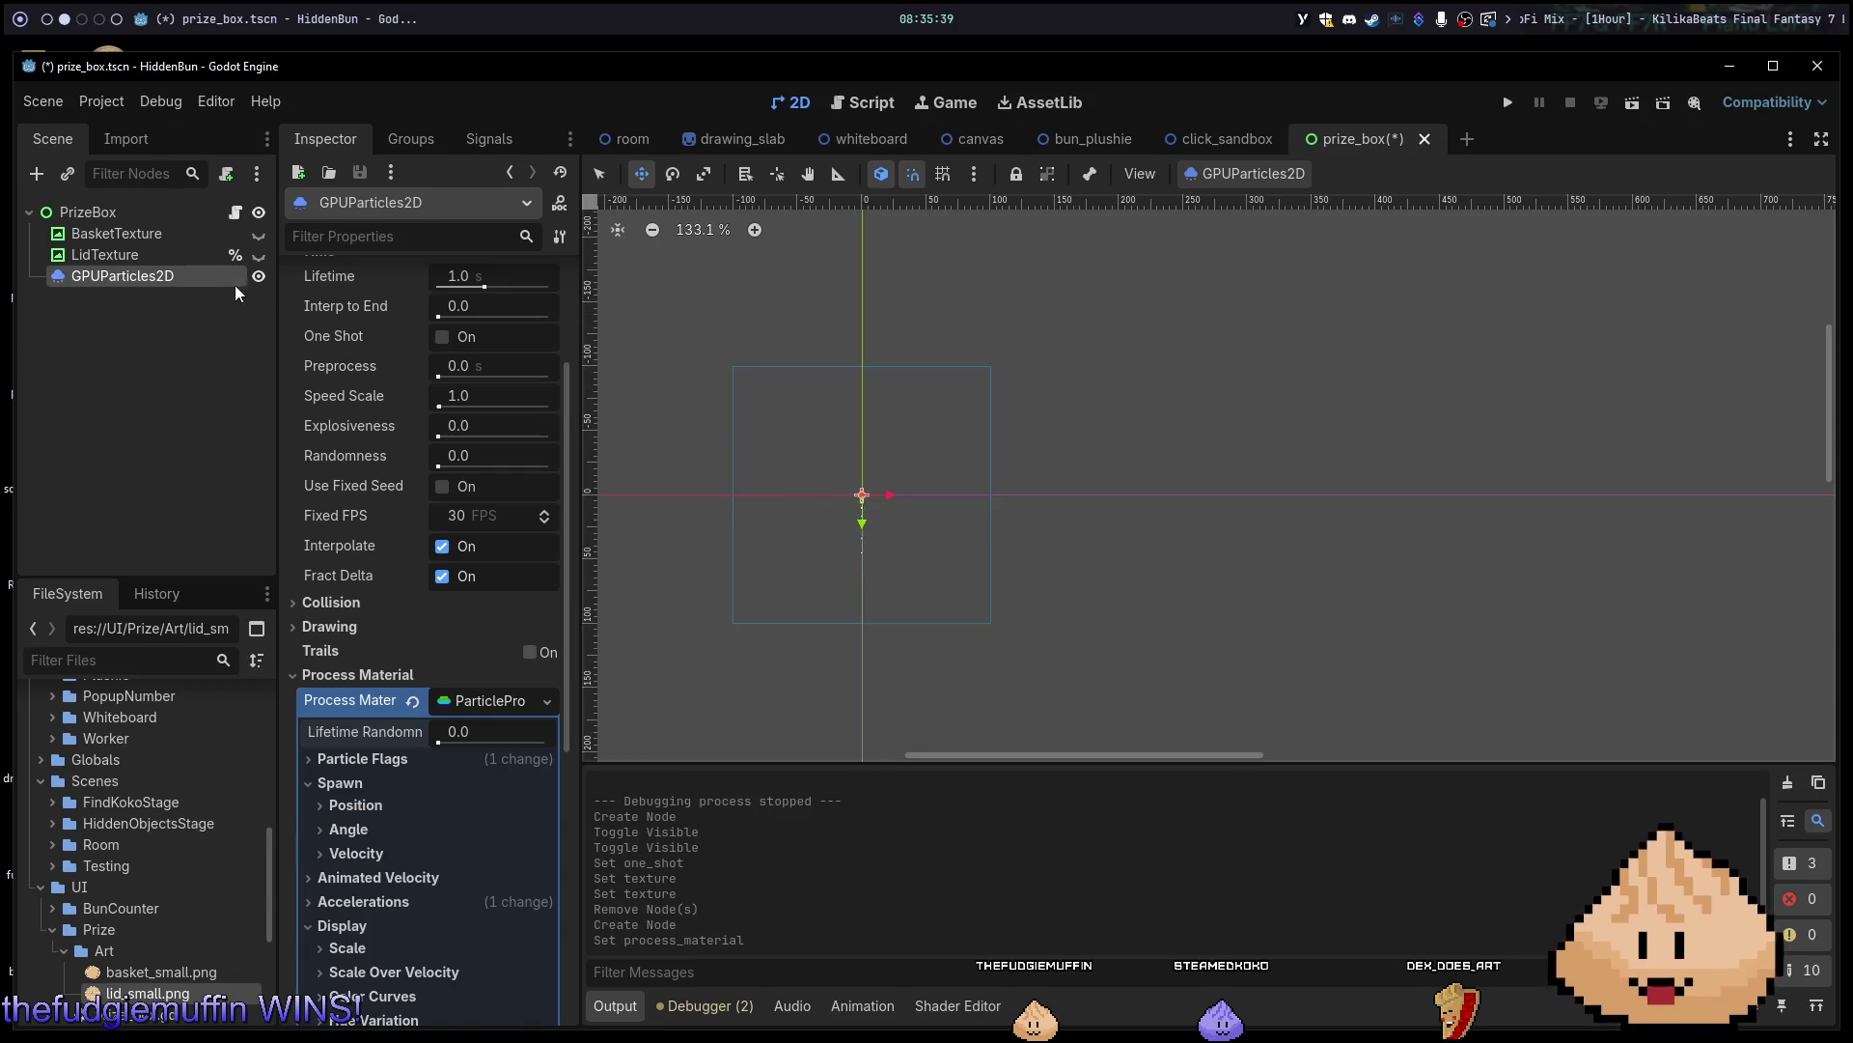
# Unhide LidTexture and BasketTexture and move the GPUParticles2D emitter onto the basket lid at (891, 518).
pyautogui.click(259, 254)
pyautogui.click(261, 234)
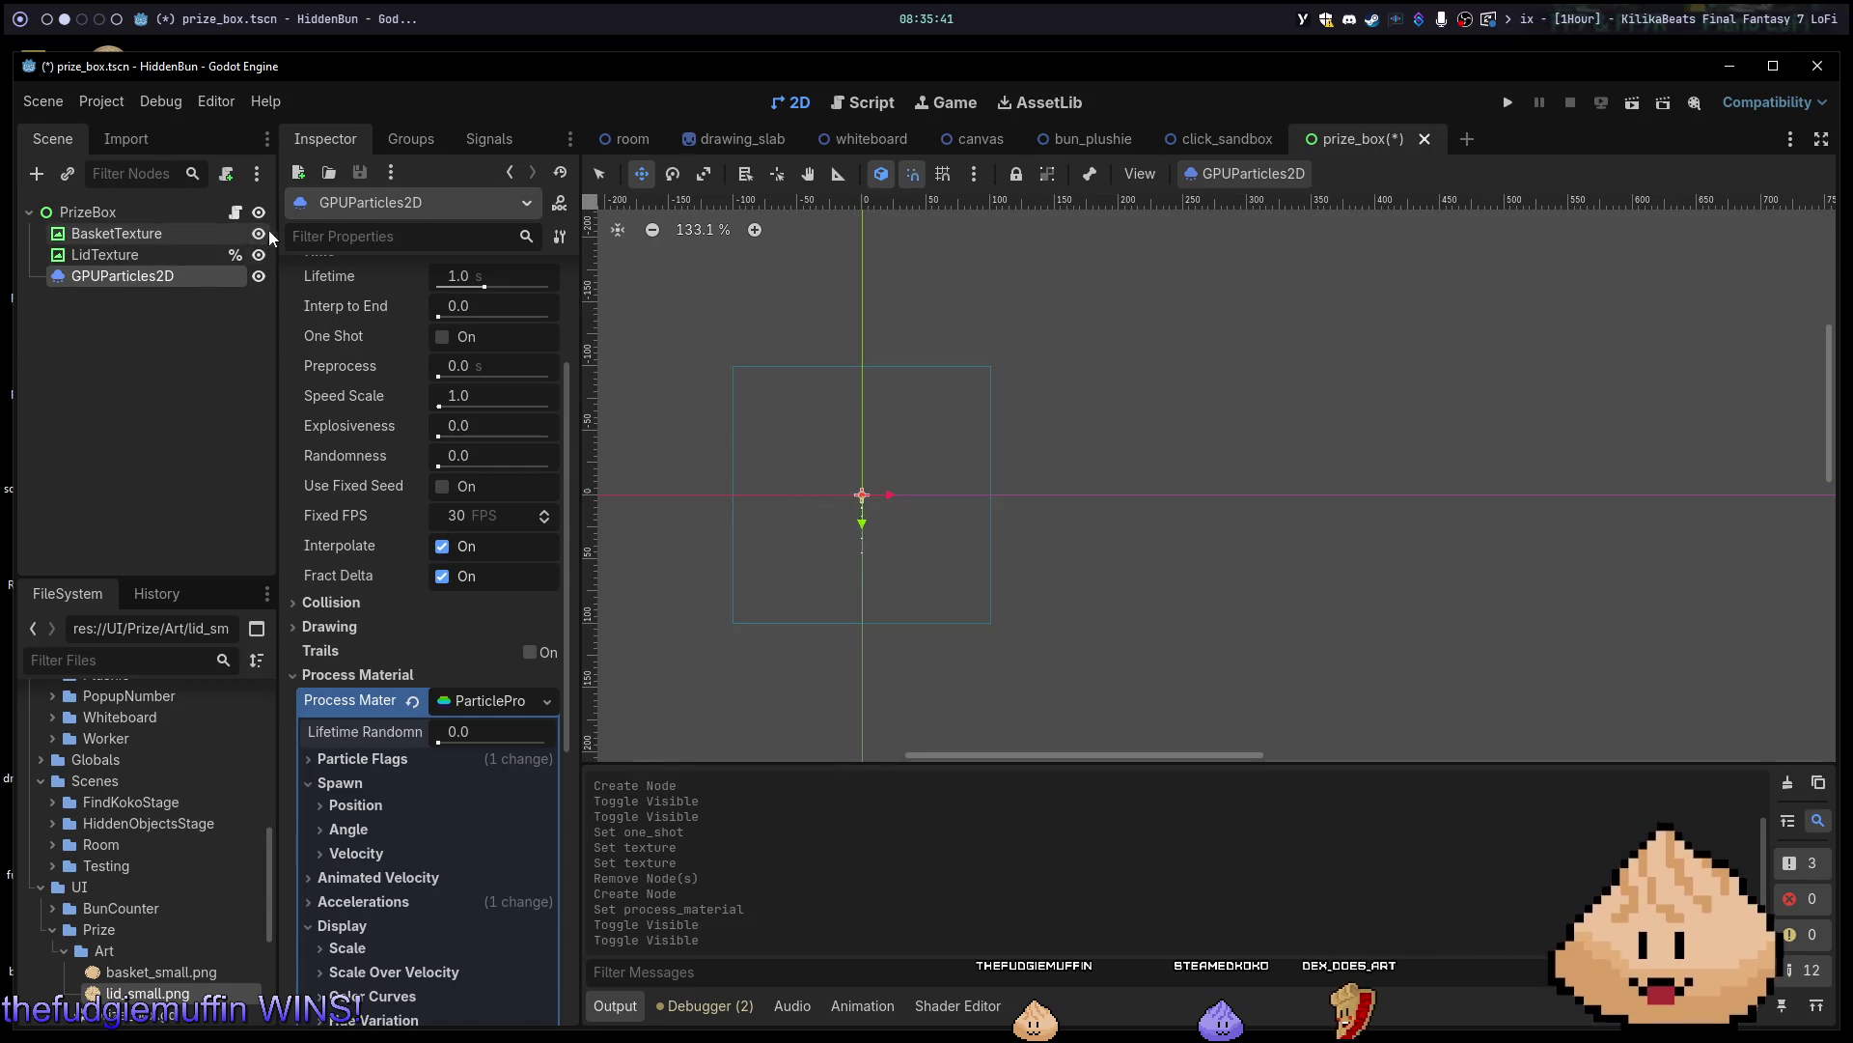
pyautogui.scroll(-6, 1146, 505)
pyautogui.moveTo(1120, 535); pyautogui.dragTo(1394, 691)
pyautogui.scroll(3, 1396, 687)
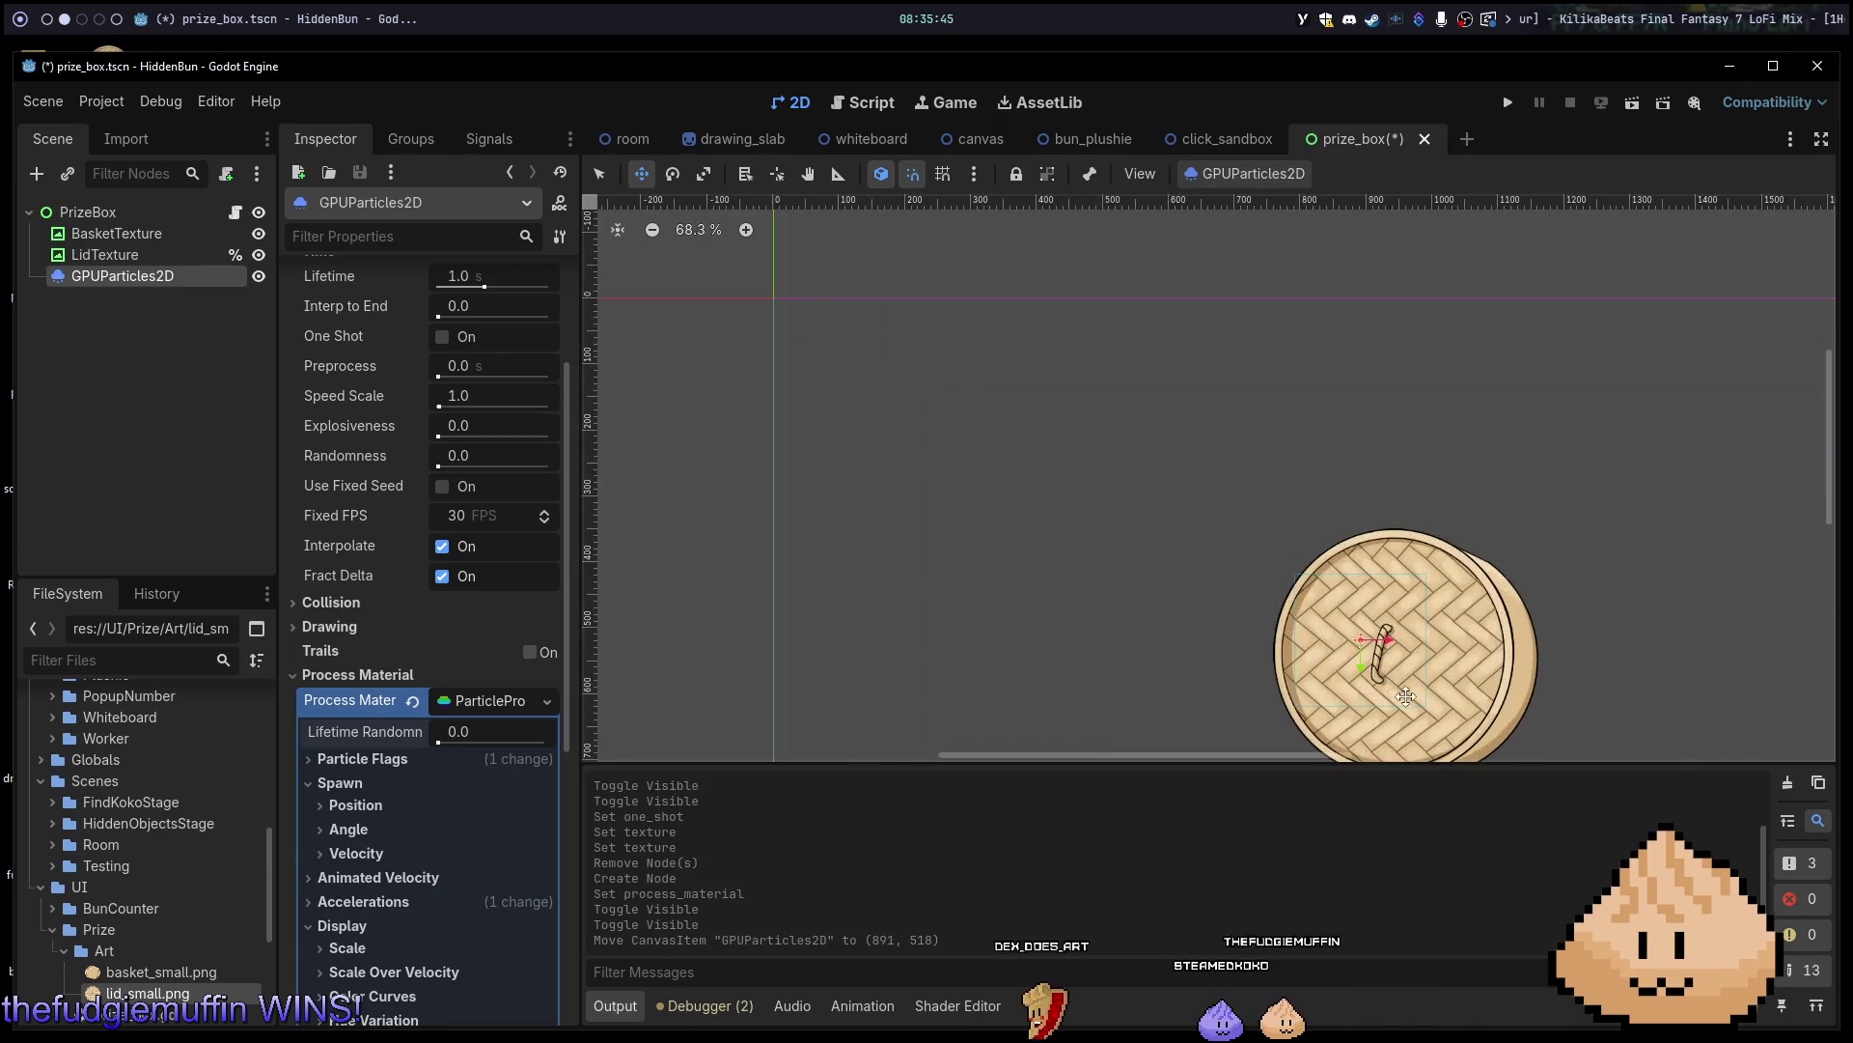
pyautogui.scroll(8, 1407, 695)
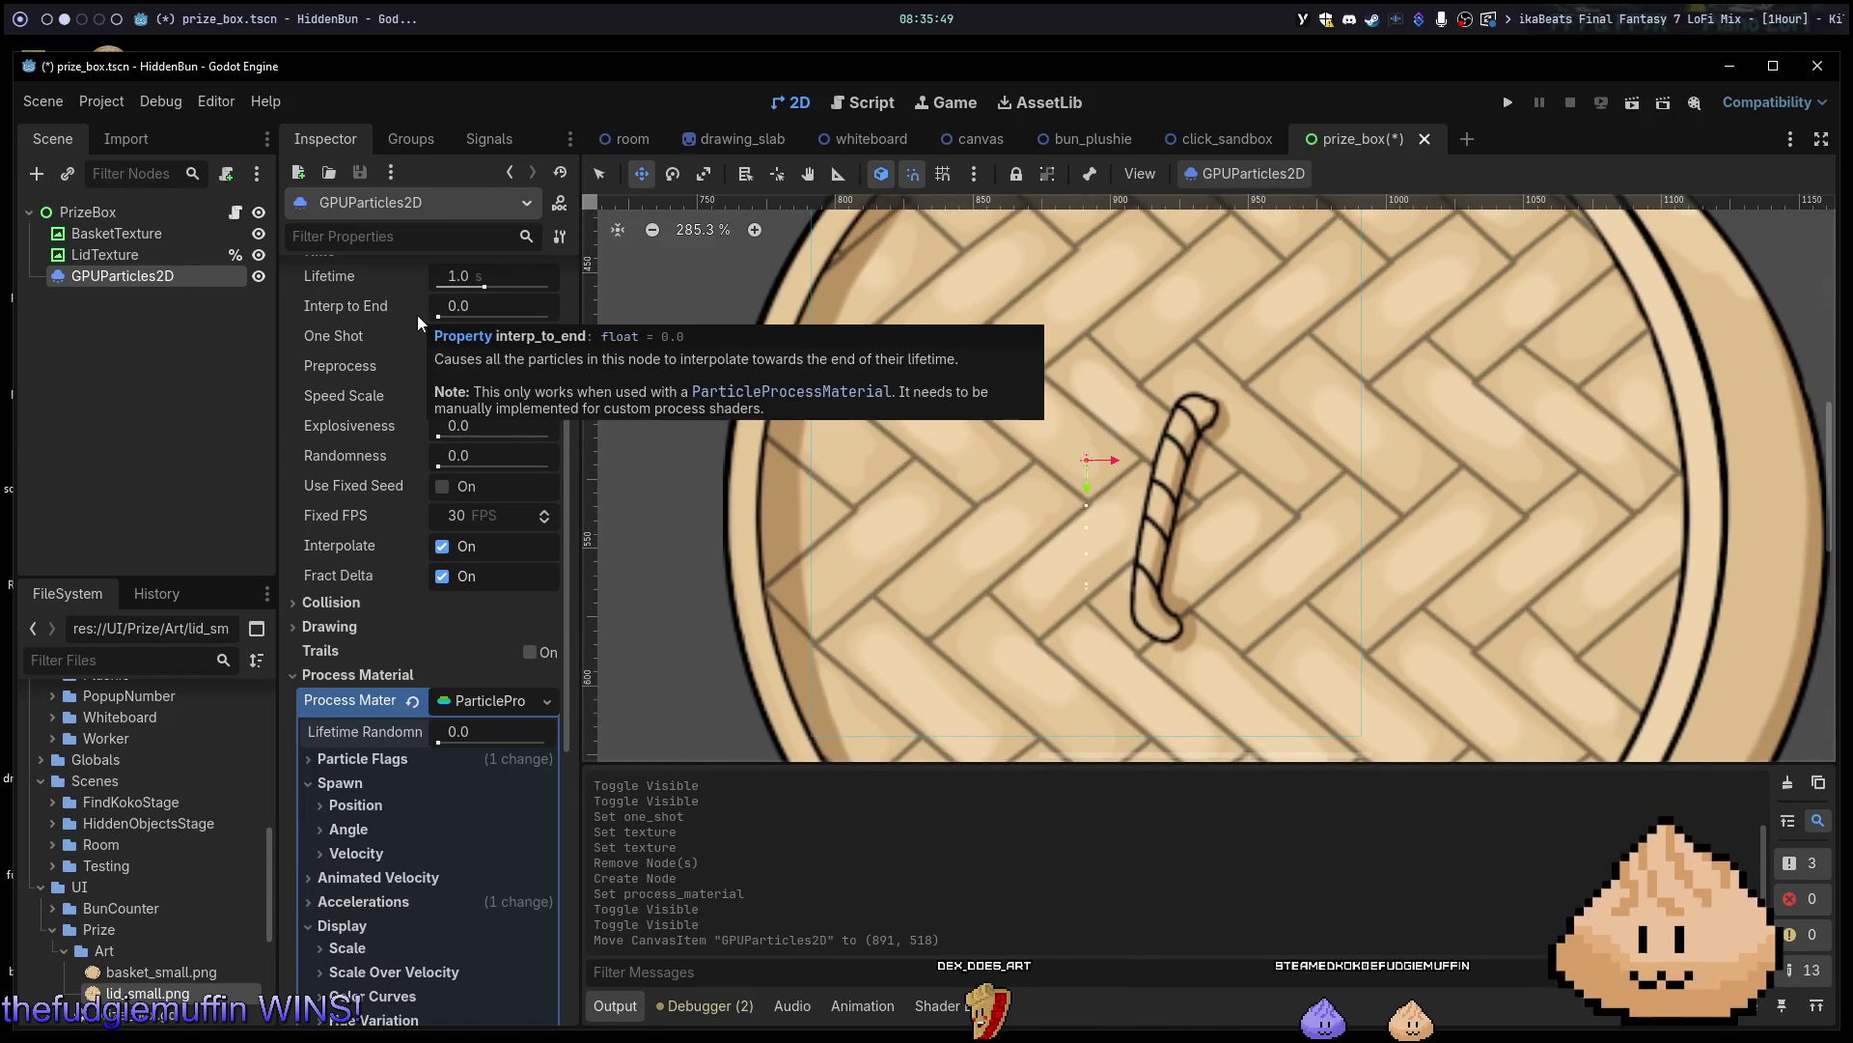
pyautogui.scroll(2, 397, 311)
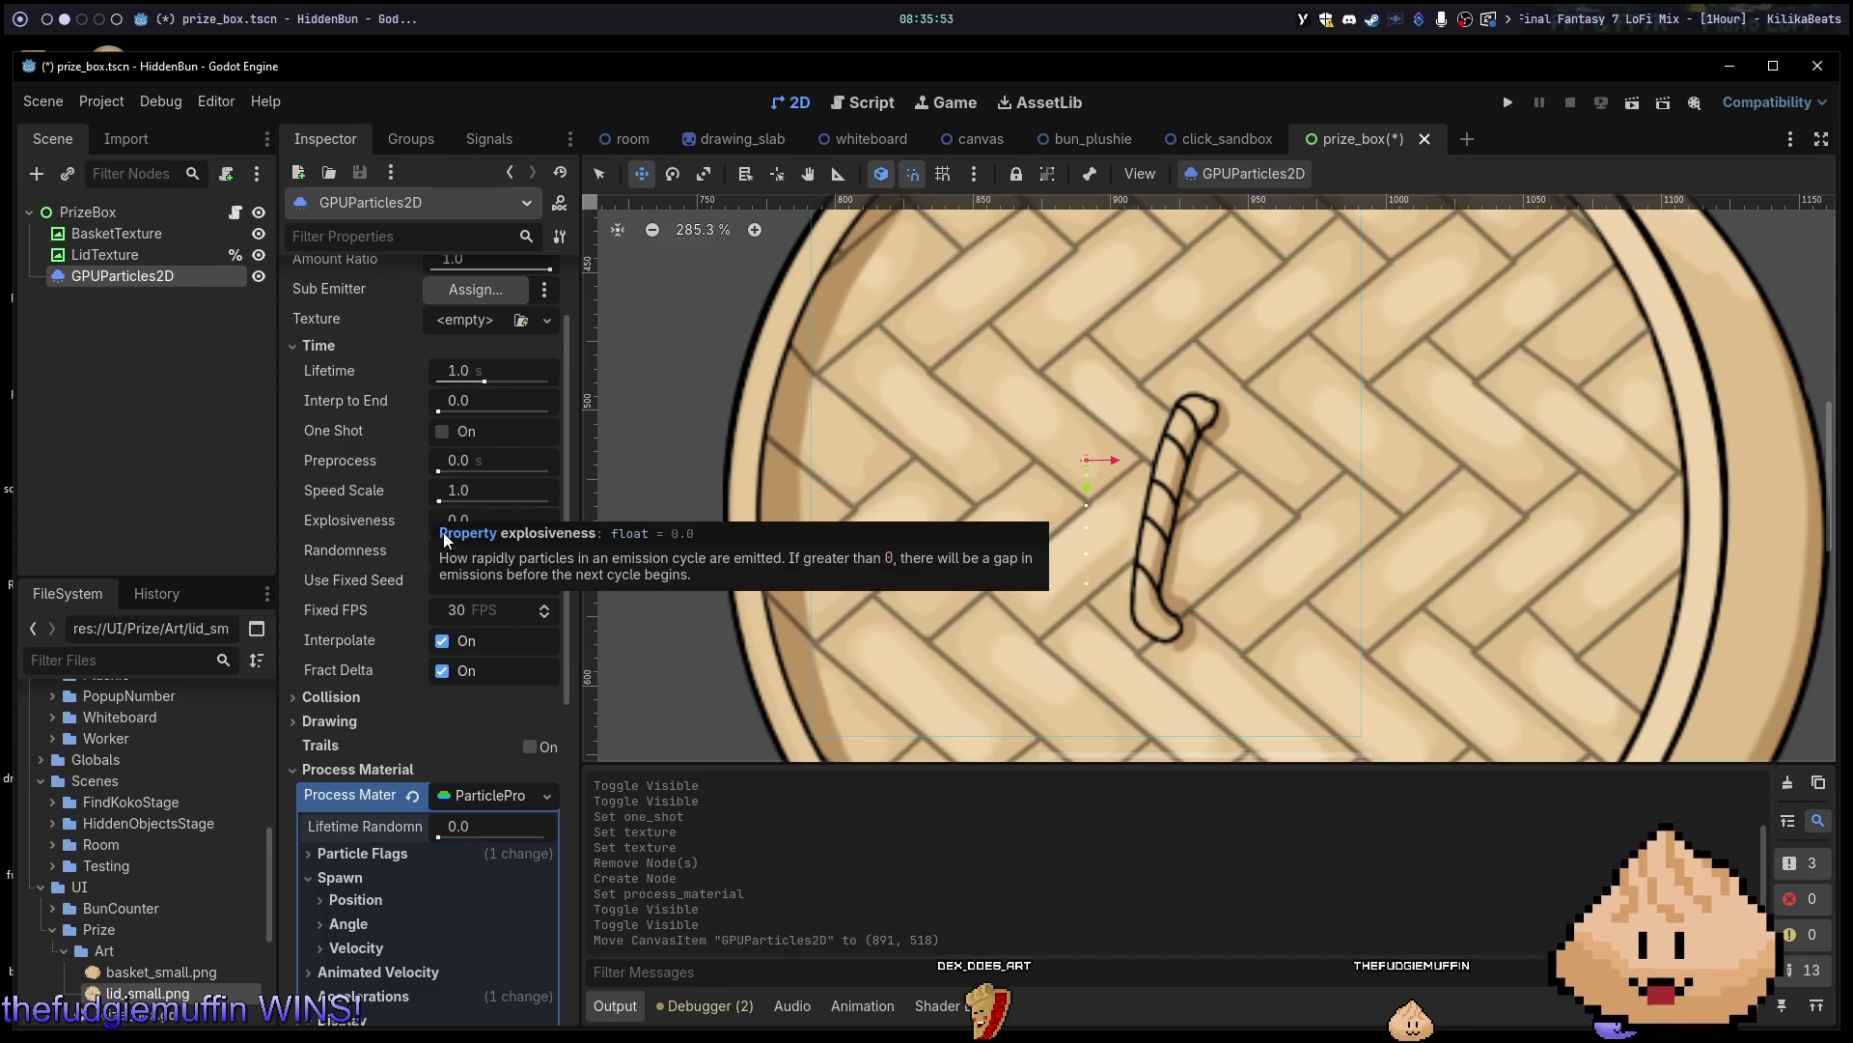
pyautogui.scroll(2, 390, 583)
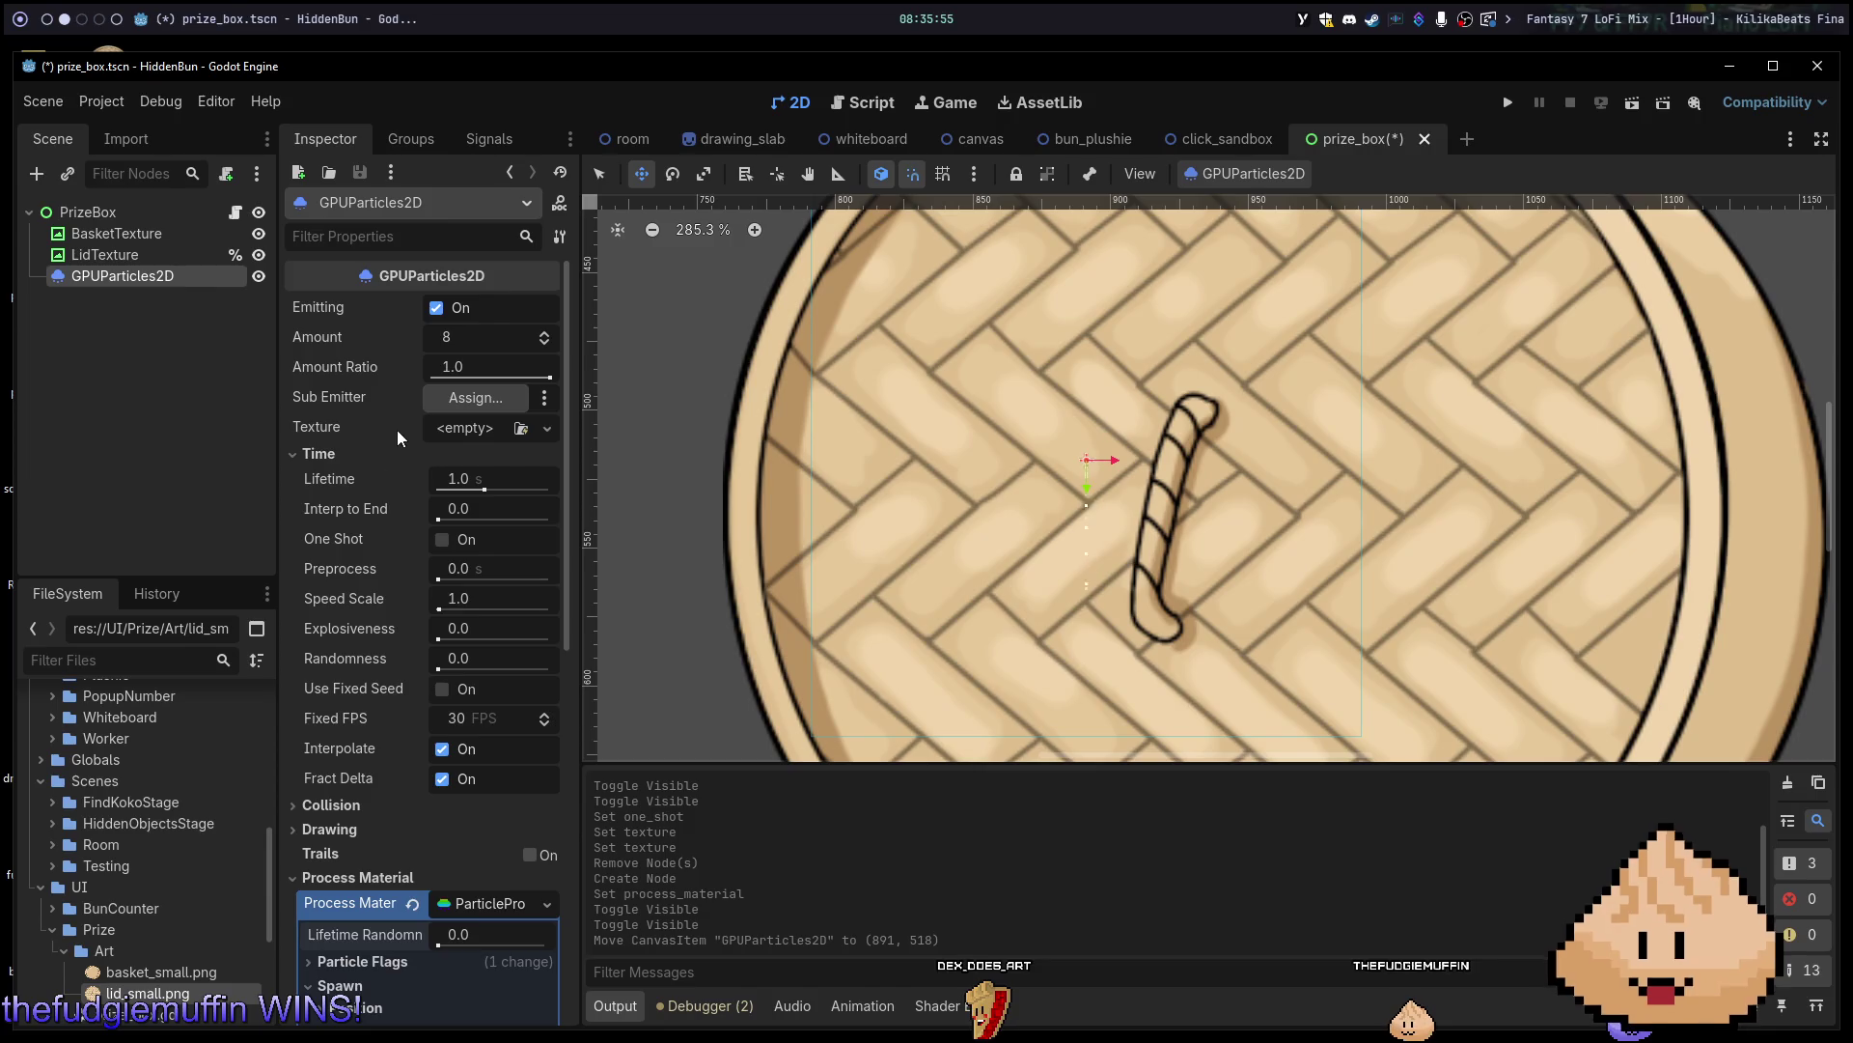
# Check the particle Amount of 8 and the Scale range, currently min 1.0 and max 1.0.
pyautogui.click(483, 338)
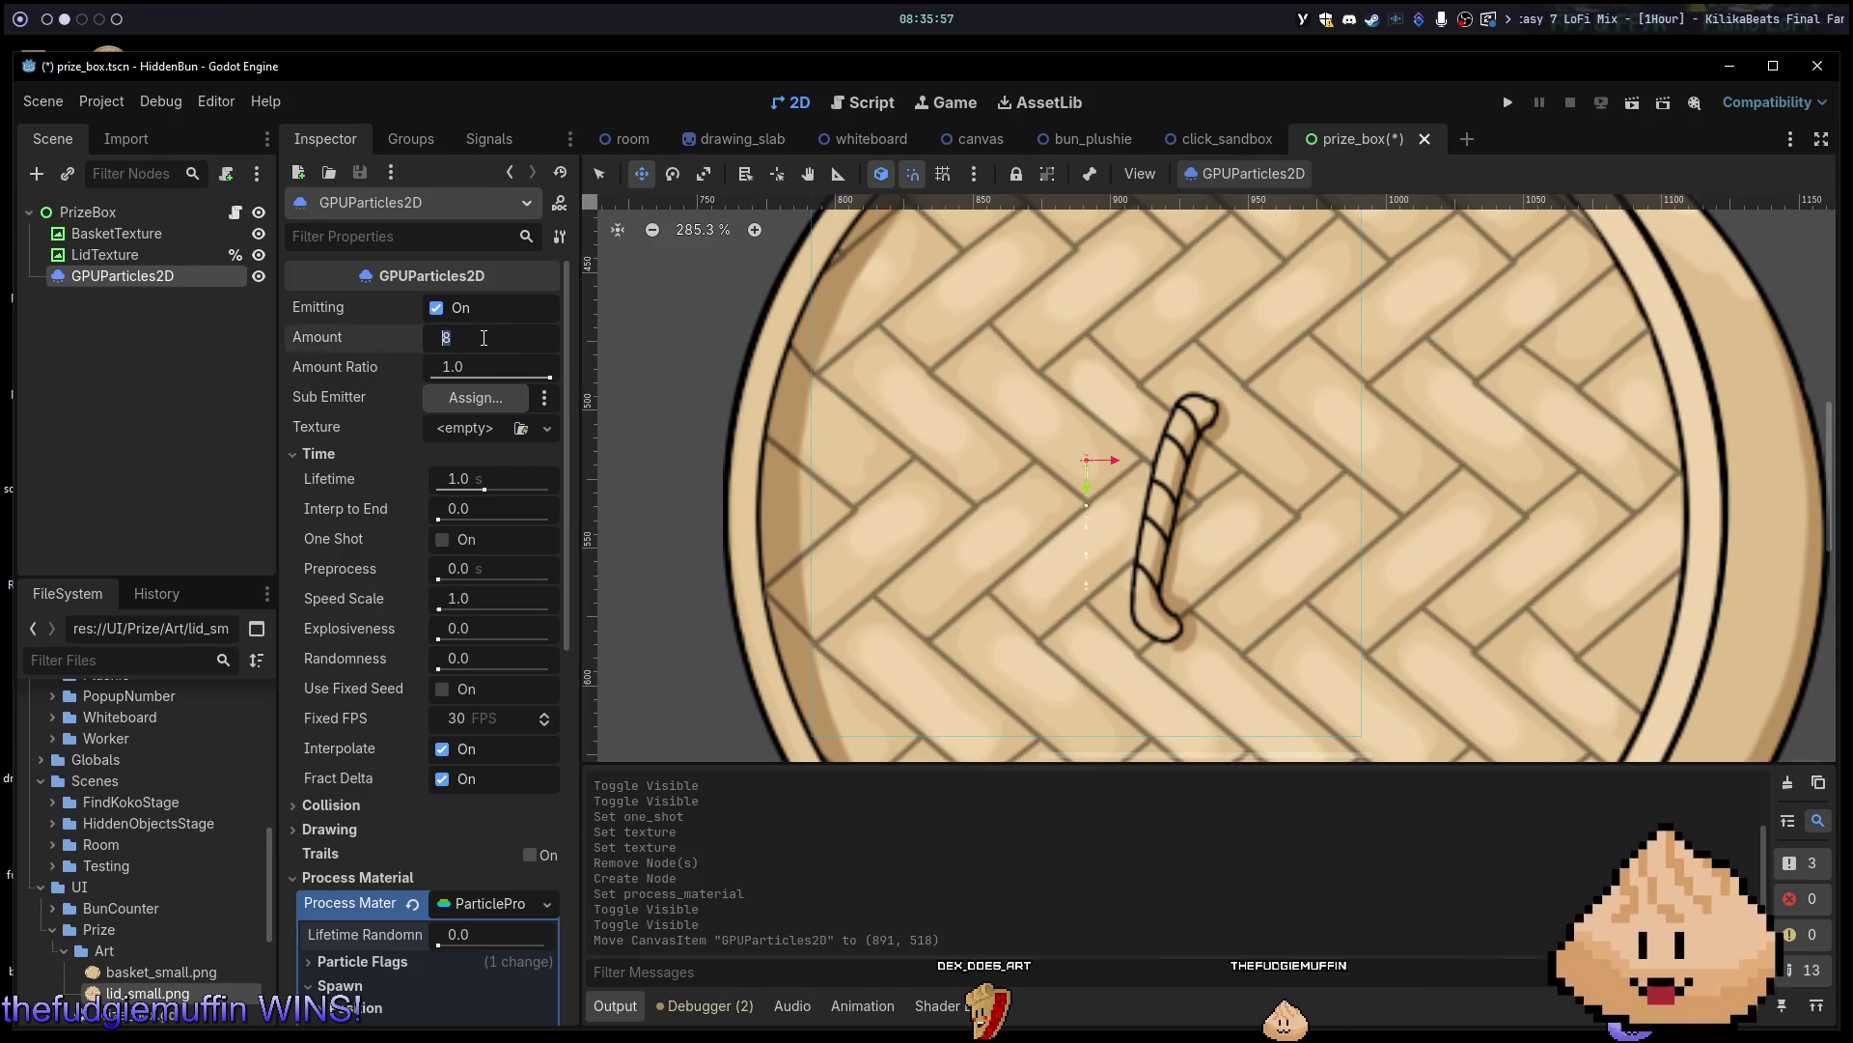
pyautogui.scroll(-7, 390, 488)
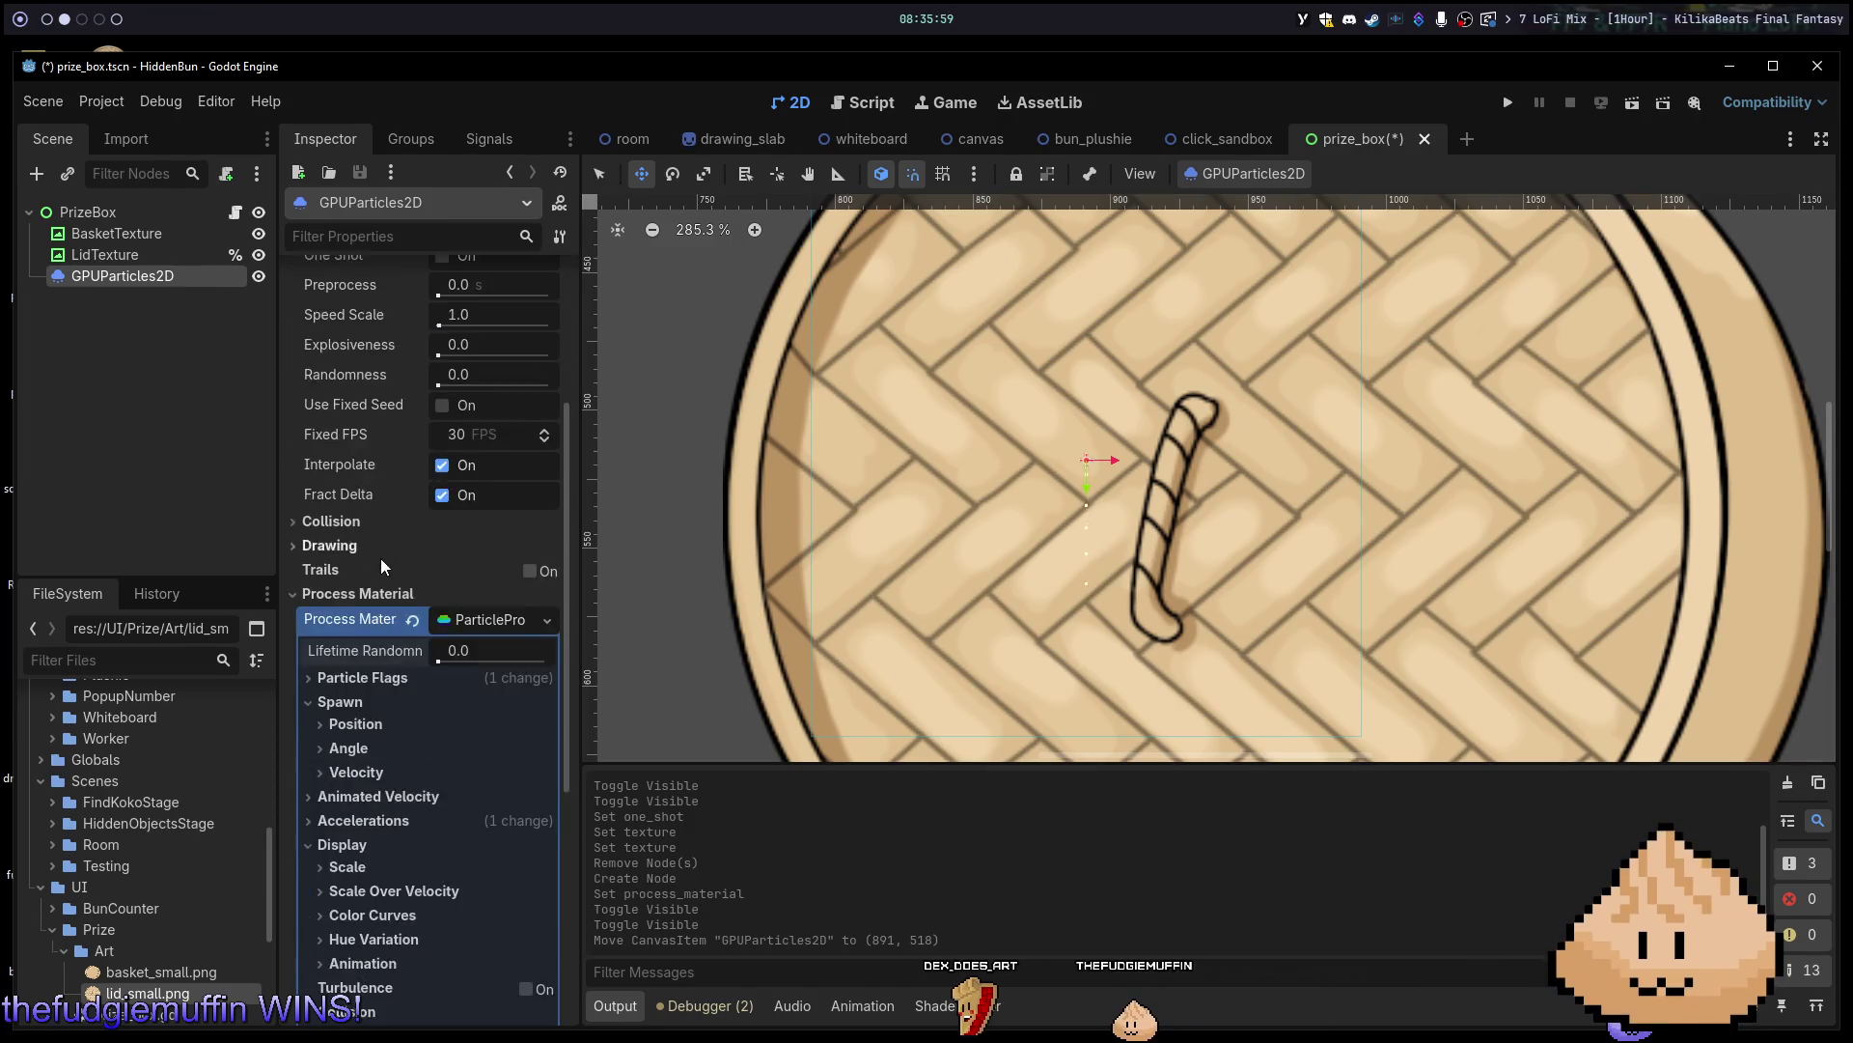
pyautogui.click(347, 772)
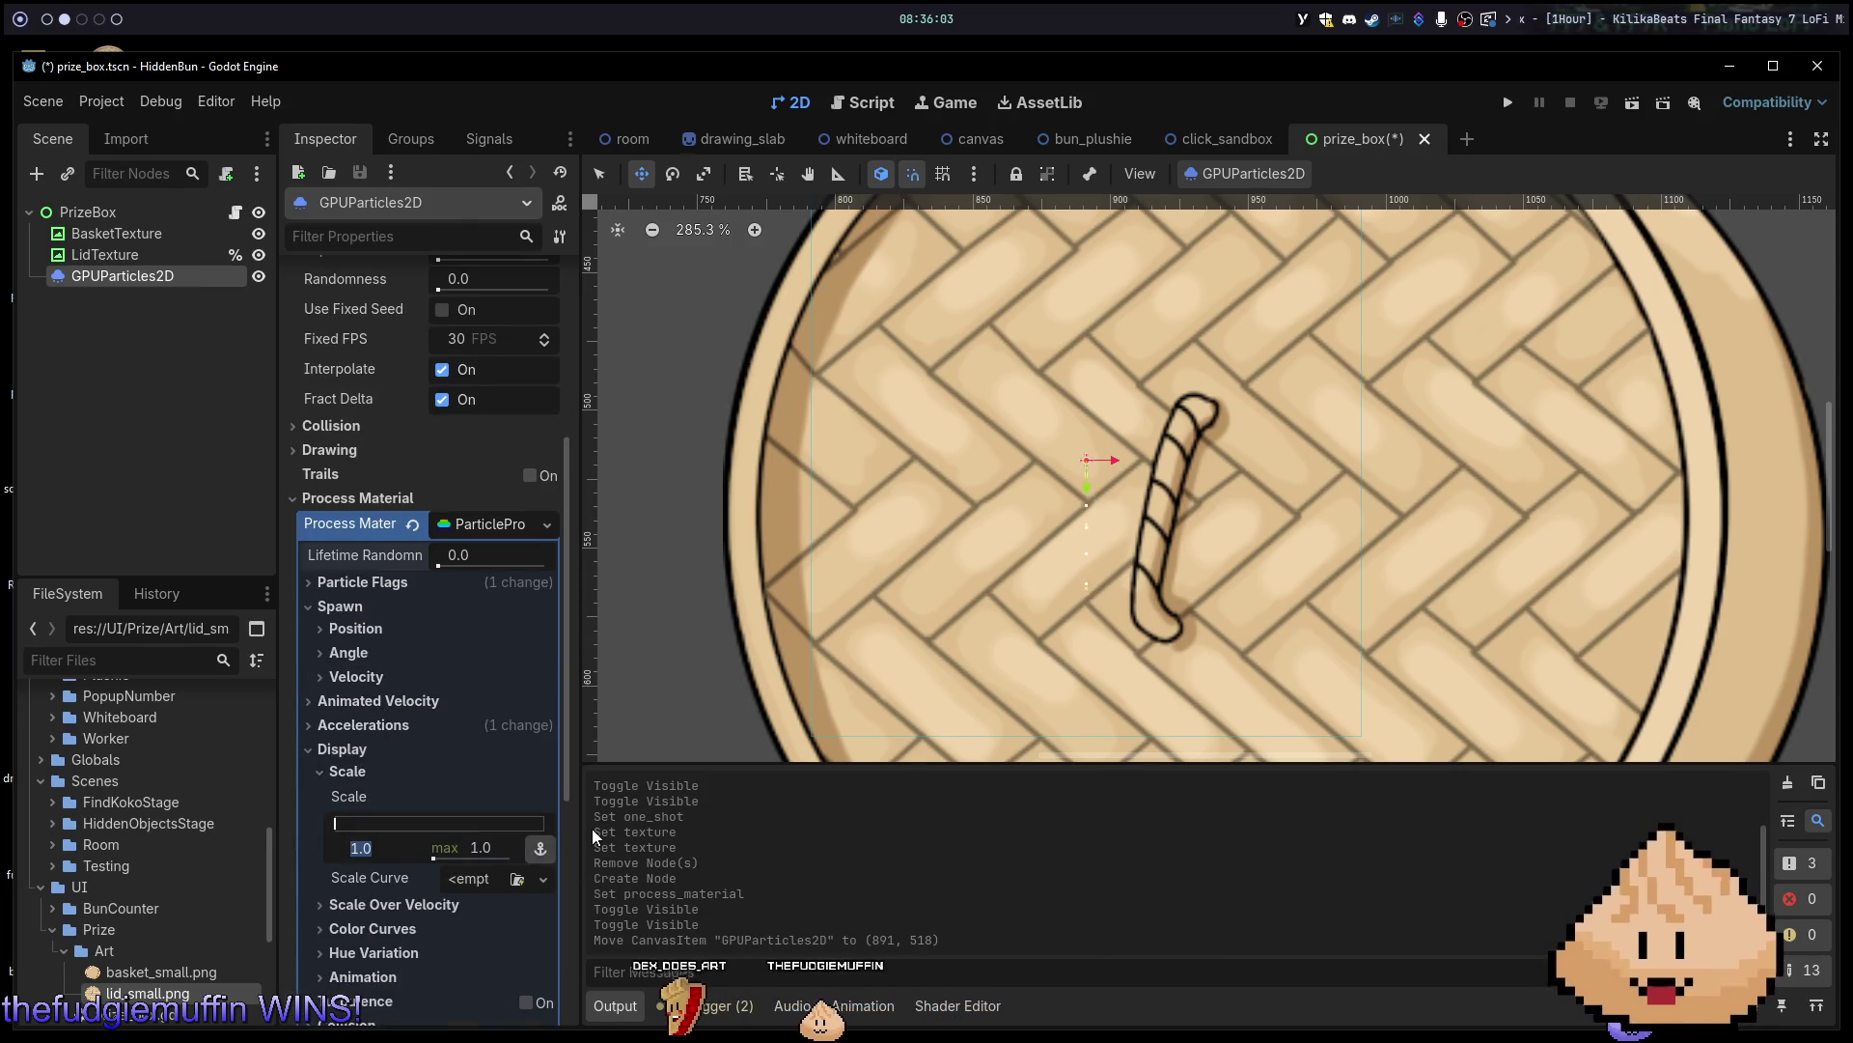
# Set the particle Display Scale to both min and max of 10.0.
pyautogui.write('5')
pyautogui.press('Tab')
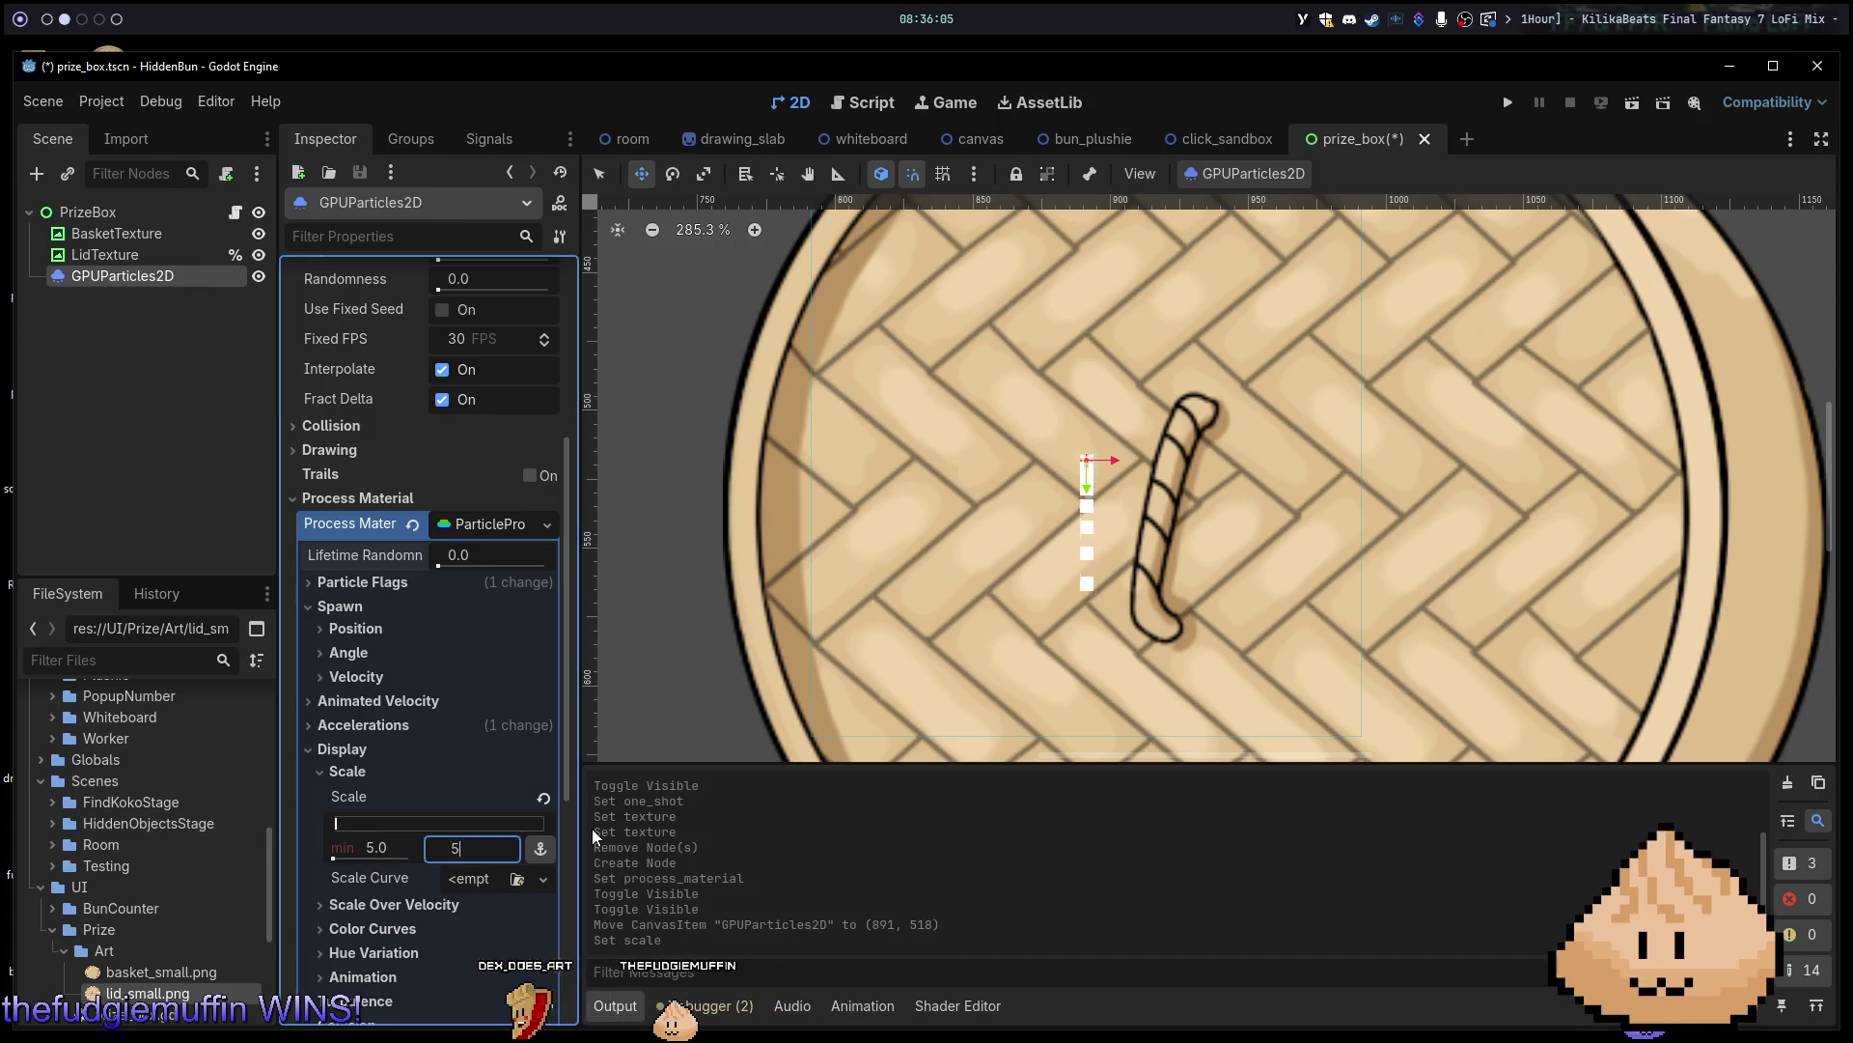
pyautogui.press('Return')
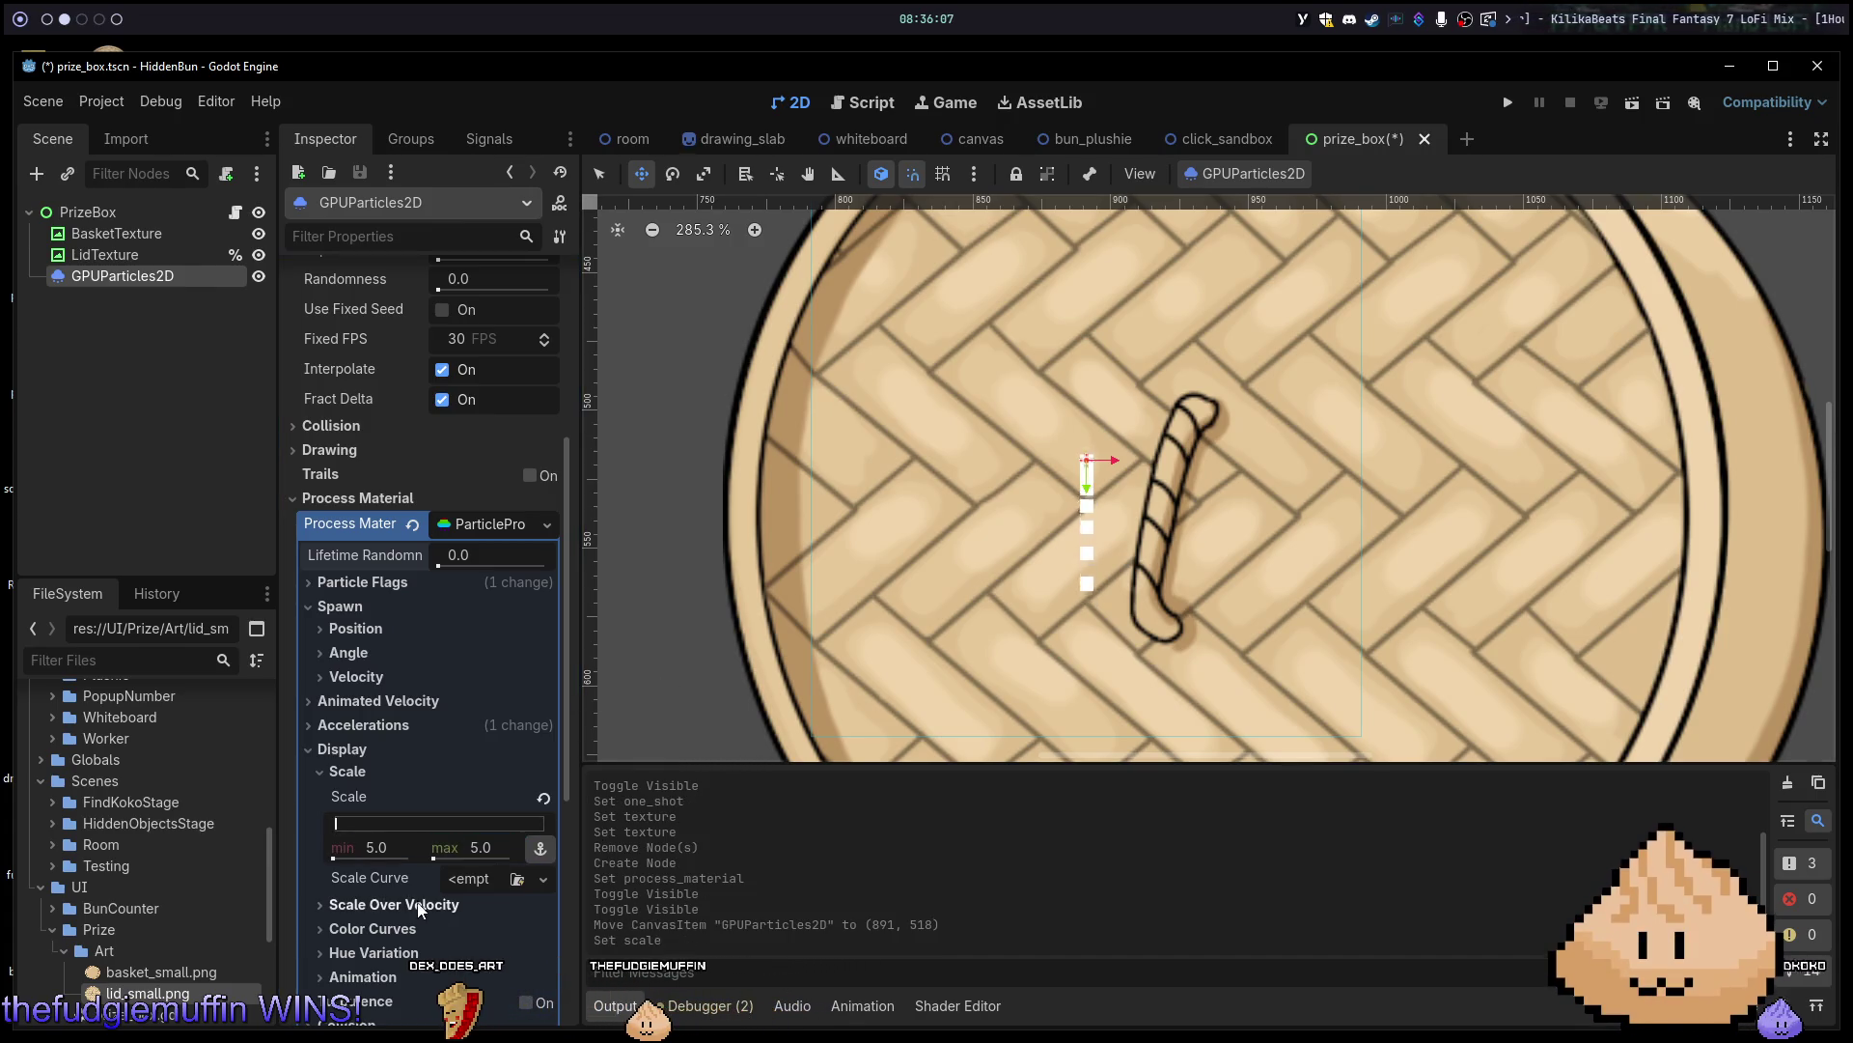
pyautogui.write('19')
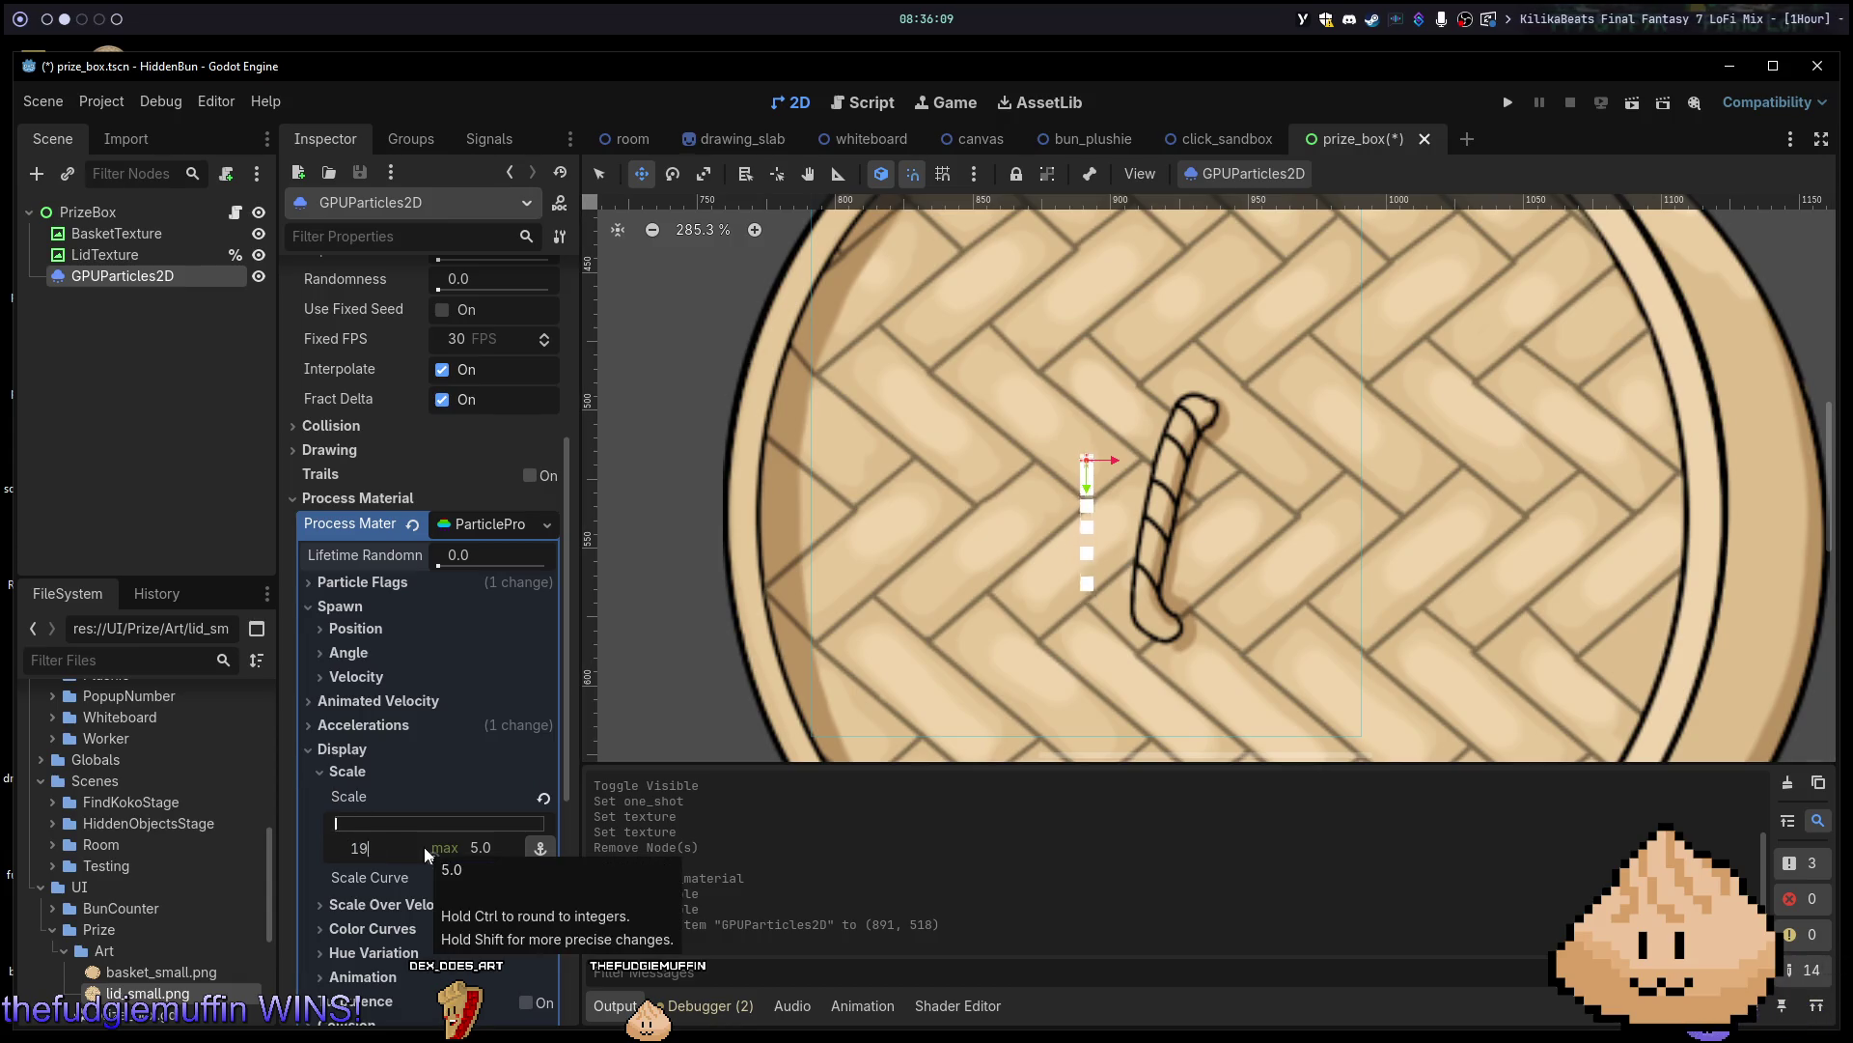
pyautogui.press('Tab')
pyautogui.write('19')
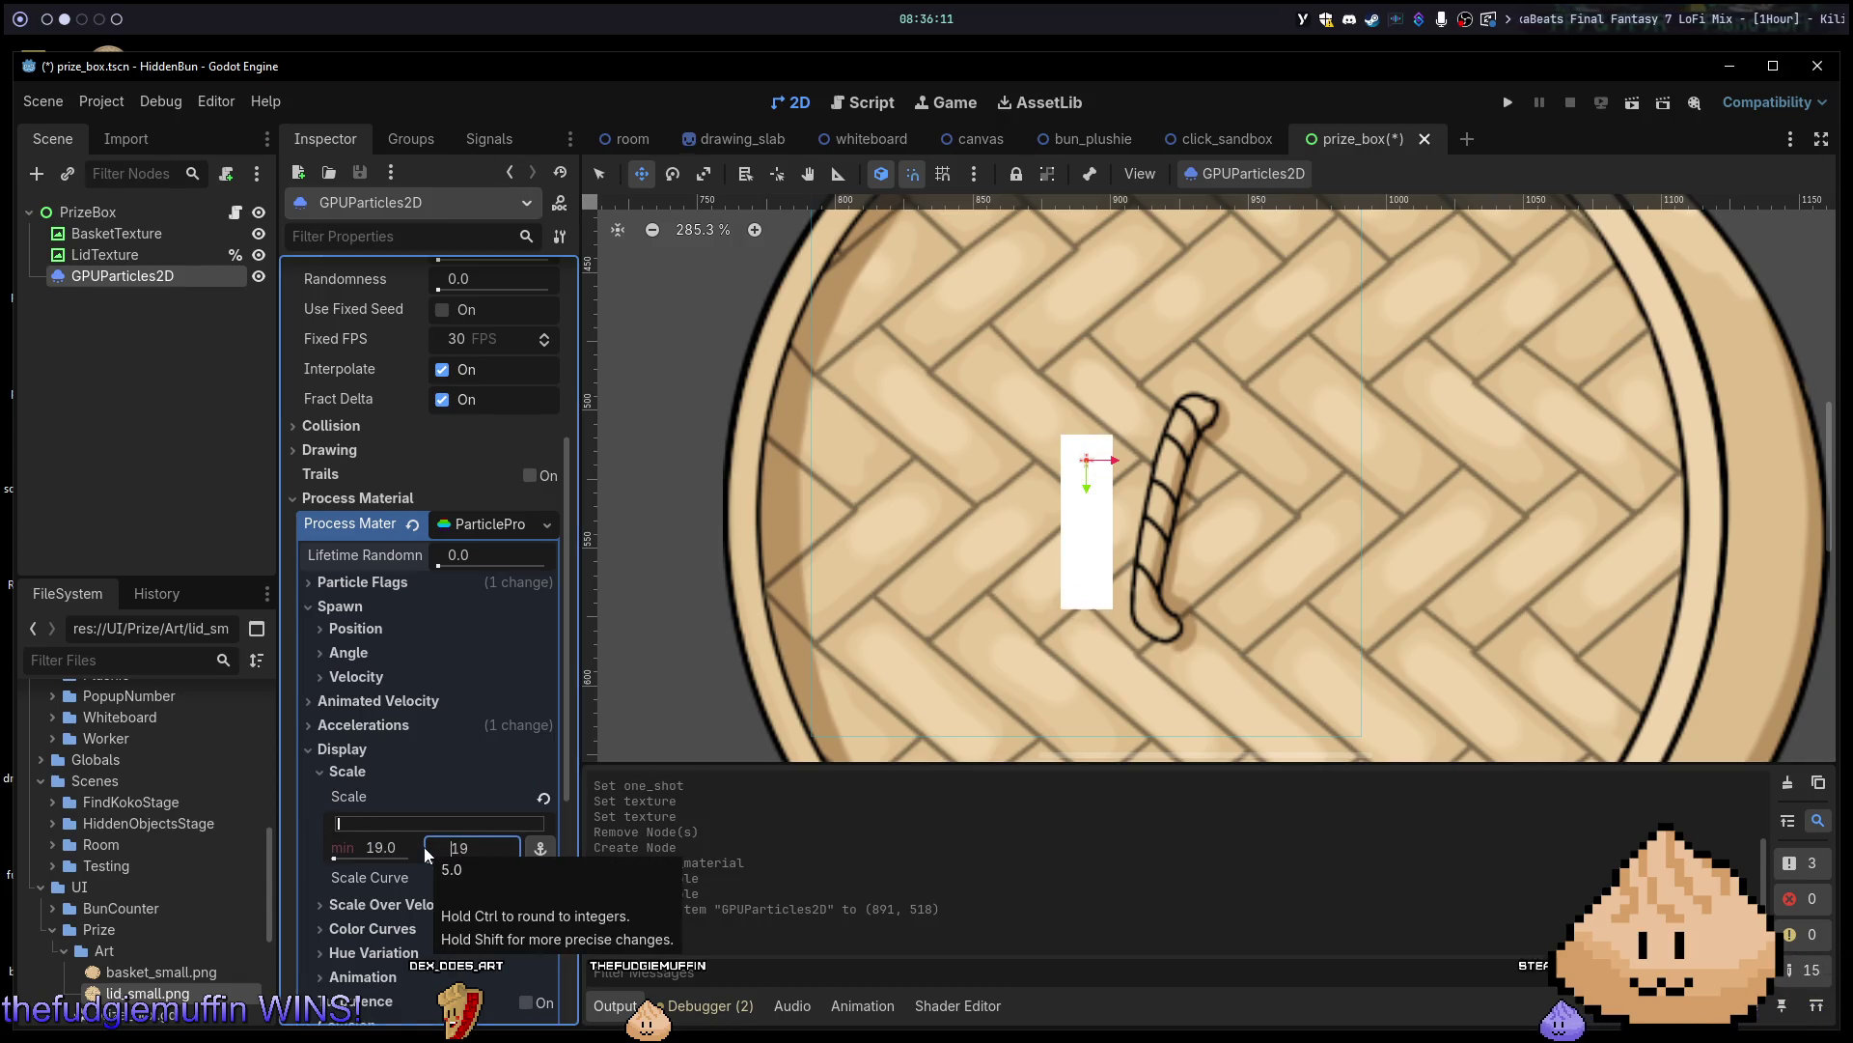
pyautogui.write('0')
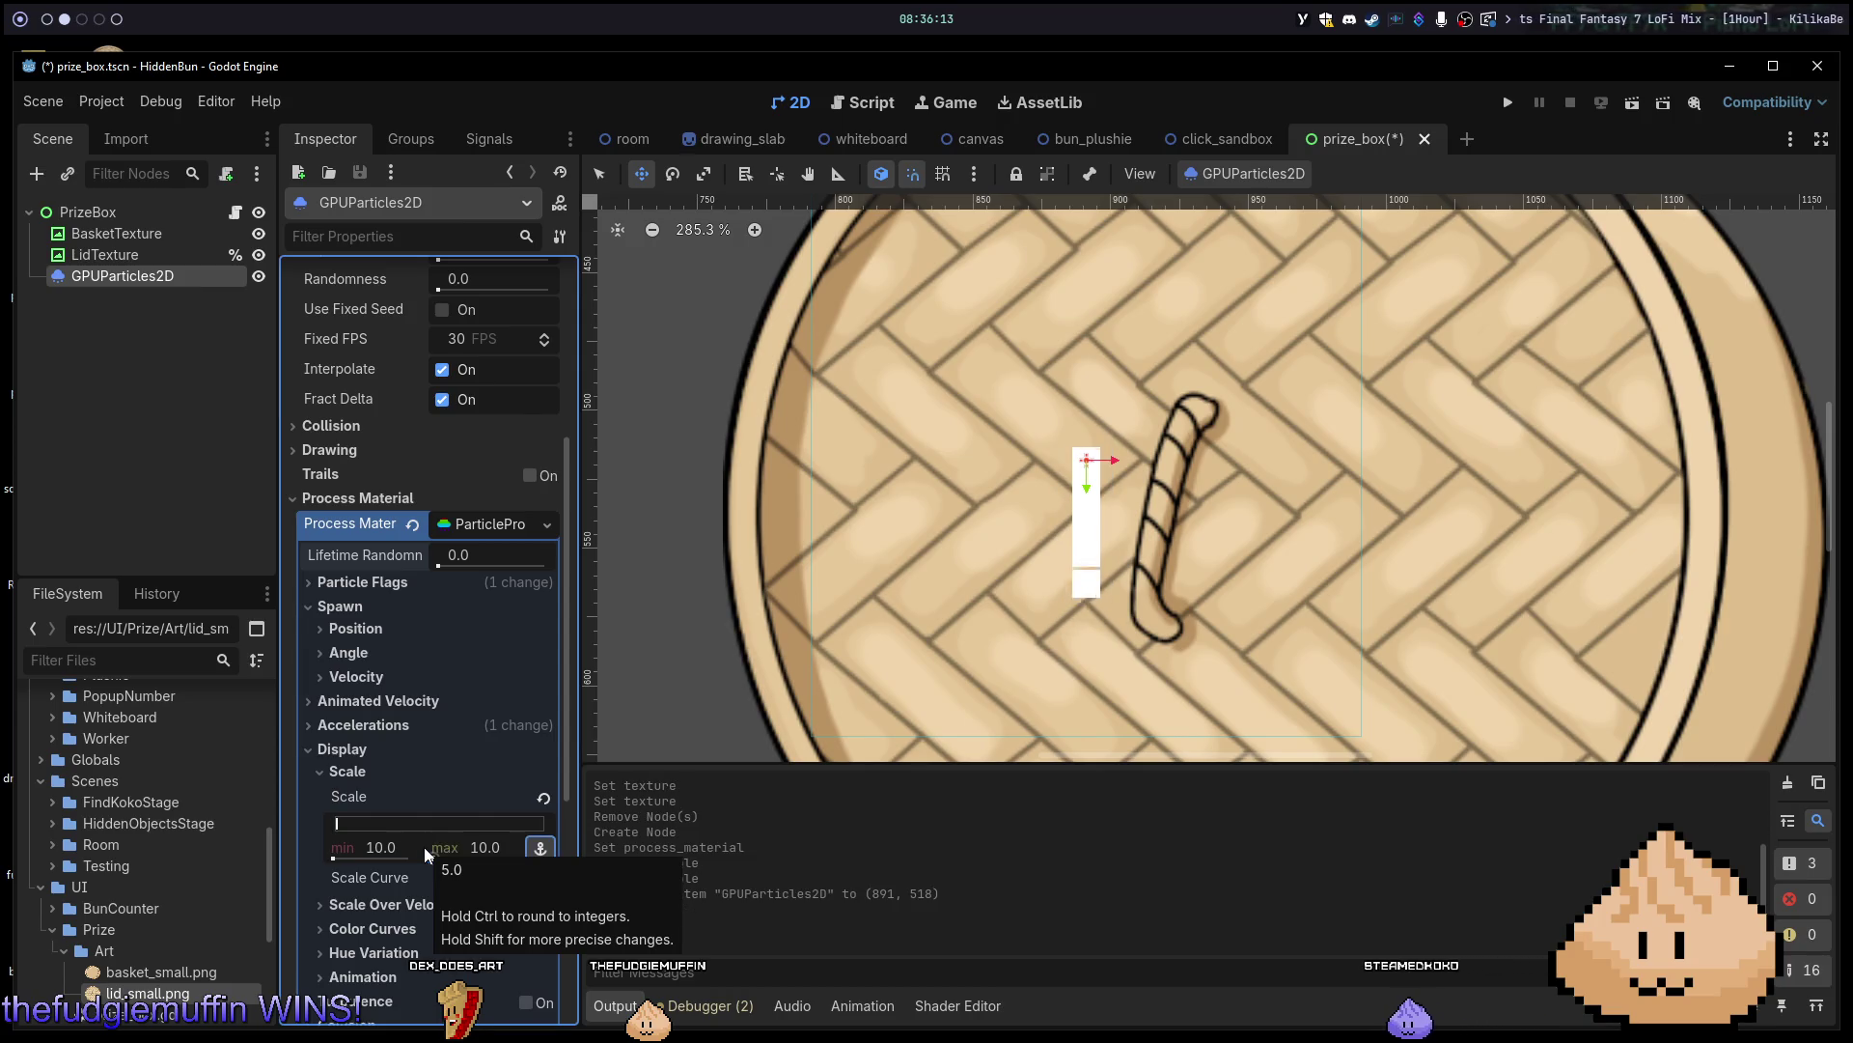
pyautogui.press('Return')
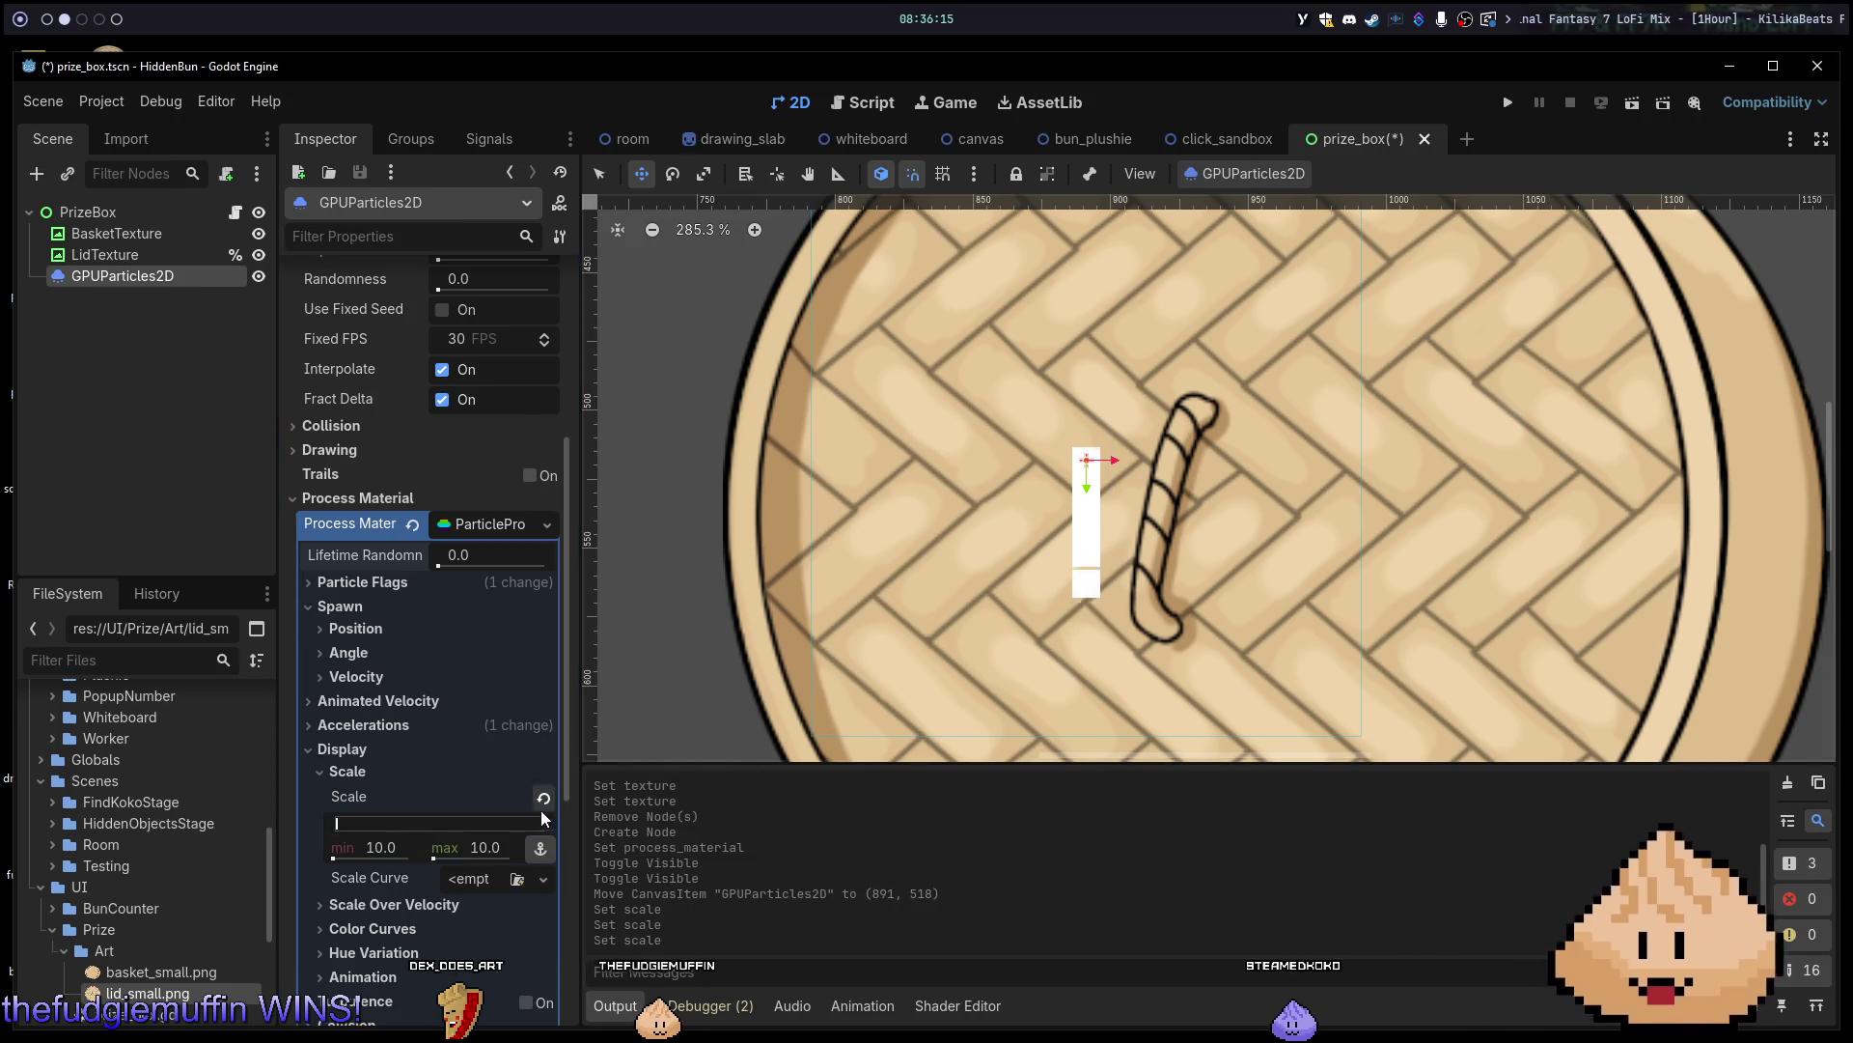
pyautogui.click(415, 927)
# Change the particle Color to light grey c6c6c6.
pyautogui.click(477, 956)
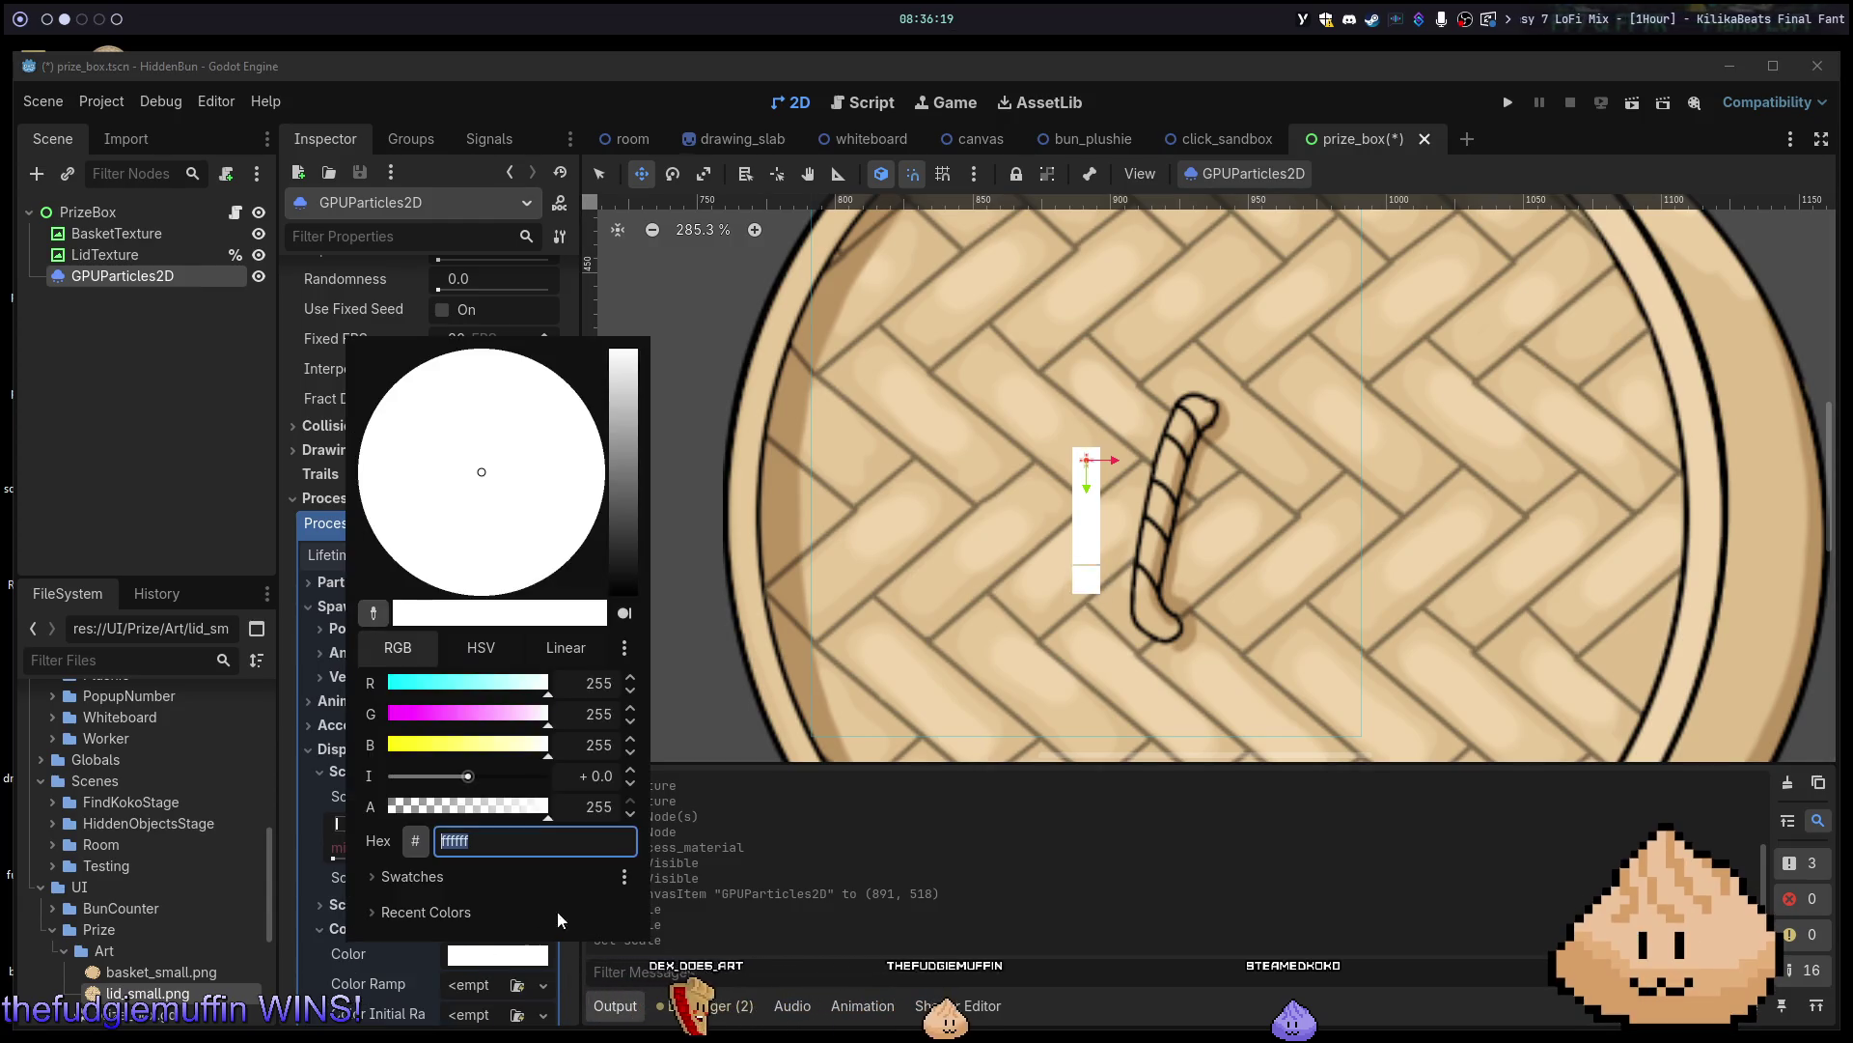
pyautogui.moveTo(624, 366)
pyautogui.mouseDown()
pyautogui.moveTo(626, 538)
pyautogui.moveTo(625, 409)
pyautogui.mouseUp()
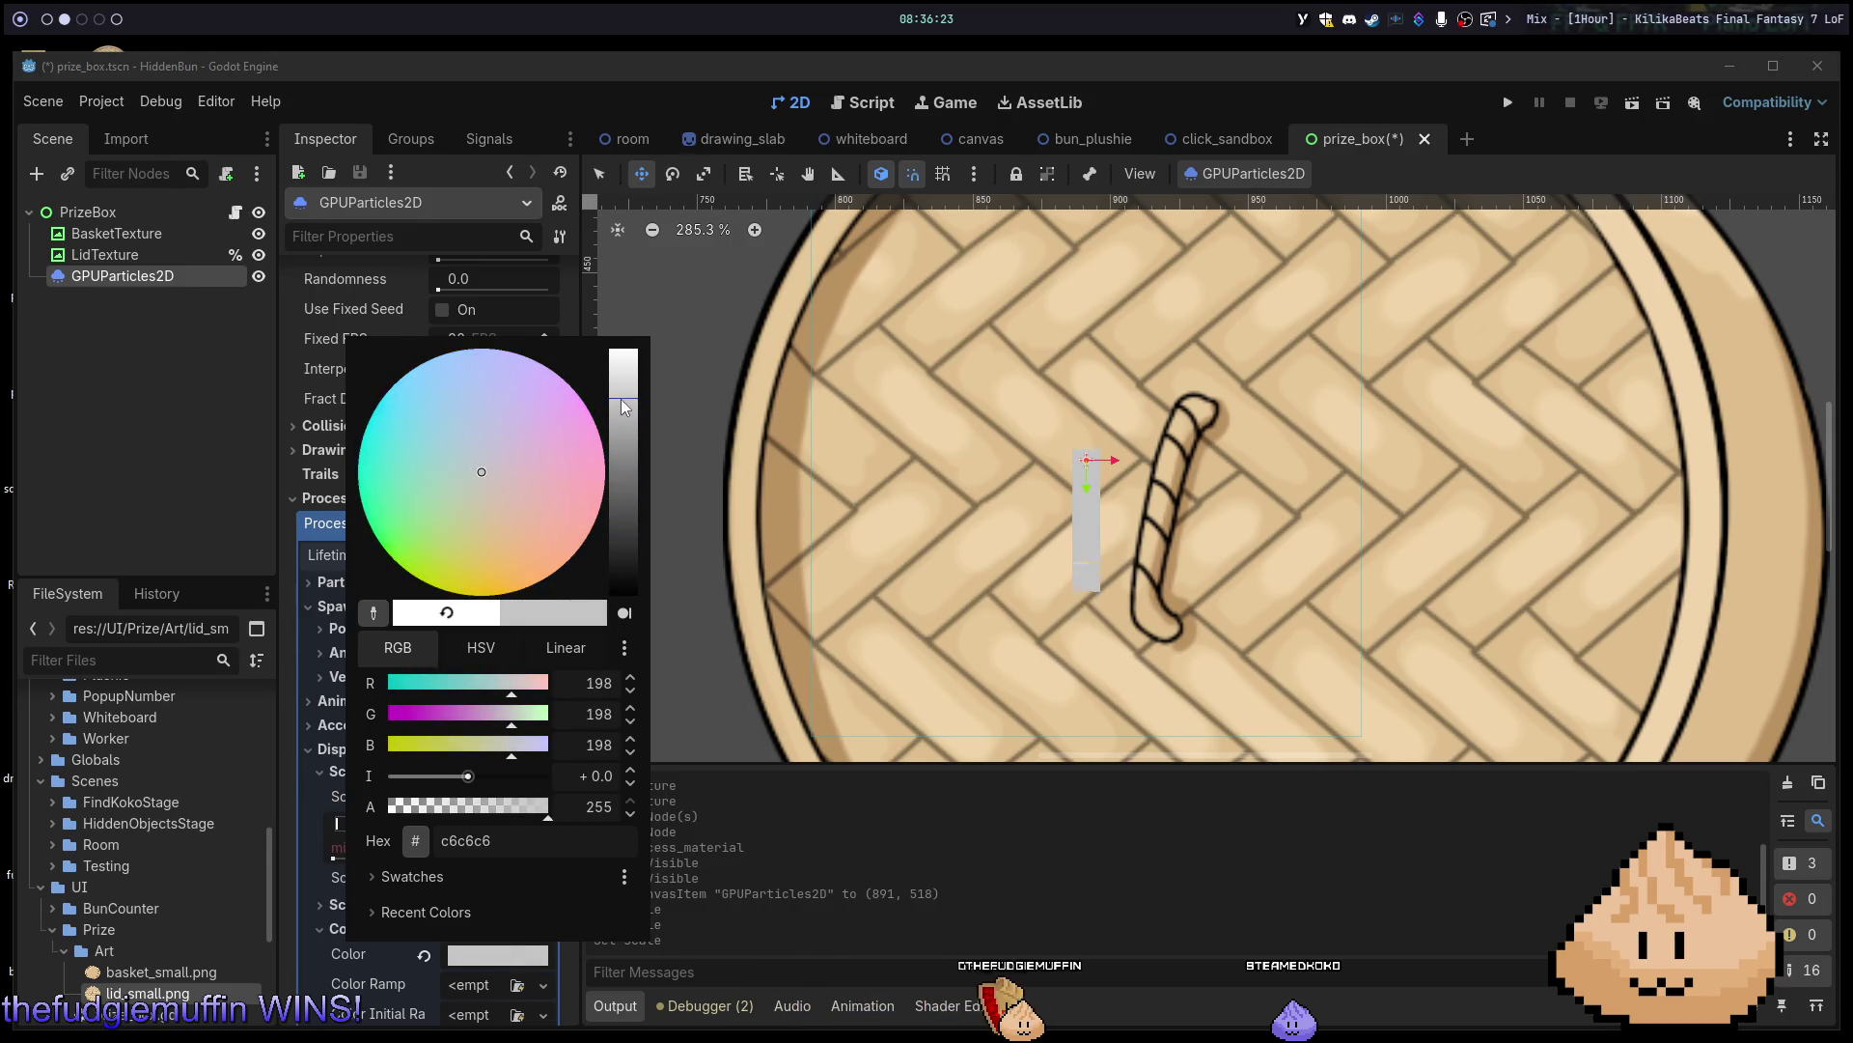
pyautogui.click(461, 944)
pyautogui.scroll(-3, 461, 937)
# Look through and collapse the Hue Variation, Animation, Color, Collision and Transform sections.
pyautogui.click(420, 912)
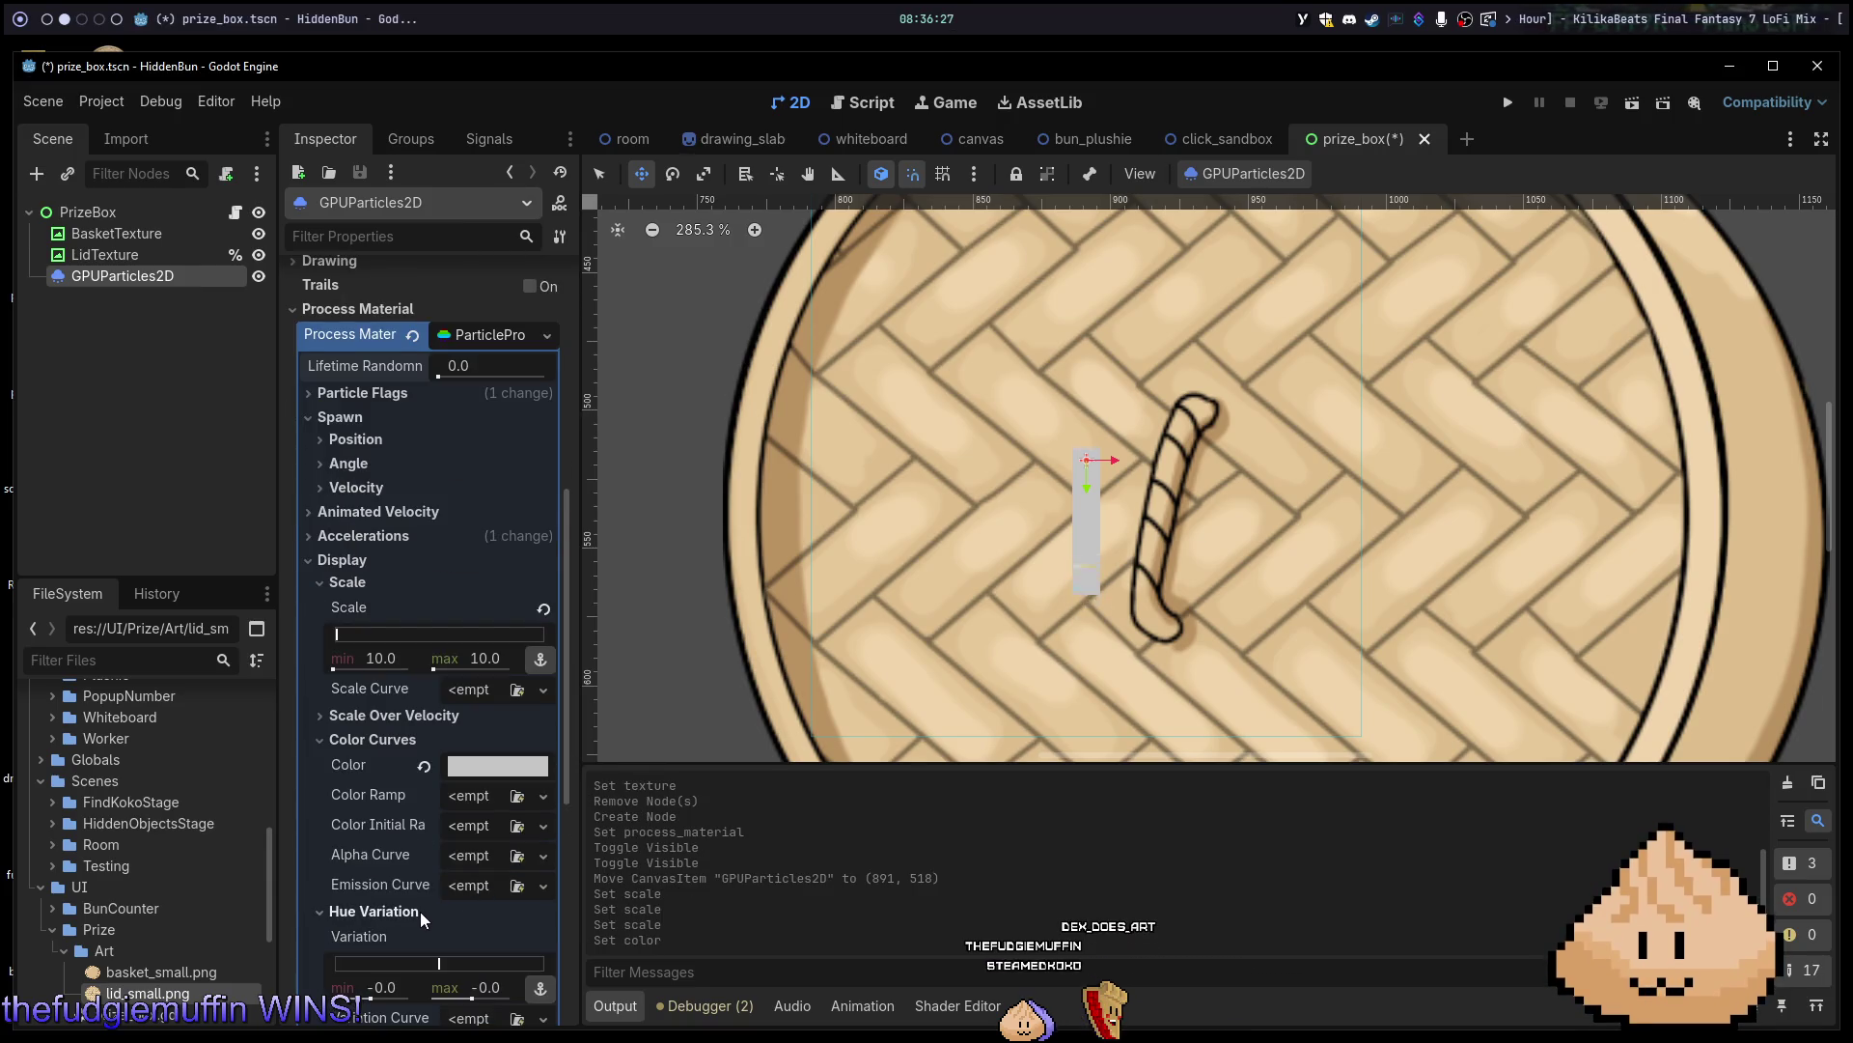
pyautogui.click(420, 912)
pyautogui.click(409, 935)
pyautogui.click(410, 936)
pyautogui.scroll(-3, 409, 935)
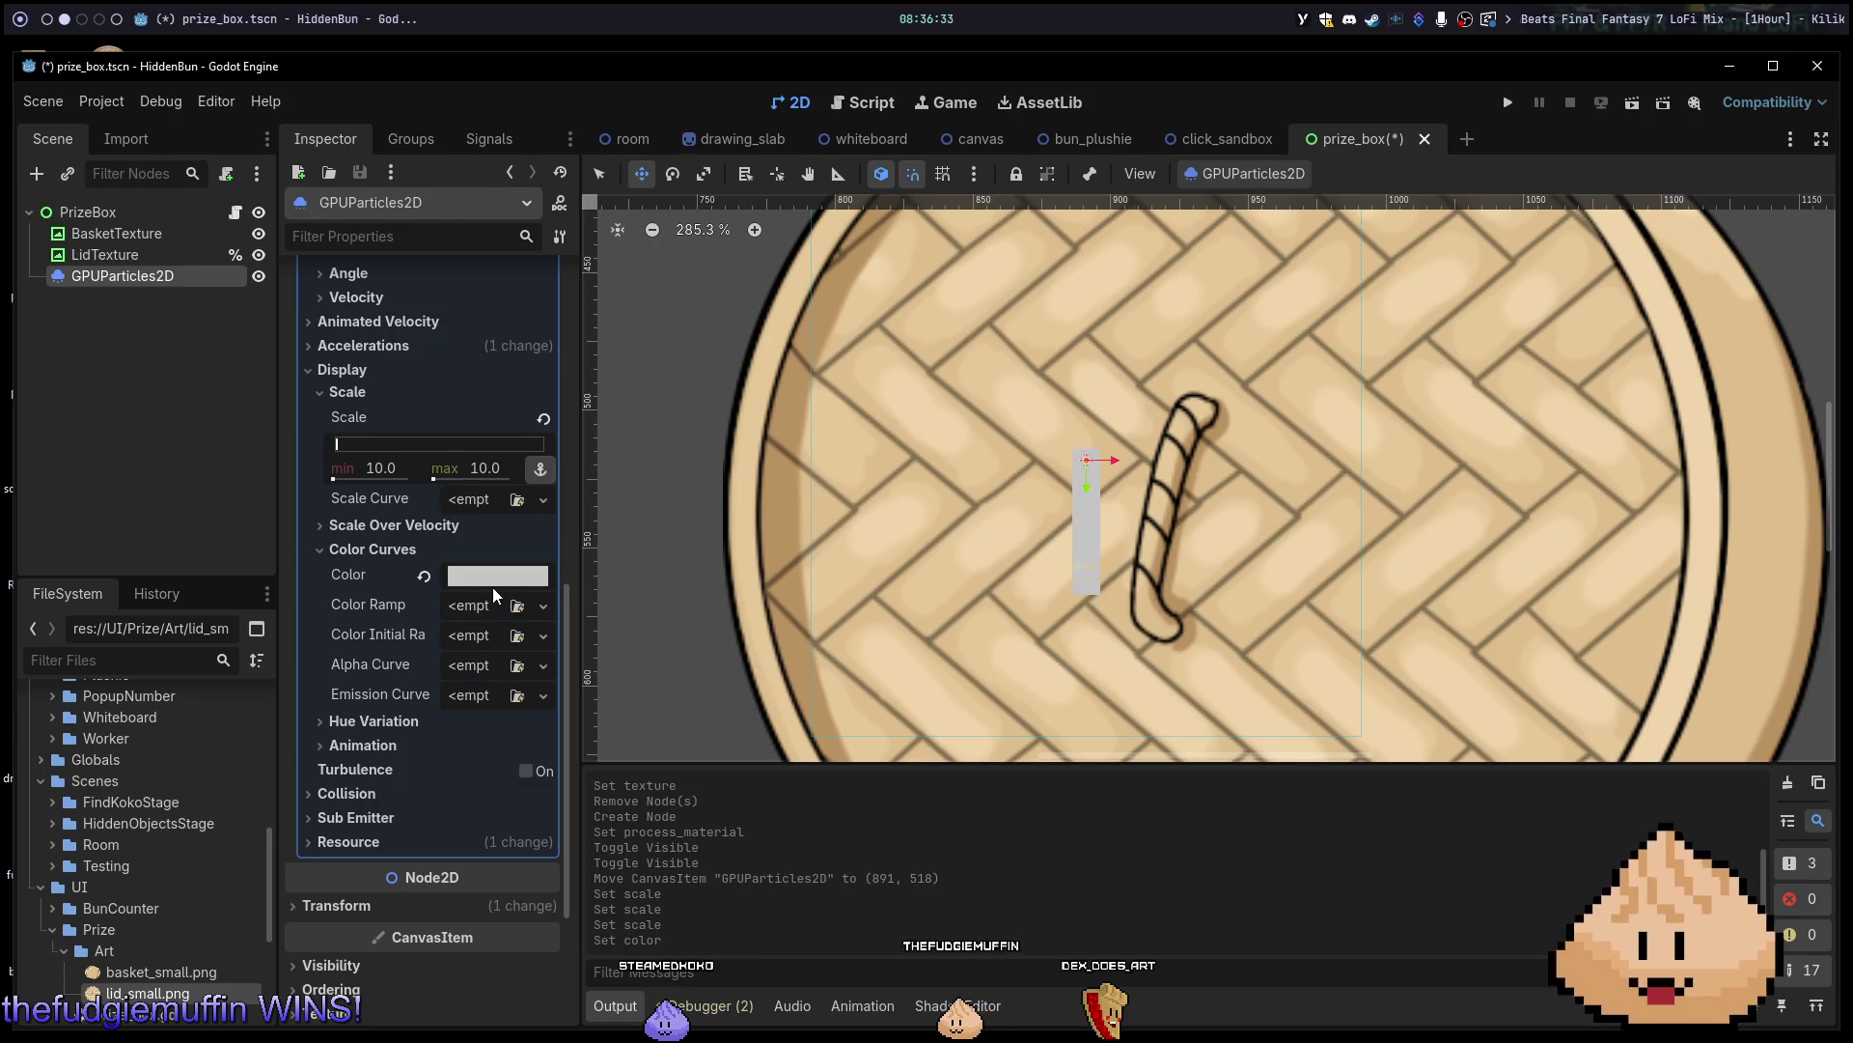
pyautogui.click(454, 550)
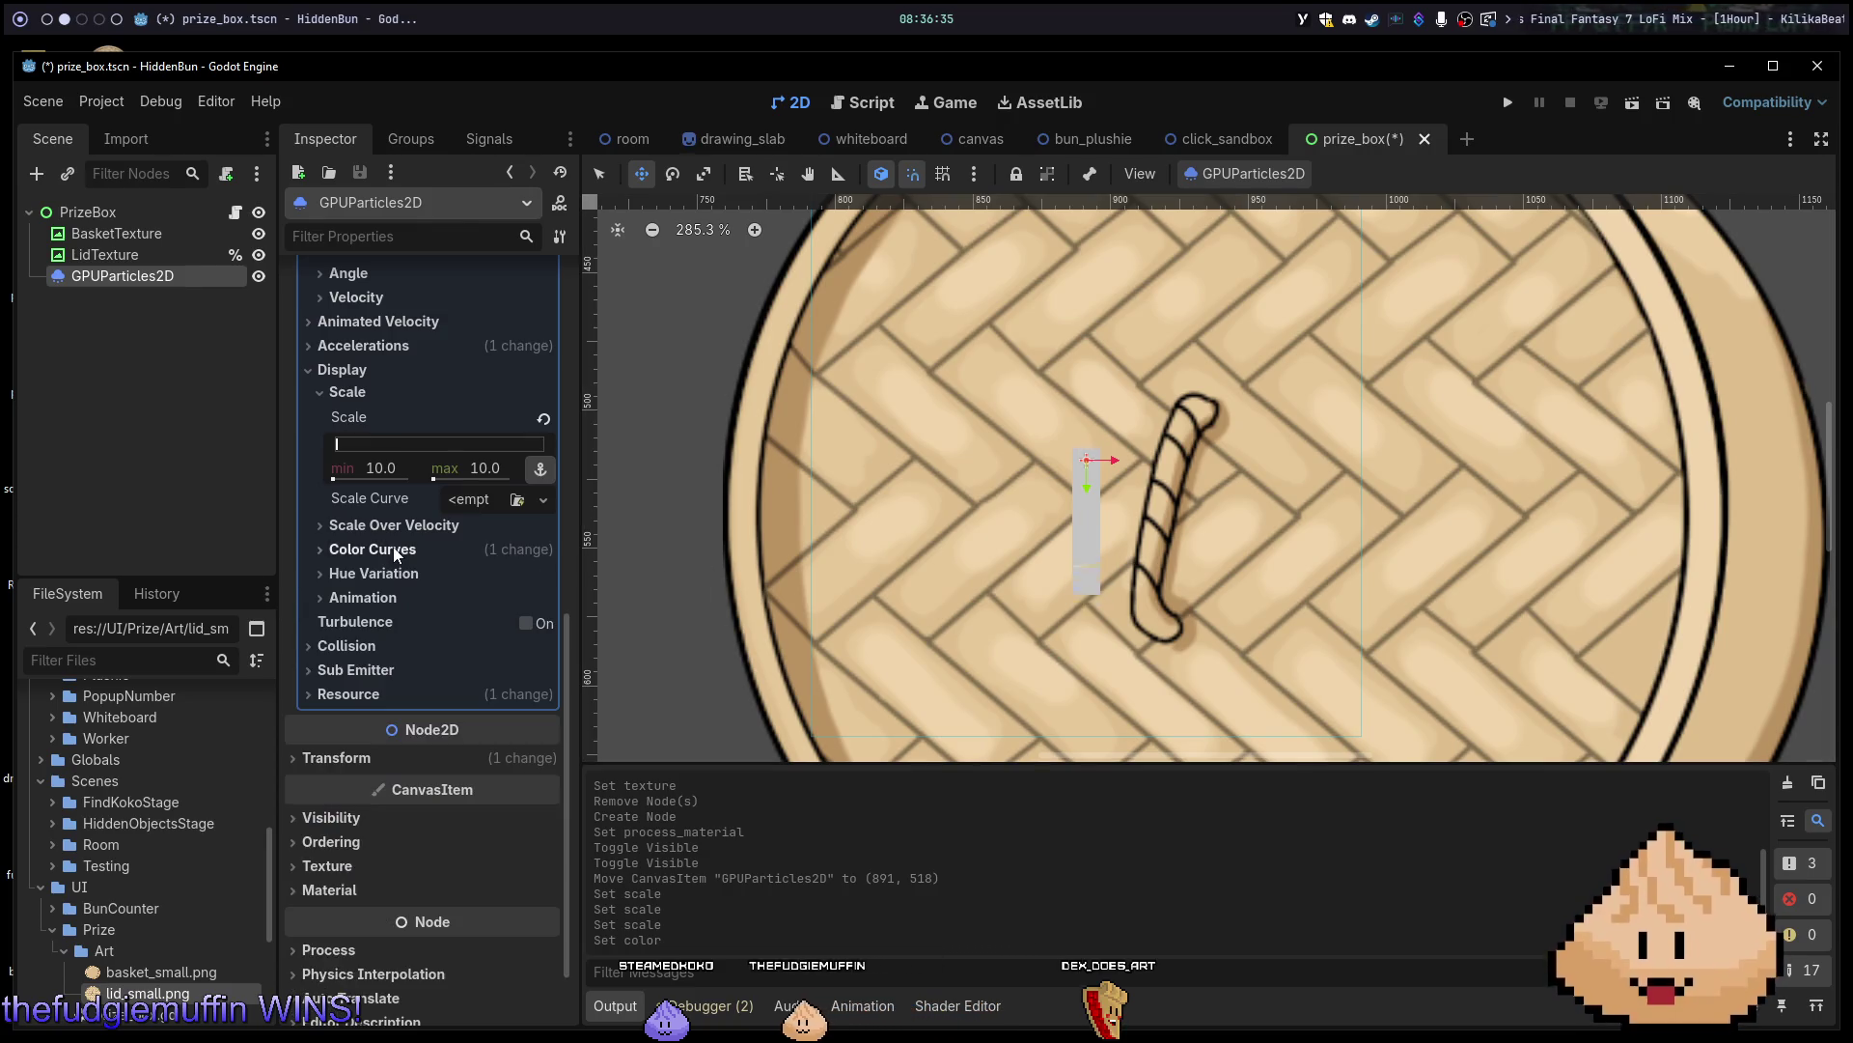
pyautogui.click(372, 644)
pyautogui.click(367, 645)
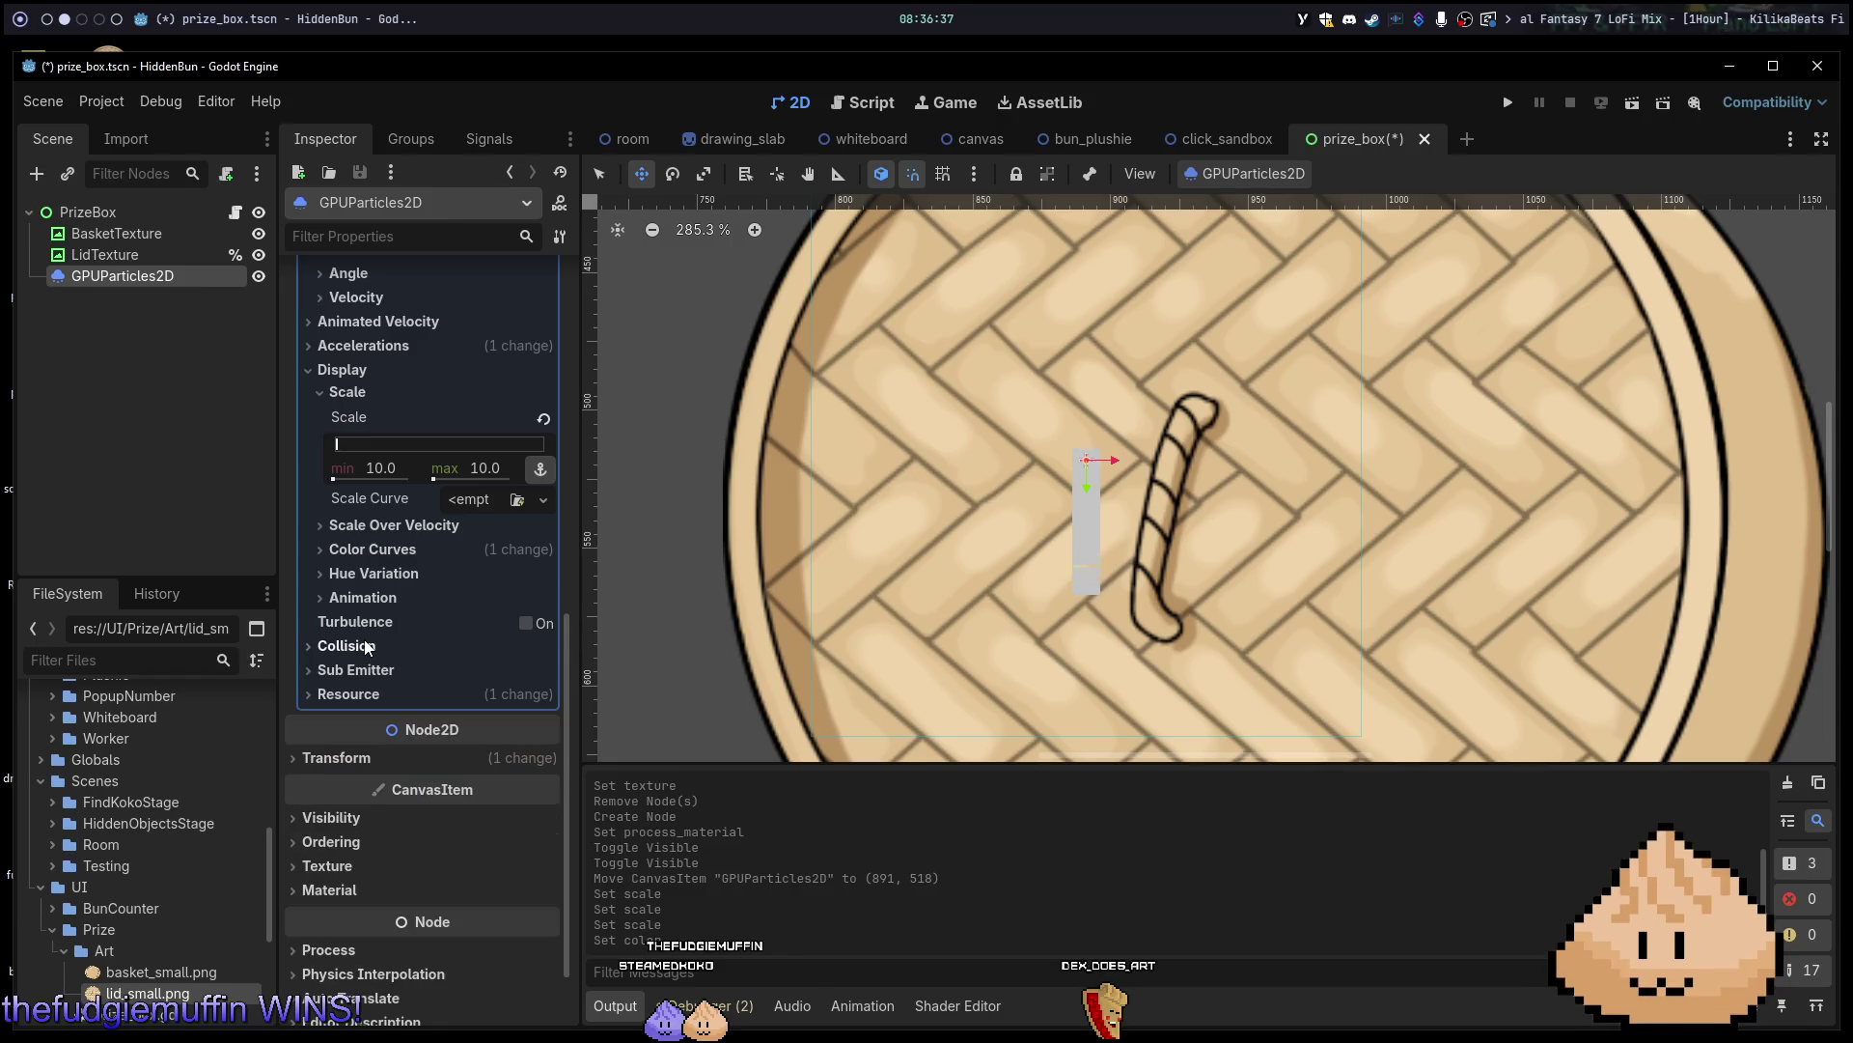
pyautogui.click(378, 756)
pyautogui.click(379, 756)
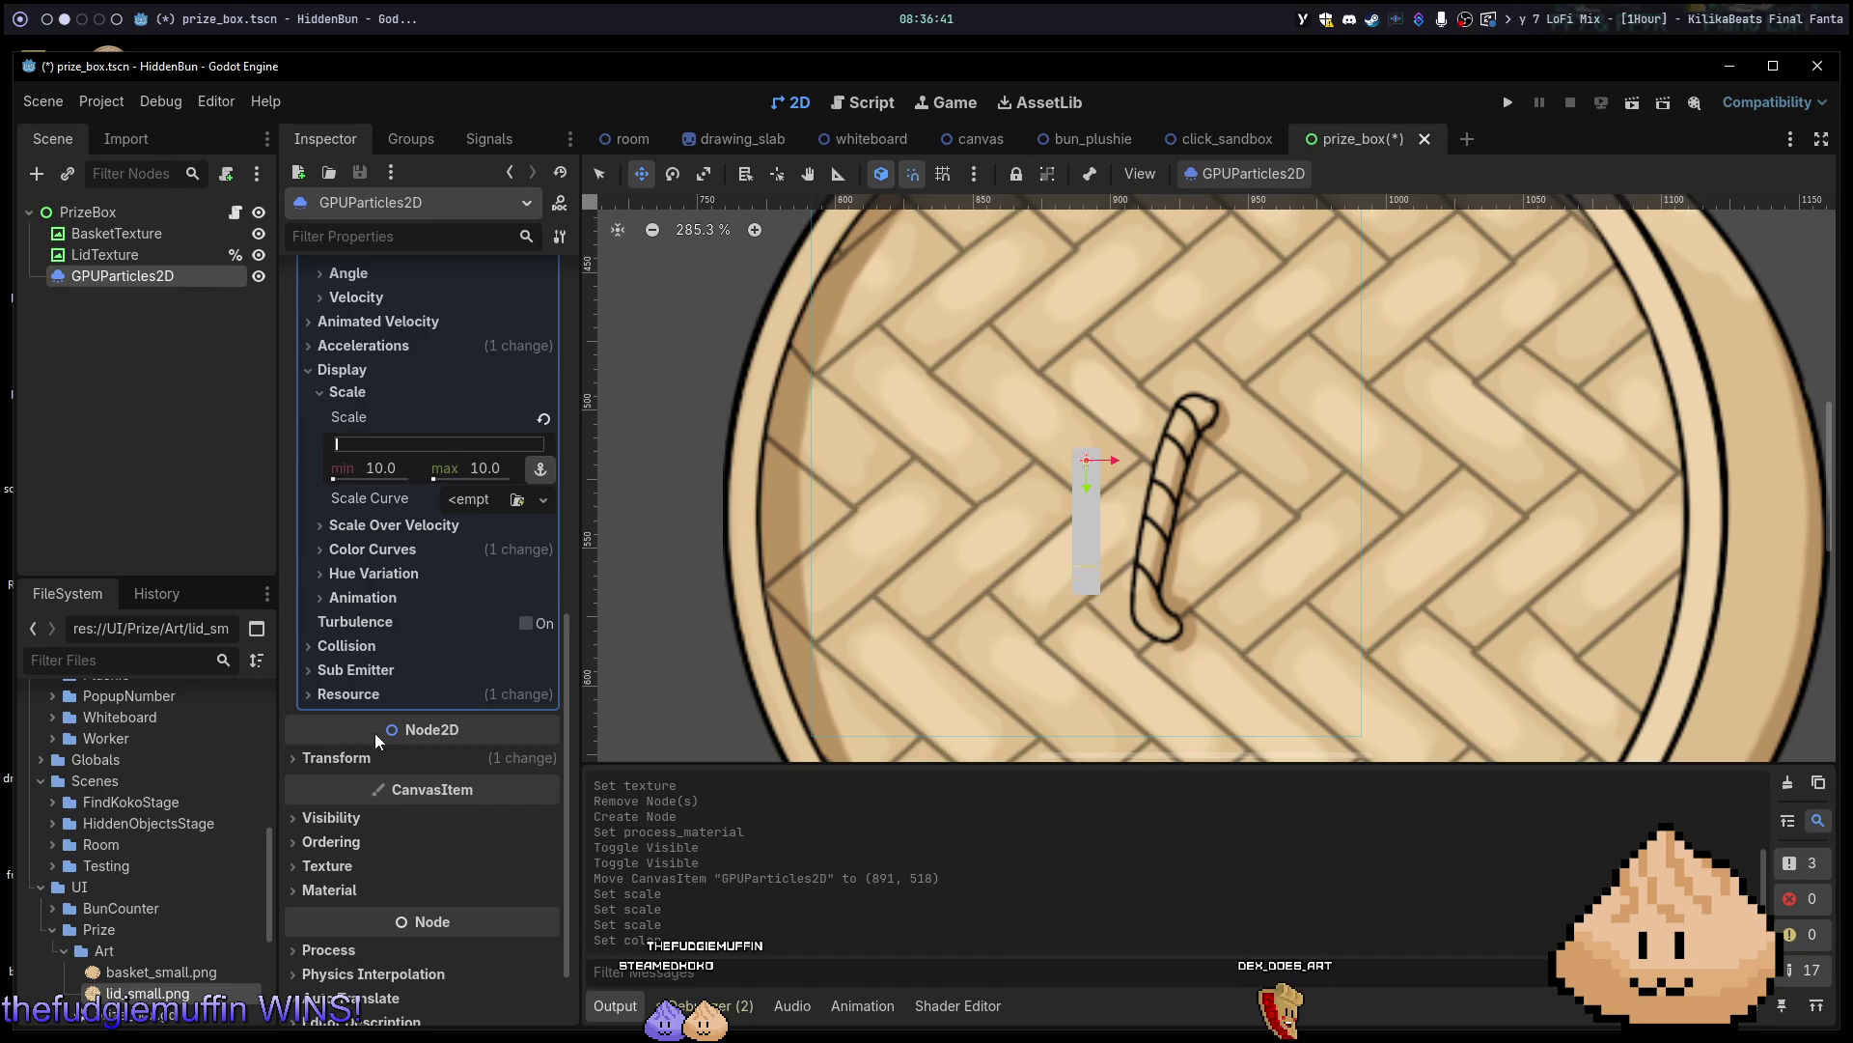
pyautogui.scroll(4, 371, 685)
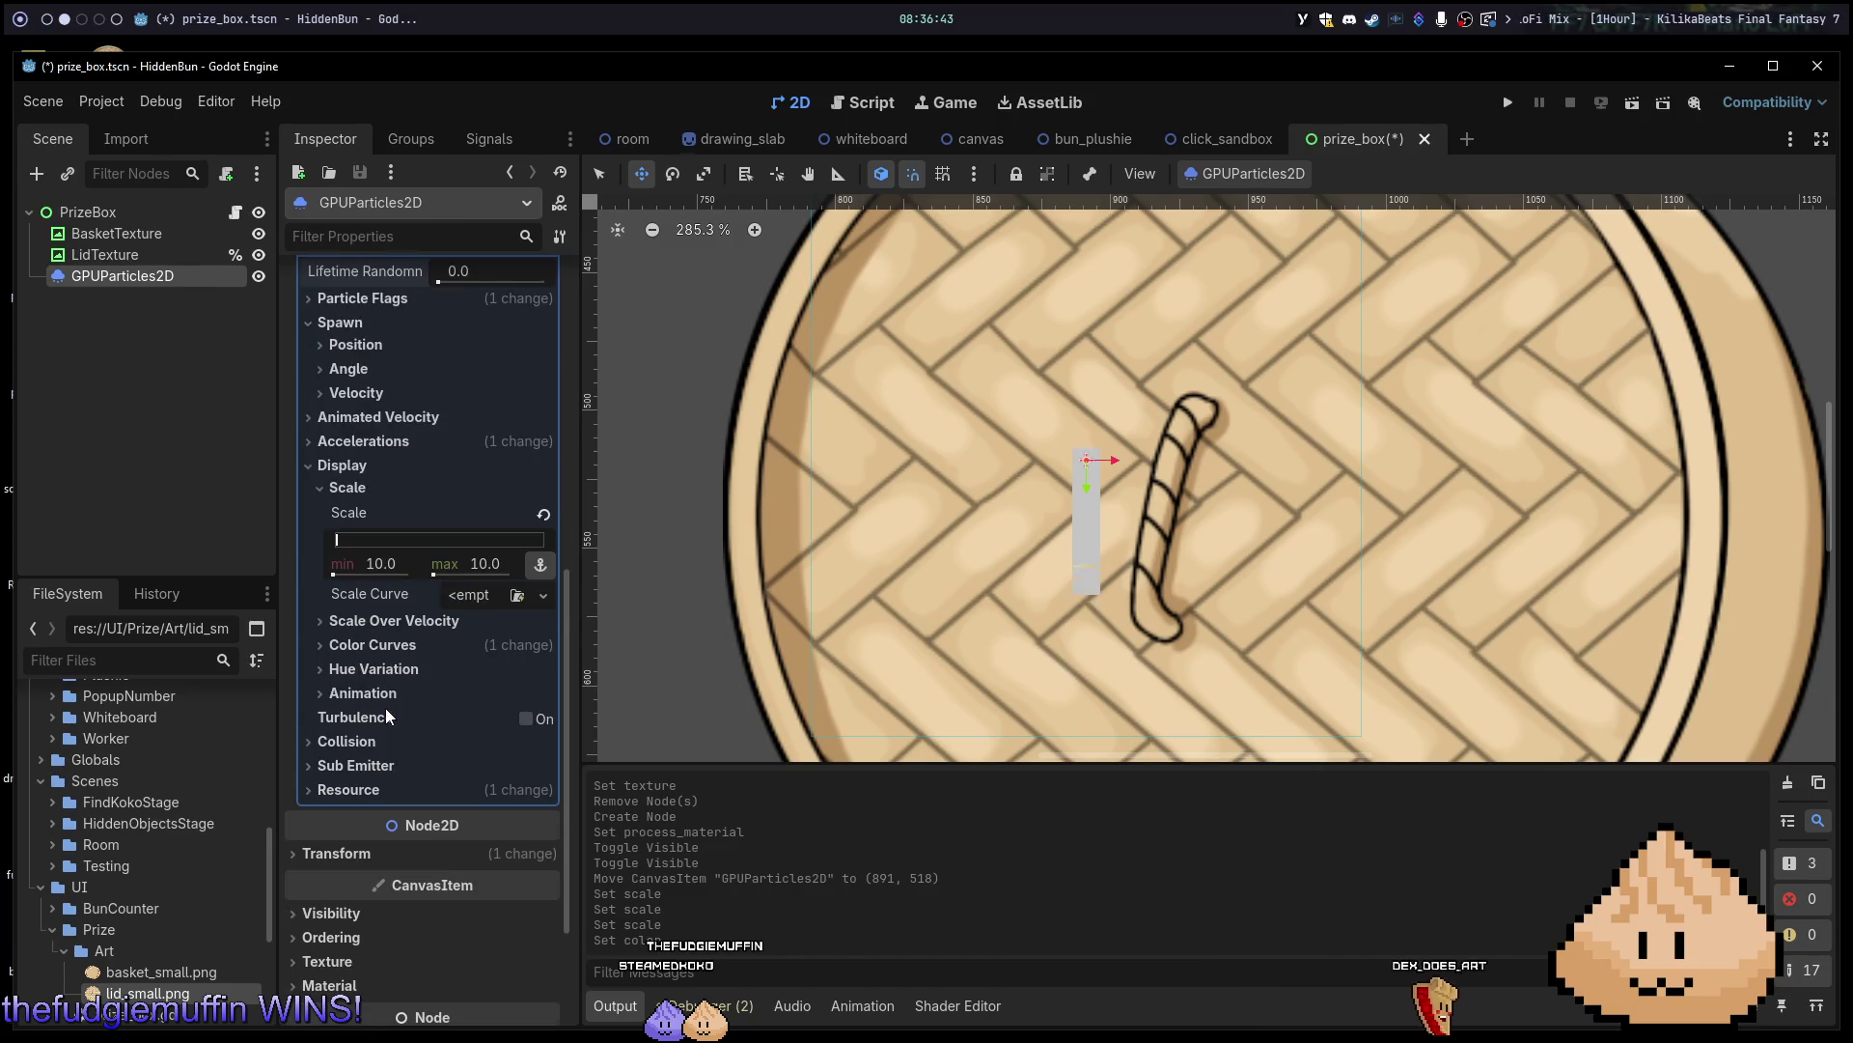
# Reveal Accelerations > Gravity and set its y value to 0.
pyautogui.click(355, 657)
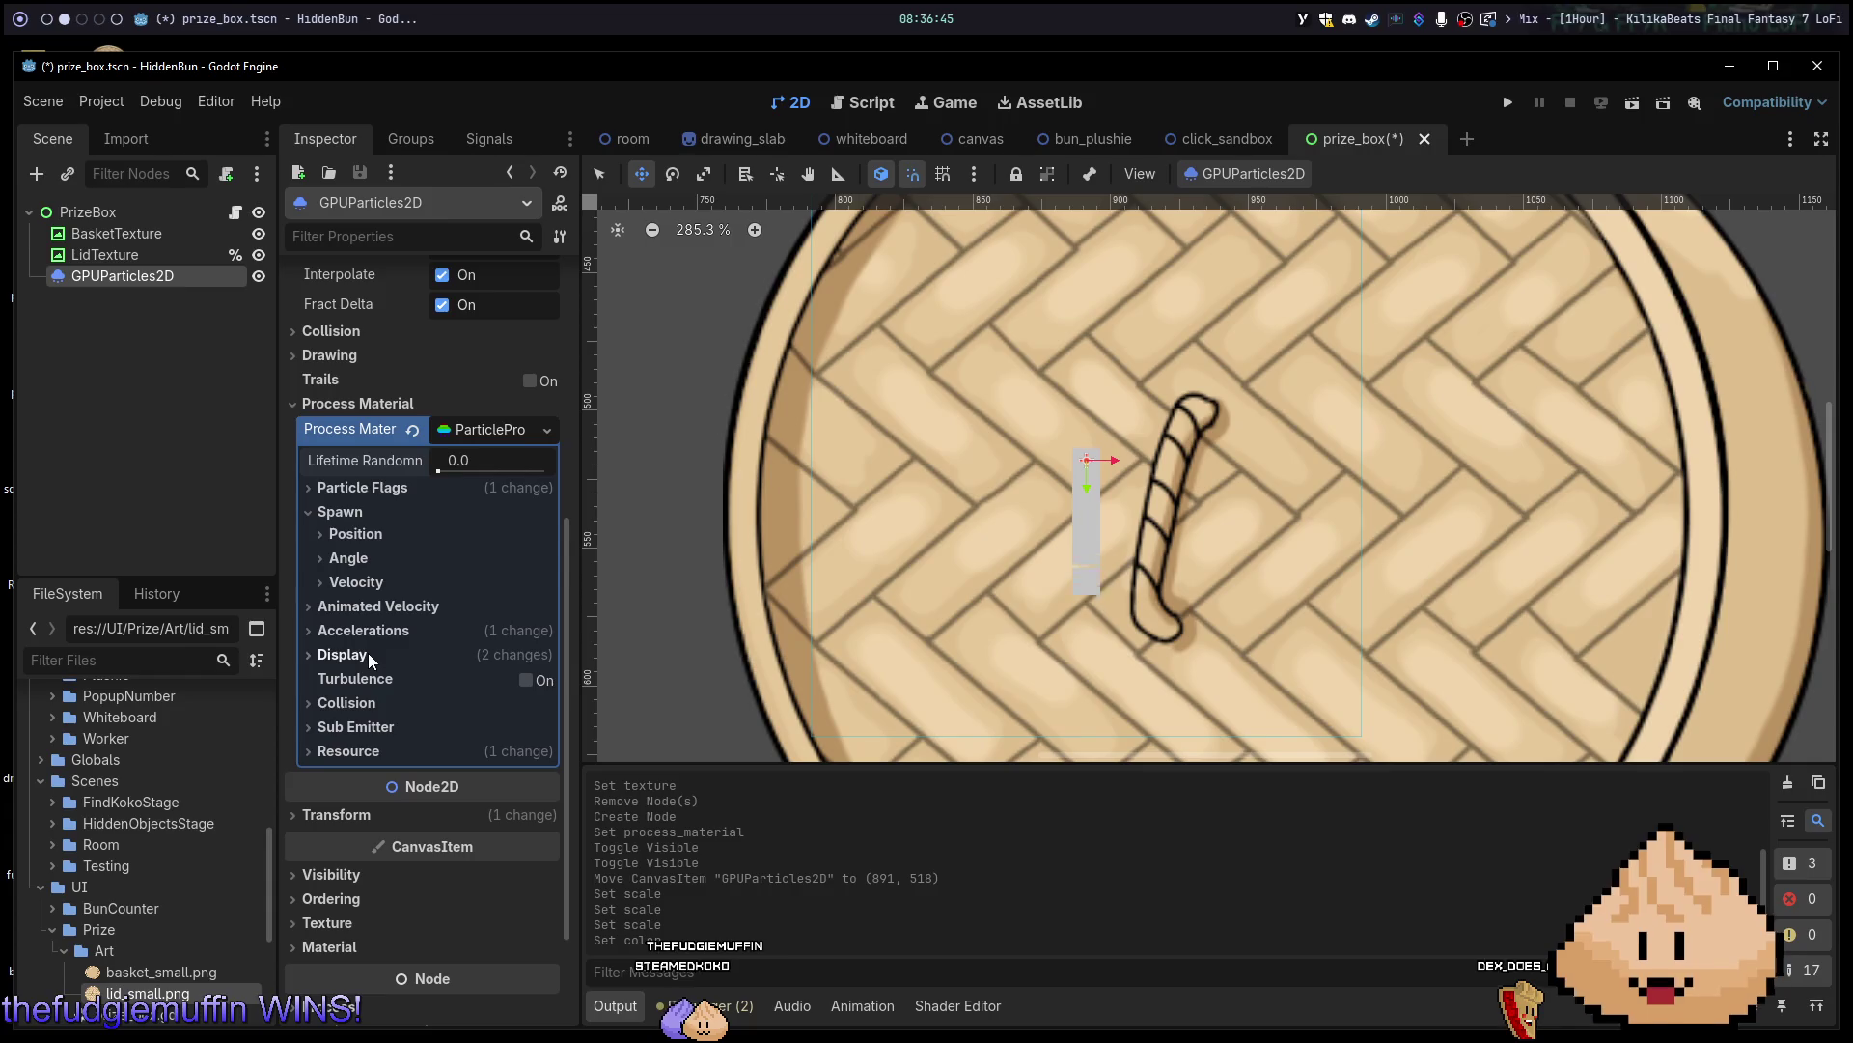
pyautogui.click(402, 632)
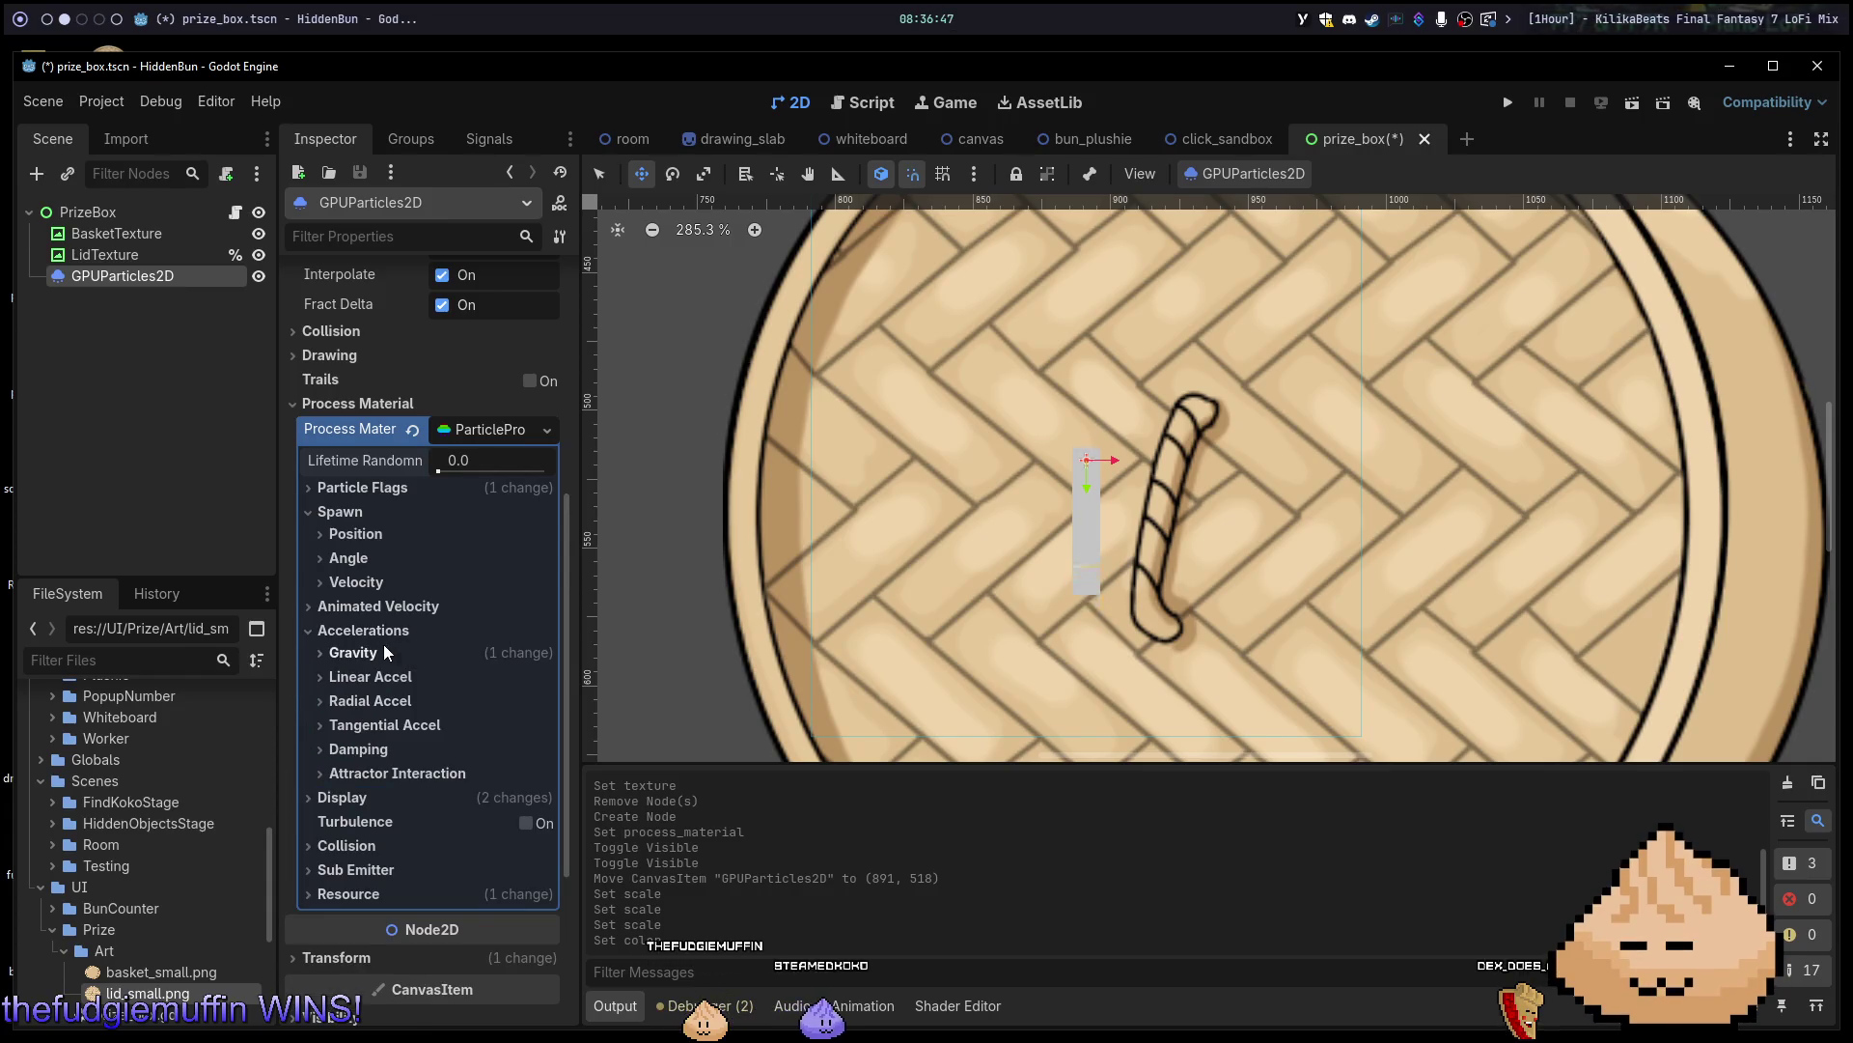
pyautogui.click(384, 653)
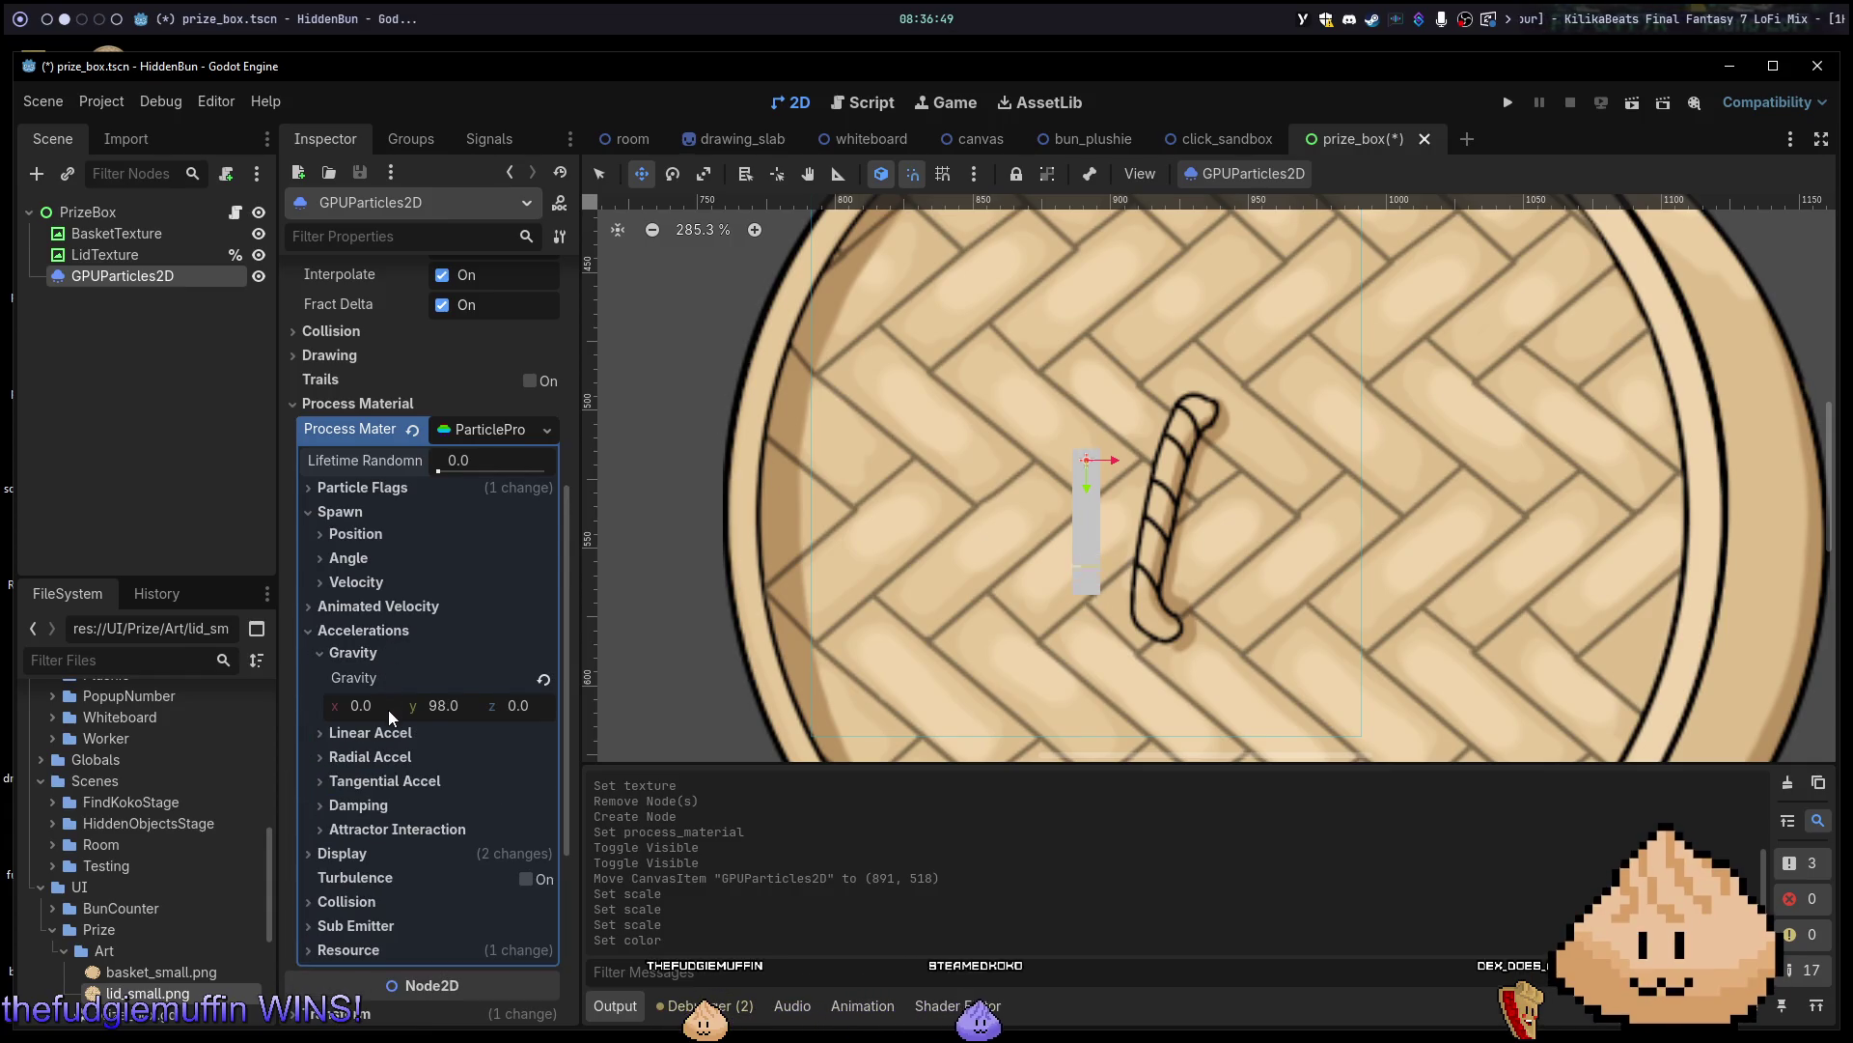
pyautogui.click(435, 708)
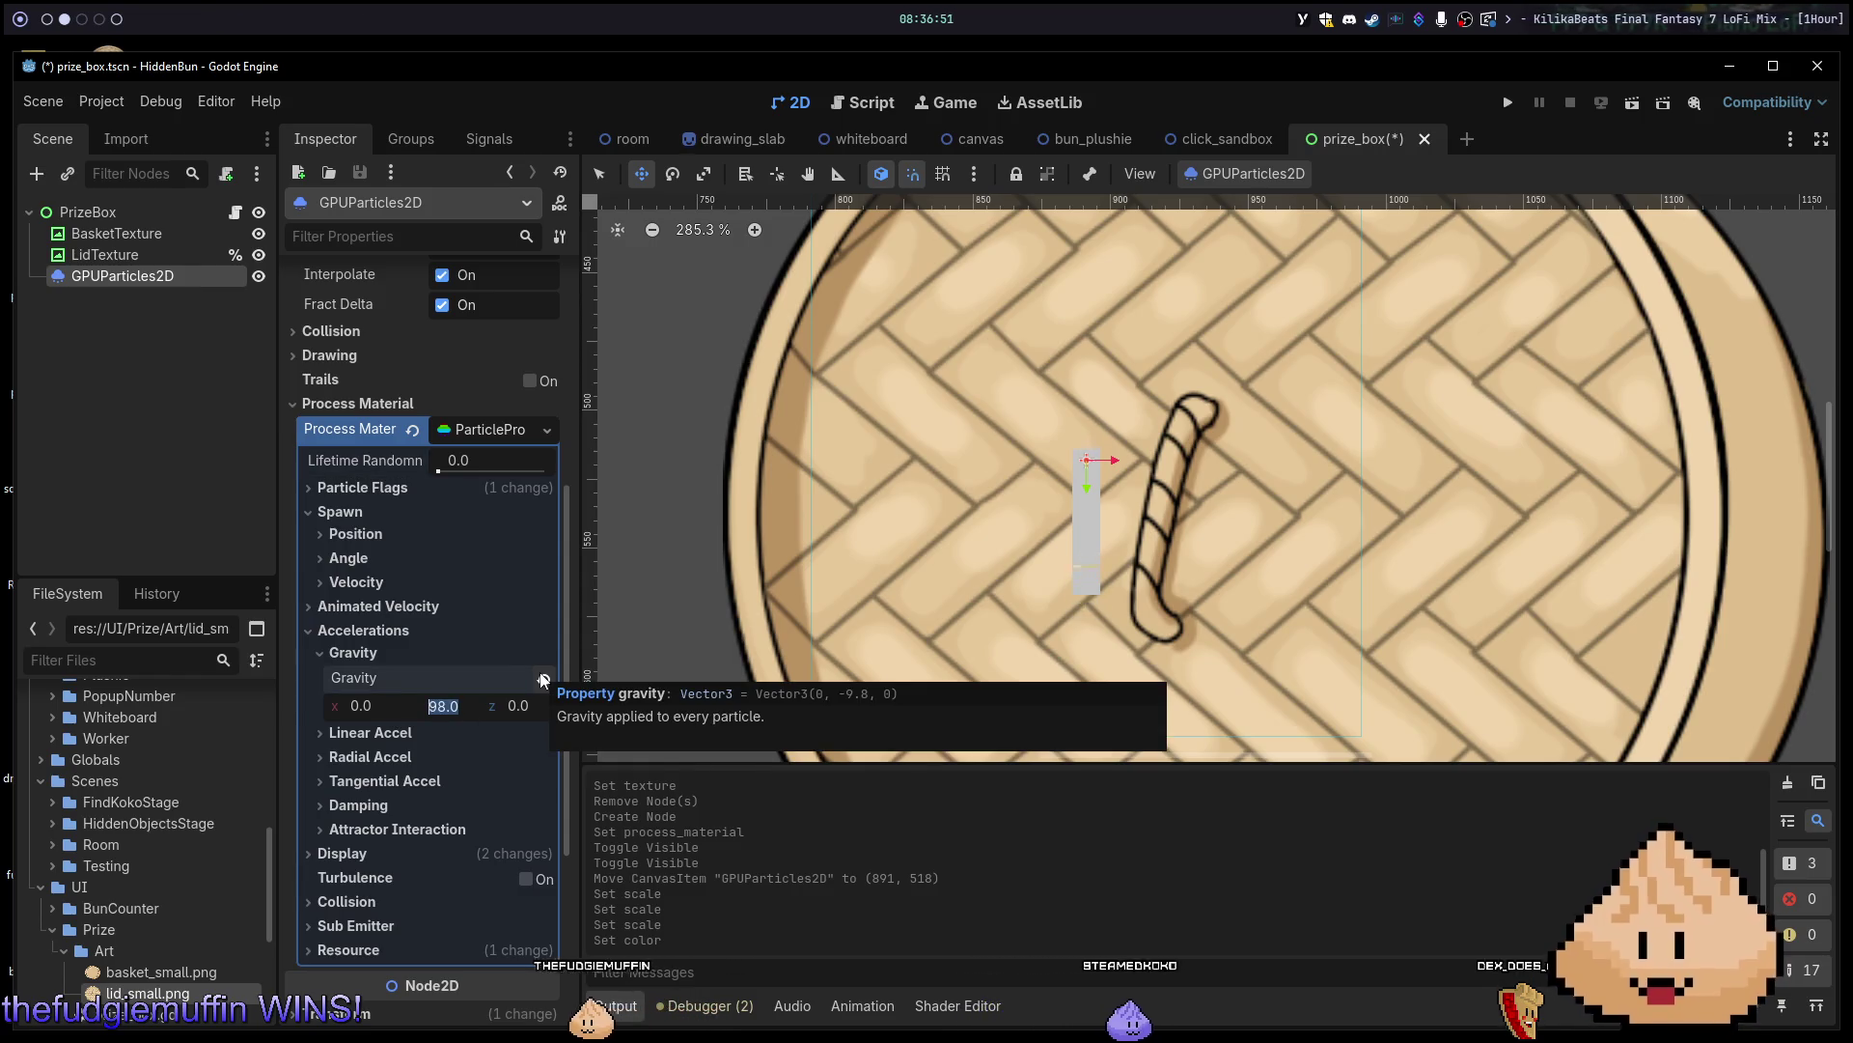
pyautogui.write('0')
pyautogui.press('Tab')
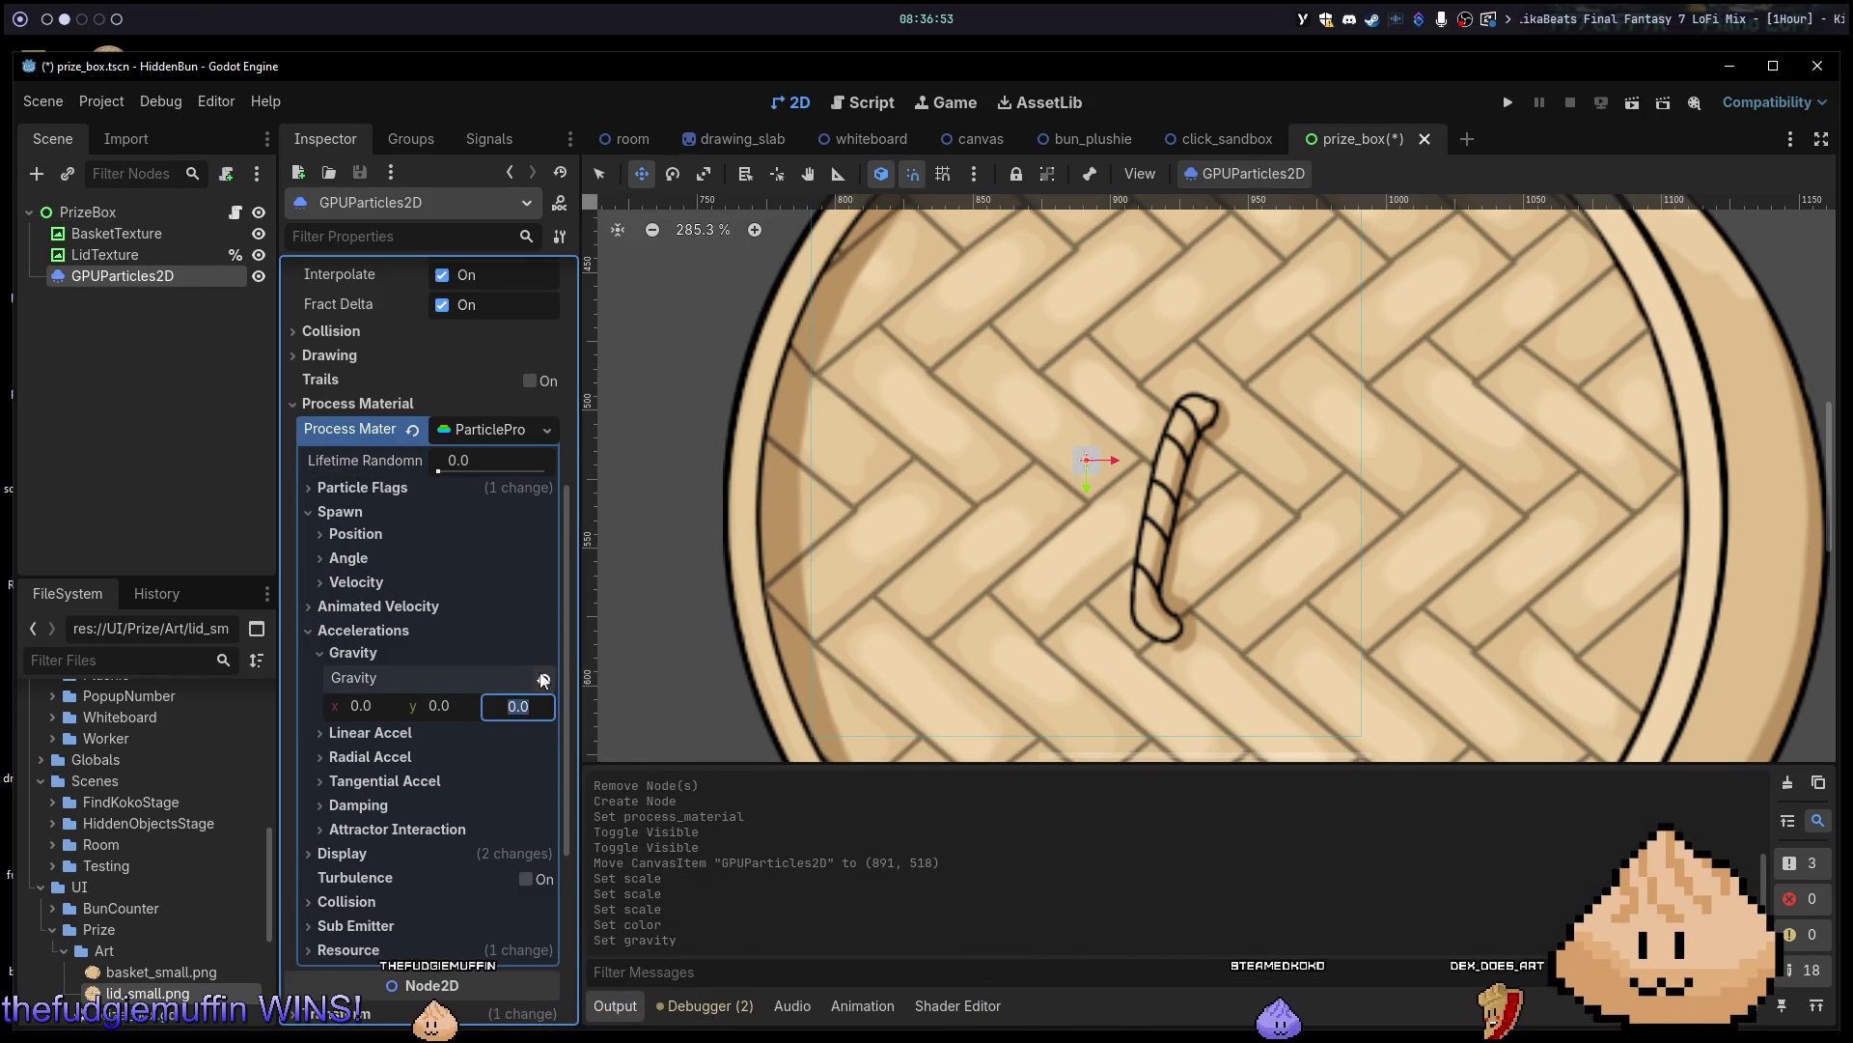
pyautogui.press('Return')
# Step gravity y through -10 and -15 to a final -20 so particles rise.
pyautogui.click(442, 710)
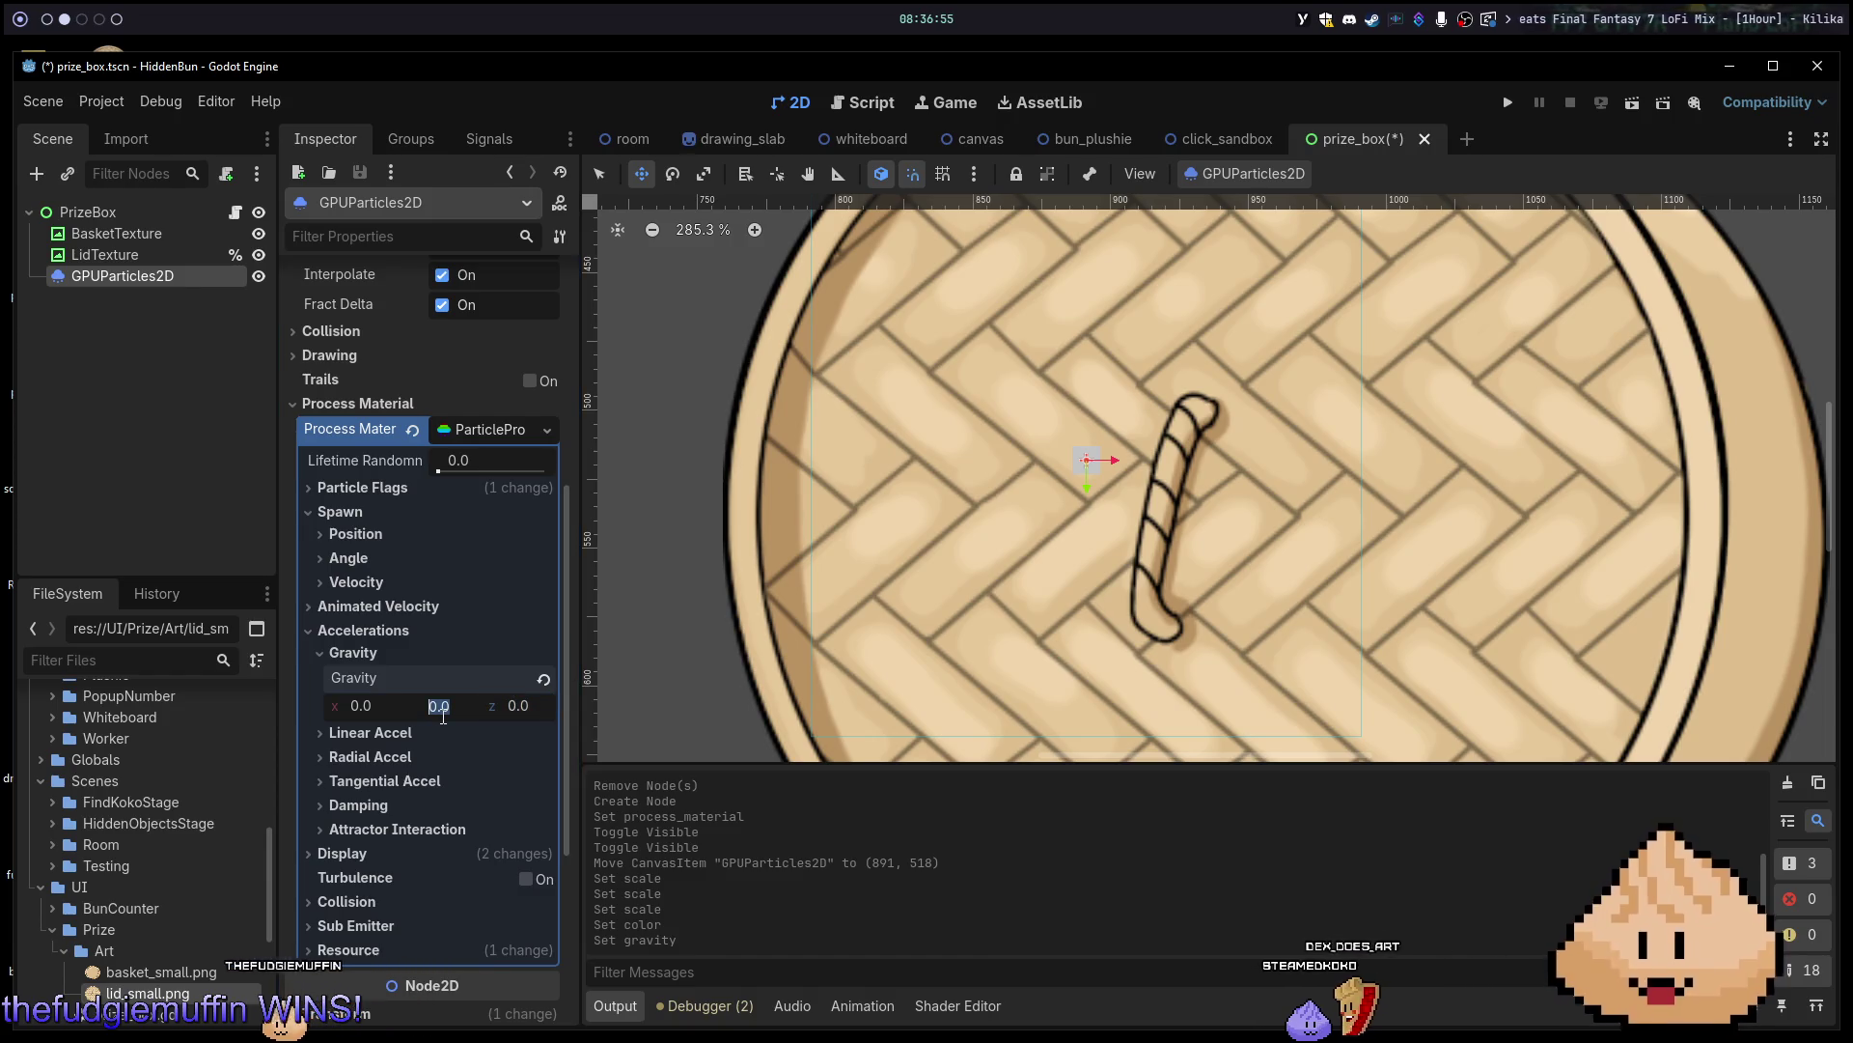
pyautogui.write('0-10')
pyautogui.press('Return')
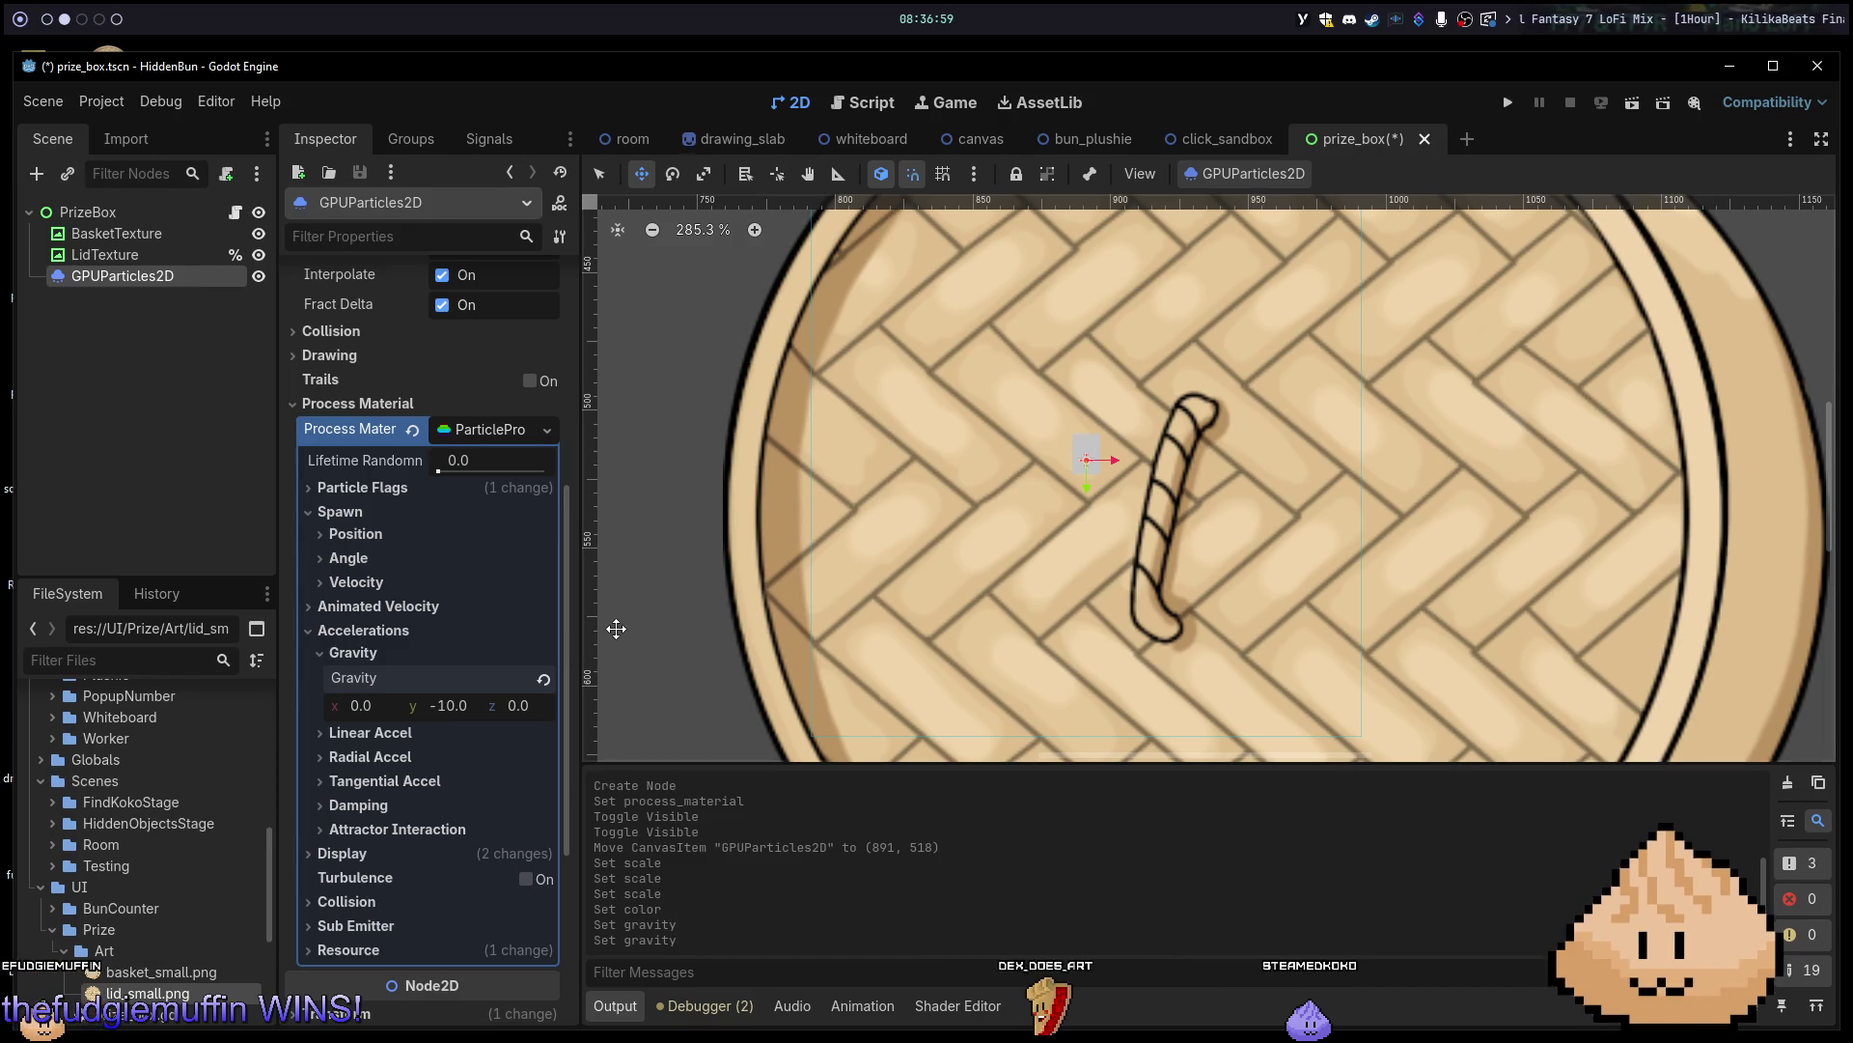
pyautogui.click(477, 705)
pyautogui.write('-15')
pyautogui.press('Return')
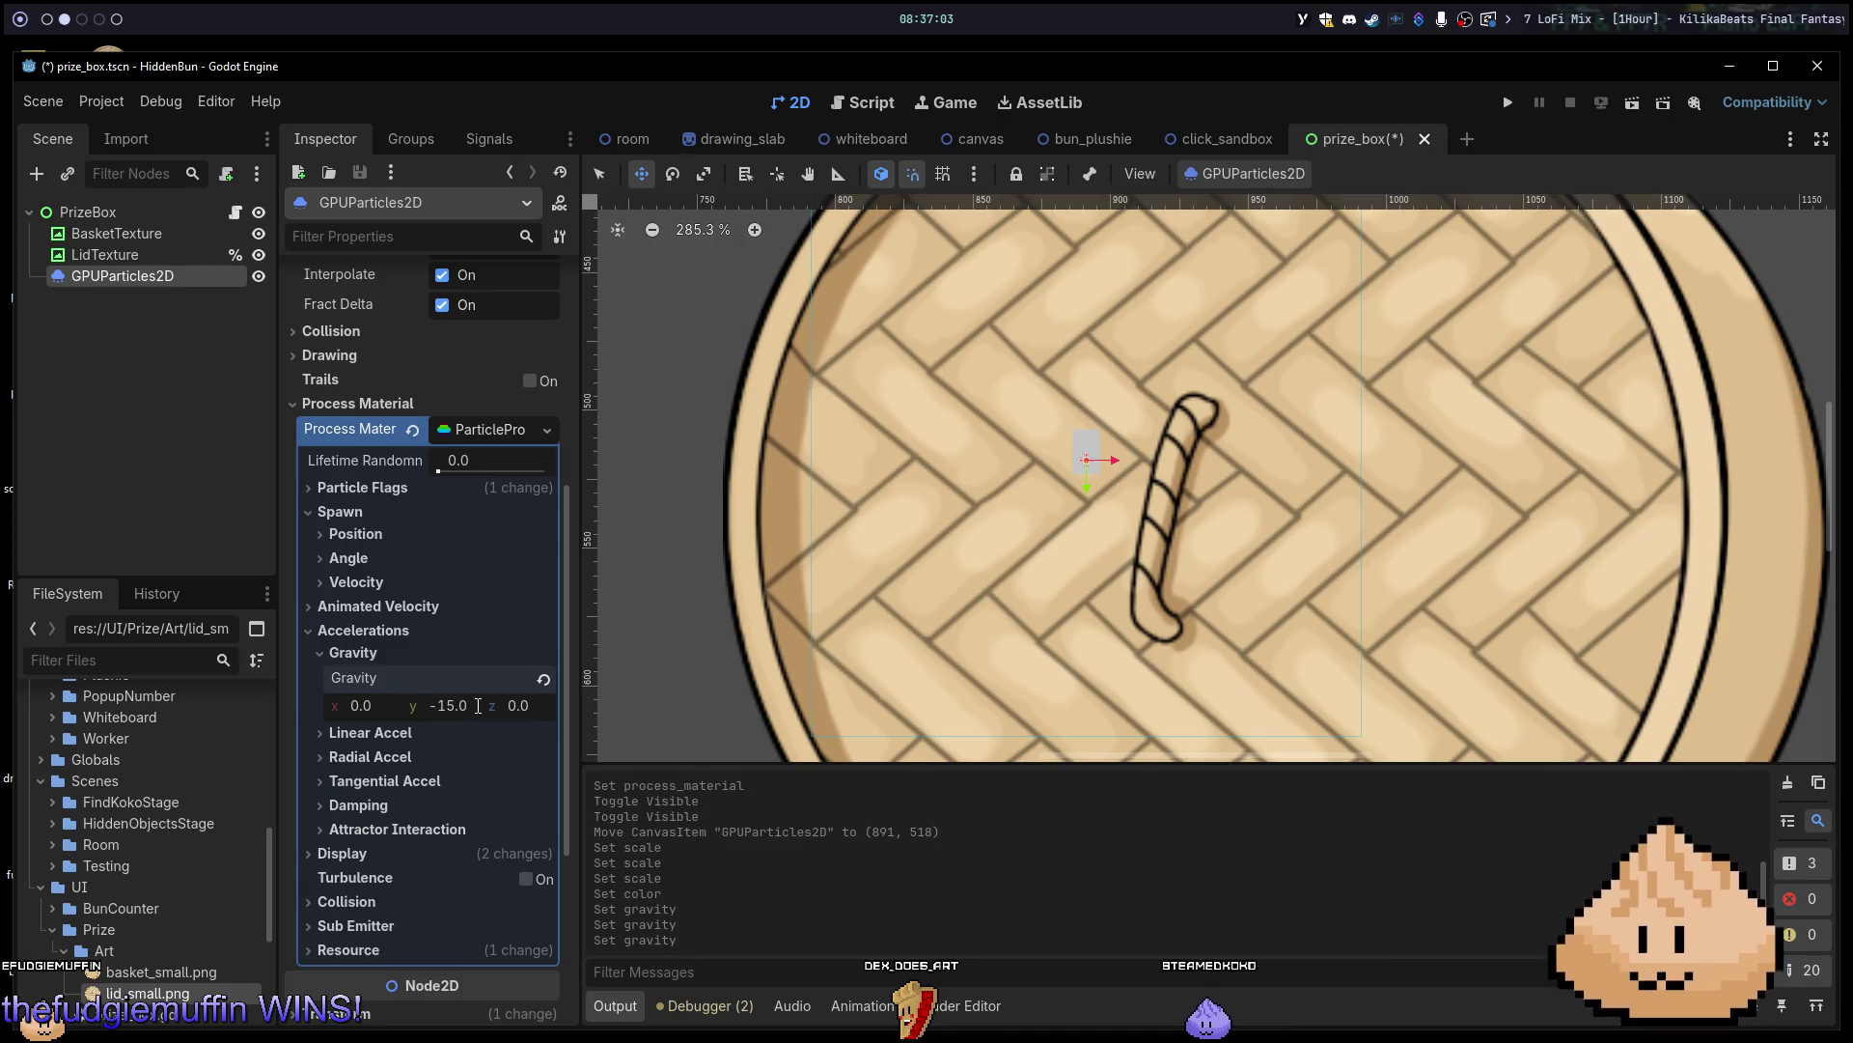
pyautogui.click(460, 697)
pyautogui.write('-20')
pyautogui.press('Return')
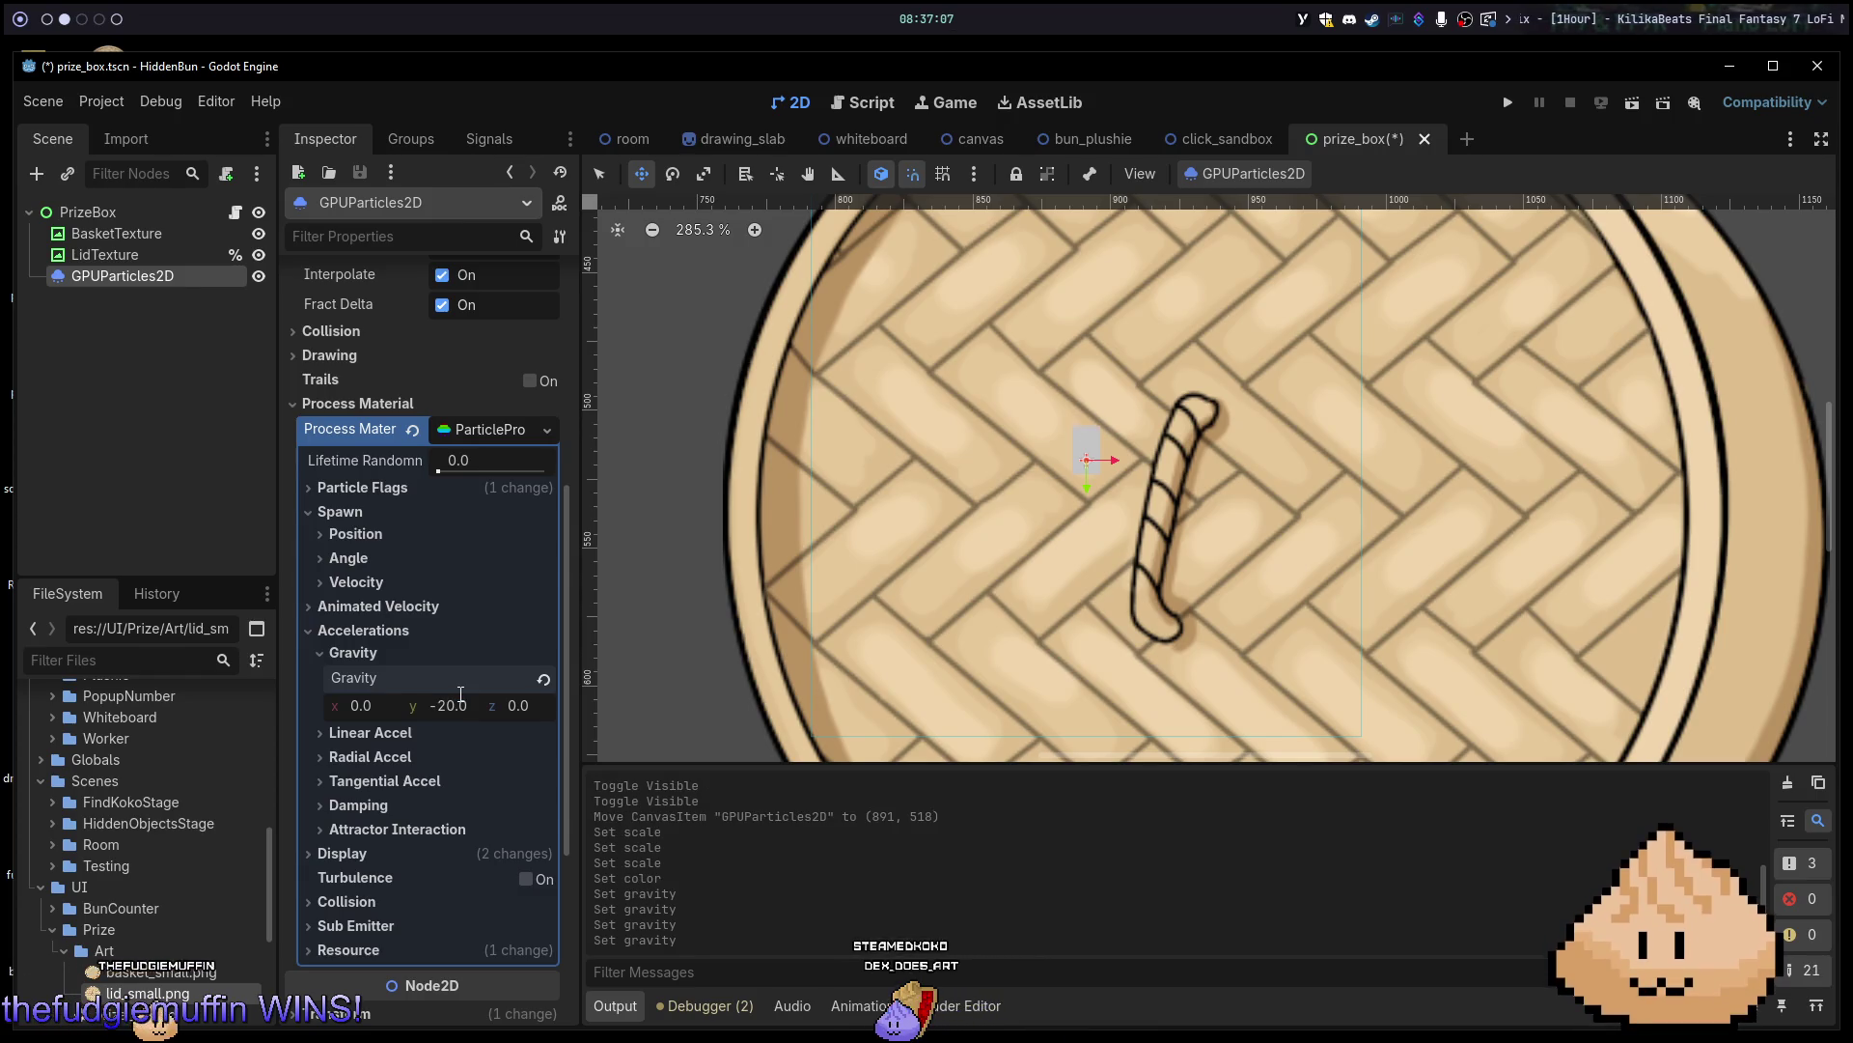
pyautogui.click(386, 732)
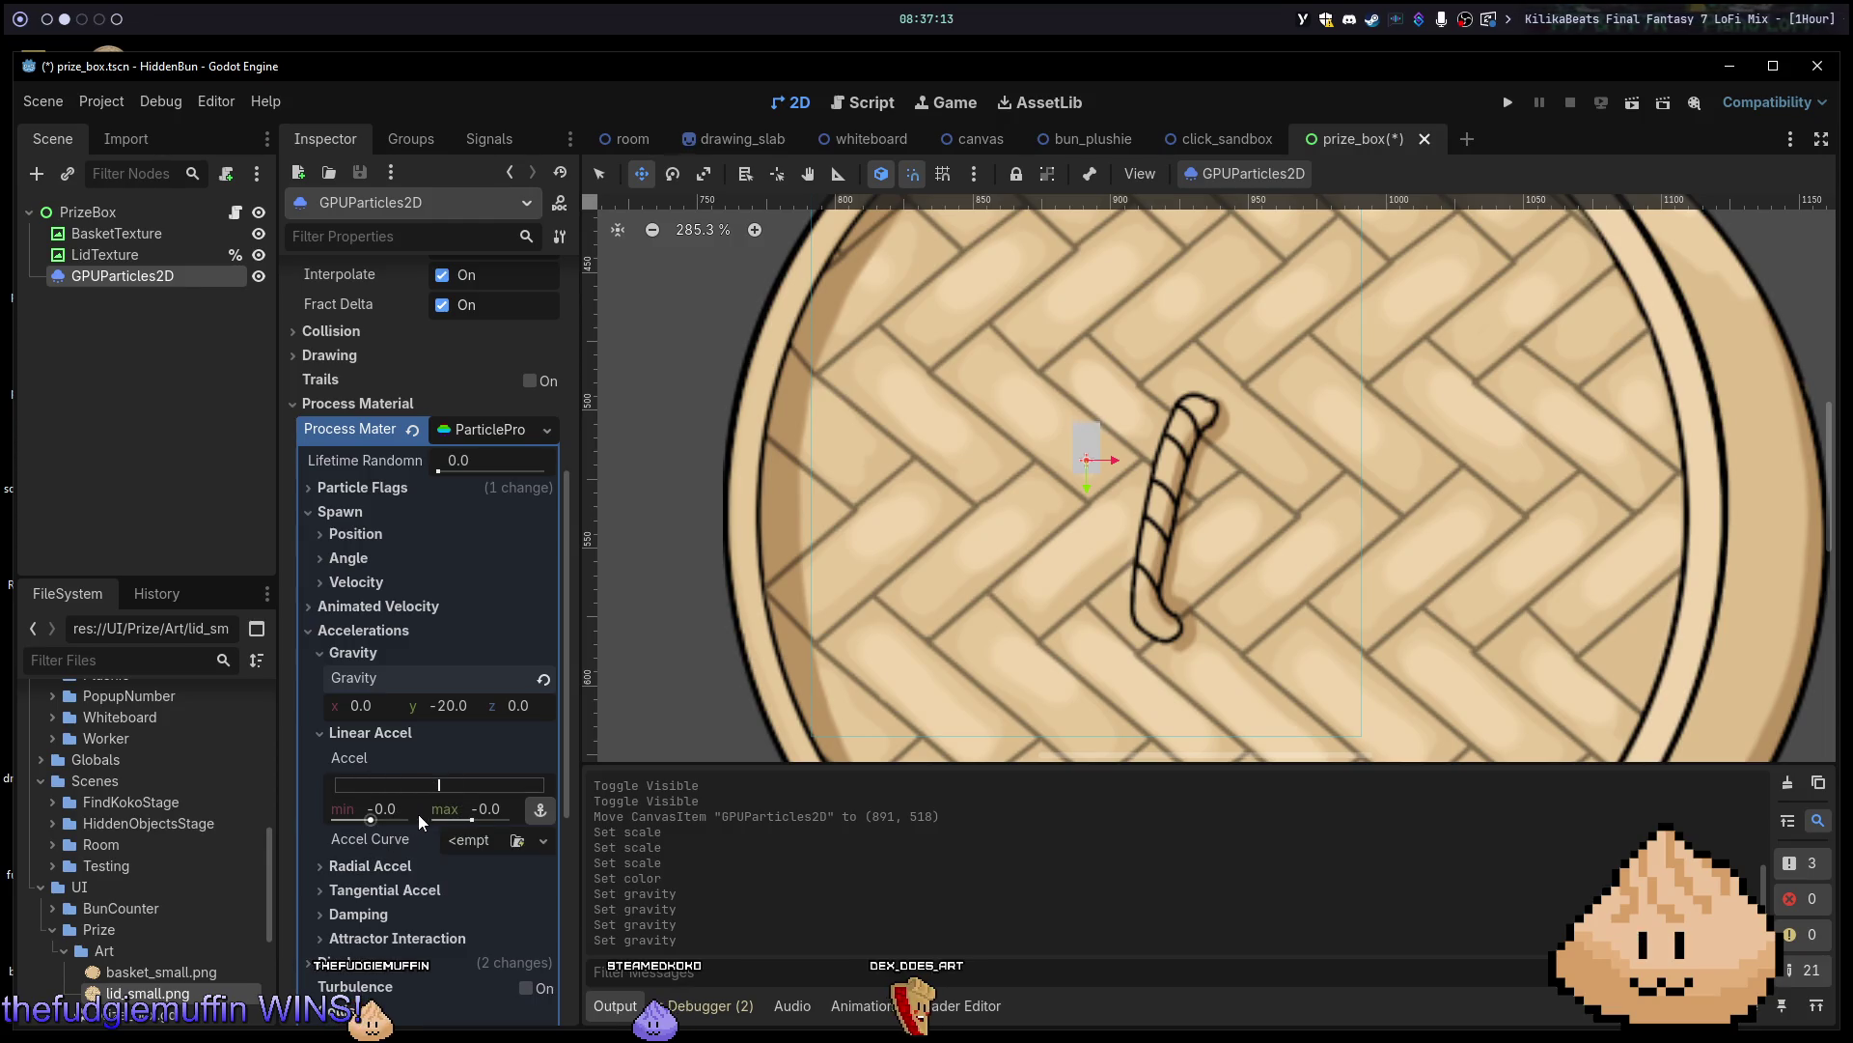
pyautogui.click(374, 732)
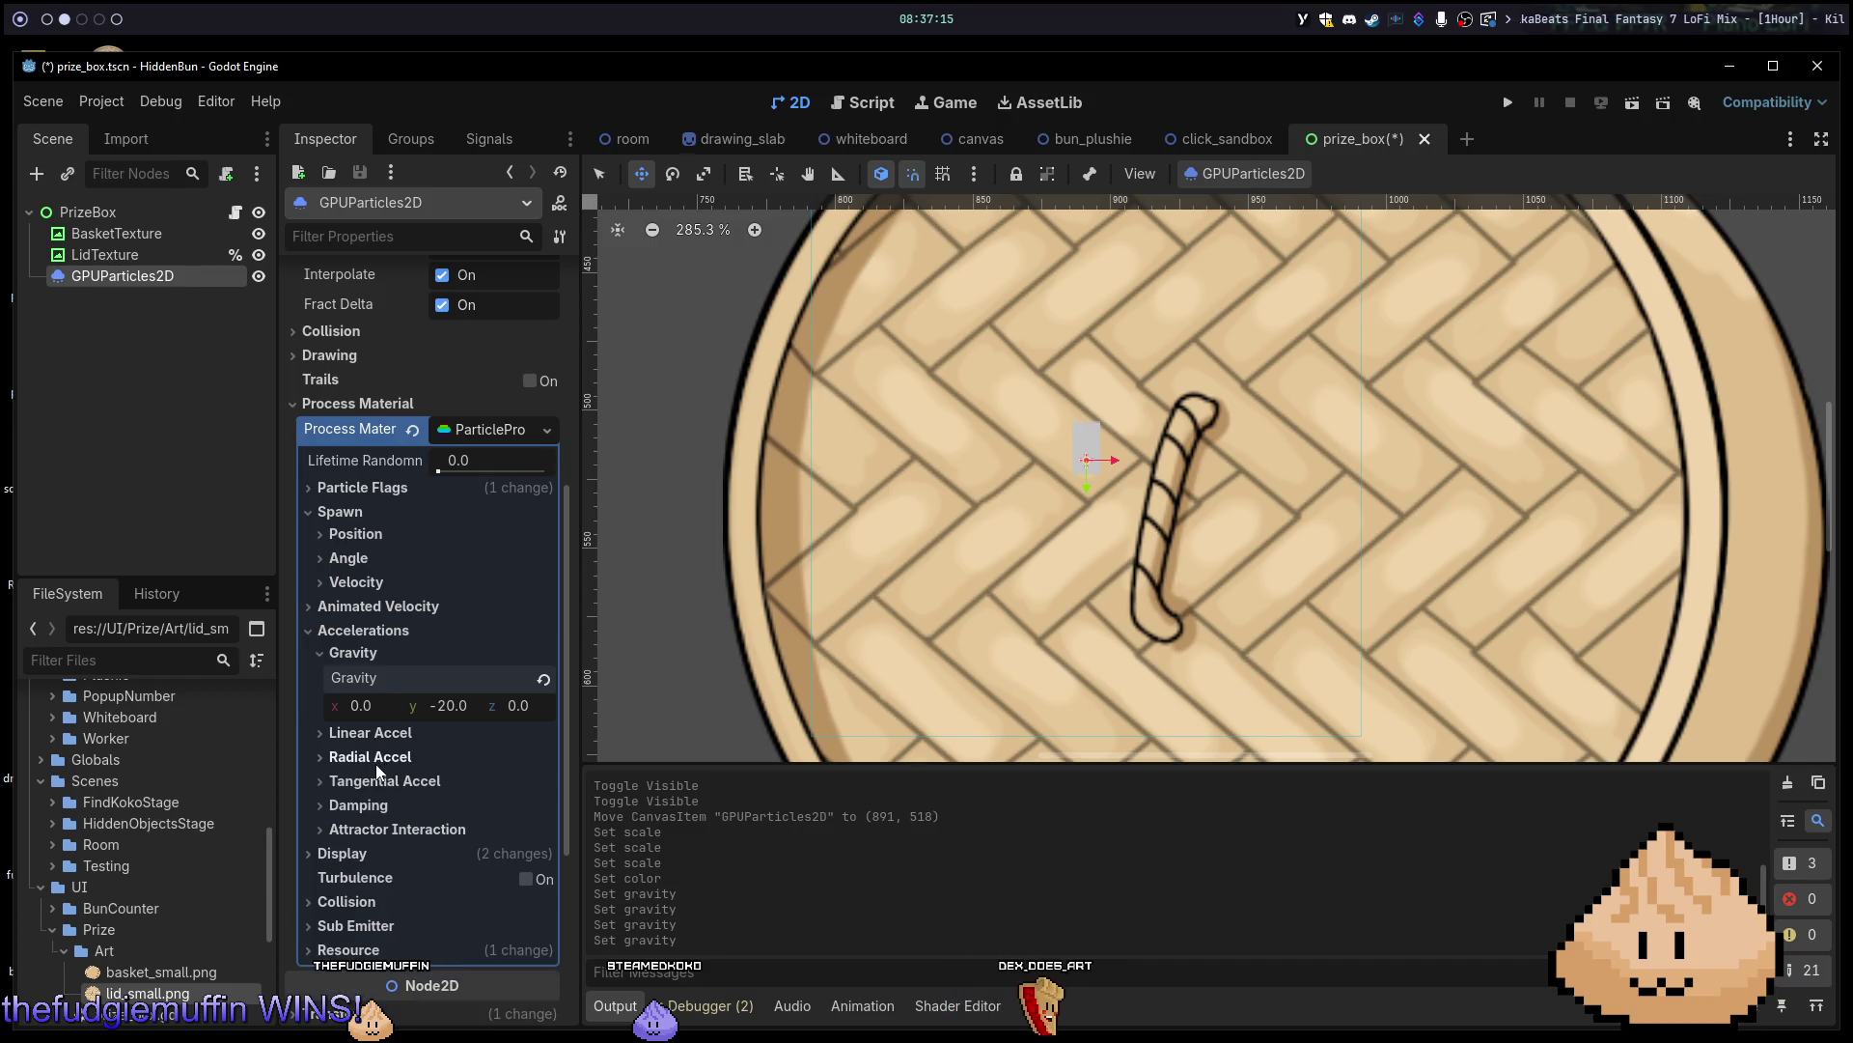
pyautogui.click(372, 757)
pyautogui.click(397, 820)
pyautogui.write('10')
pyautogui.press('Tab')
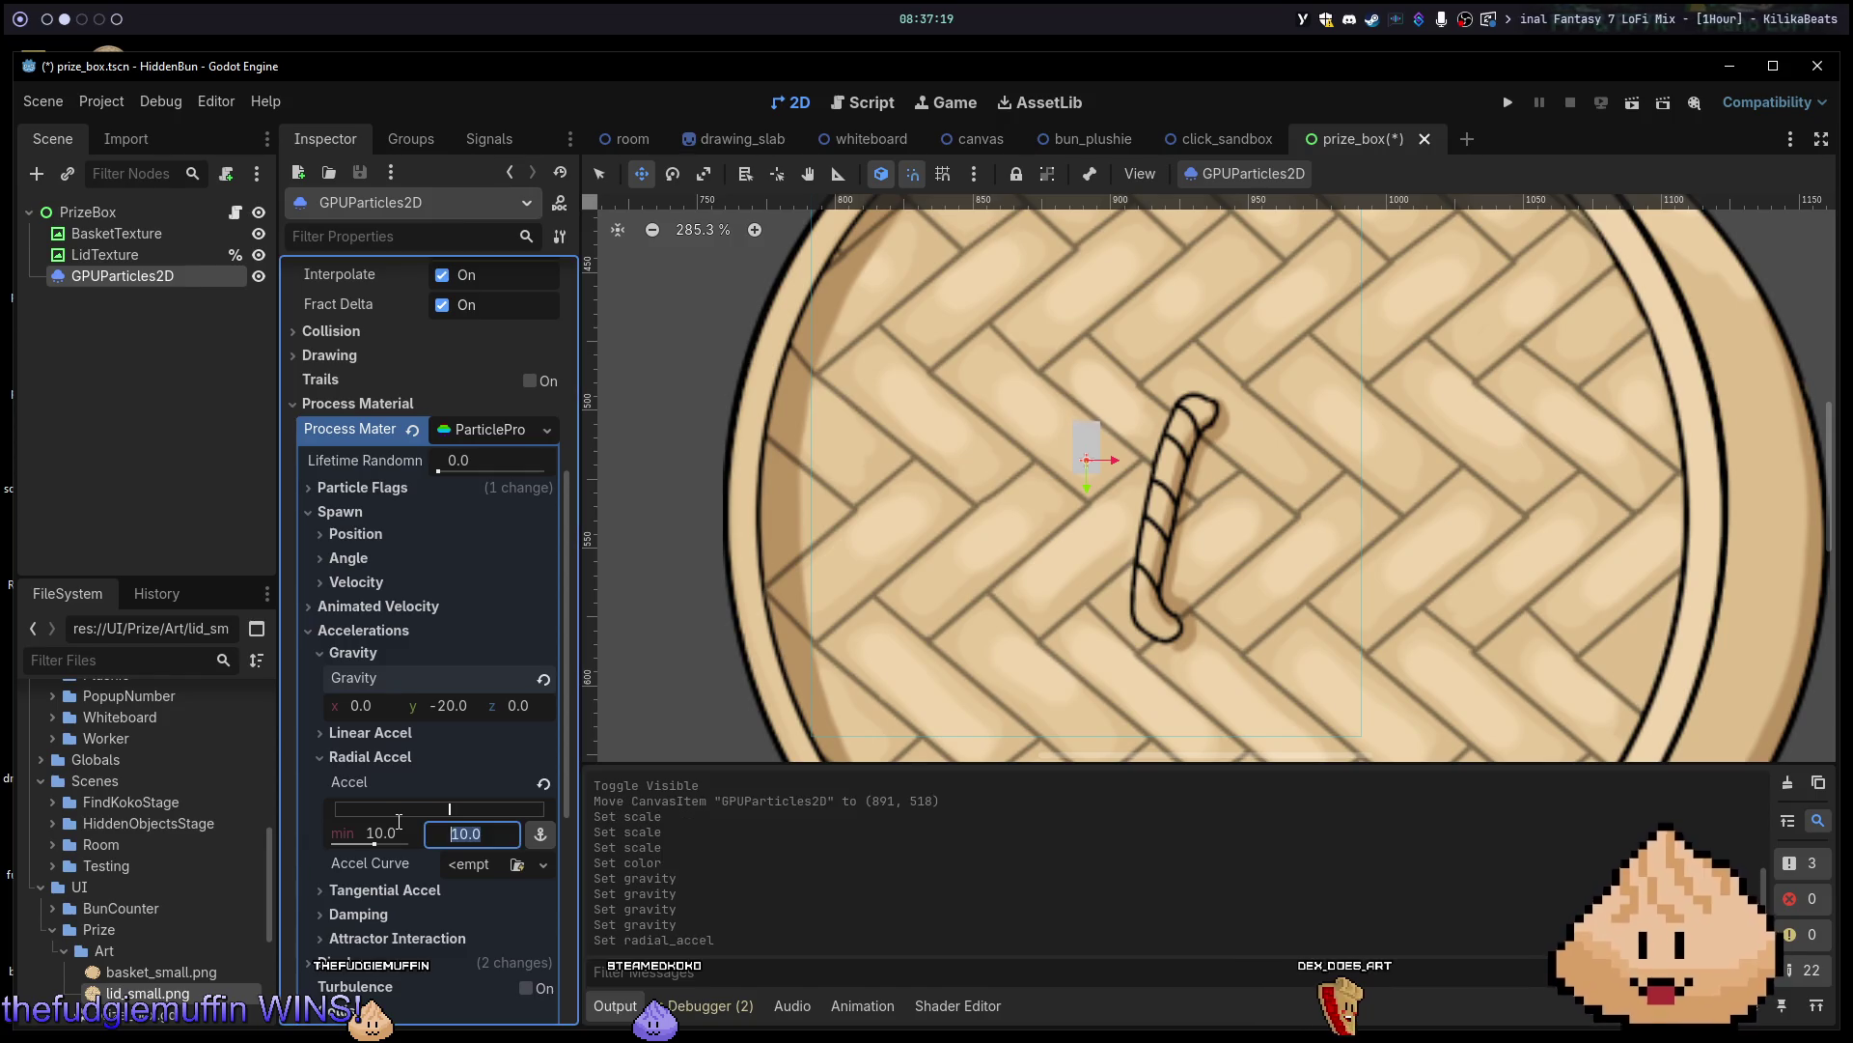
pyautogui.click(398, 821)
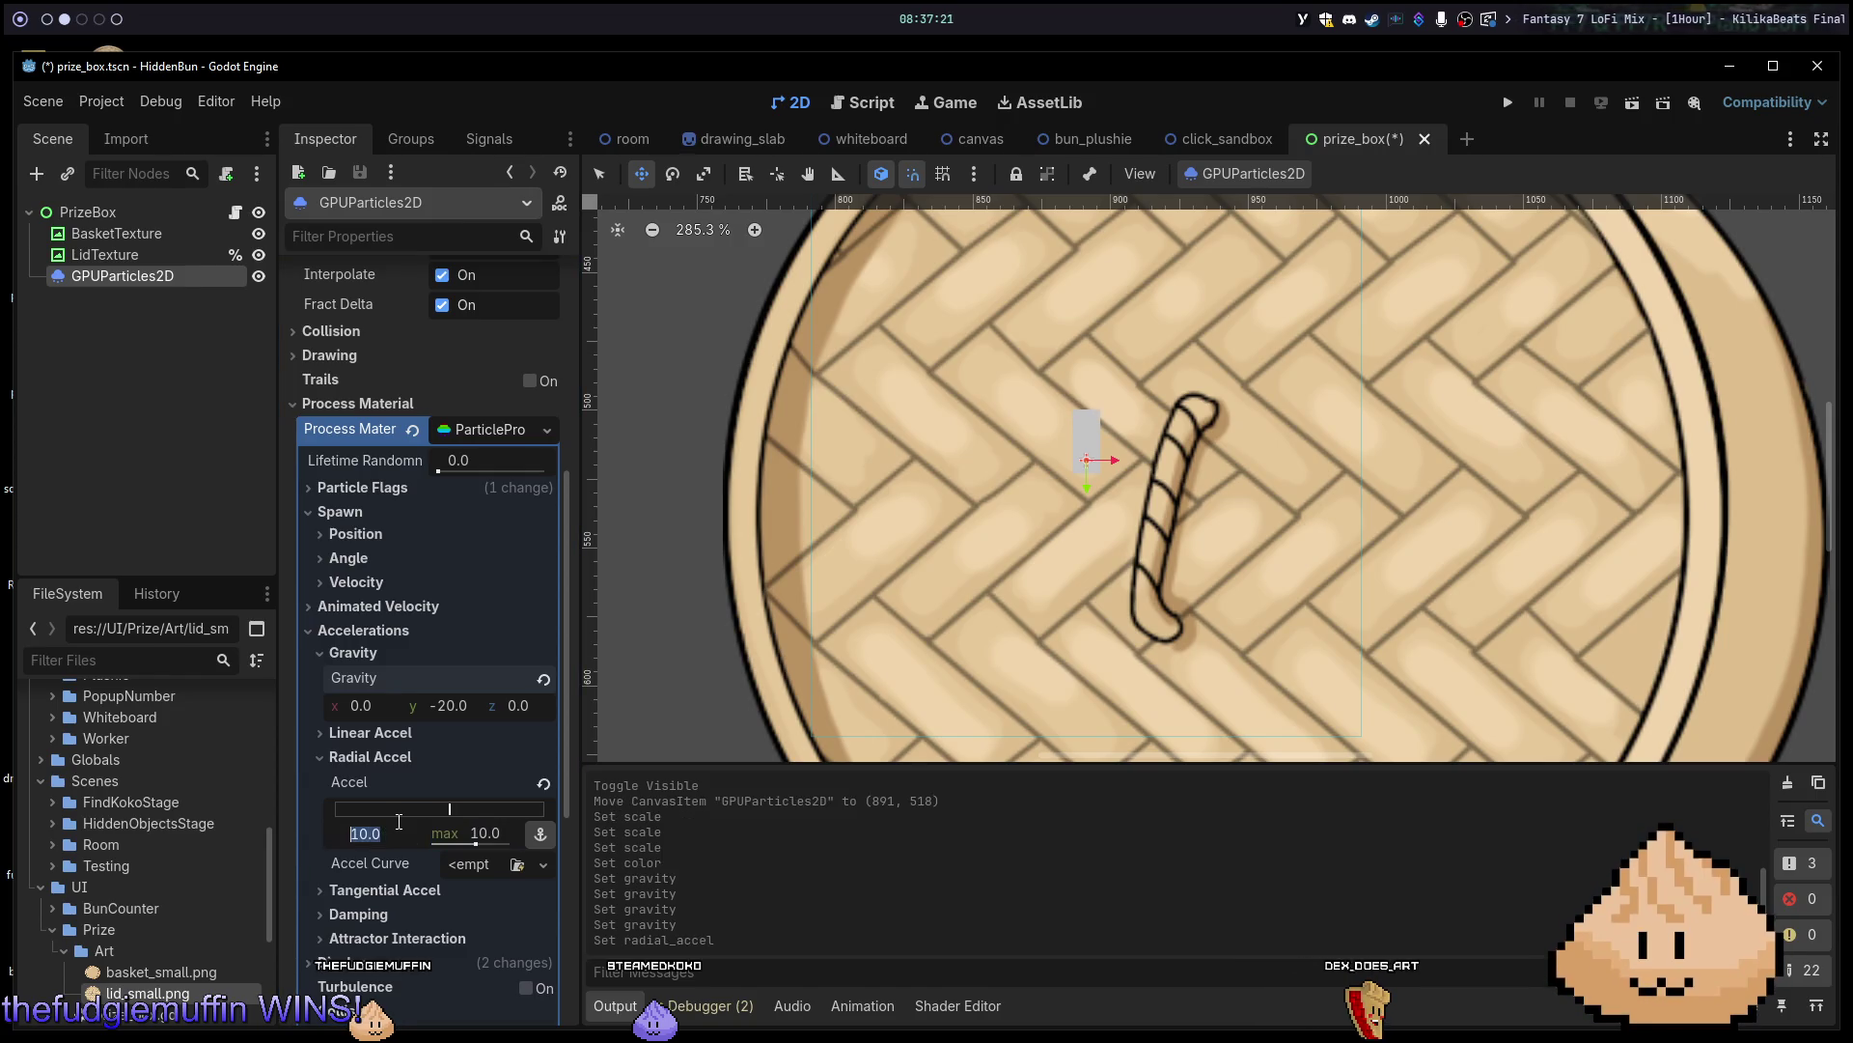
pyautogui.write('10')
pyautogui.press('Return')
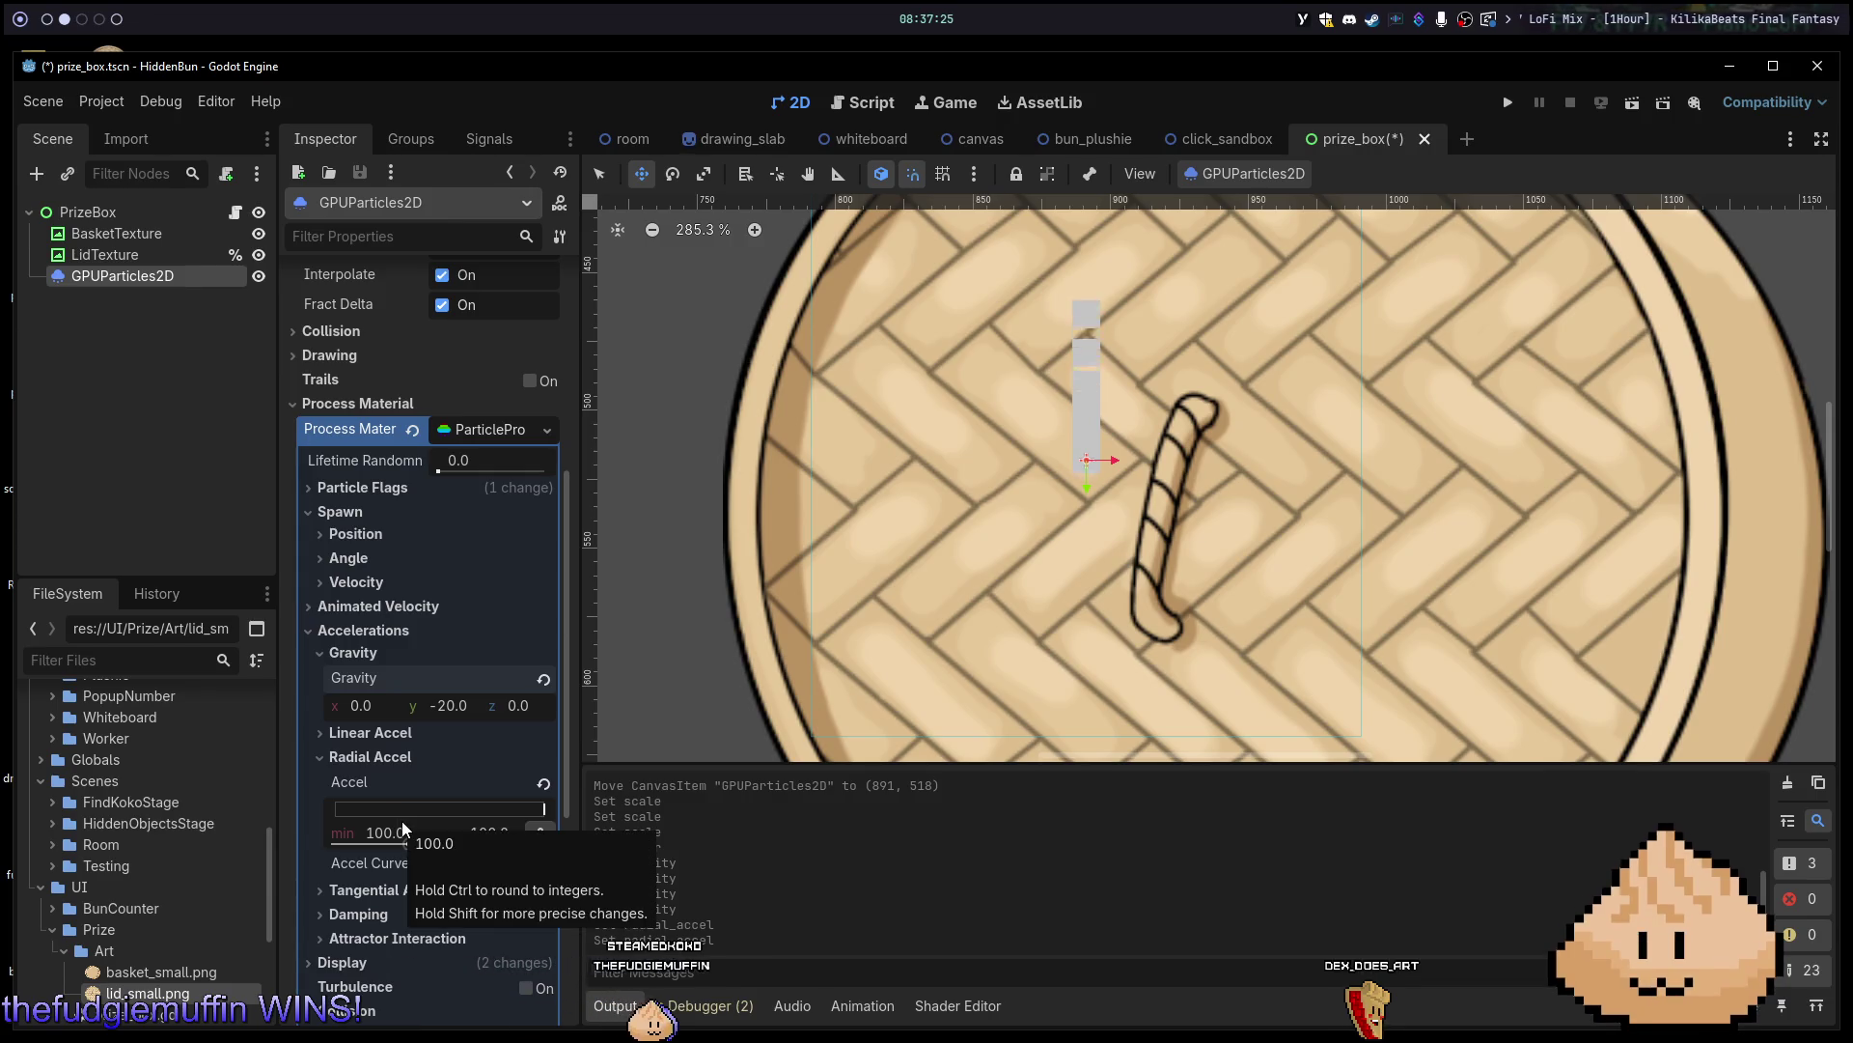
pyautogui.click(544, 783)
pyautogui.click(323, 755)
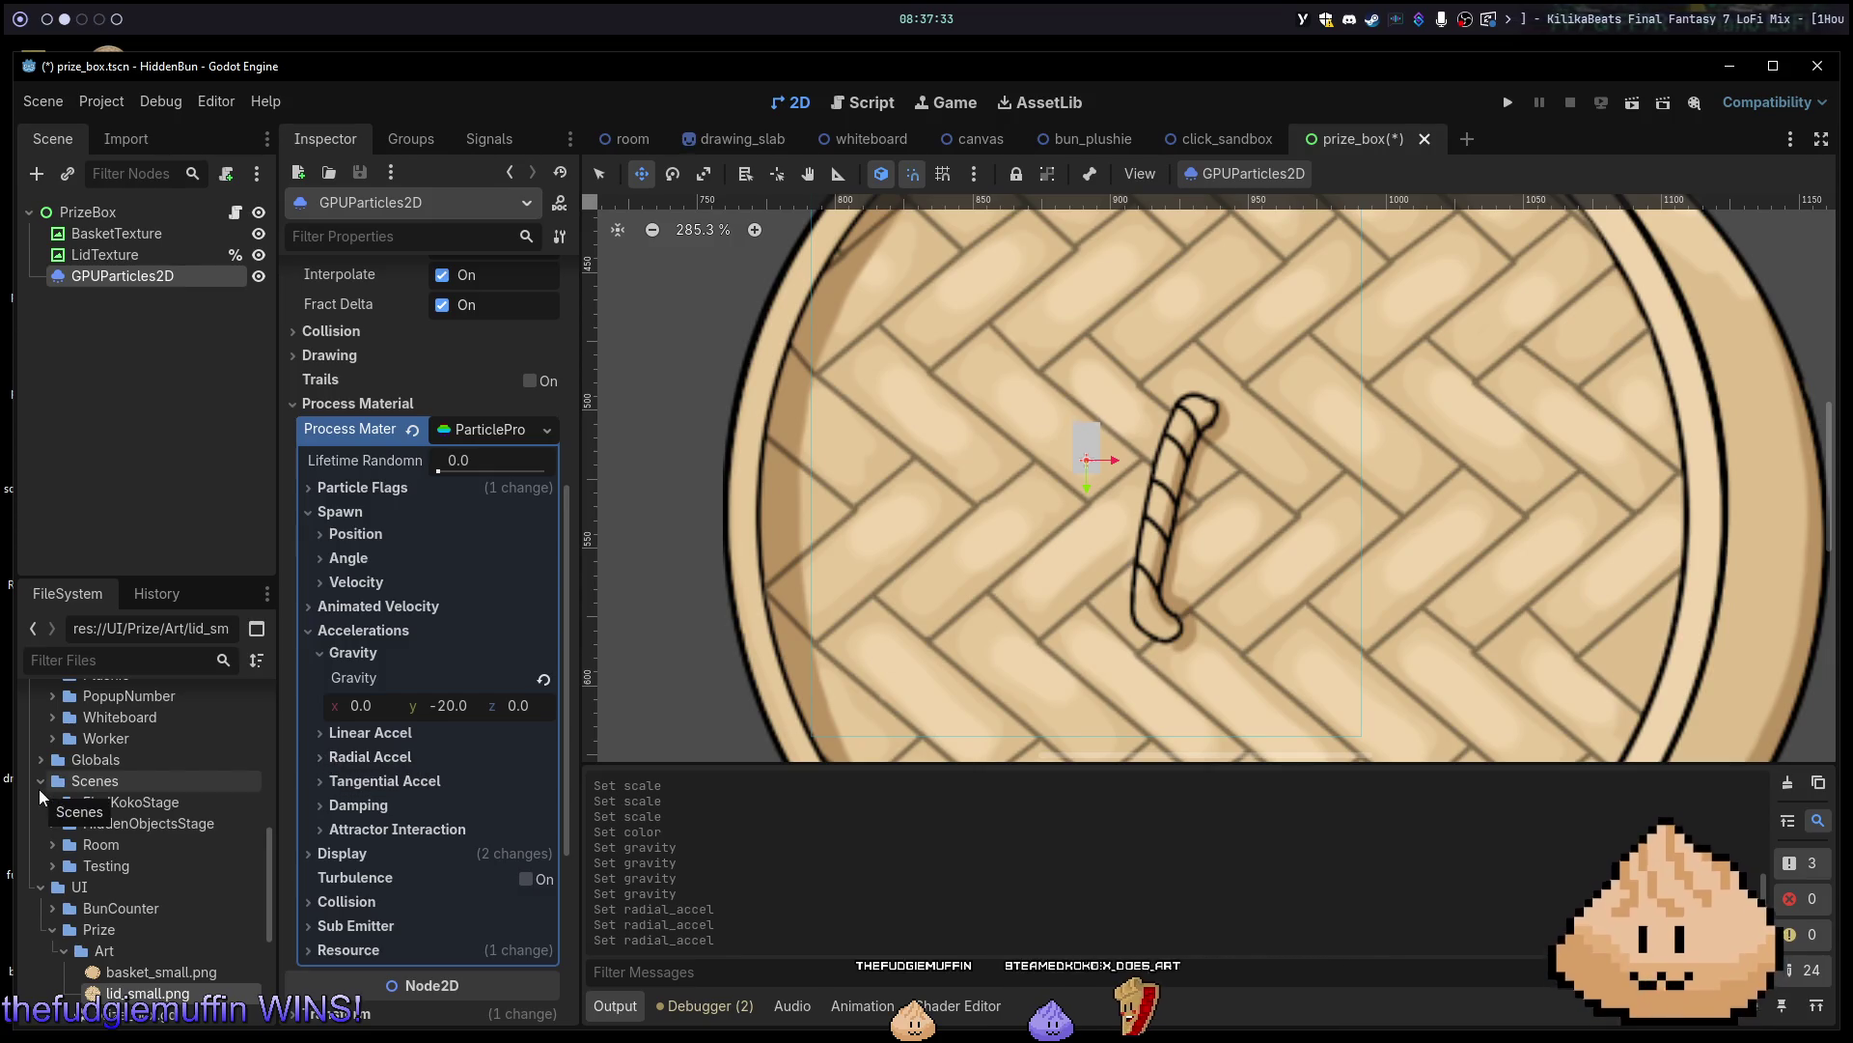
# Set the Tangential Accel range to min -100 and max 100.
pyautogui.click(312, 781)
pyautogui.click(380, 858)
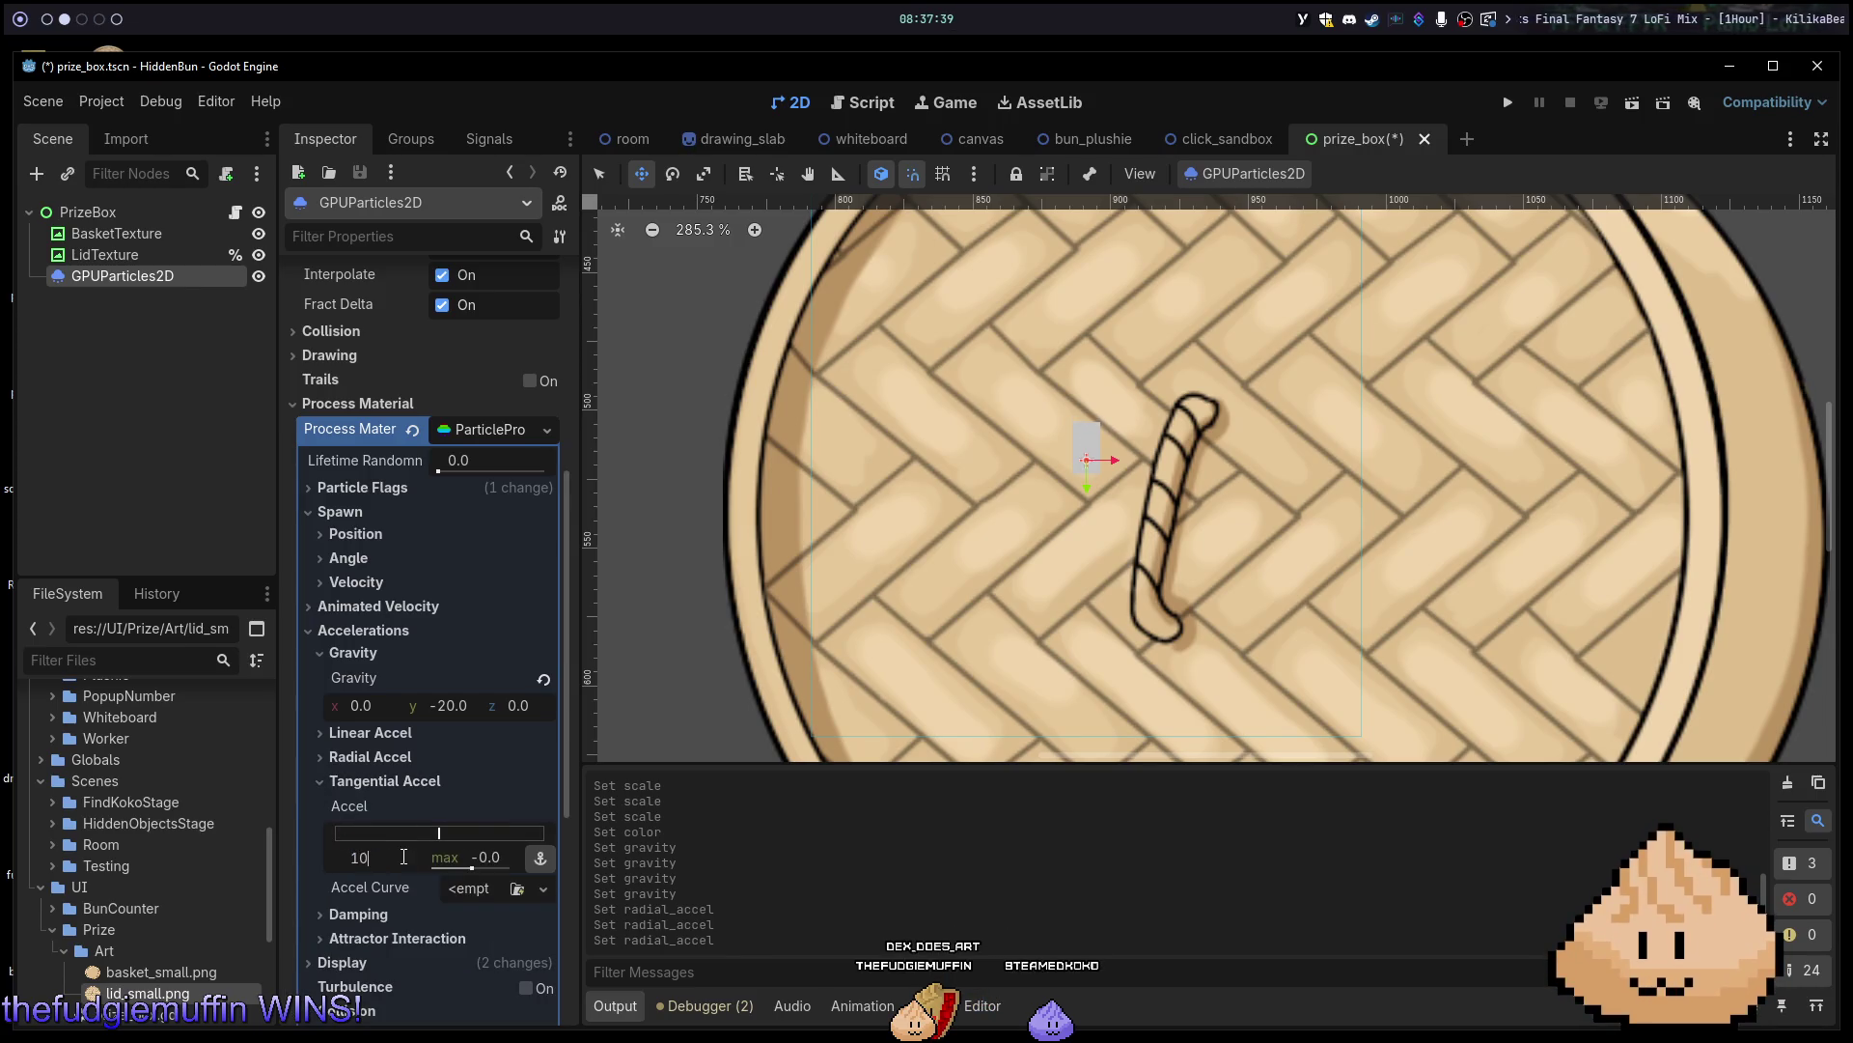
pyautogui.press('Tab')
pyautogui.write('100')
pyautogui.press('Return')
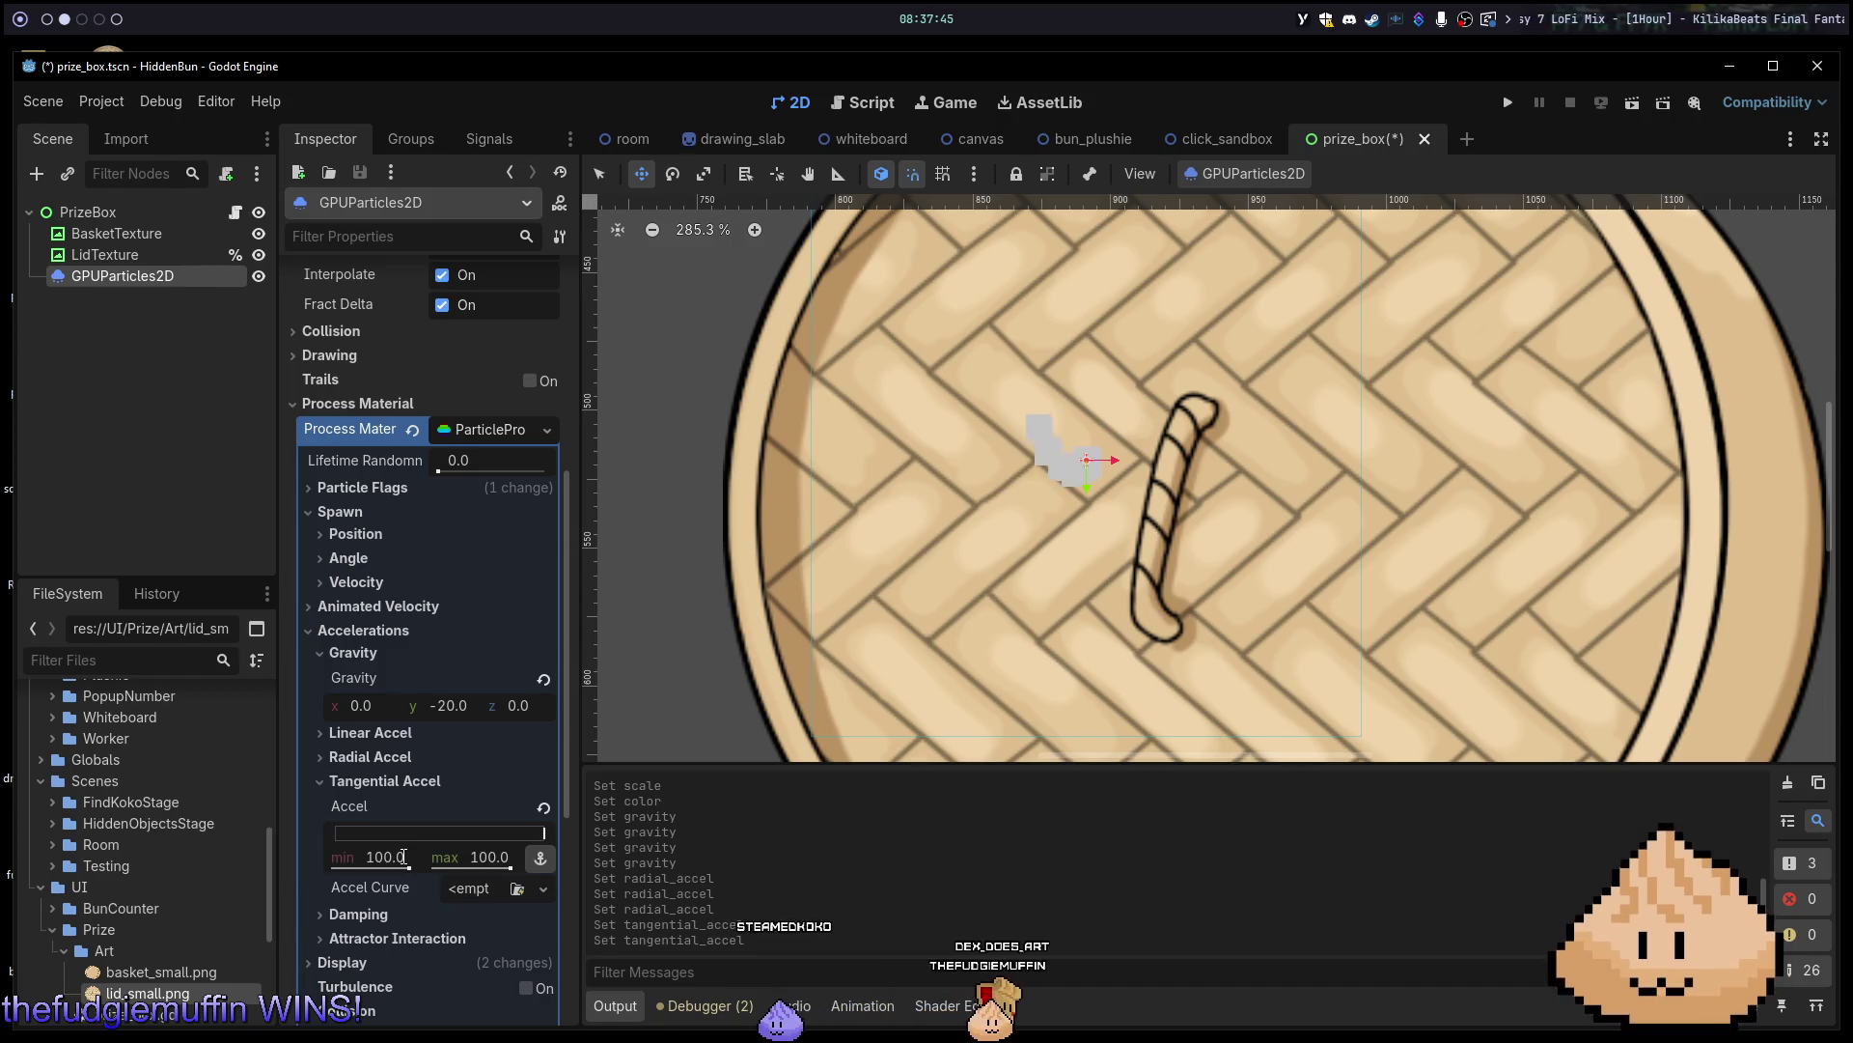
pyautogui.moveTo(403, 856)
pyautogui.mouseDown()
pyautogui.moveTo(318, 856)
pyautogui.moveTo(333, 867)
pyautogui.mouseUp()
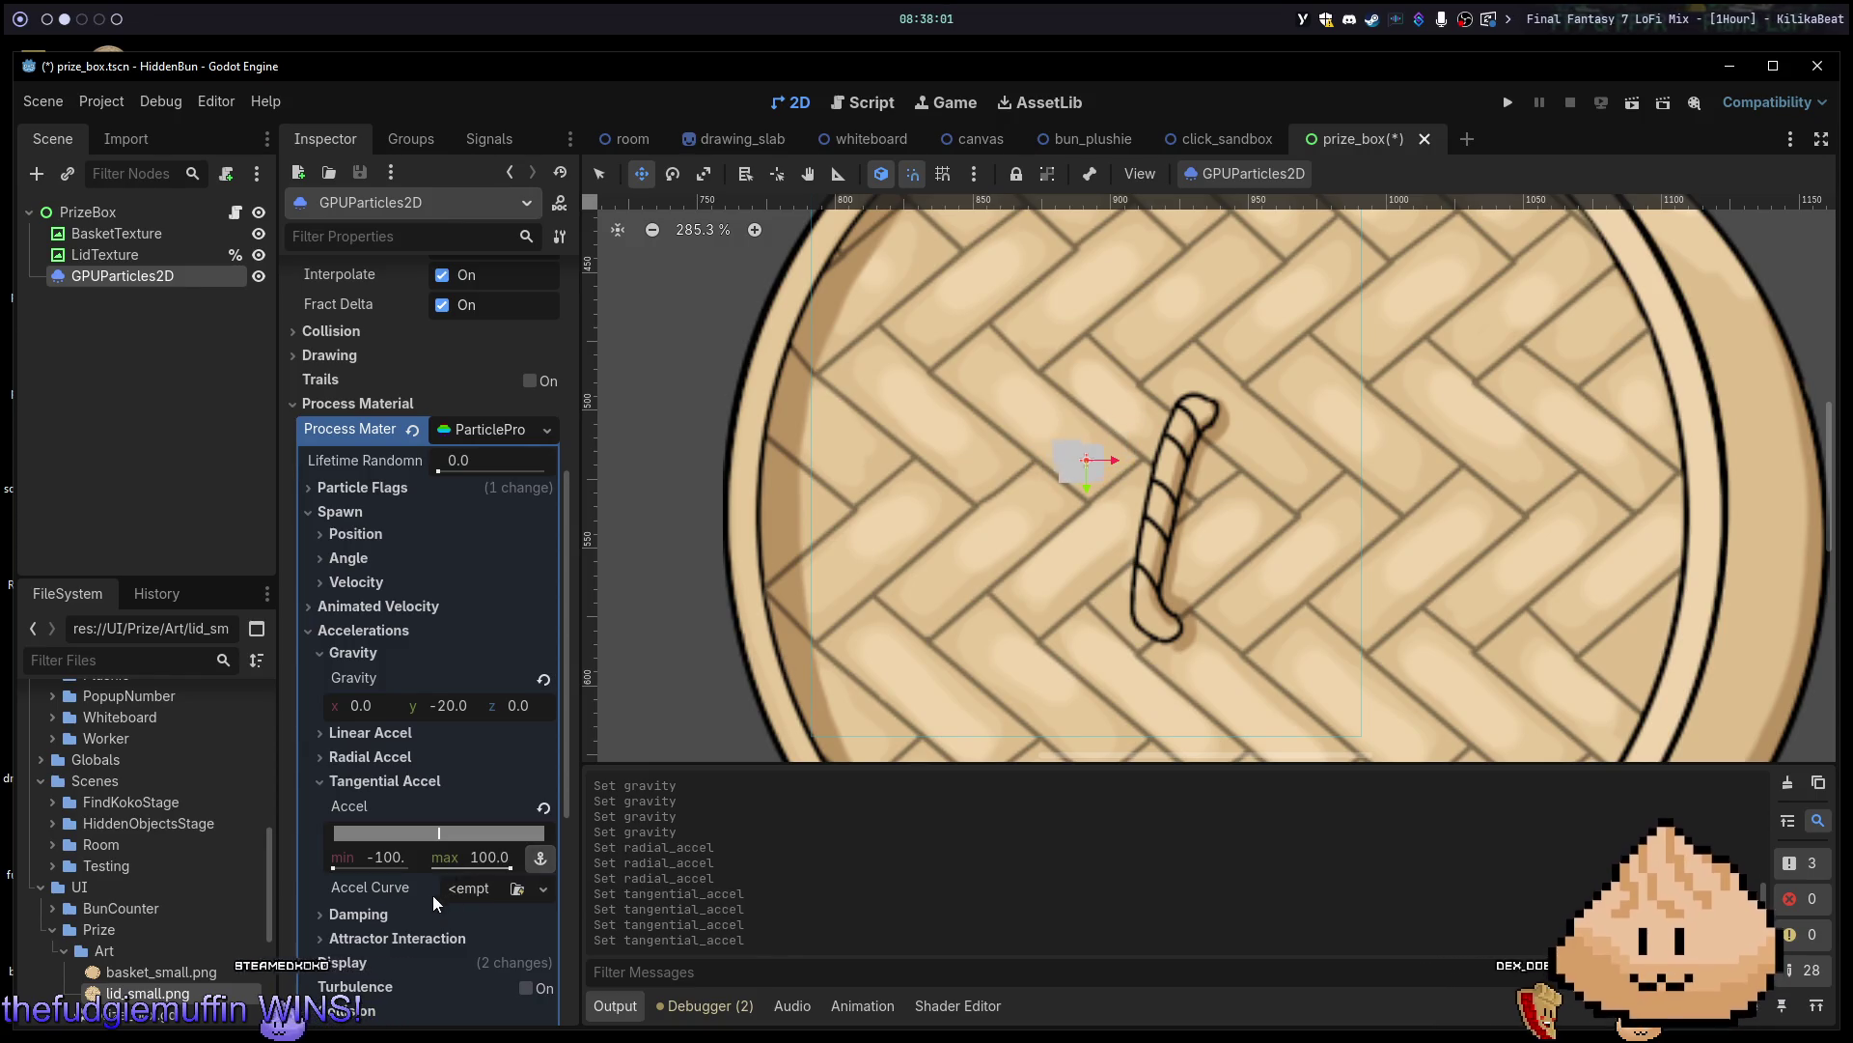
pyautogui.click(406, 919)
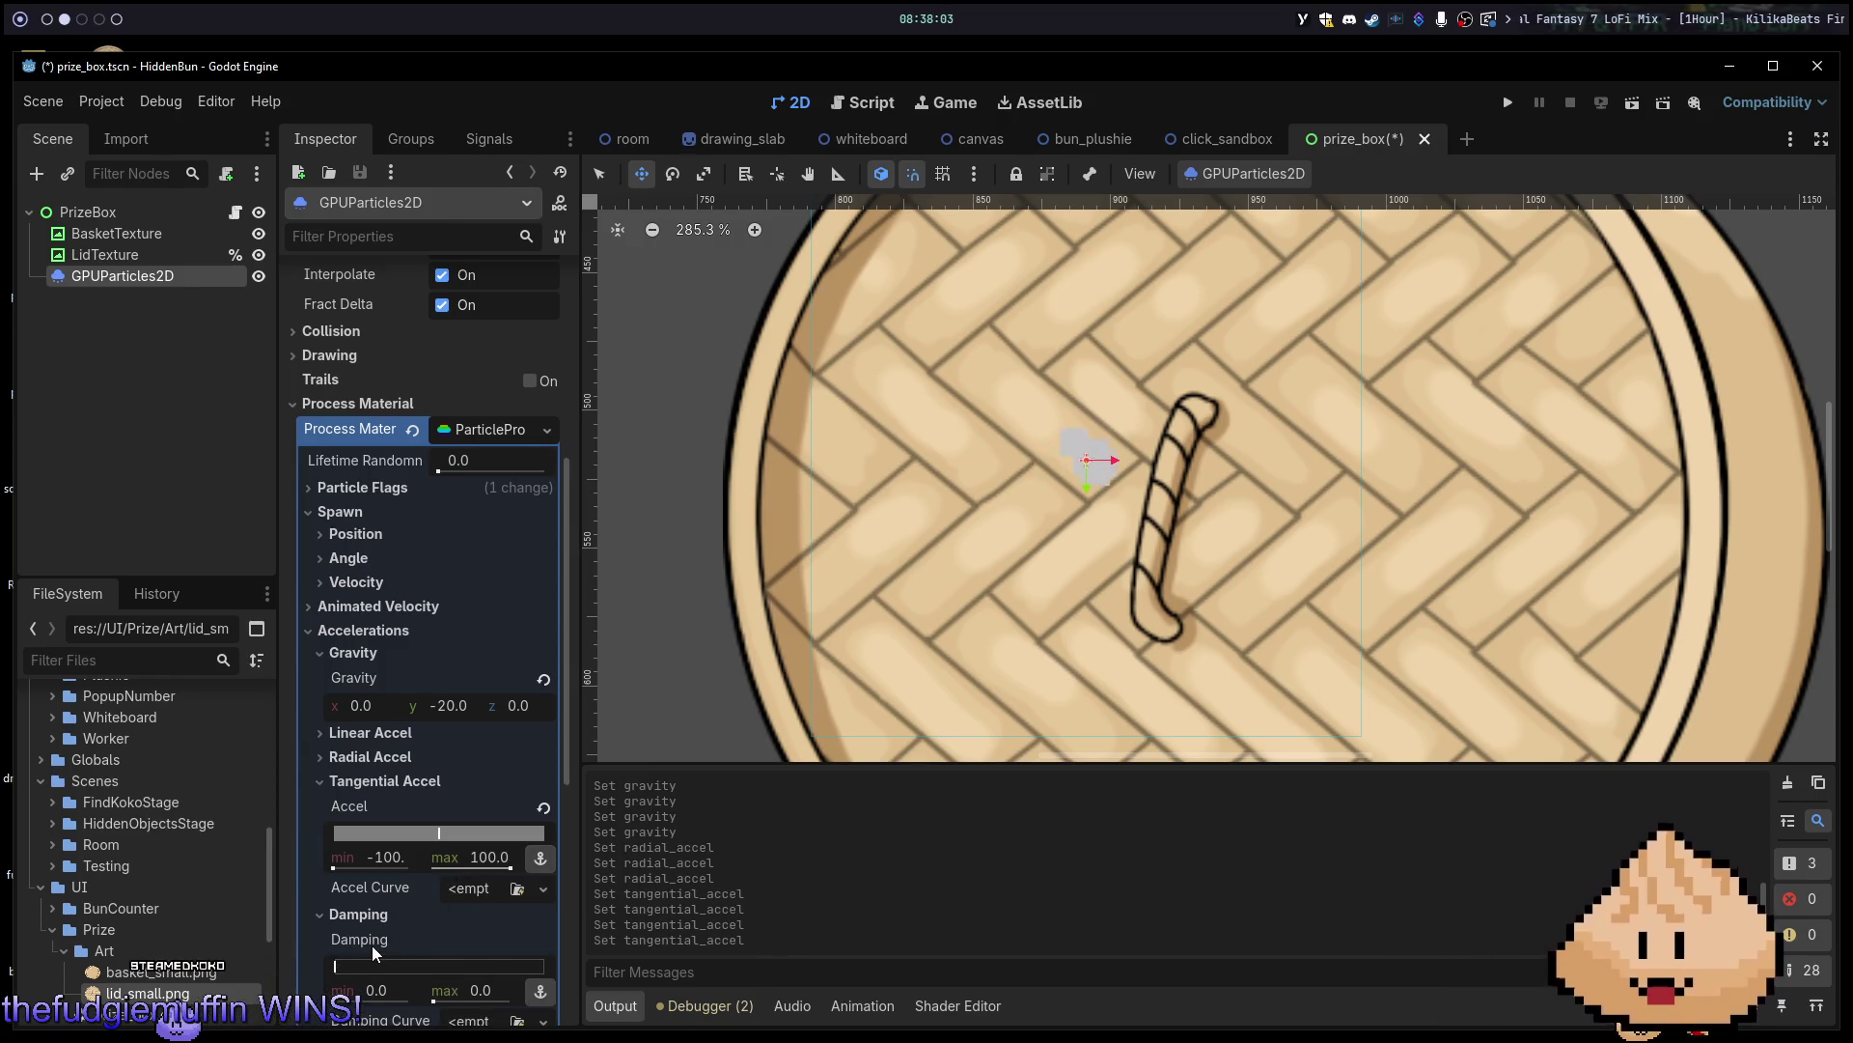
# Set the particle Damping range to min 10 and max 20.
pyautogui.scroll(-3, 372, 942)
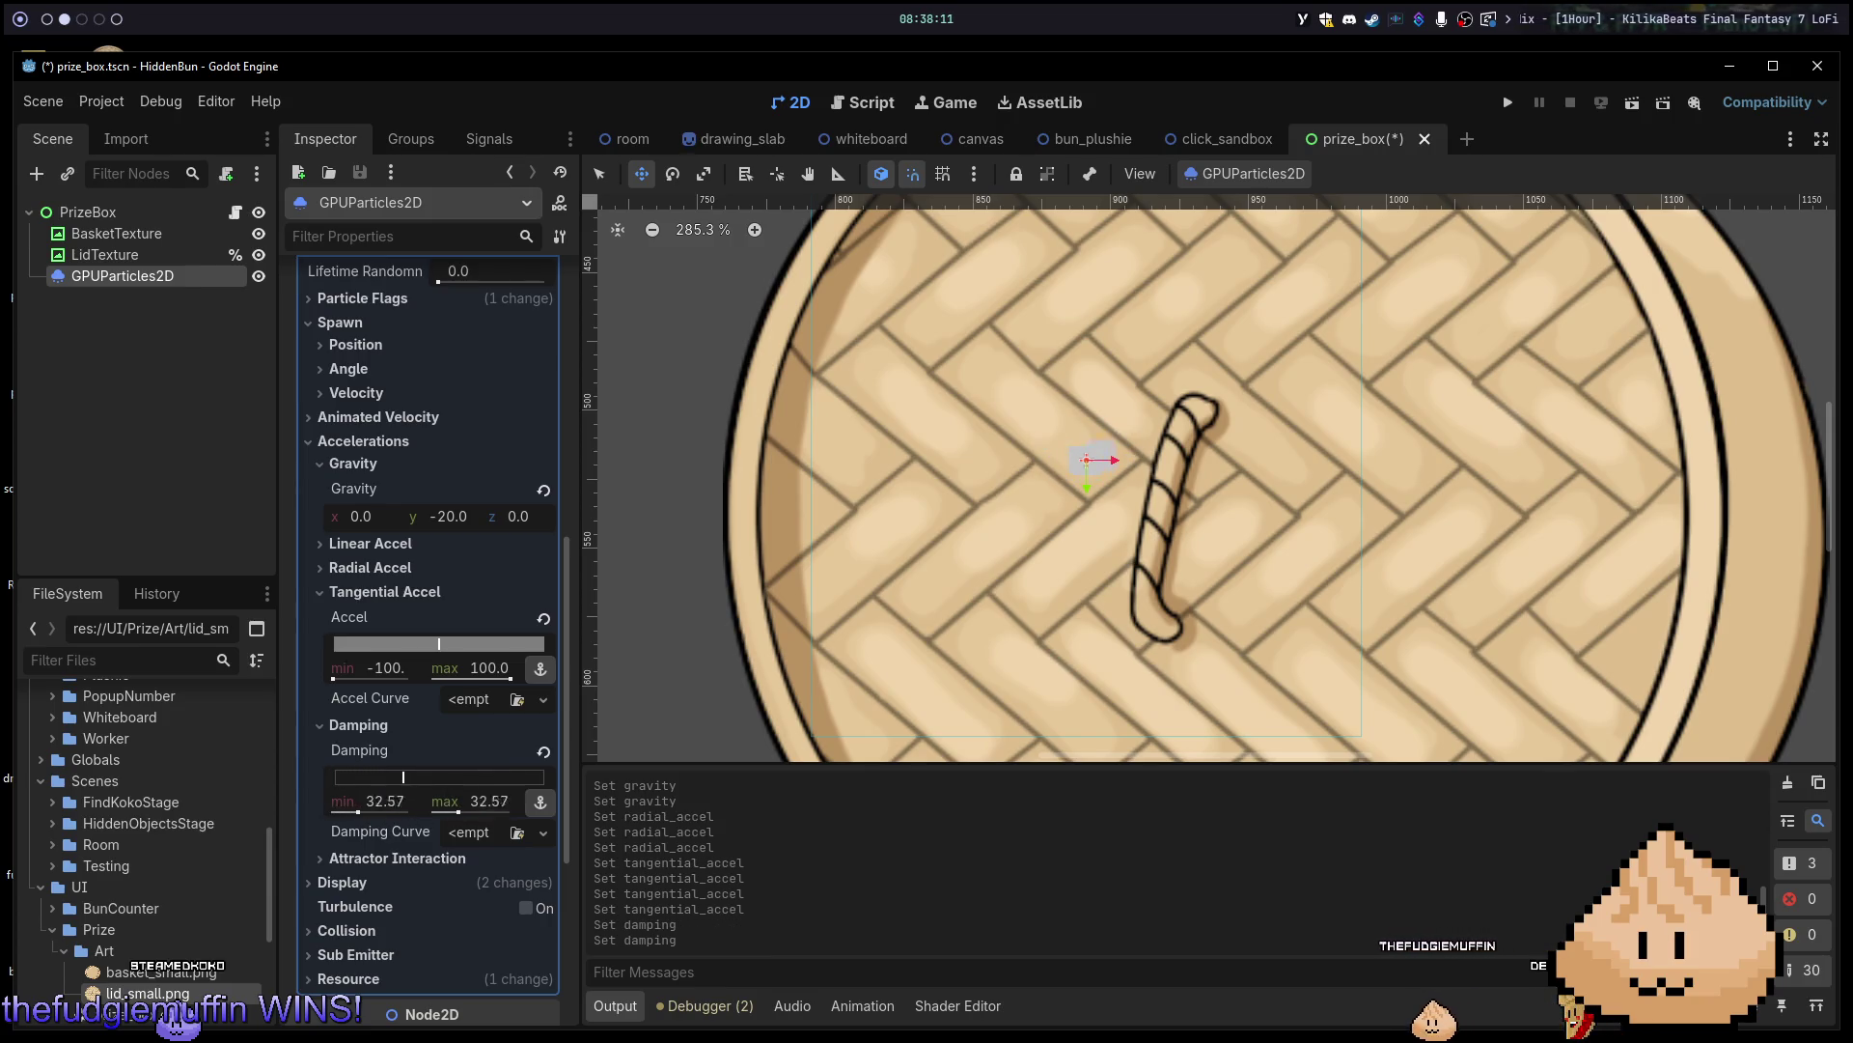
pyautogui.moveTo(402, 777); pyautogui.dragTo(349, 813)
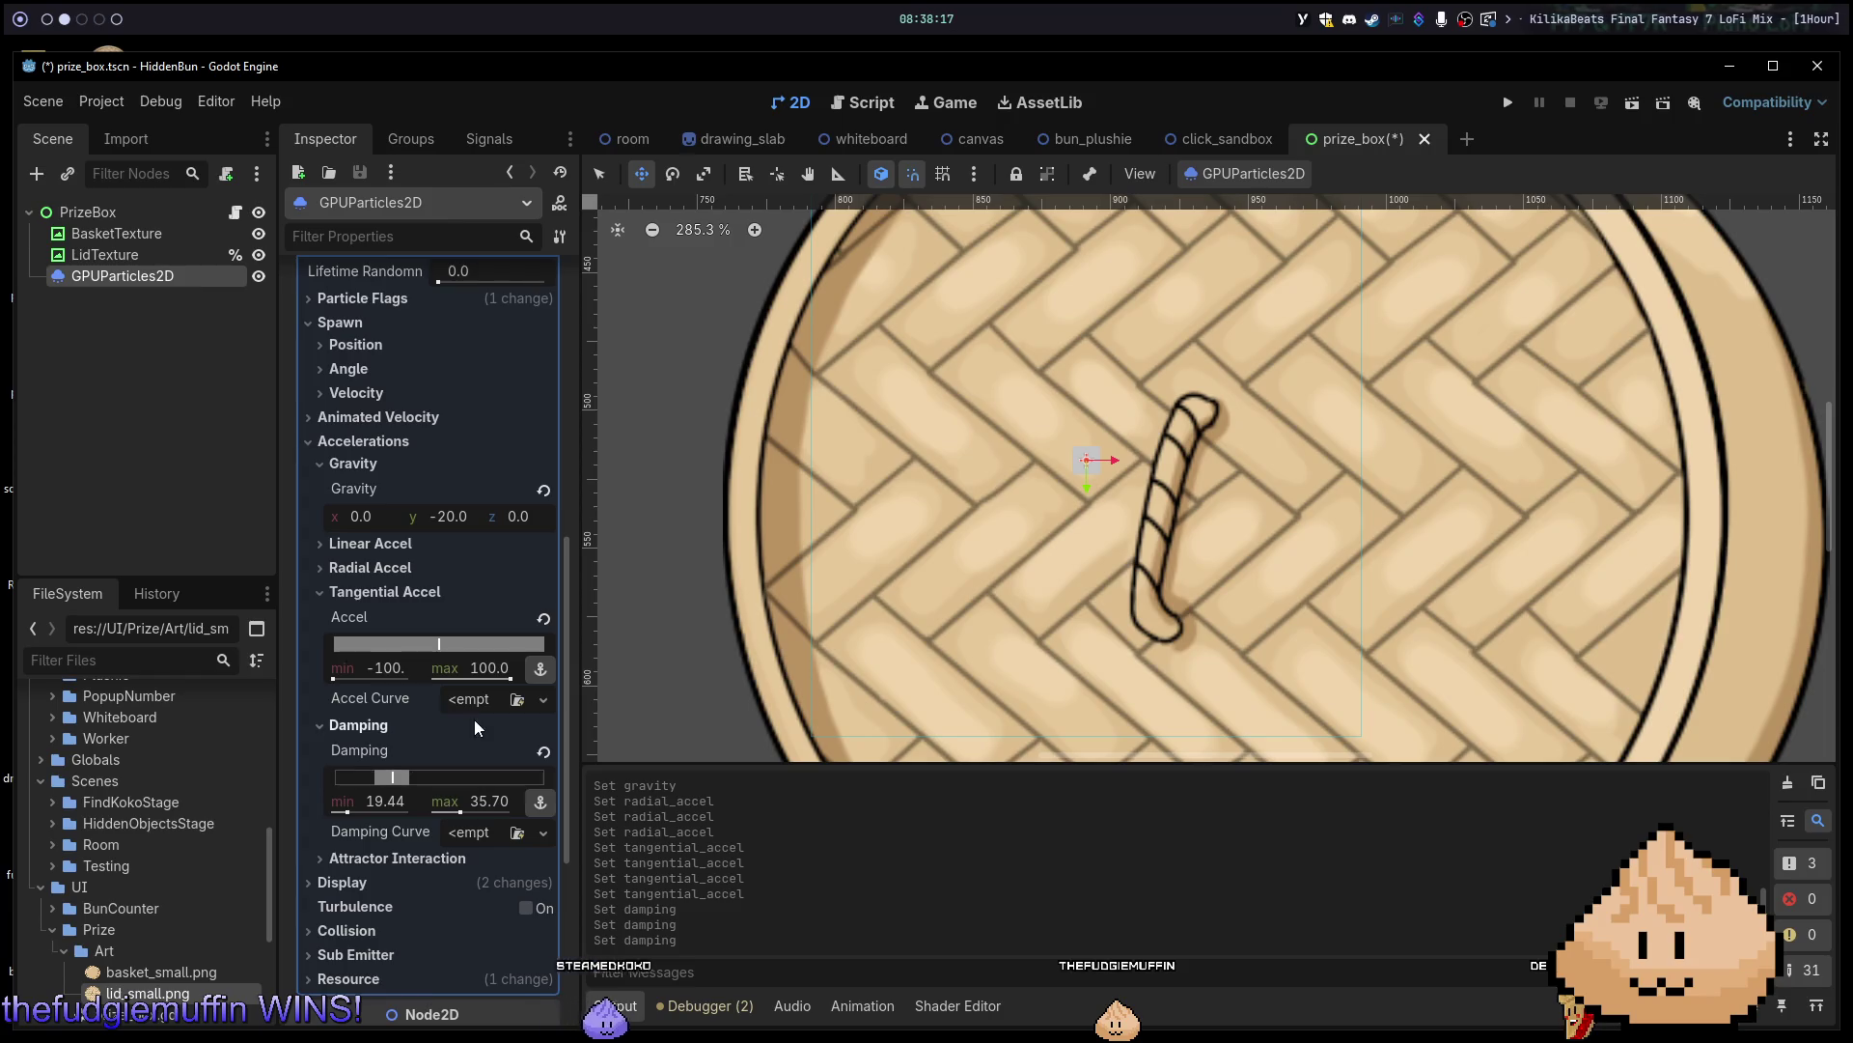
pyautogui.scroll(3, 436, 683)
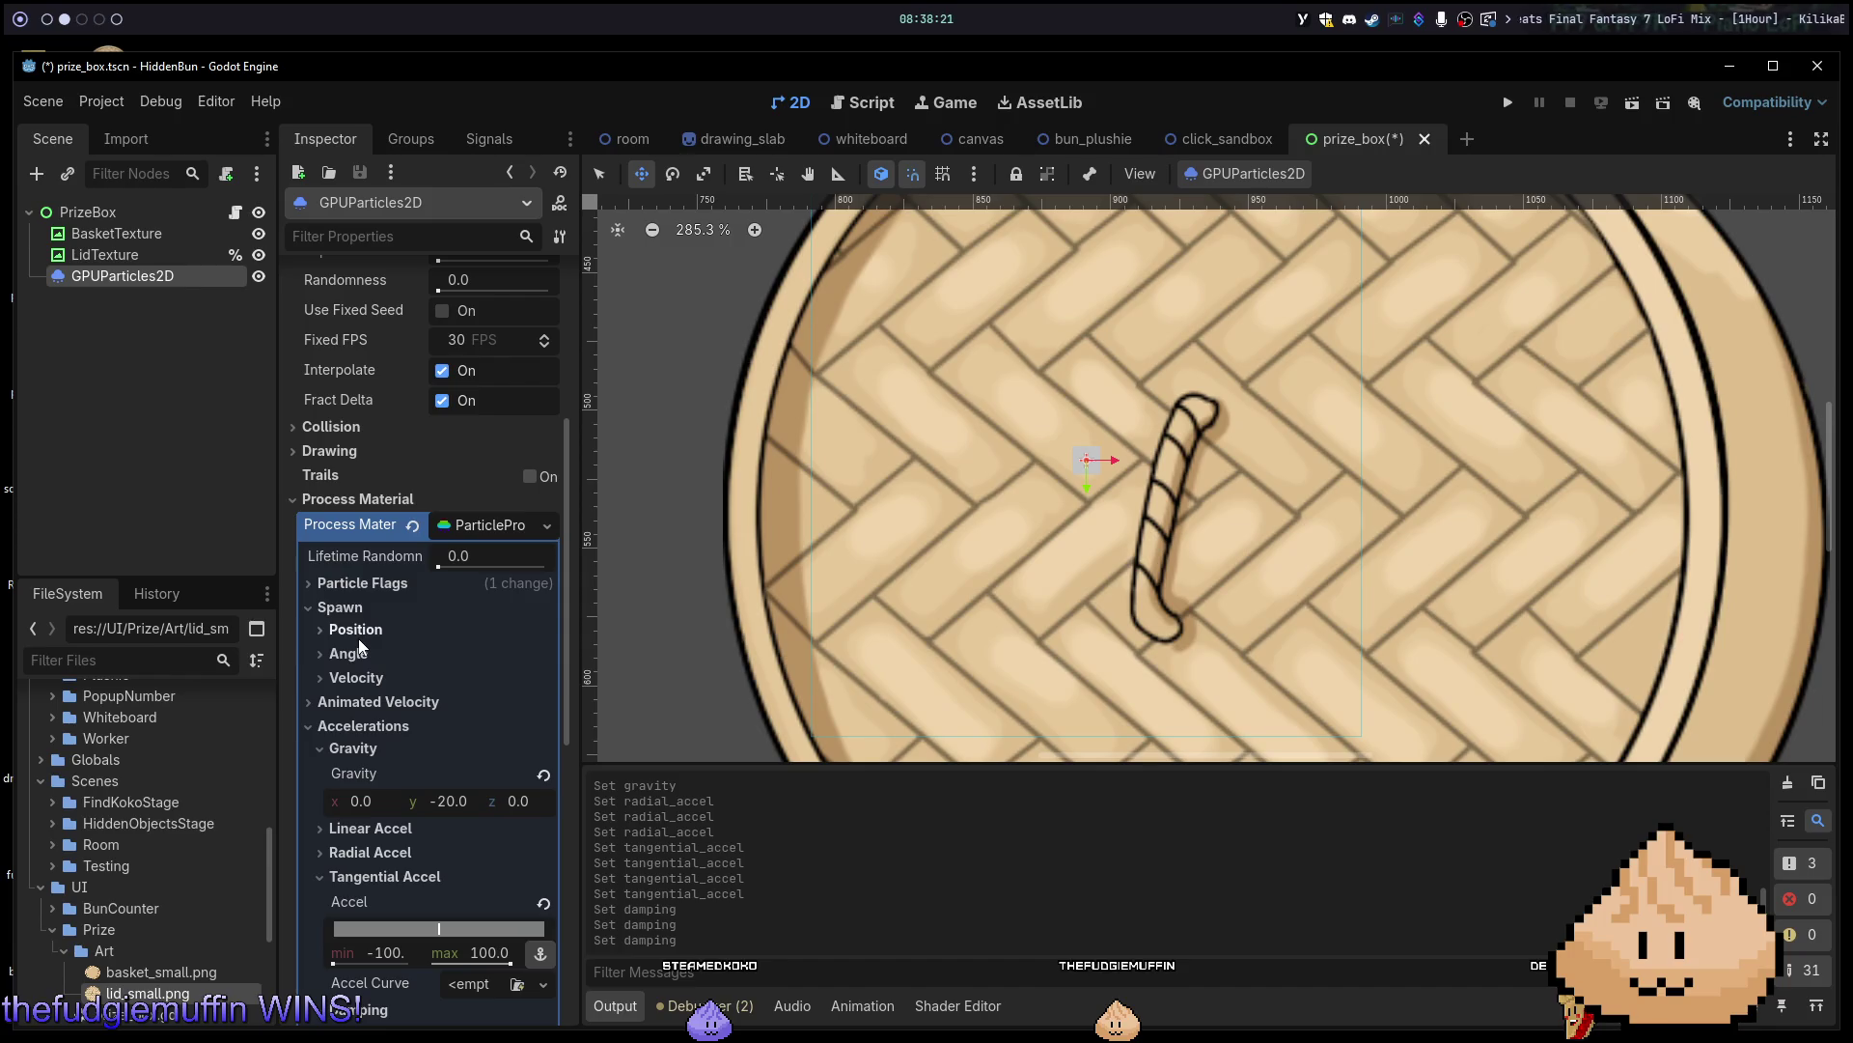
pyautogui.scroll(-2, 411, 802)
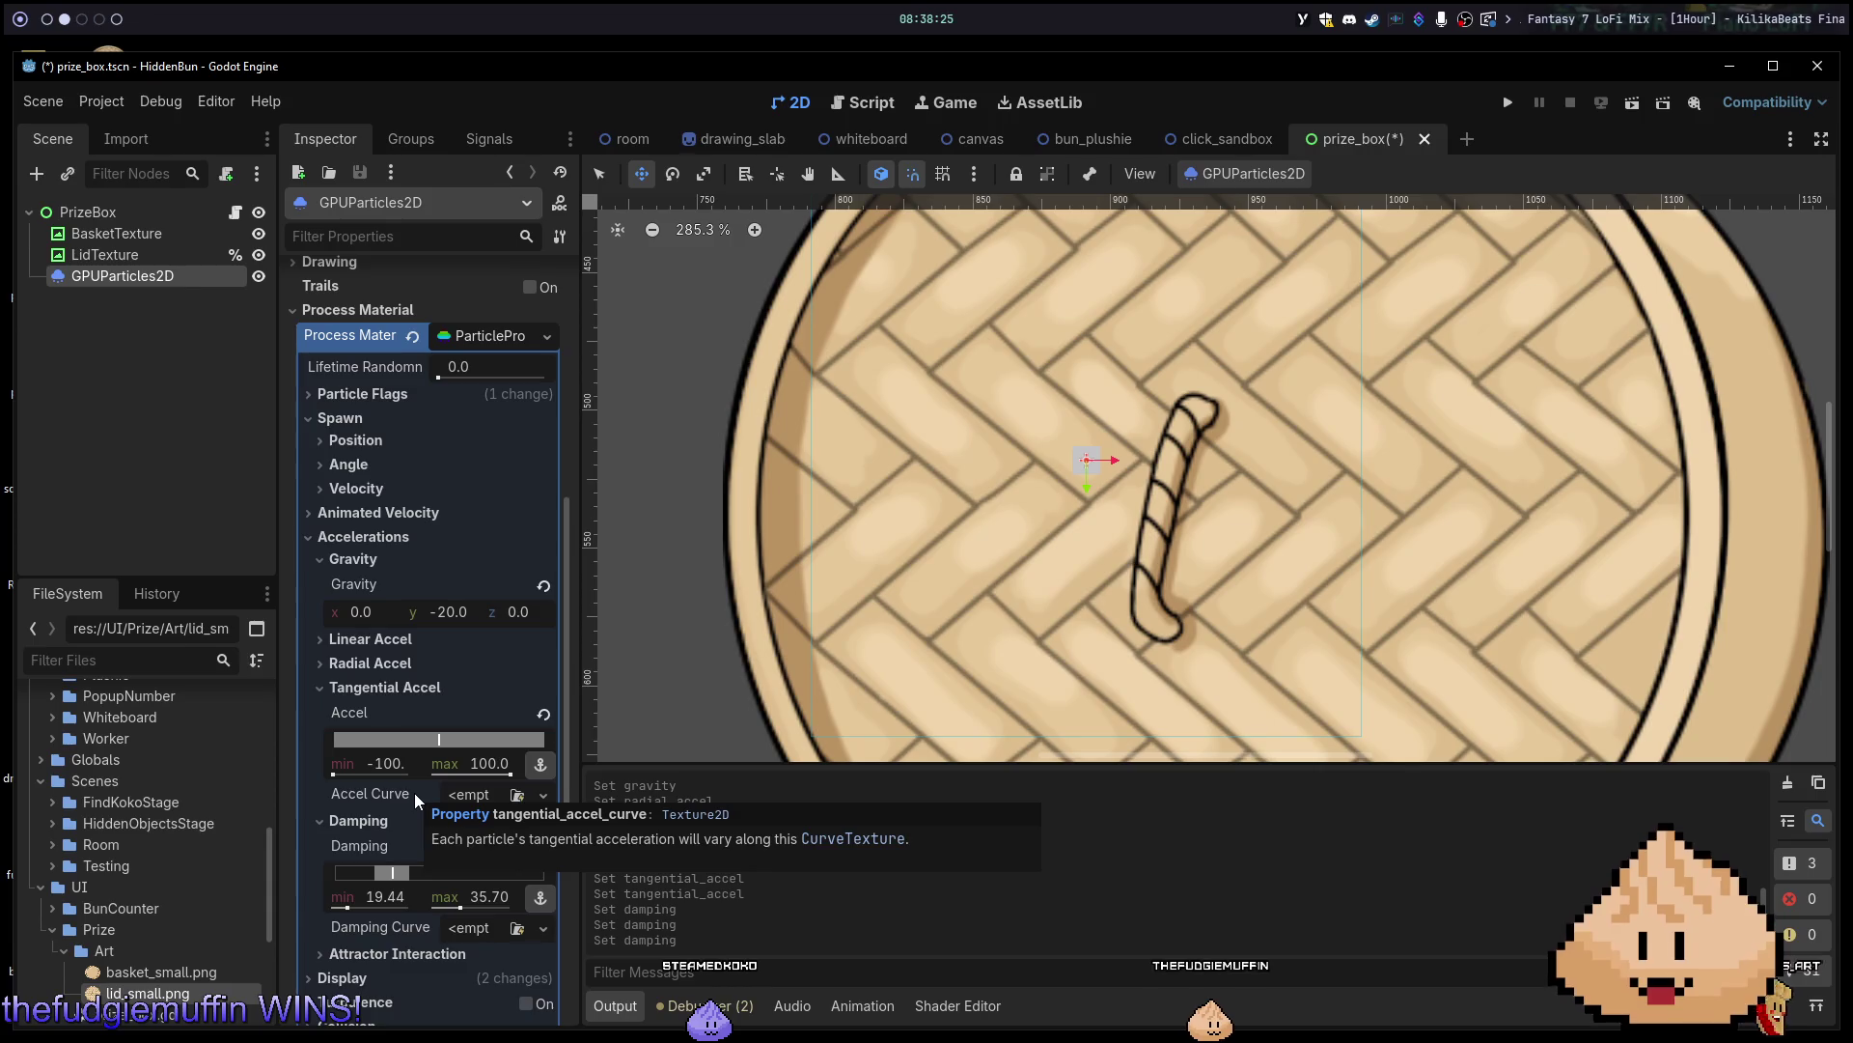
pyautogui.click(489, 898)
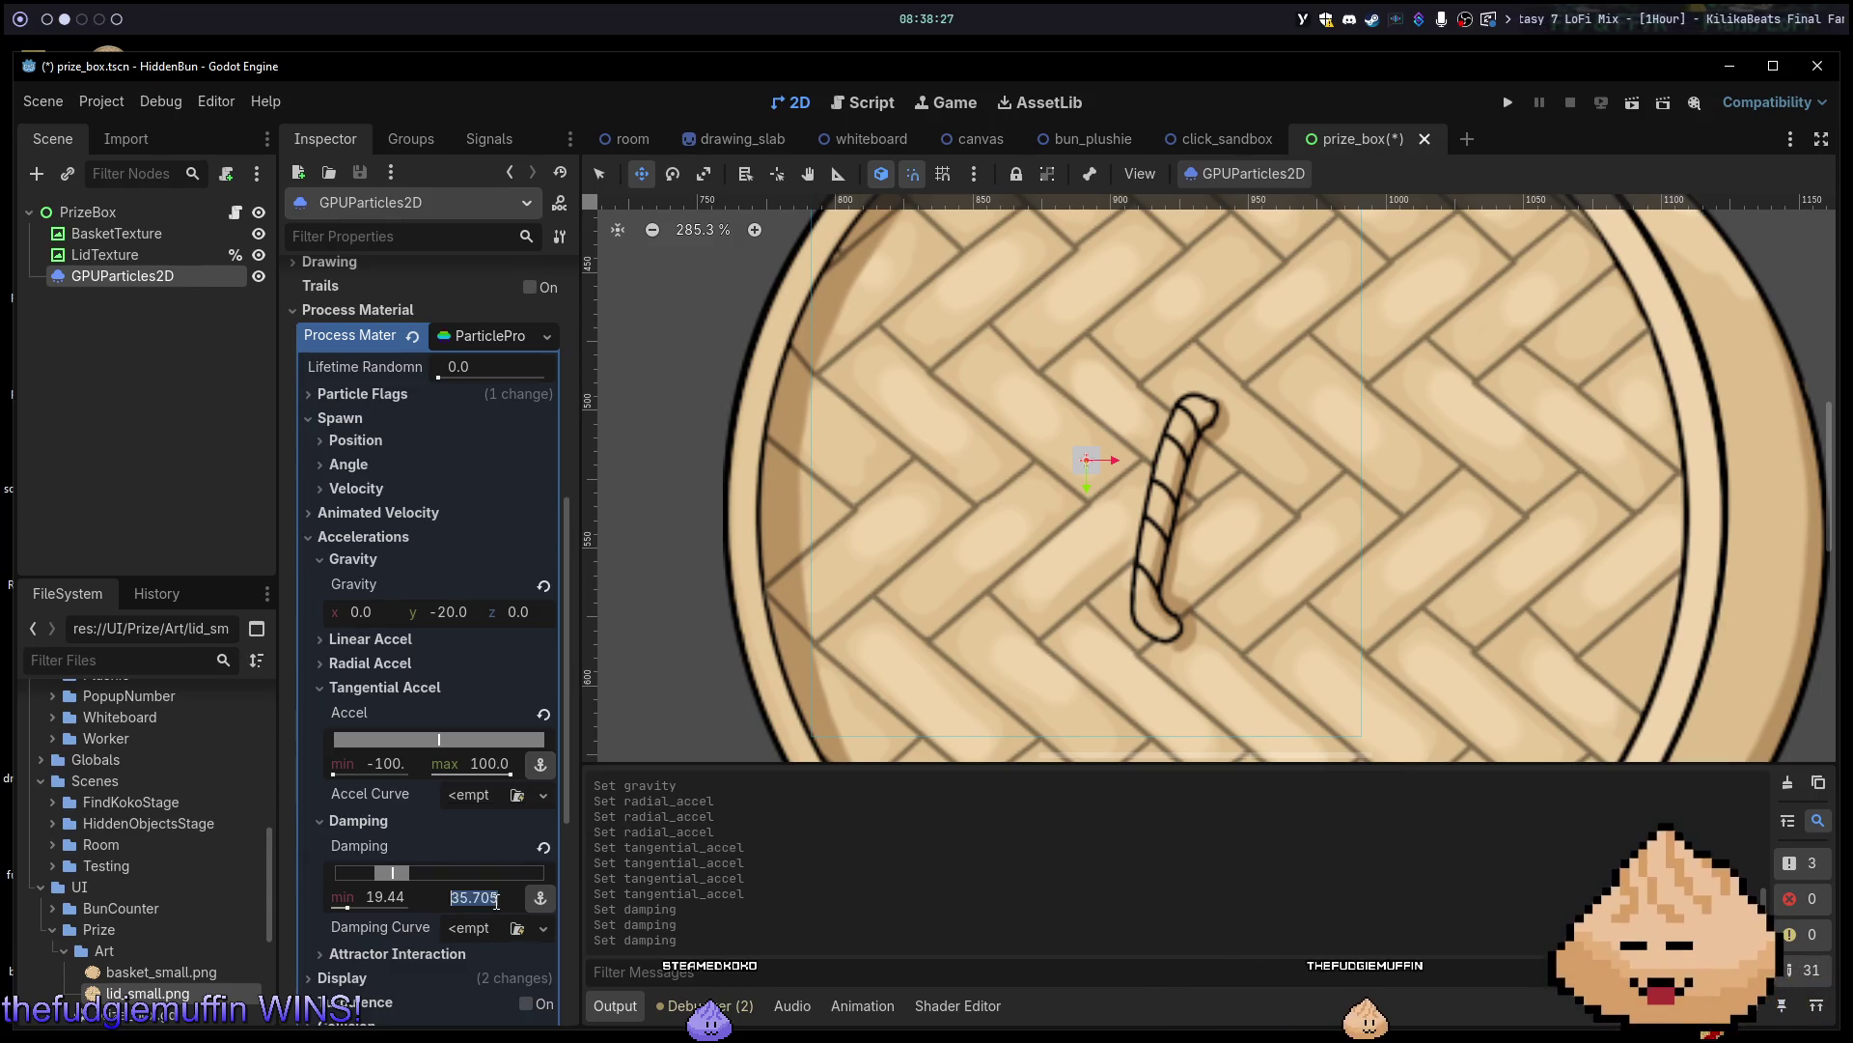
pyautogui.write('10')
pyautogui.press('Return')
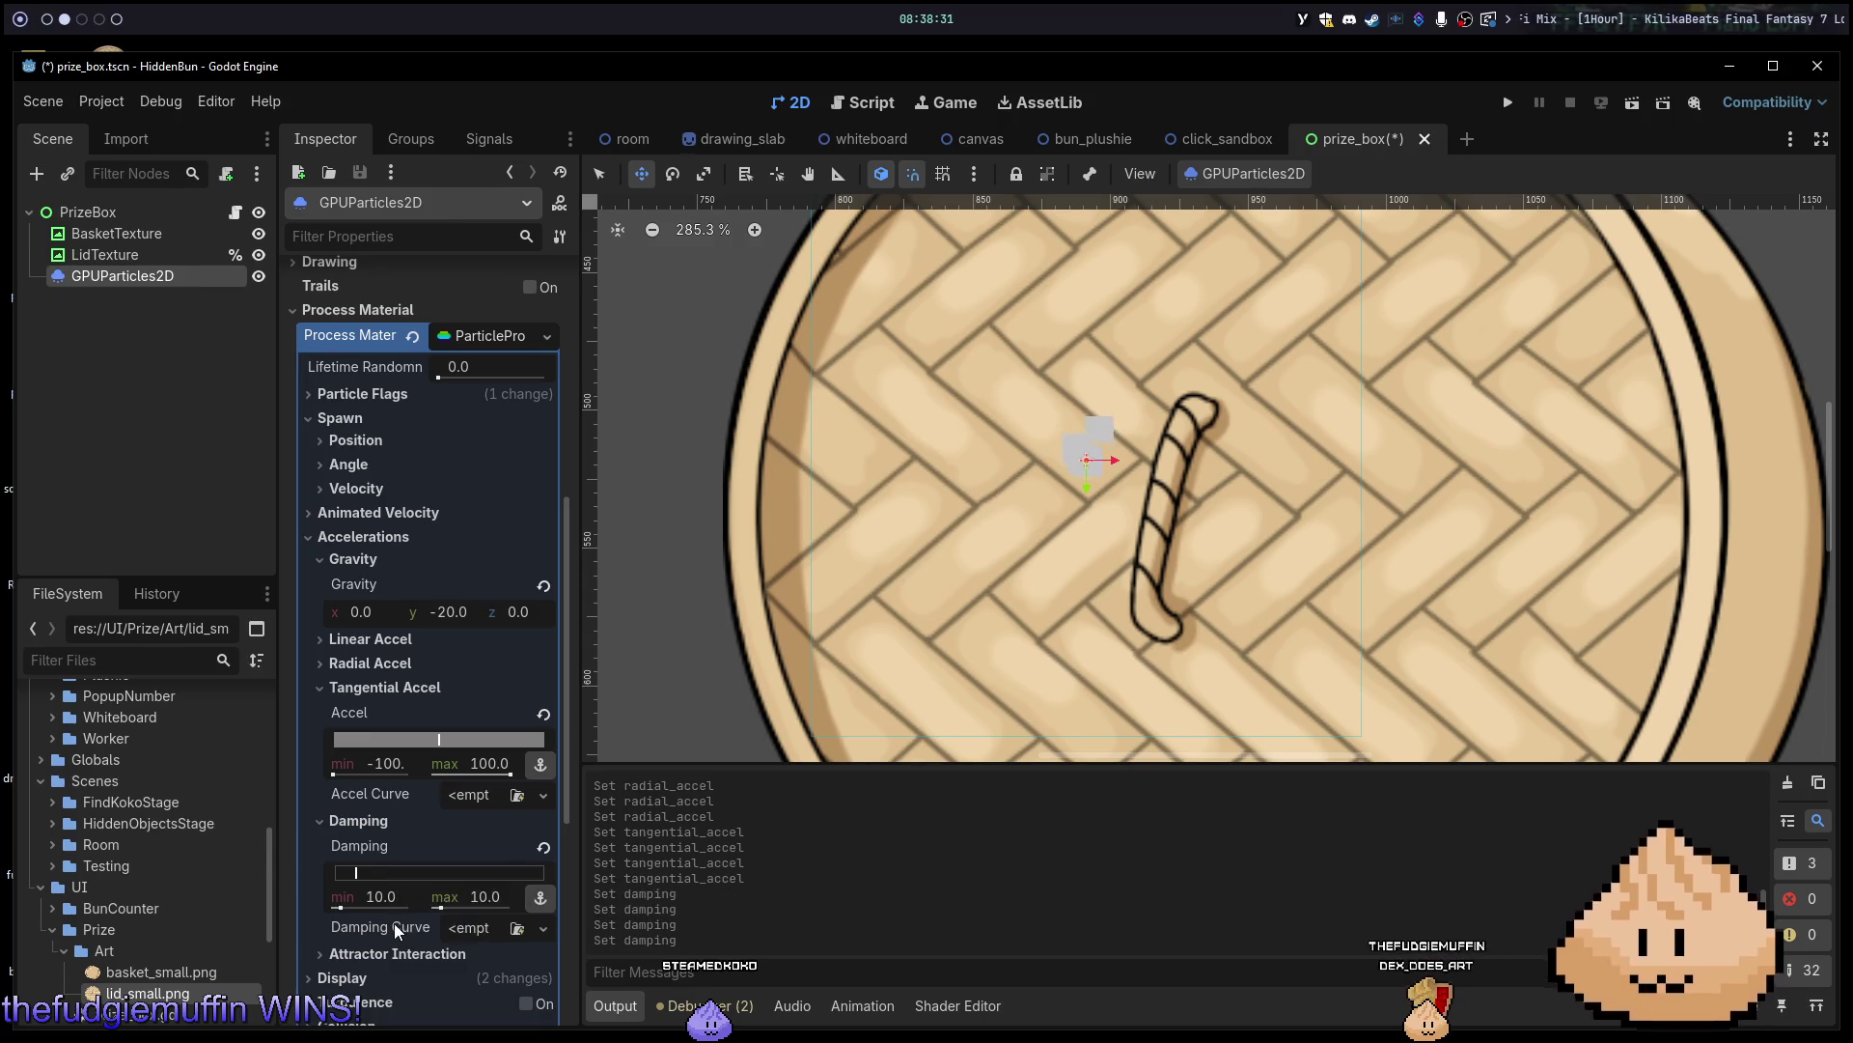
pyautogui.write('0')
pyautogui.press('Return')
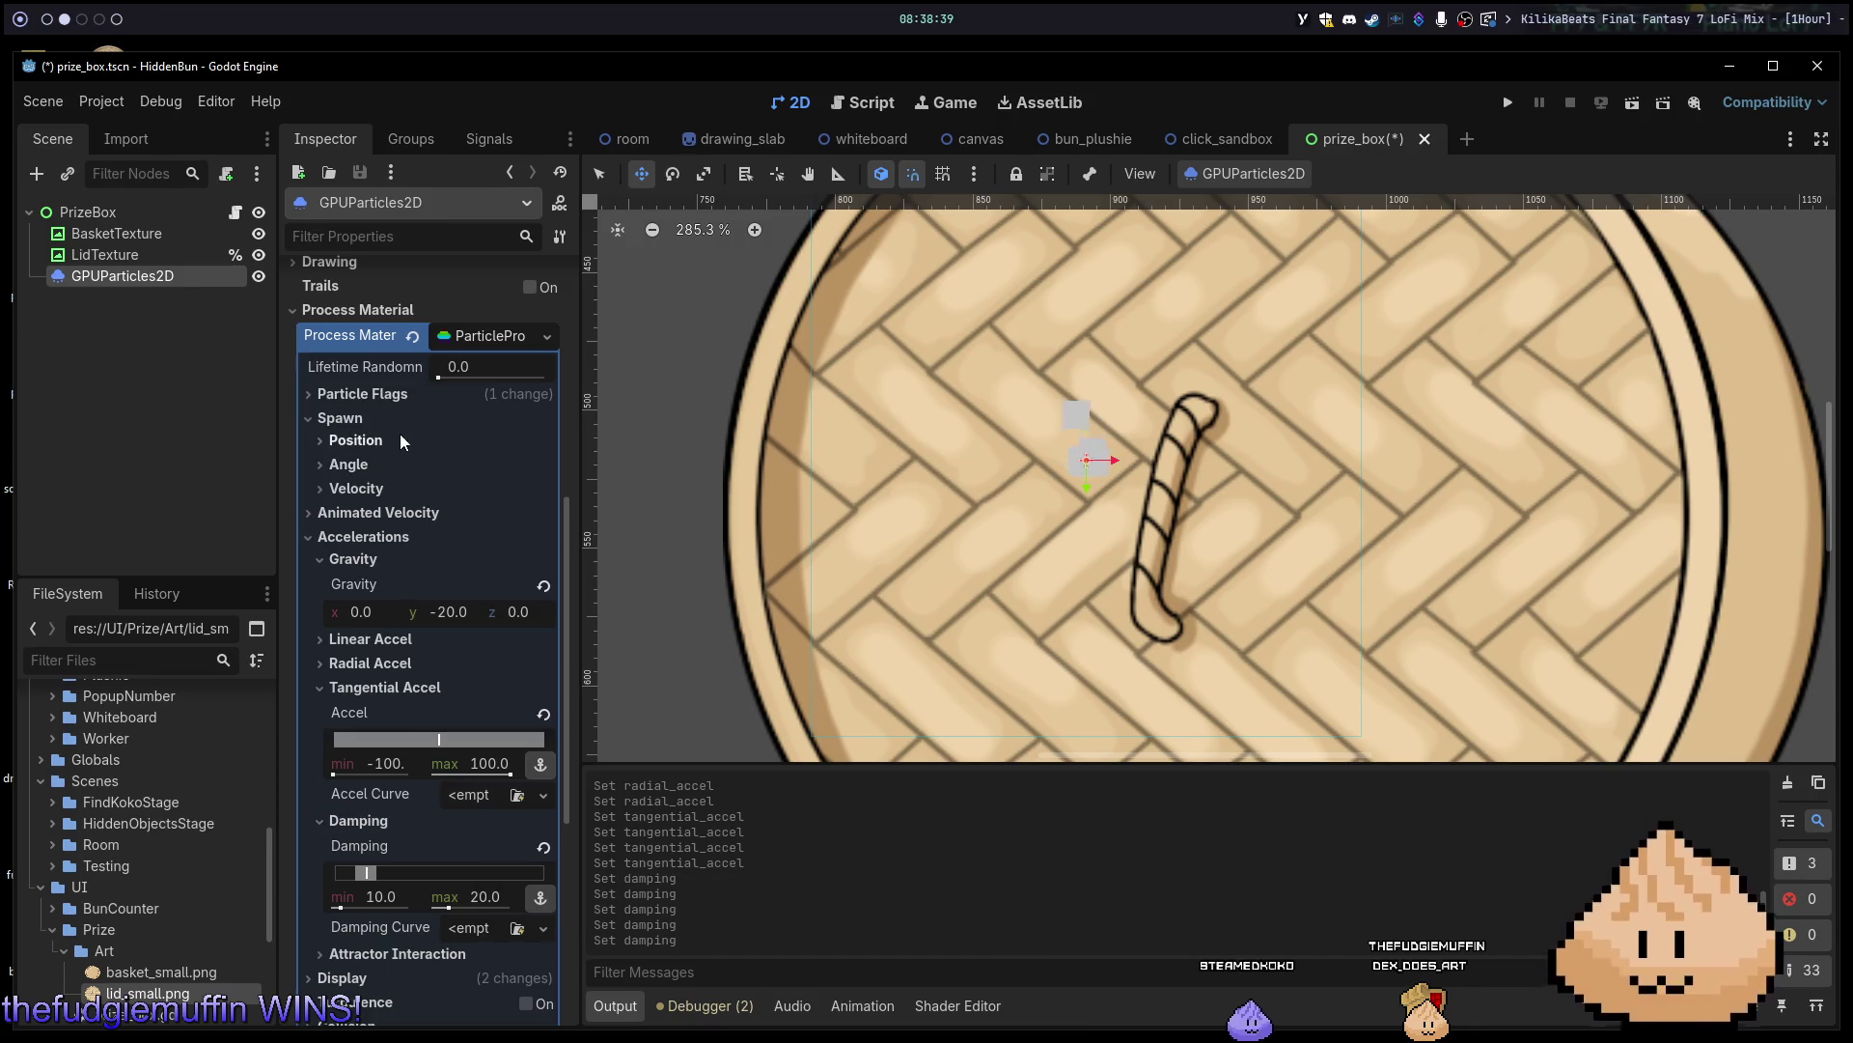
pyautogui.scroll(6, 379, 409)
pyautogui.click(507, 485)
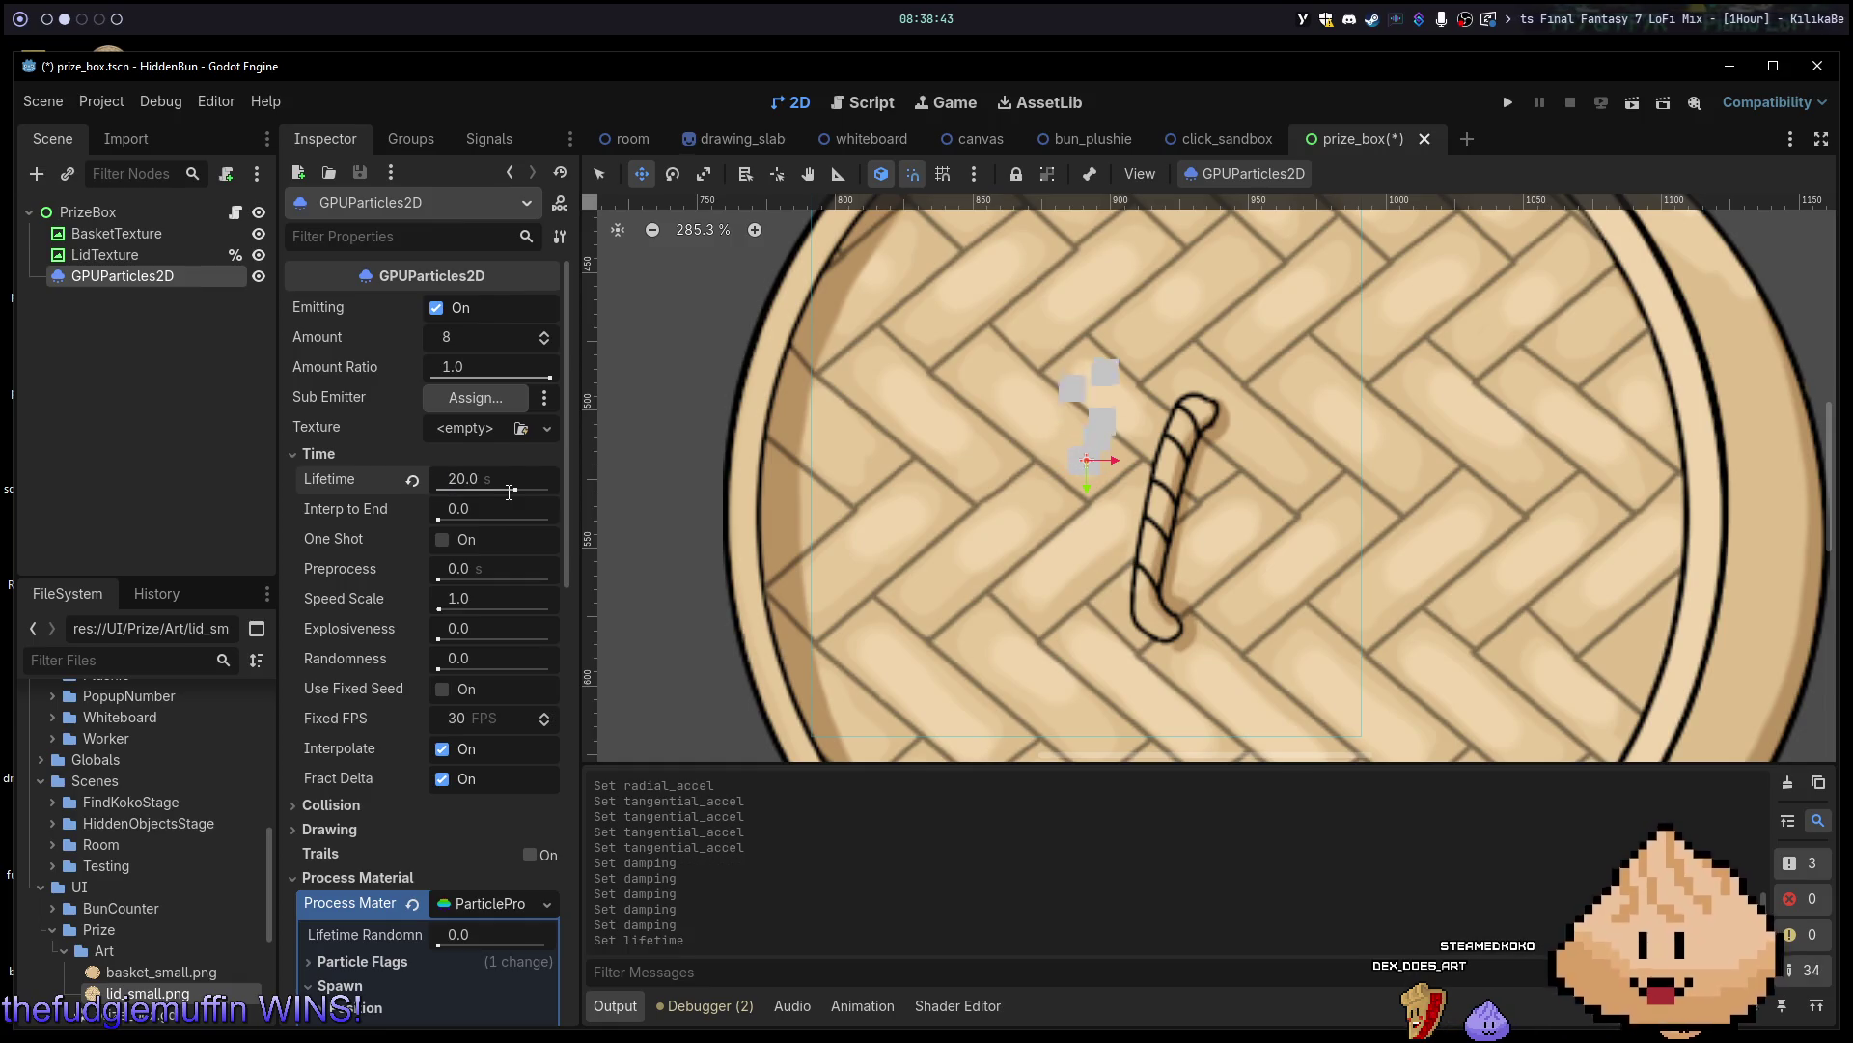
# Set Lifetime to 20 s and narrow Tangential Accel to min -20, max 20.
pyautogui.scroll(-9, 1180, 490)
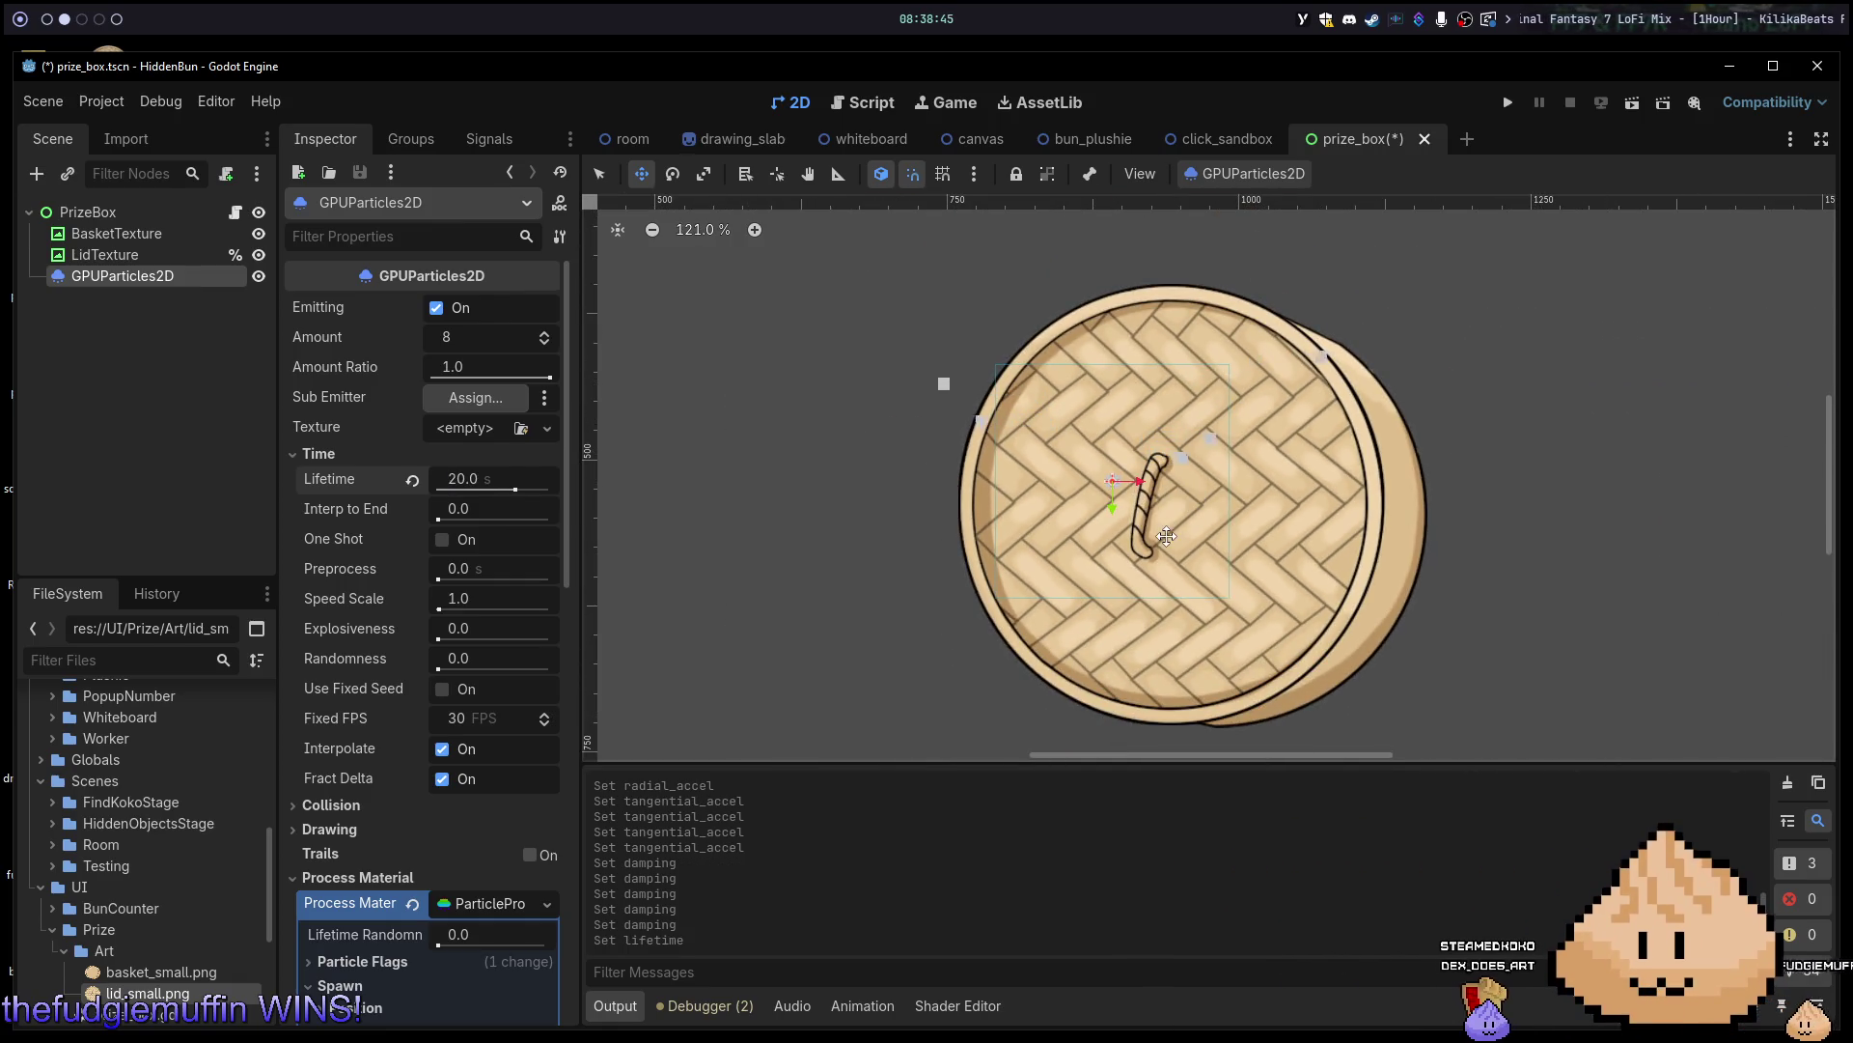
pyautogui.scroll(5, 1117, 596)
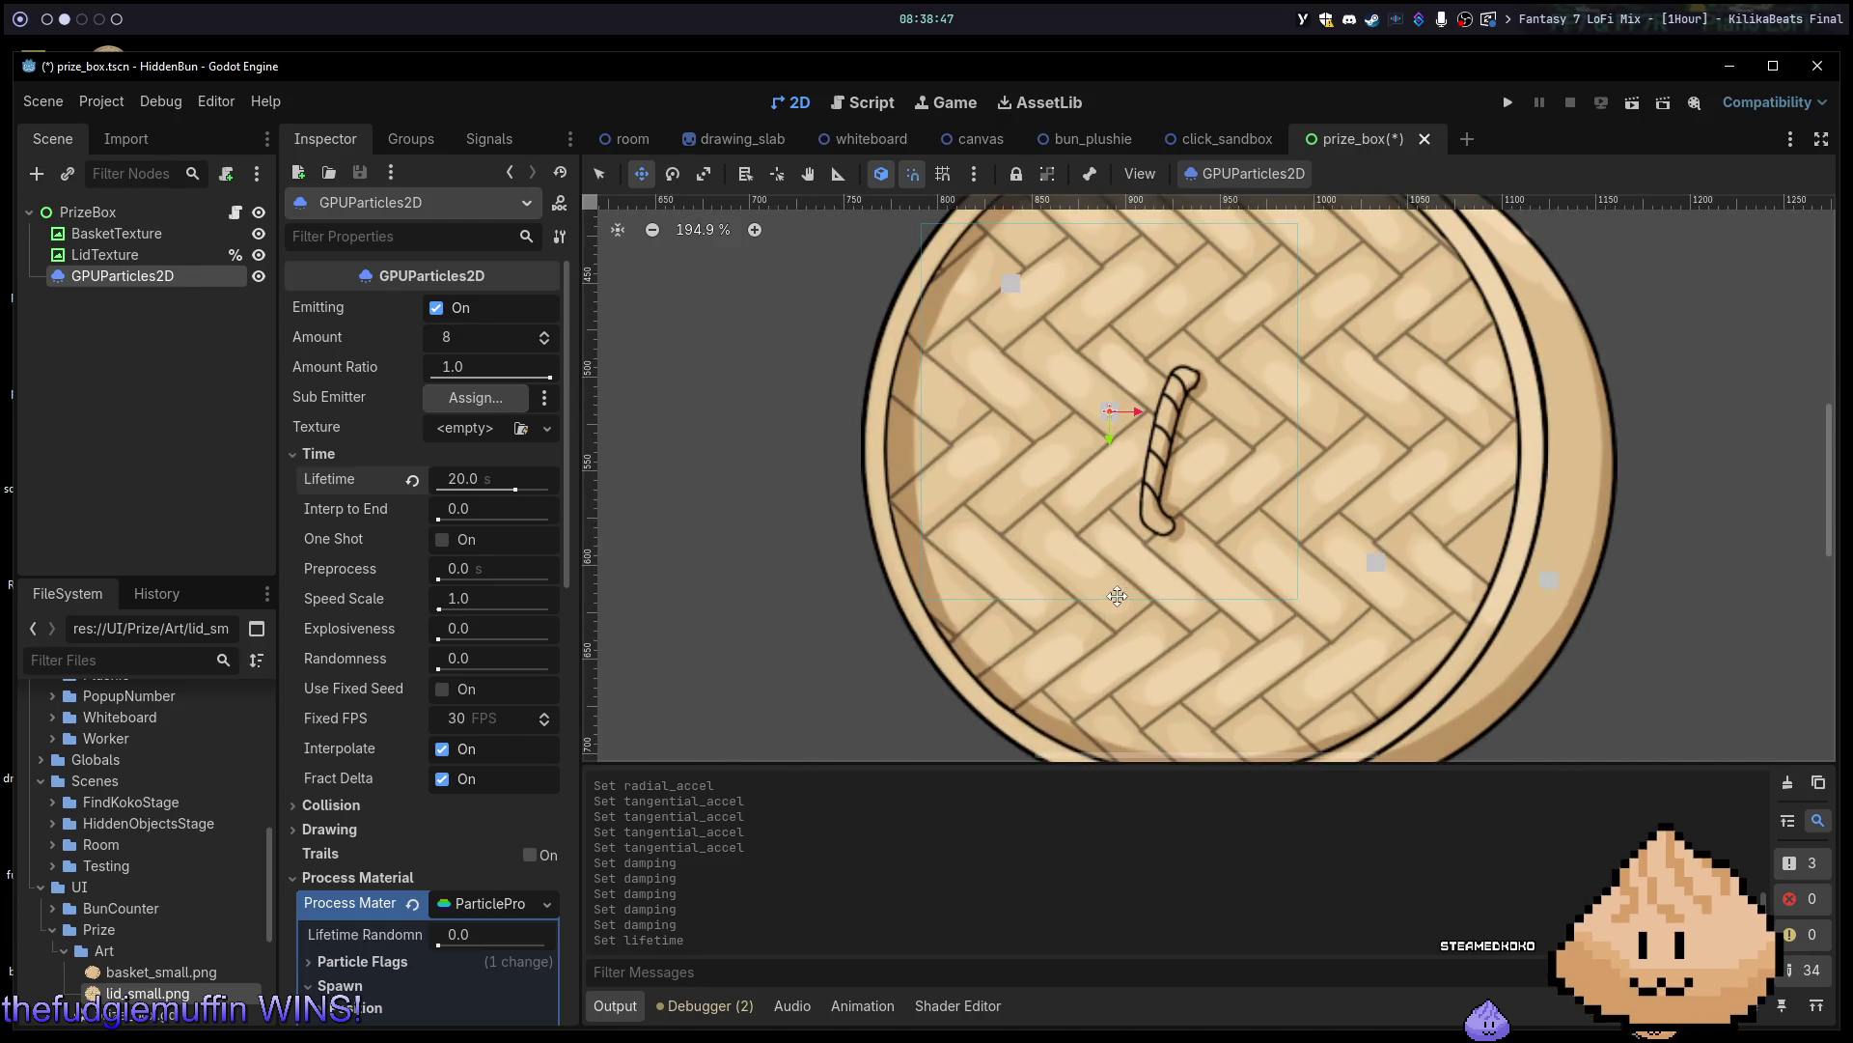
pyautogui.scroll(-5, 380, 792)
pyautogui.scroll(-2, 381, 791)
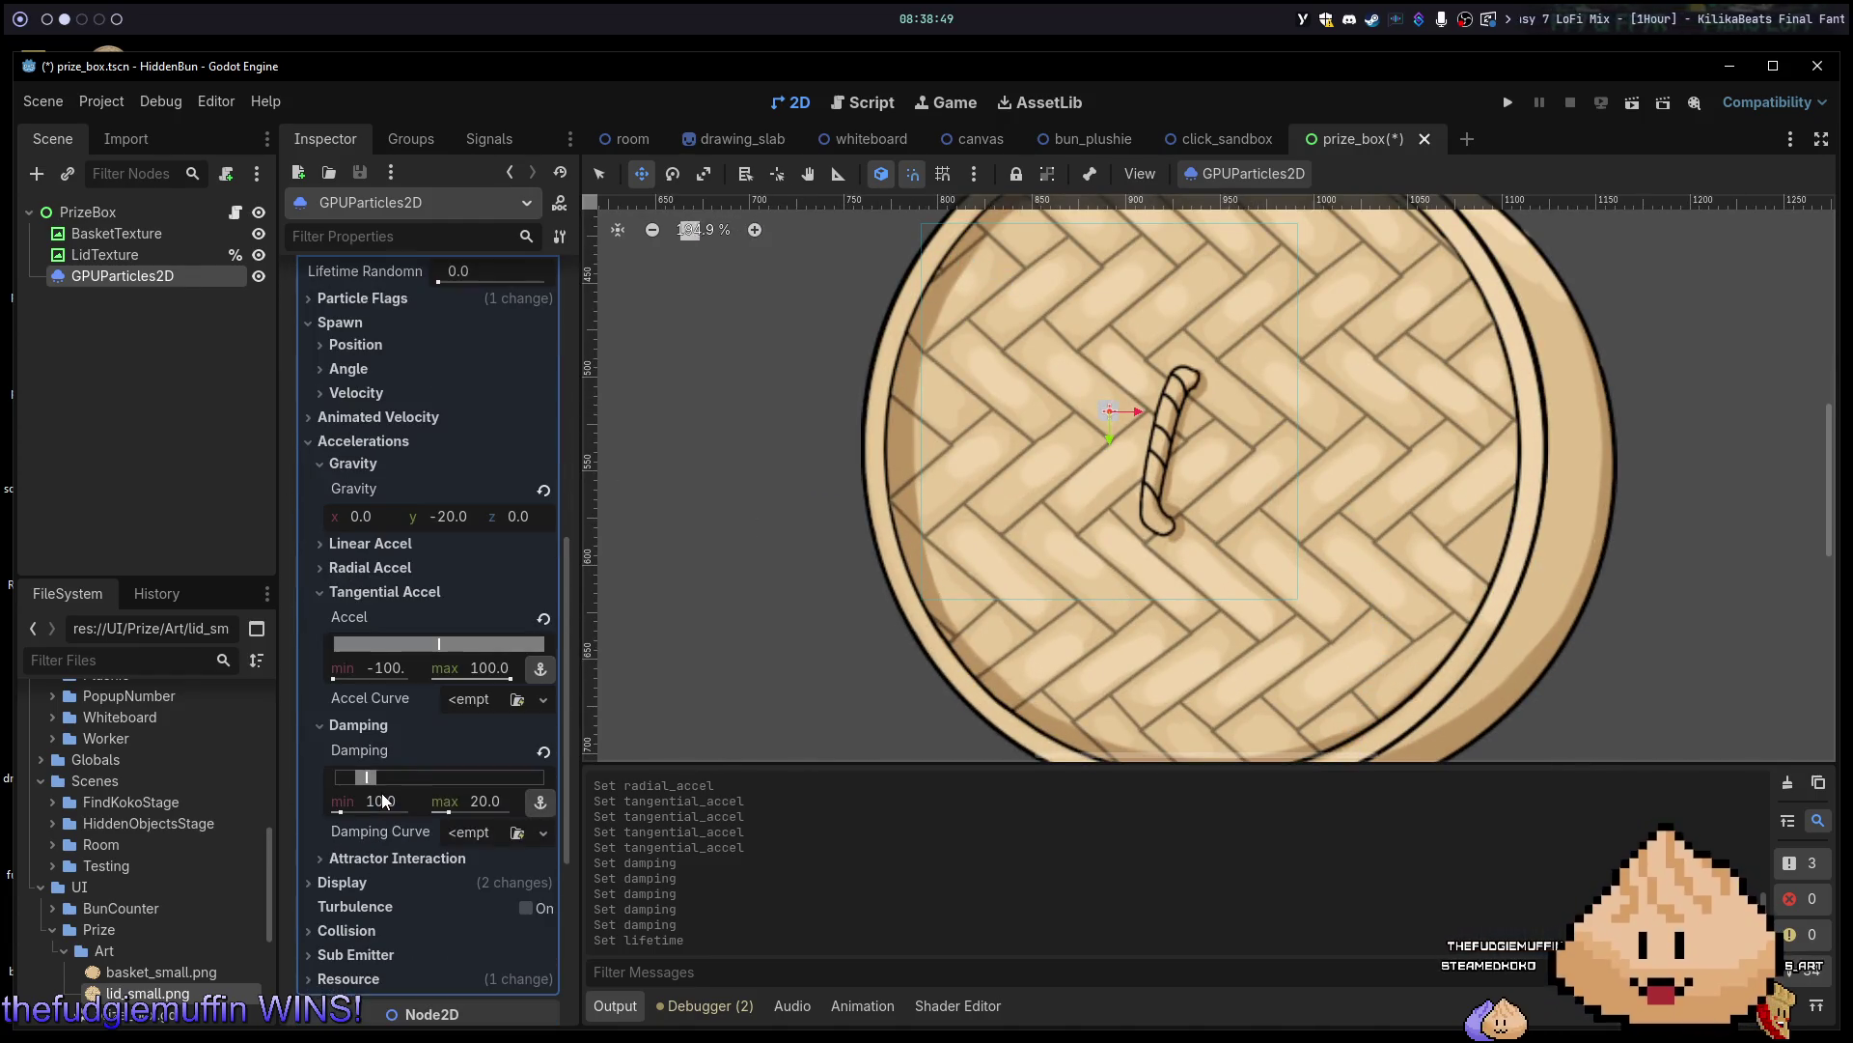
pyautogui.click(387, 670)
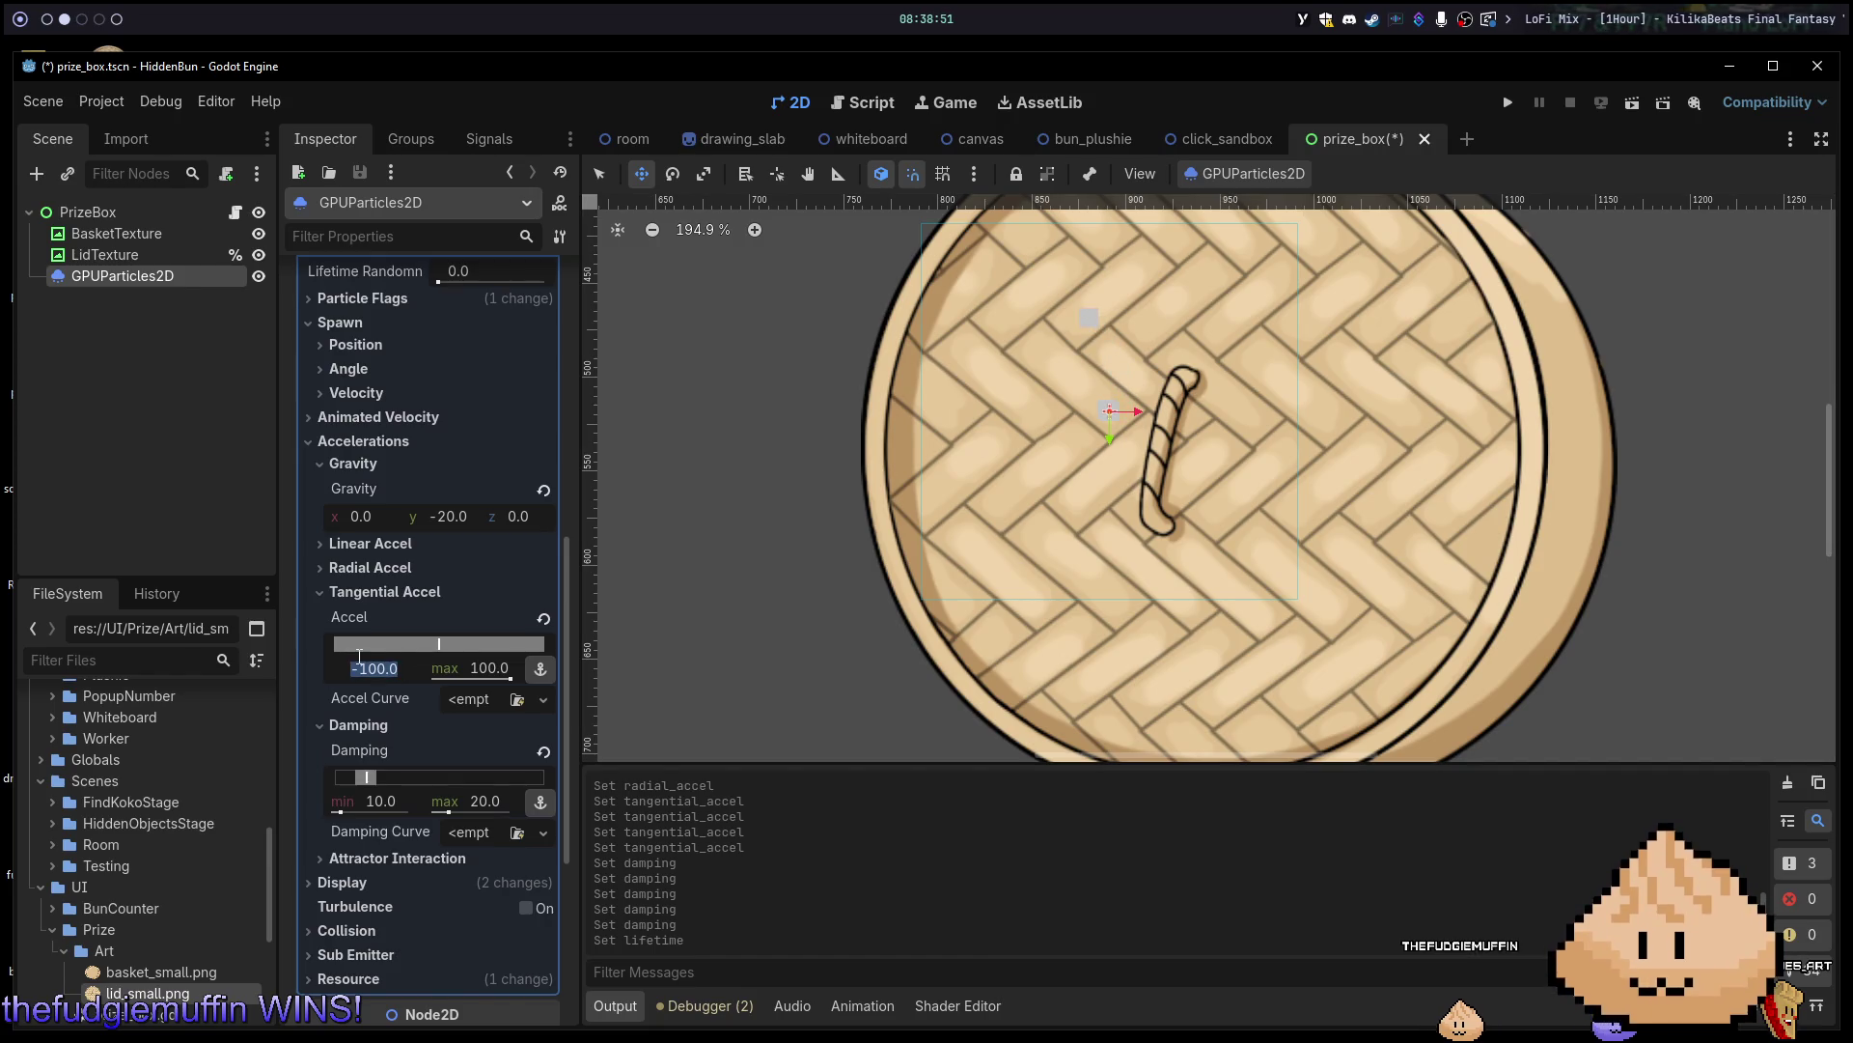
pyautogui.write('20')
pyautogui.press('Tab')
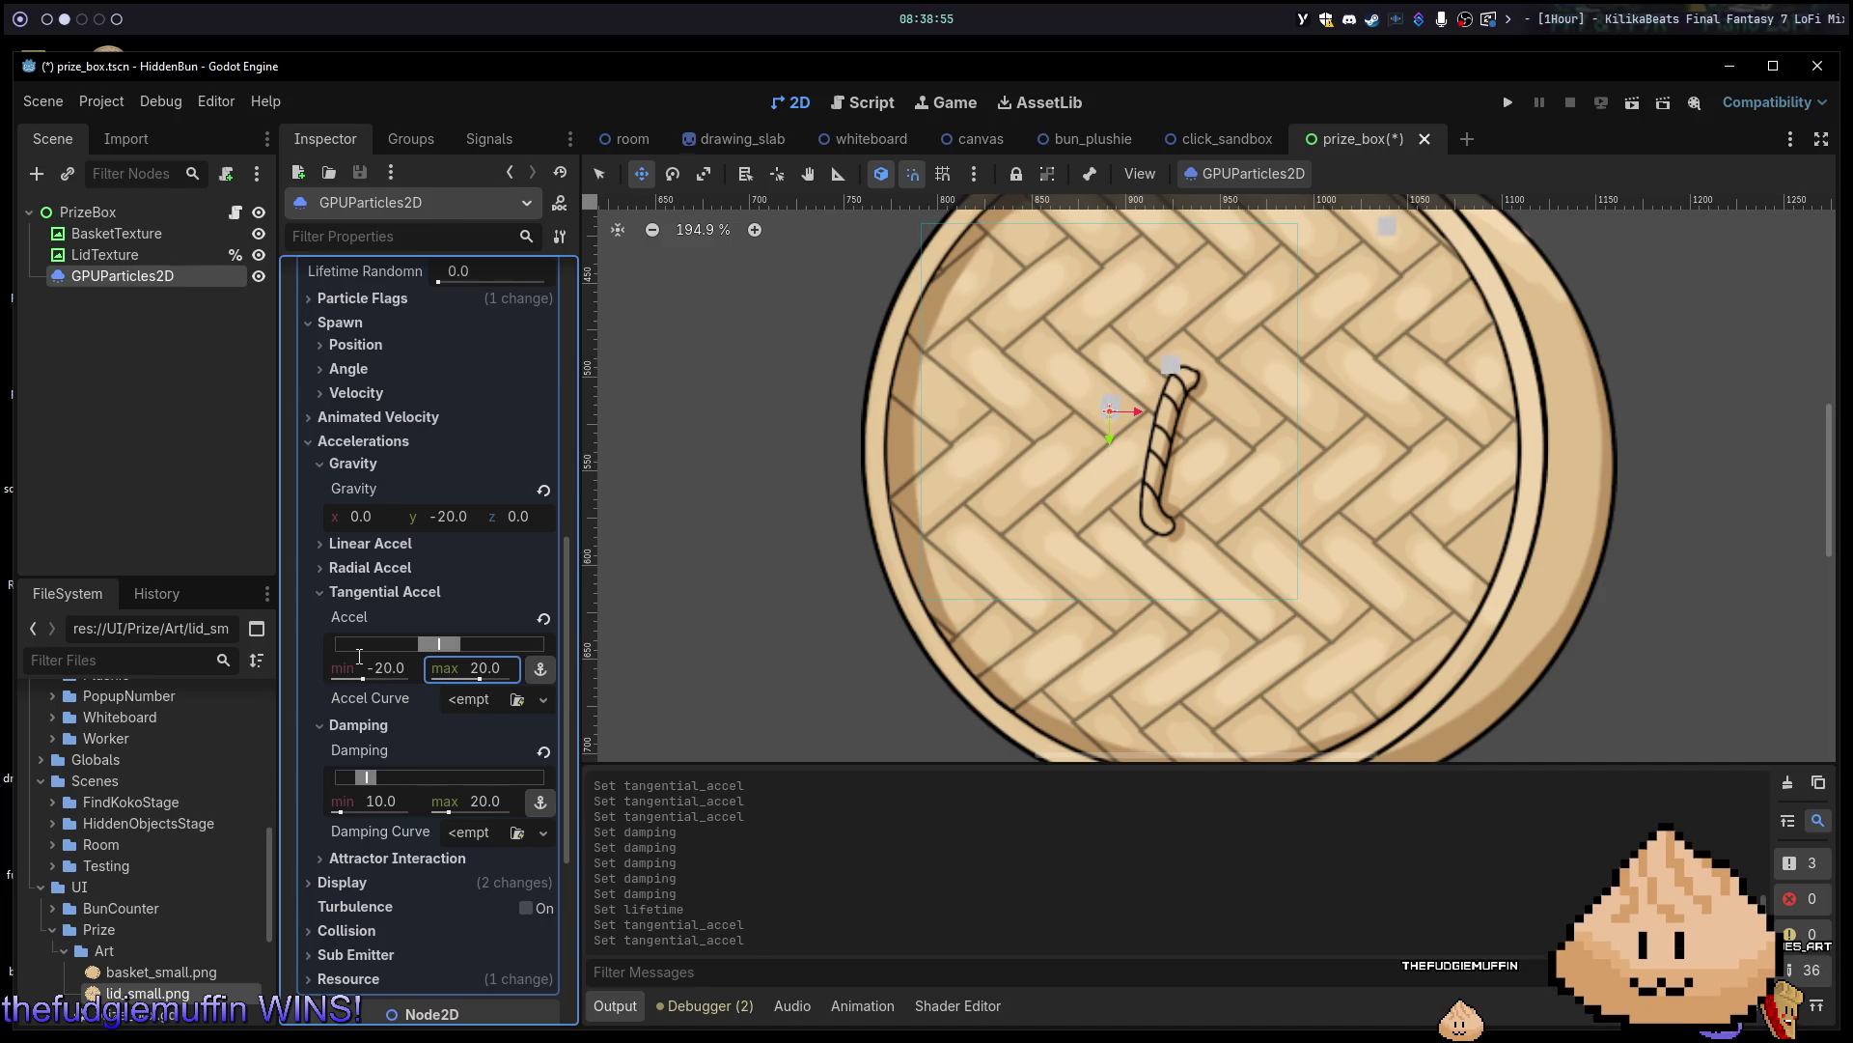
pyautogui.click(1030, 509)
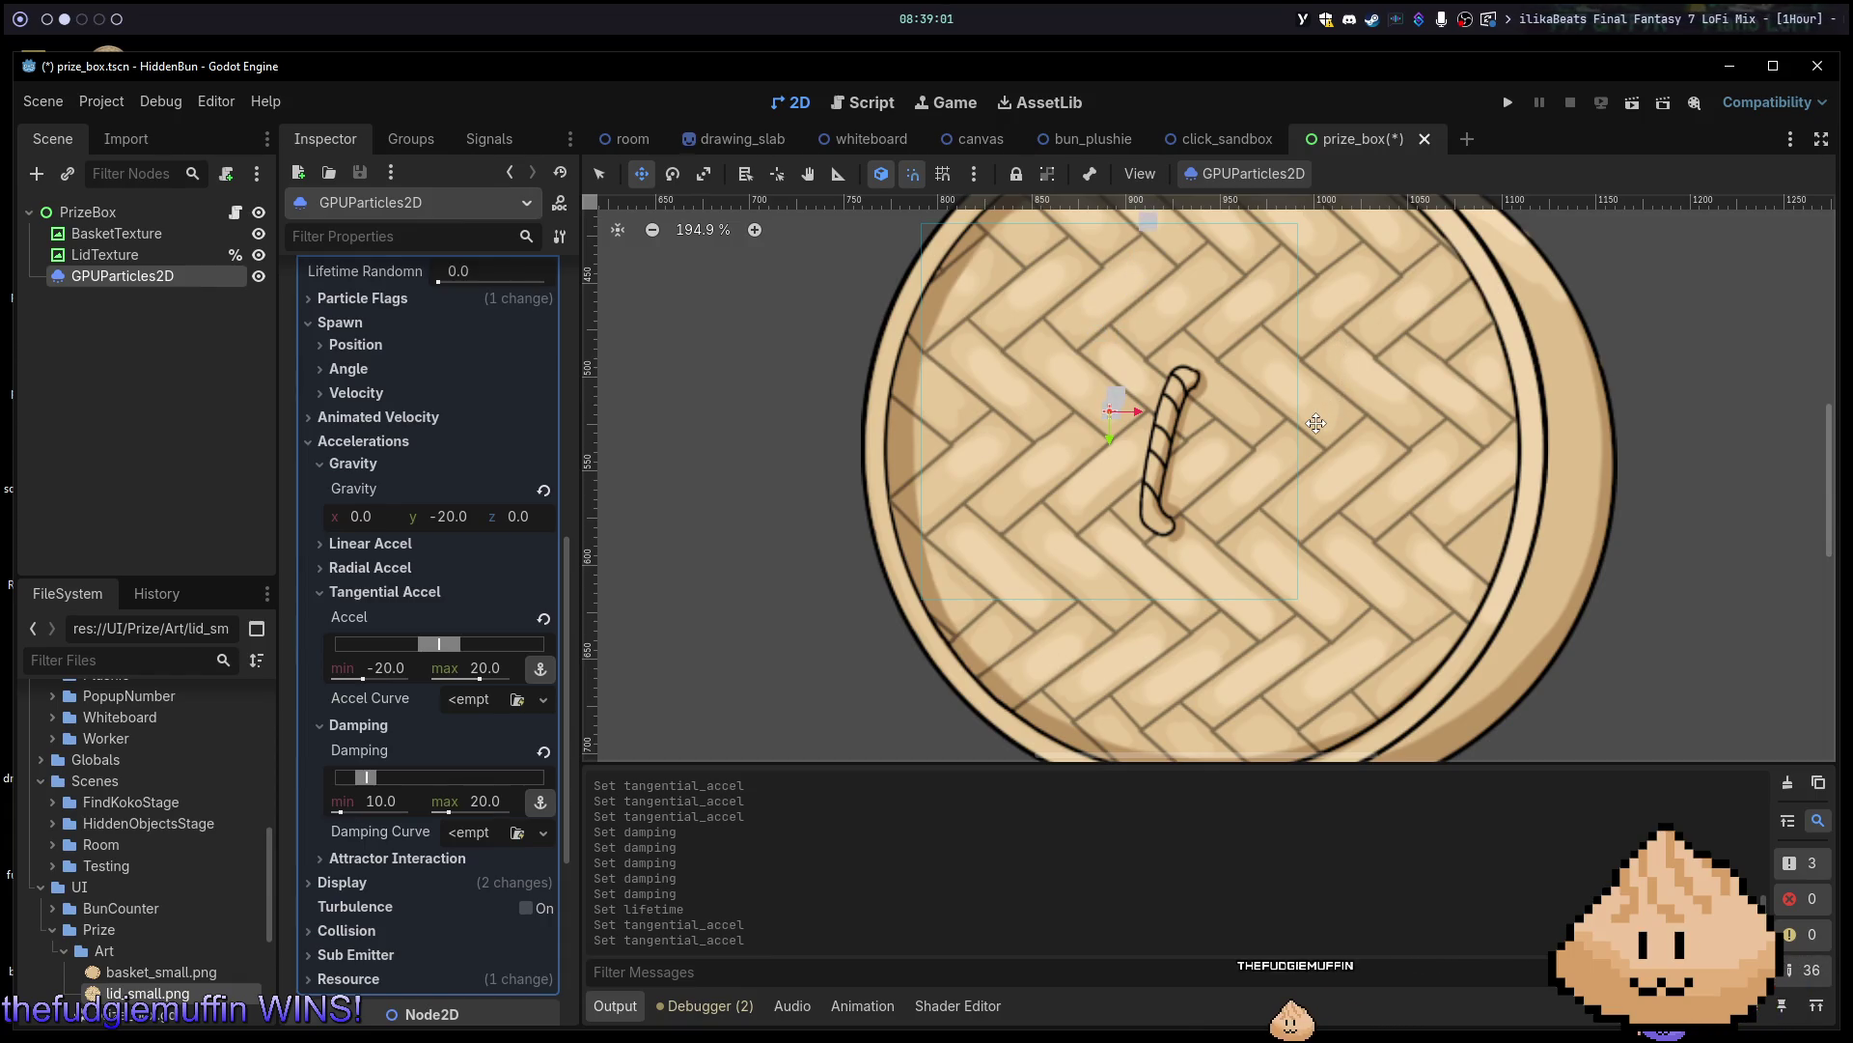
pyautogui.scroll(5, 367, 410)
pyautogui.scroll(1, 386, 408)
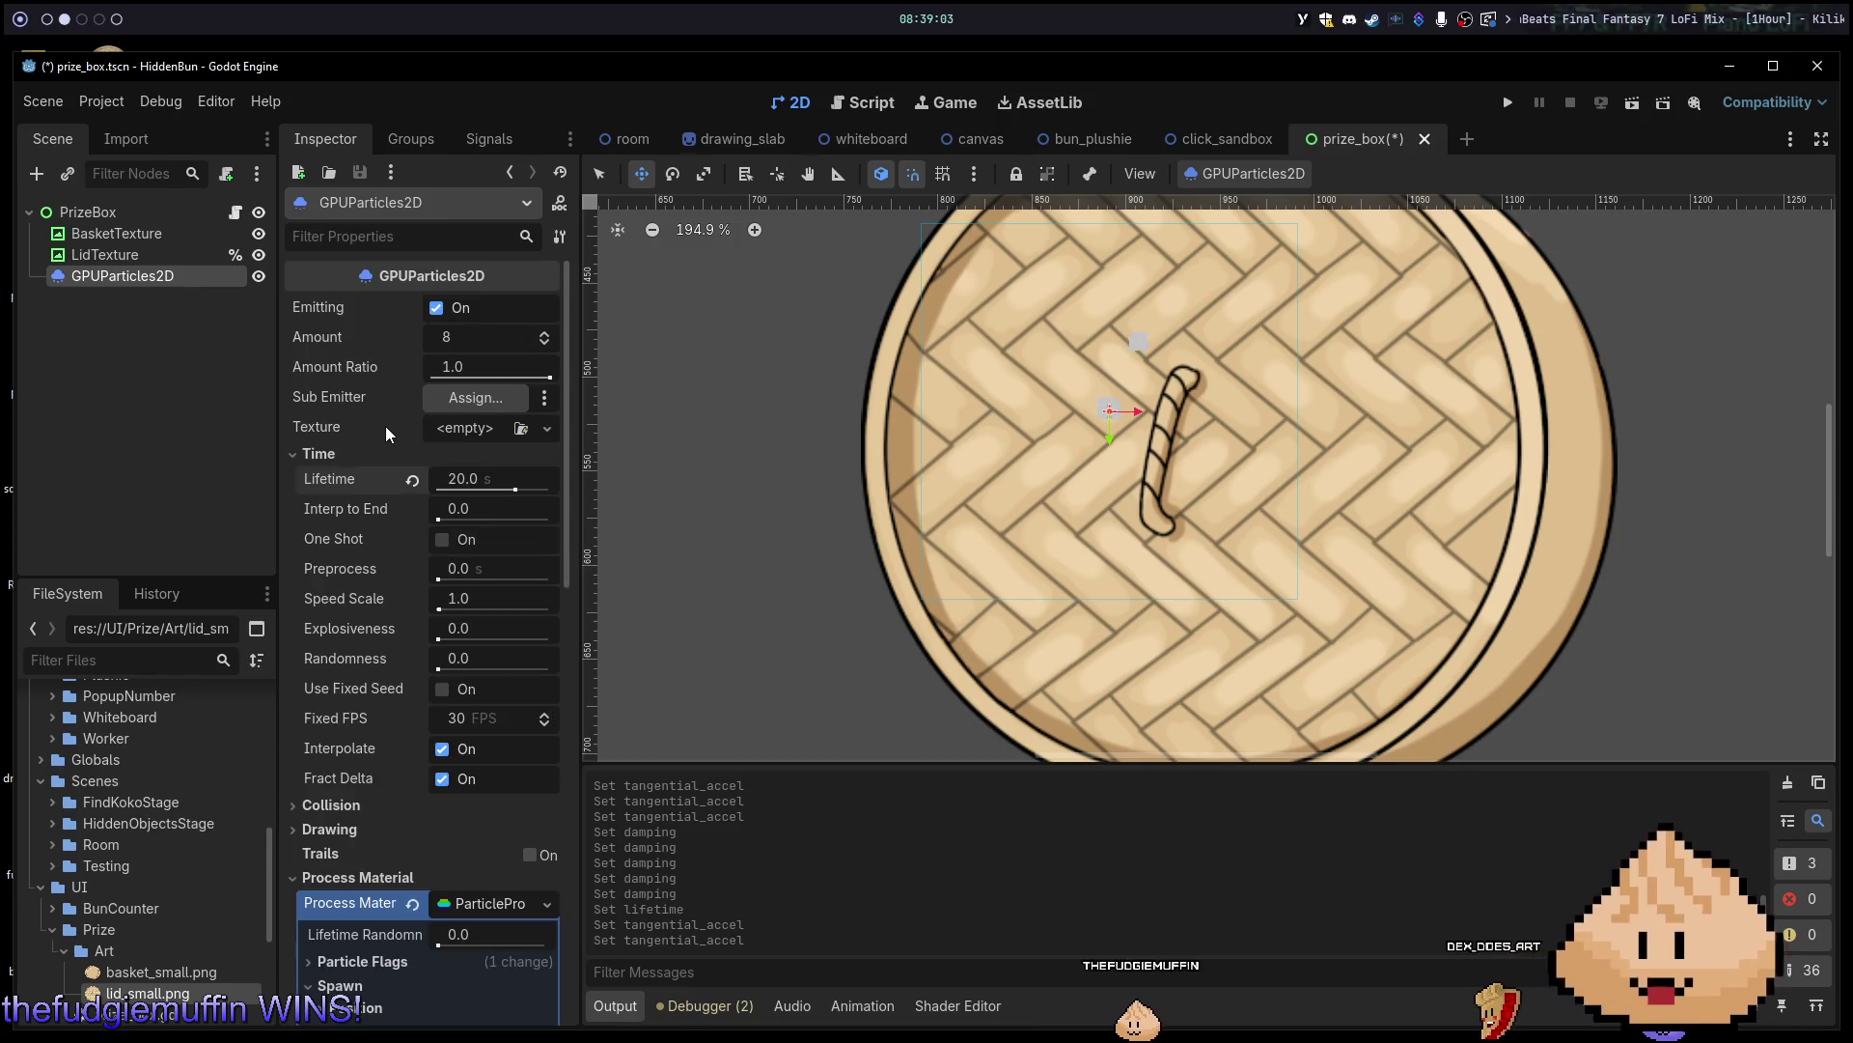
# Set the steam particle Amount to 80 and expand the Spawn > Position settings.
pyautogui.click(509, 333)
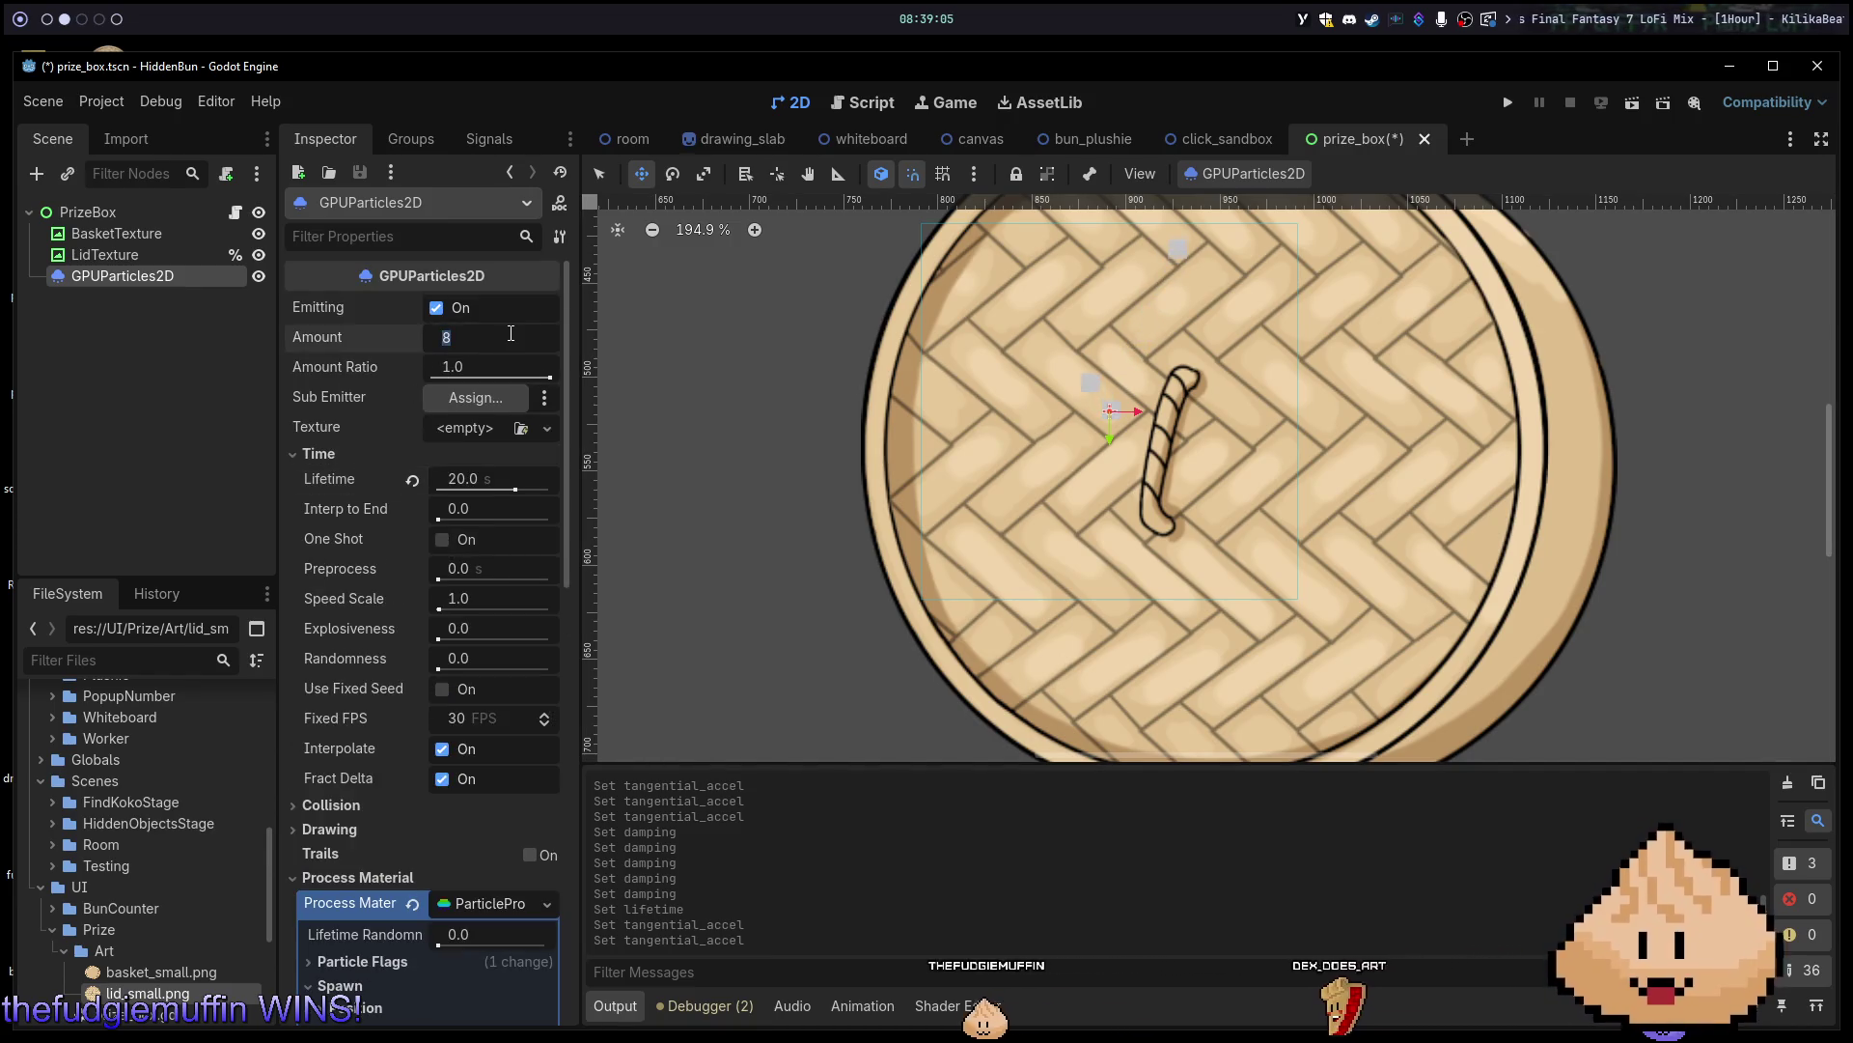
pyautogui.write('80')
pyautogui.press('Return')
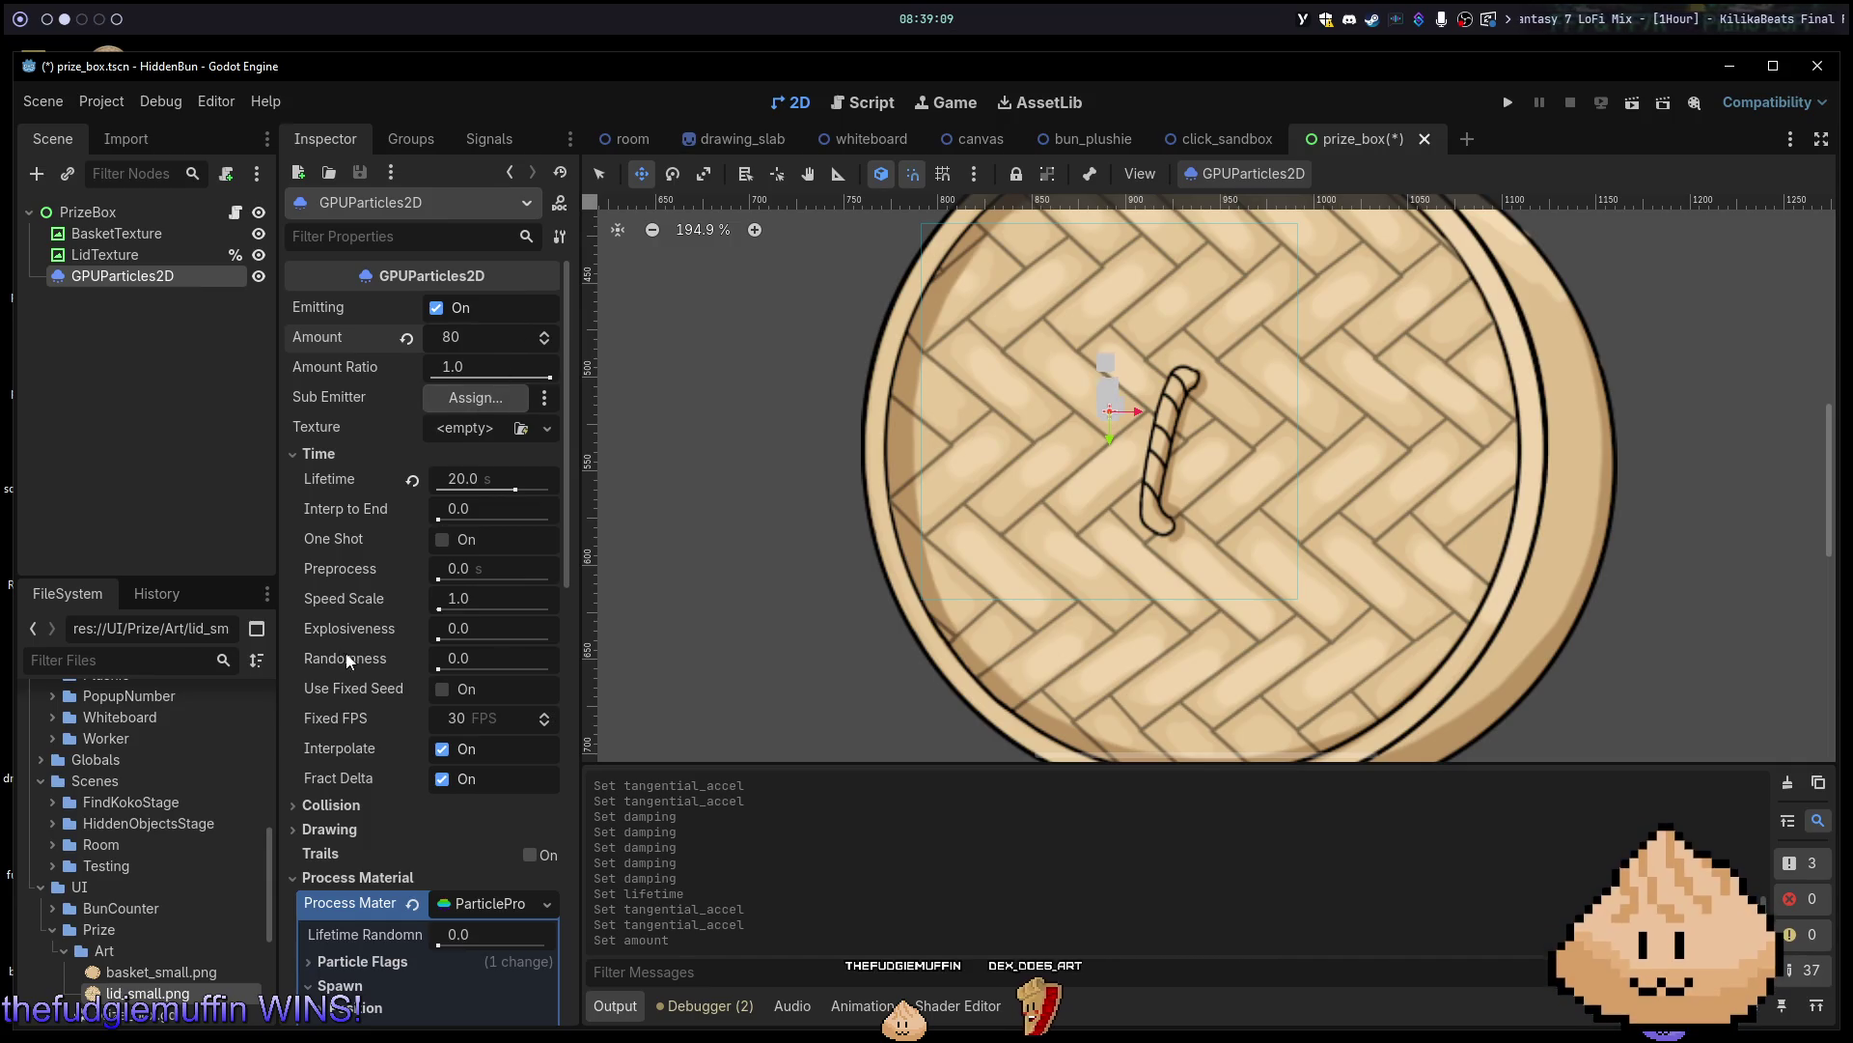
pyautogui.scroll(-4, 407, 738)
pyautogui.click(376, 633)
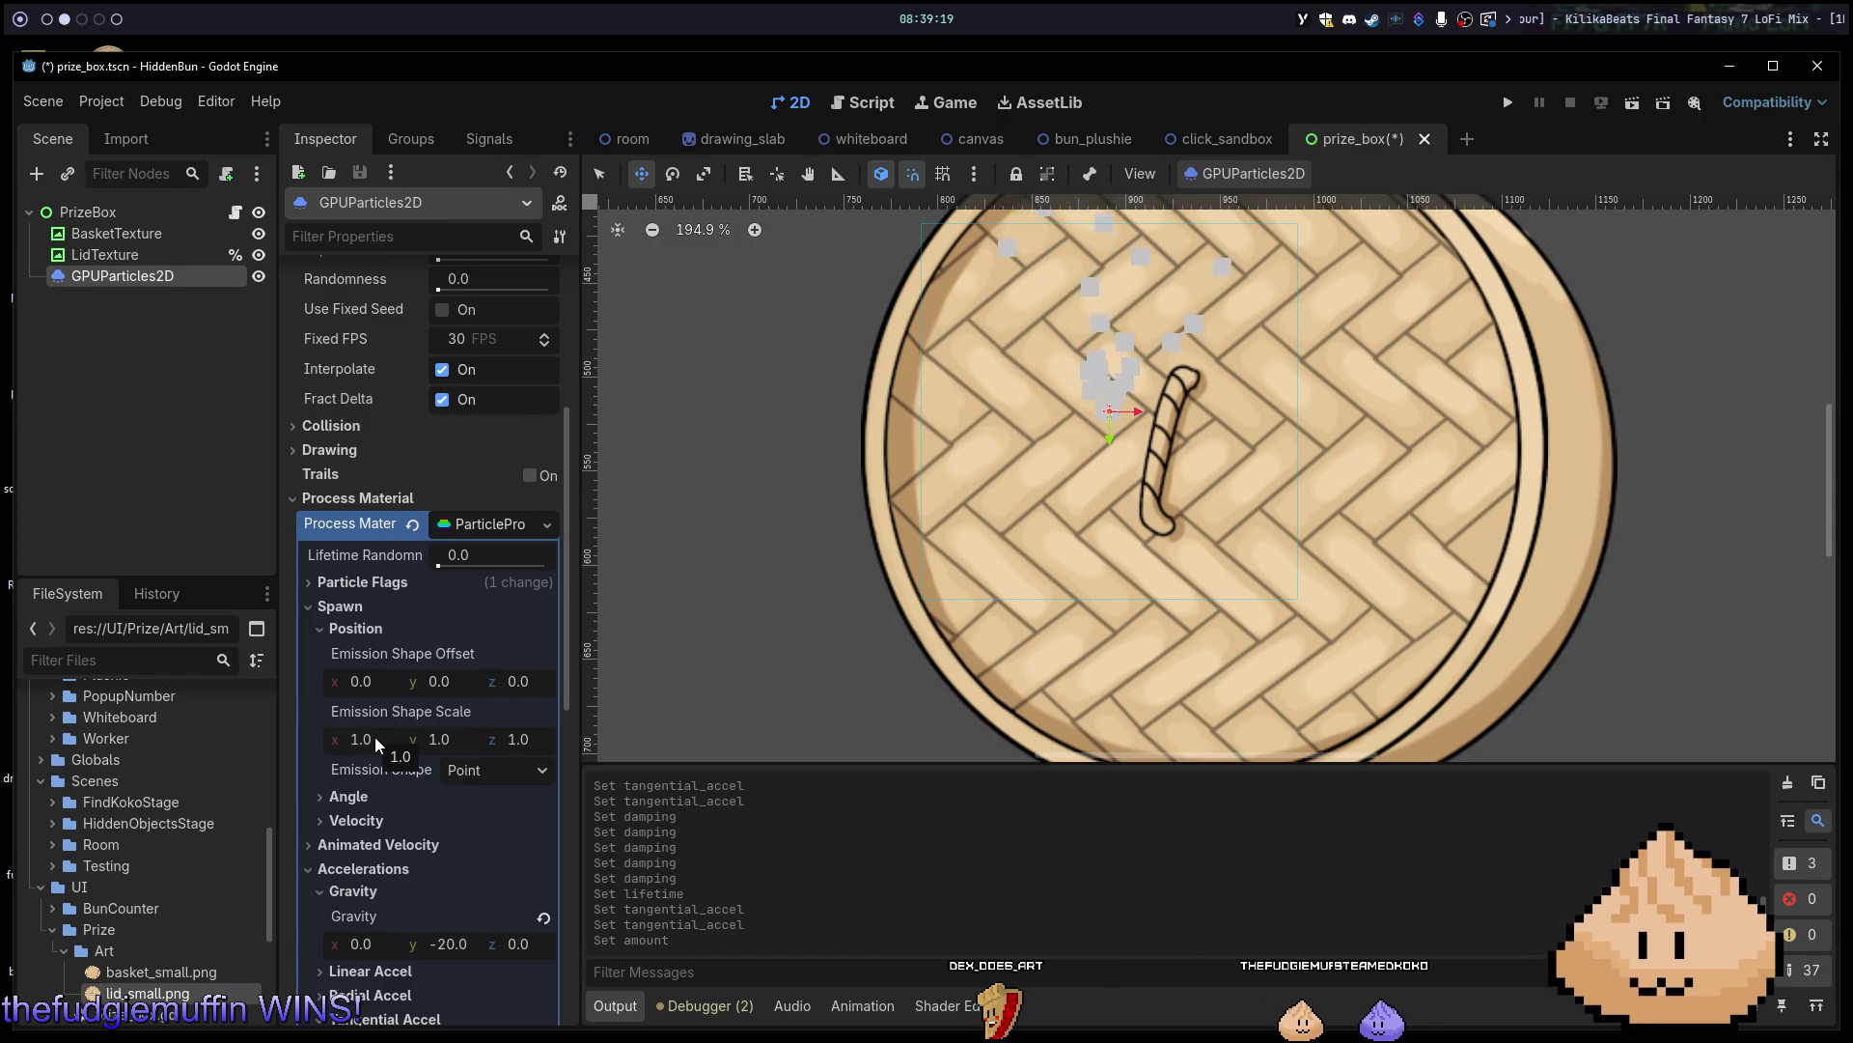
# Shorten the particle Lifetime to 5.0 seconds.
pyautogui.scroll(-3, 1438, 480)
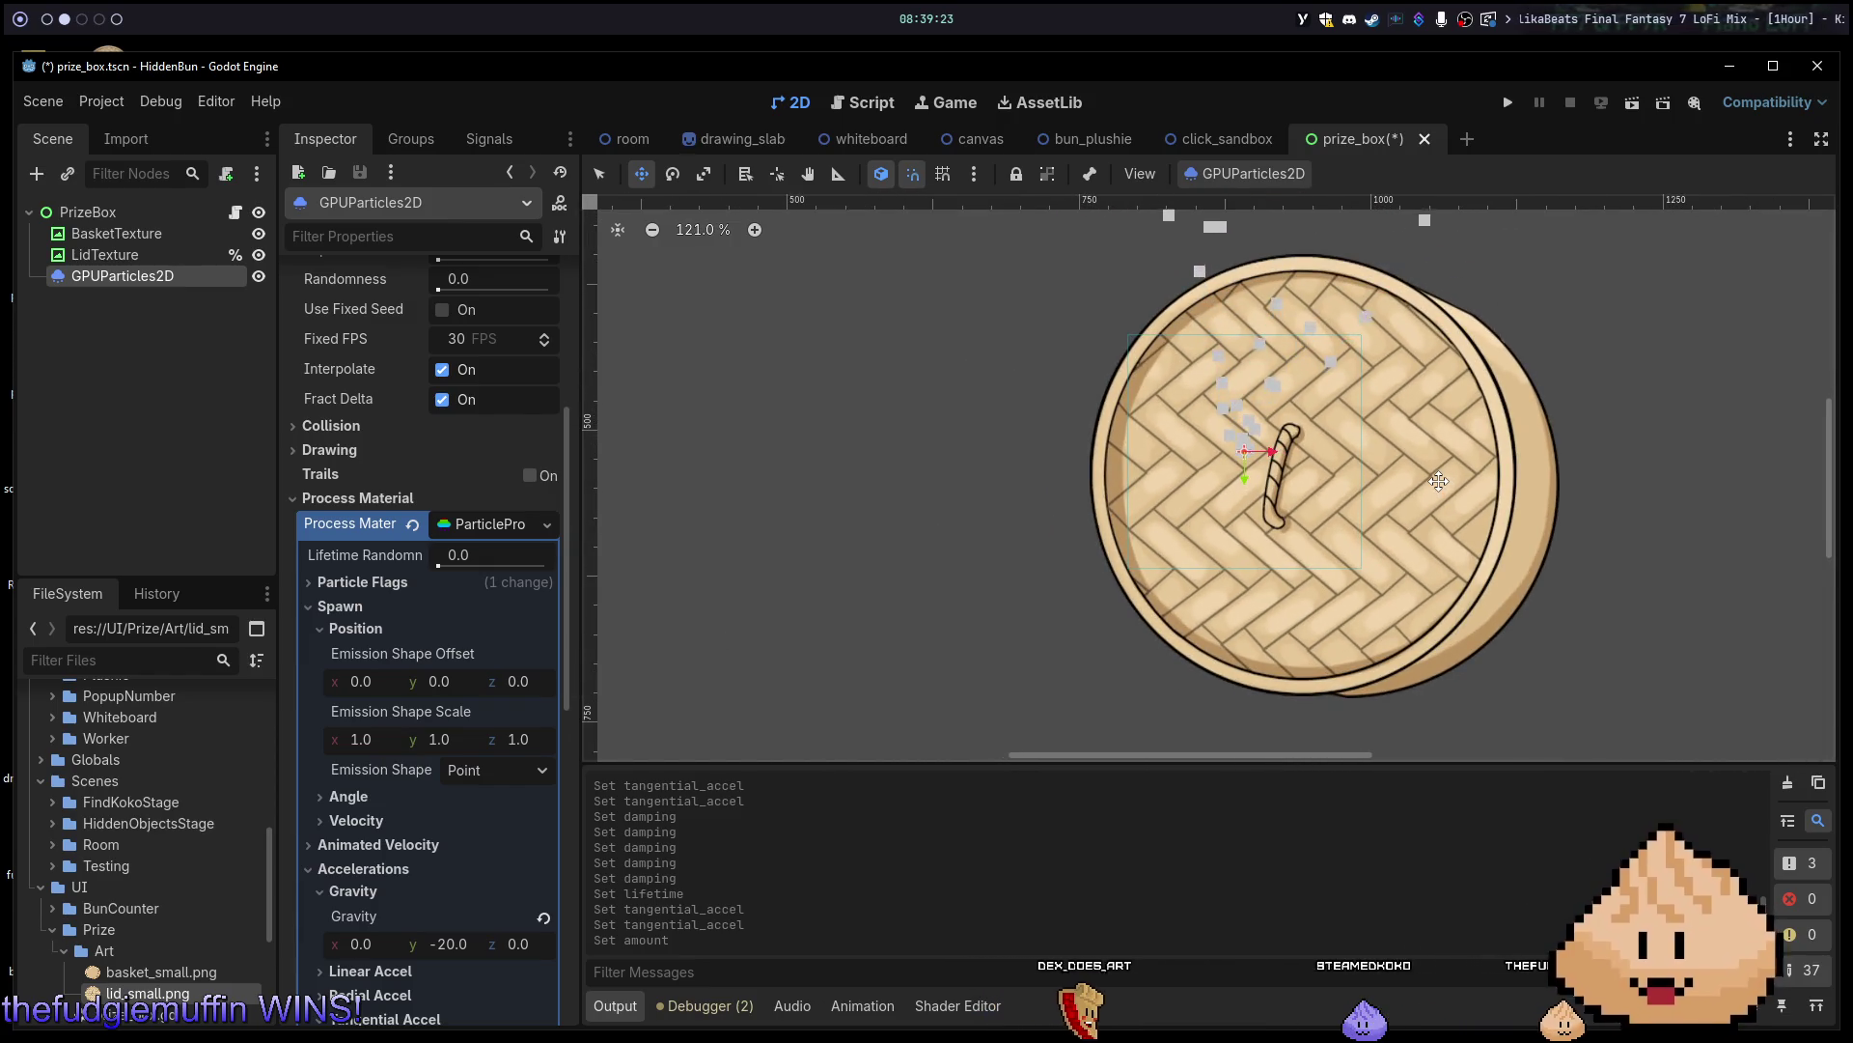
pyautogui.scroll(-2, 1438, 481)
pyautogui.scroll(-3, 1438, 478)
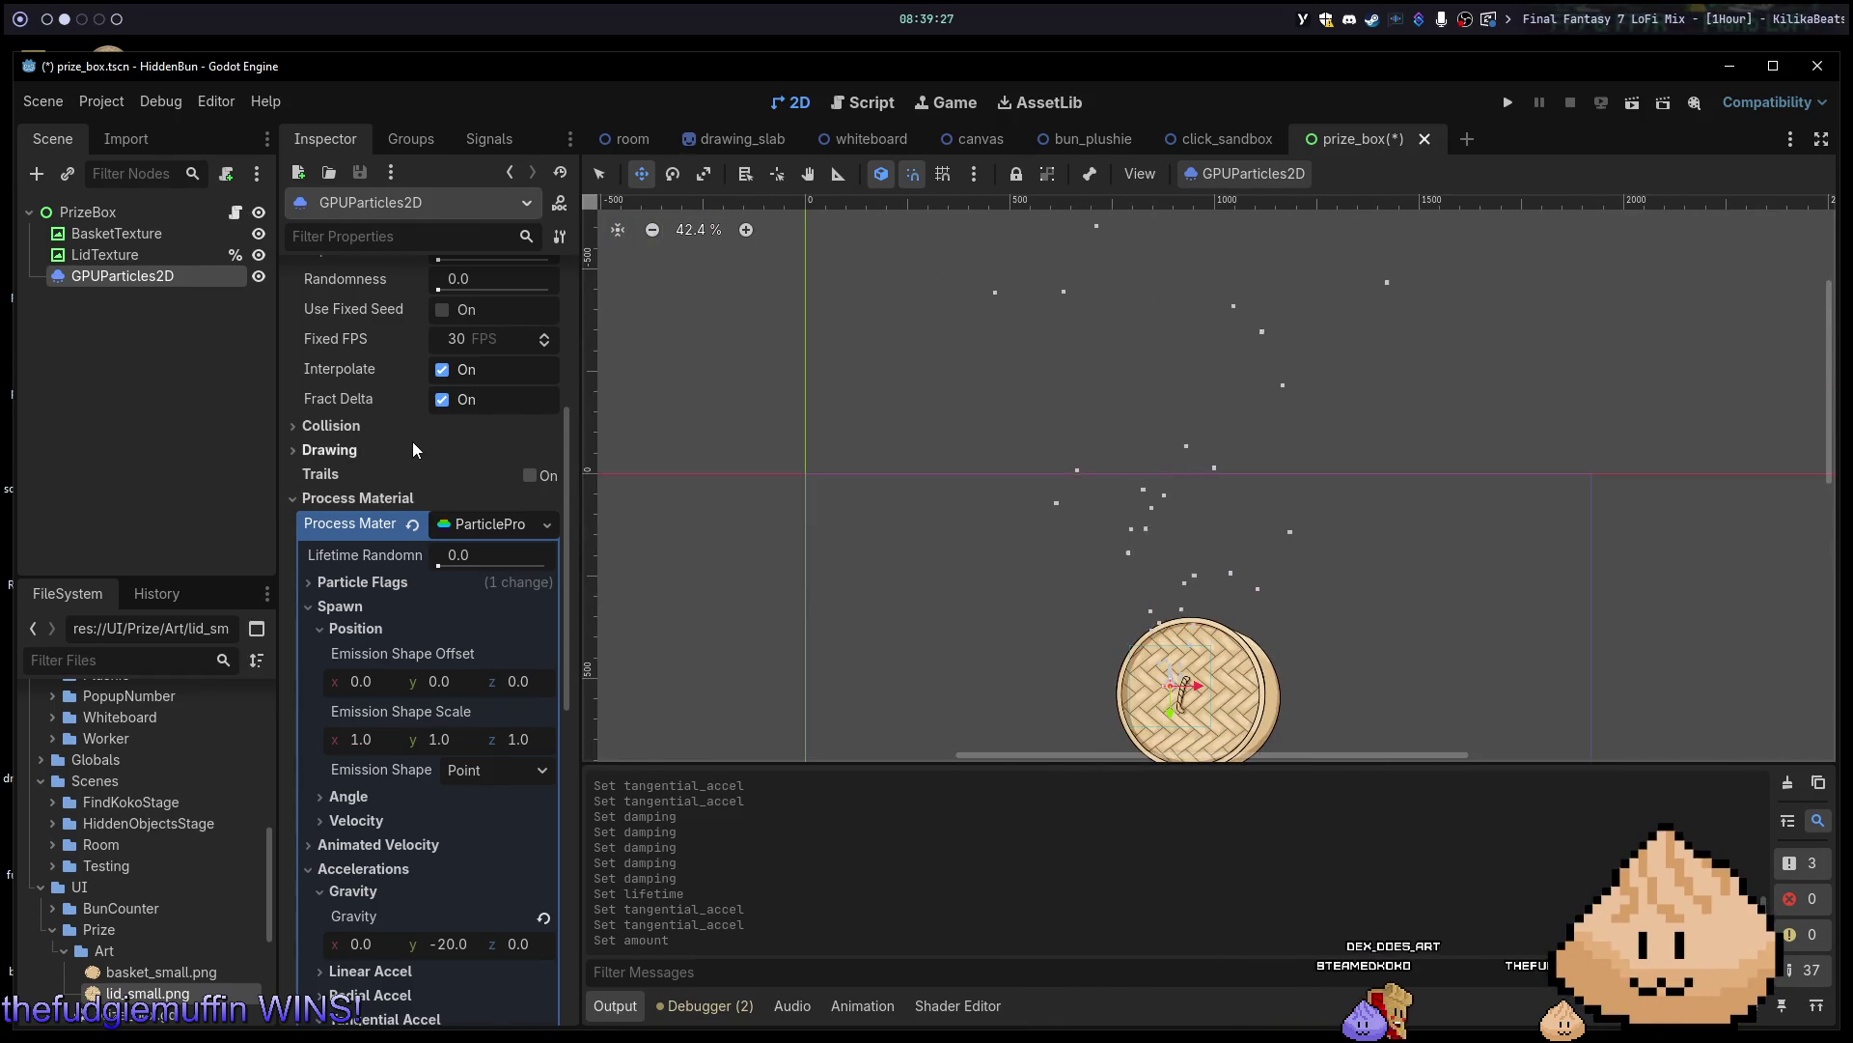
pyautogui.scroll(3, 413, 451)
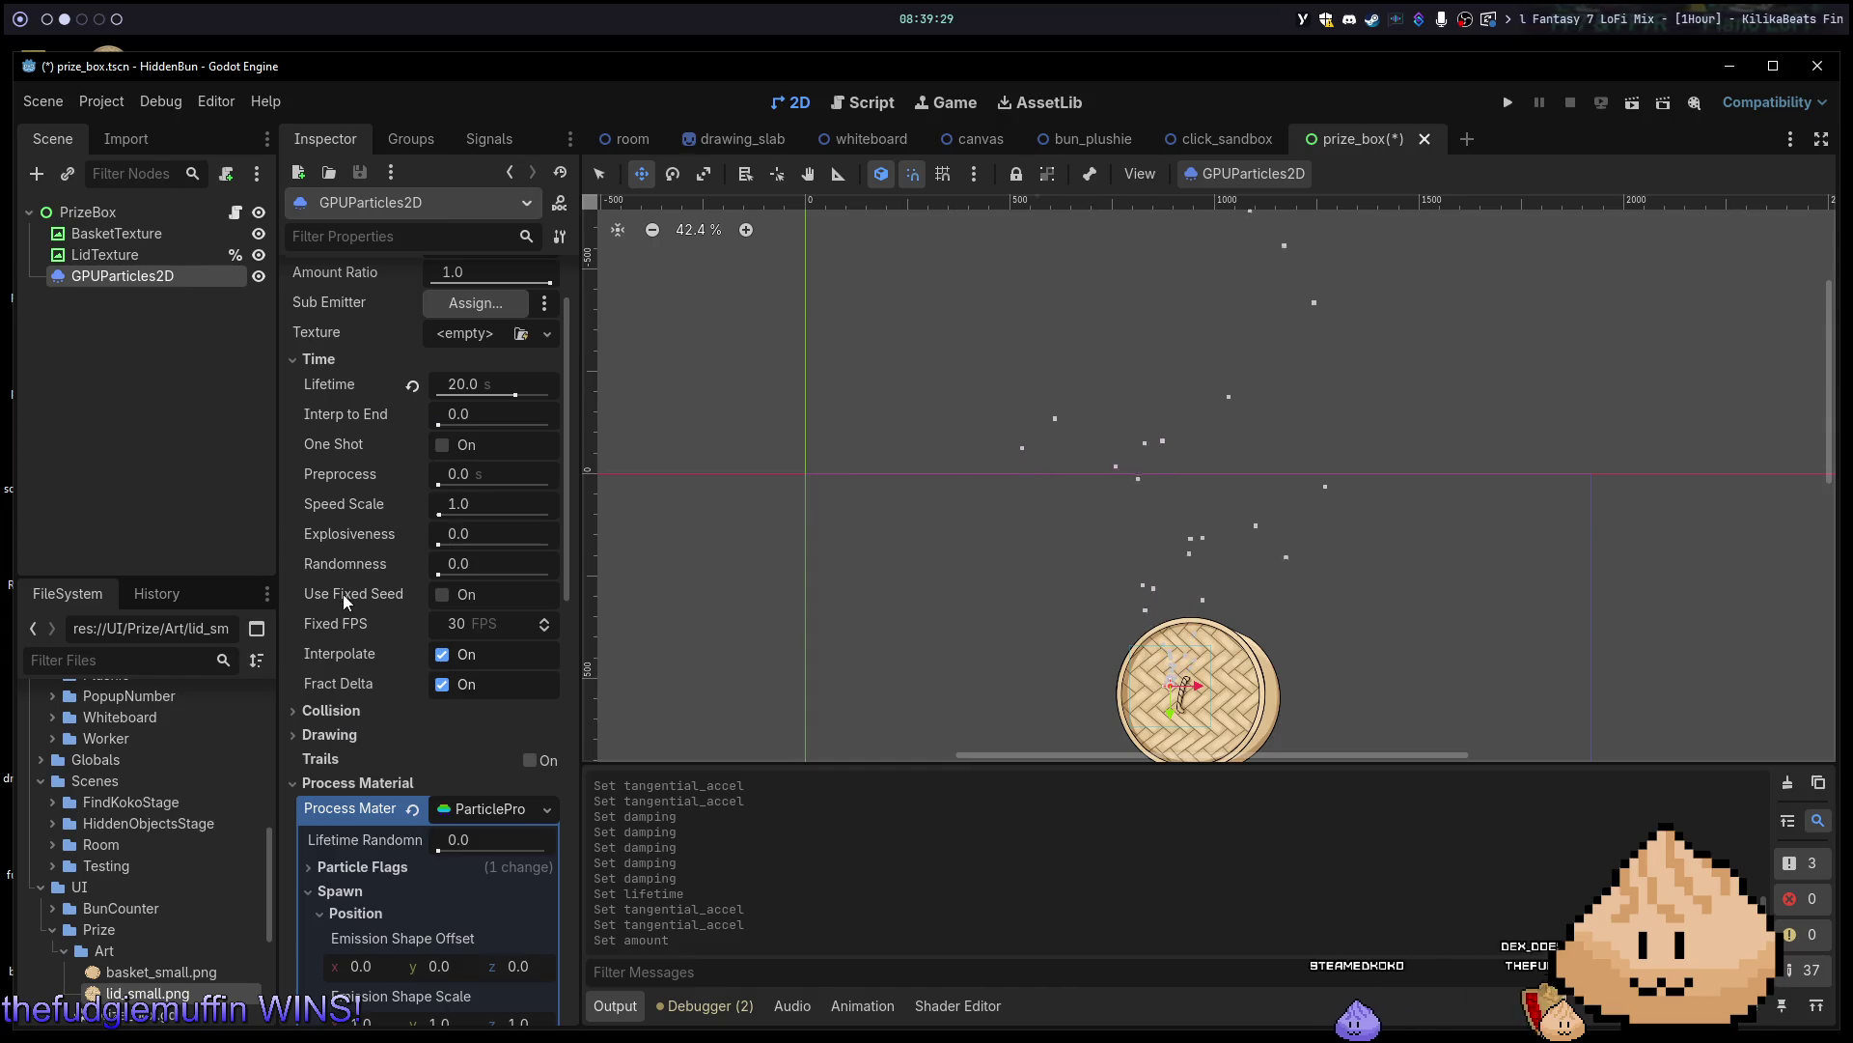
pyautogui.moveTo(454, 386); pyautogui.dragTo(425, 385)
pyautogui.scroll(3, 1149, 700)
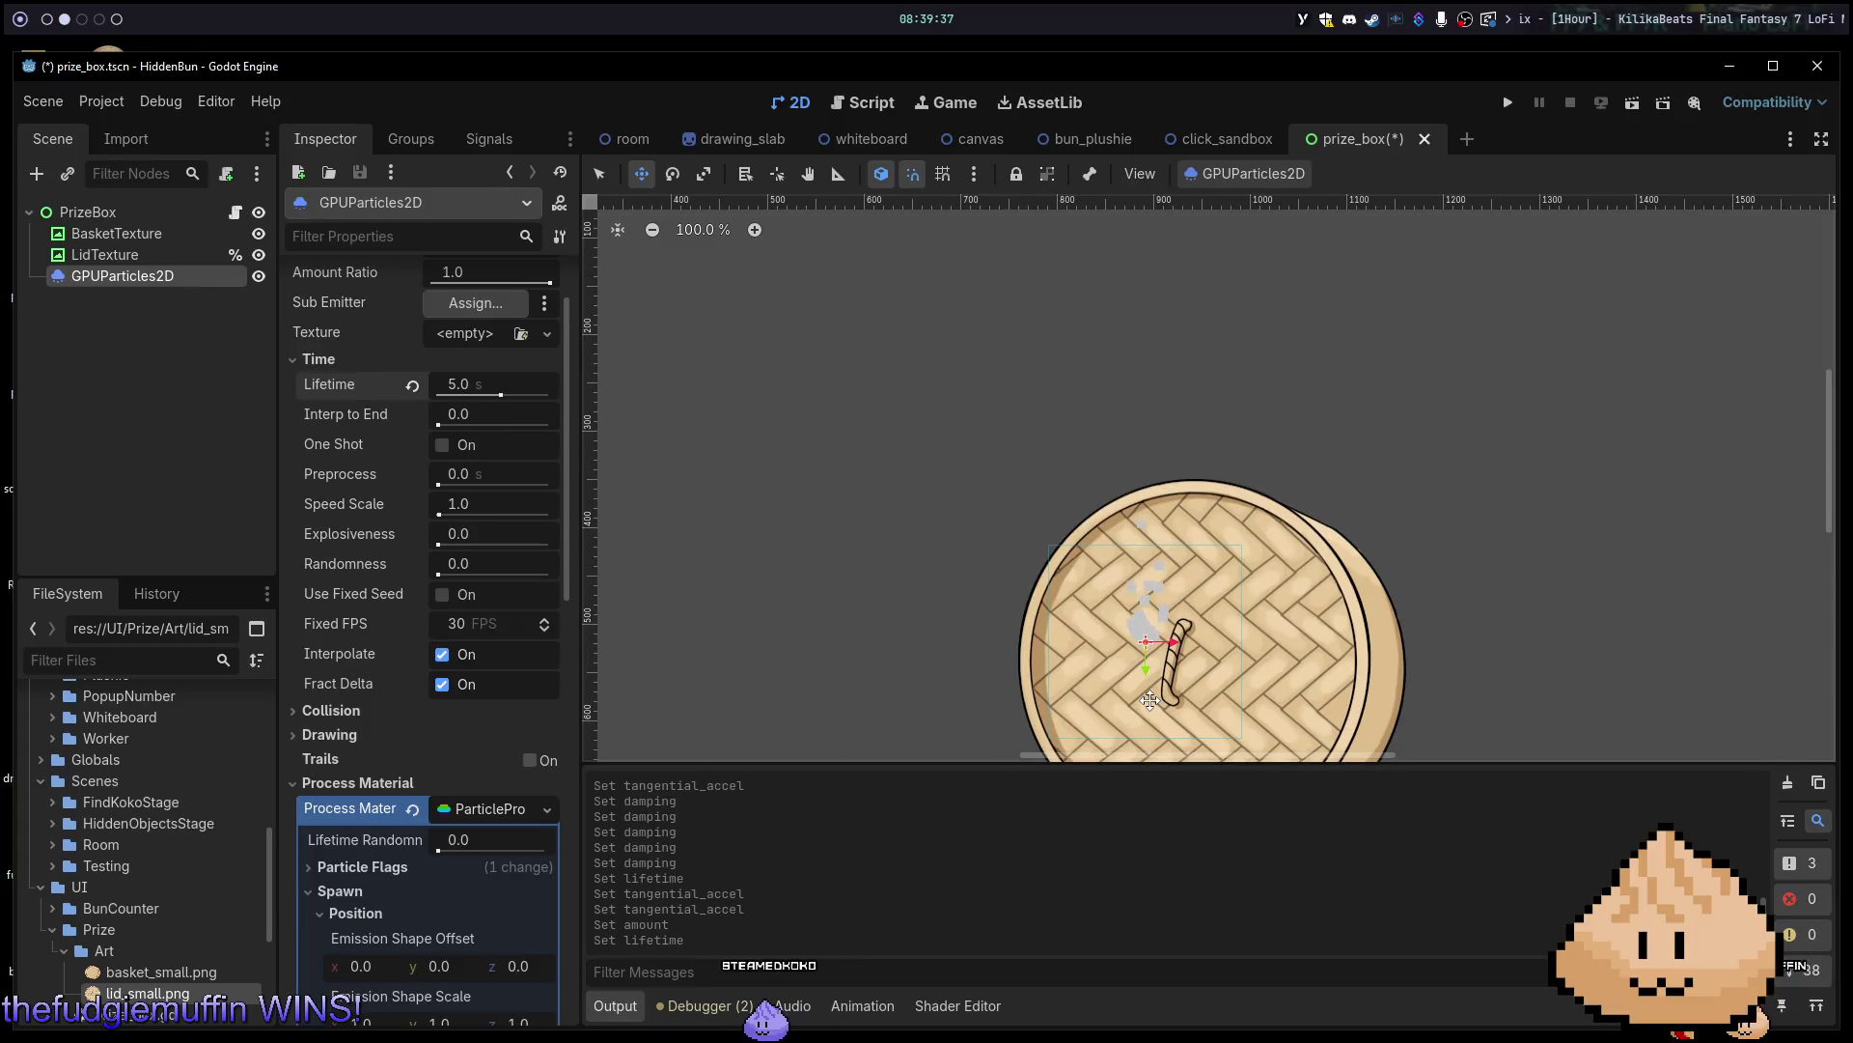
pyautogui.scroll(1, 1213, 696)
pyautogui.scroll(-1, 1220, 696)
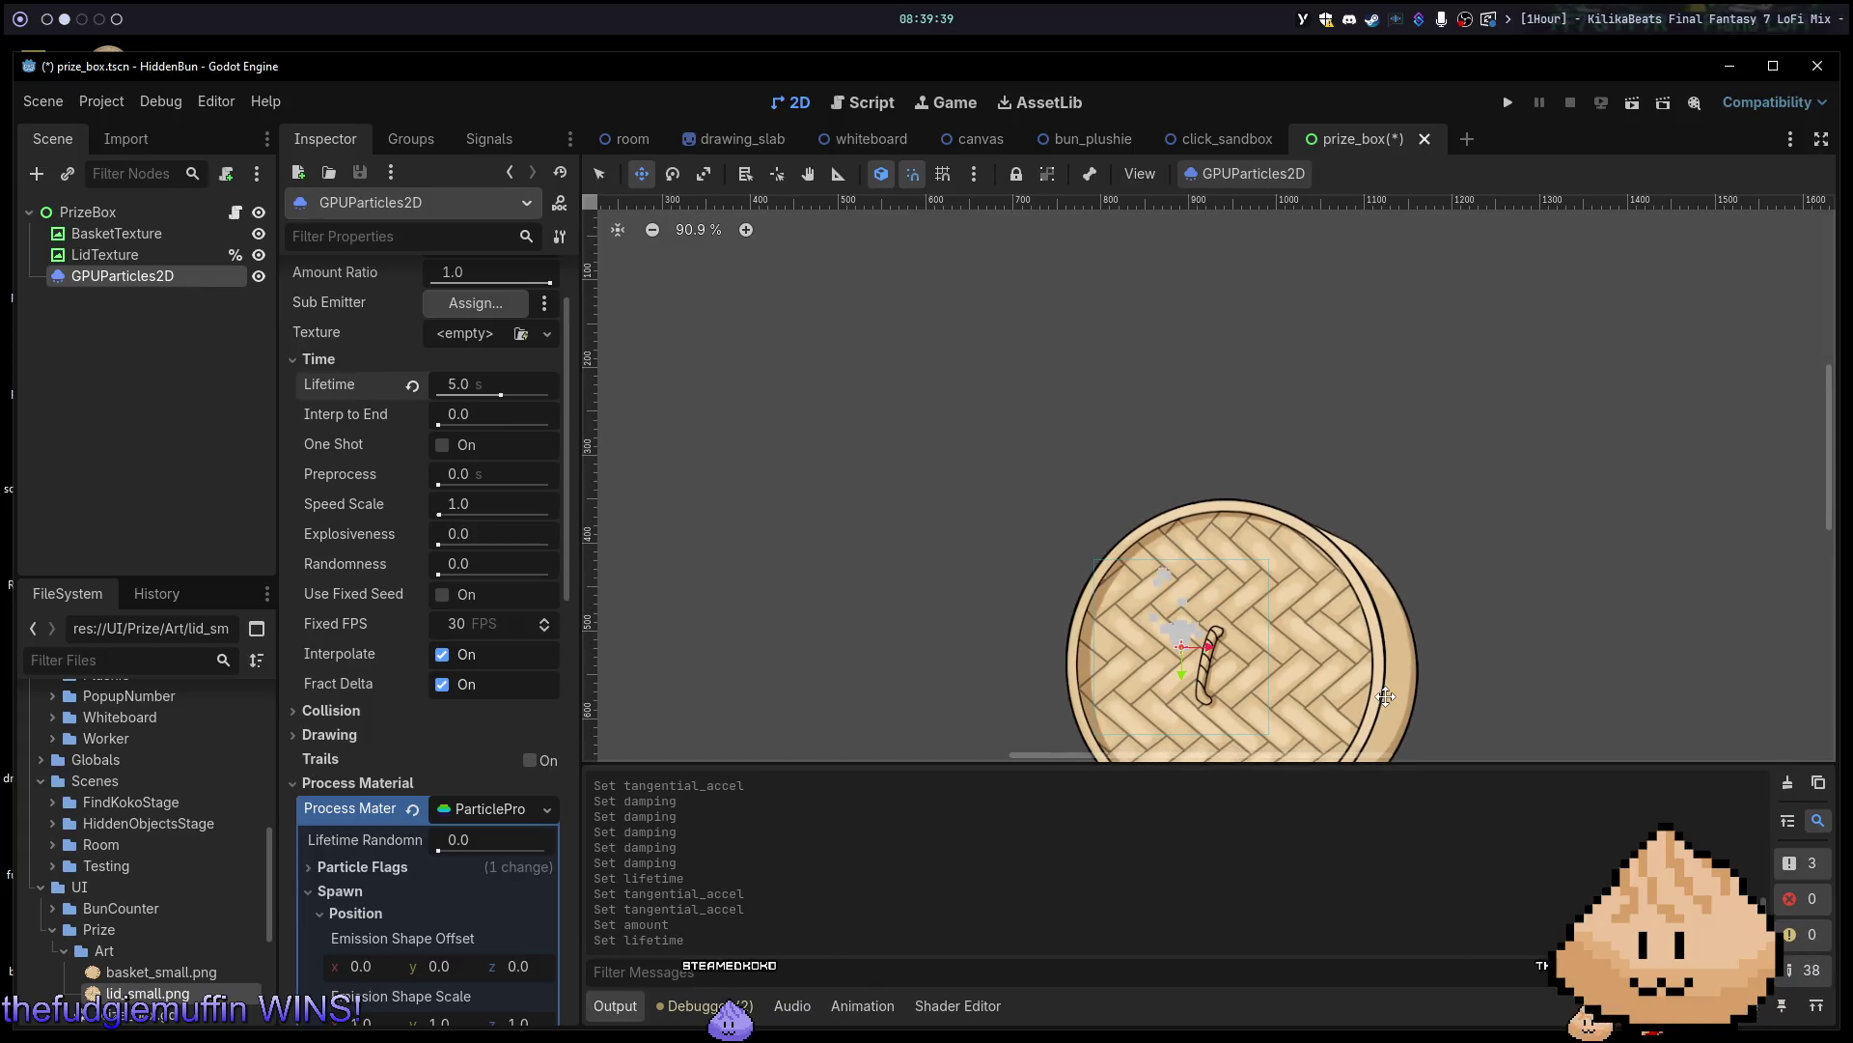
pyautogui.scroll(-1, 1236, 599)
pyautogui.scroll(-2, 443, 611)
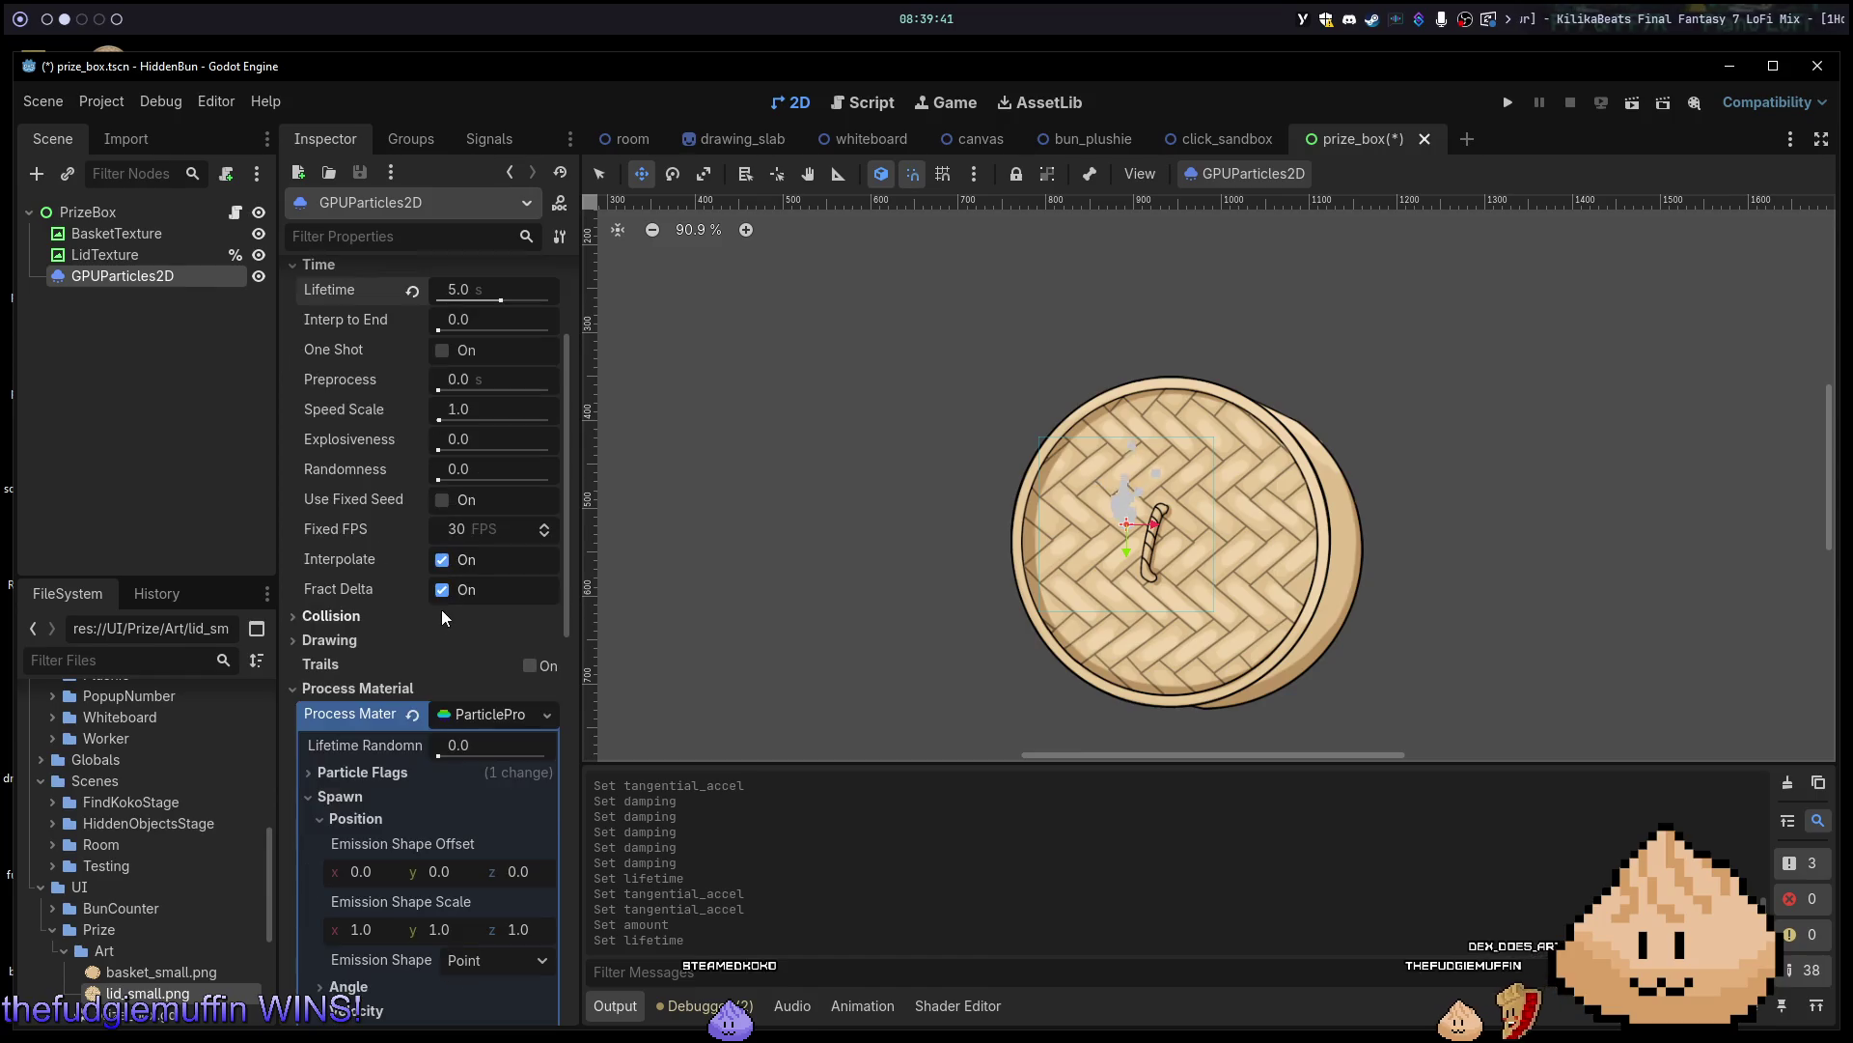
pyautogui.scroll(-2, 412, 630)
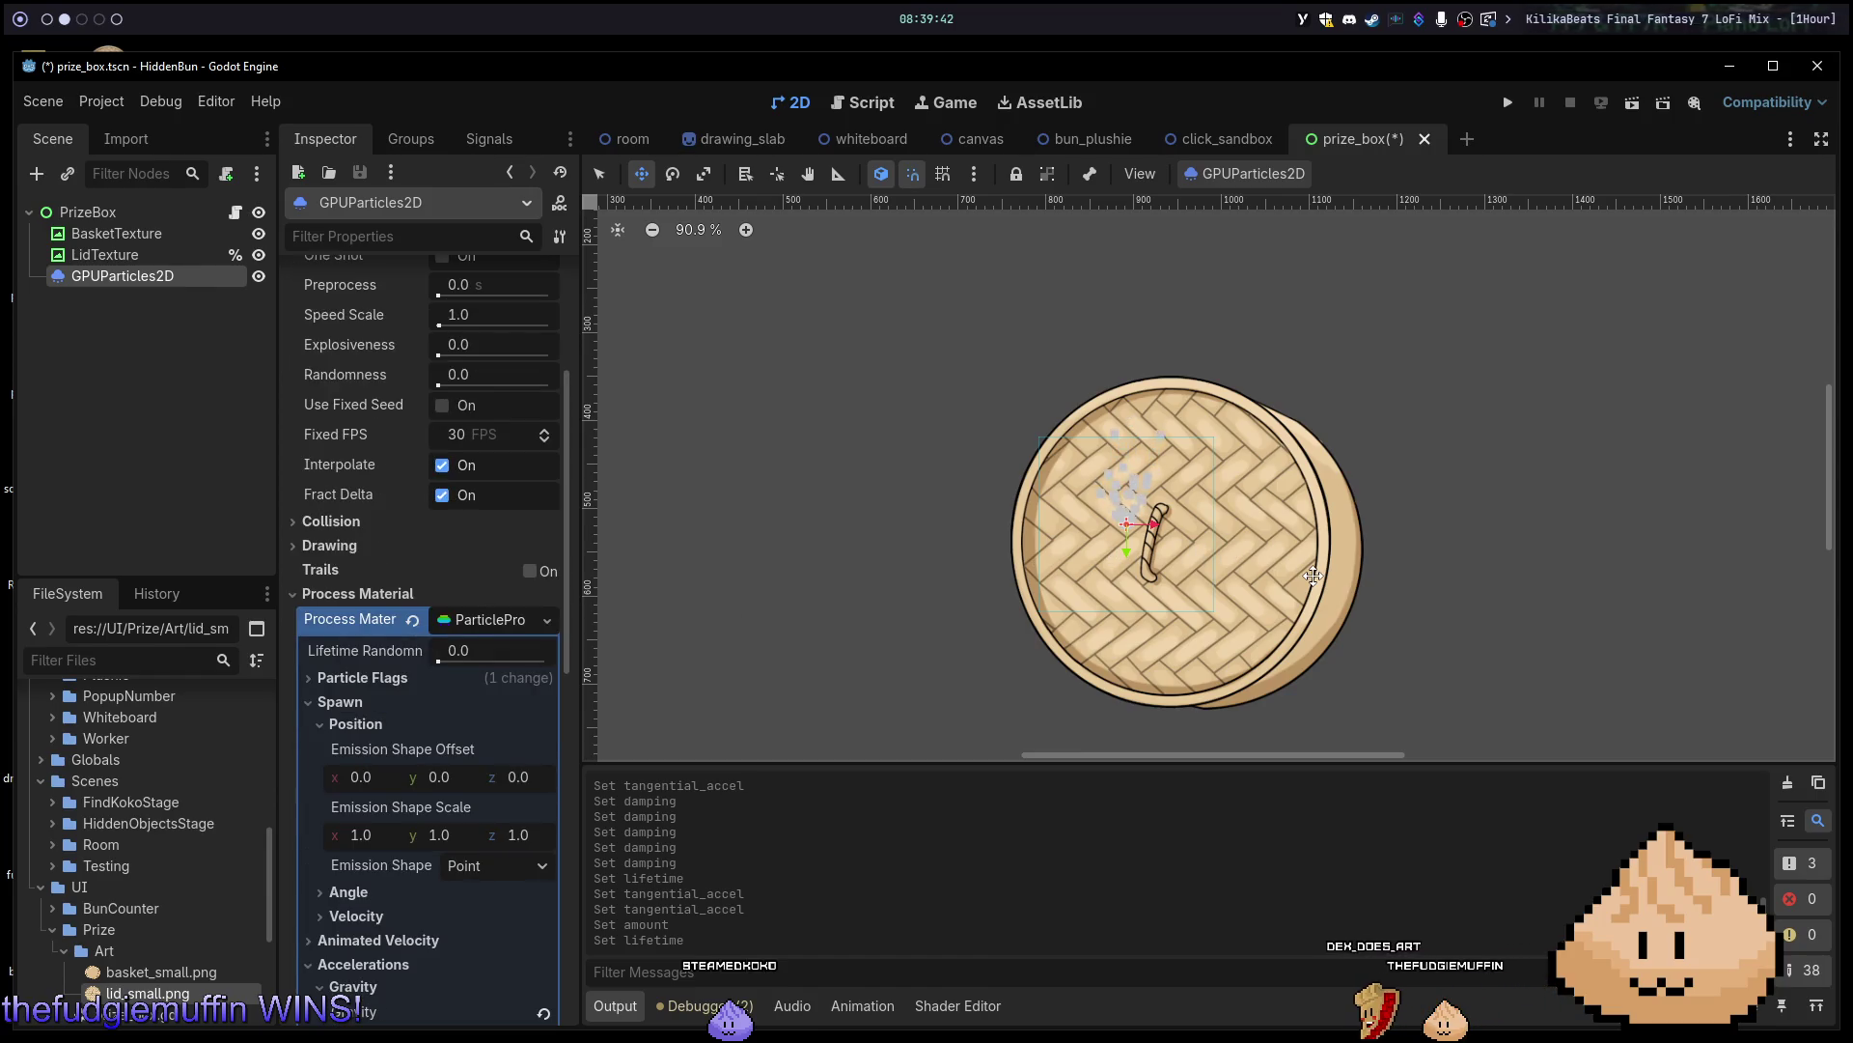
pyautogui.scroll(5, 1313, 576)
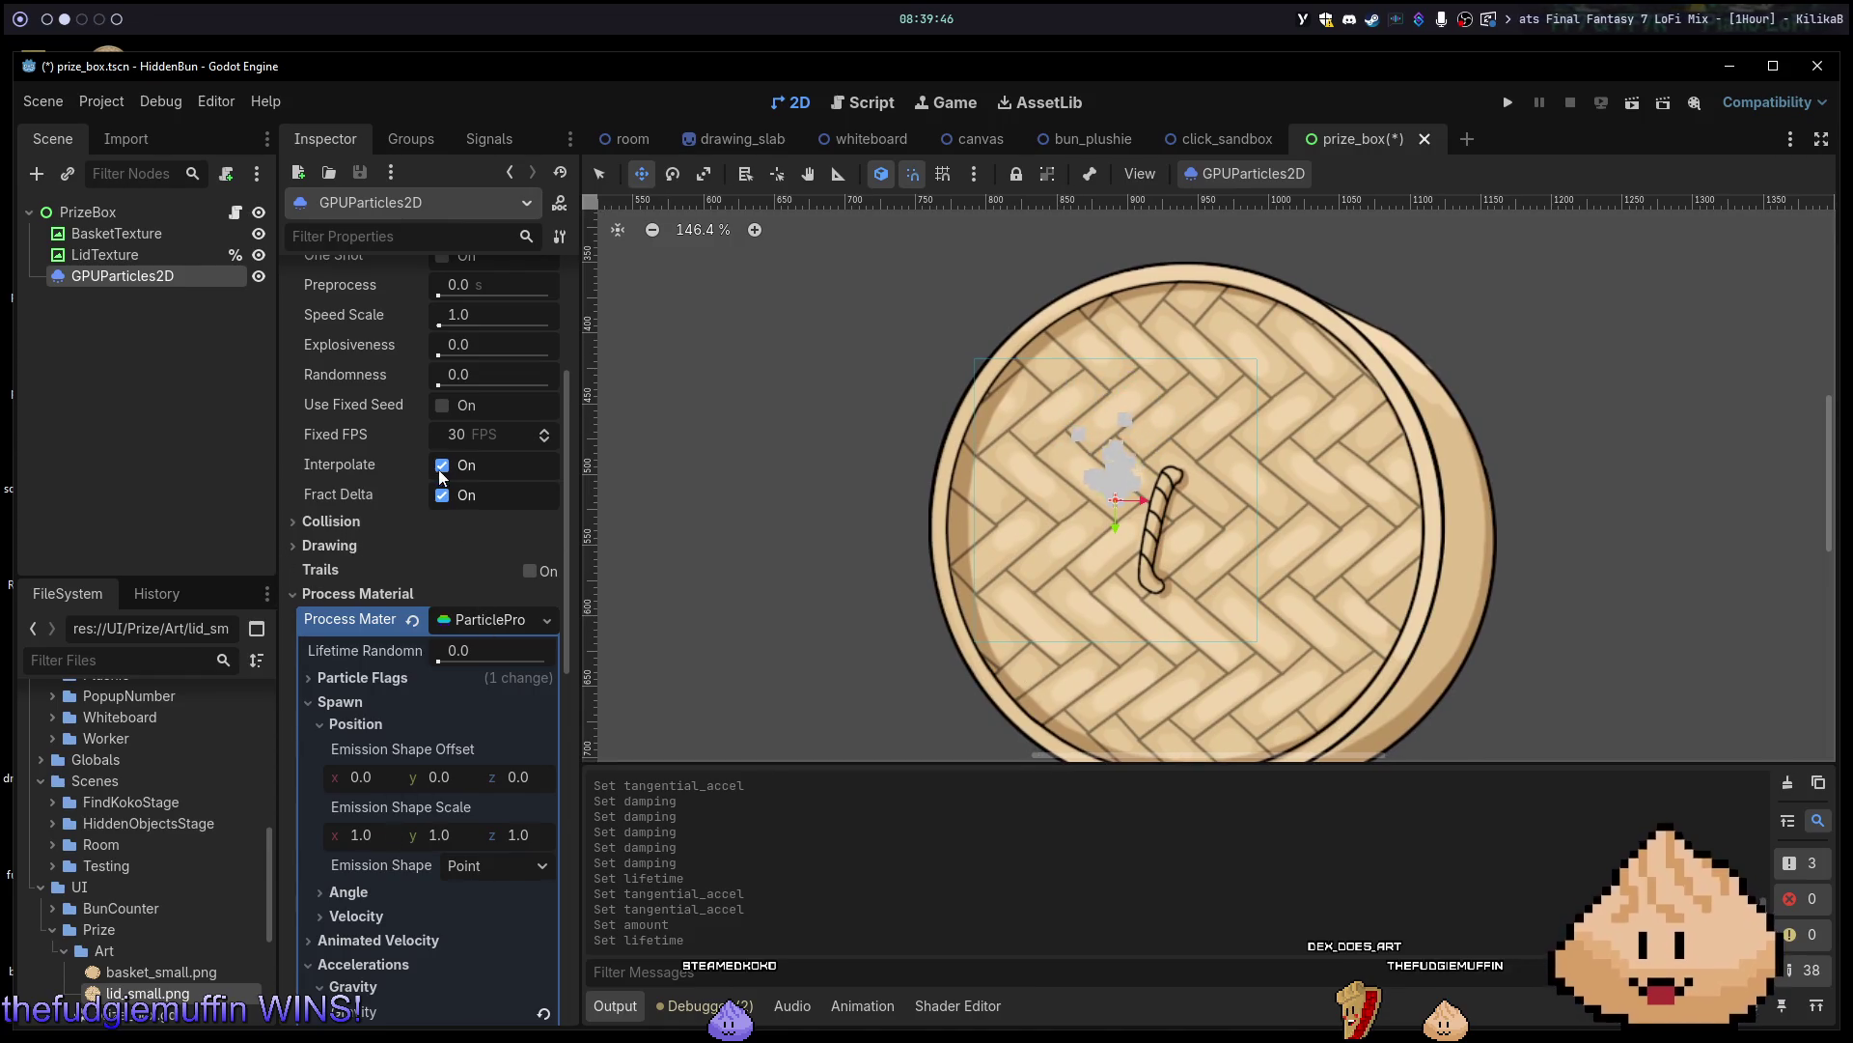
pyautogui.scroll(6, 437, 469)
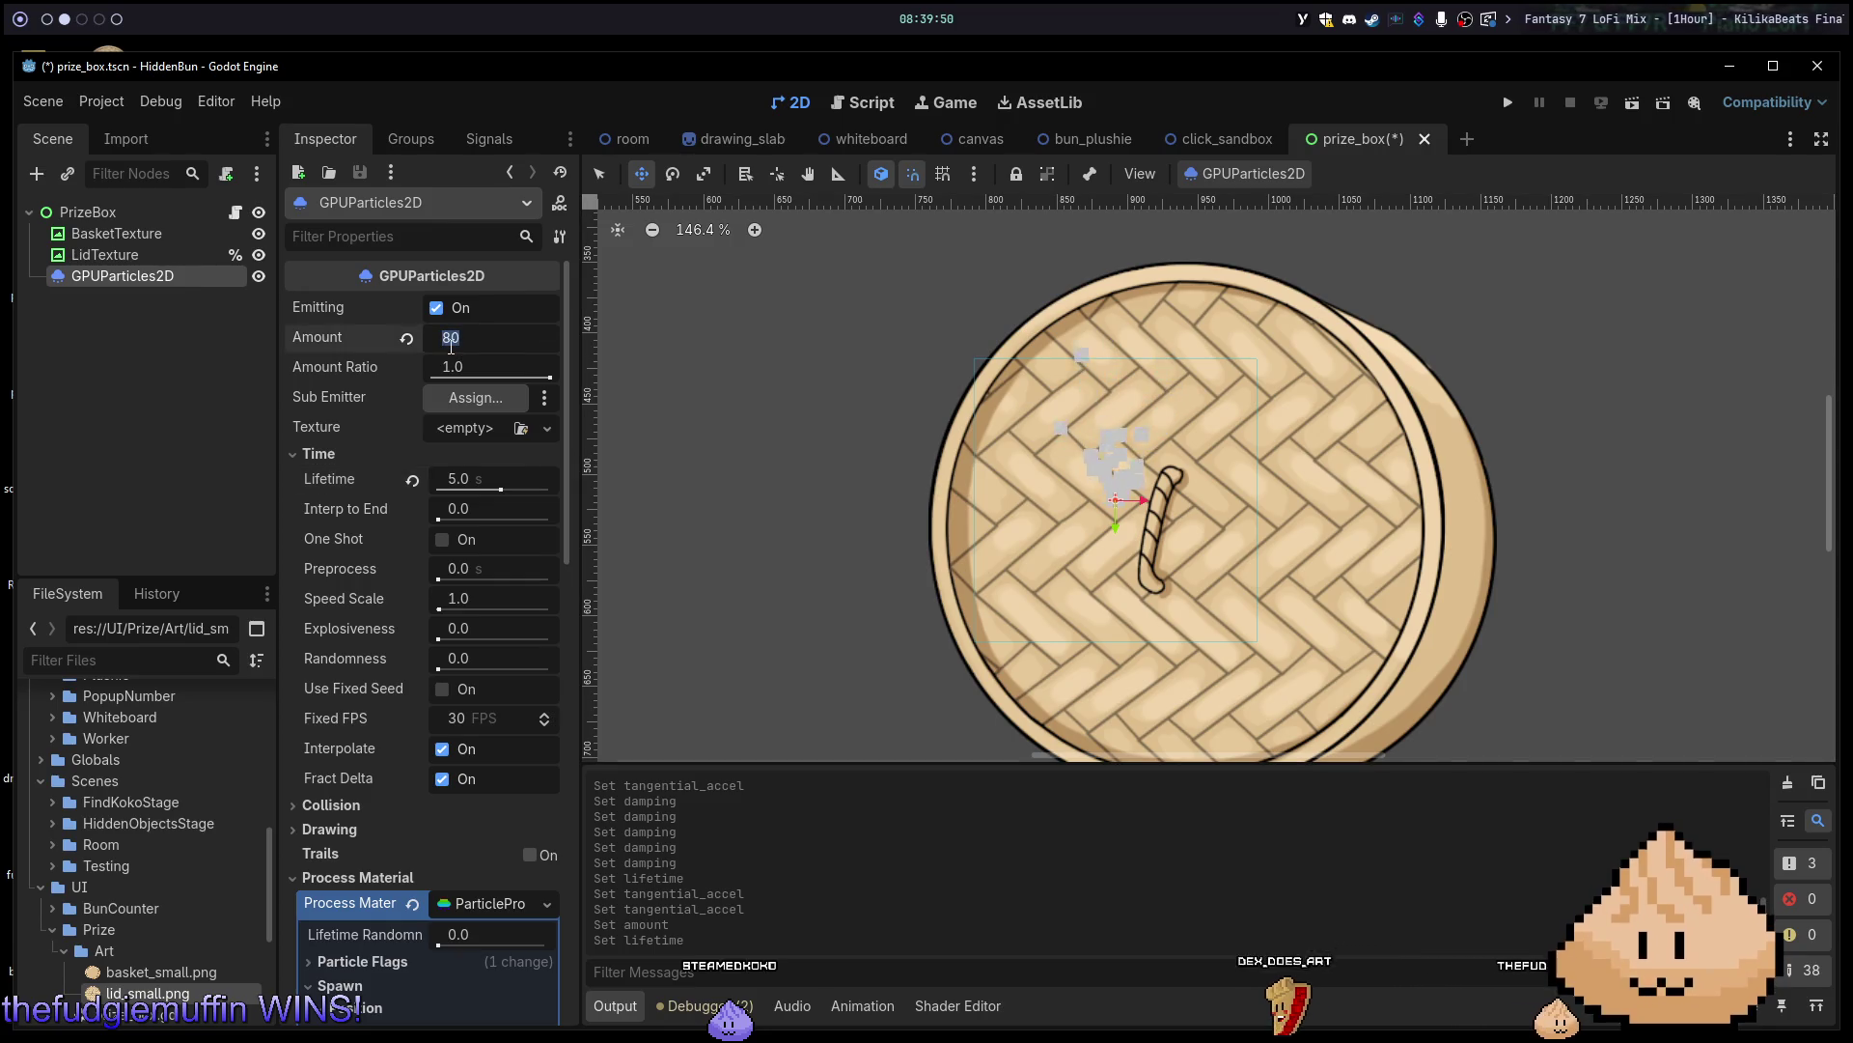
pyautogui.write('160')
# Raise the particle Amount to 160 and collapse the Tangential Accel settings.
pyautogui.press('Return')
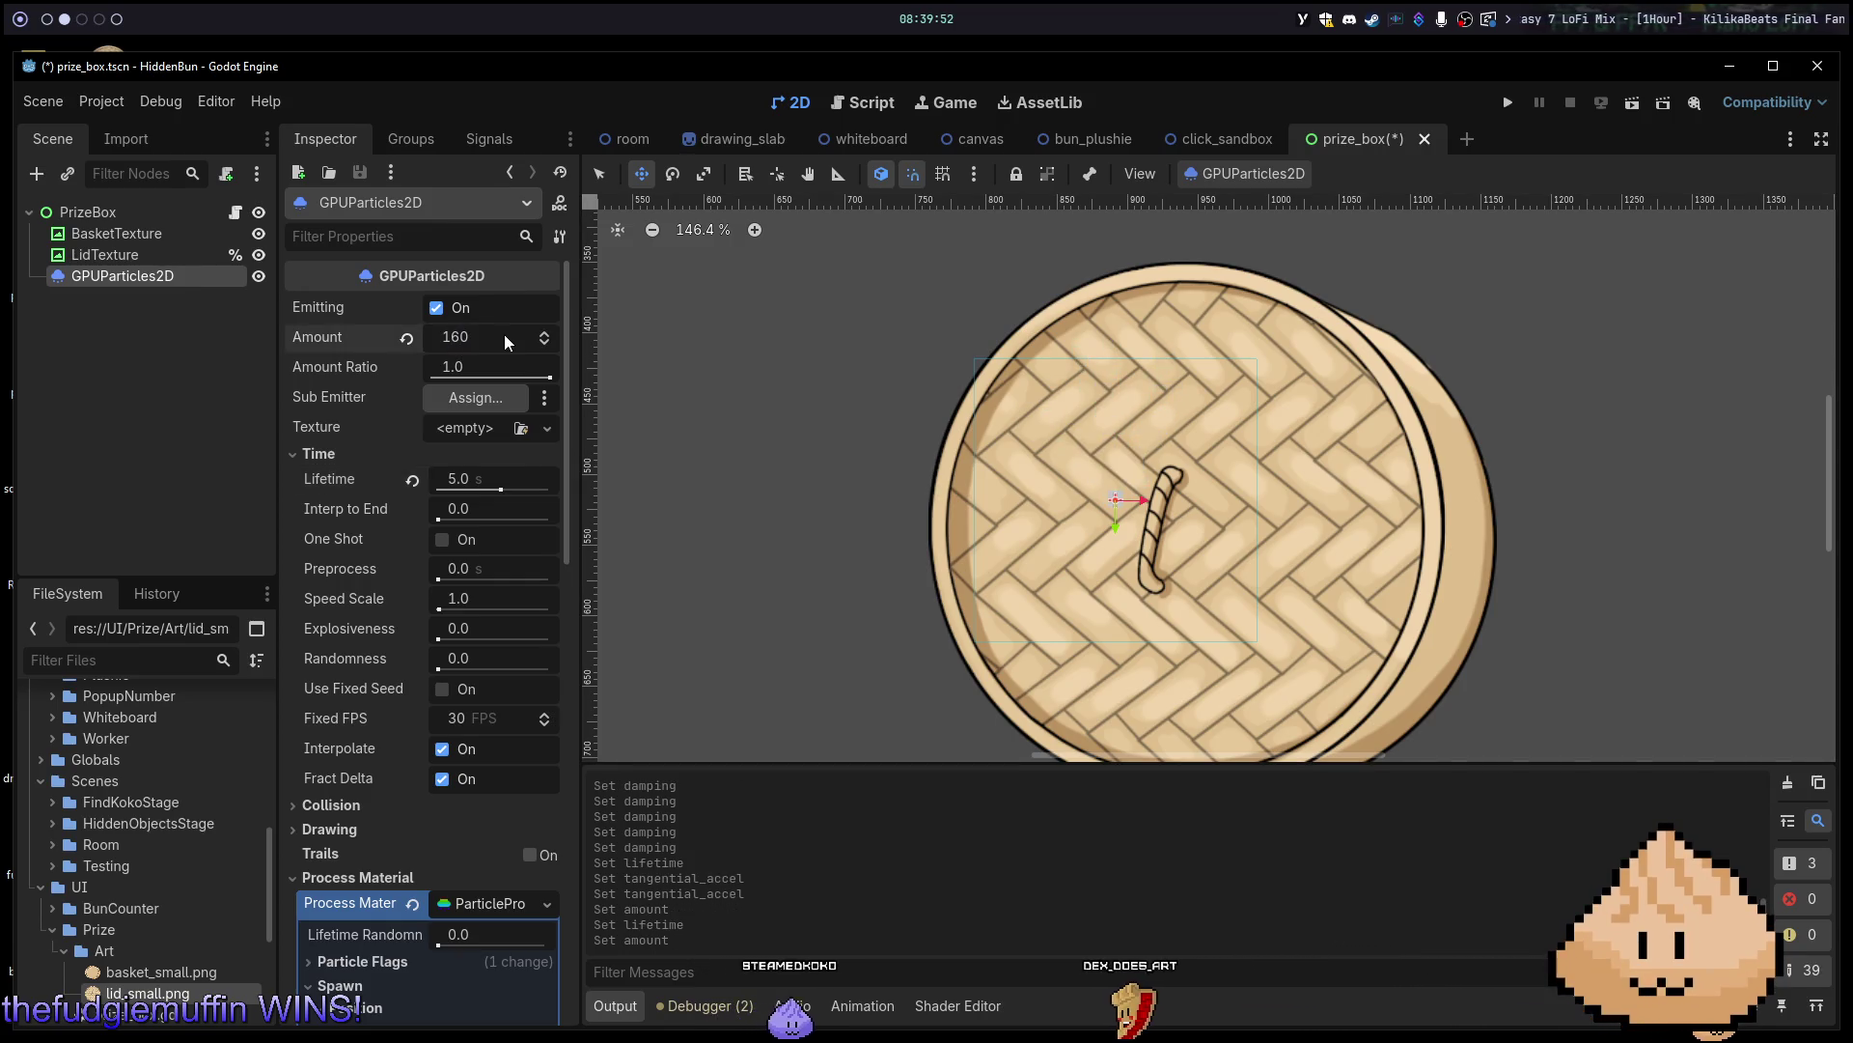
pyautogui.scroll(-6, 486, 792)
pyautogui.scroll(-4, 486, 791)
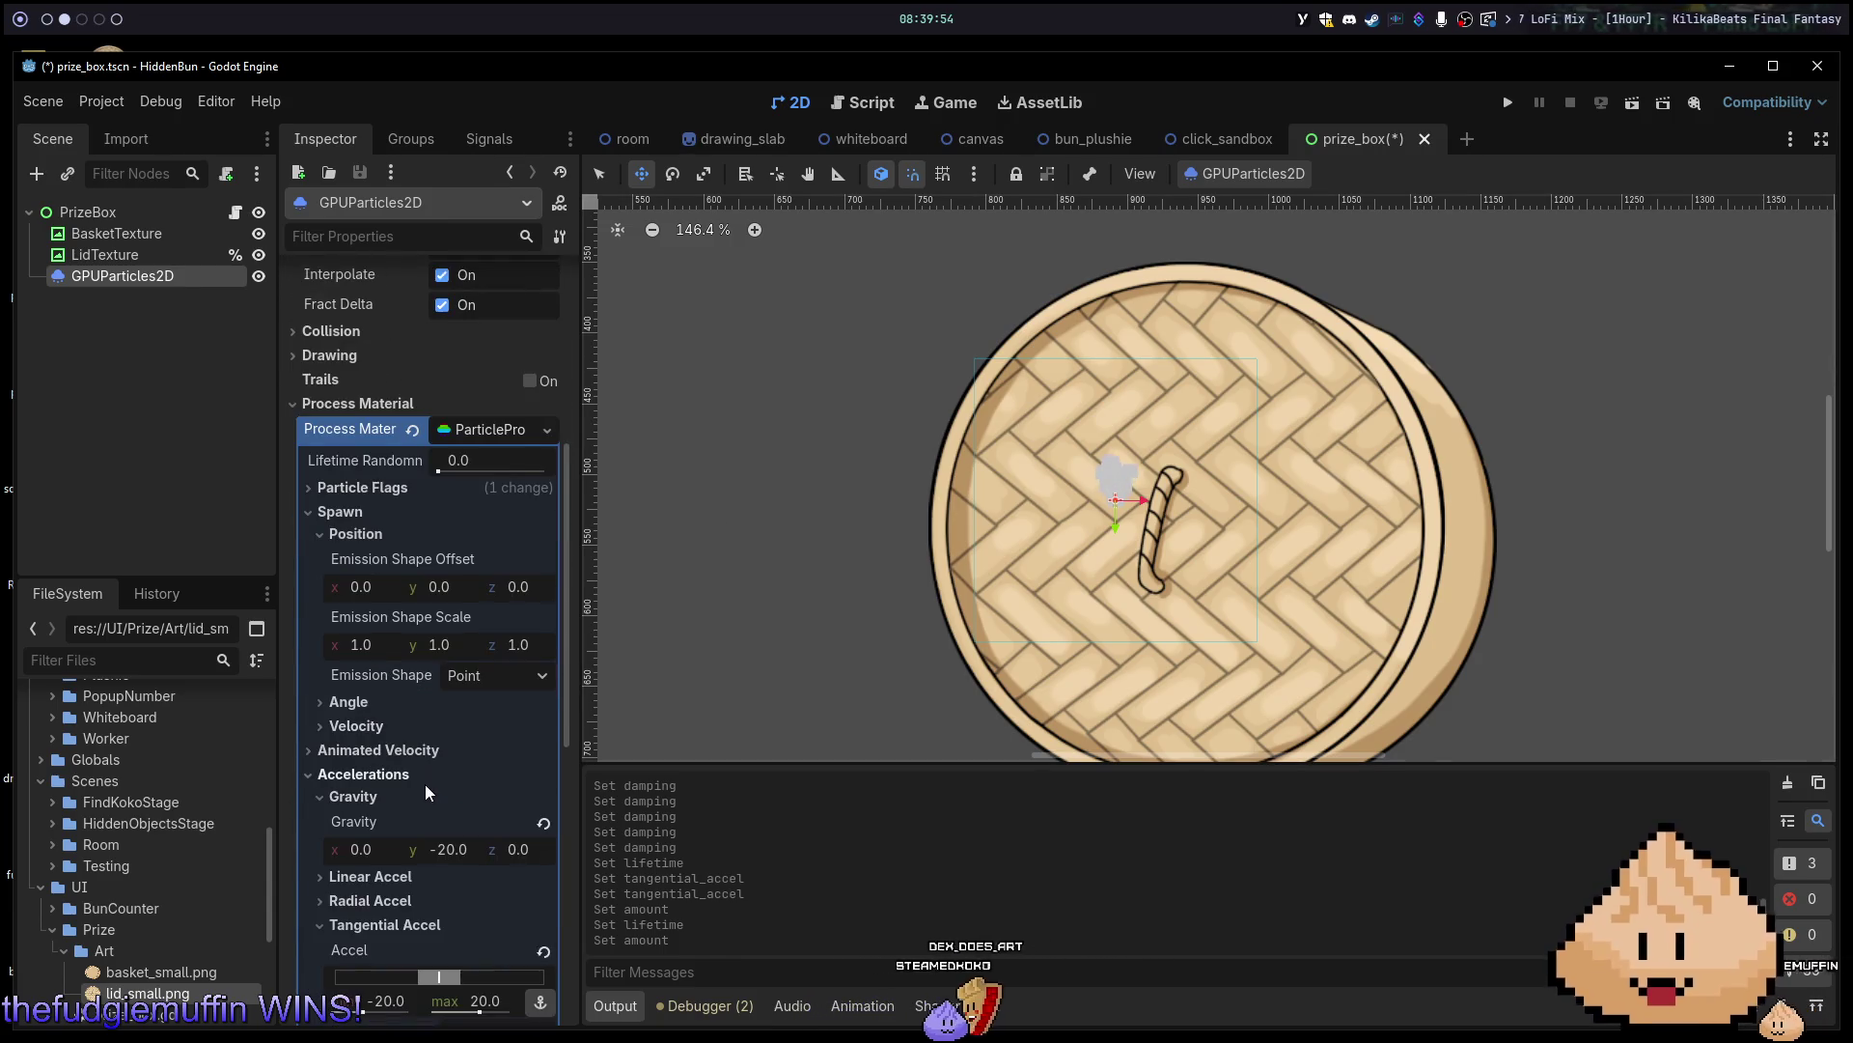
pyautogui.scroll(-8, 425, 784)
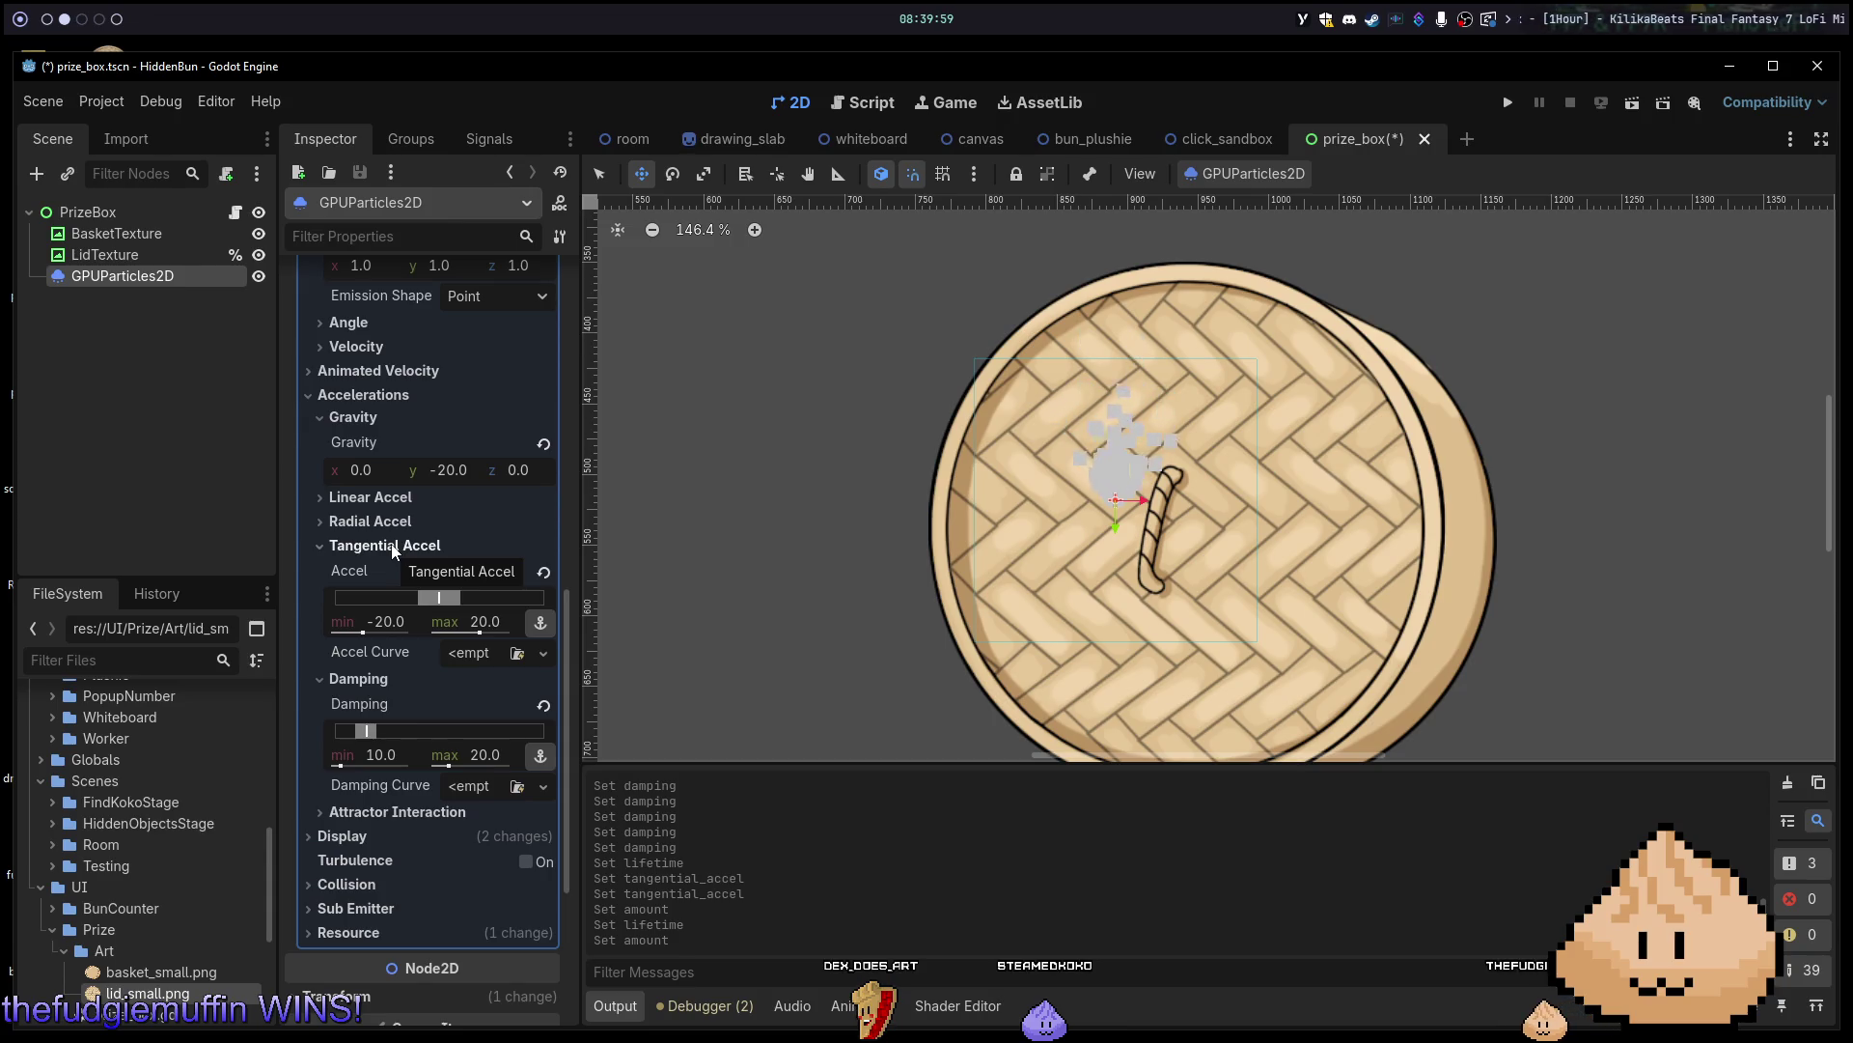
pyautogui.click(392, 547)
# Set the Linear Accel maximum to 15, giving a 10–15 acceleration range.
pyautogui.click(392, 497)
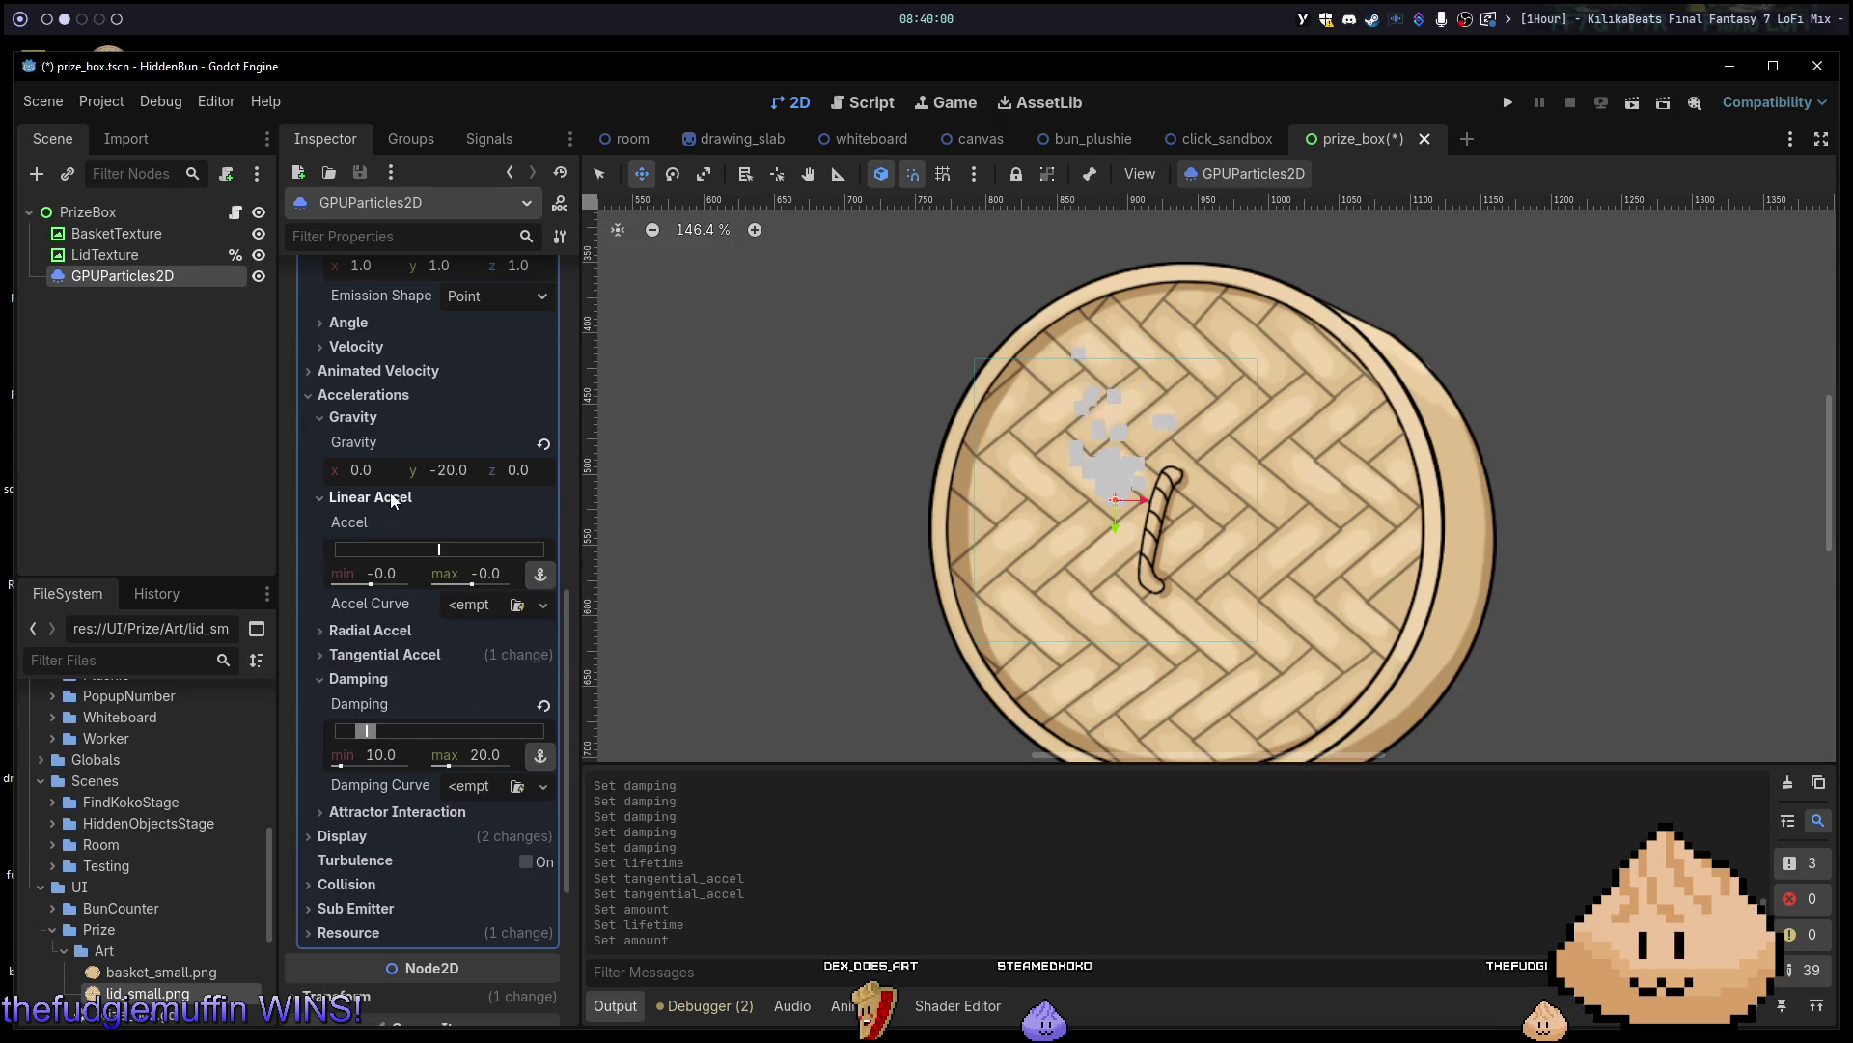
pyautogui.click(385, 573)
pyautogui.press('Tab')
pyautogui.write('30')
pyautogui.press('Return')
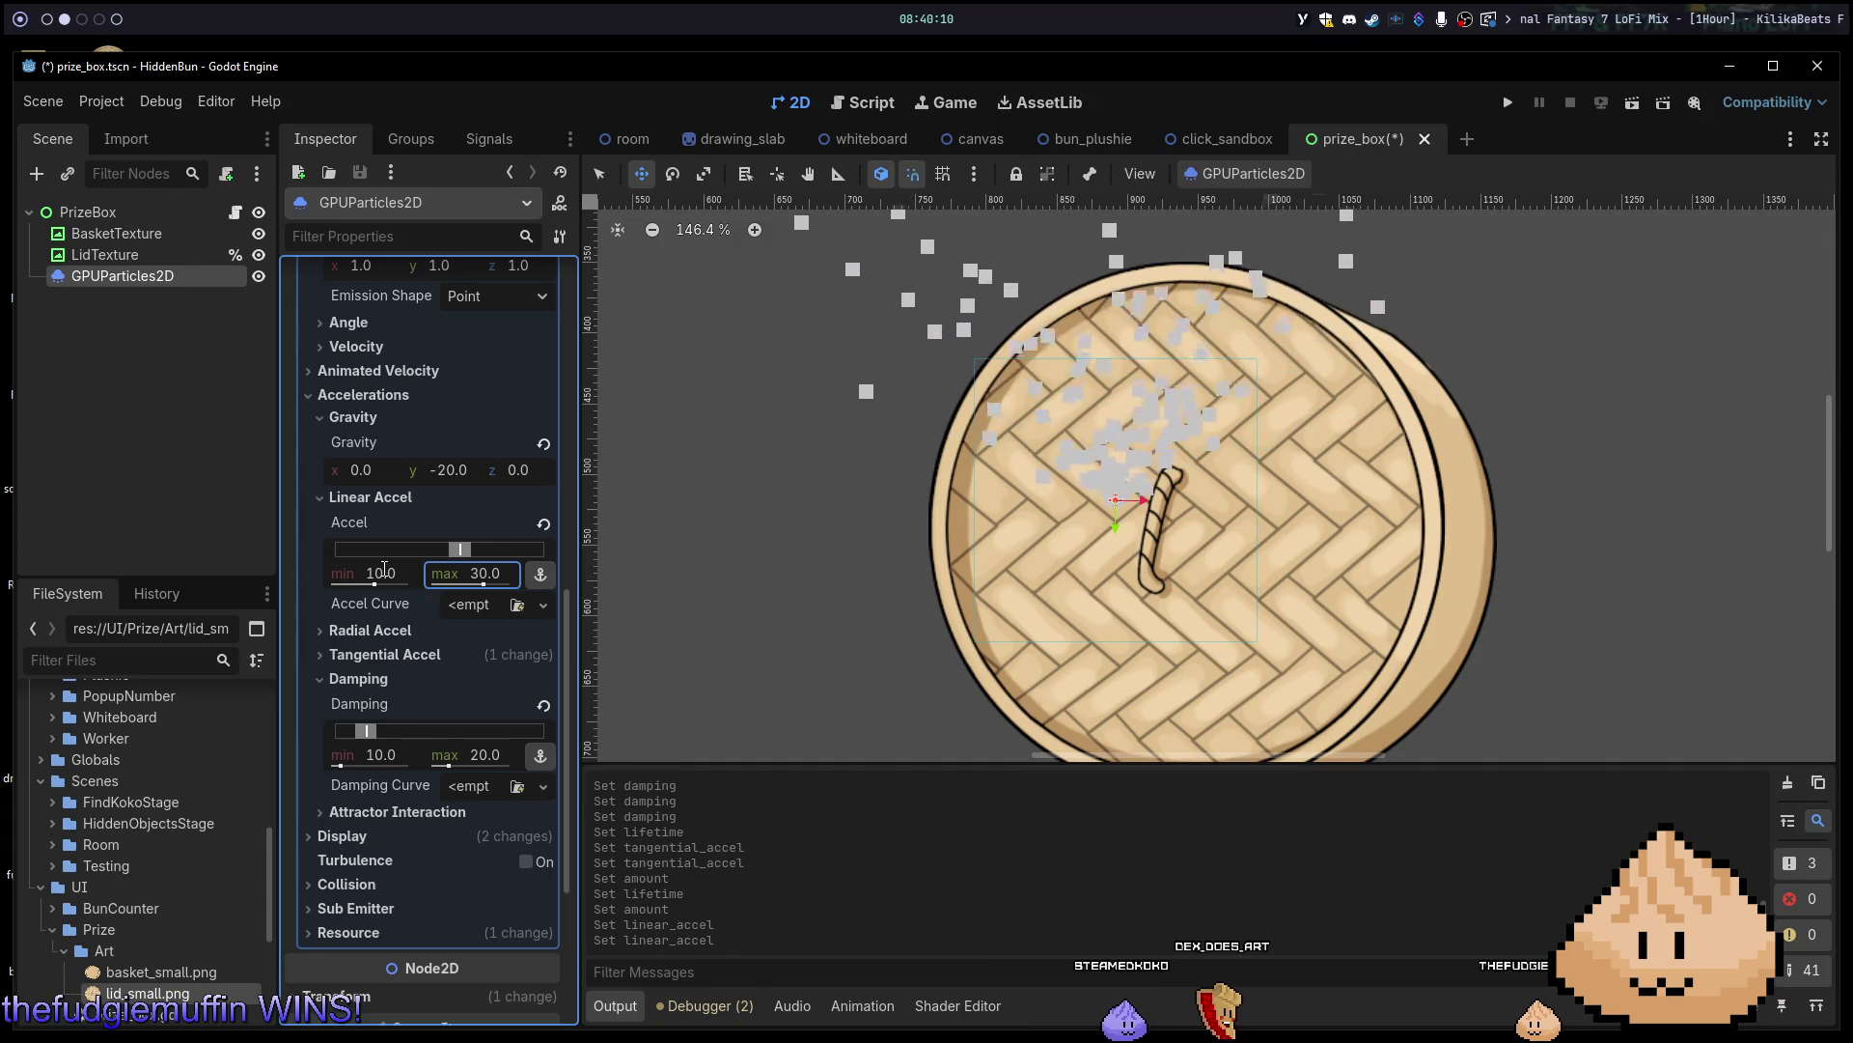
pyautogui.write('15')
pyautogui.press('Return')
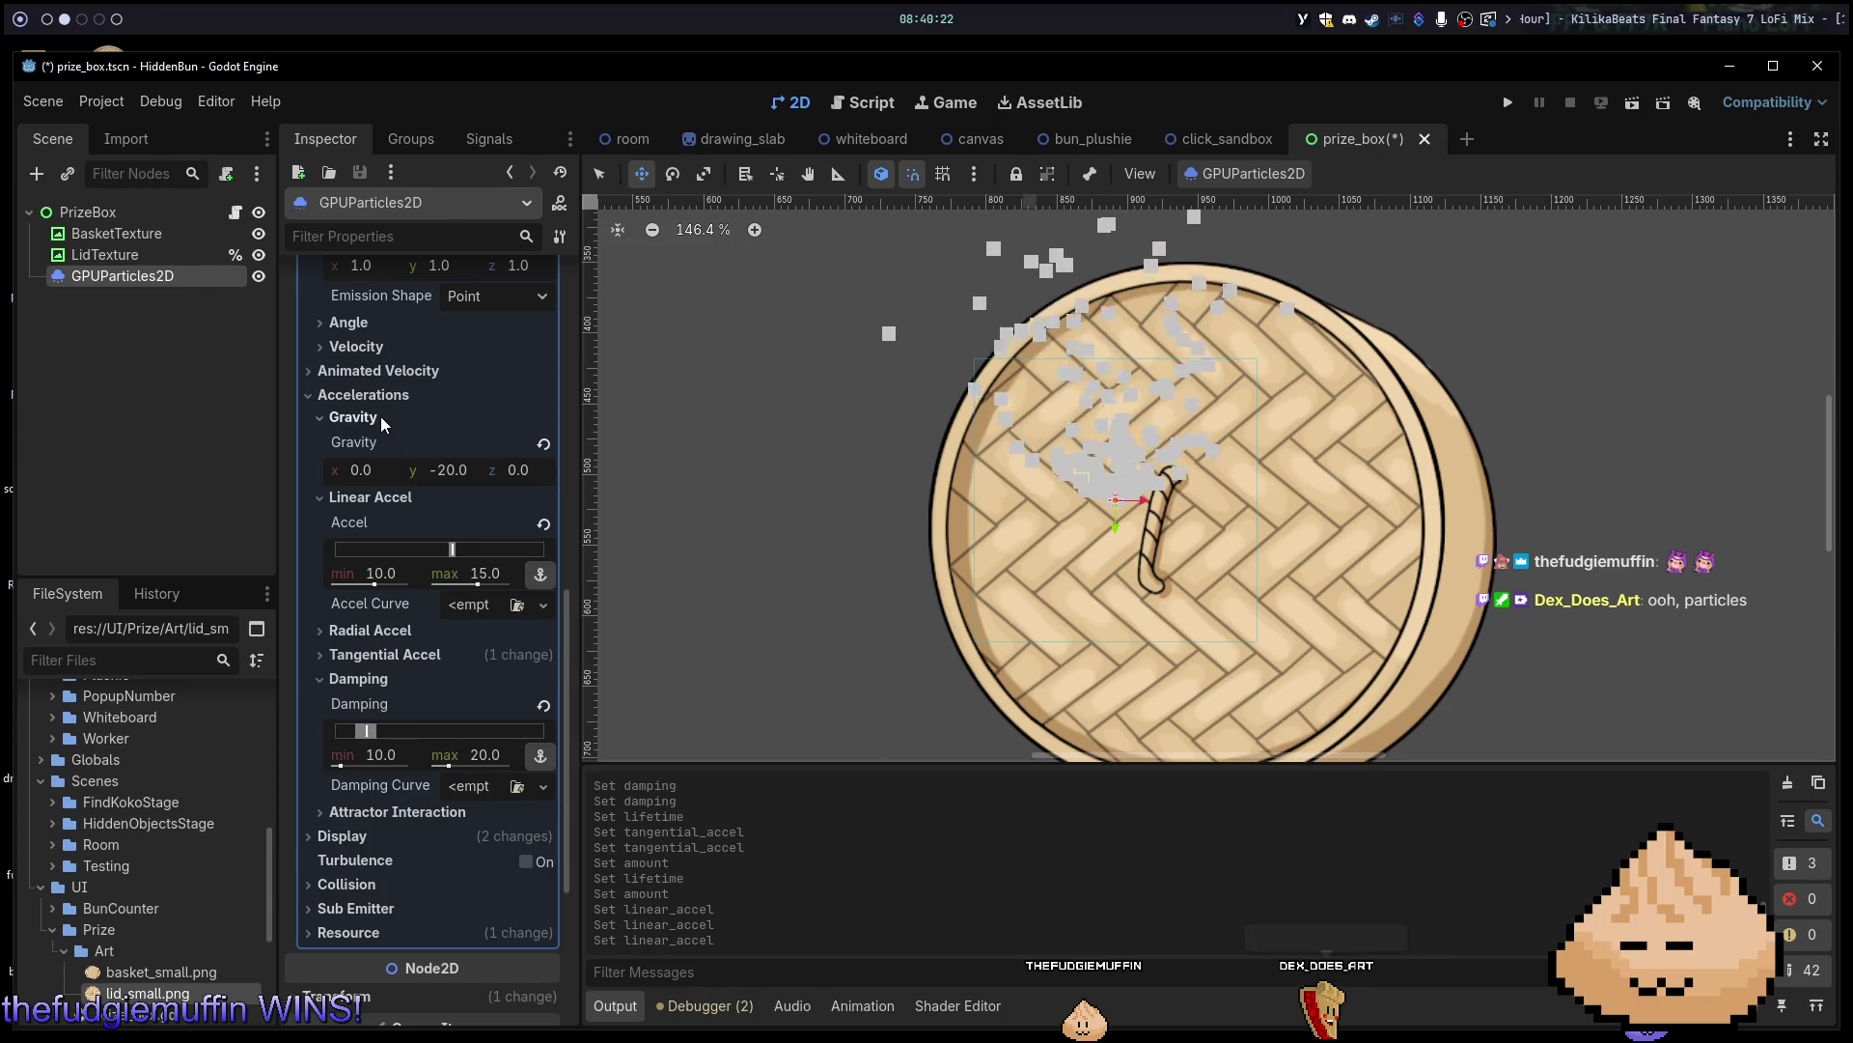
pyautogui.scroll(2, 391, 425)
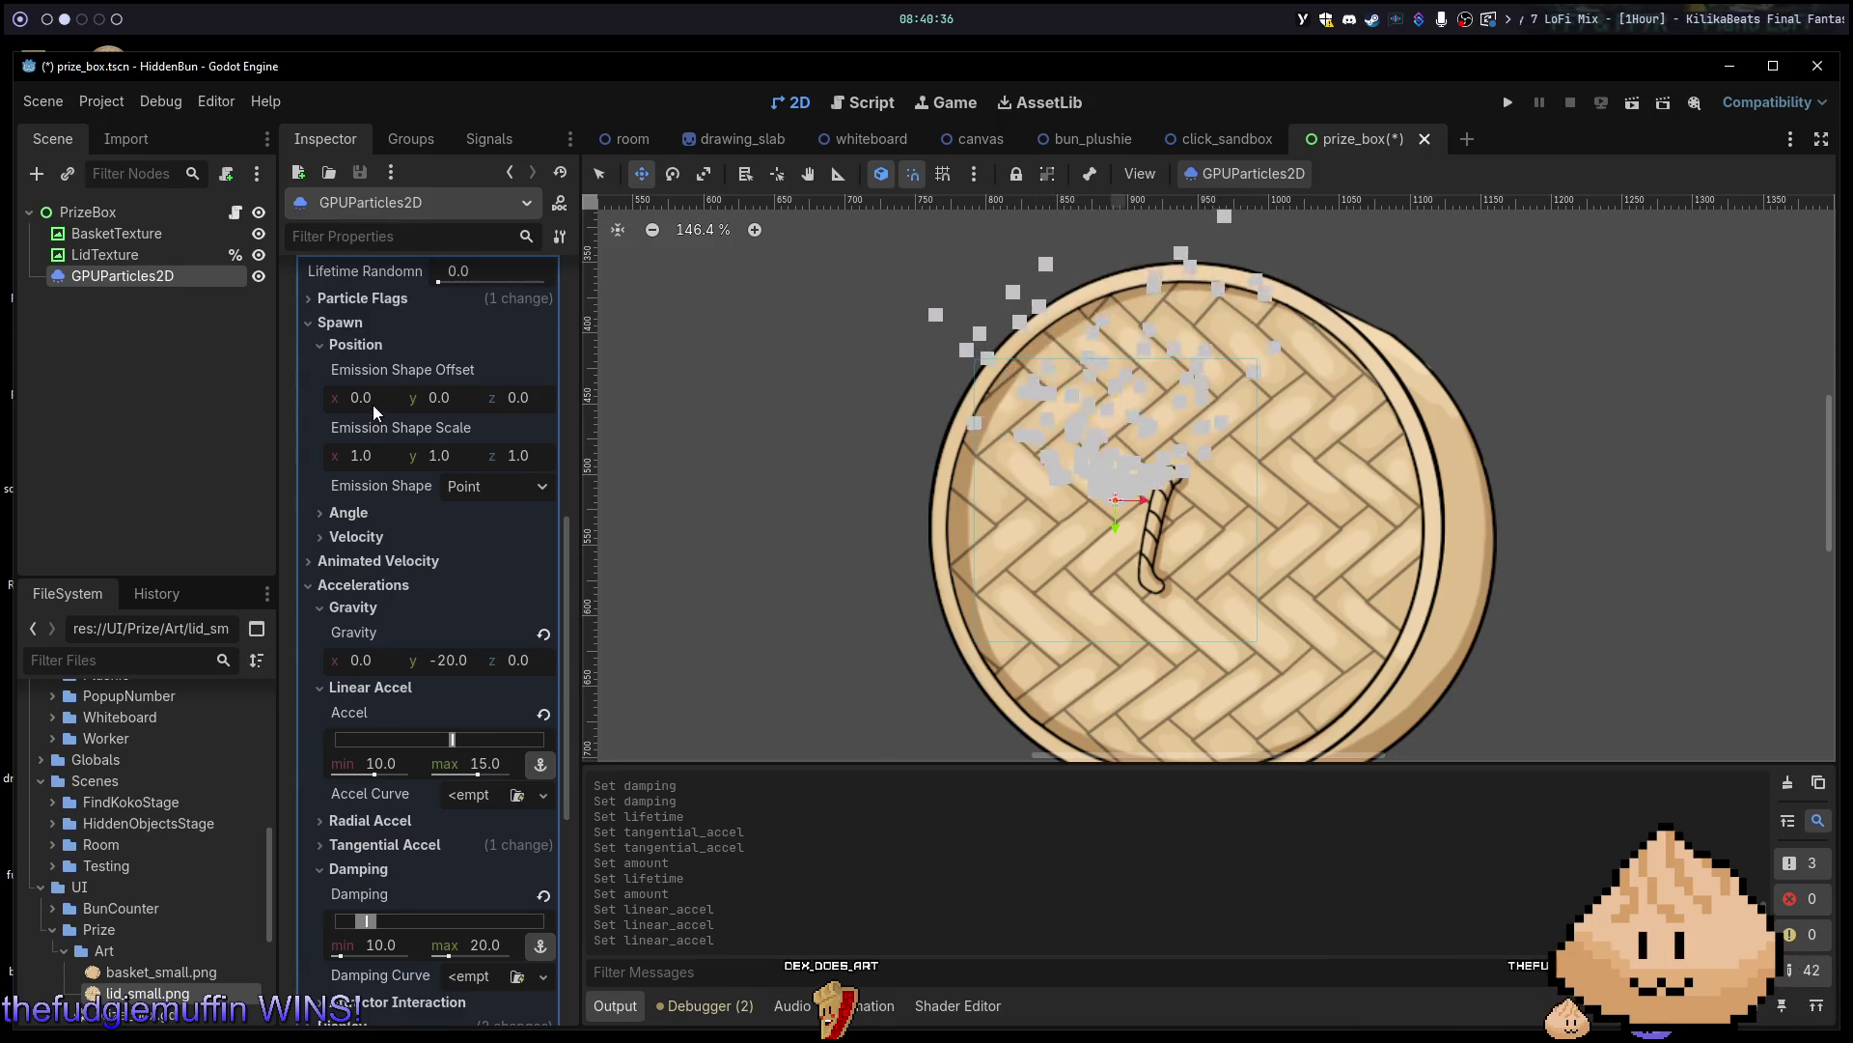
# Briefly inspect the Angle and Velocity settings, then collapse them.
pyautogui.click(390, 518)
pyautogui.click(390, 517)
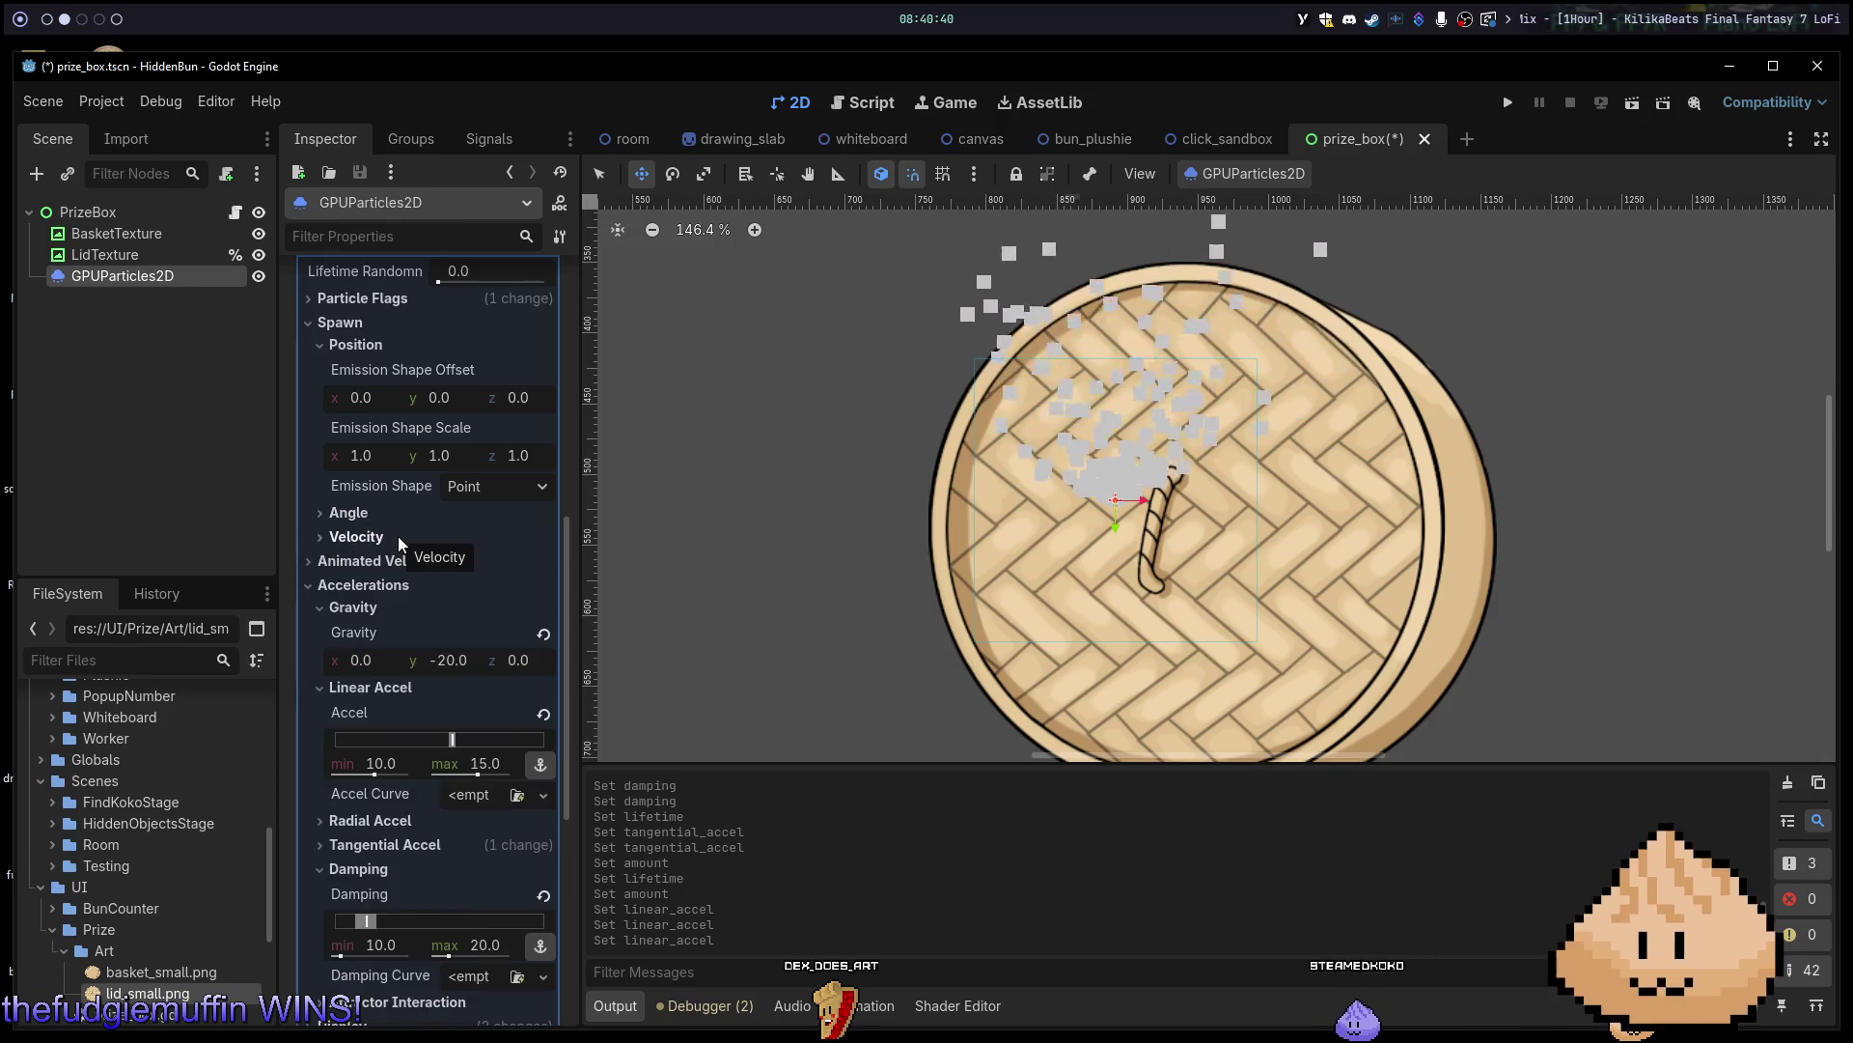
pyautogui.click(398, 535)
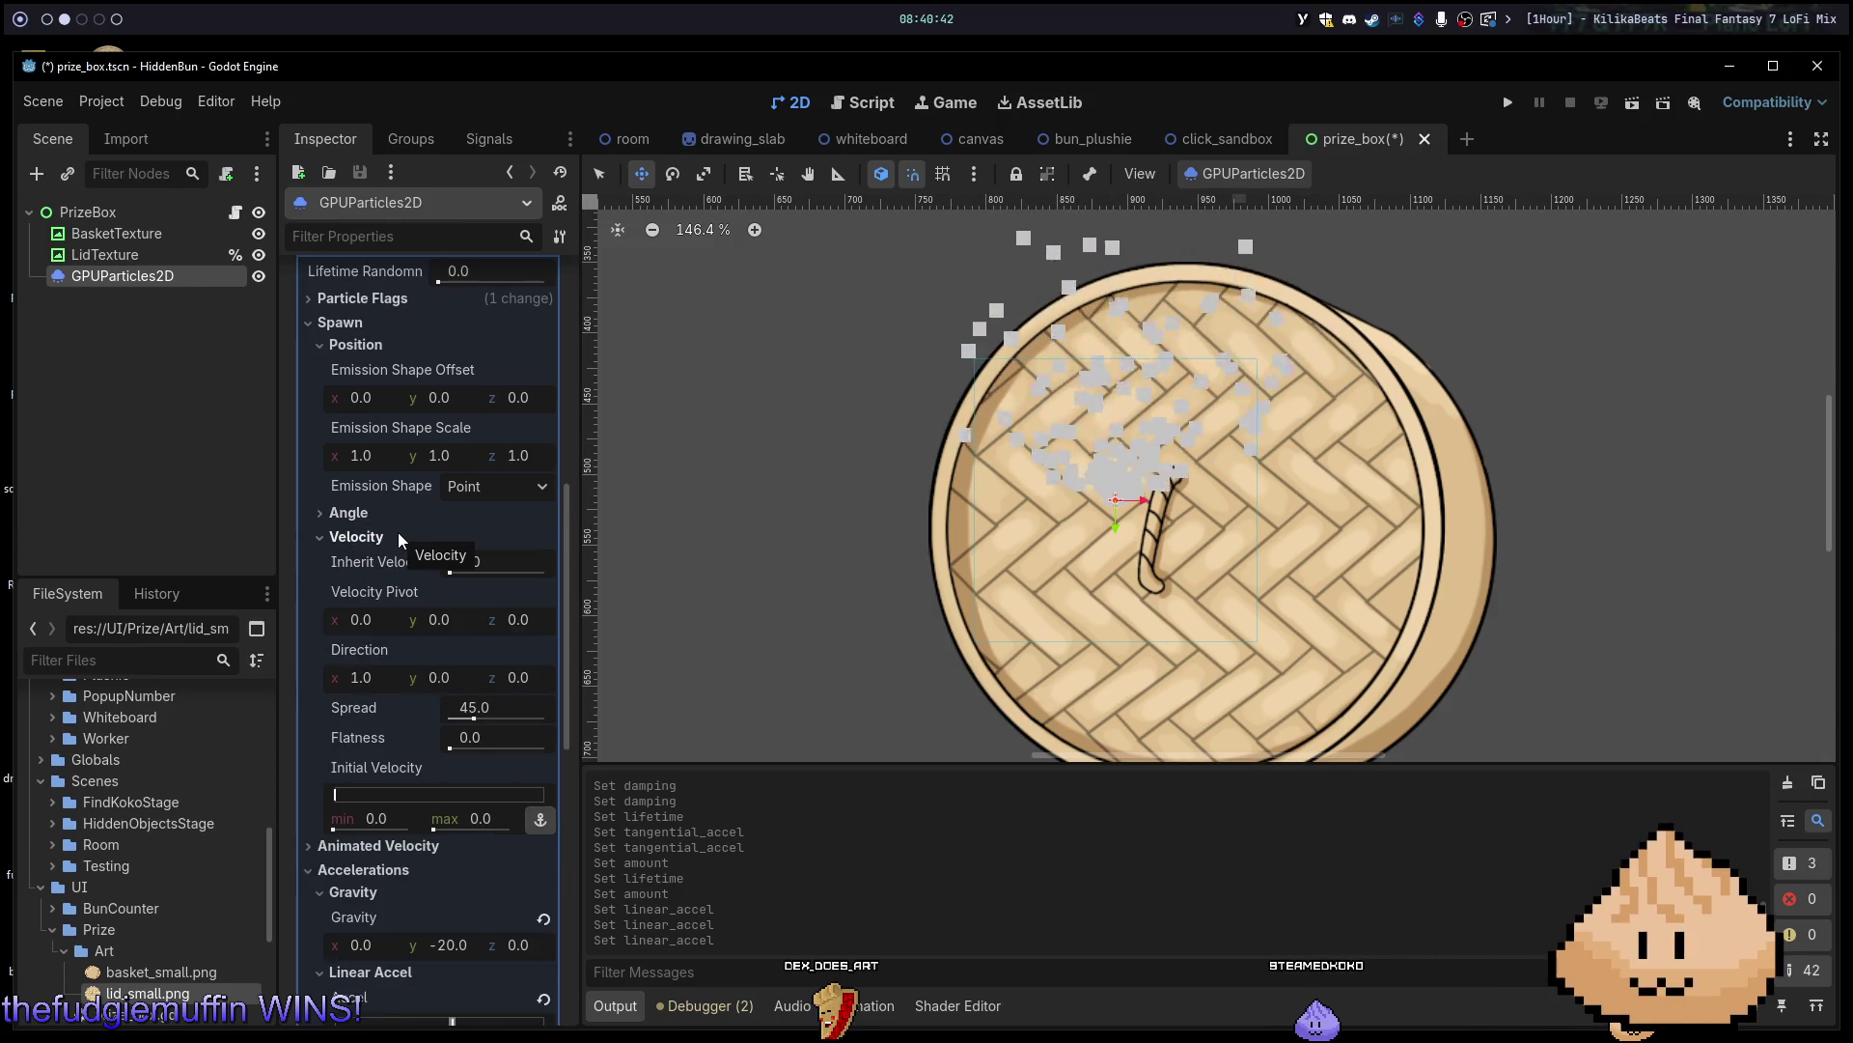
pyautogui.click(398, 536)
# Set the Emission Shape Offset x to -100.
pyautogui.click(384, 403)
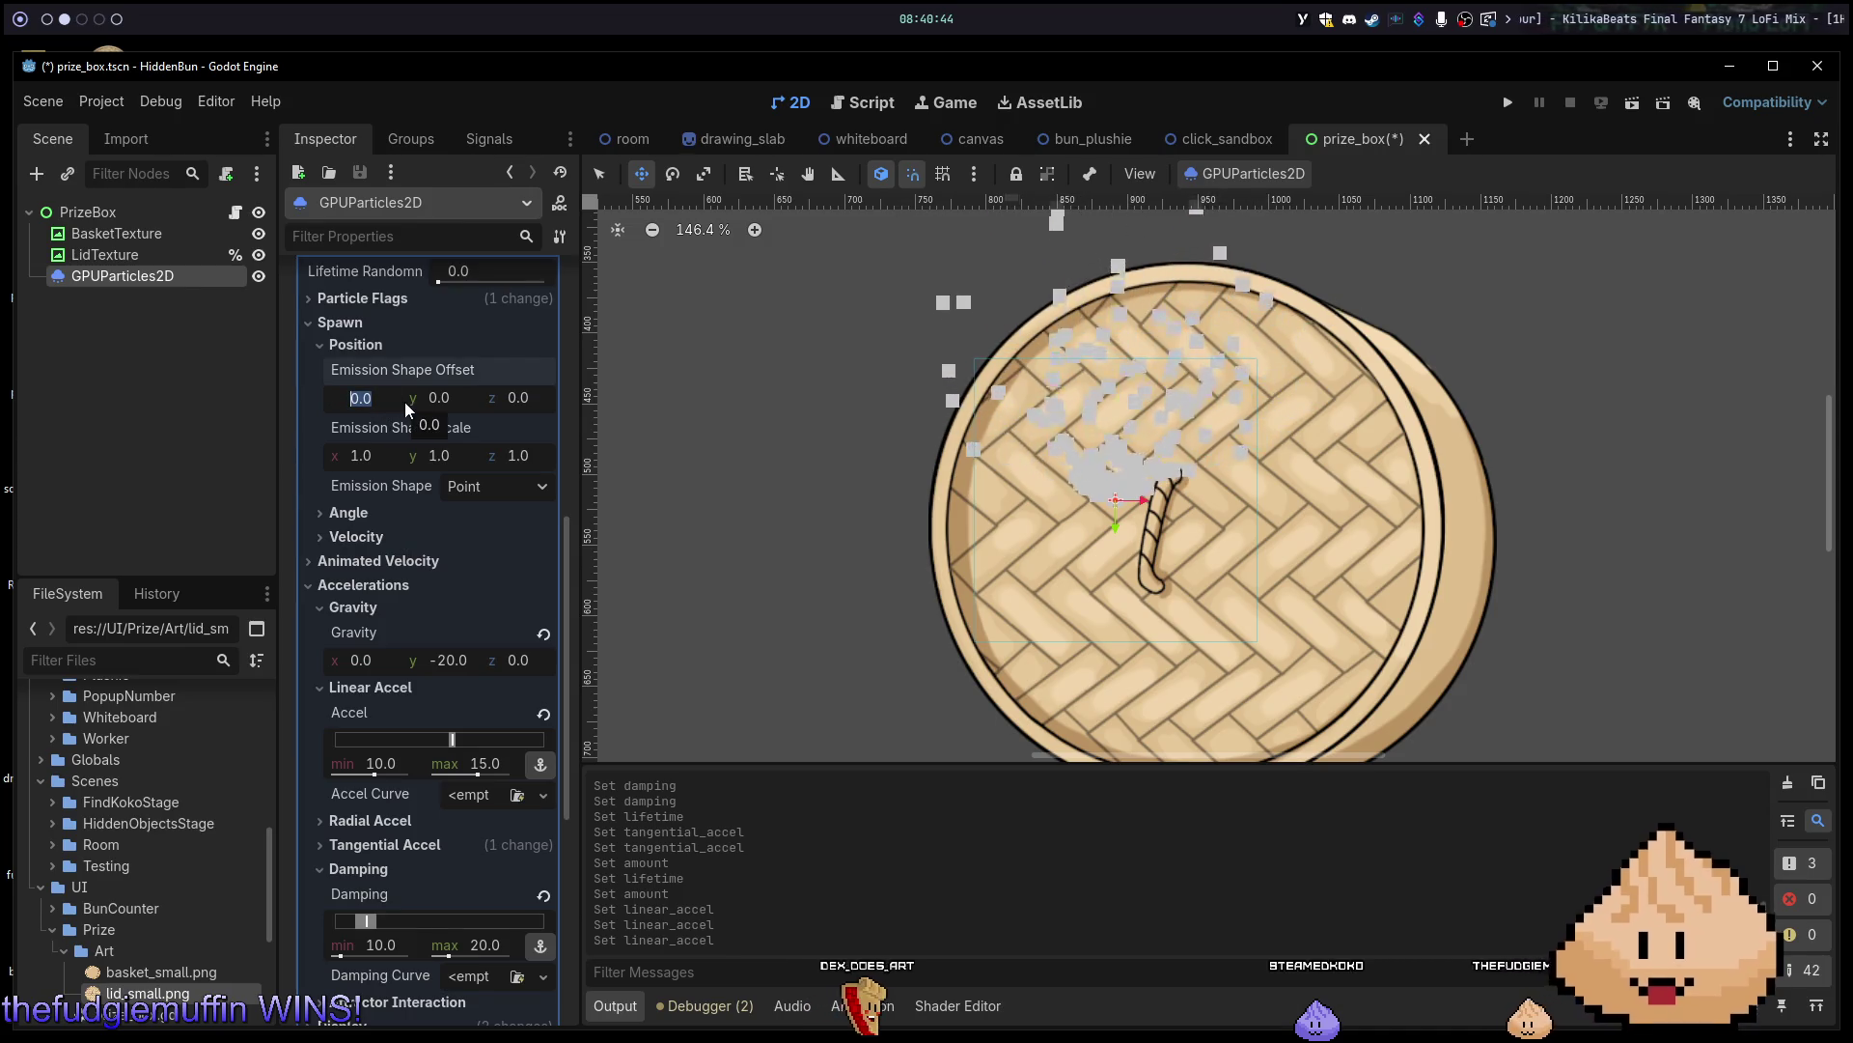
pyautogui.write('-100')
pyautogui.press('Return')
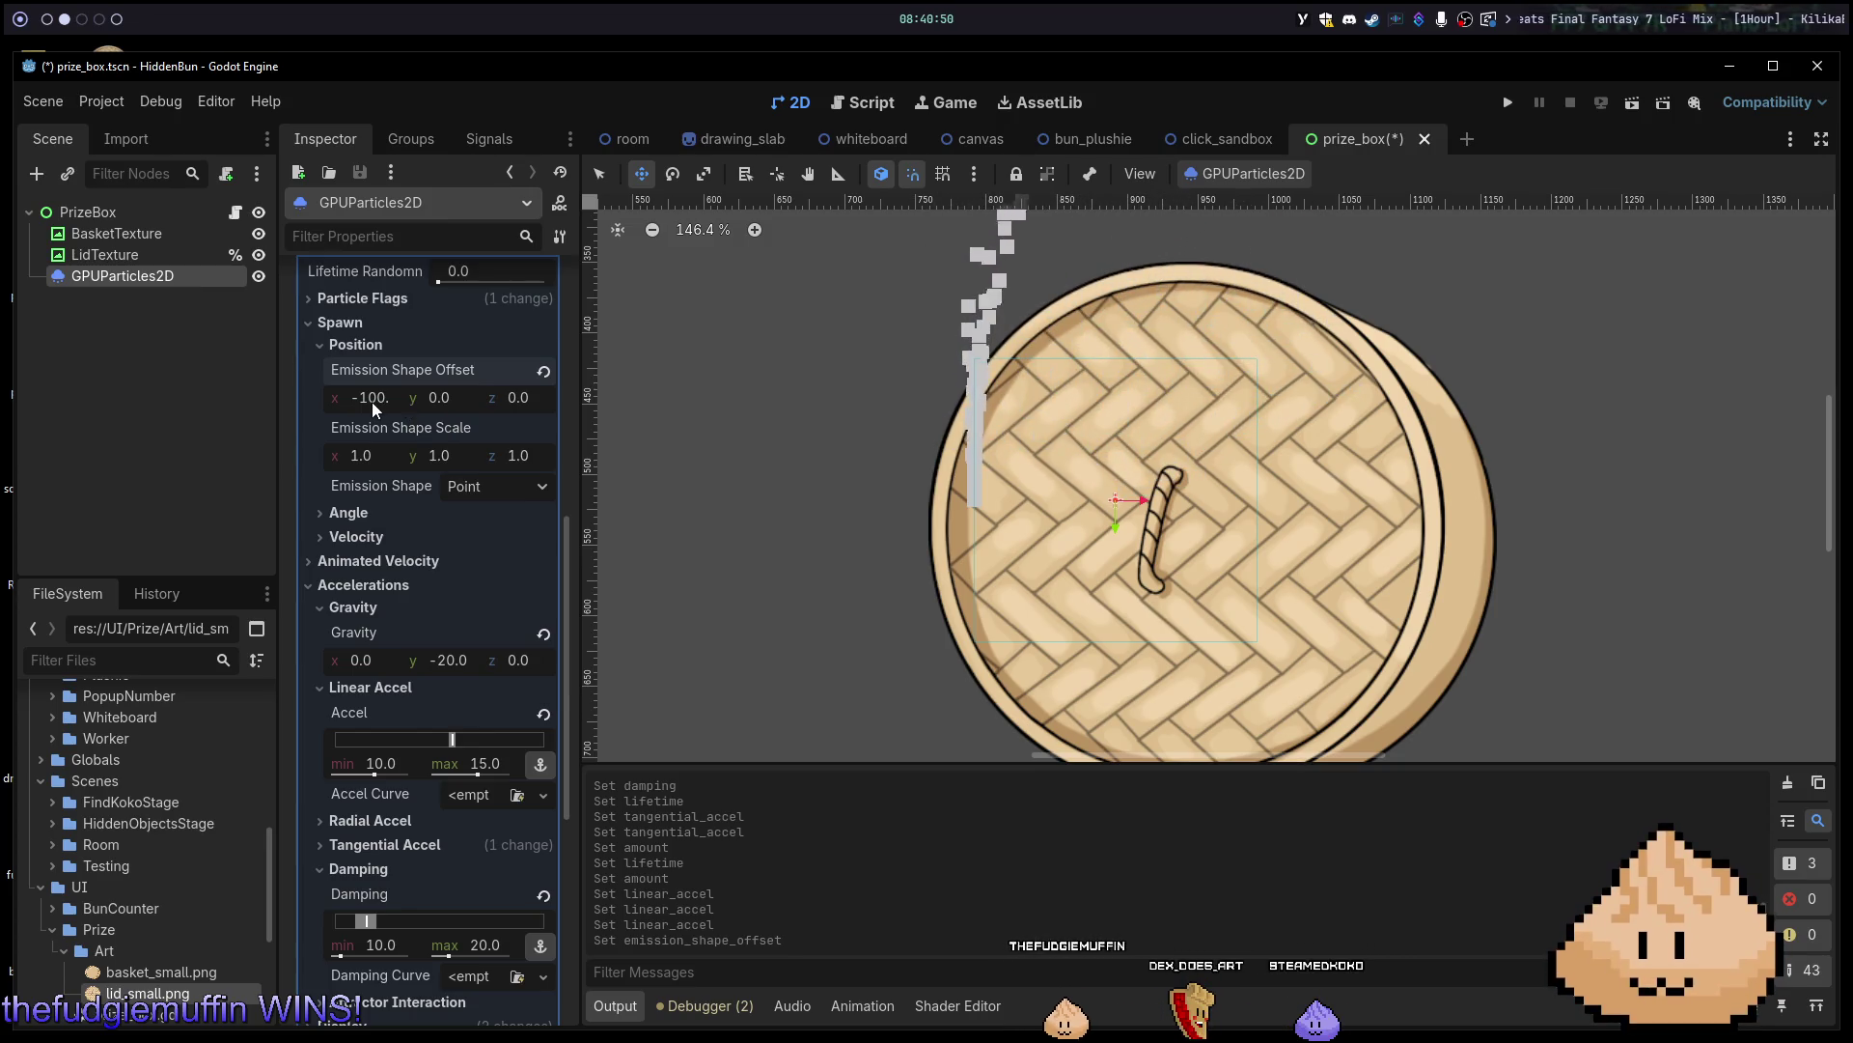
pyautogui.click(471, 485)
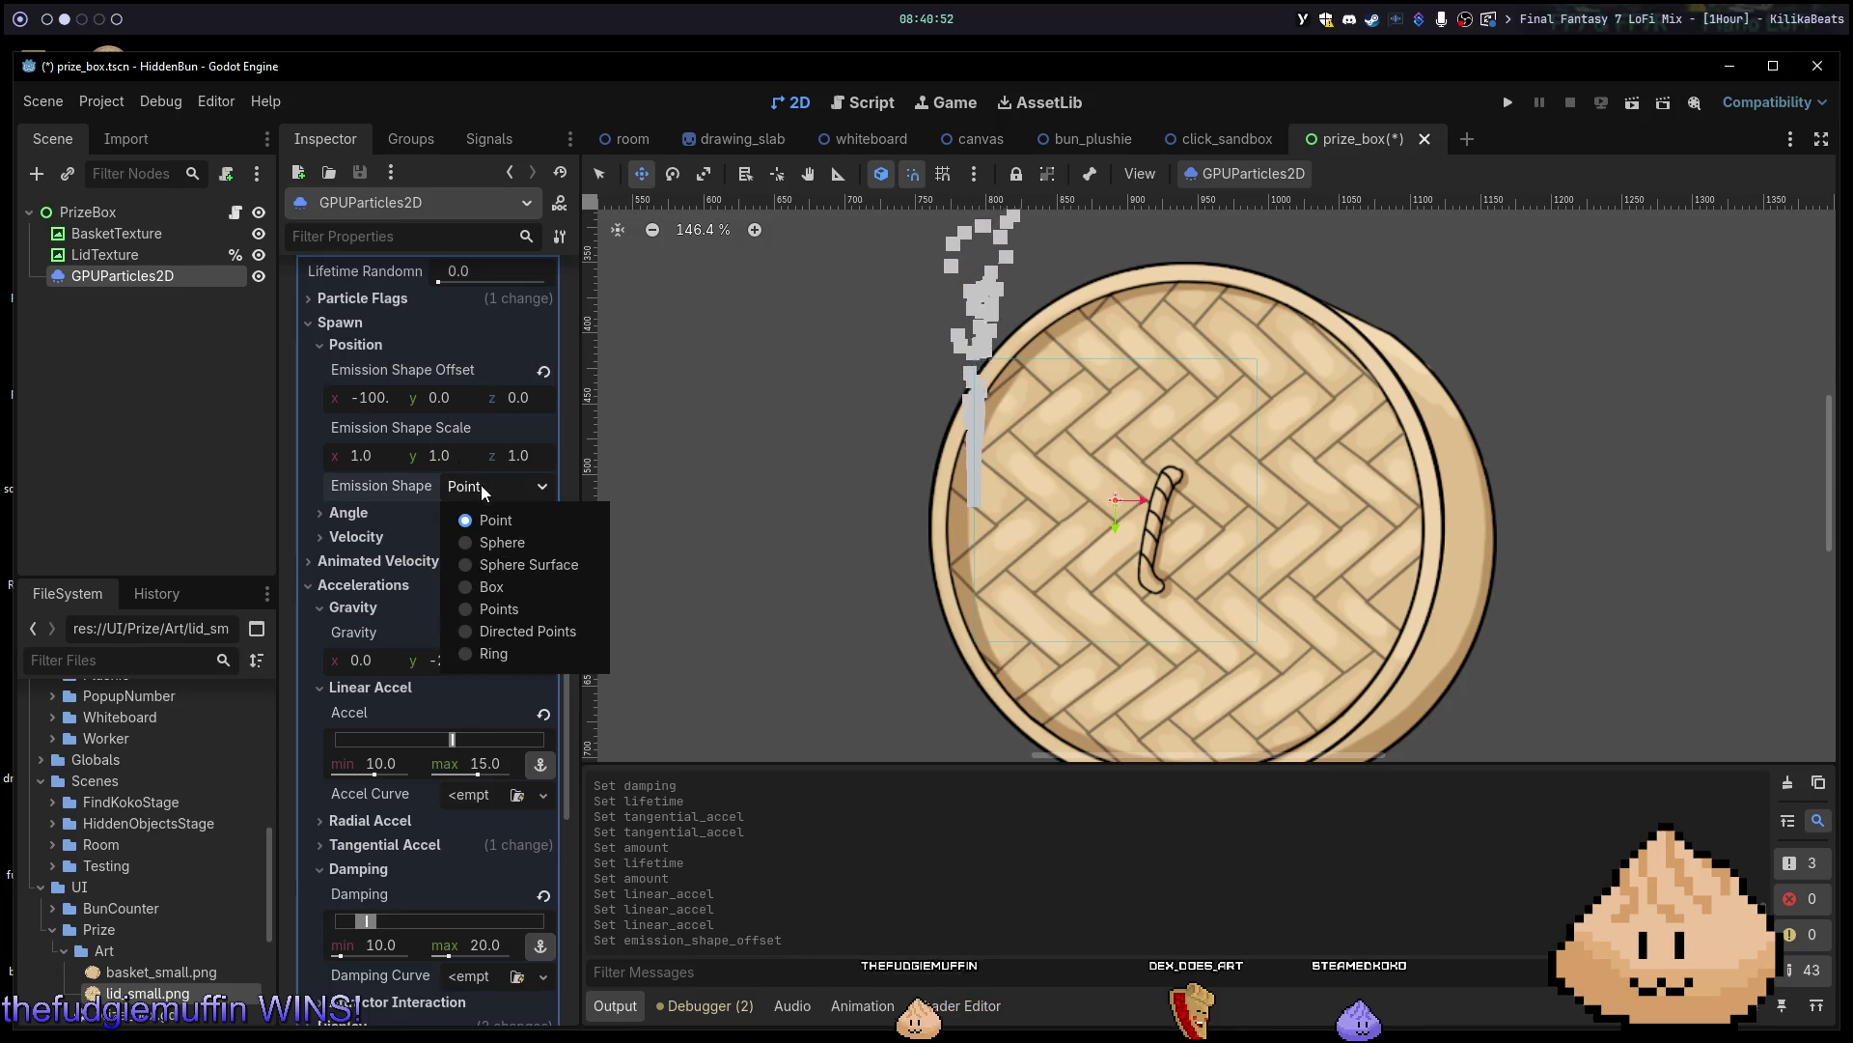
# Switch the Emission Shape to Points and raise Emission Point Count to 3.
pyautogui.press('Escape')
pyautogui.click(537, 601)
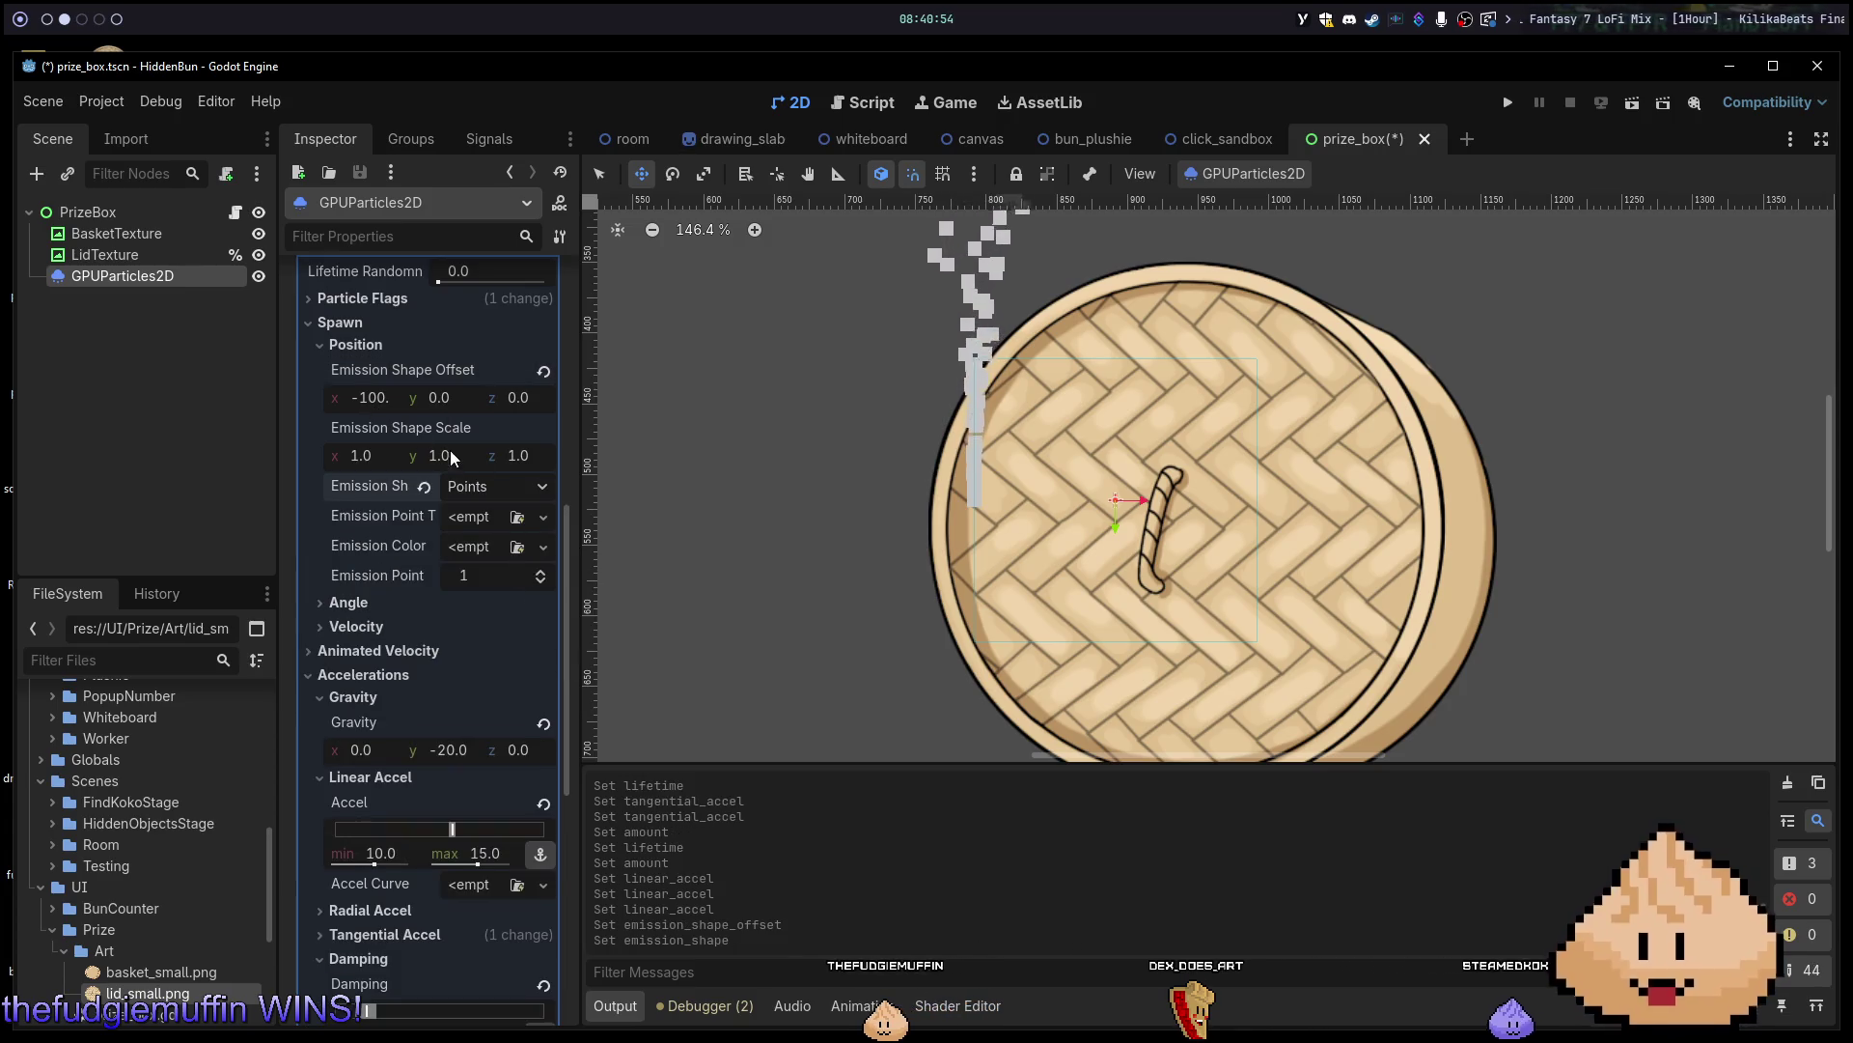
pyautogui.click(478, 488)
pyautogui.click(478, 488)
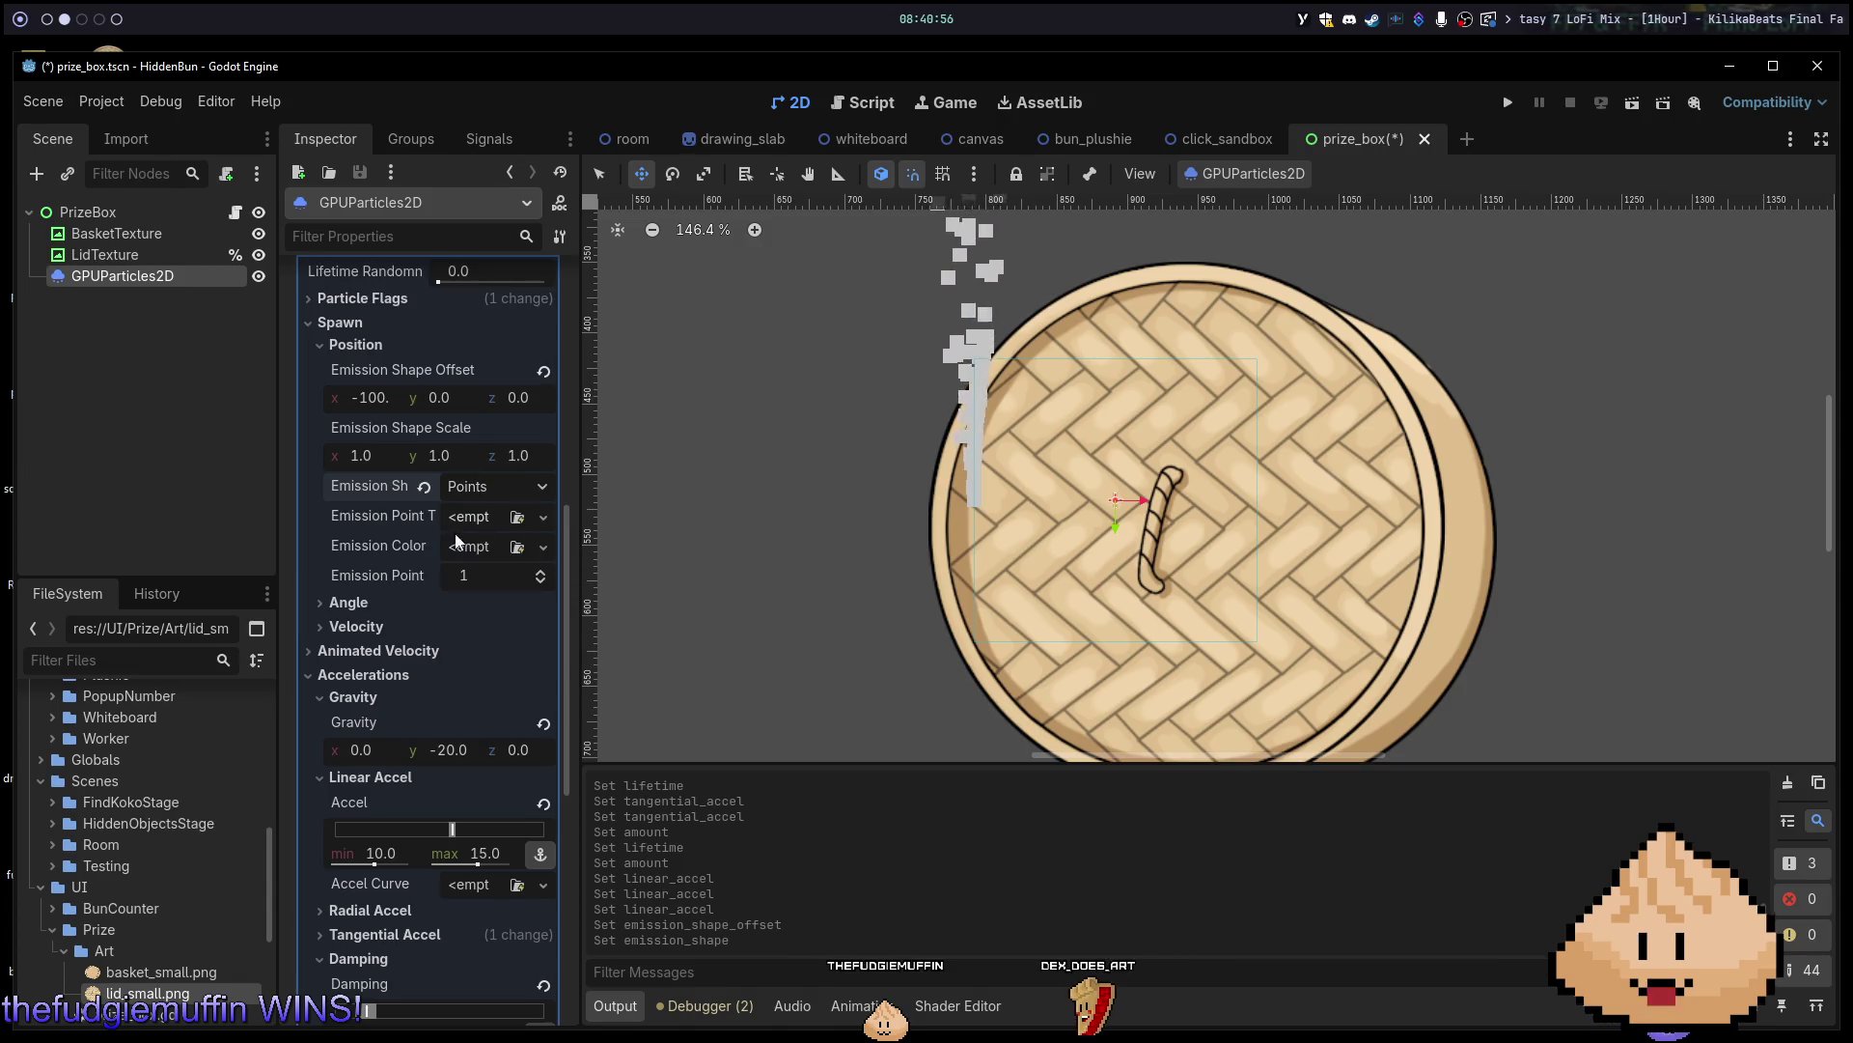
pyautogui.click(471, 579)
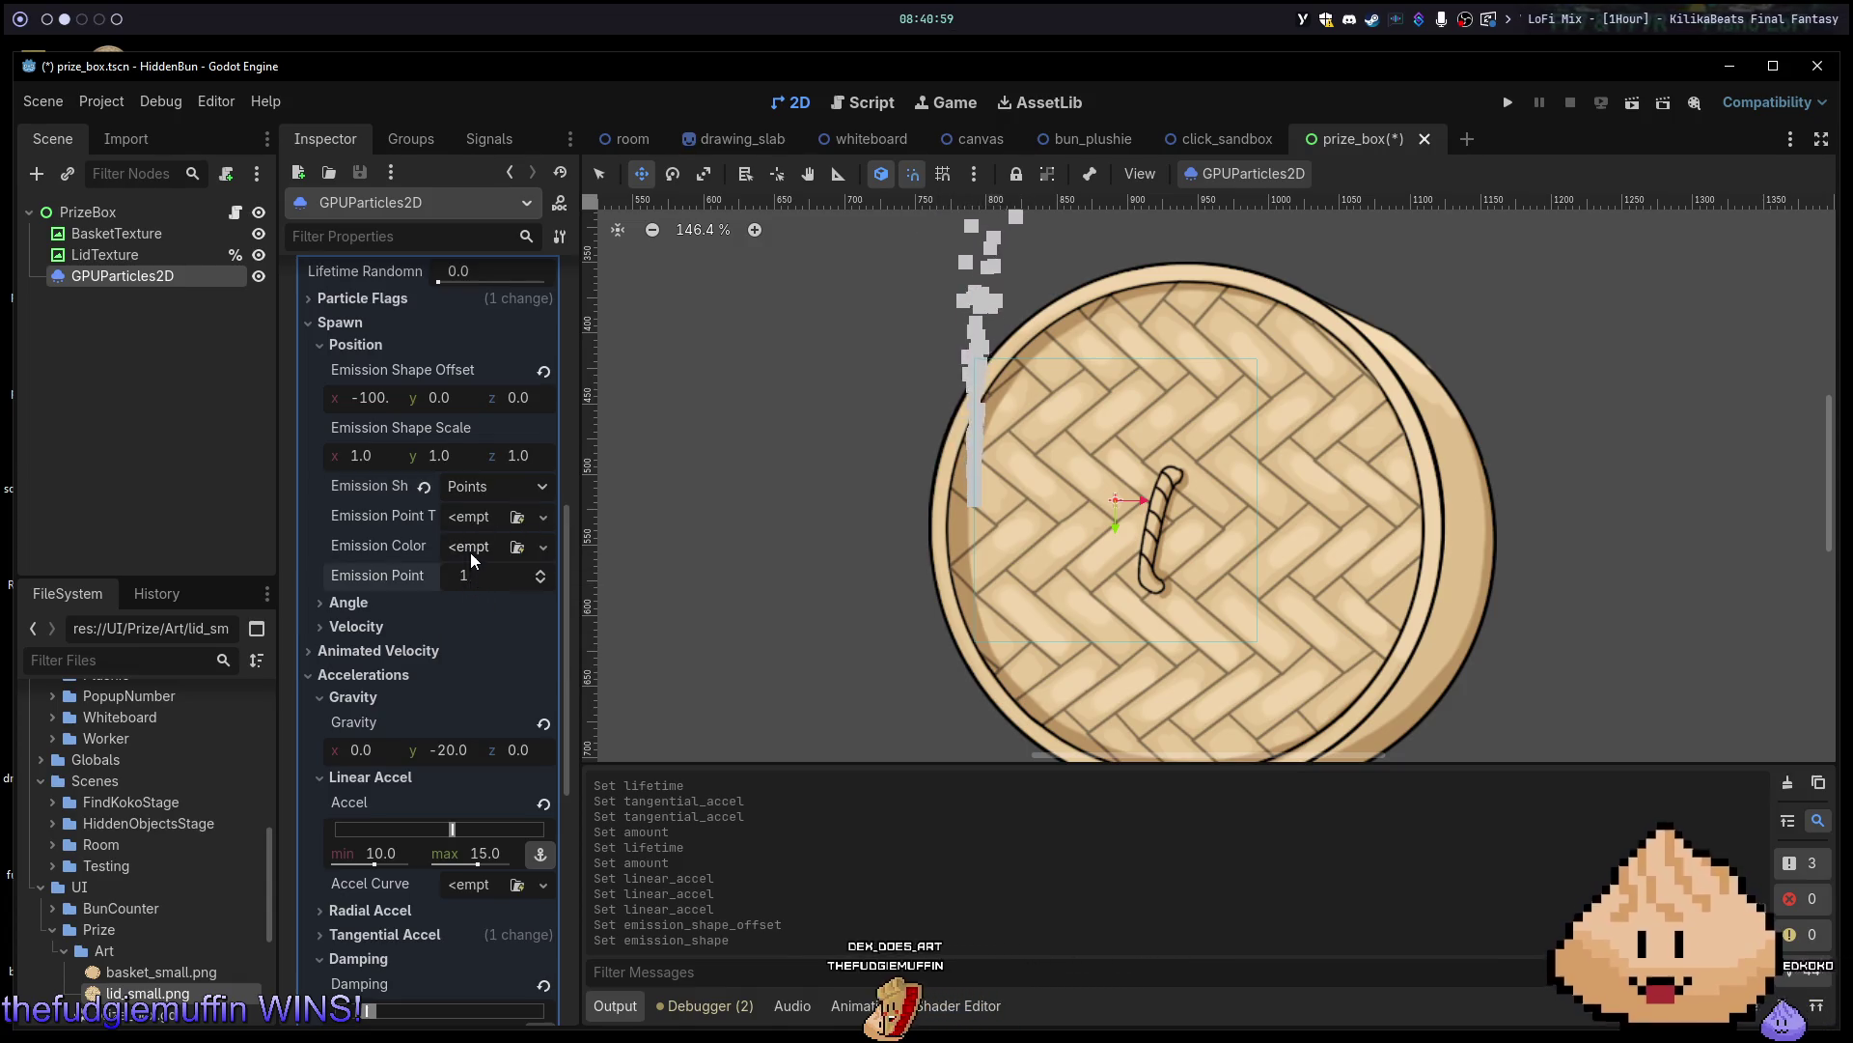
pyautogui.click(540, 573)
pyautogui.click(541, 574)
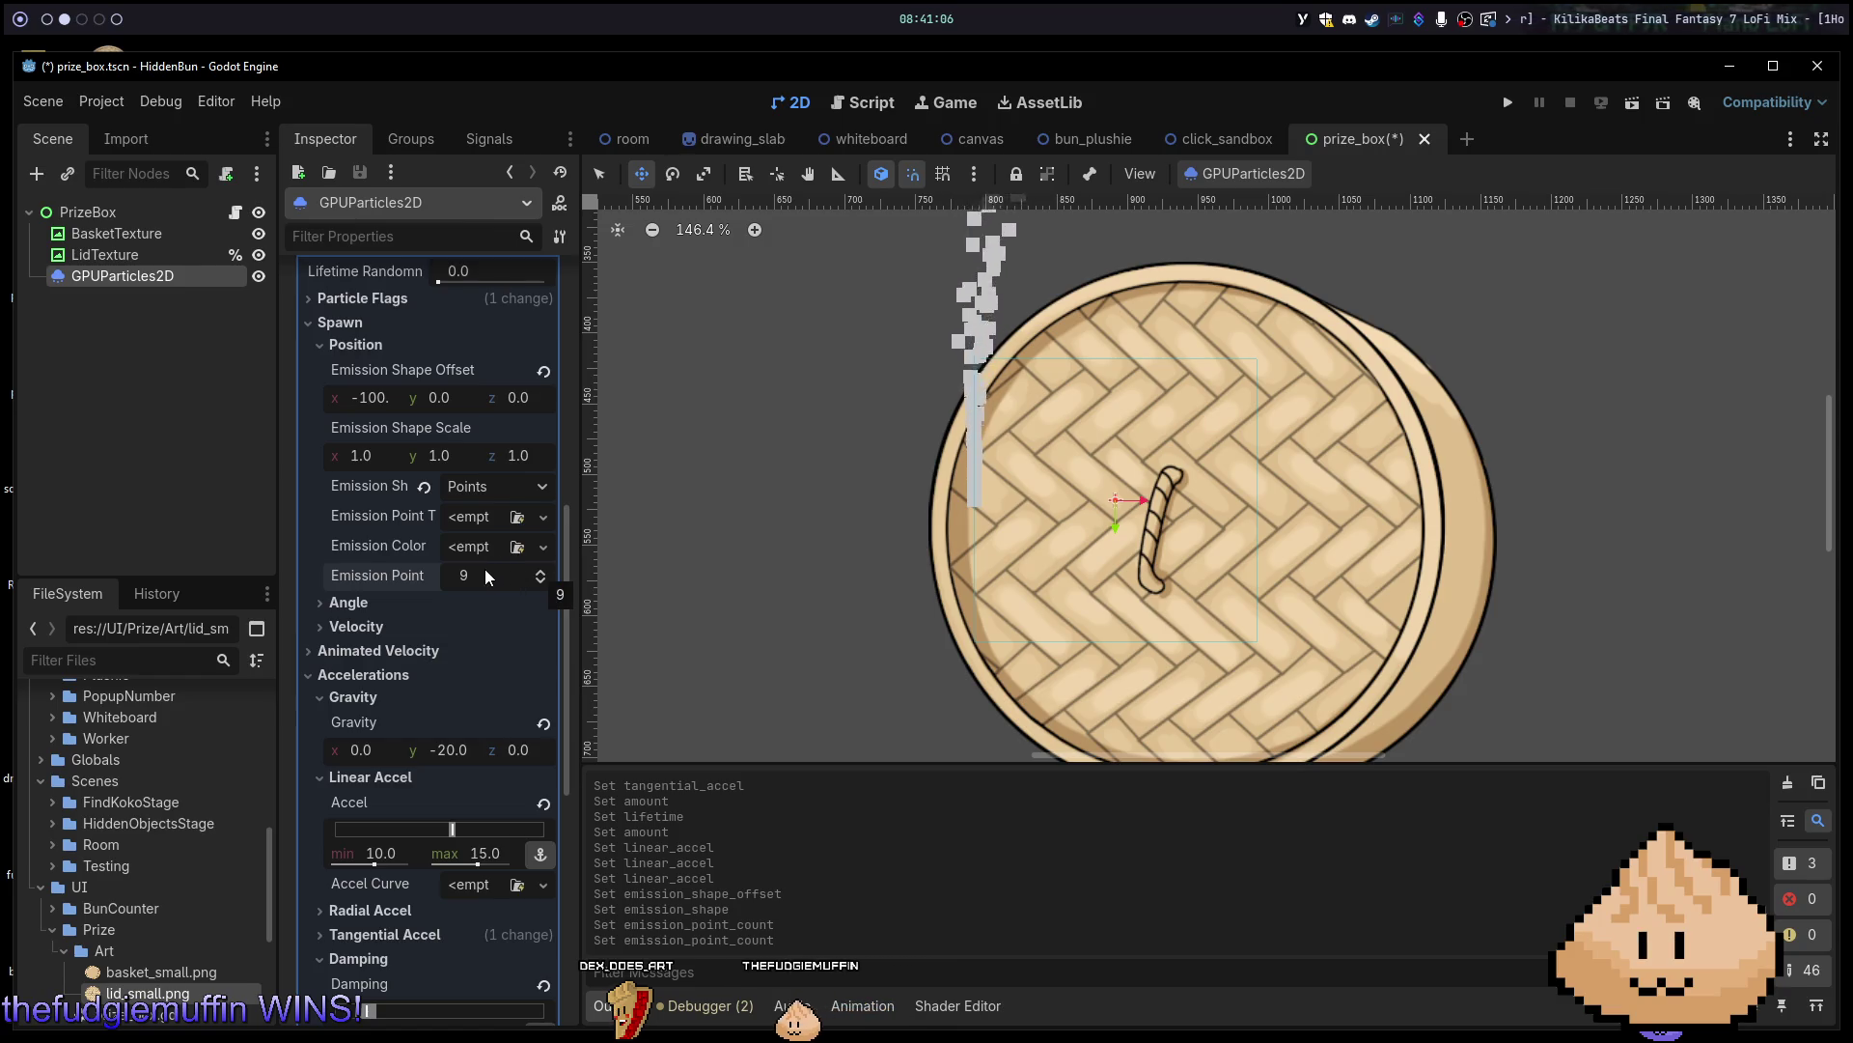
# Change the Emission Shape to Box.
pyautogui.click(512, 482)
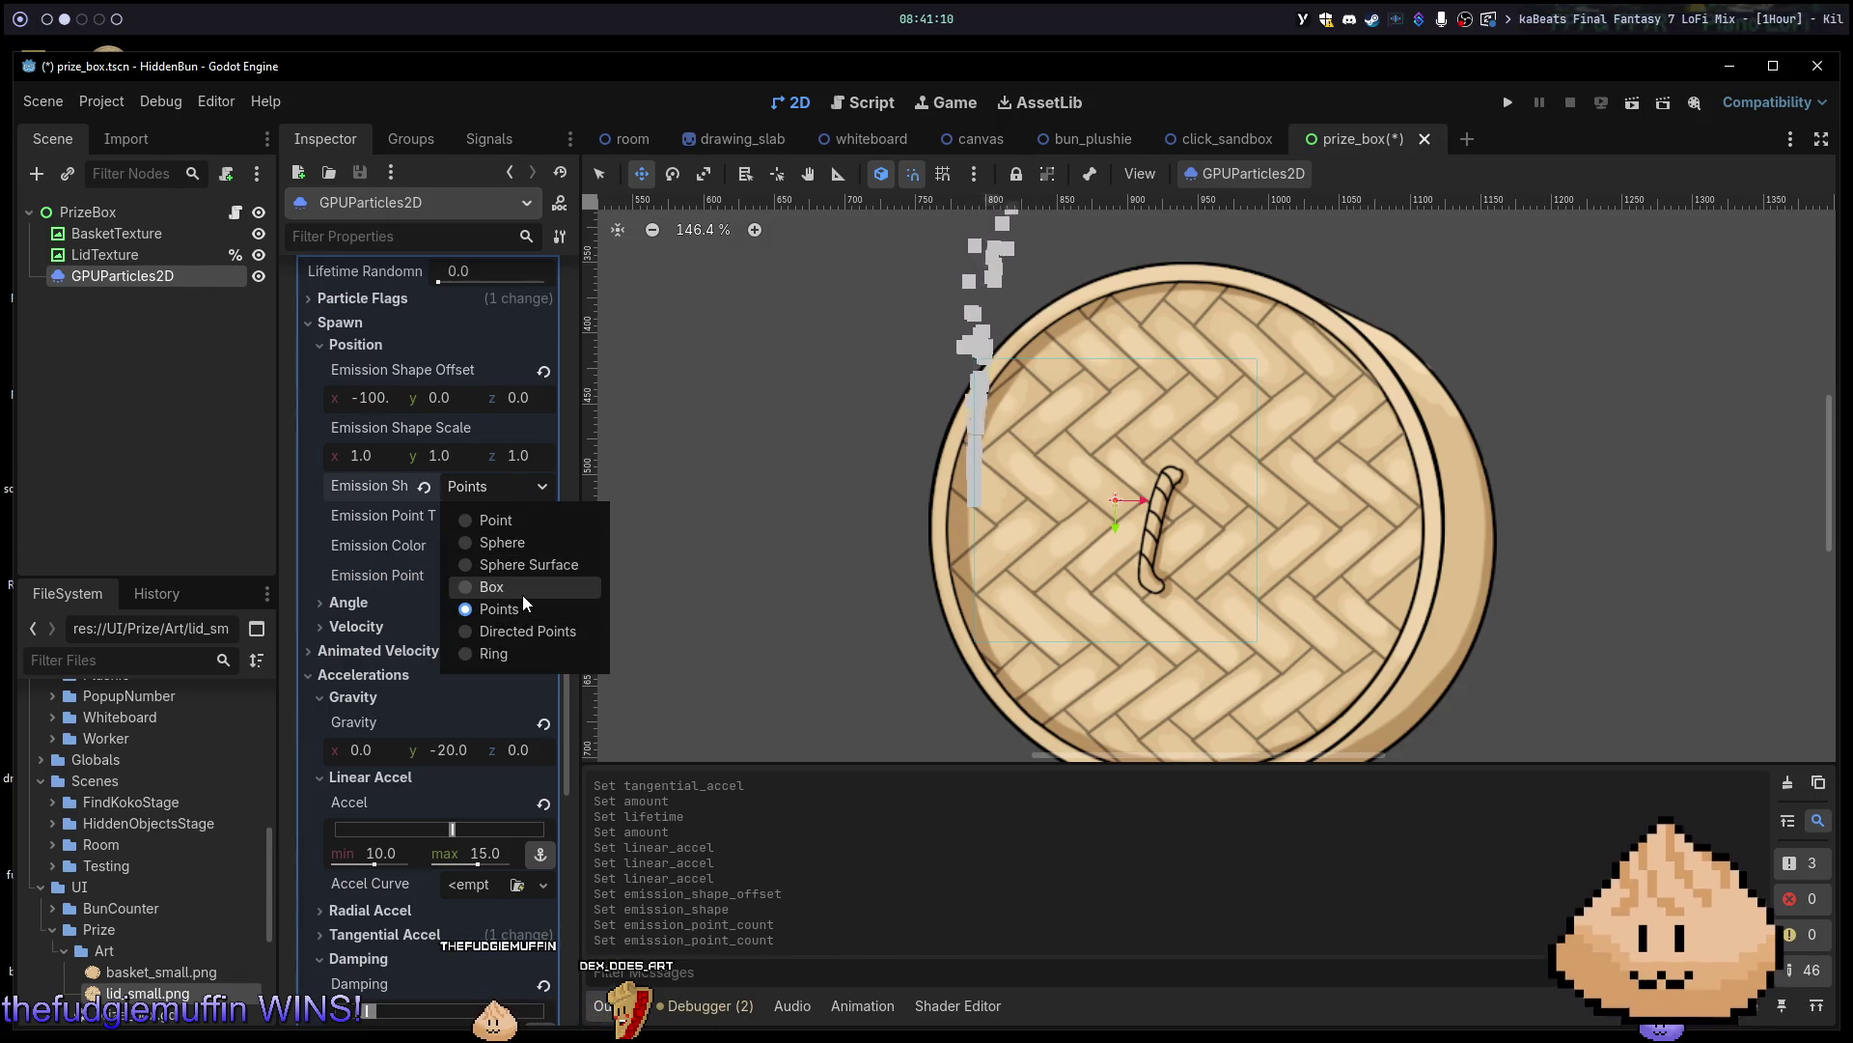
pyautogui.click(523, 593)
pyautogui.click(483, 490)
# Set Emission Box Extents x to 100 and reset Emission Shape Offset x to 0.
pyautogui.click(476, 496)
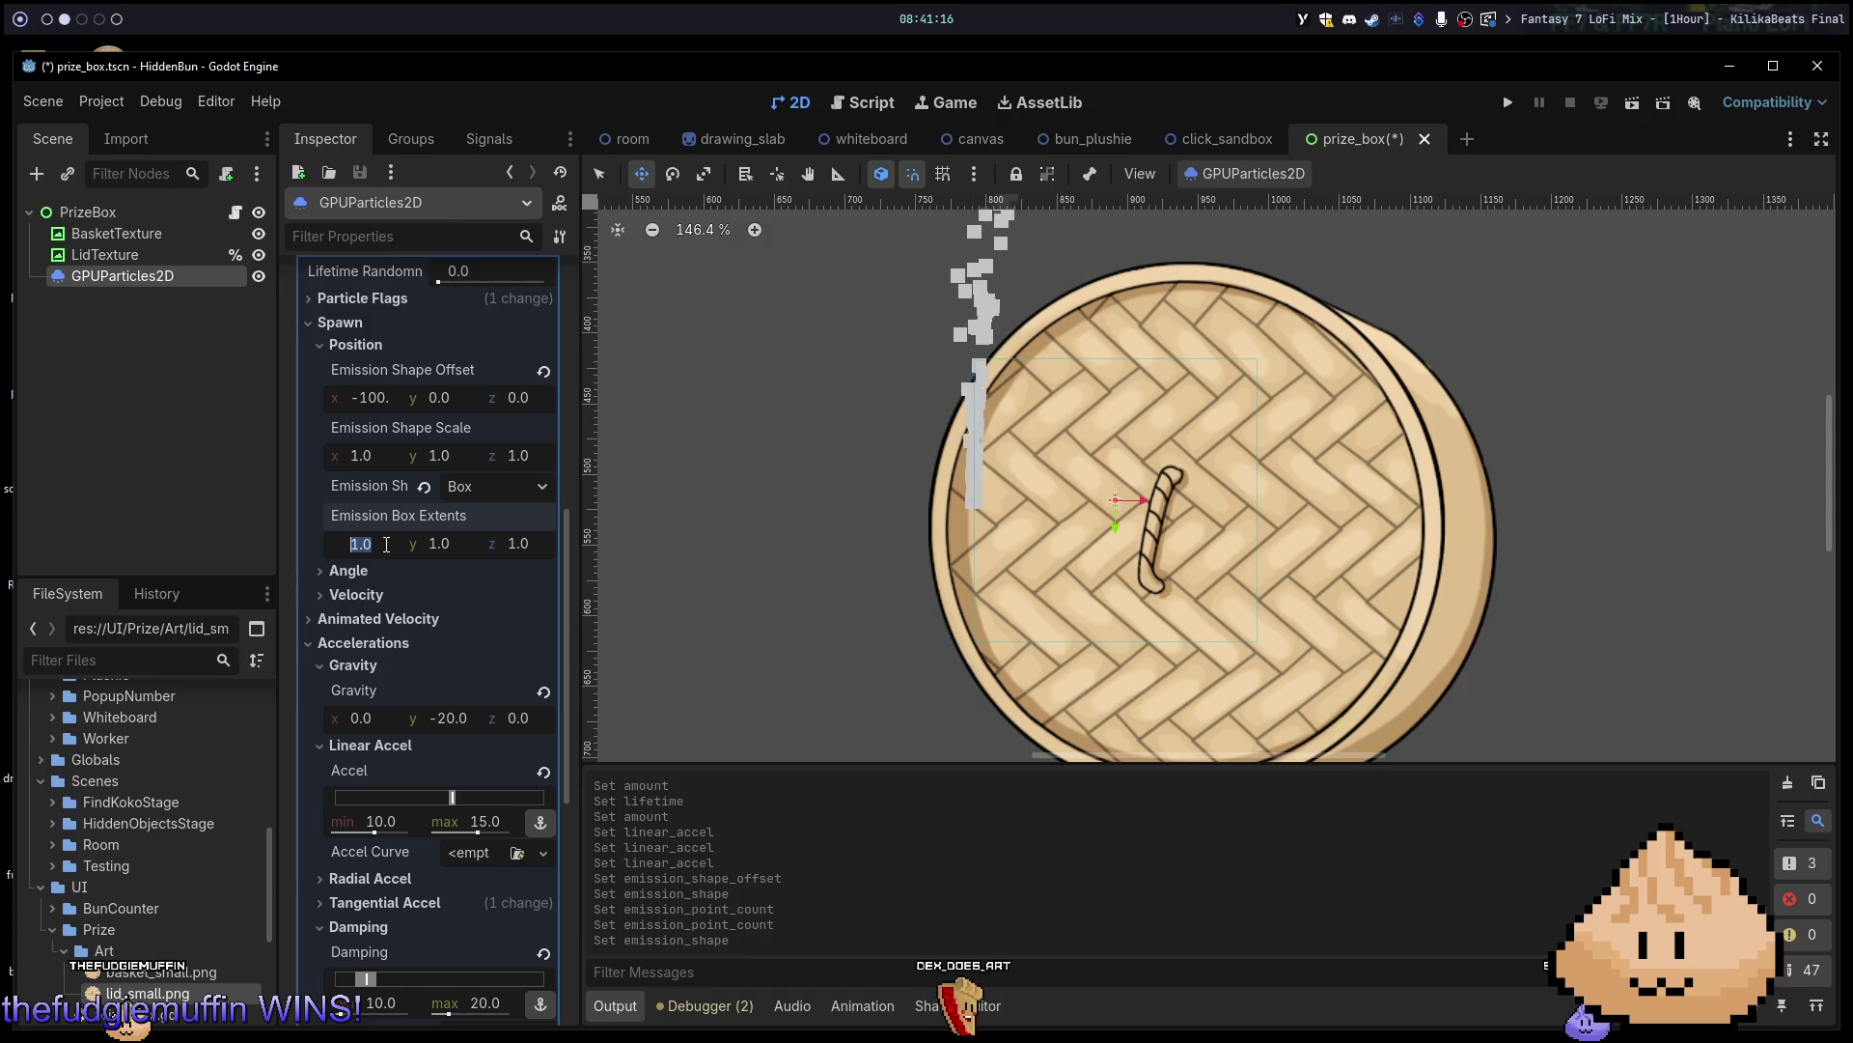
pyautogui.press('Return')
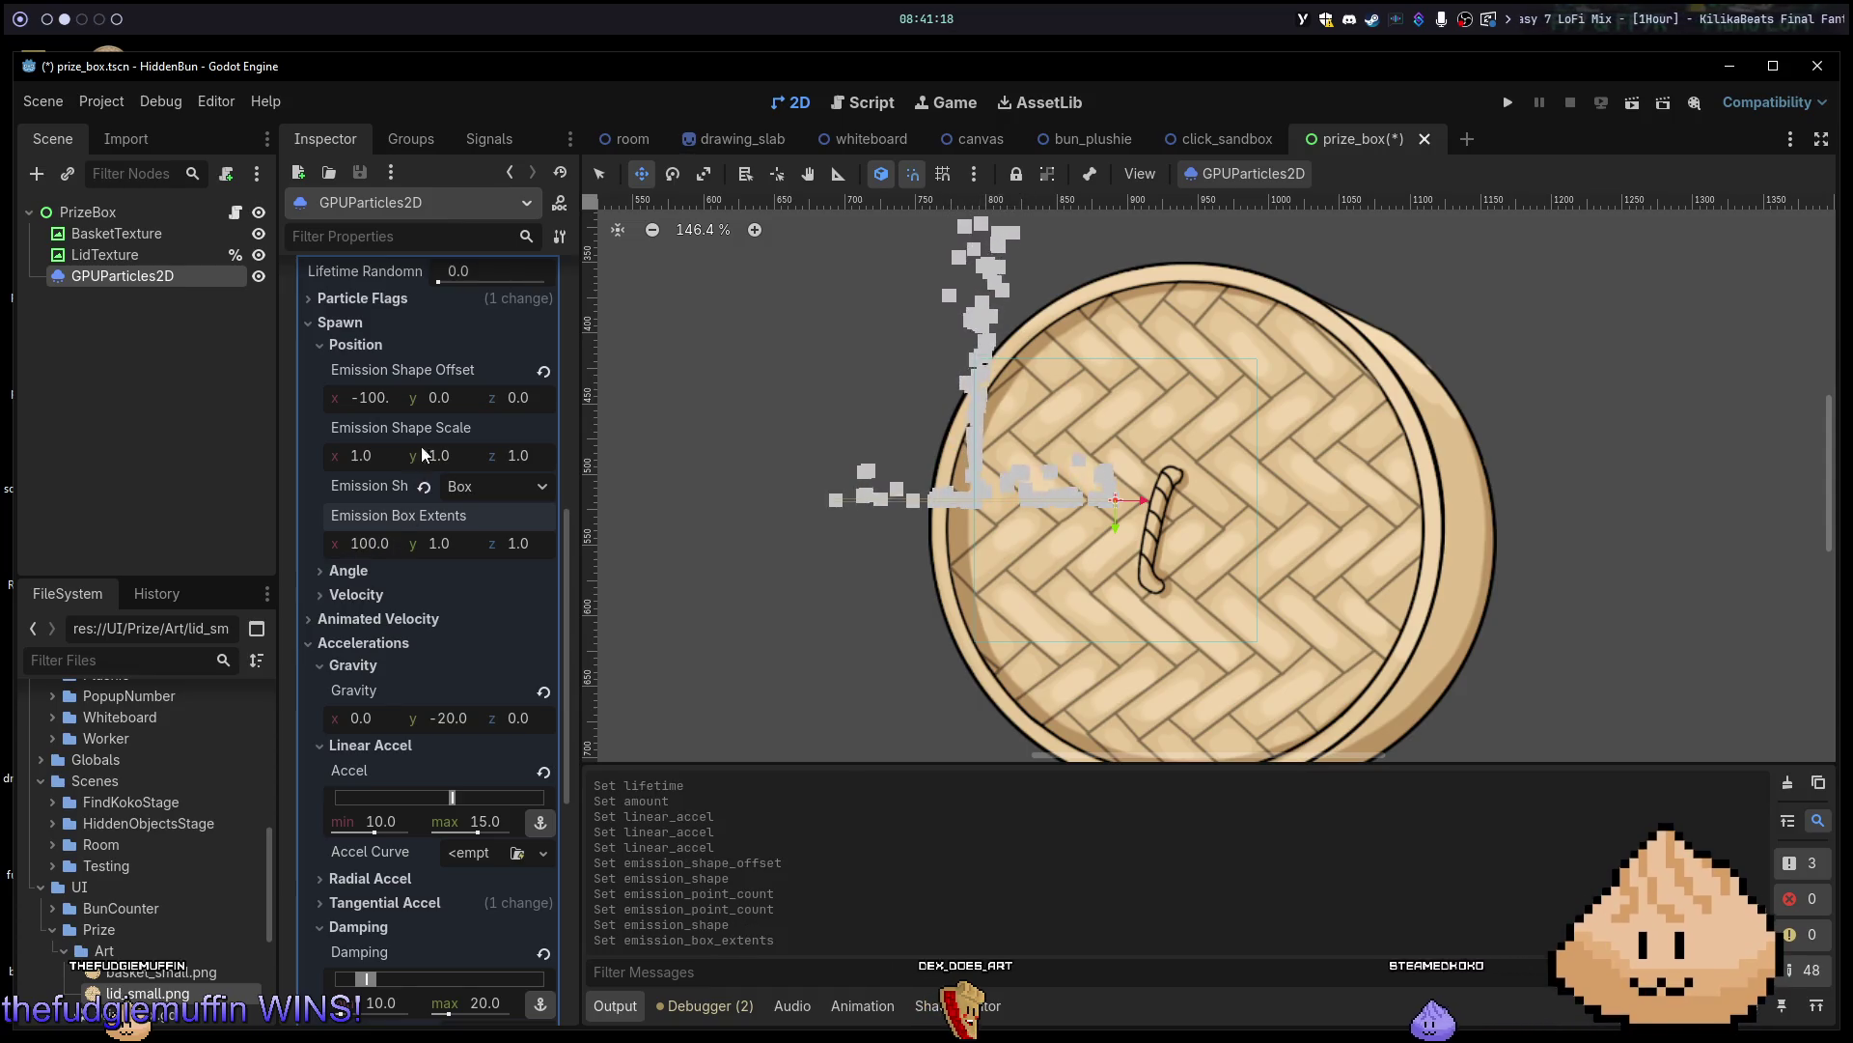
pyautogui.write('0')
pyautogui.press('Return')
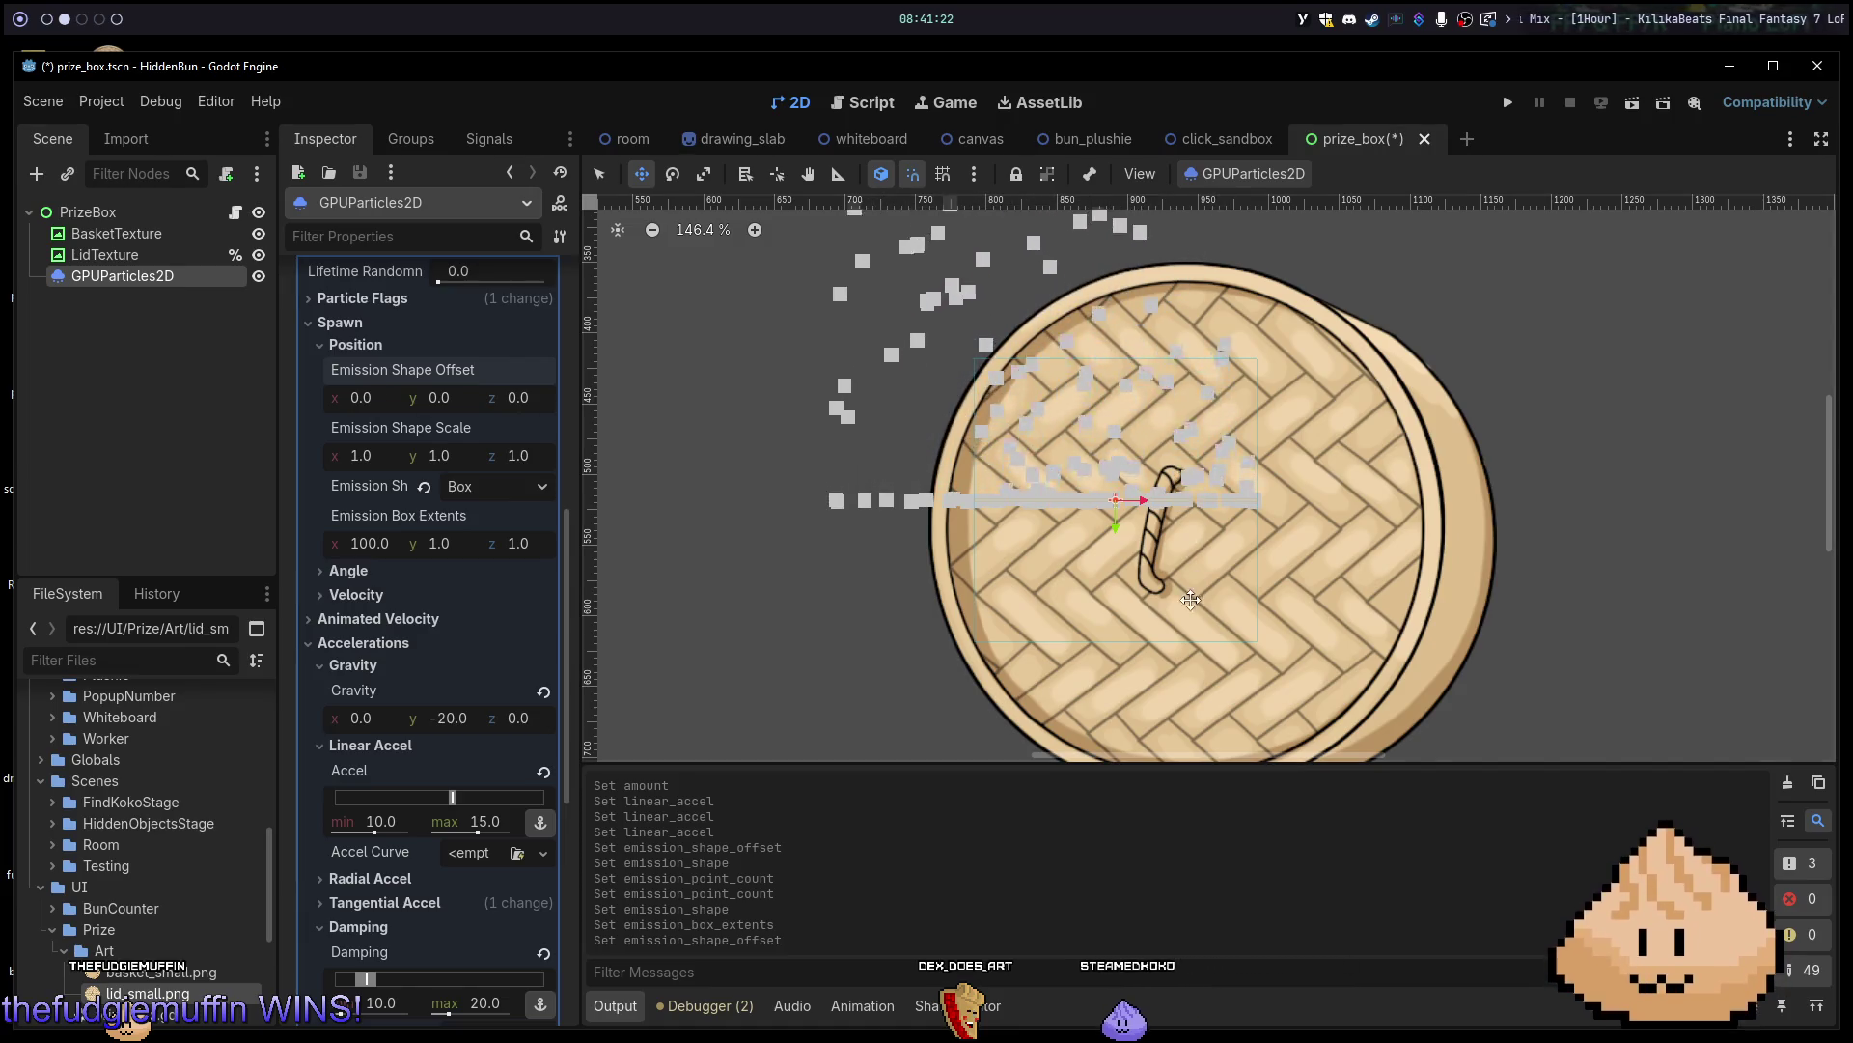
# Move GPUParticles2D between BasketTexture and LidTexture in the scene tree.
pyautogui.scroll(-3, 1175, 515)
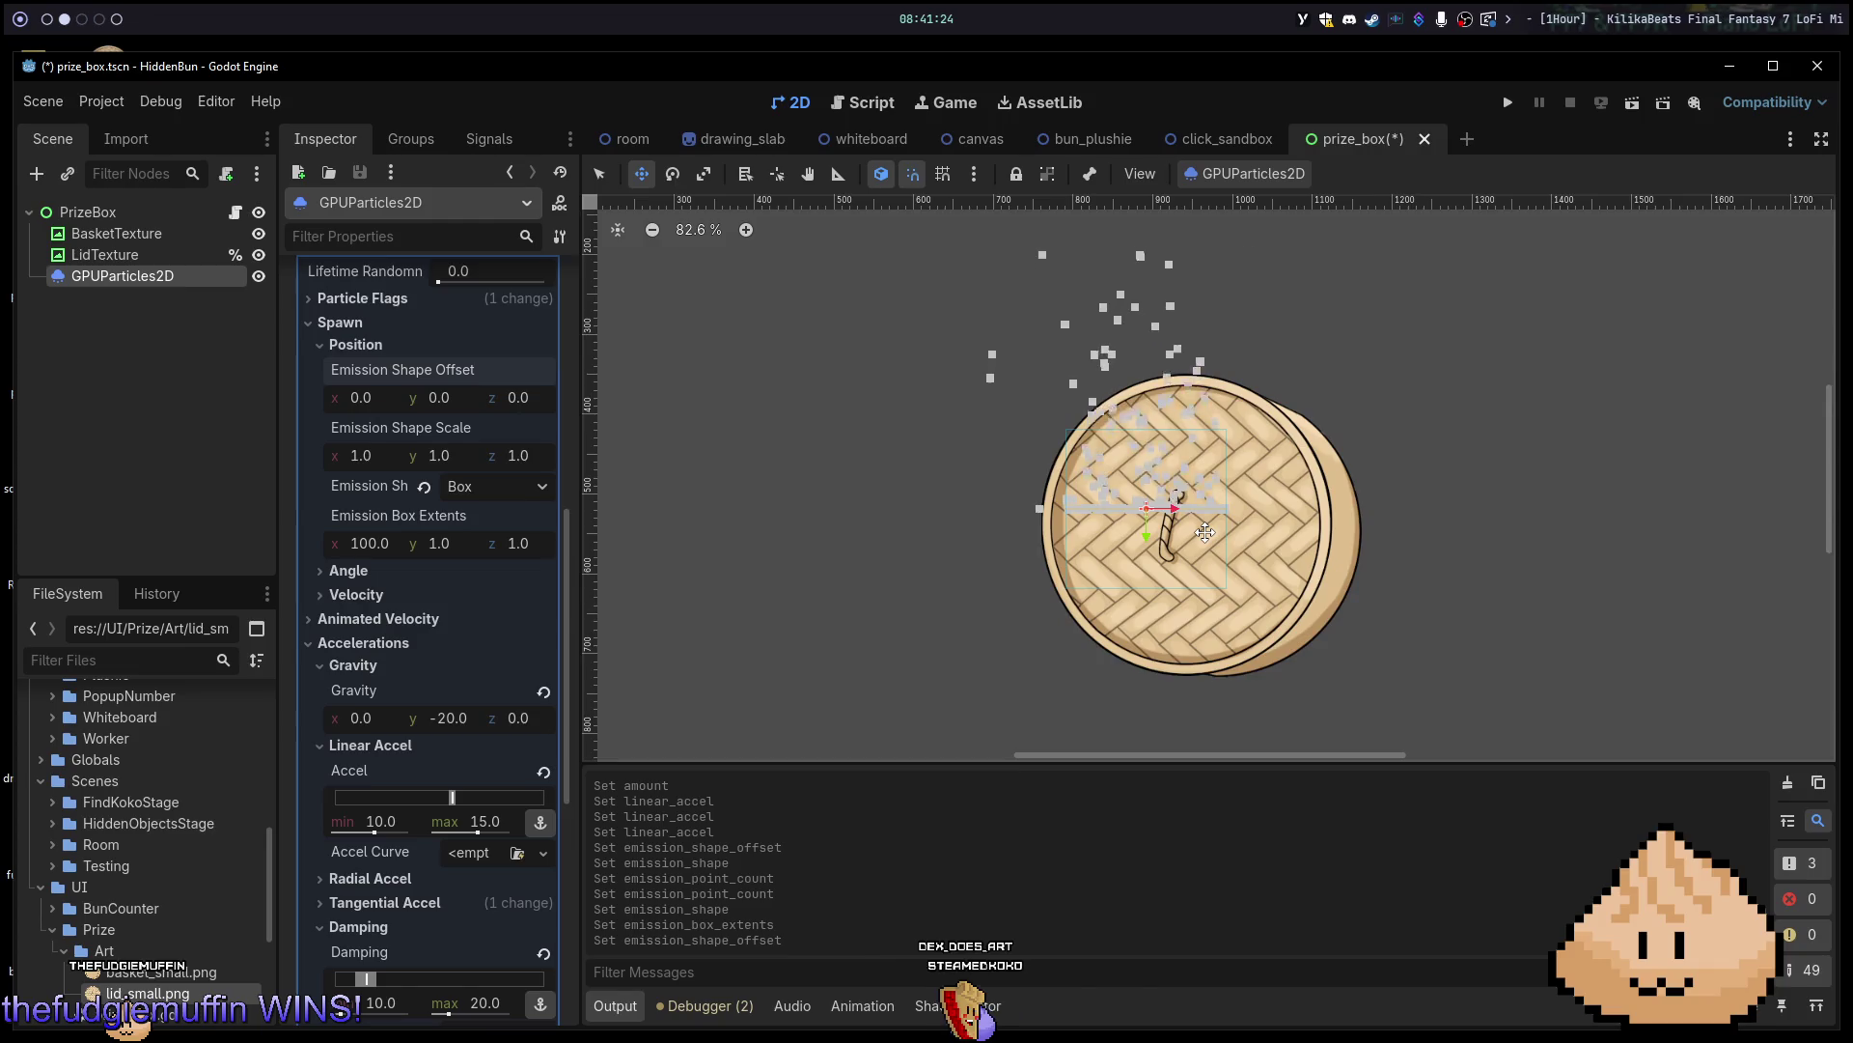
pyautogui.scroll(3, 1209, 532)
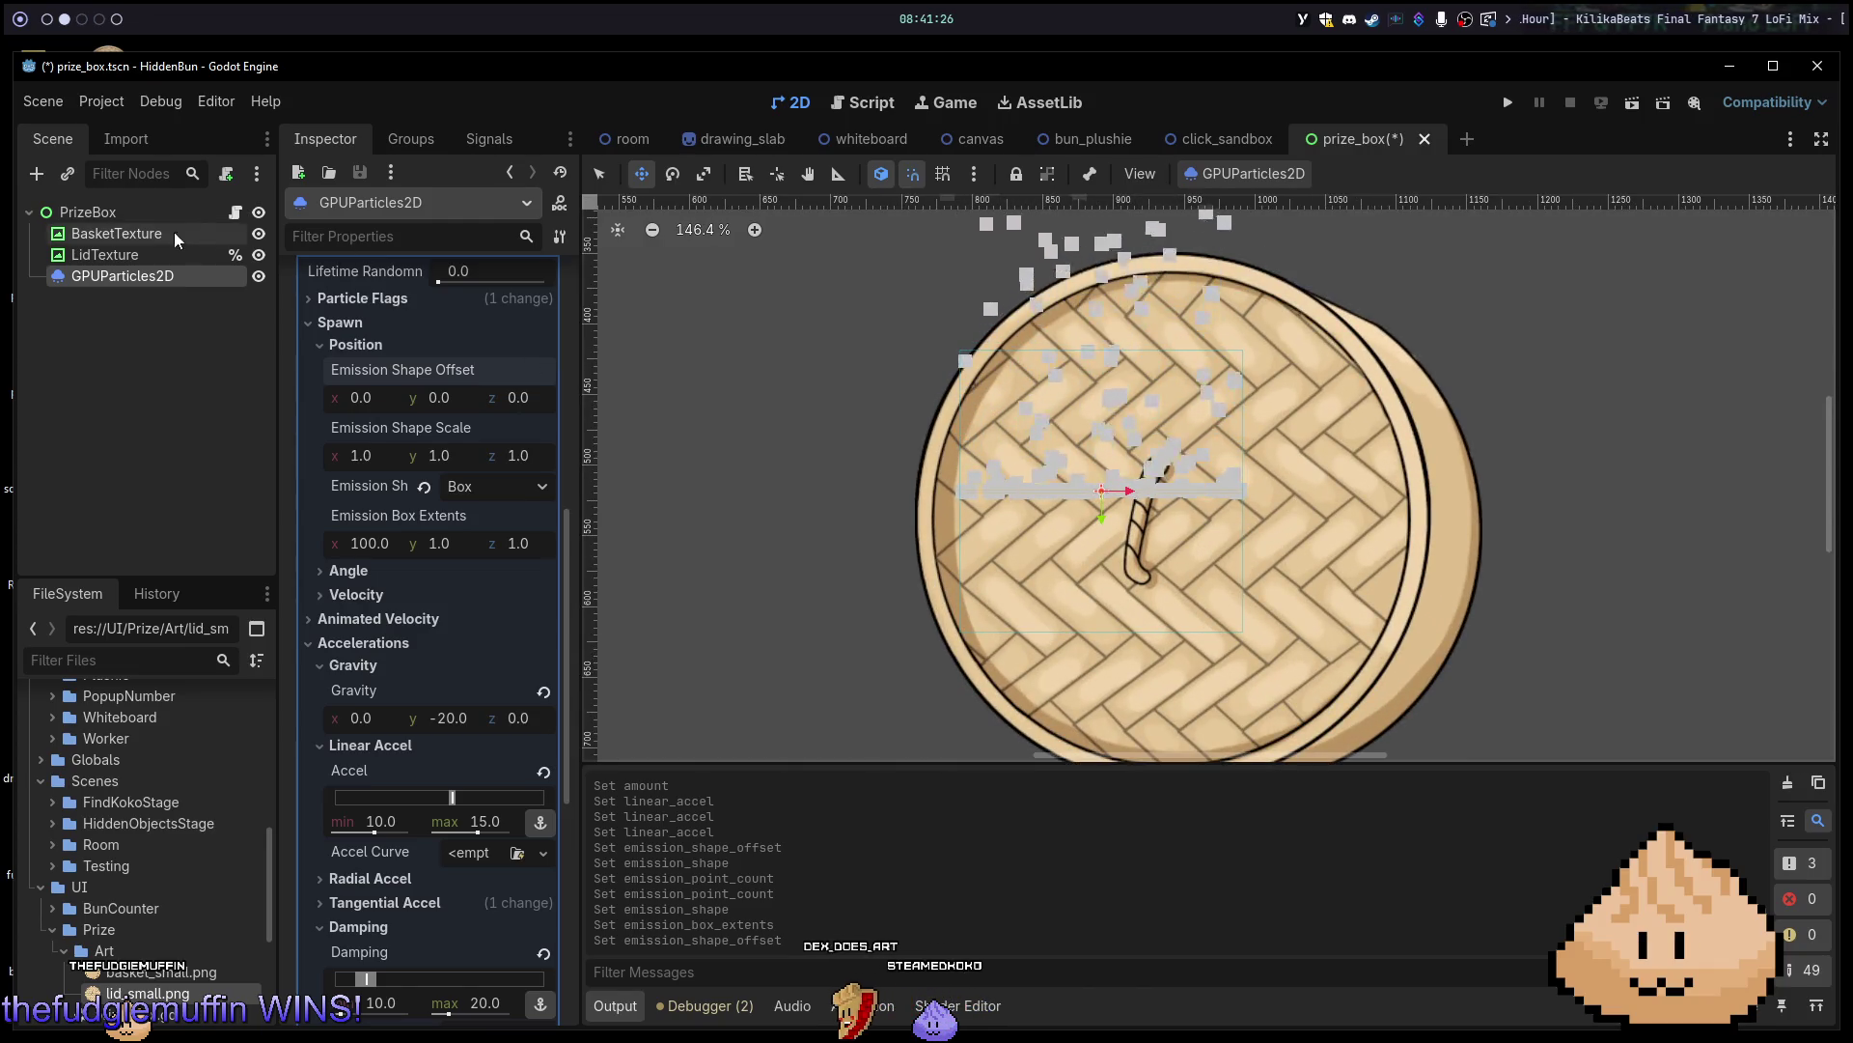
pyautogui.moveTo(125, 280); pyautogui.dragTo(98, 242)
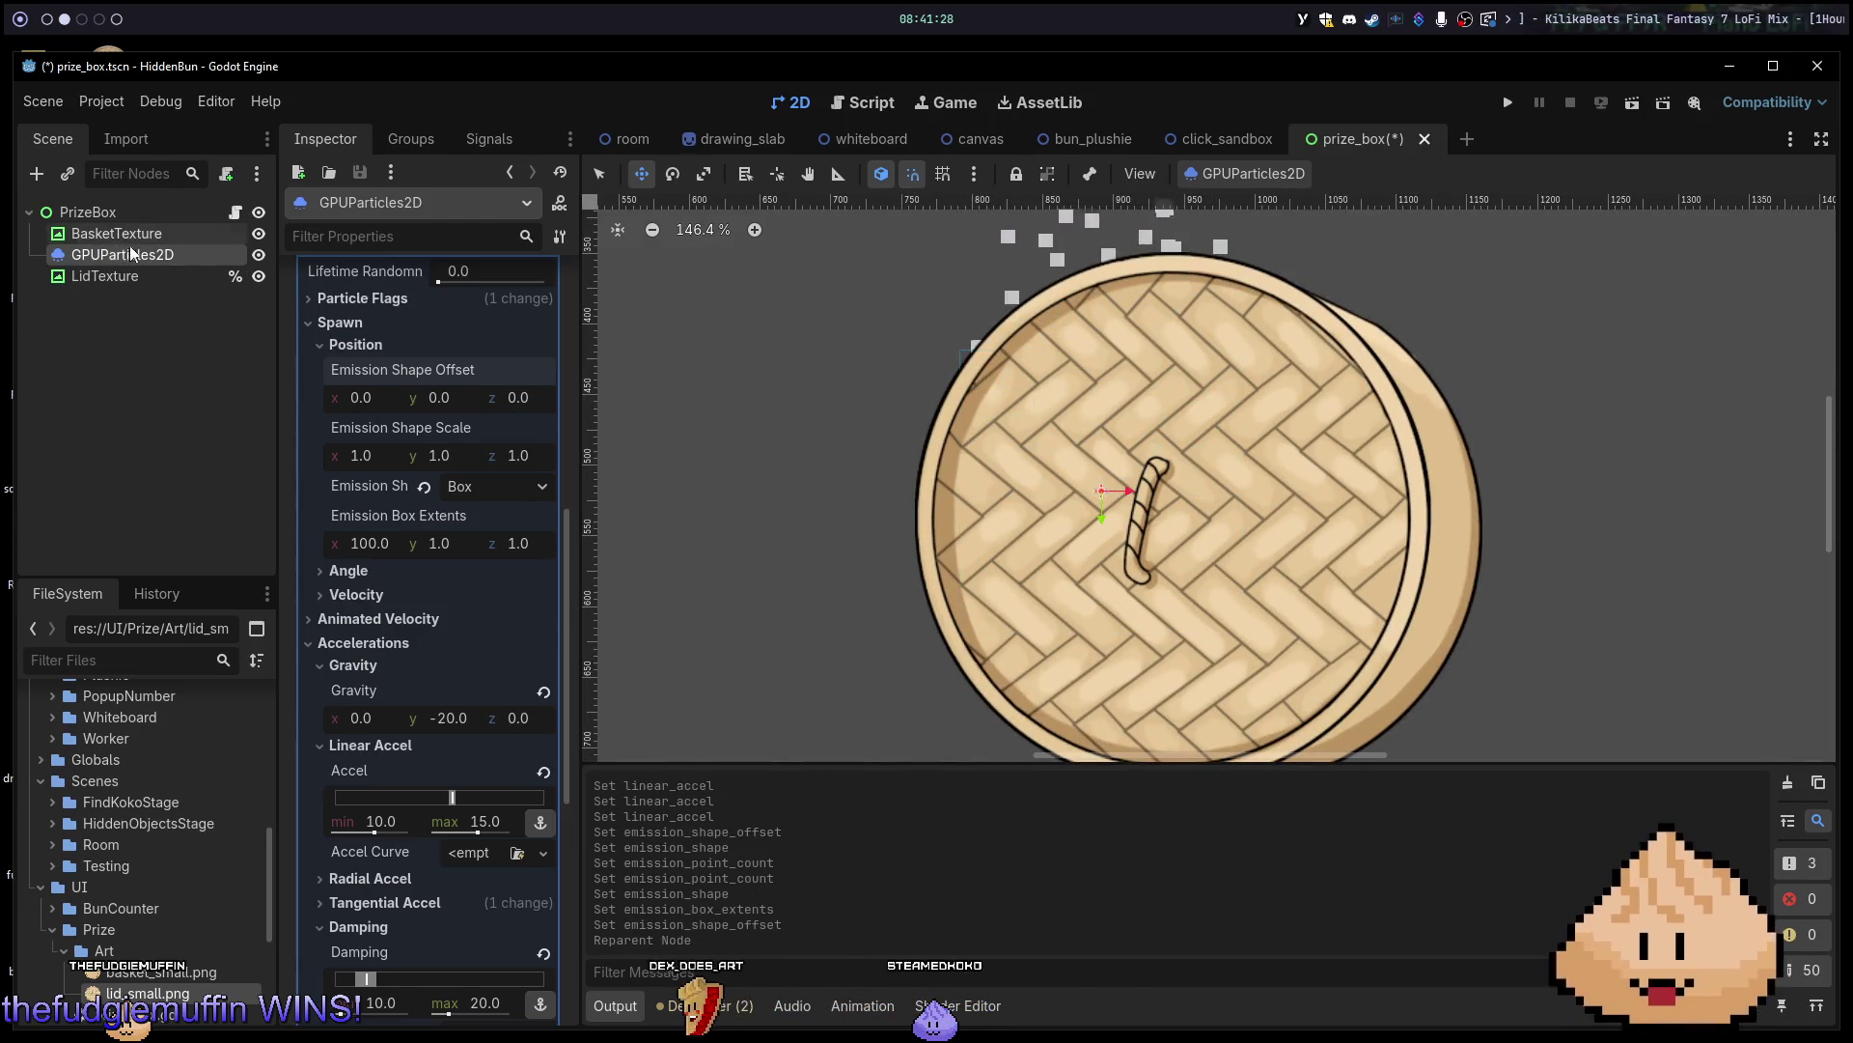
# Run the scene with F6 to preview the steam, stop it, then move GPUParticles2D below LidTexture.
pyautogui.scroll(-1, 1430, 320)
pyautogui.scroll(-5, 1431, 321)
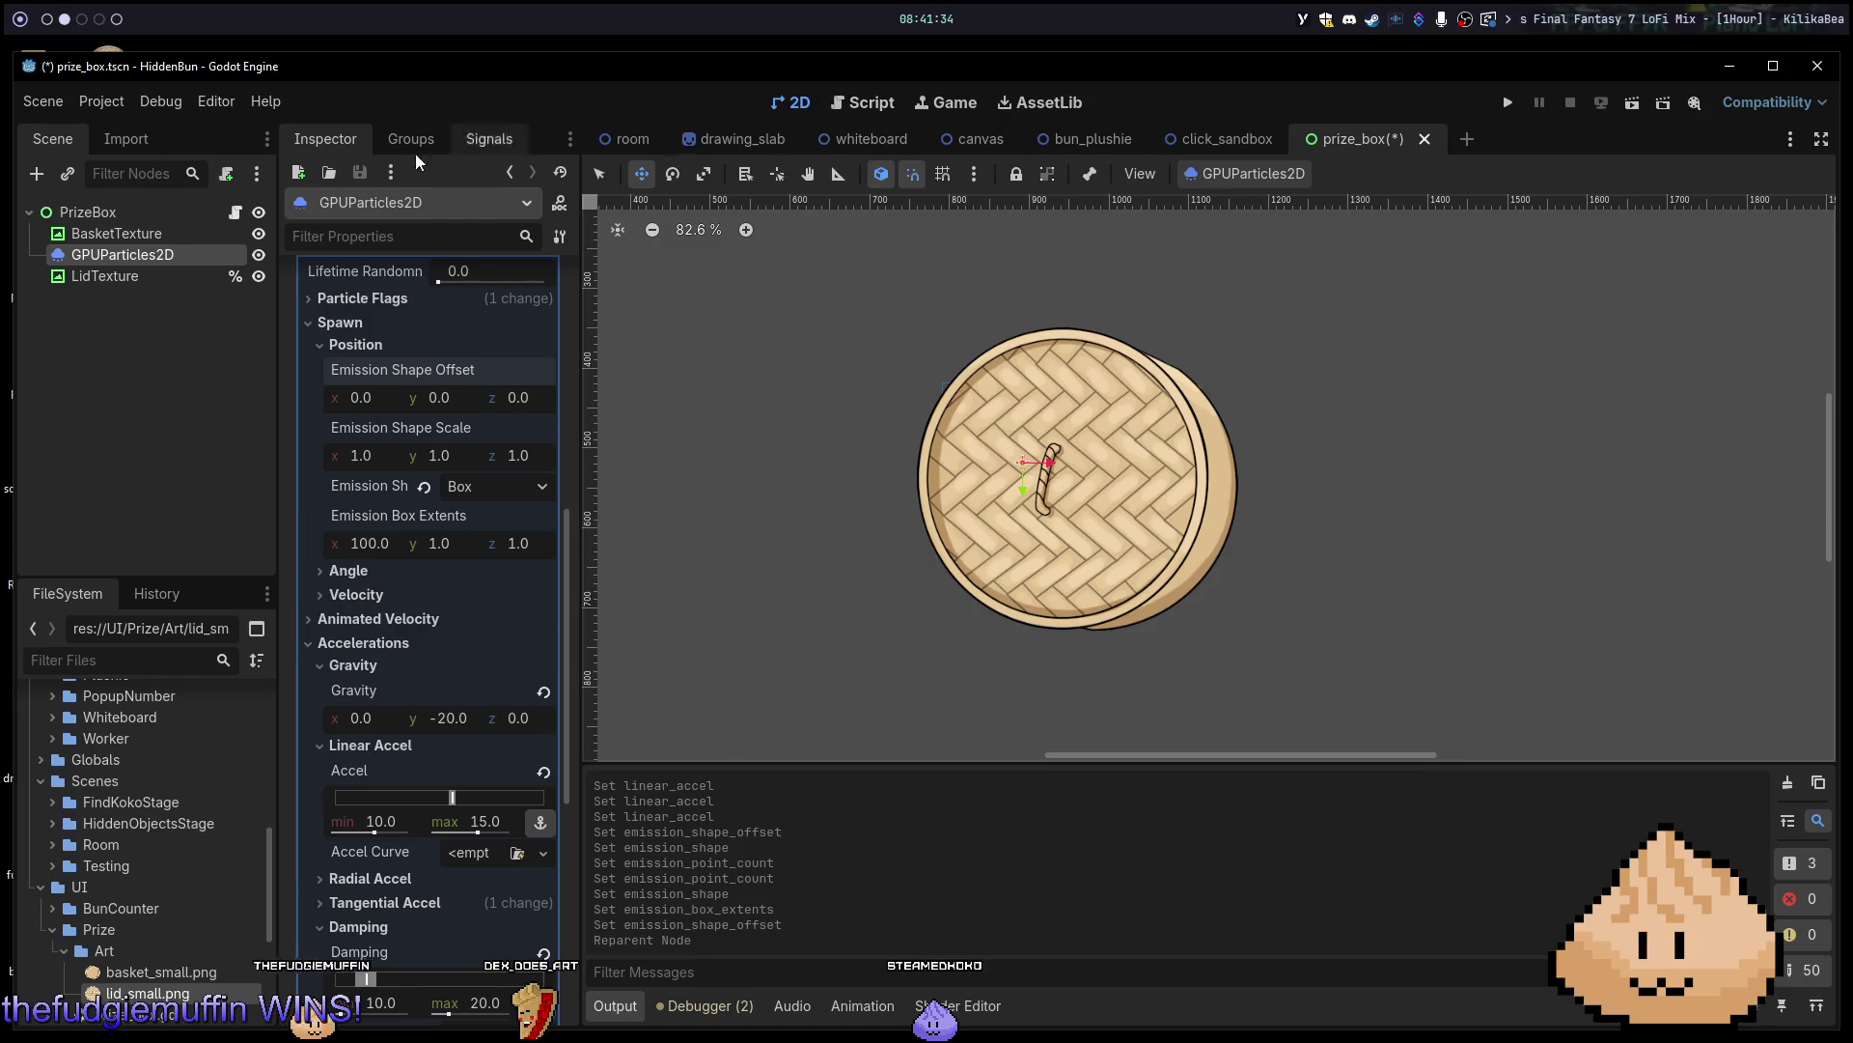
pyautogui.click(96, 239)
pyautogui.press('F6')
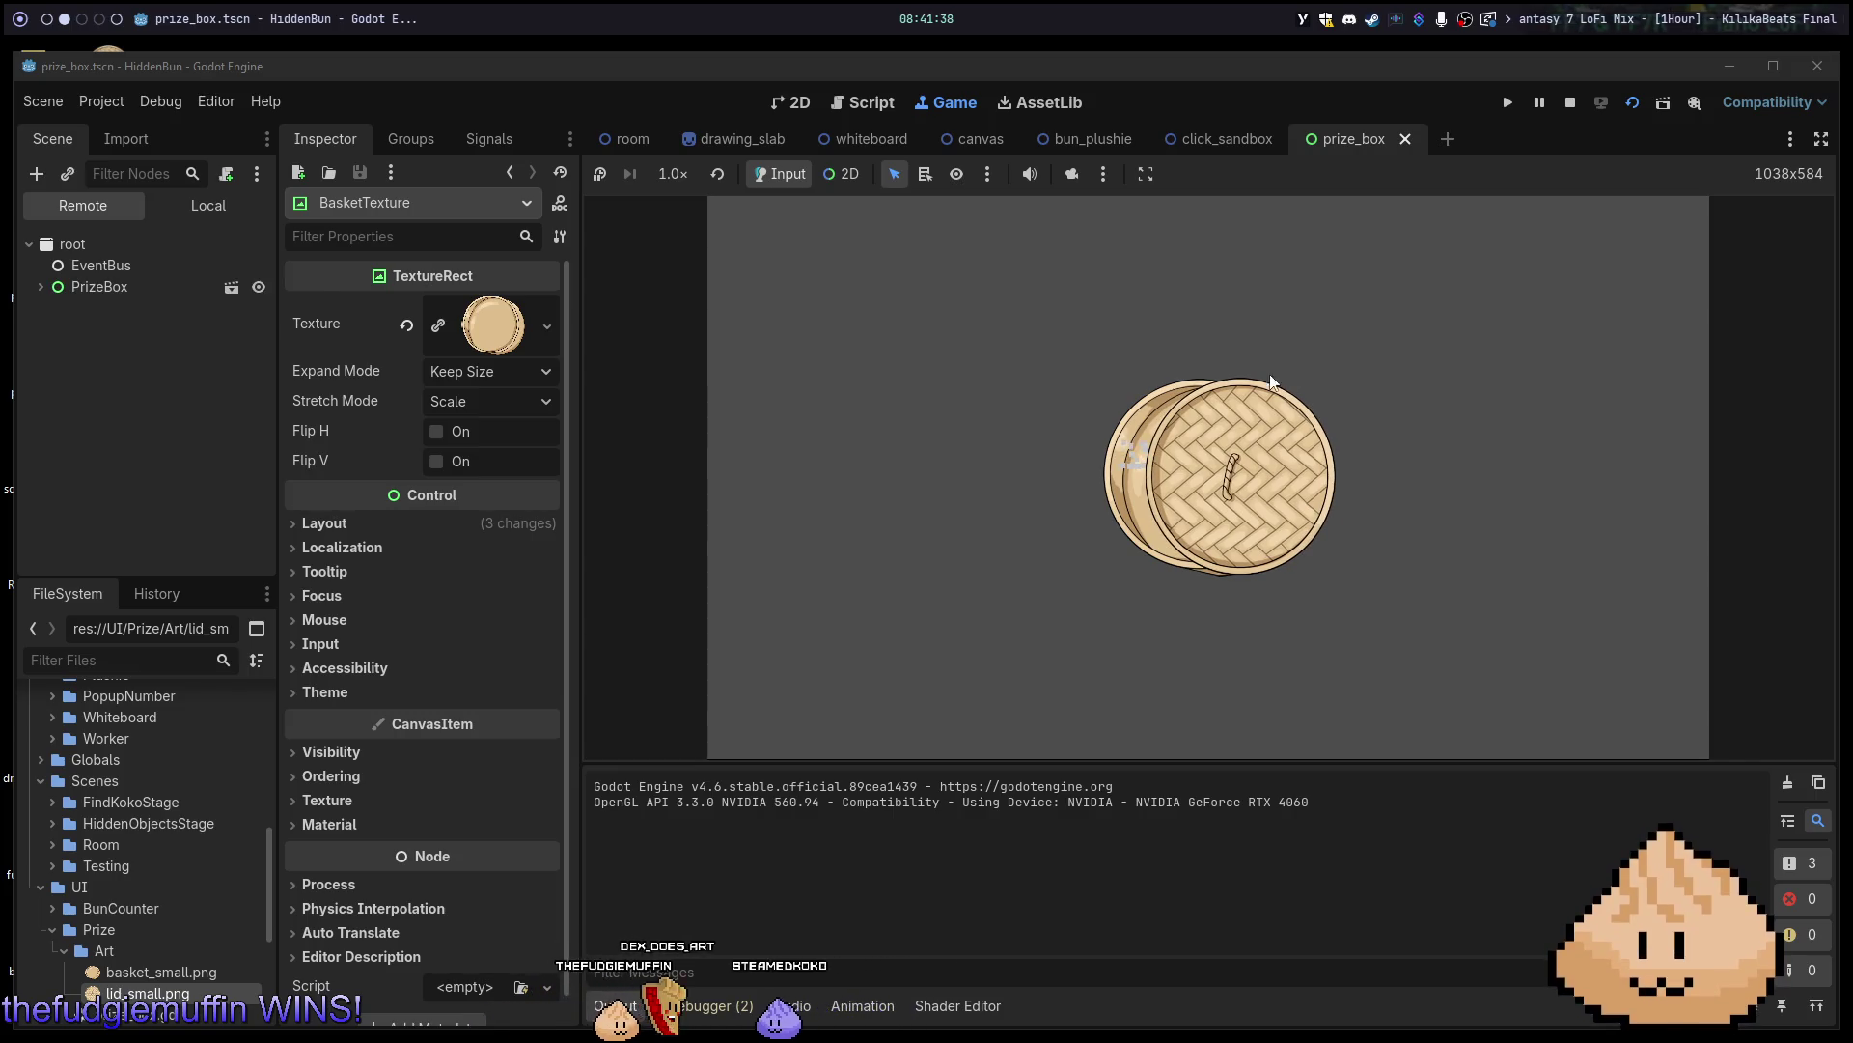
pyautogui.click(1120, 396)
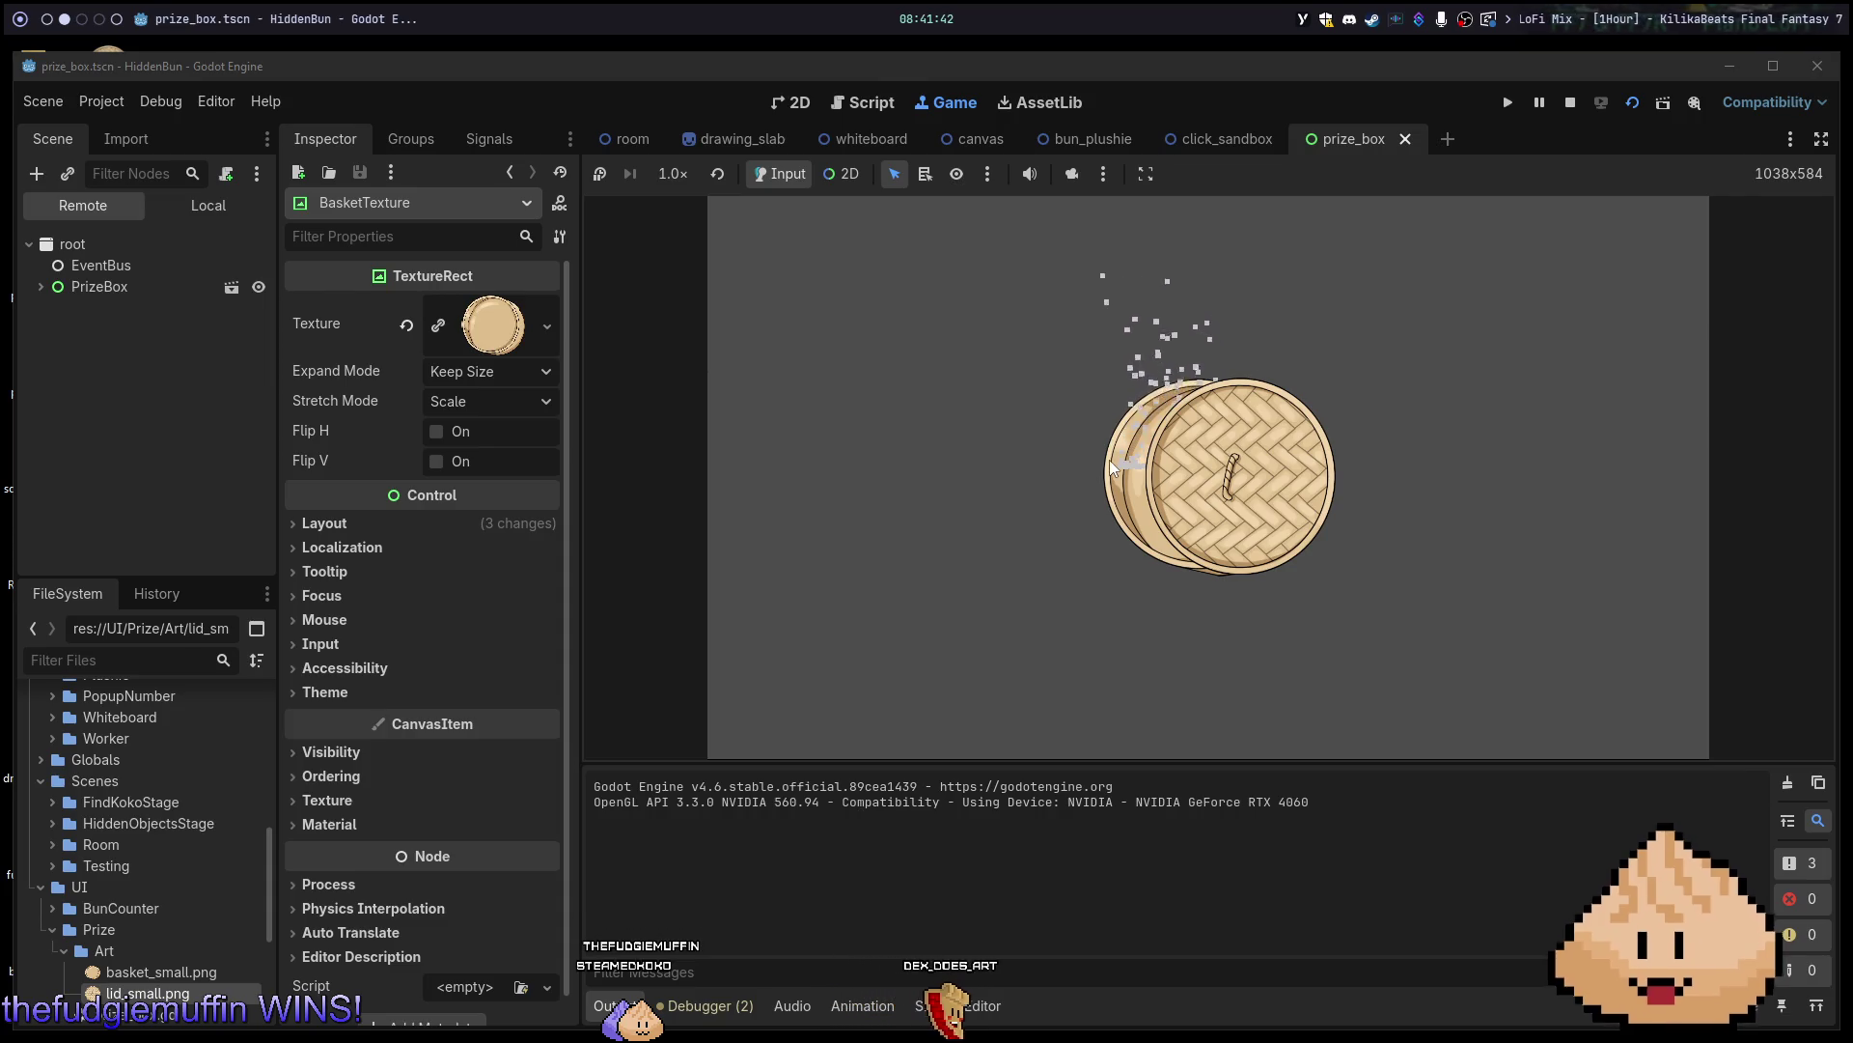
pyautogui.press('F8')
pyautogui.moveTo(116, 254)
pyautogui.mouseDown()
pyautogui.moveTo(119, 291)
pyautogui.moveTo(100, 286)
pyautogui.mouseUp()
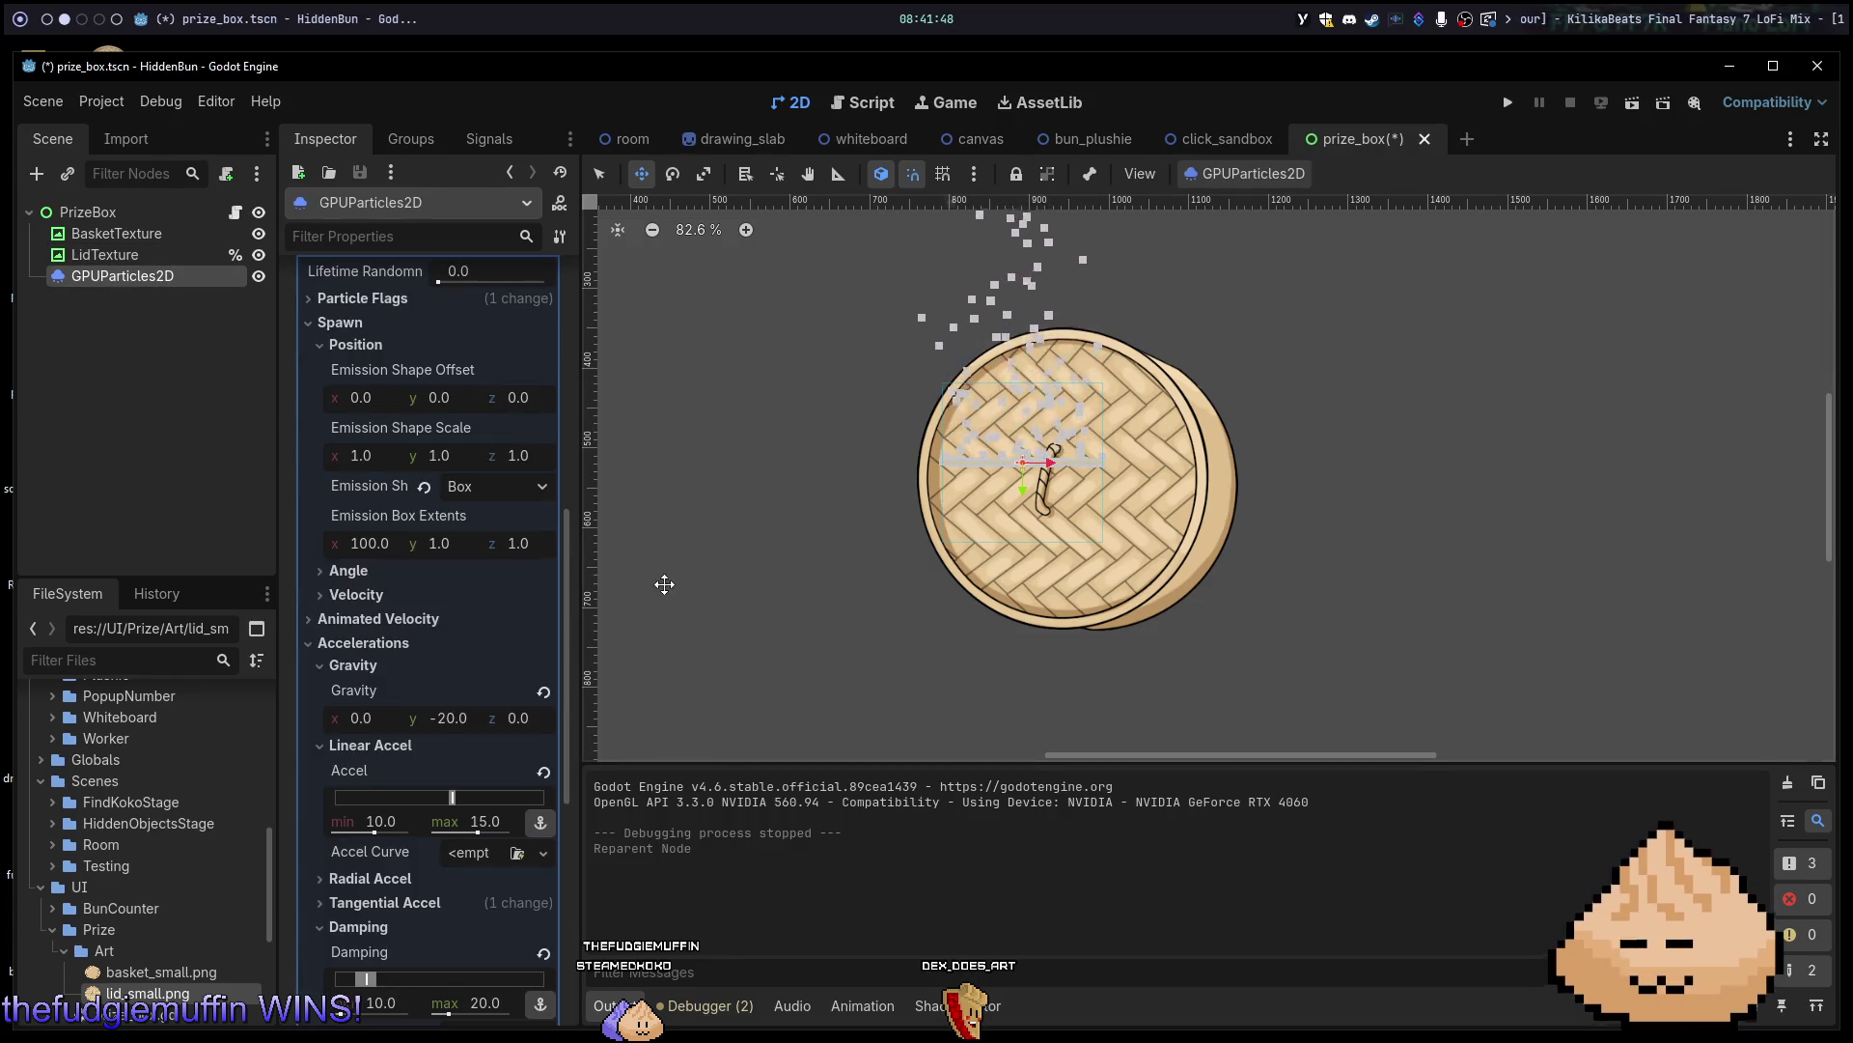
# Assign a new ImageTexture to the particle Texture, clear it to <empty>, and reopen the Texture choices.
pyautogui.scroll(8, 375, 299)
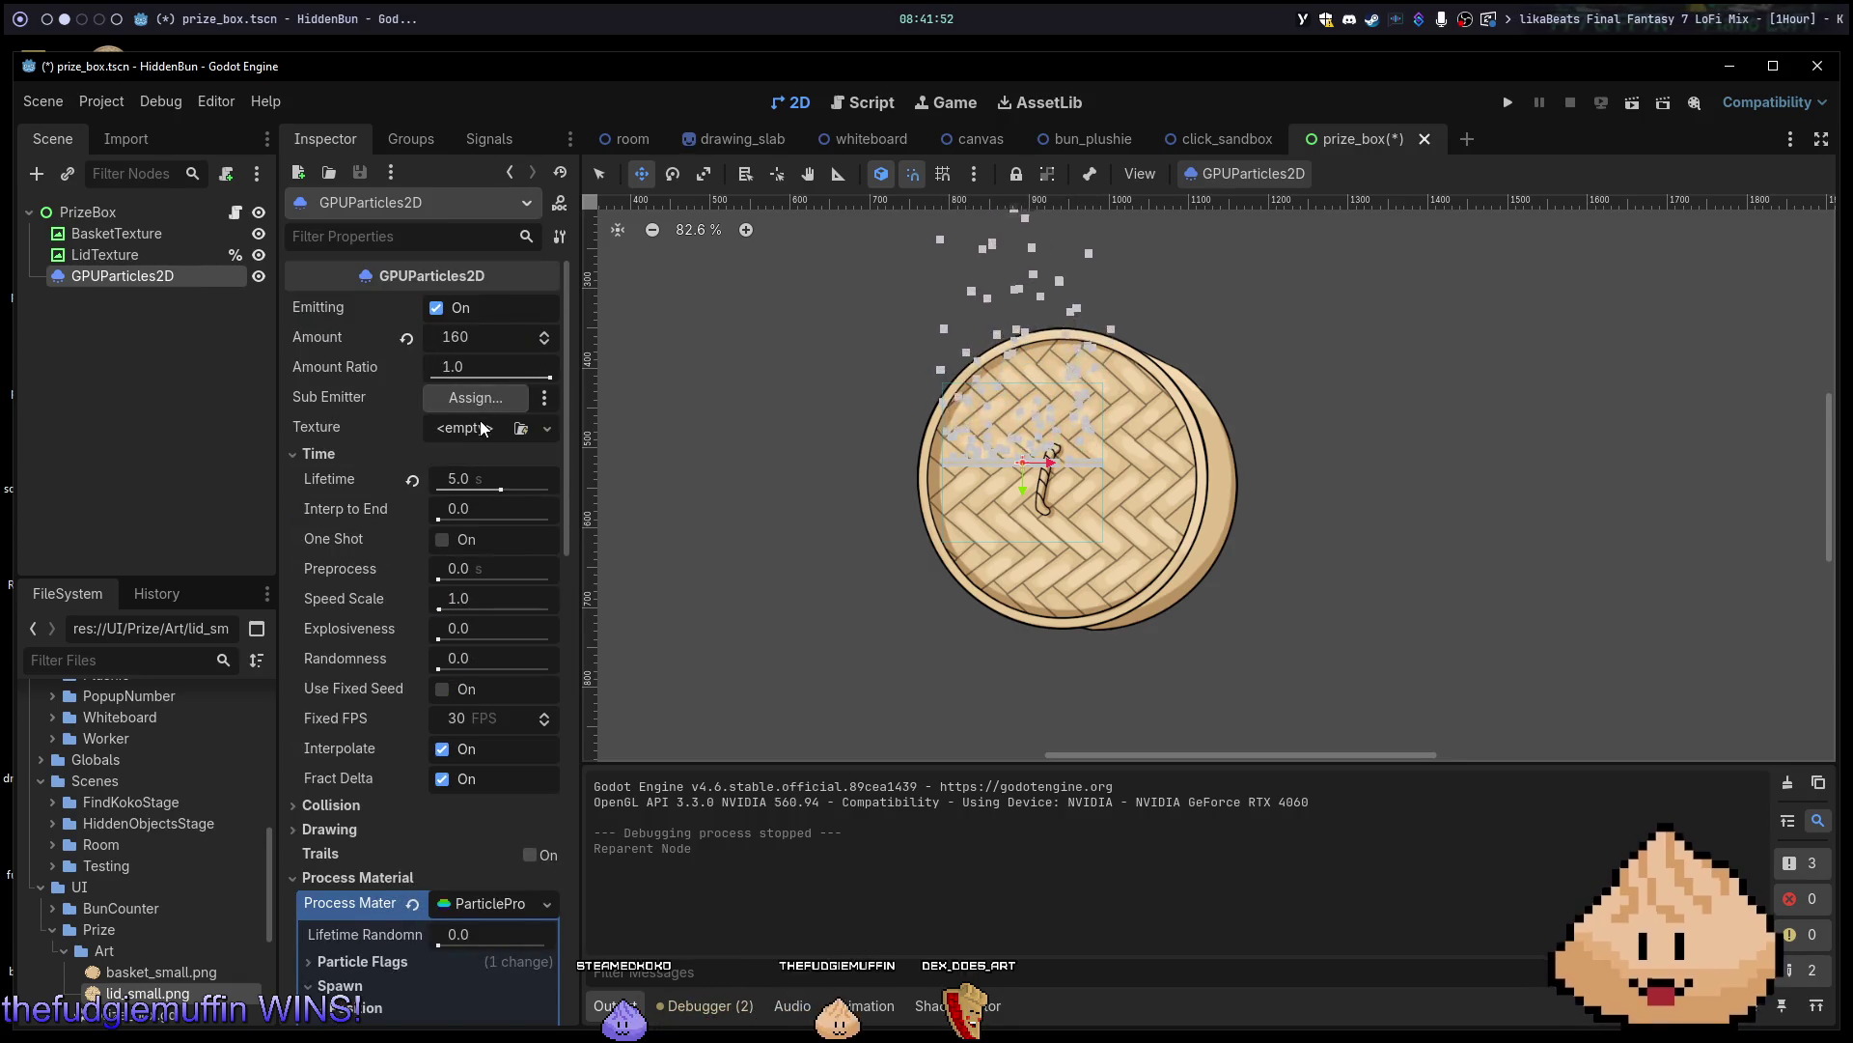
pyautogui.click(478, 423)
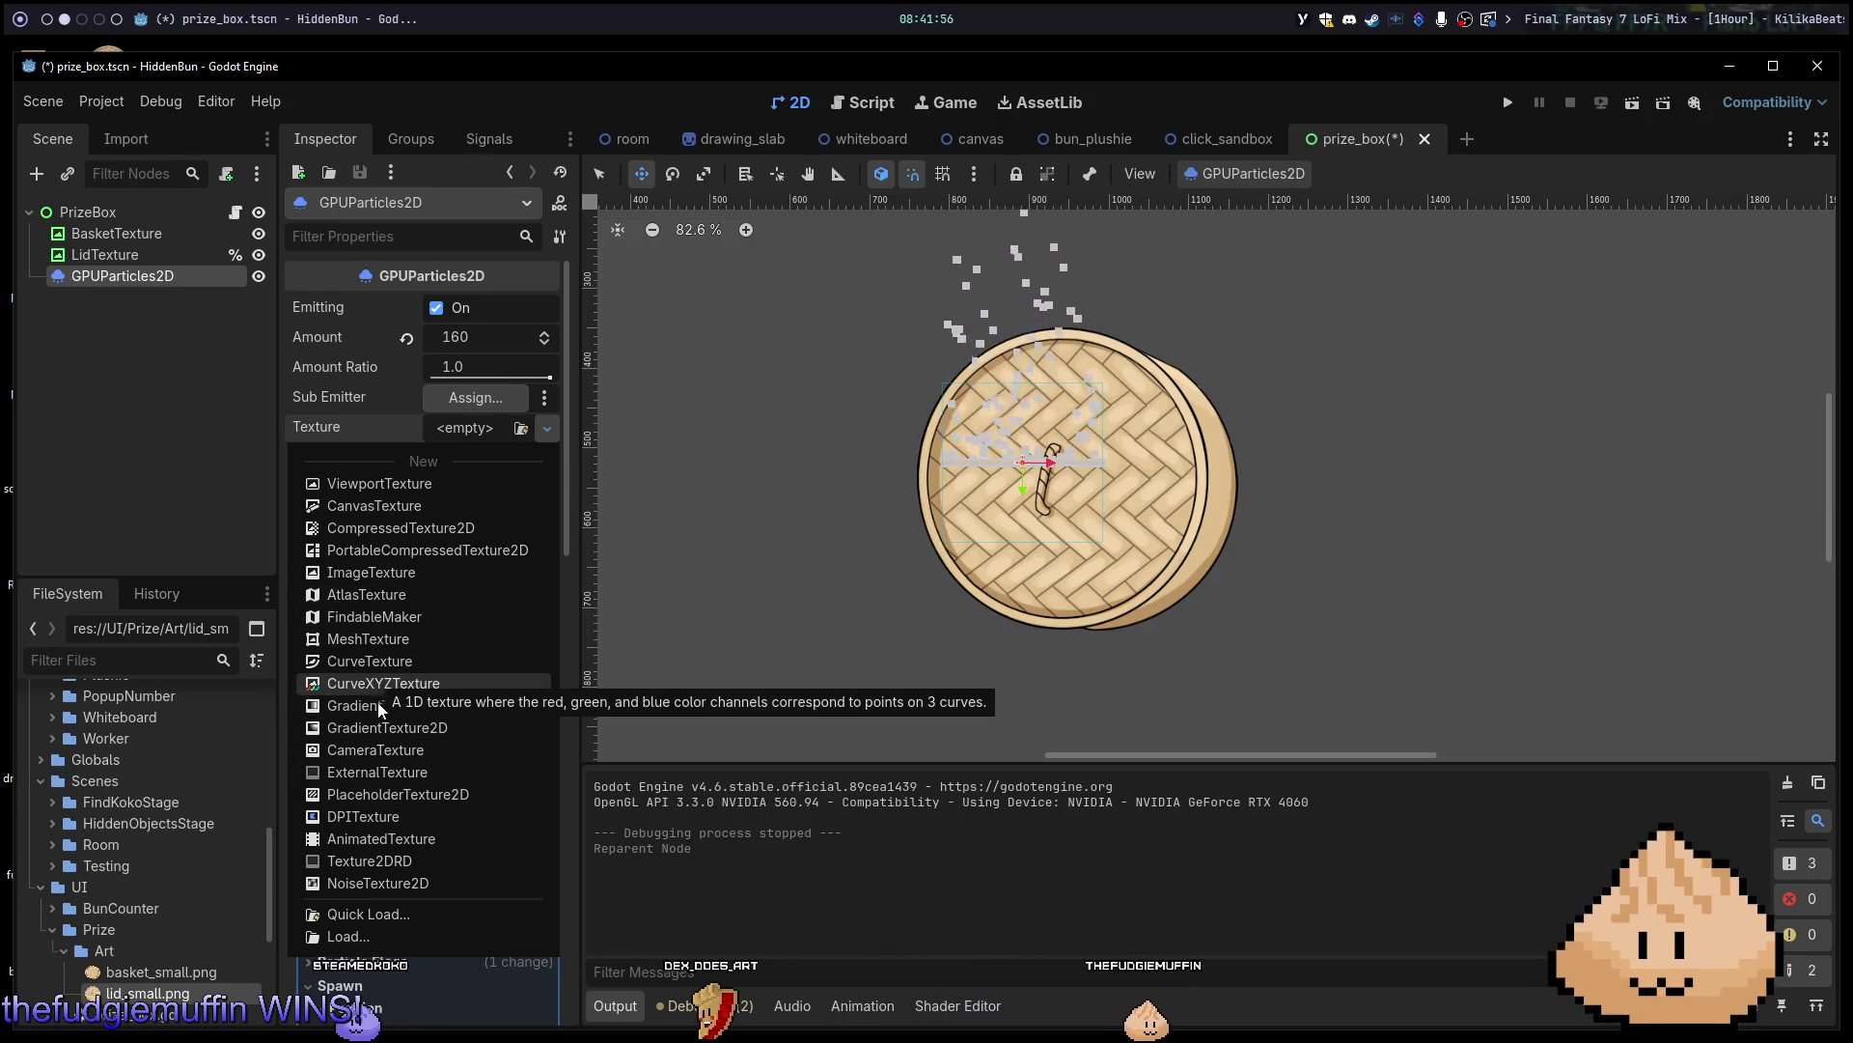
pyautogui.click(415, 576)
pyautogui.click(471, 435)
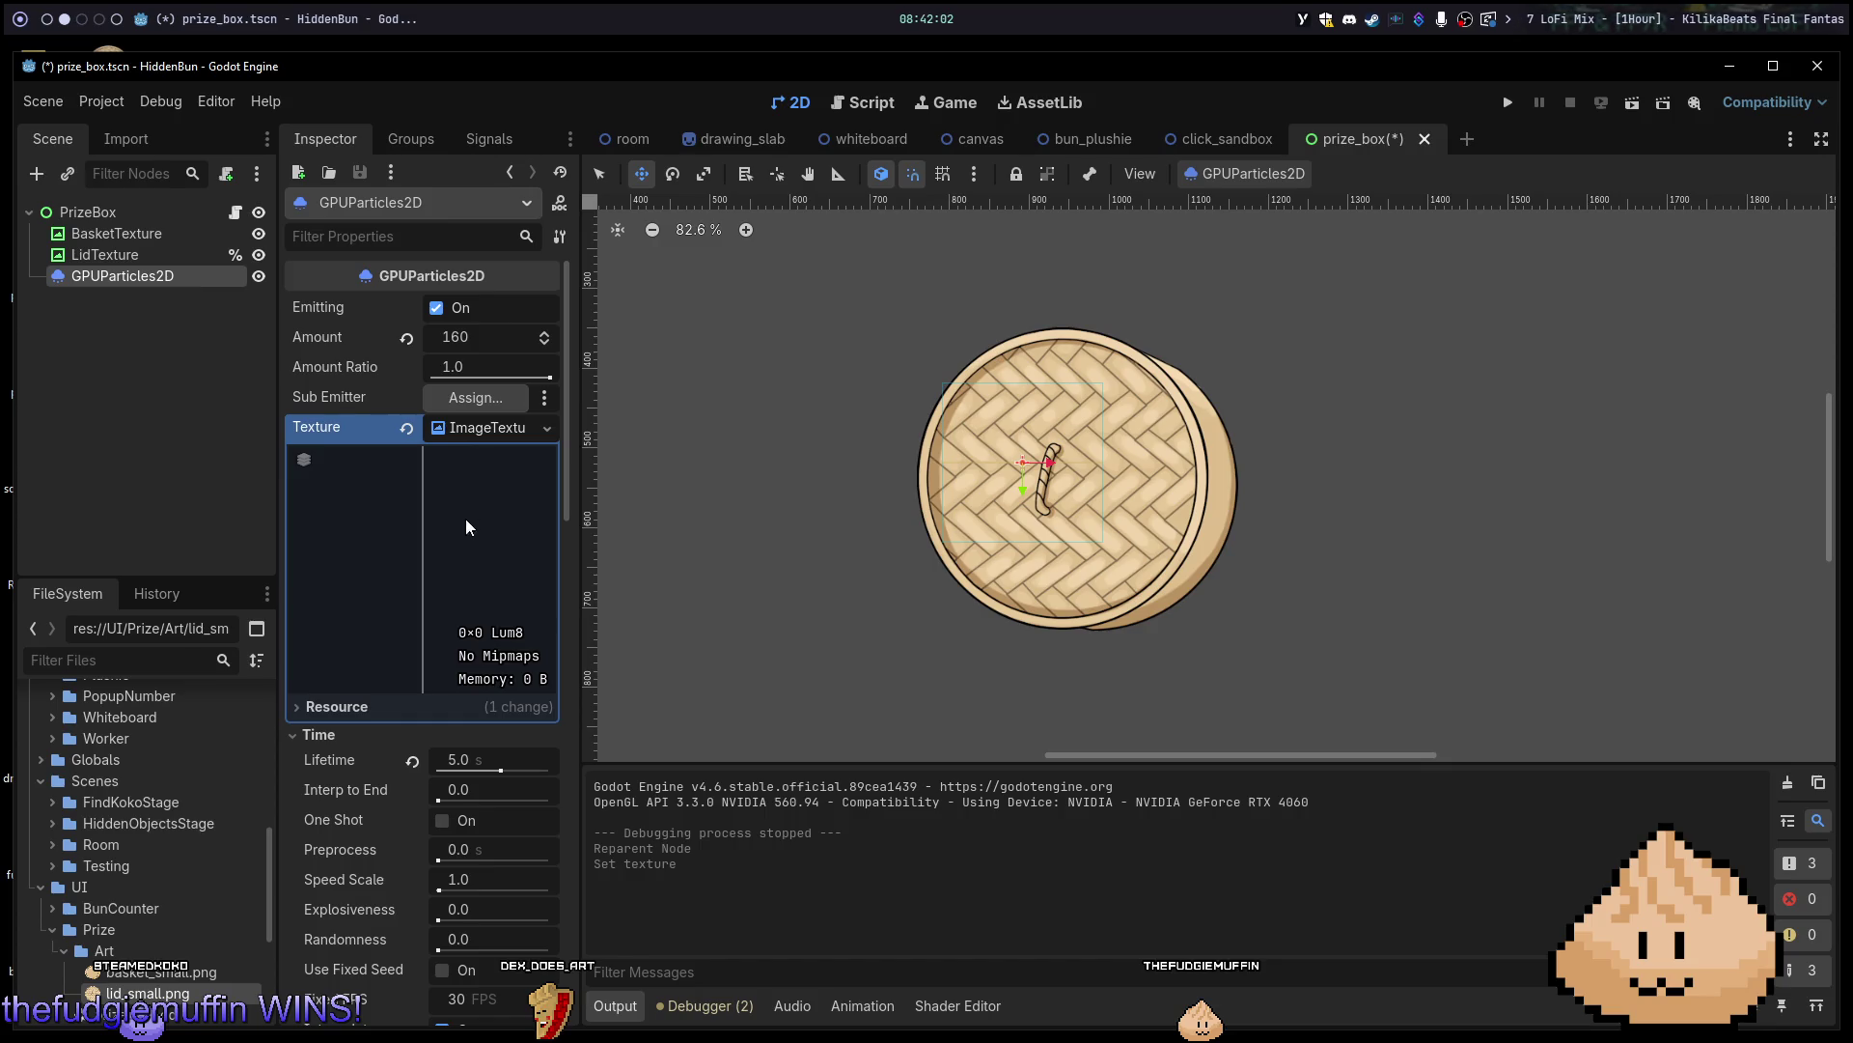
pyautogui.click(503, 428)
pyautogui.click(503, 428)
pyautogui.click(410, 428)
pyautogui.click(461, 428)
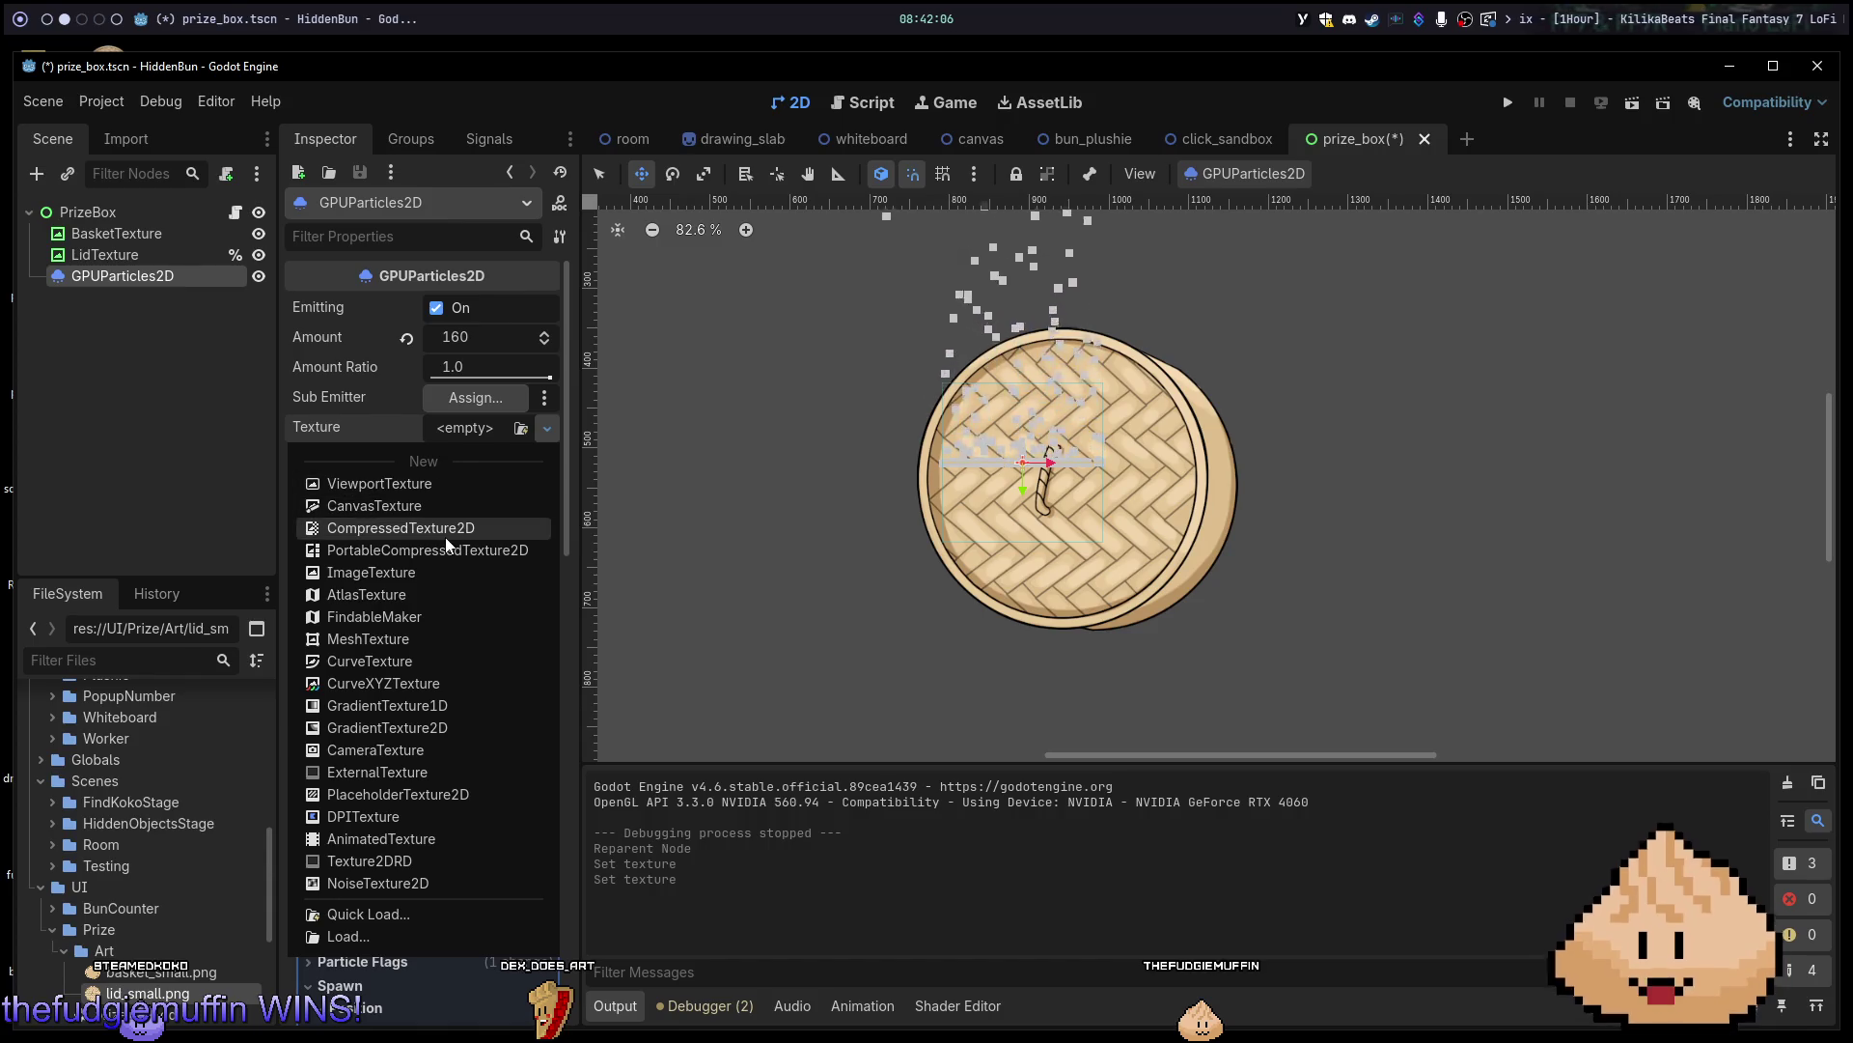
pyautogui.click(471, 726)
pyautogui.scroll(-2, 1077, 507)
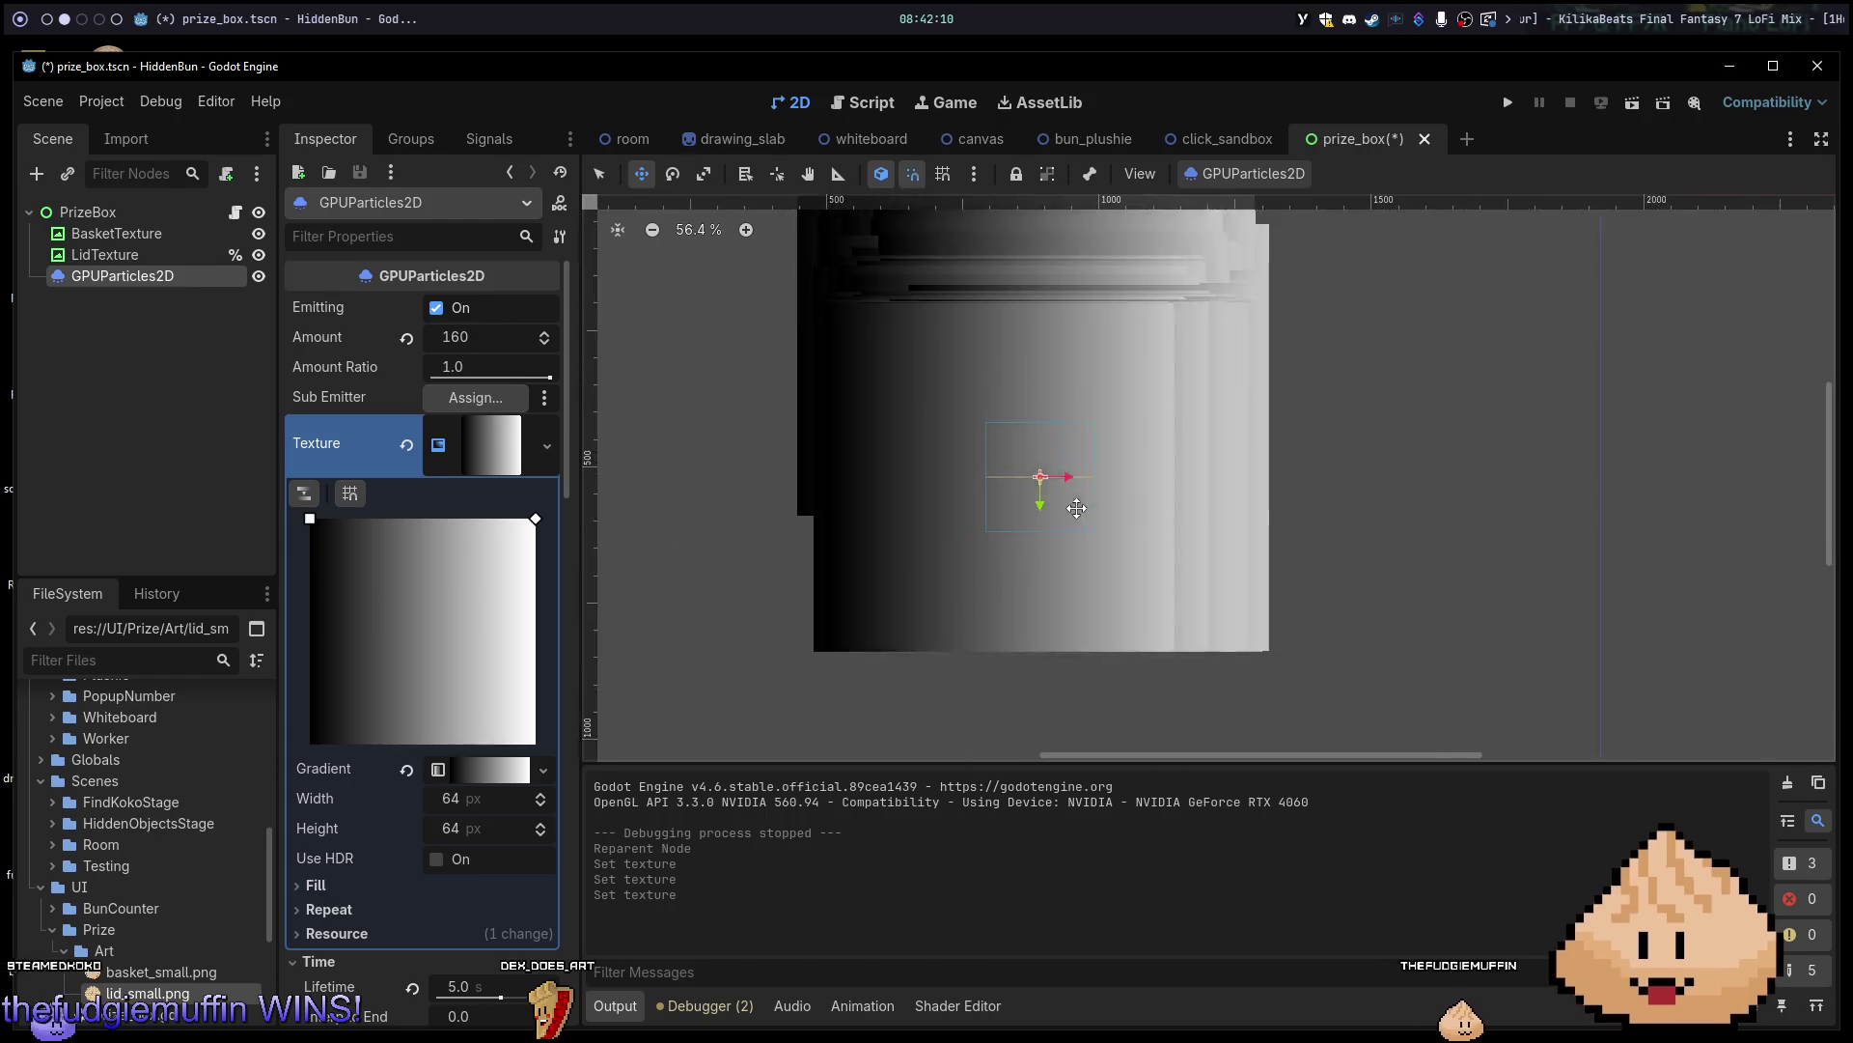
pyautogui.scroll(-1, 1012, 510)
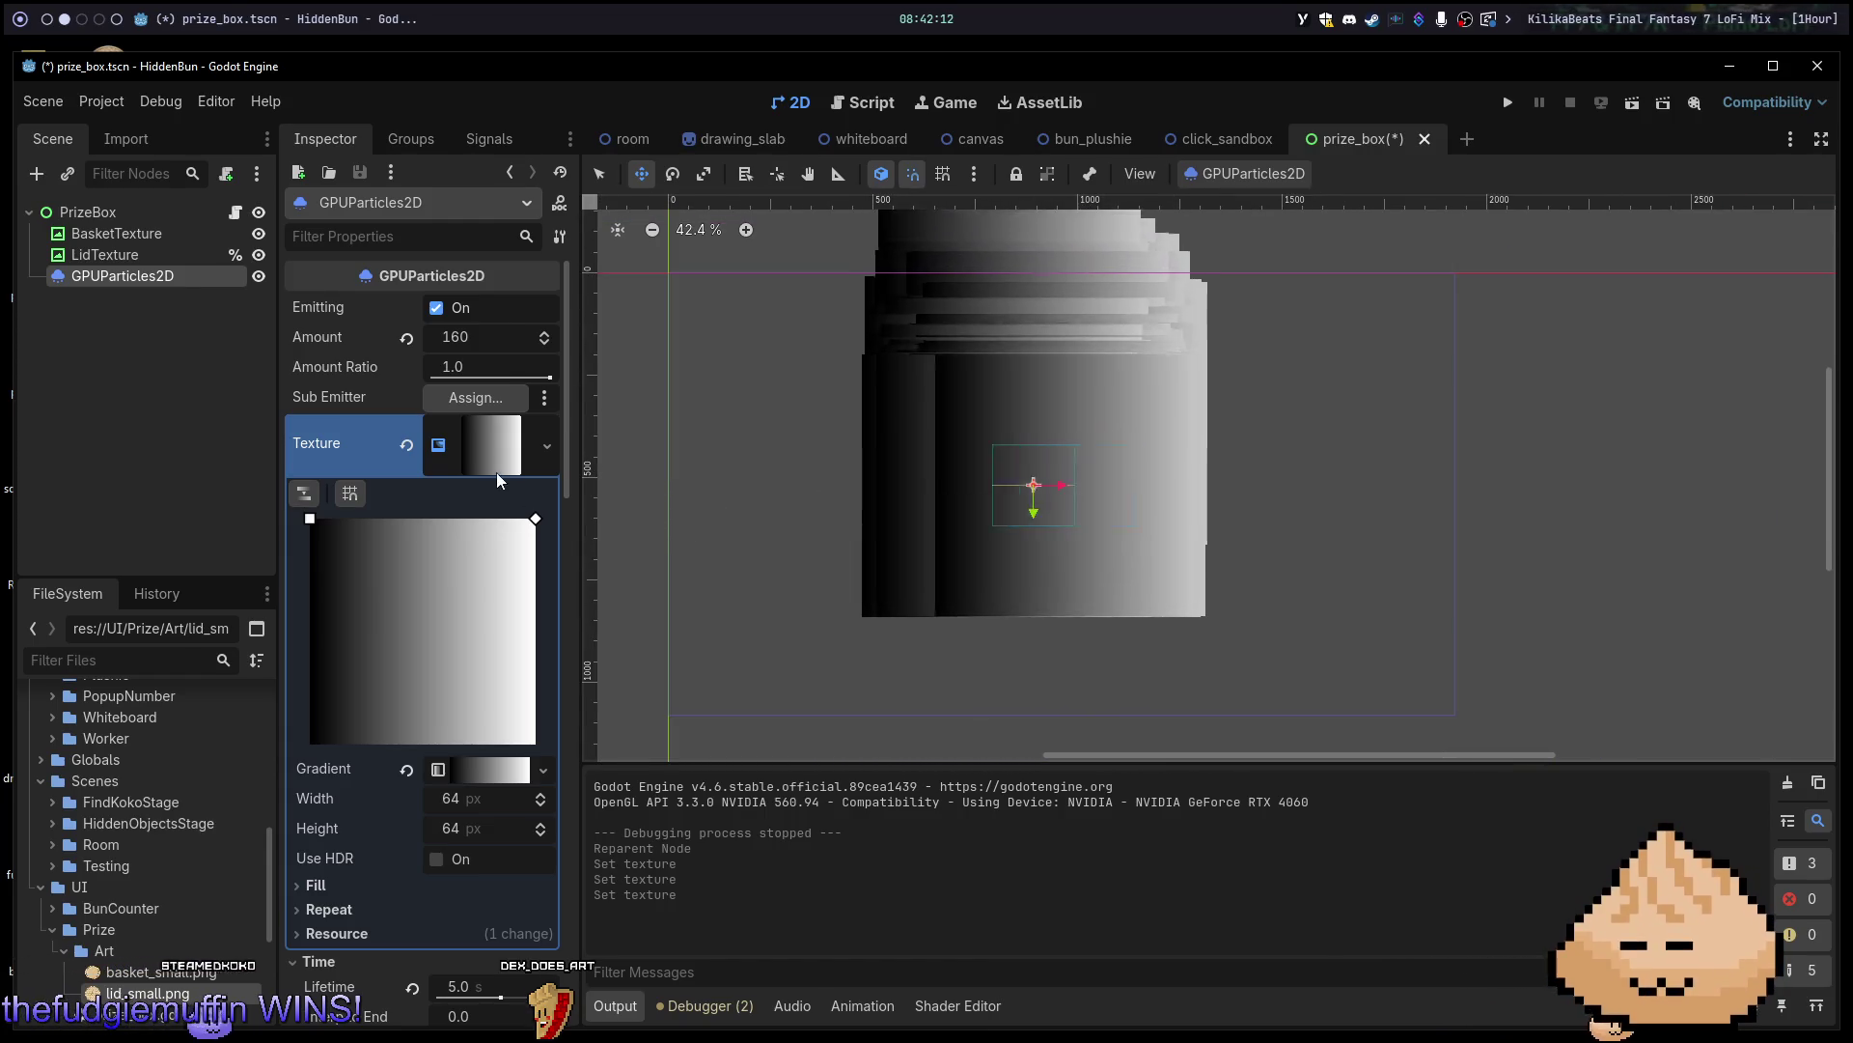
pyautogui.click(478, 767)
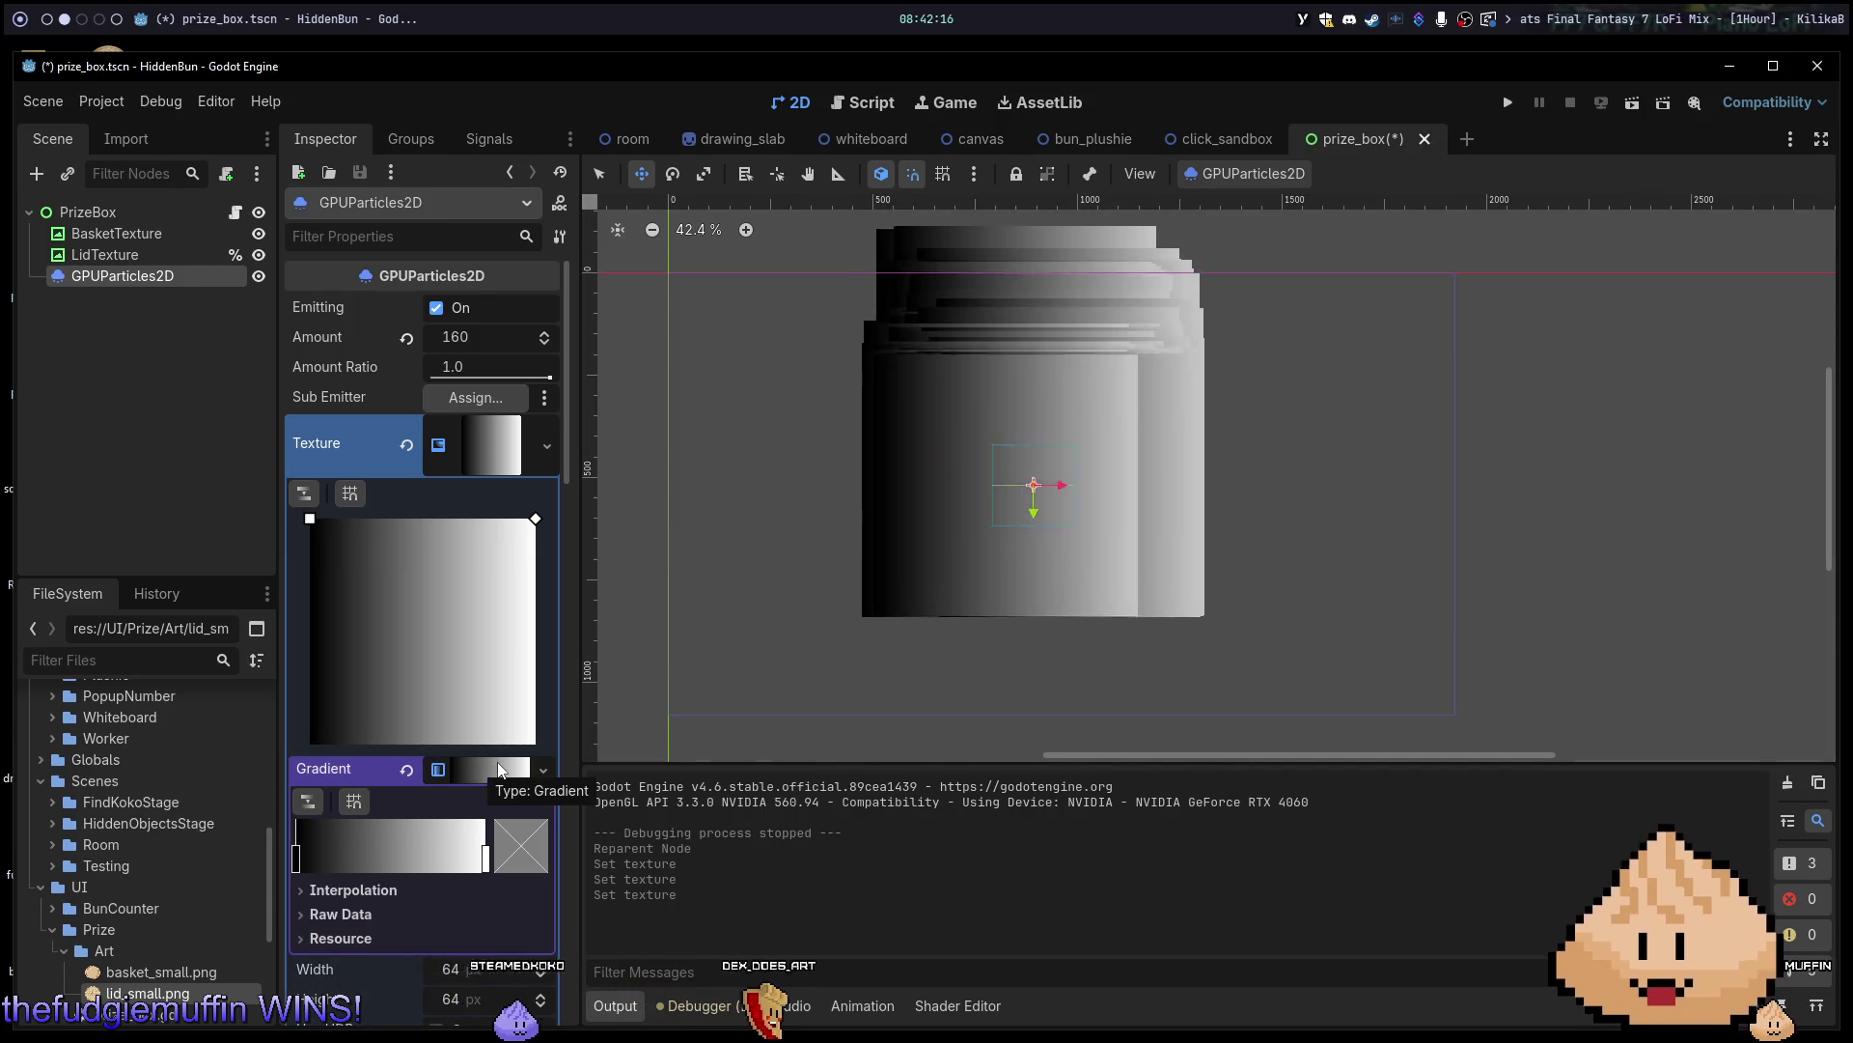
pyautogui.scroll(-2, 496, 762)
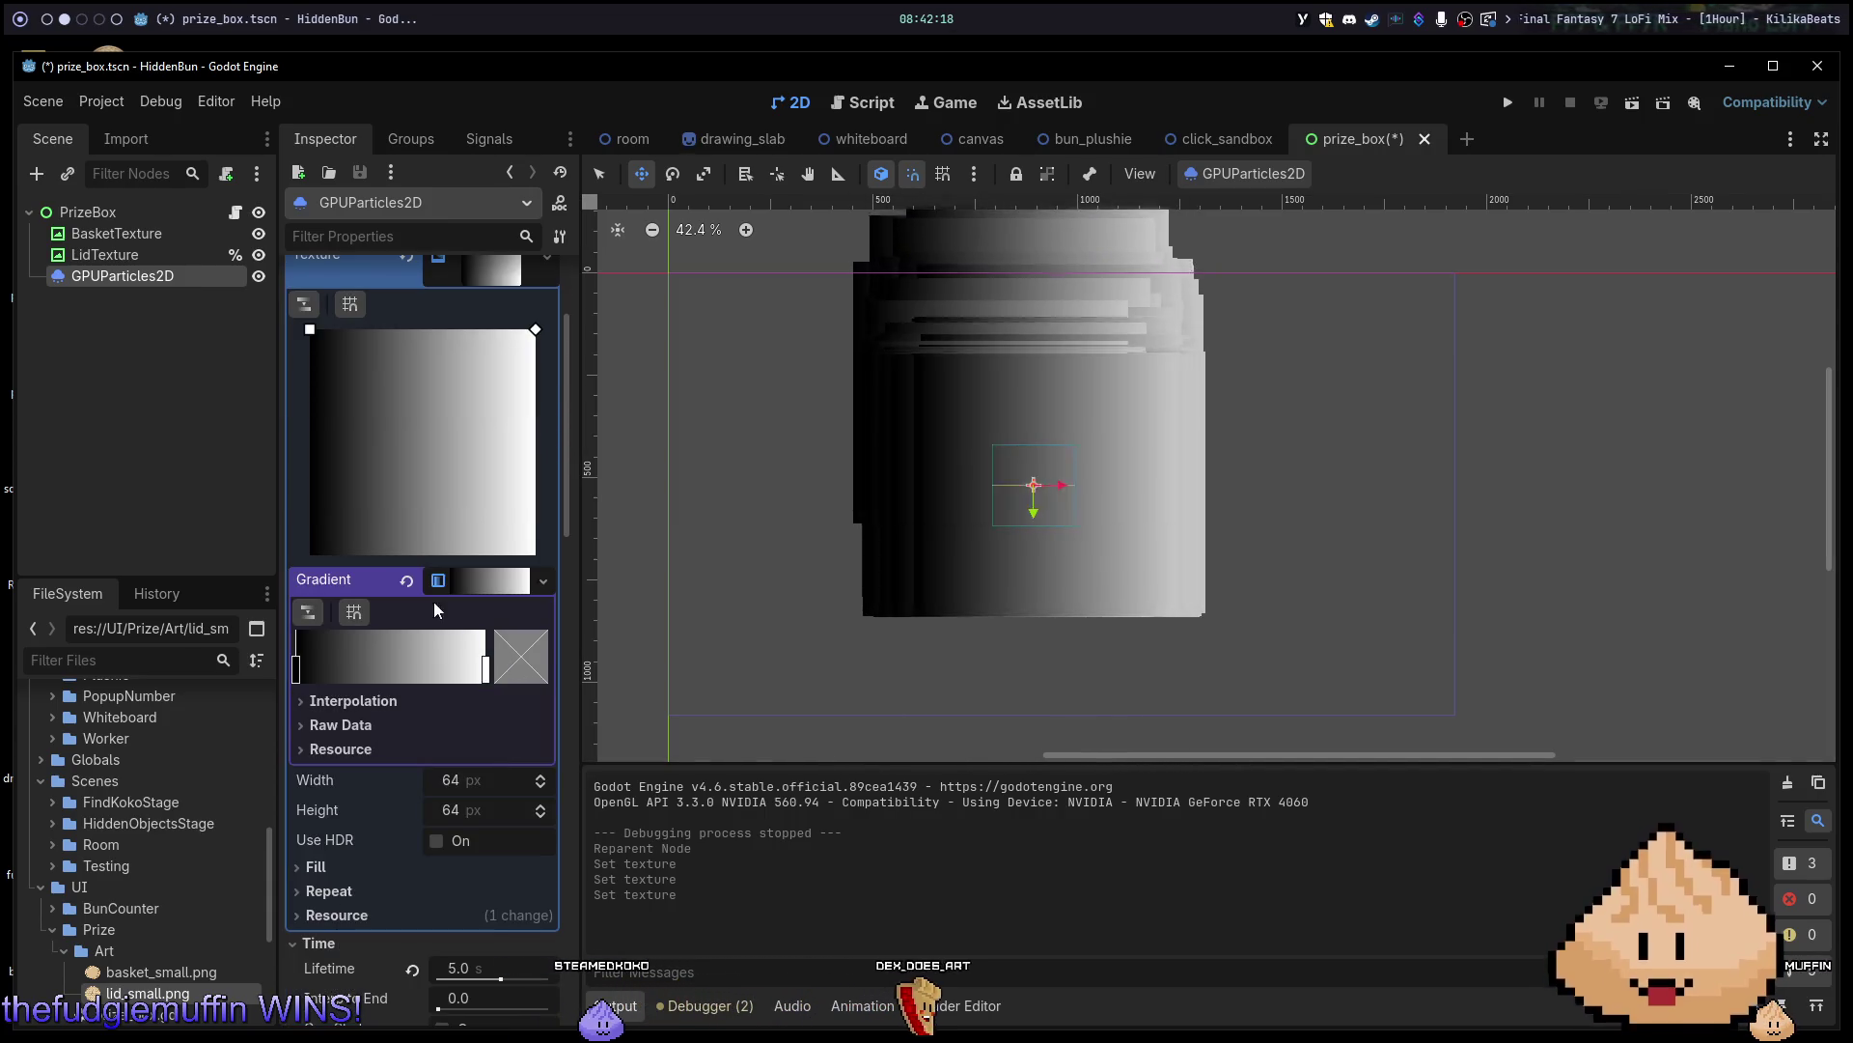
pyautogui.scroll(-2, 484, 889)
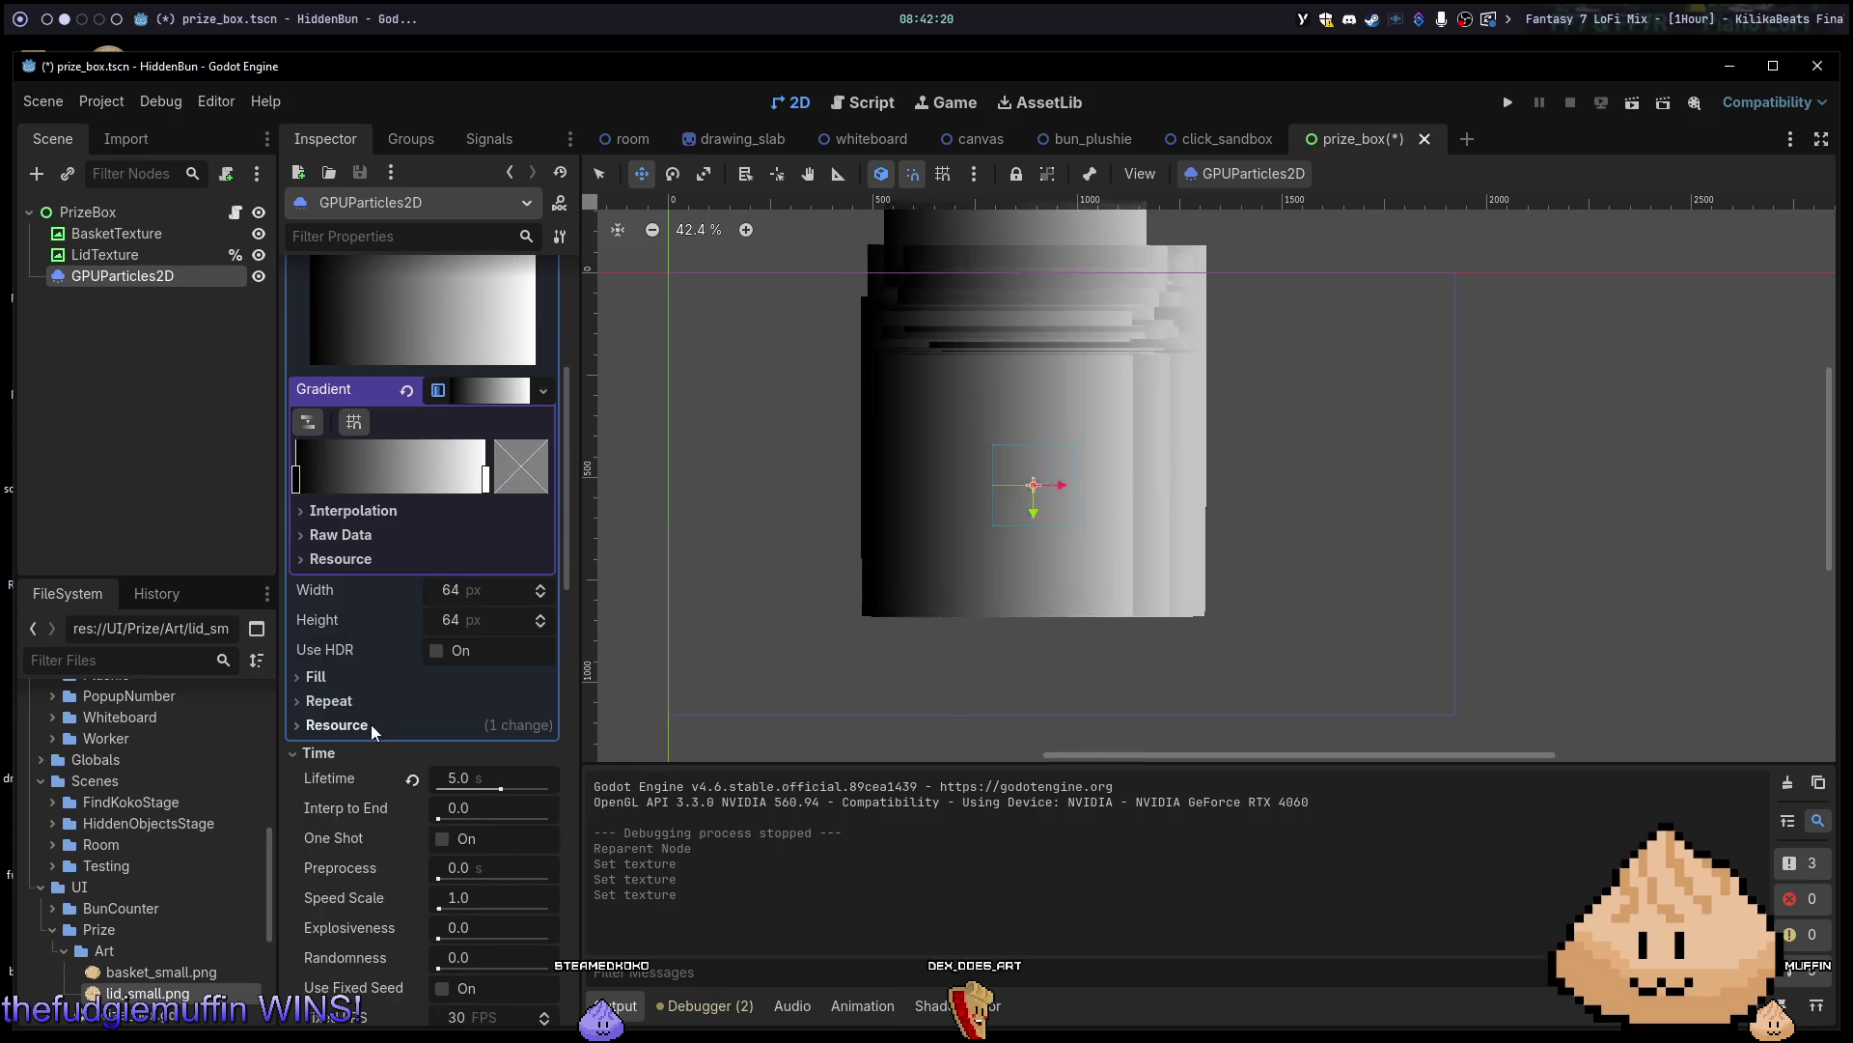
pyautogui.click(349, 702)
pyautogui.click(350, 703)
pyautogui.click(353, 724)
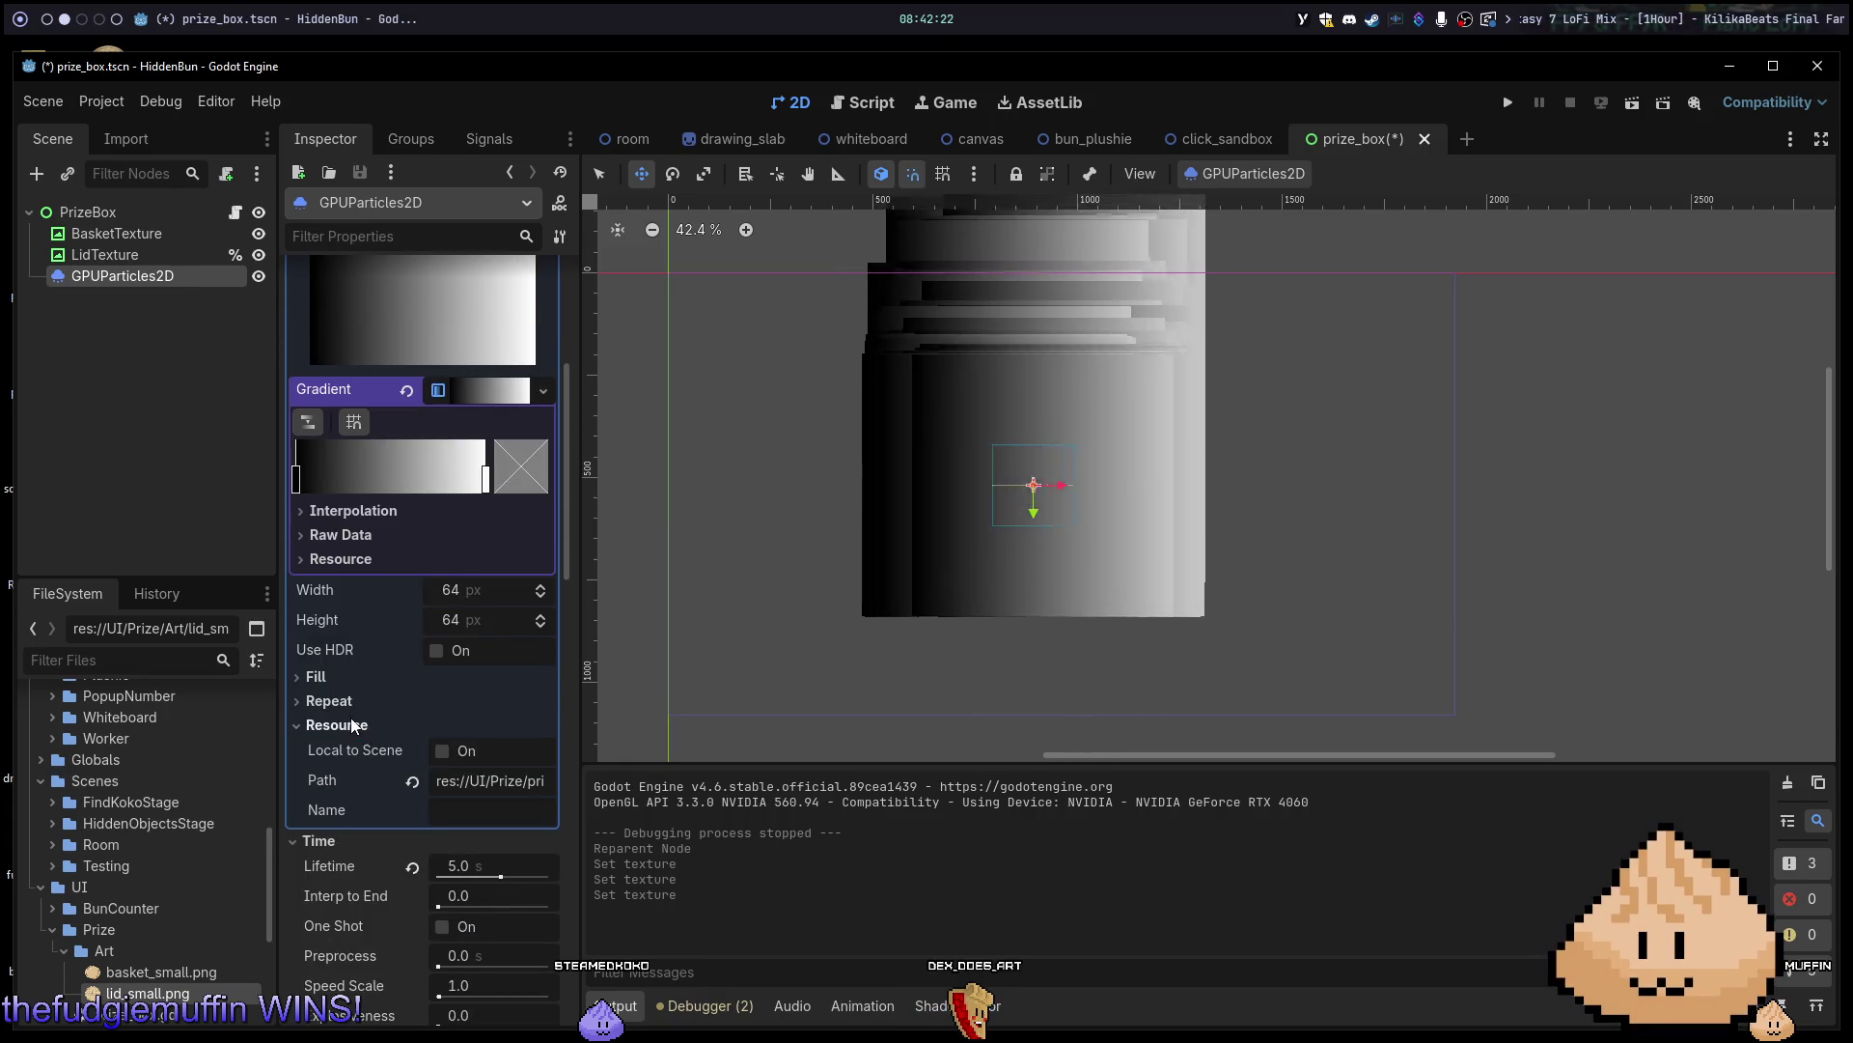
pyautogui.click(352, 725)
pyautogui.scroll(-3, 391, 734)
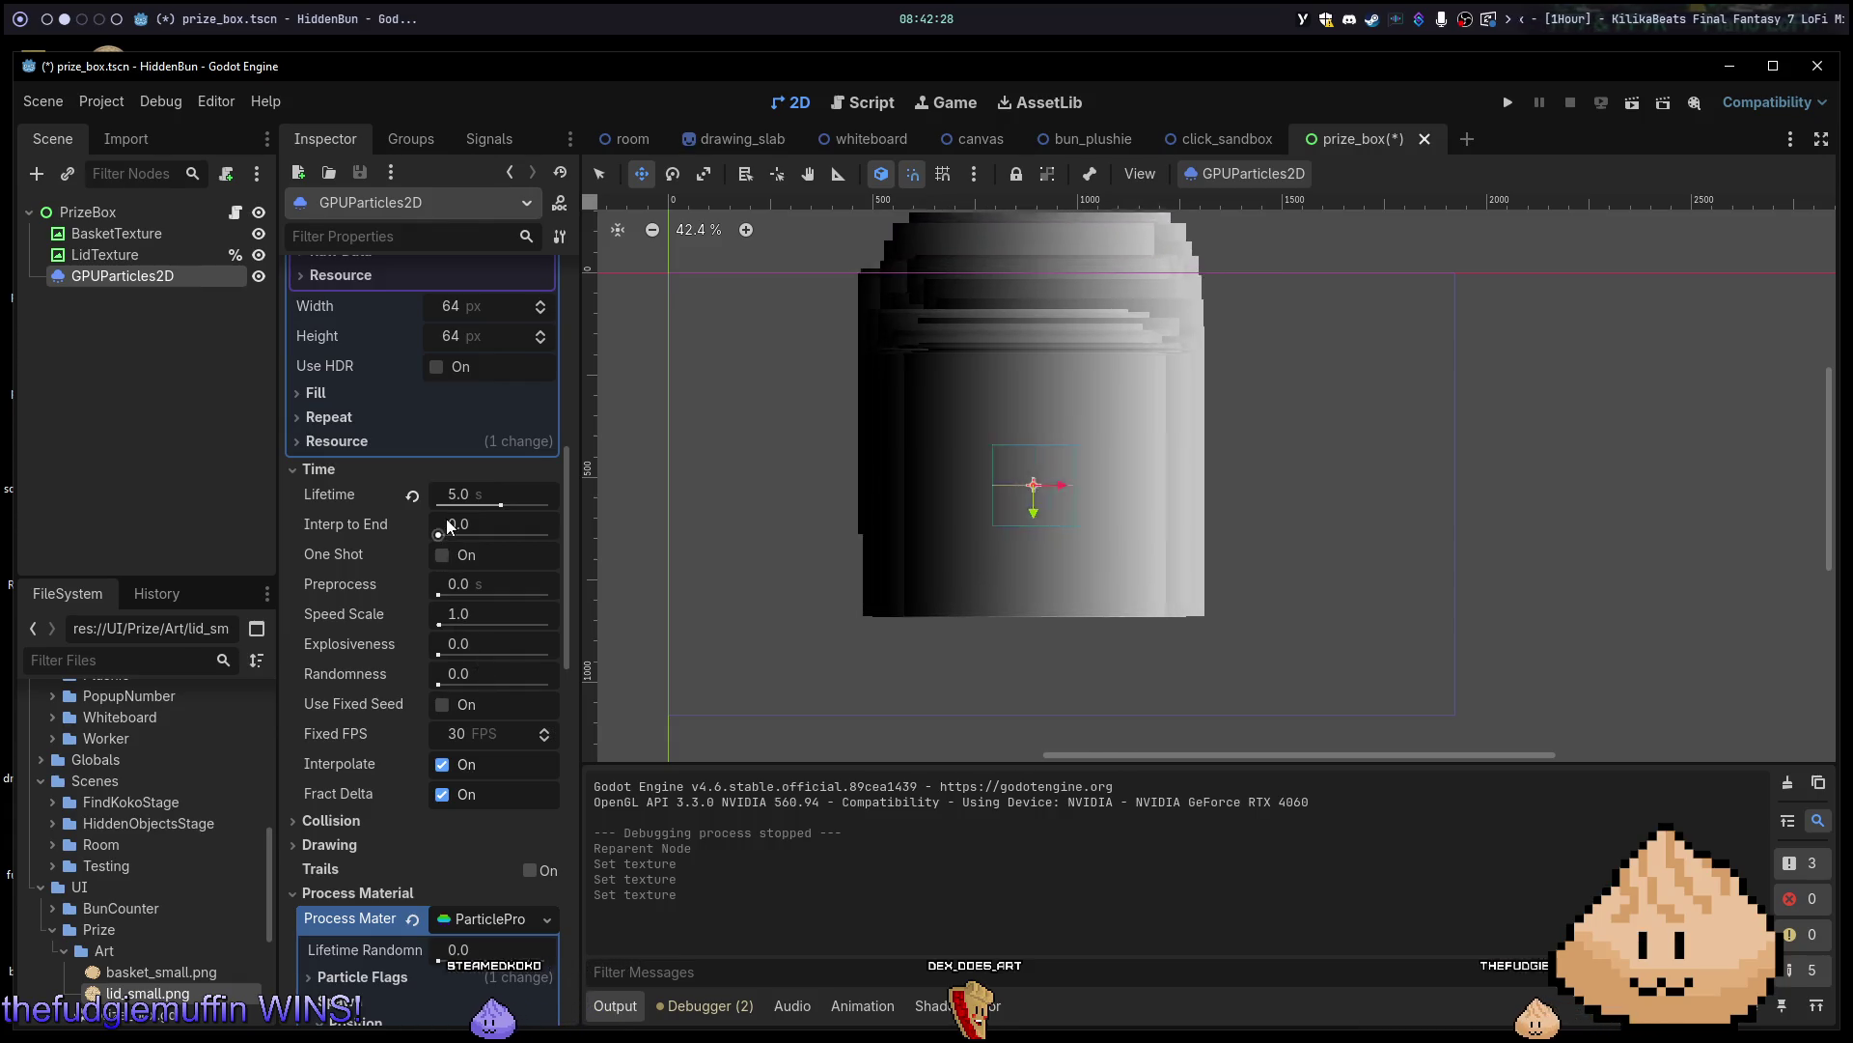
pyautogui.scroll(3, 446, 519)
pyautogui.scroll(1, 466, 497)
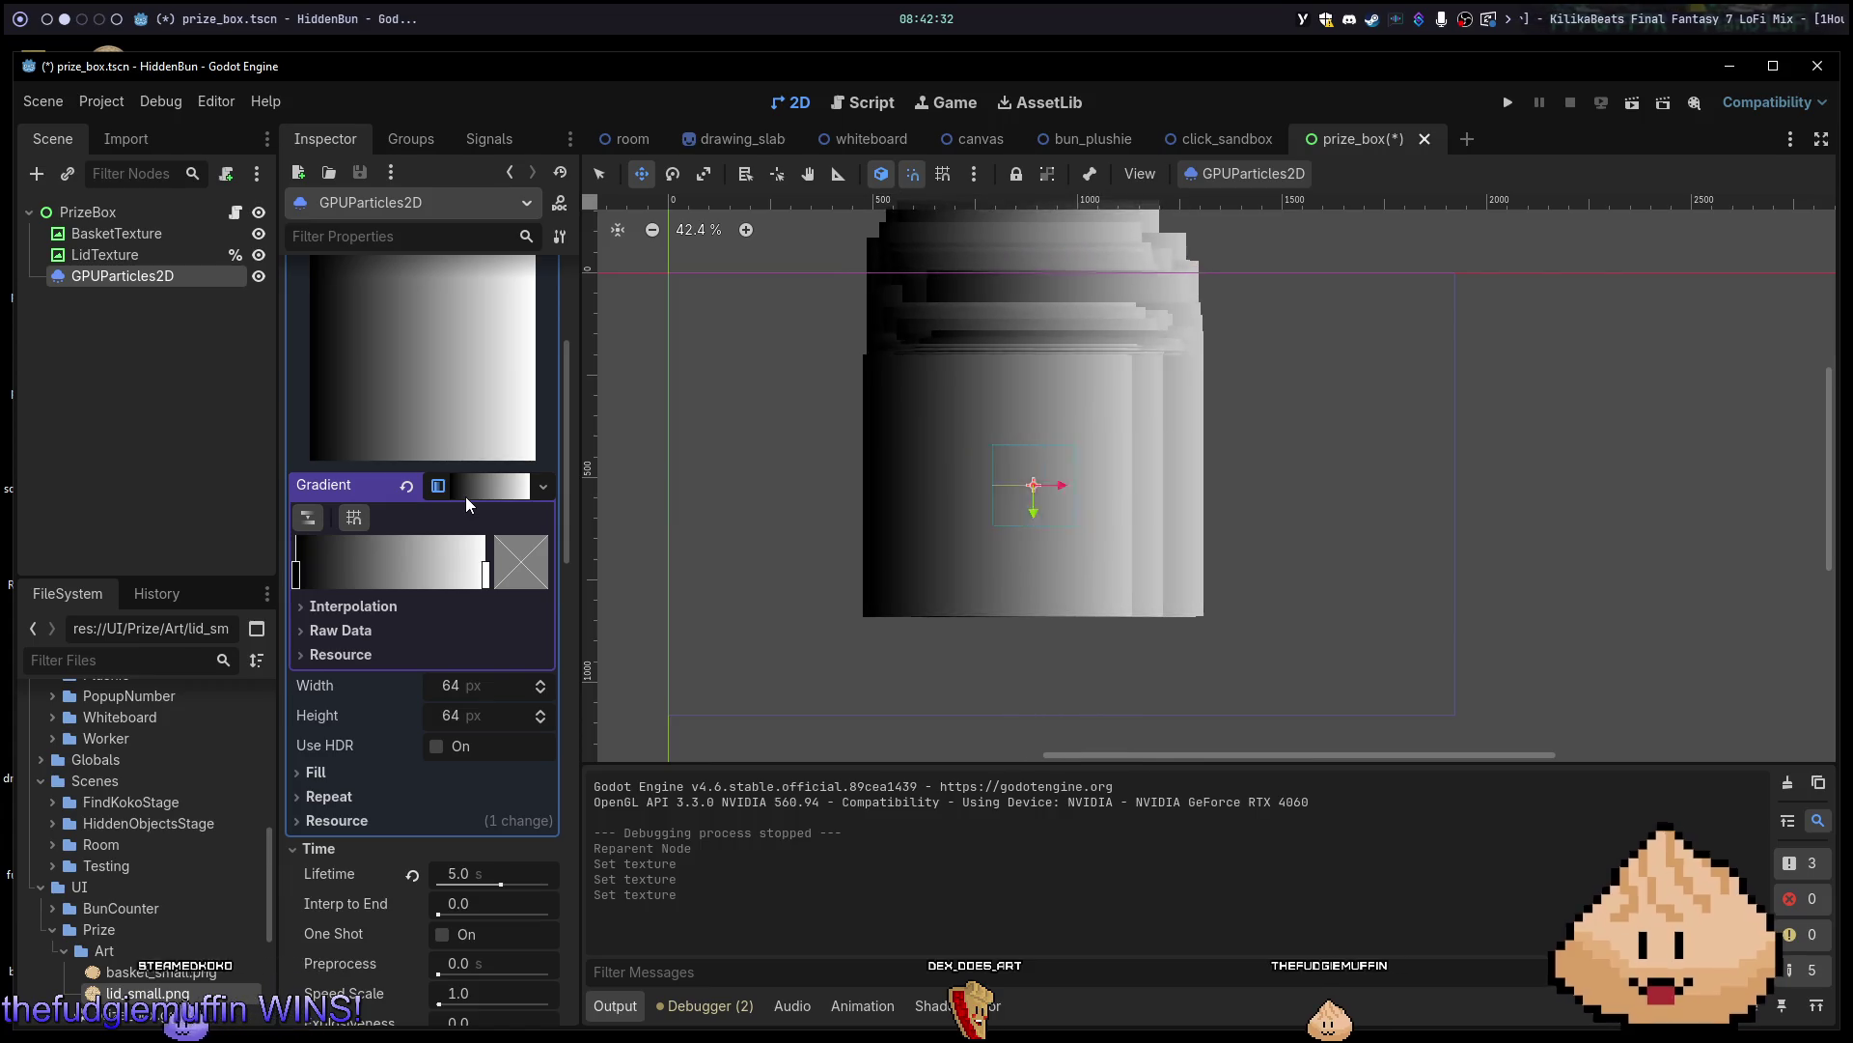
pyautogui.scroll(-2, 907, 441)
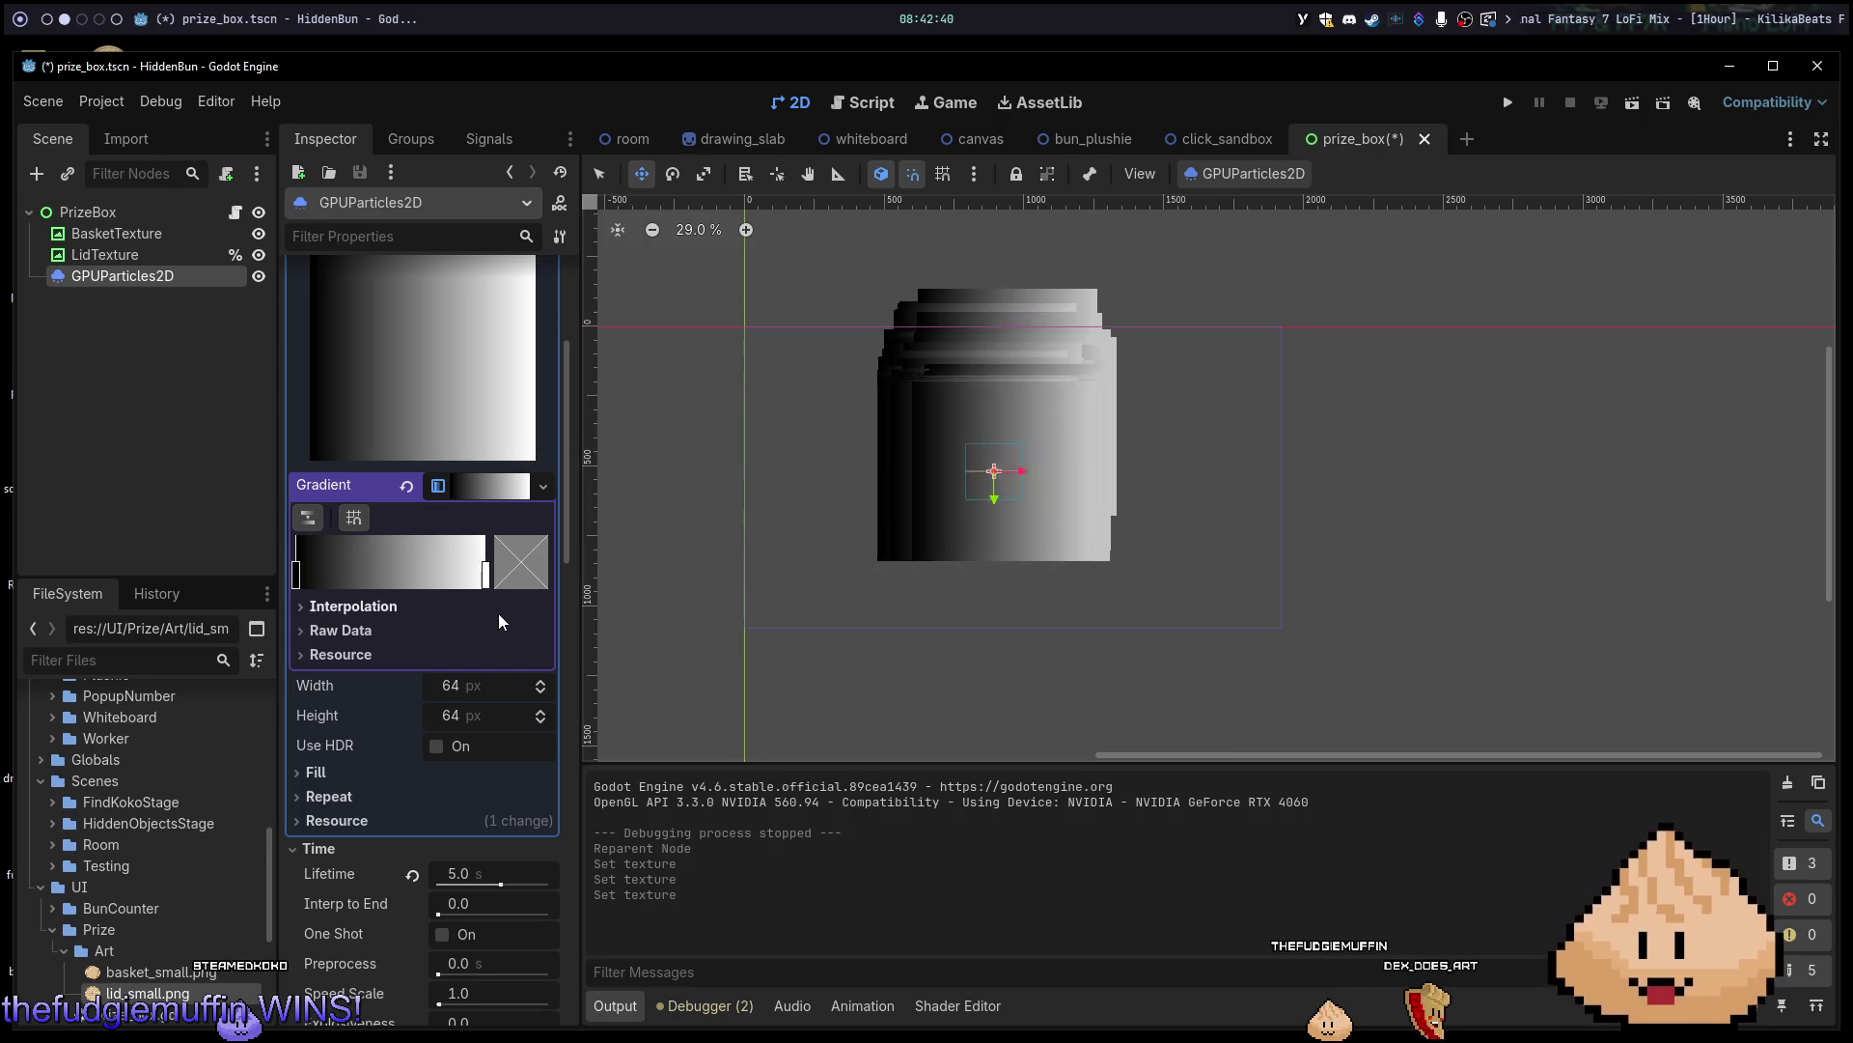
pyautogui.scroll(-4, 498, 629)
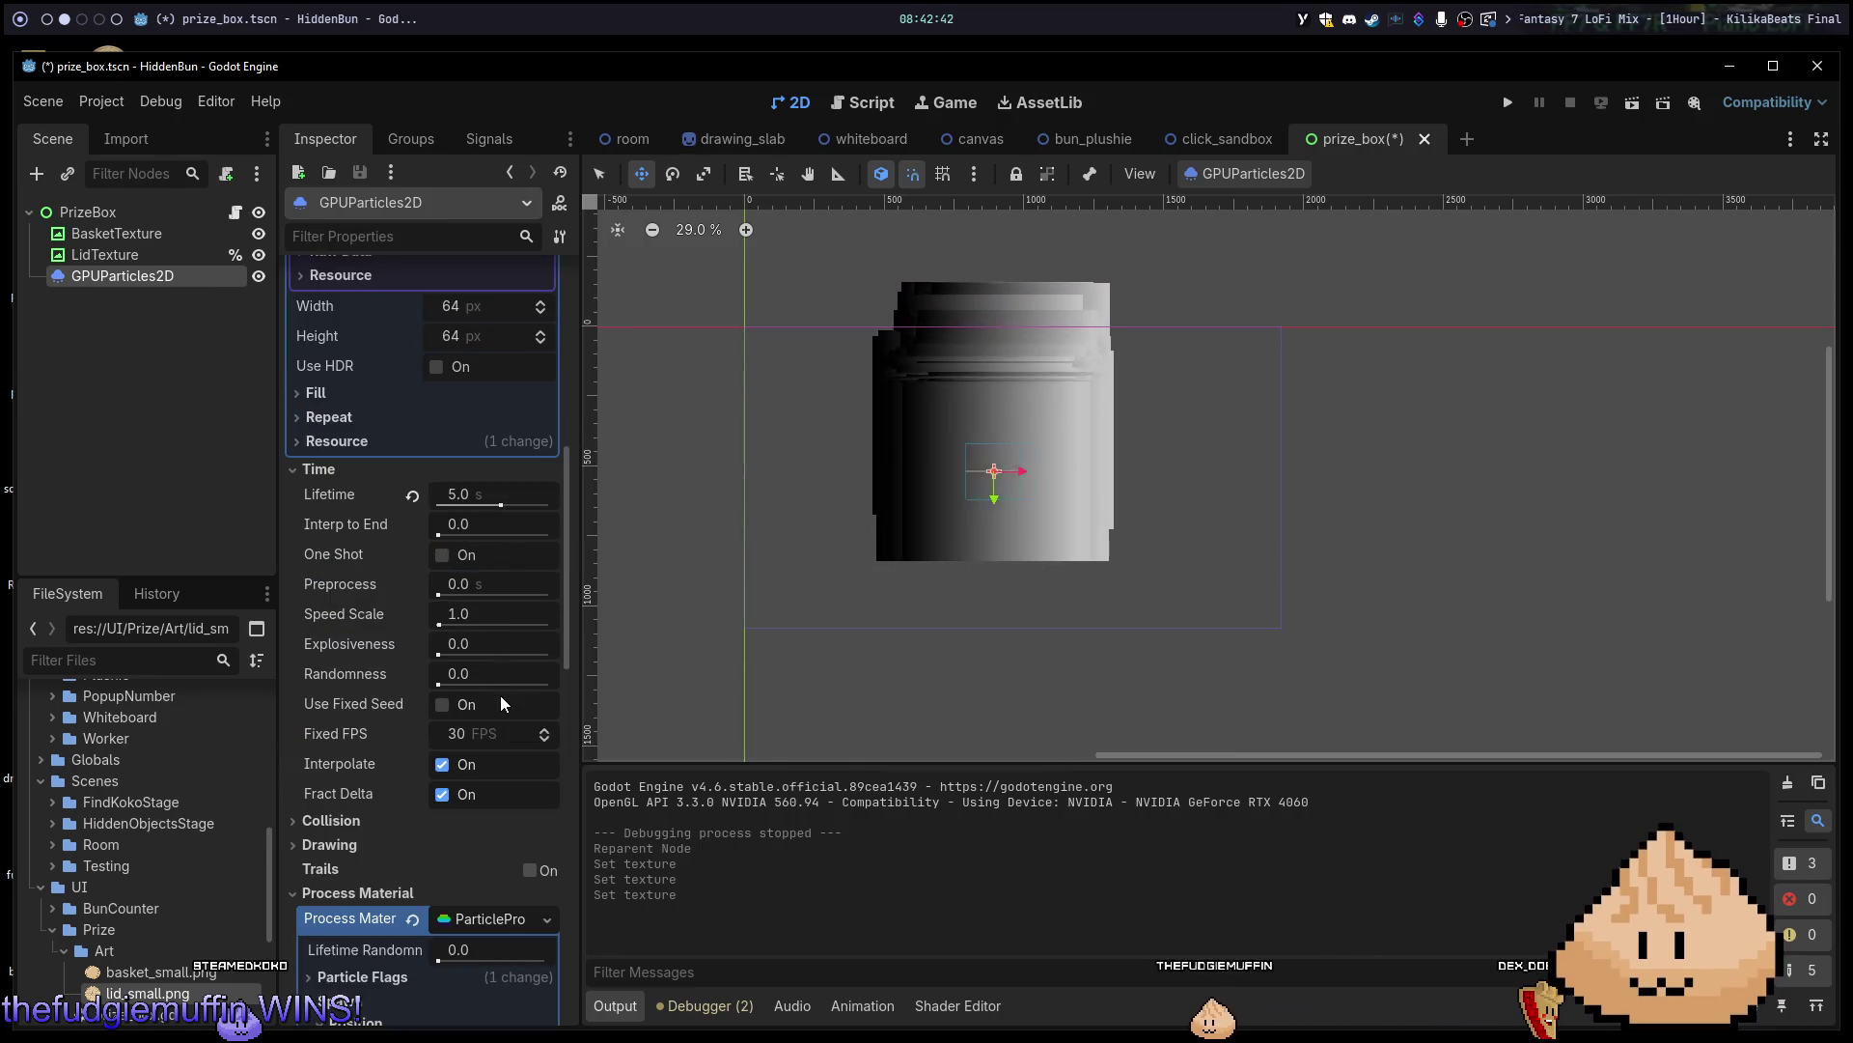
pyautogui.scroll(-1, 493, 694)
pyautogui.scroll(10, 483, 692)
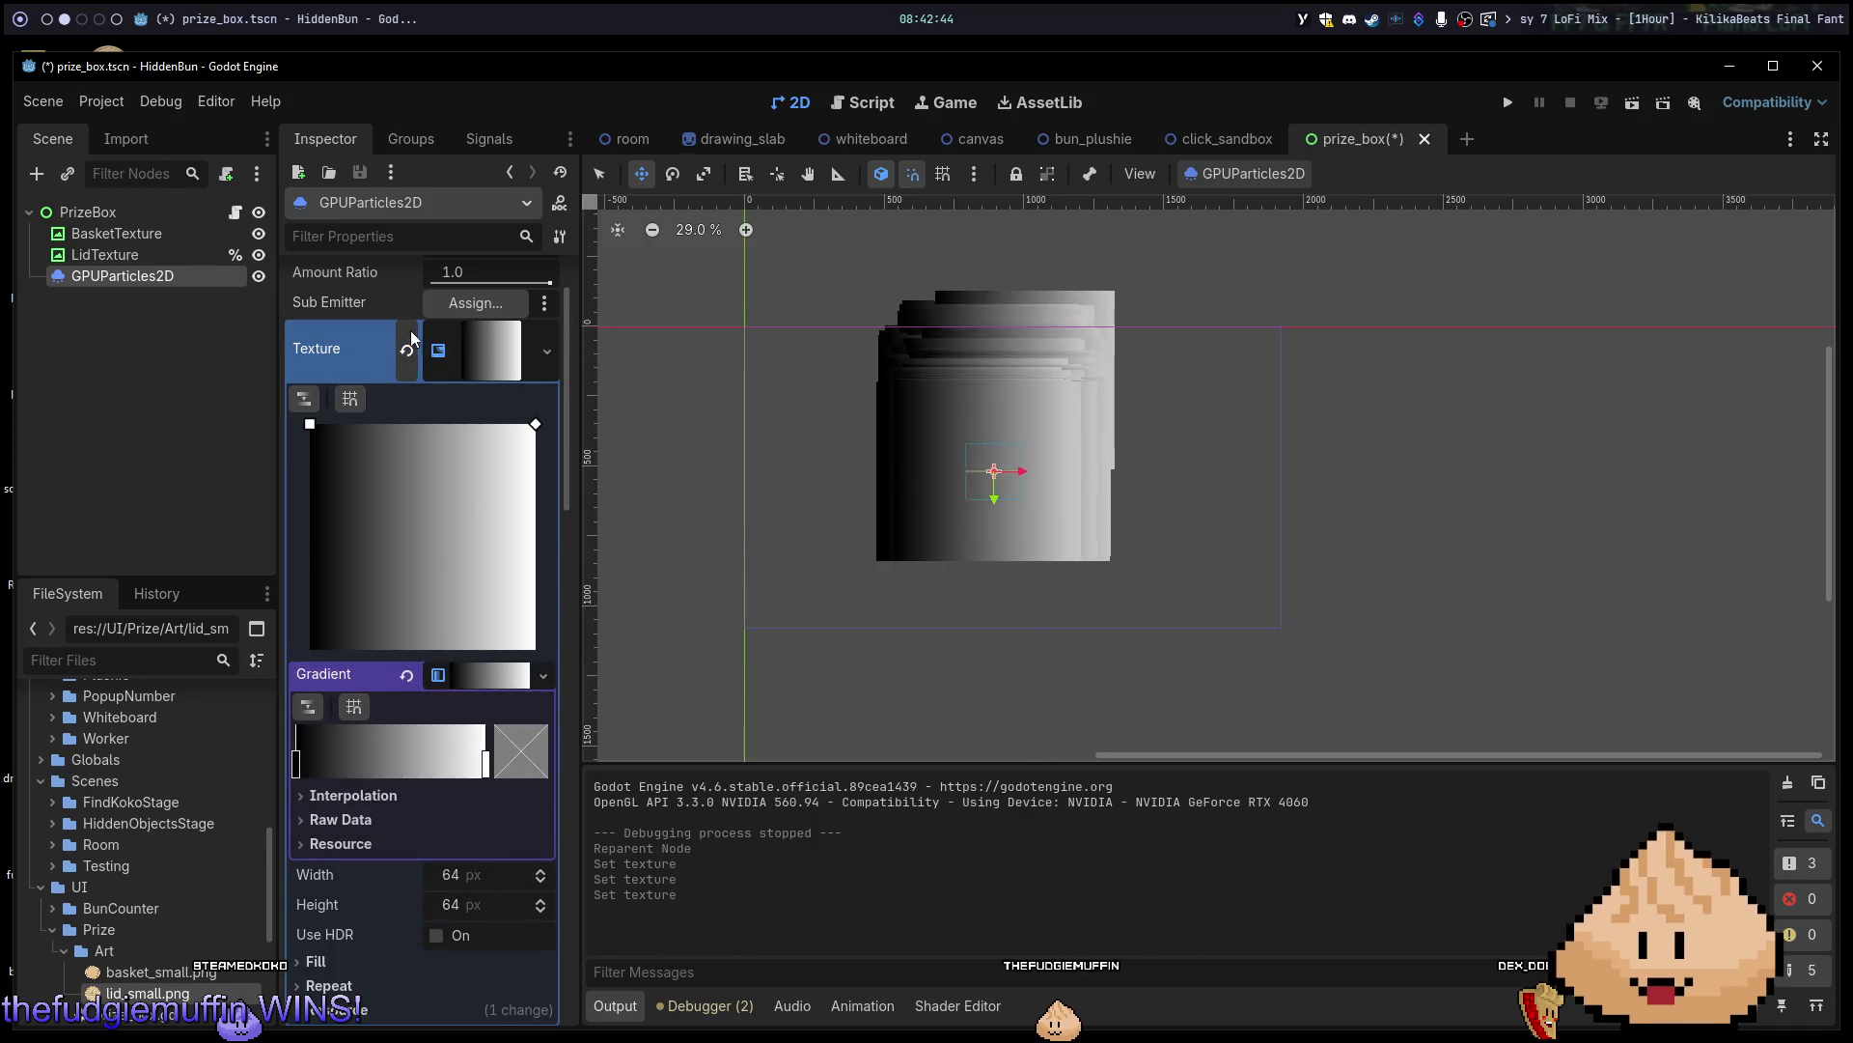
# Clear the gradient texture and create a new NoiseTexture2D for the particles.
pyautogui.click(491, 345)
pyautogui.click(512, 338)
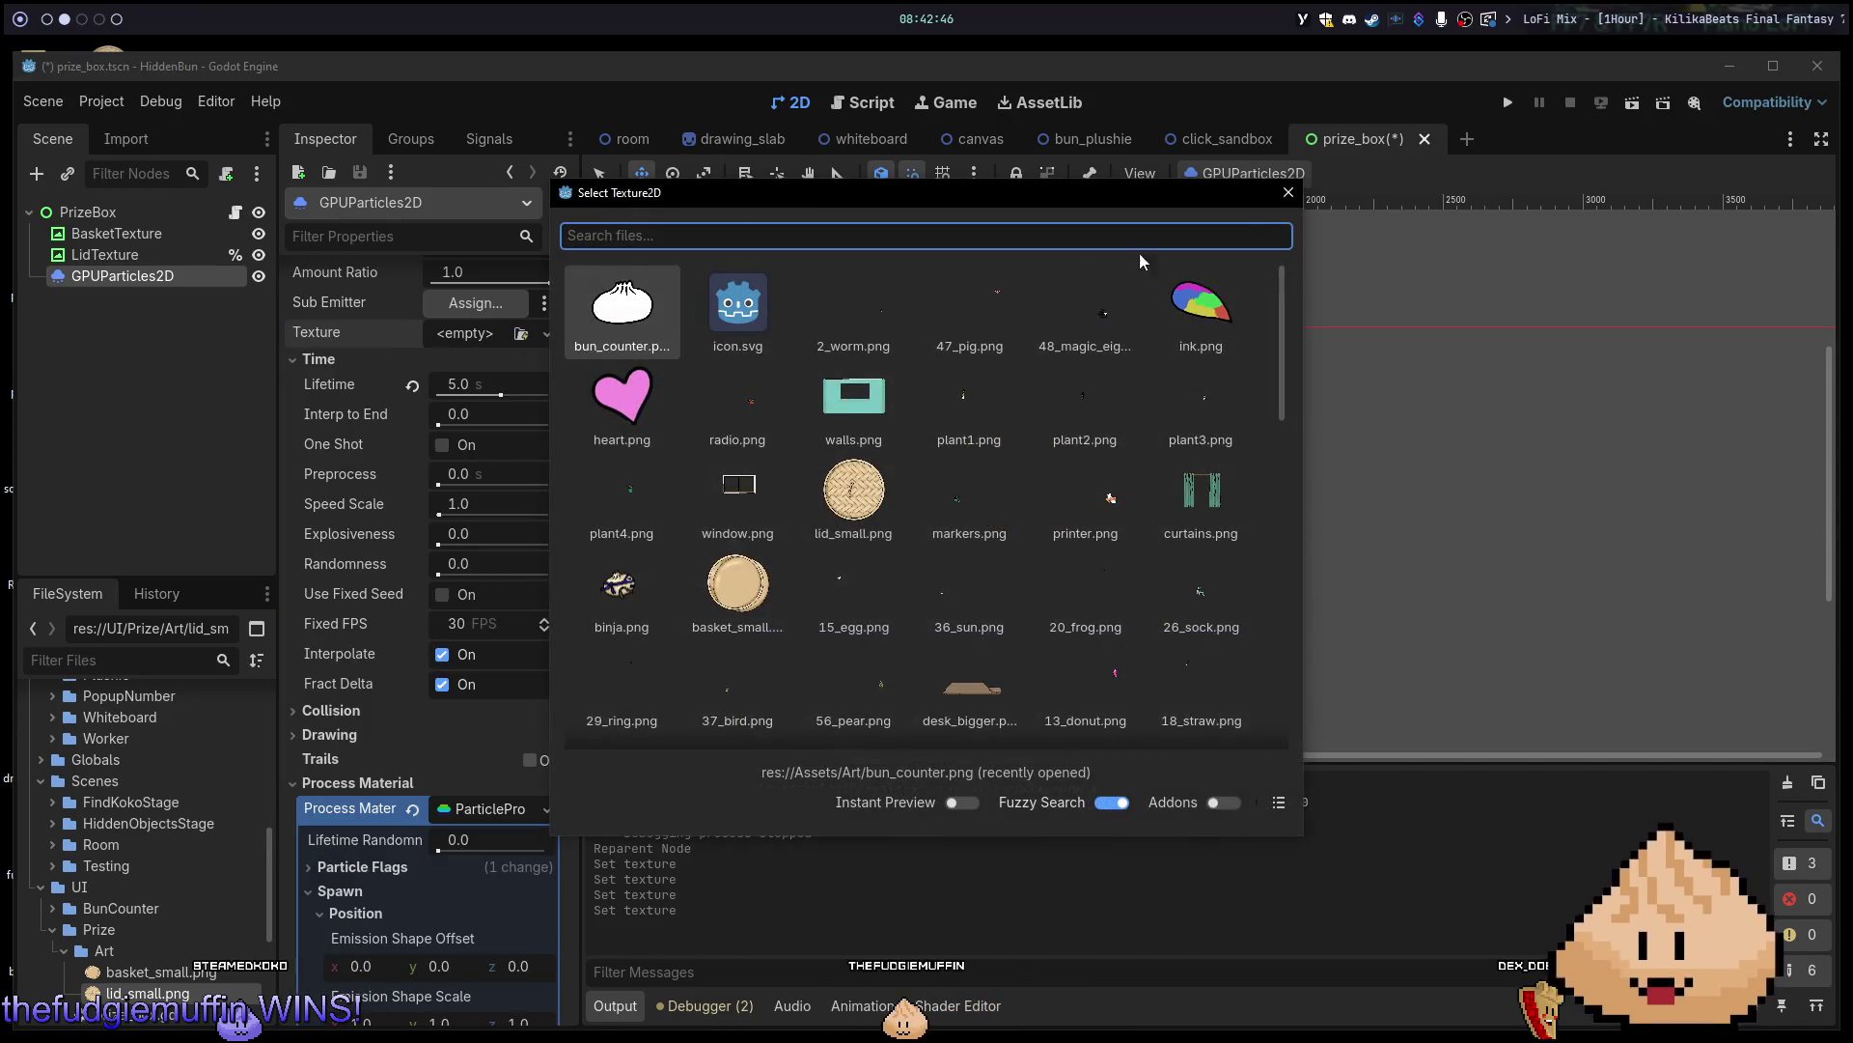
pyautogui.press('Escape')
pyautogui.click(490, 337)
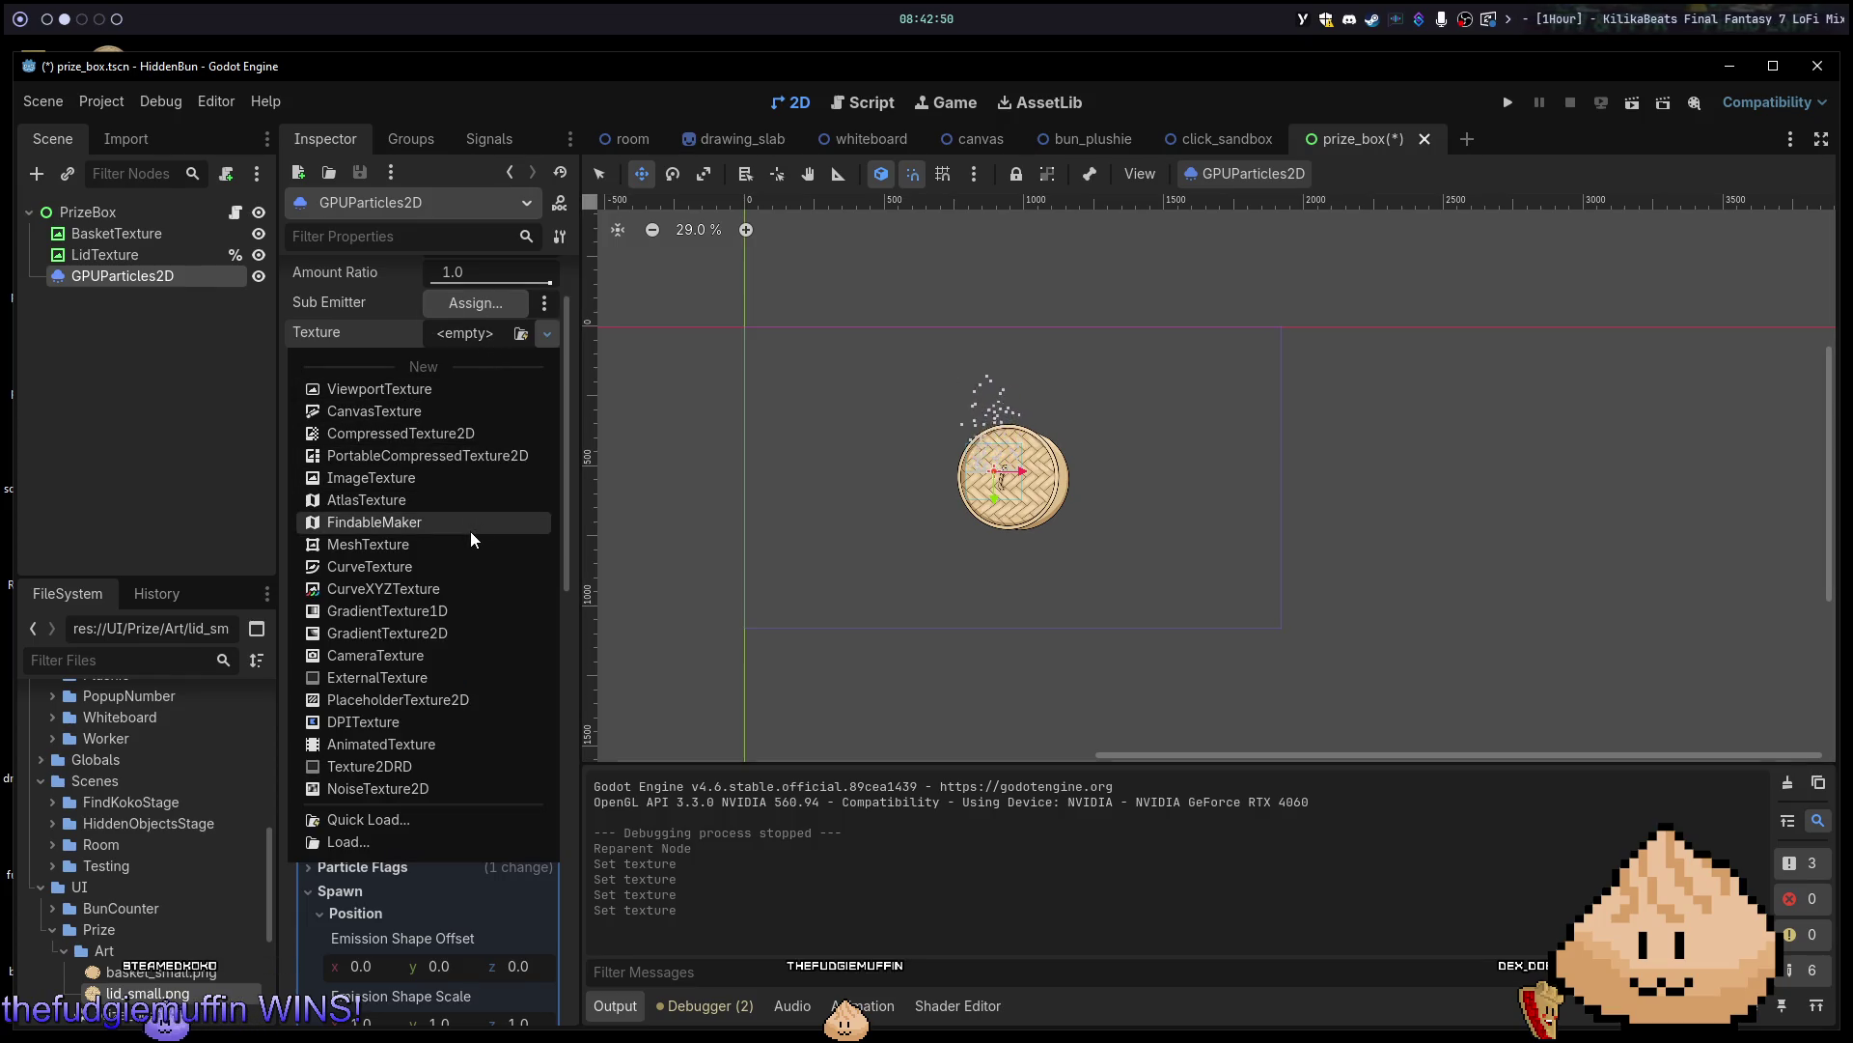
pyautogui.click(423, 789)
pyautogui.scroll(-3, 628, 525)
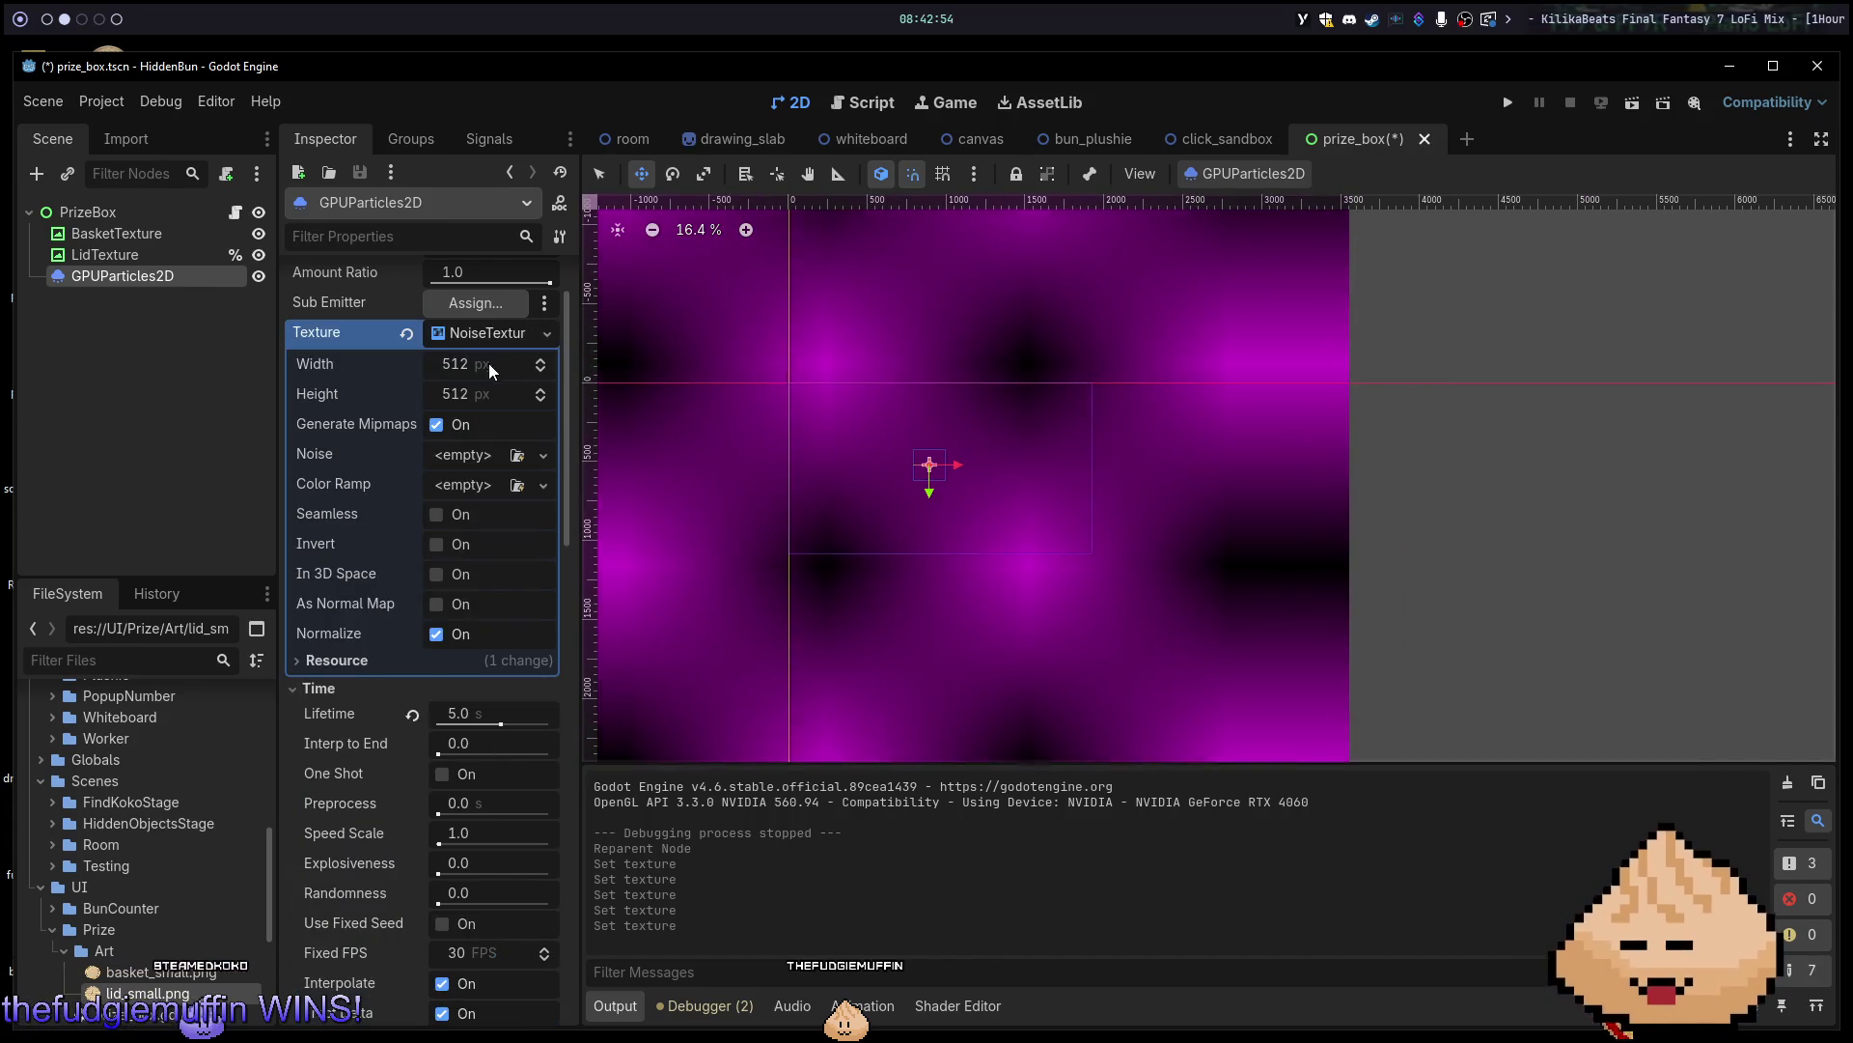
pyautogui.click(471, 345)
pyautogui.click(471, 345)
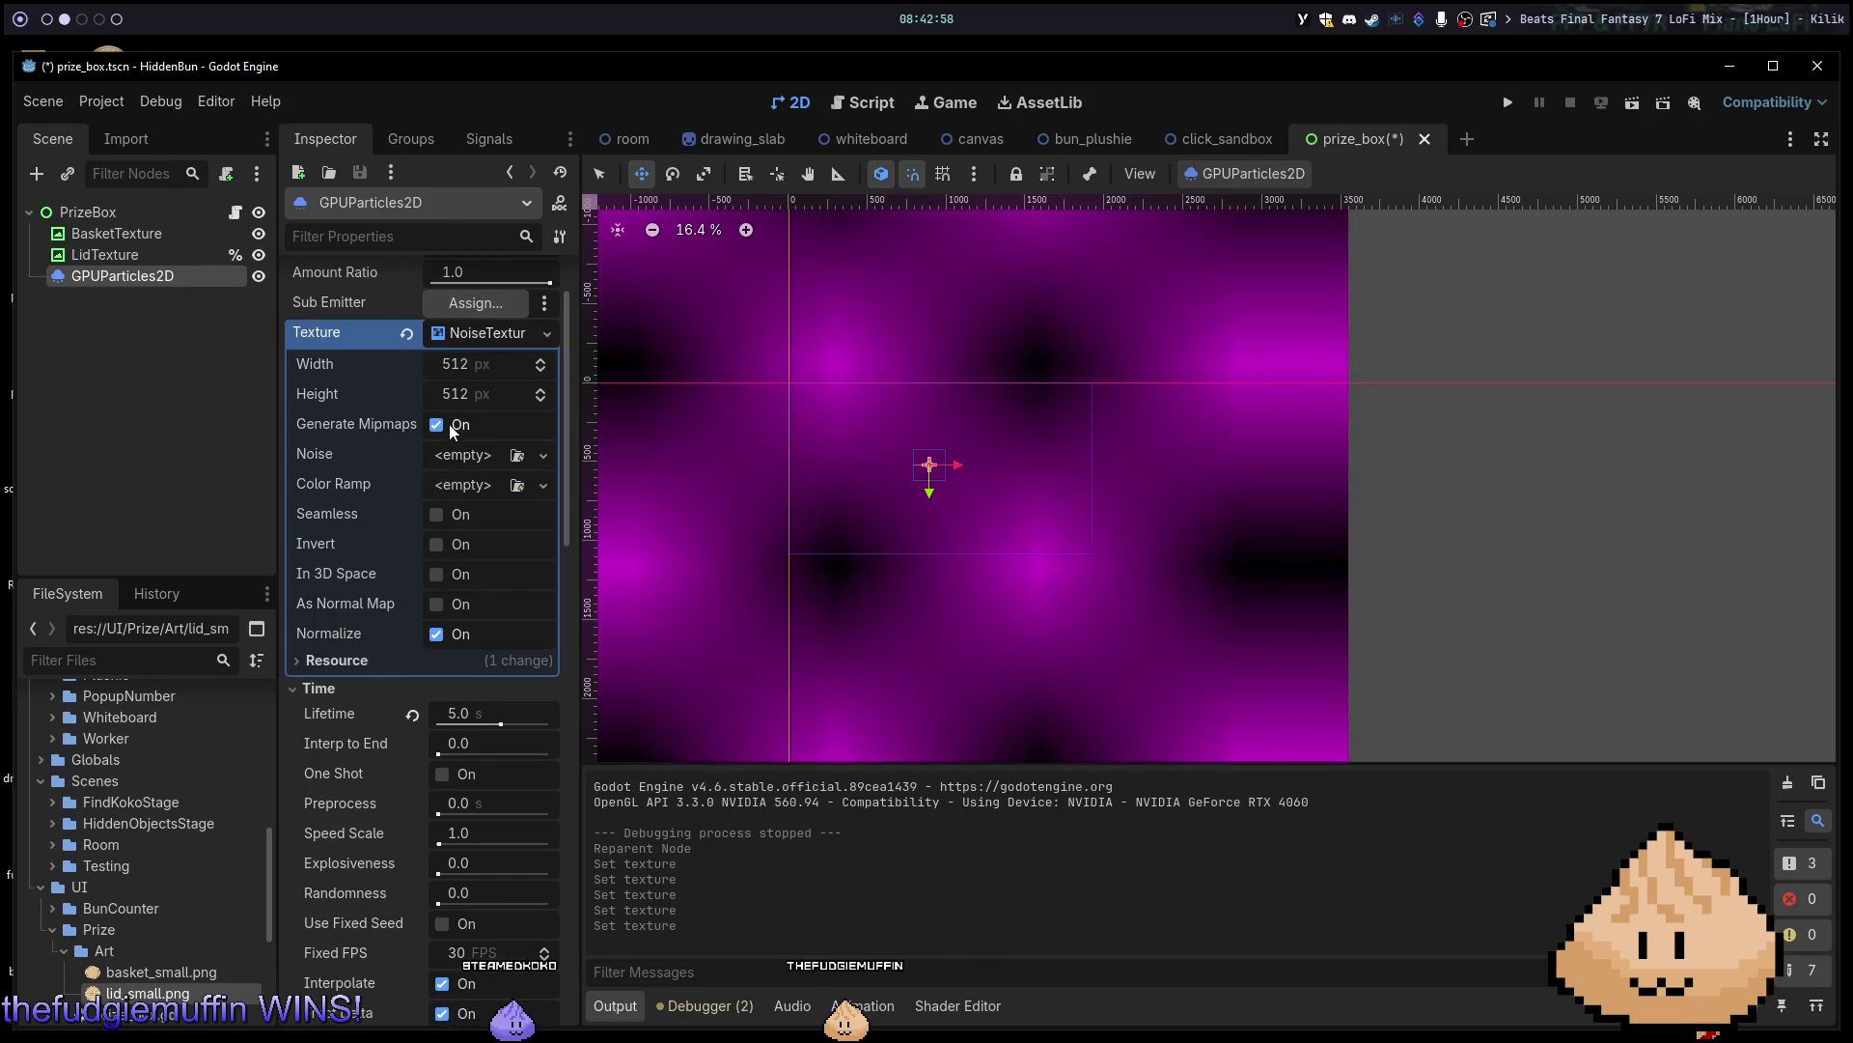
# Give the NoiseTexture2D a new FastNoiseLite noise resource.
pyautogui.click(451, 457)
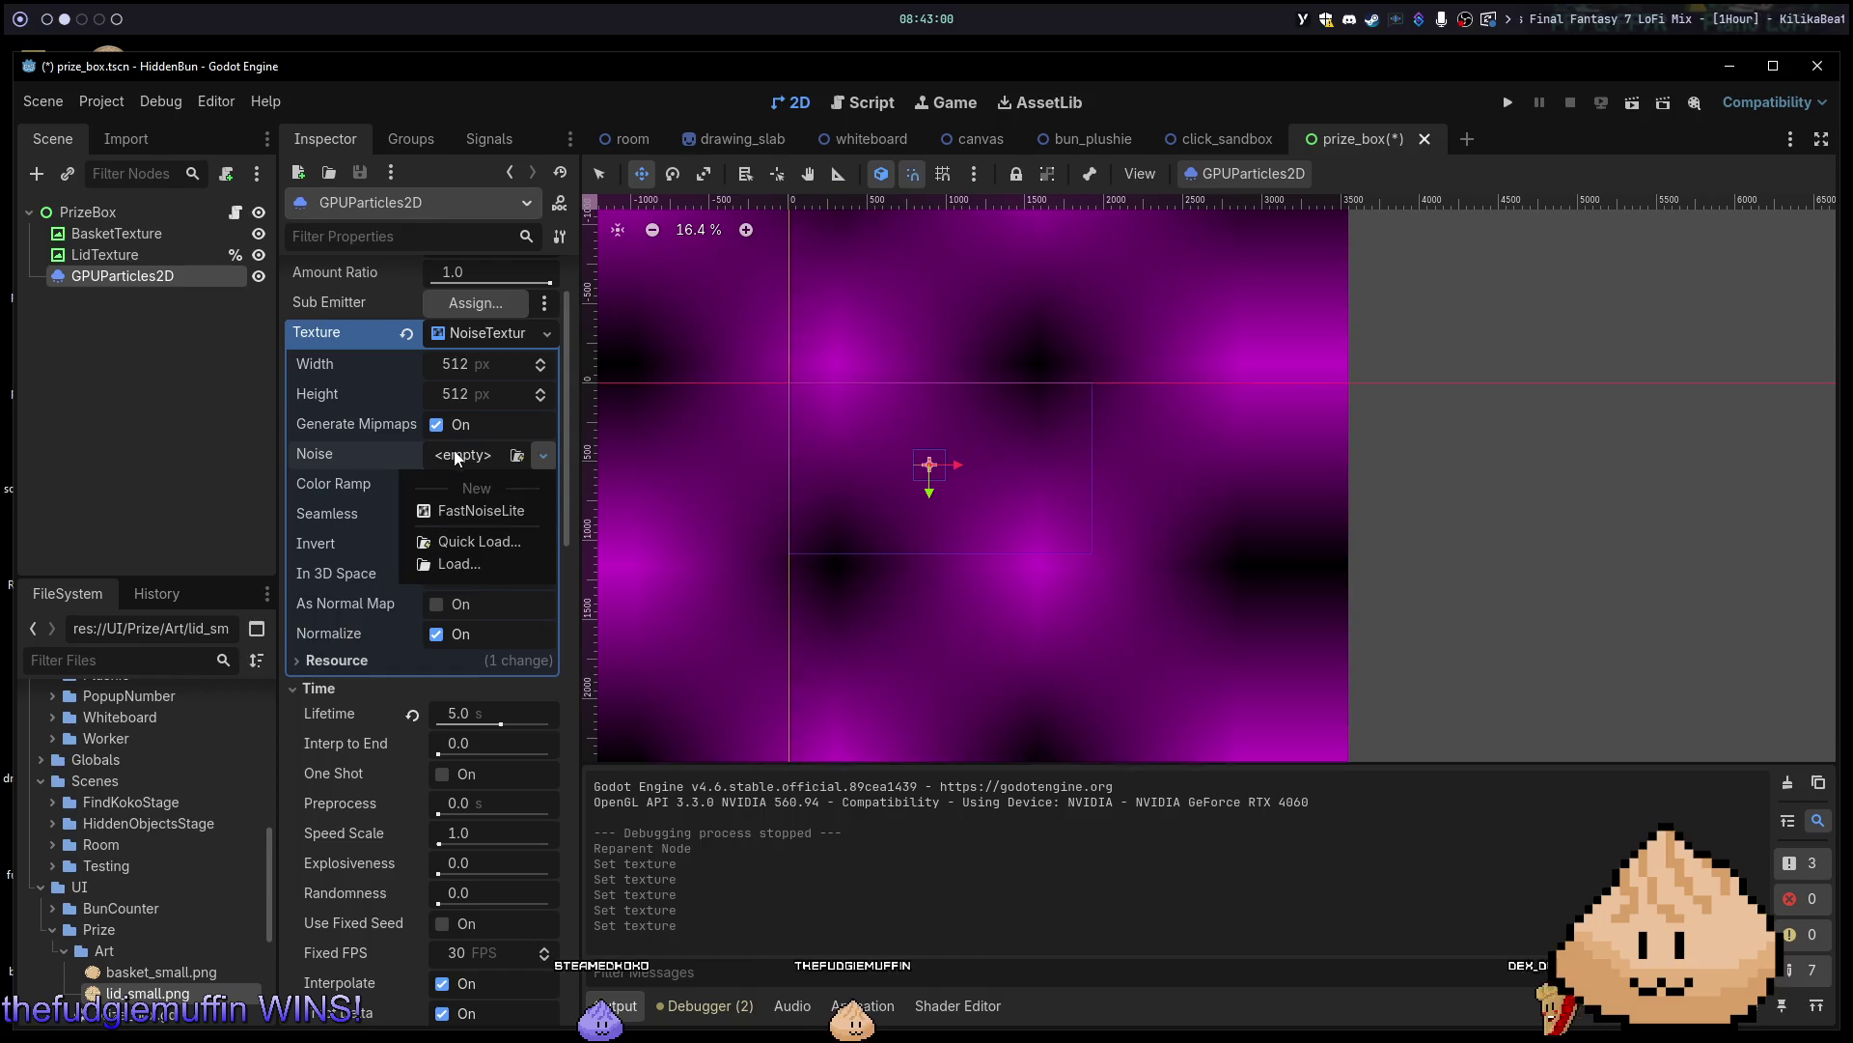
pyautogui.click(490, 510)
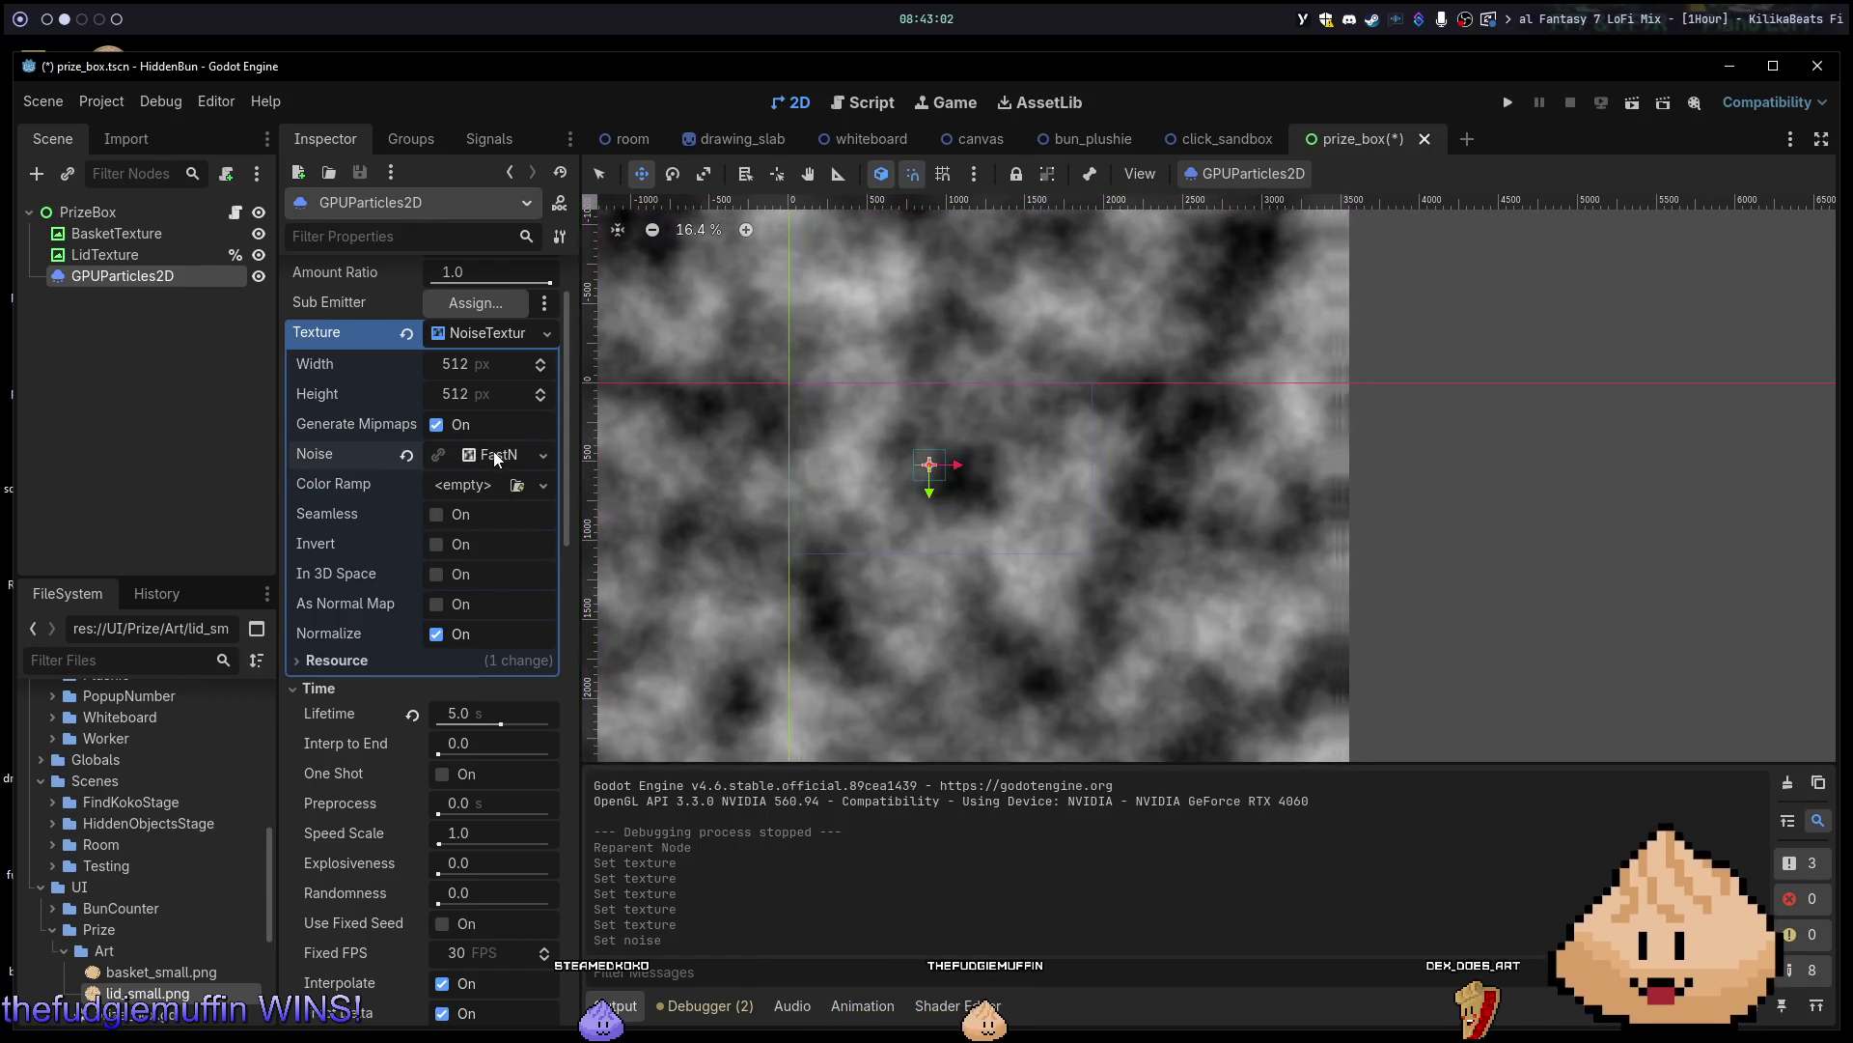
pyautogui.click(496, 461)
pyautogui.click(495, 461)
pyautogui.scroll(-10, 421, 554)
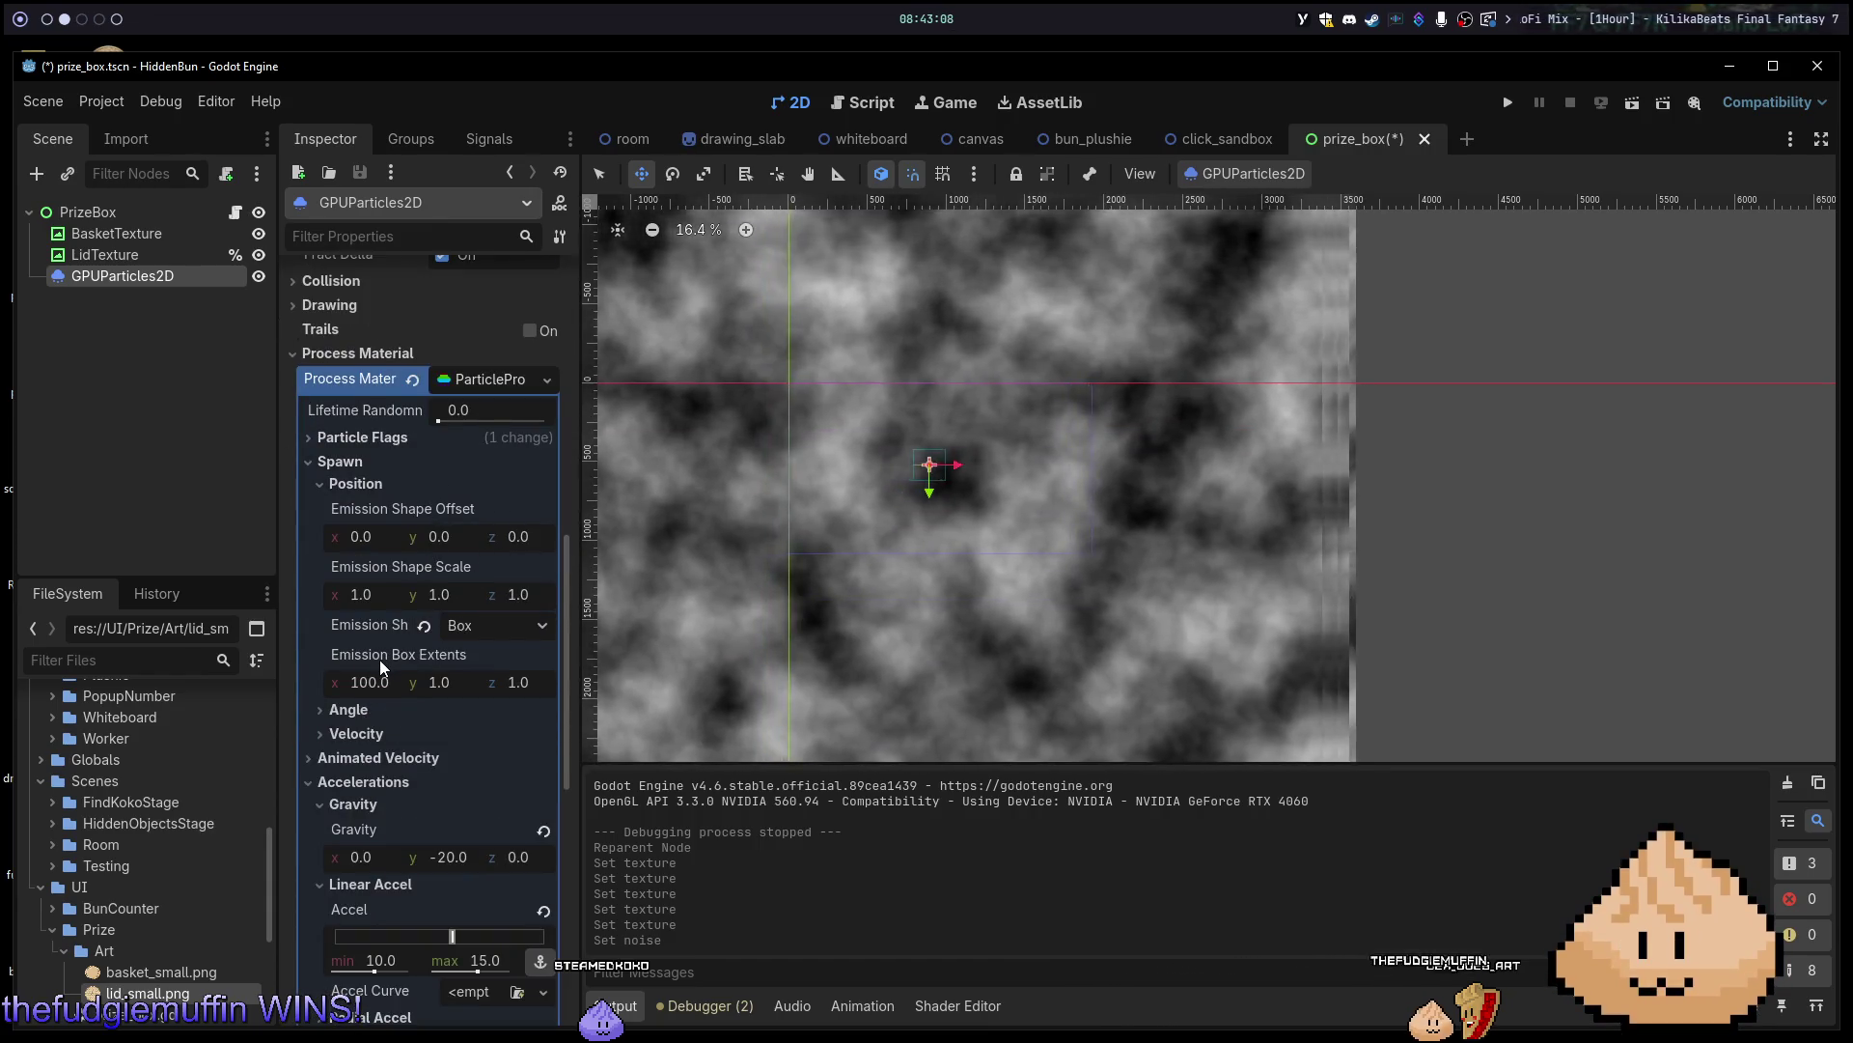
pyautogui.scroll(-5, 379, 659)
pyautogui.scroll(8, 431, 643)
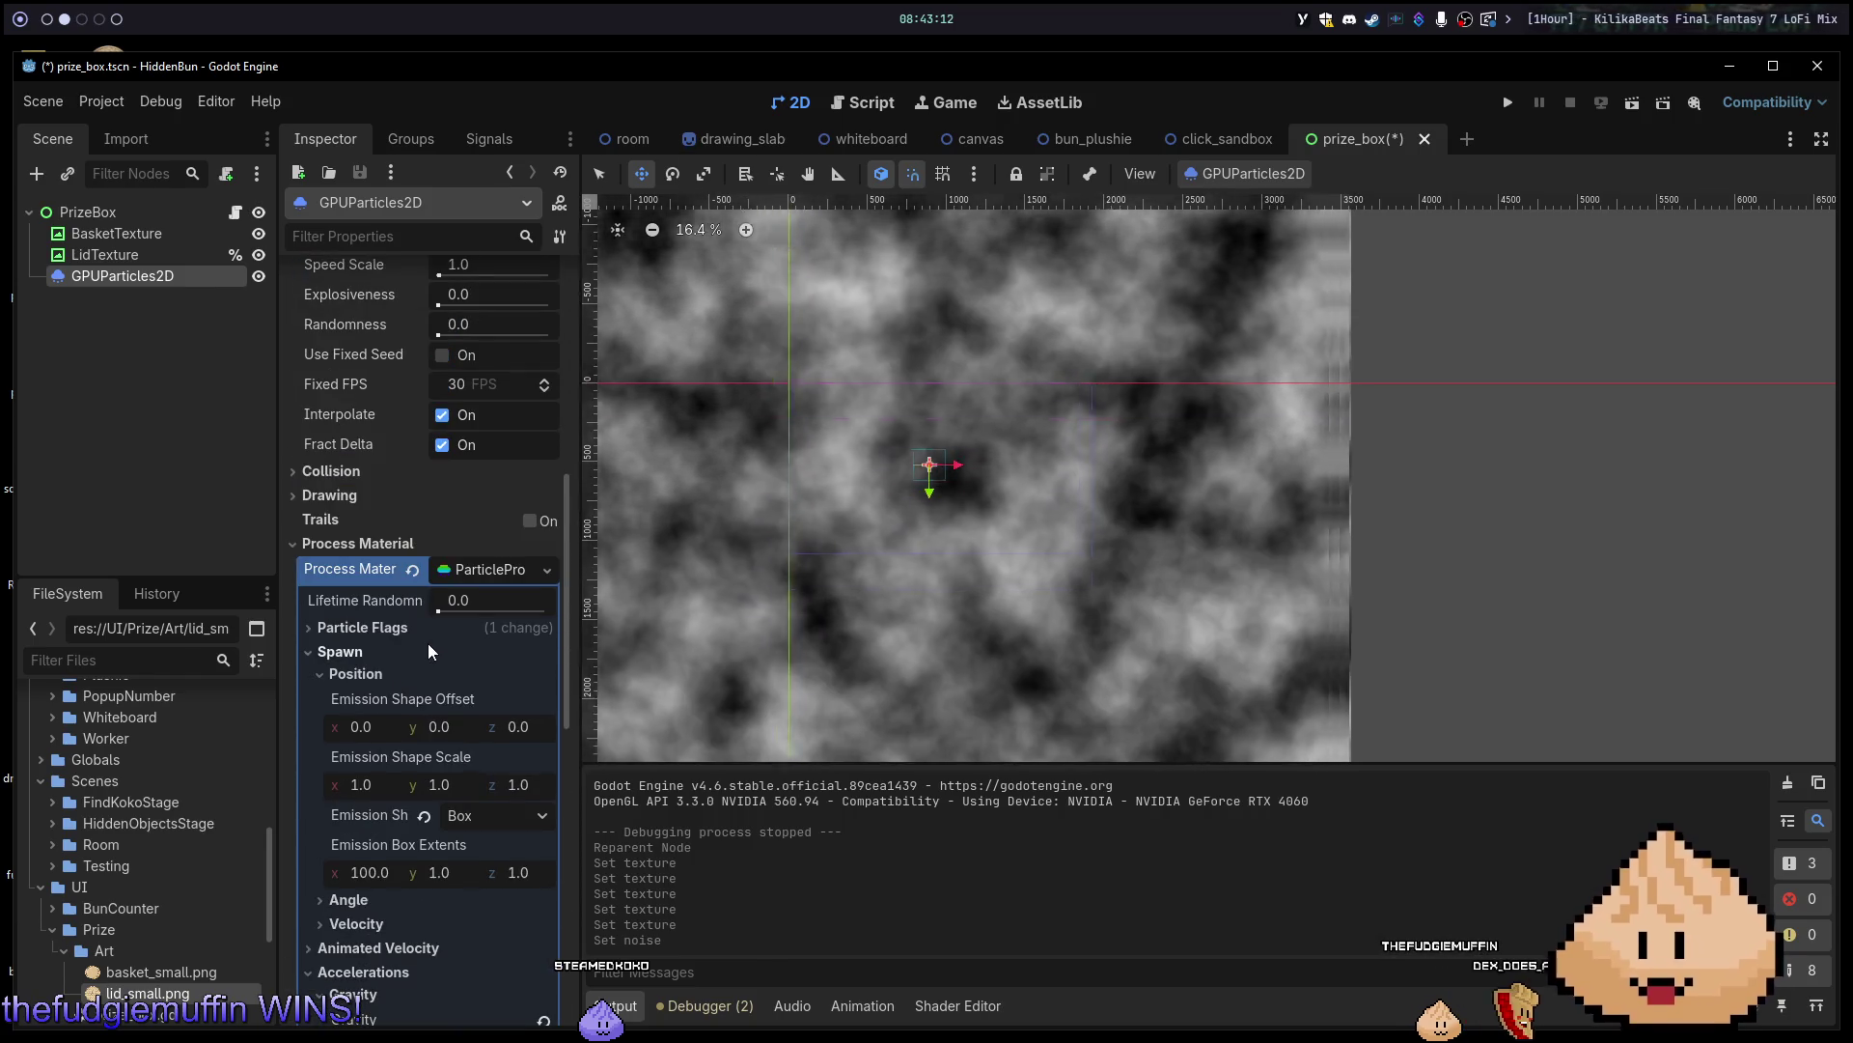
pyautogui.scroll(-2, 427, 643)
pyautogui.scroll(5, 422, 635)
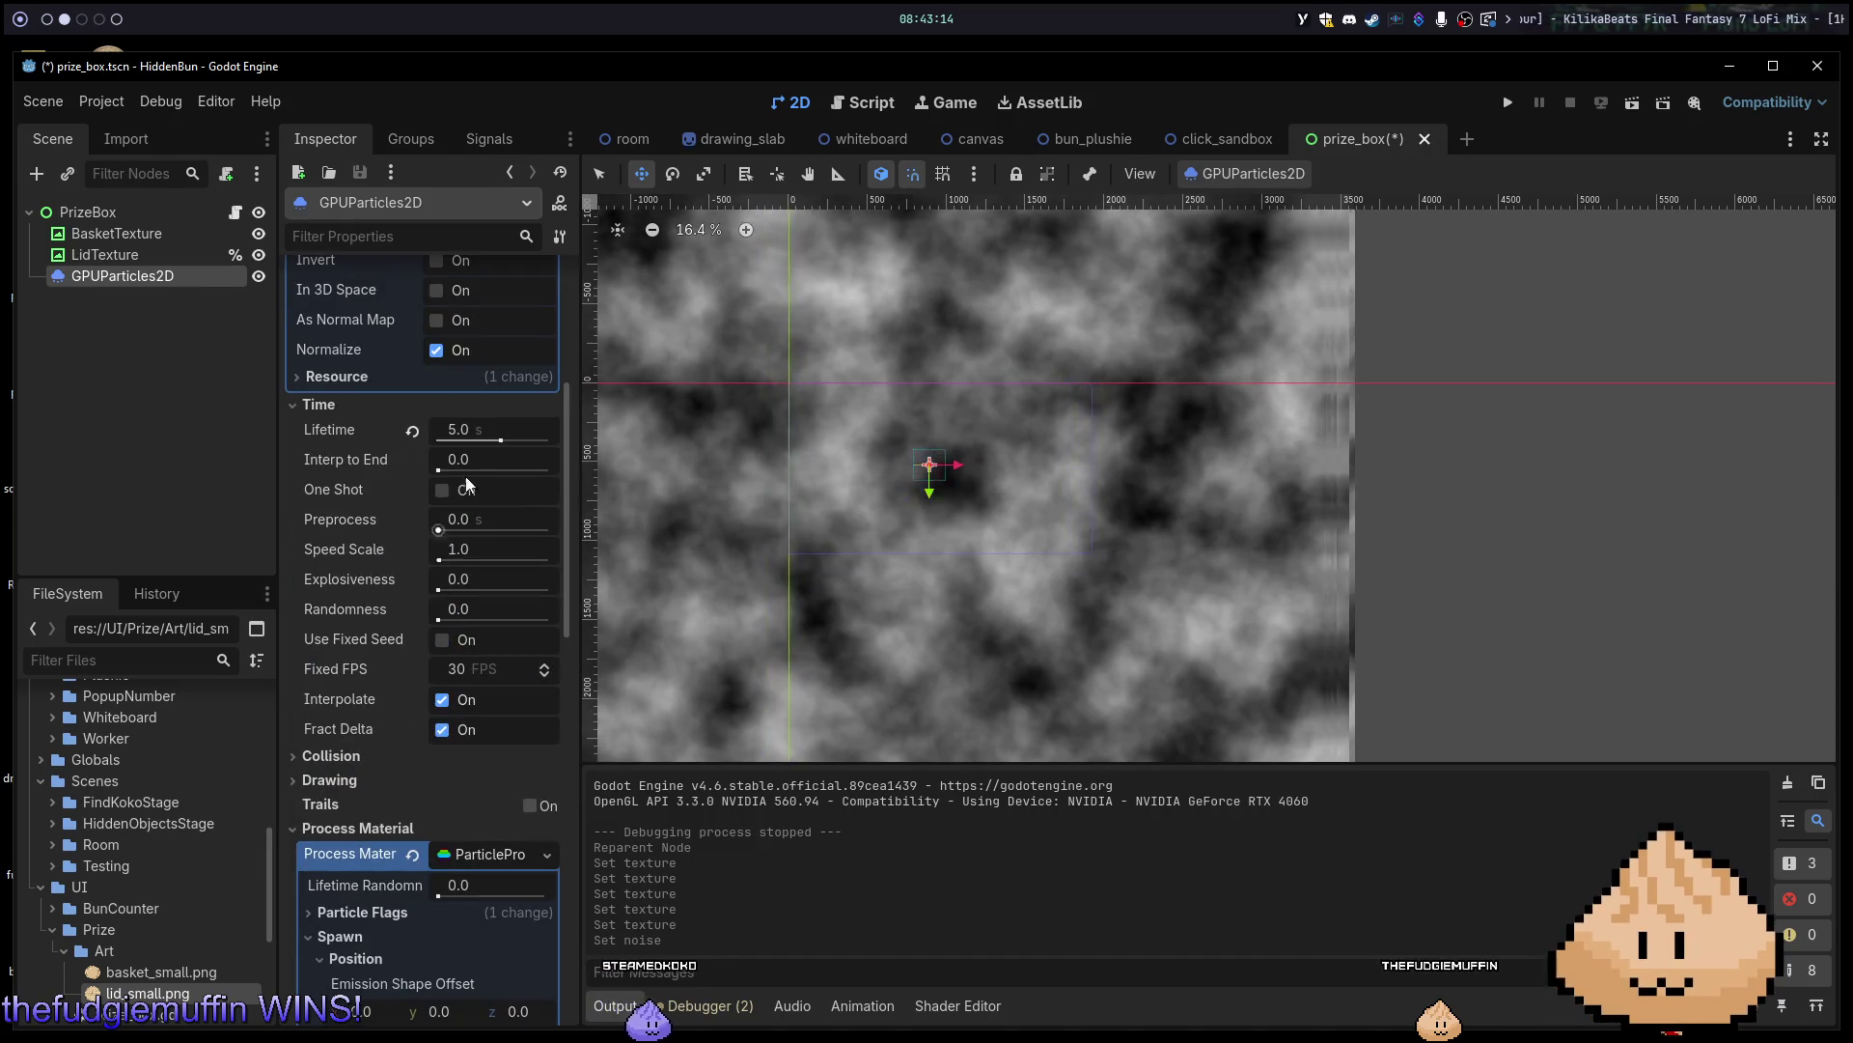
pyautogui.scroll(-2, 434, 594)
pyautogui.scroll(-10, 441, 608)
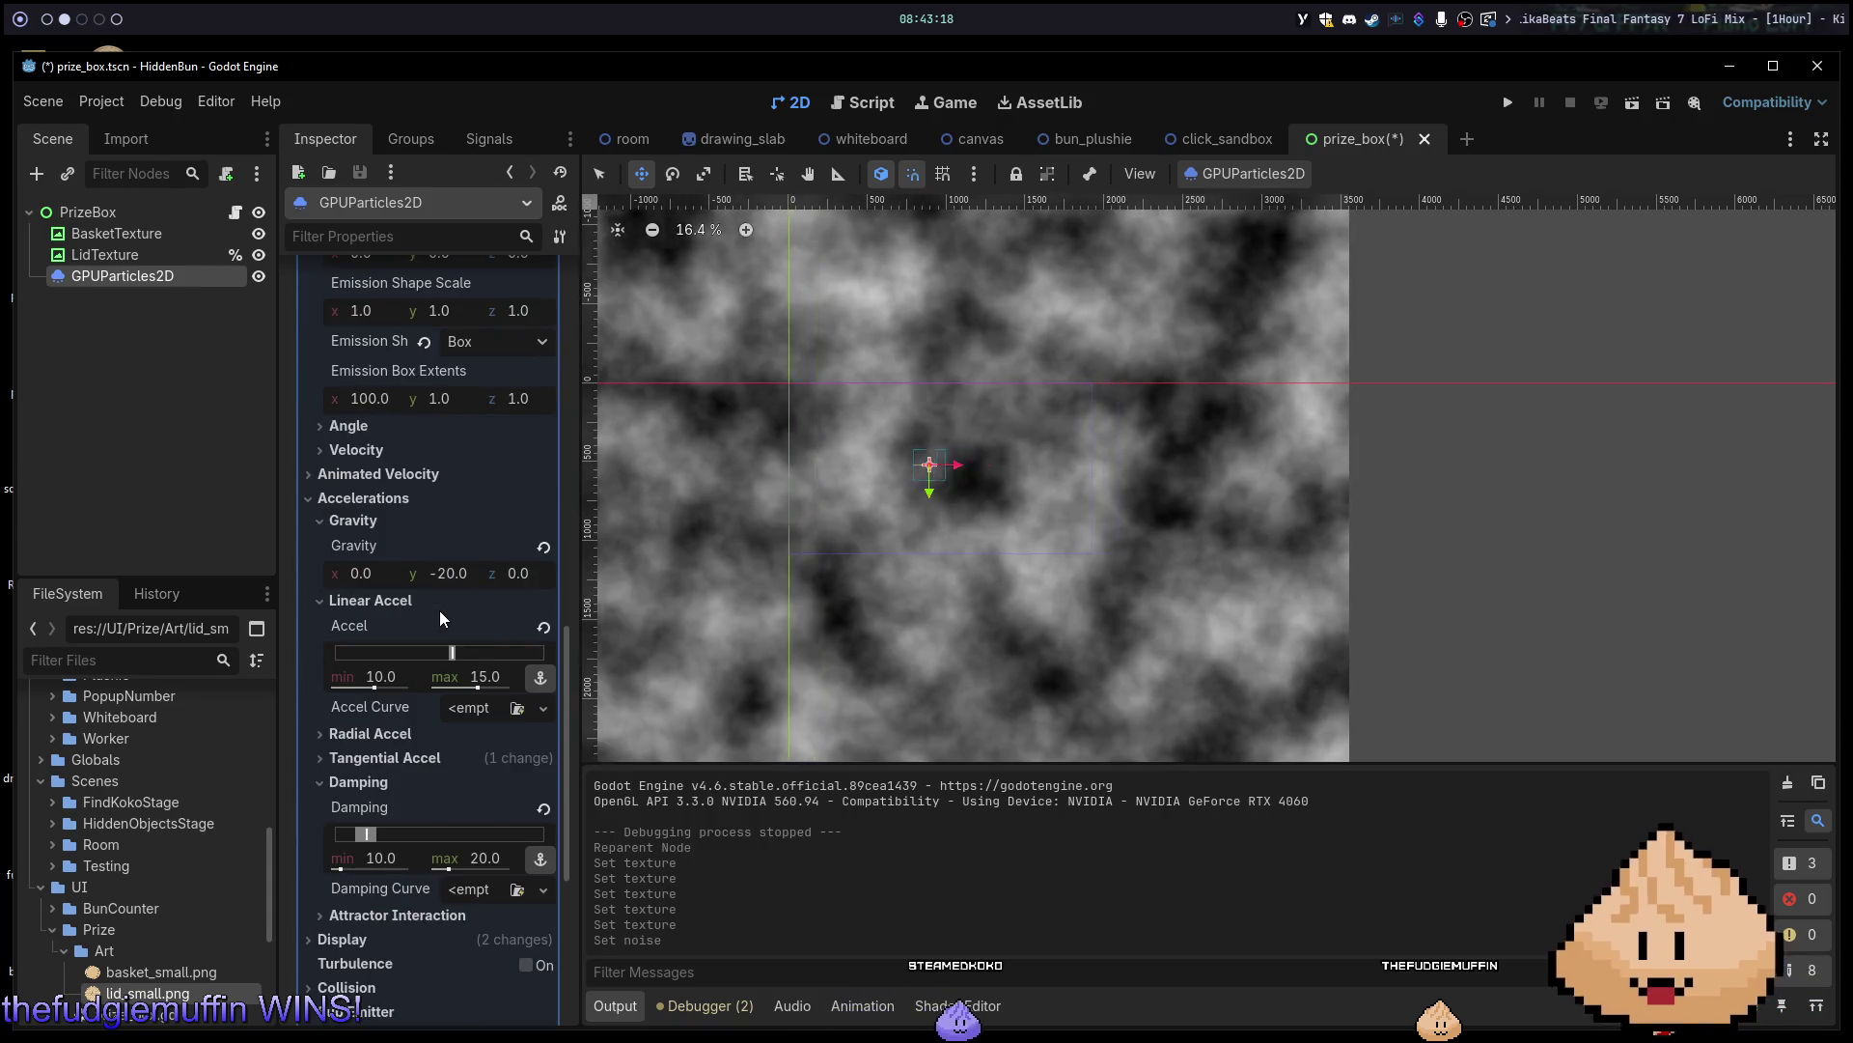
# Set the Display > Scale min to 1 and max to 1.0.
pyautogui.scroll(-6, 442, 613)
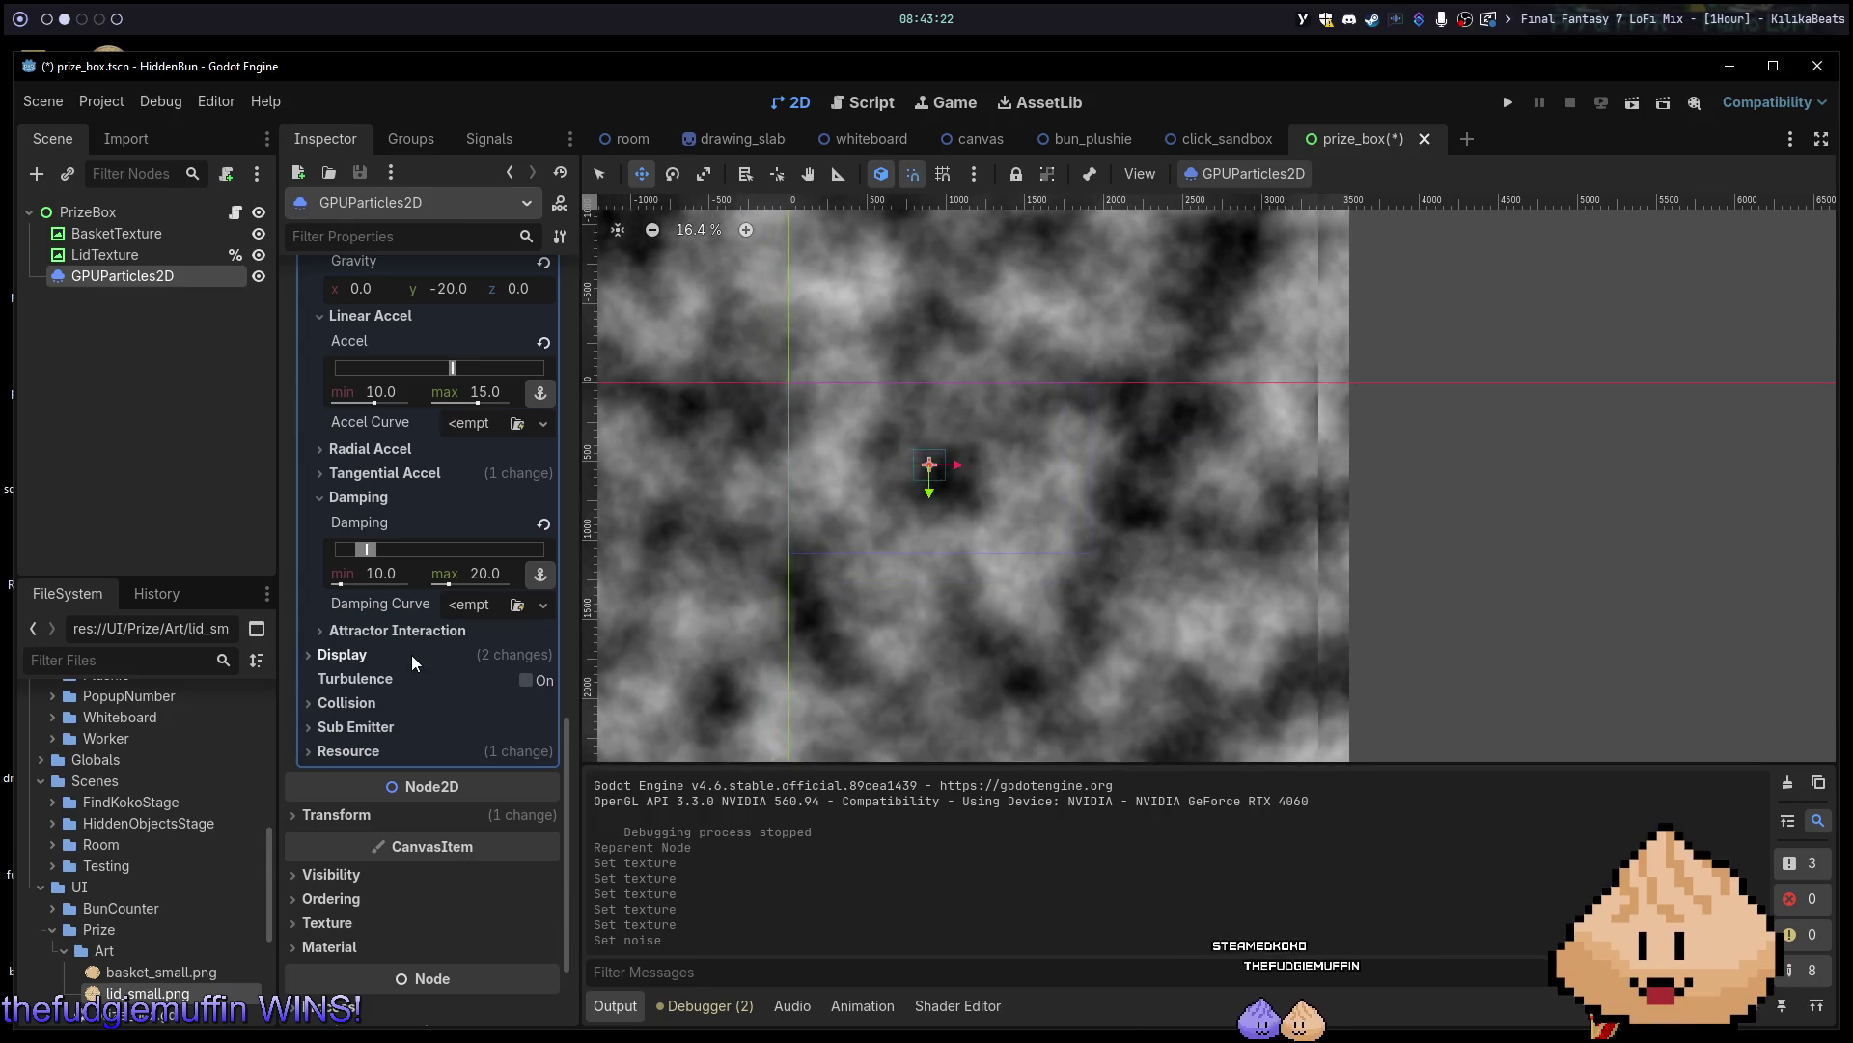
pyautogui.click(411, 654)
pyautogui.click(386, 753)
pyautogui.write('1')
pyautogui.press('Return')
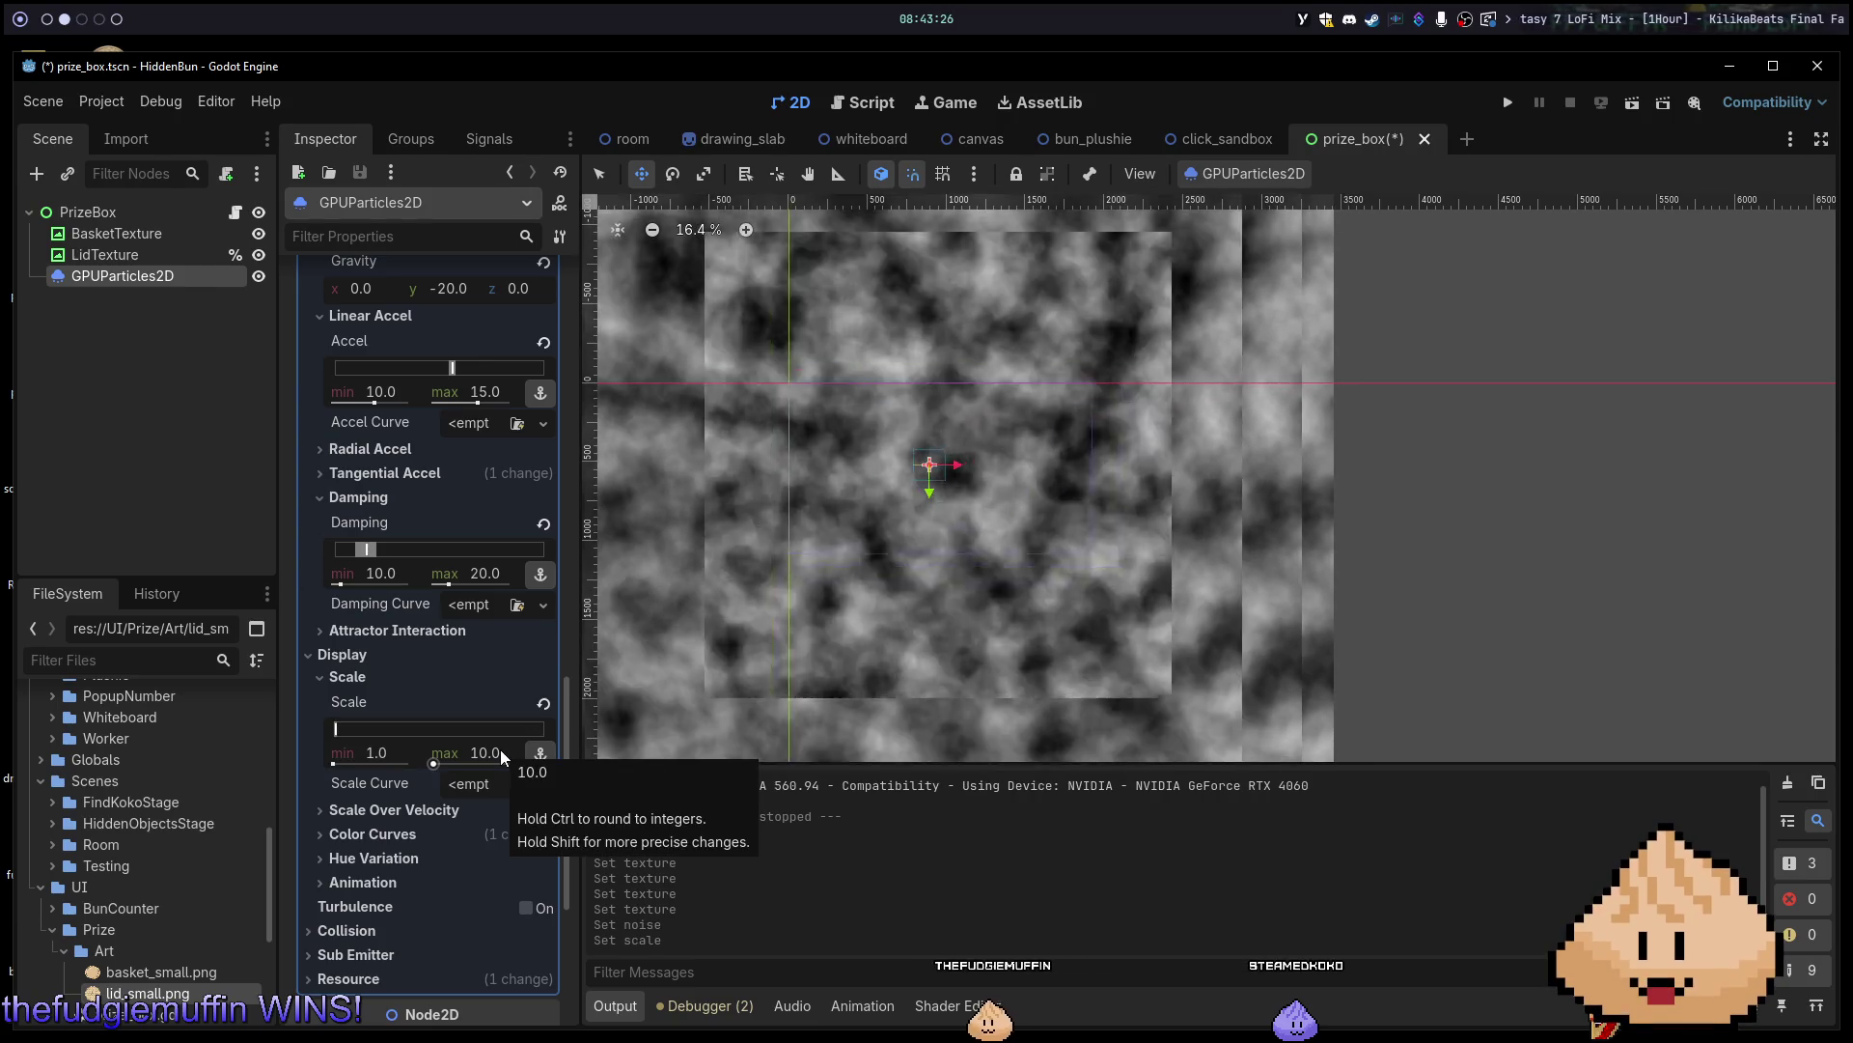
pyautogui.click(554, 660)
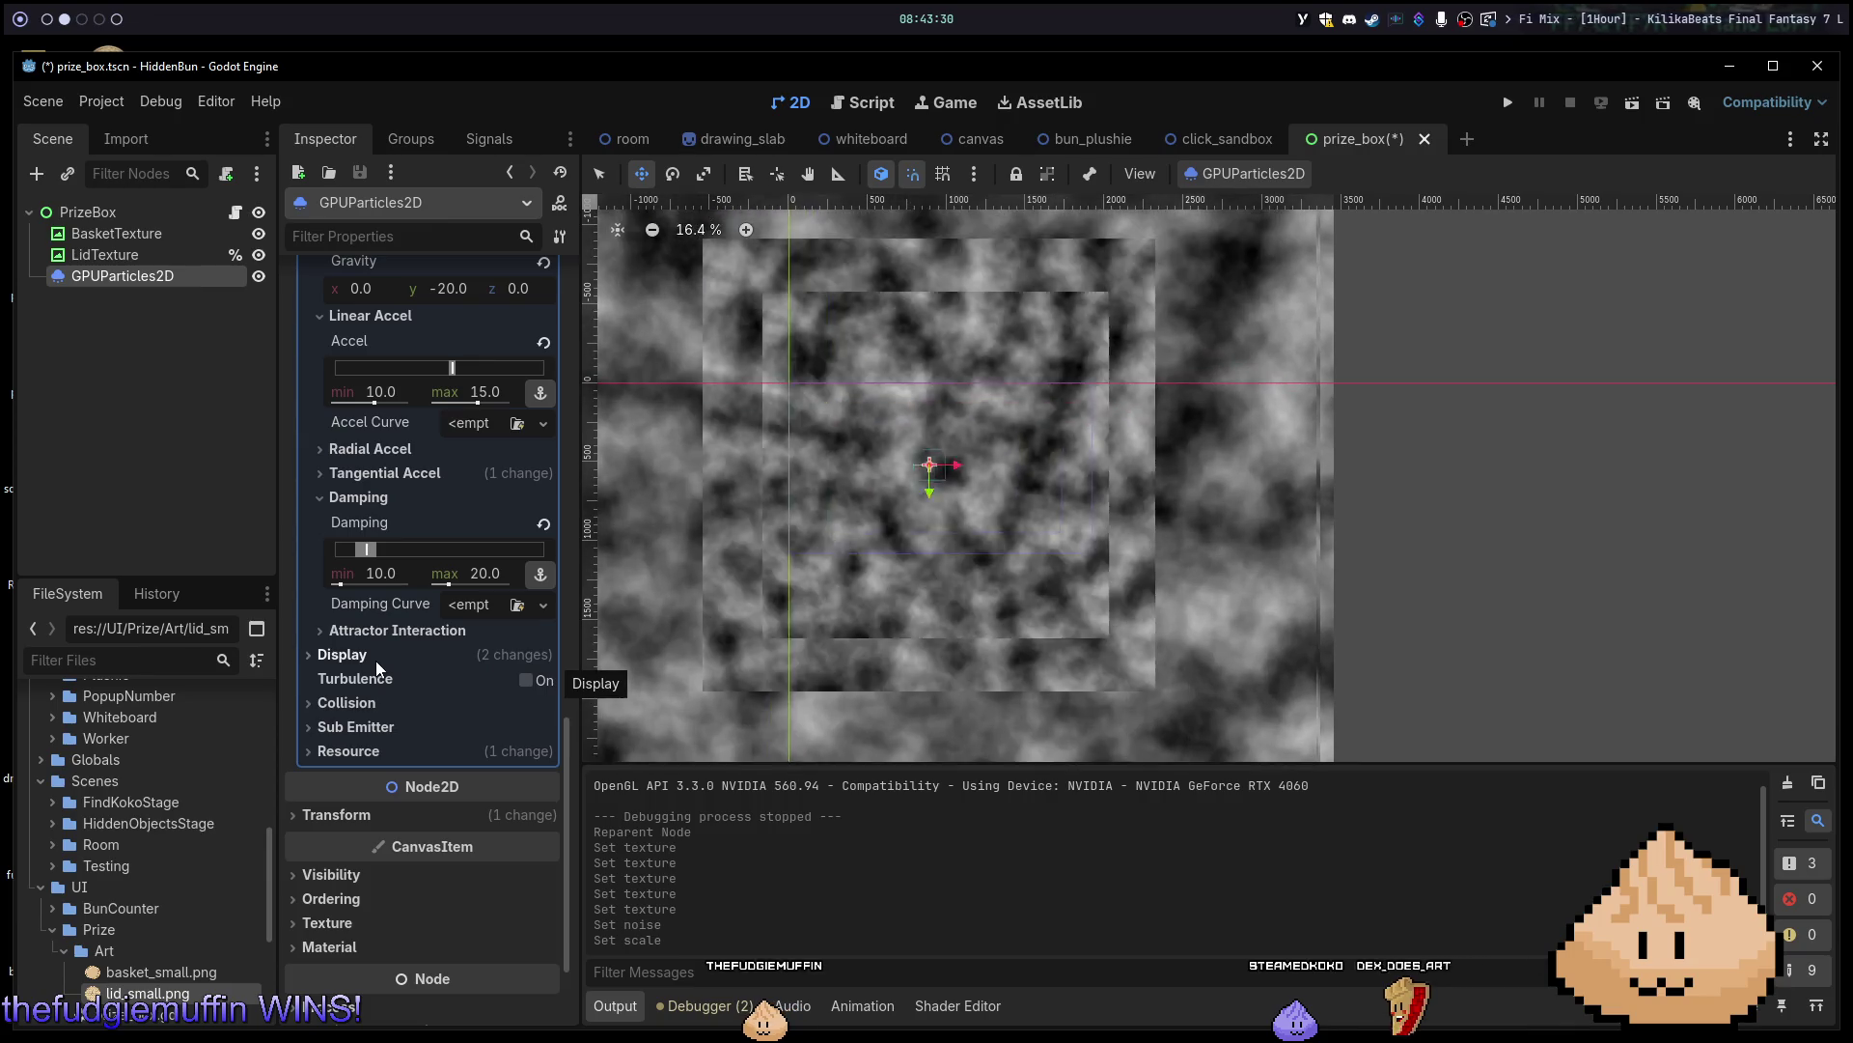
pyautogui.click(374, 661)
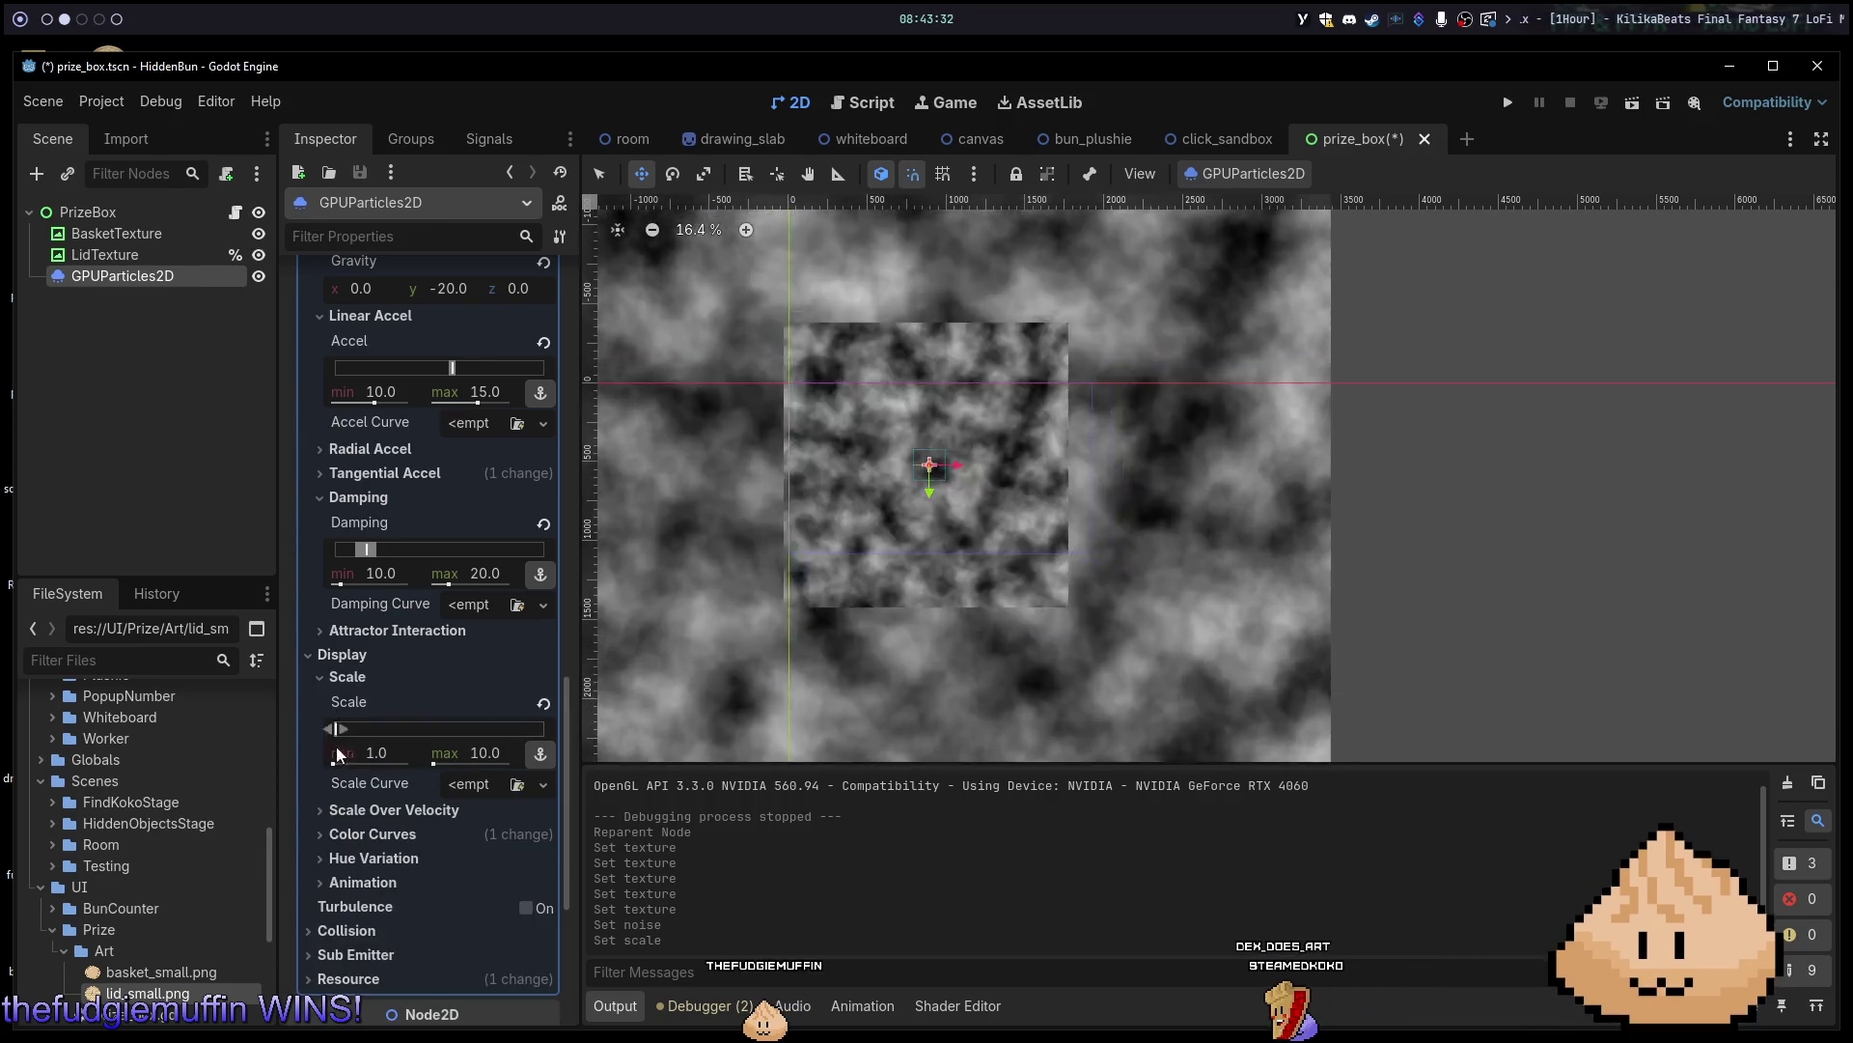
pyautogui.moveTo(465, 761)
pyautogui.mouseDown()
pyautogui.moveTo(426, 761)
pyautogui.moveTo(468, 762)
pyautogui.mouseUp()
# Center the view on the particles and toggle their visibility to compare with the lid.
pyautogui.scroll(3, 1004, 430)
pyautogui.press('f')
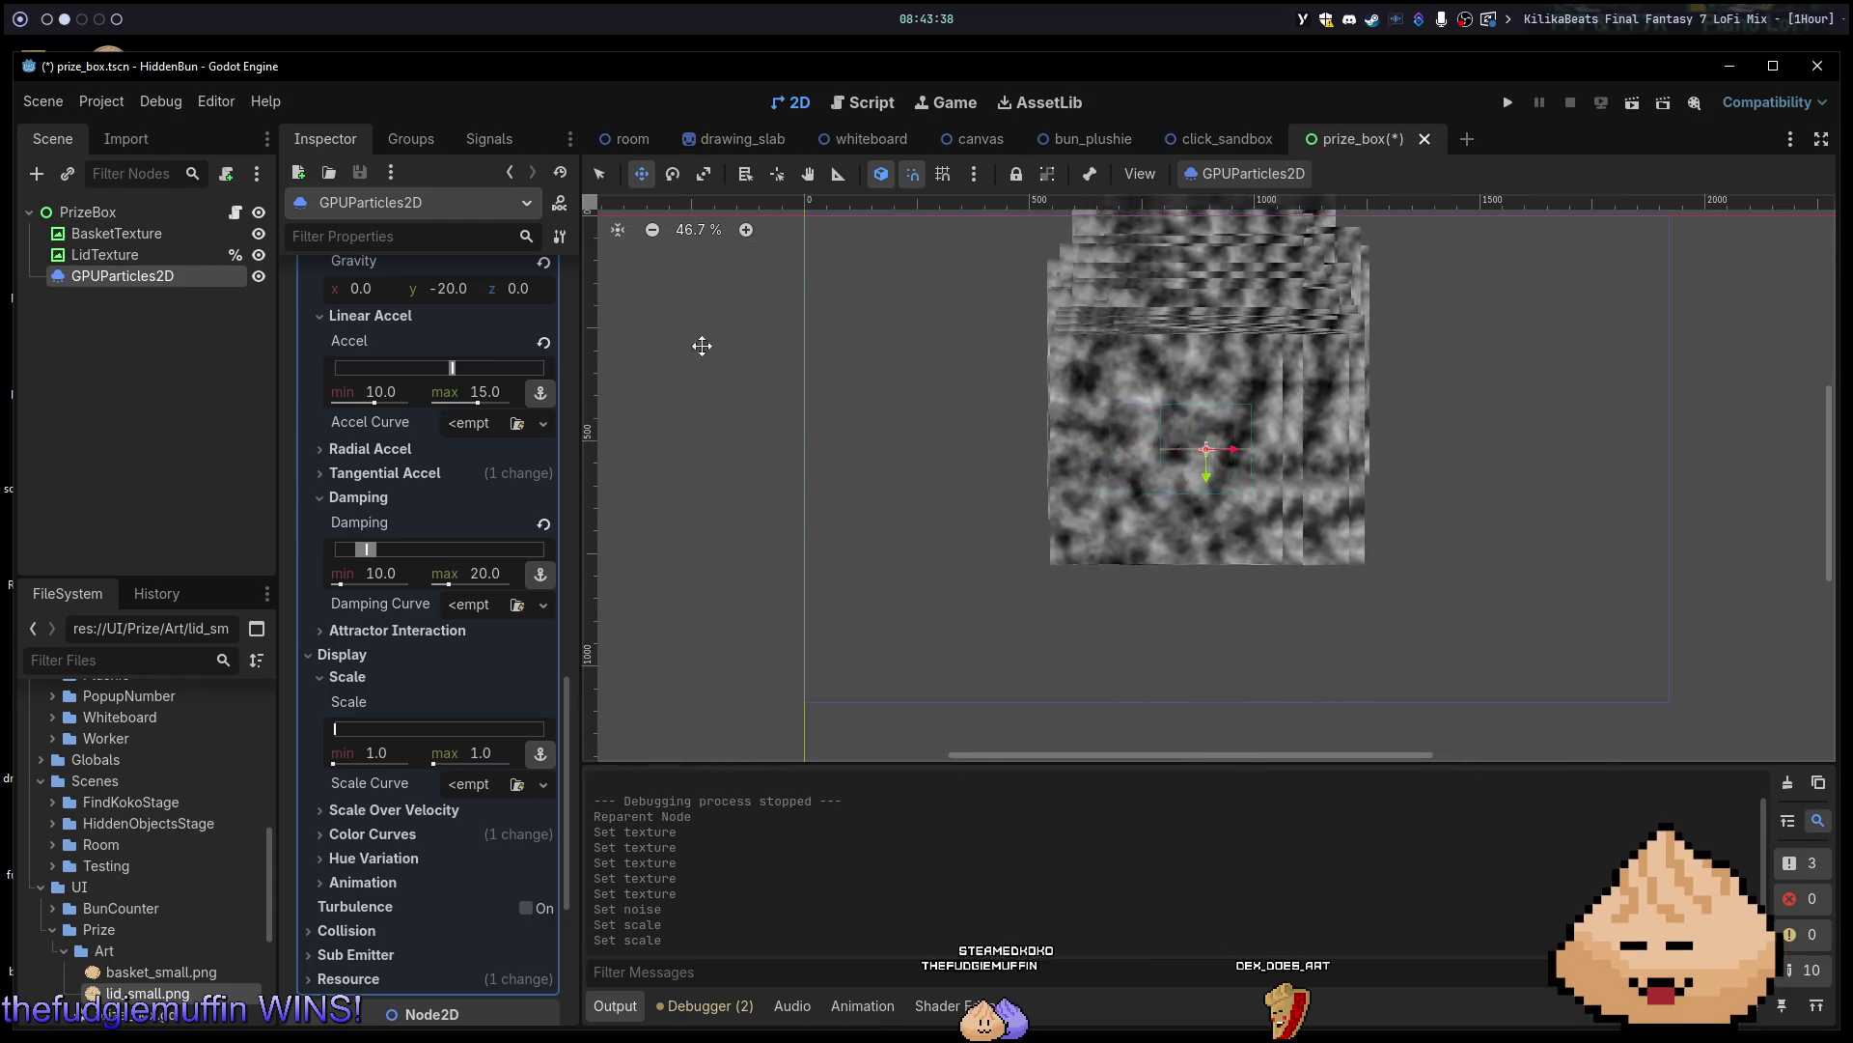
pyautogui.click(259, 277)
pyautogui.click(258, 276)
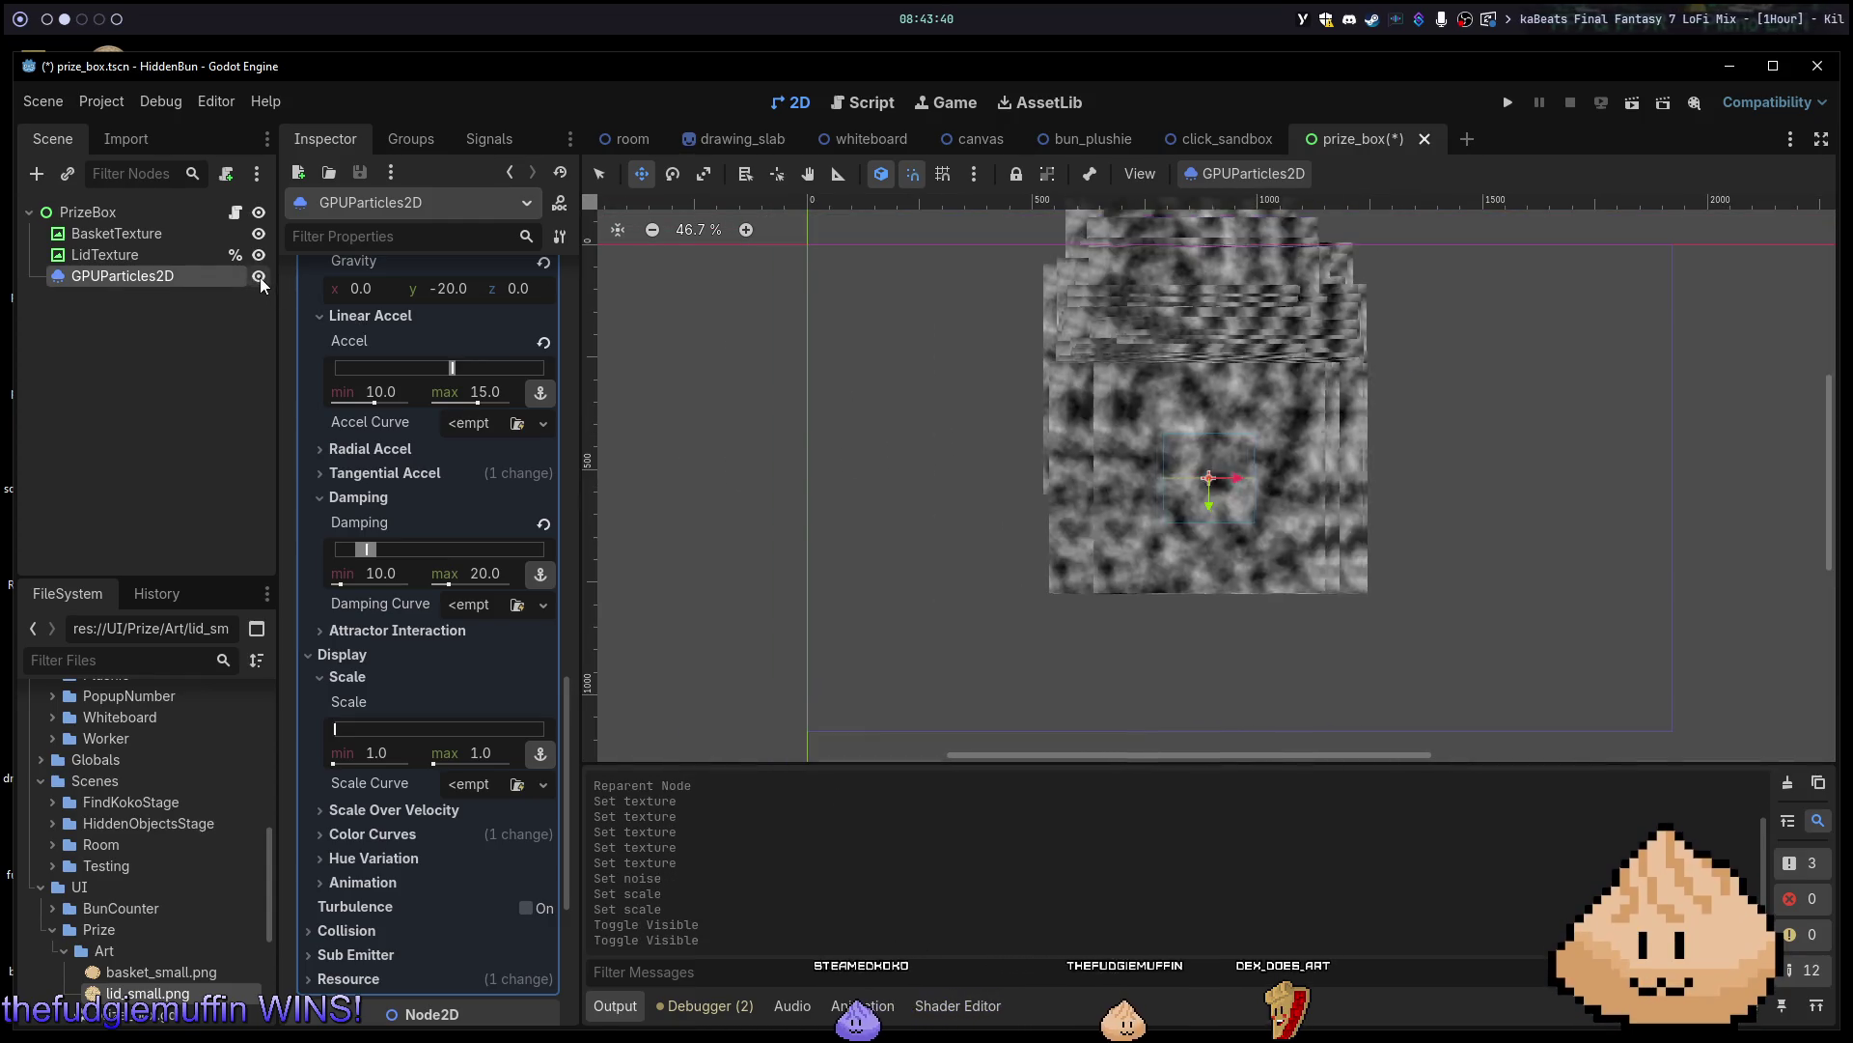
pyautogui.scroll(15, 455, 490)
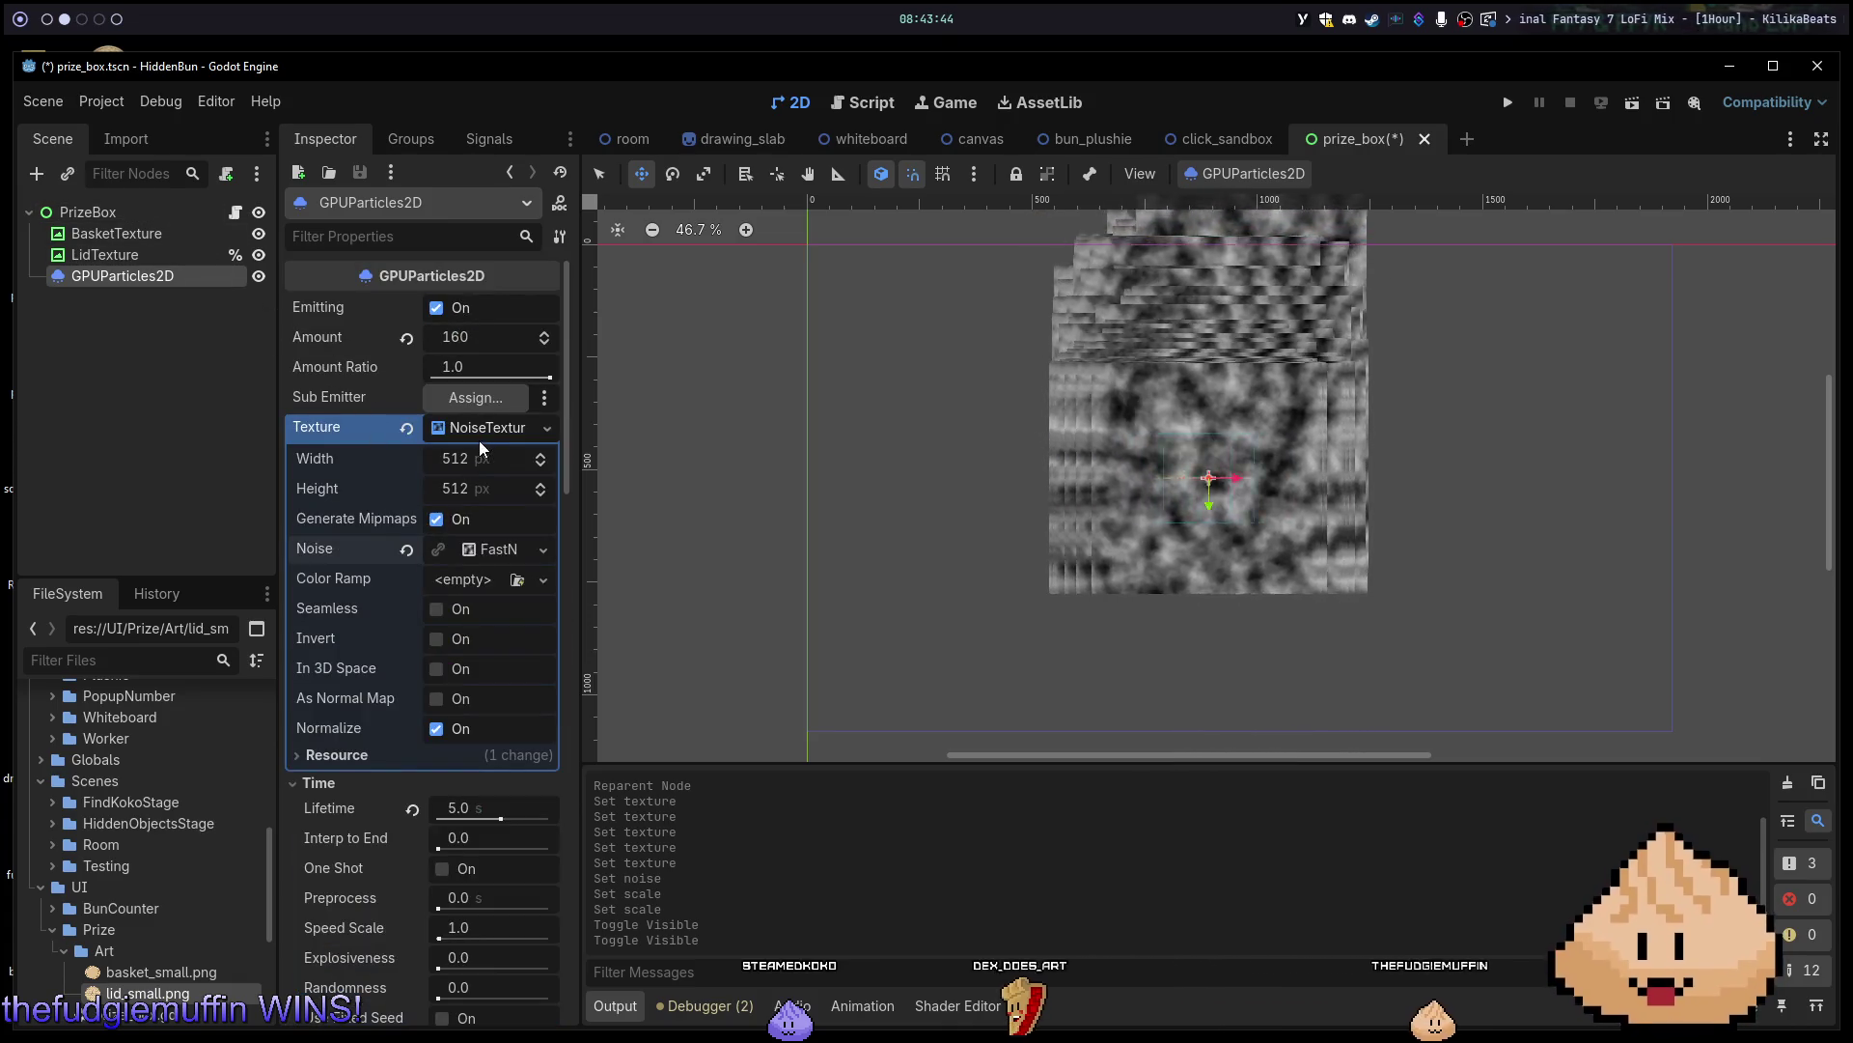
# Set FastNoiseLite Frequency to 0.0025 and Offset y to 63.1.
pyautogui.click(478, 431)
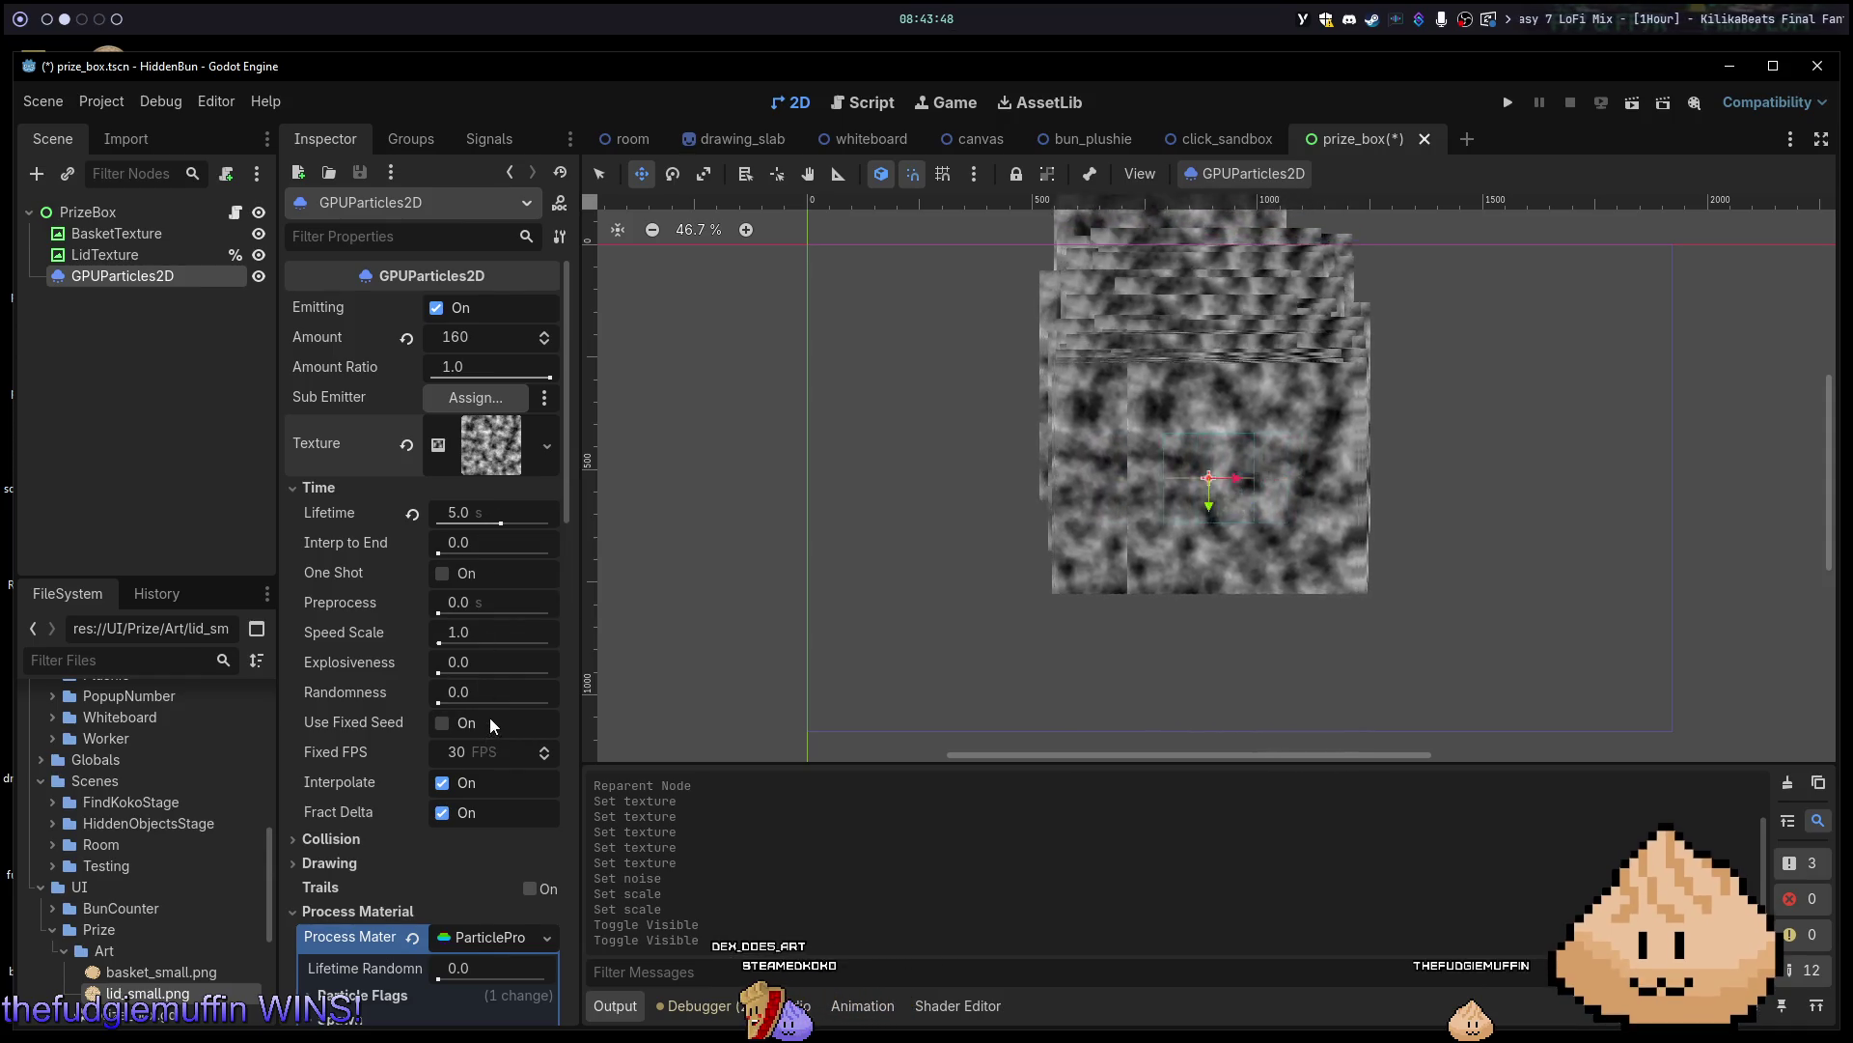
pyautogui.click(503, 446)
pyautogui.click(504, 444)
pyautogui.click(506, 443)
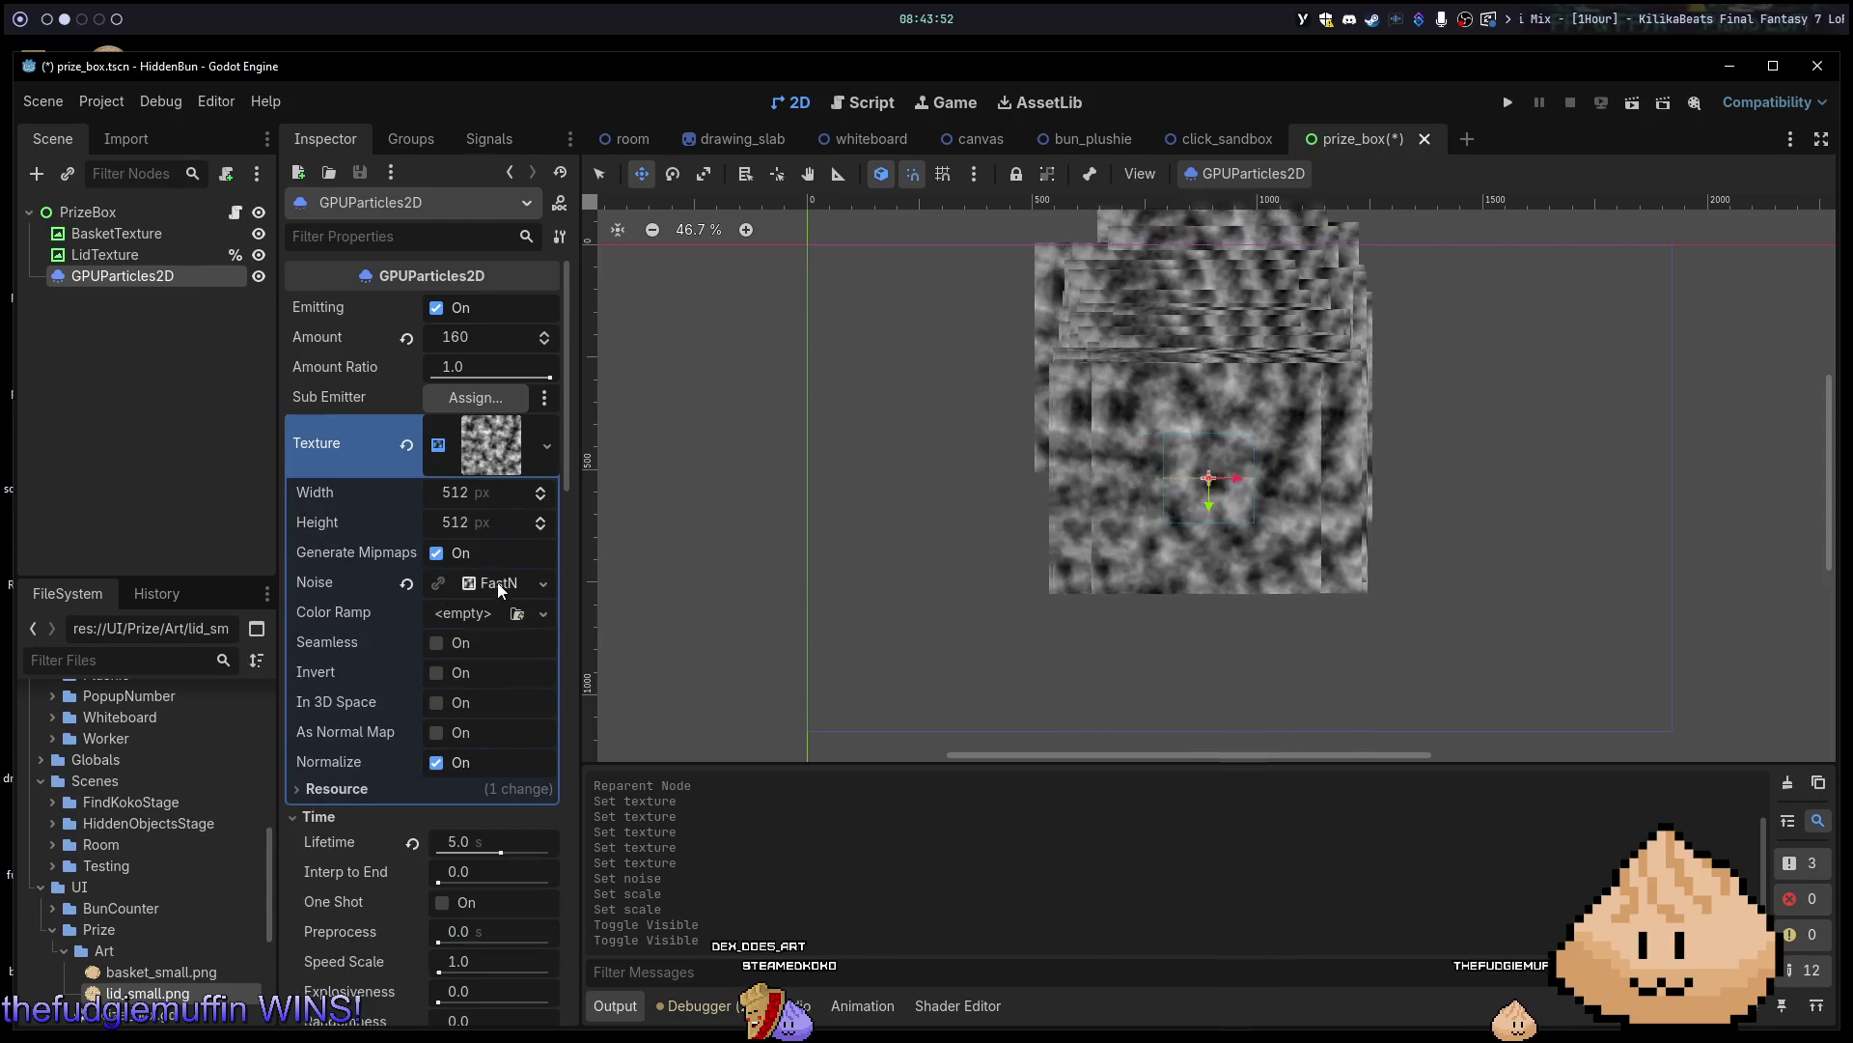
pyautogui.click(496, 582)
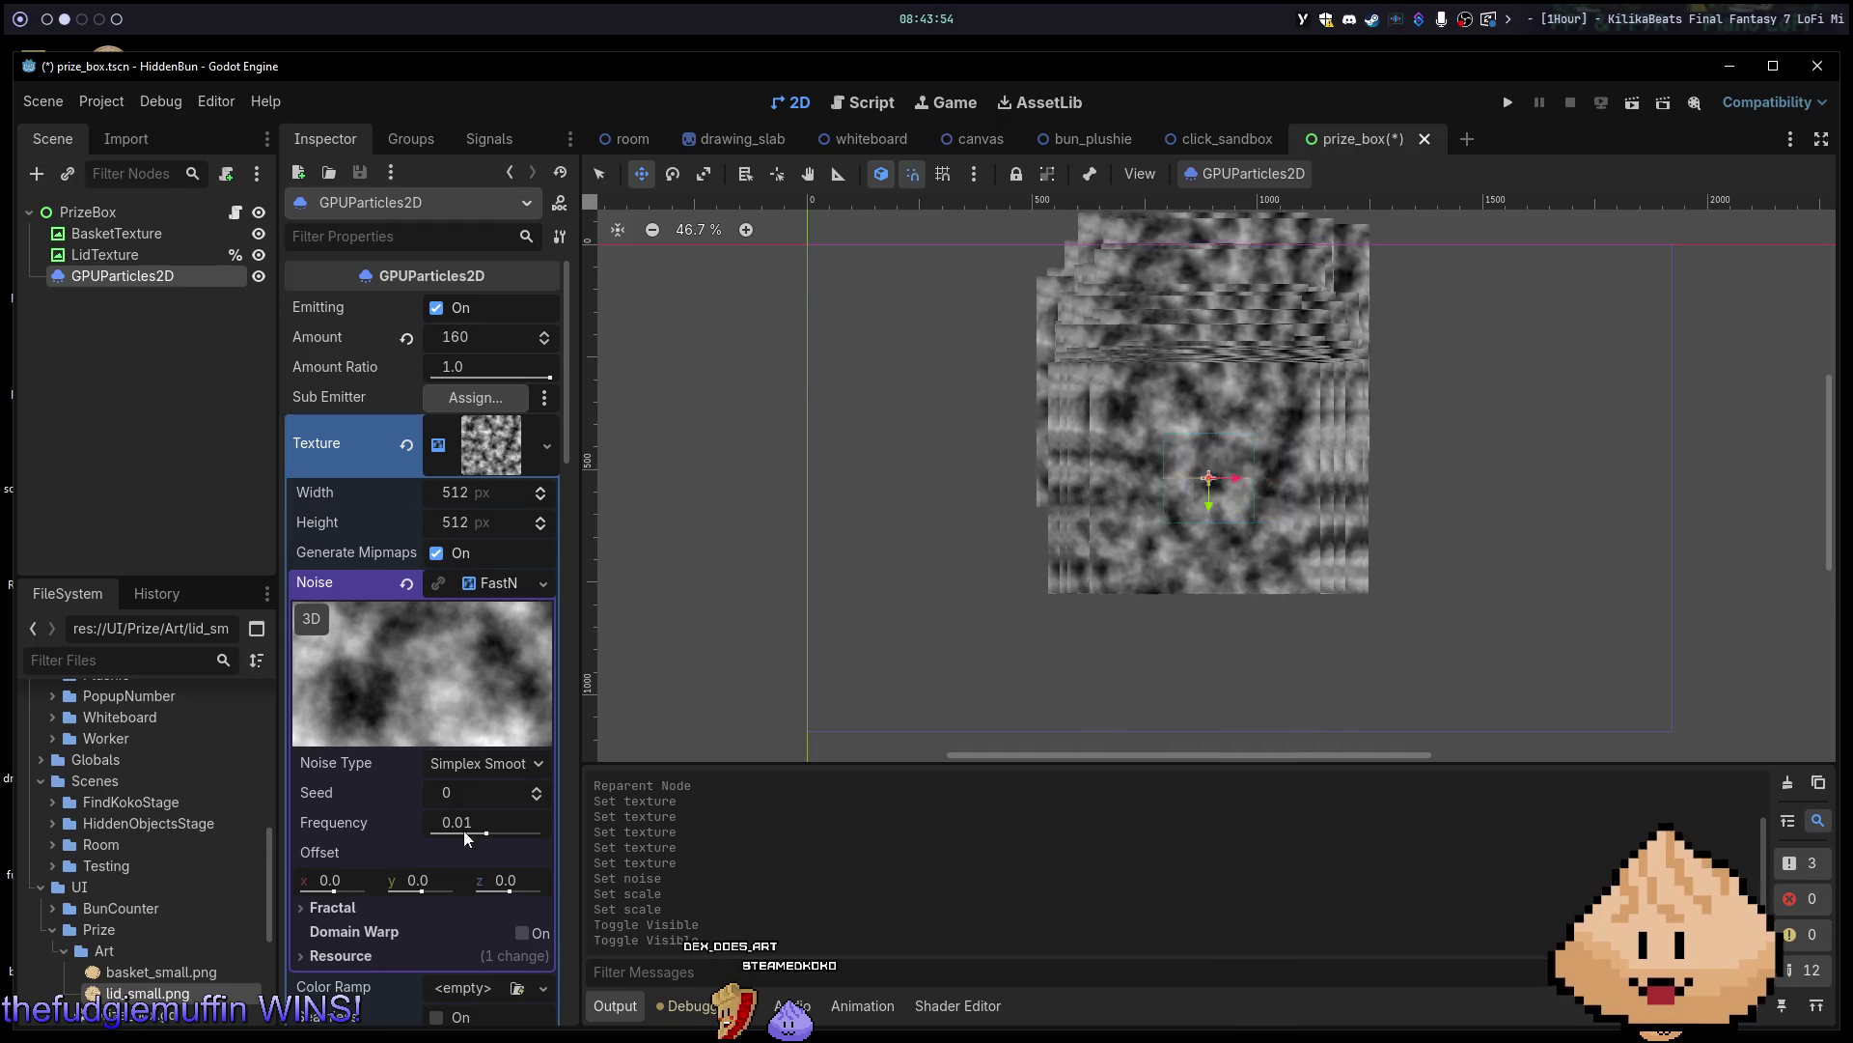
pyautogui.moveTo(473, 822)
pyautogui.mouseDown()
pyautogui.moveTo(492, 821)
pyautogui.moveTo(432, 822)
pyautogui.moveTo(470, 822)
pyautogui.mouseUp()
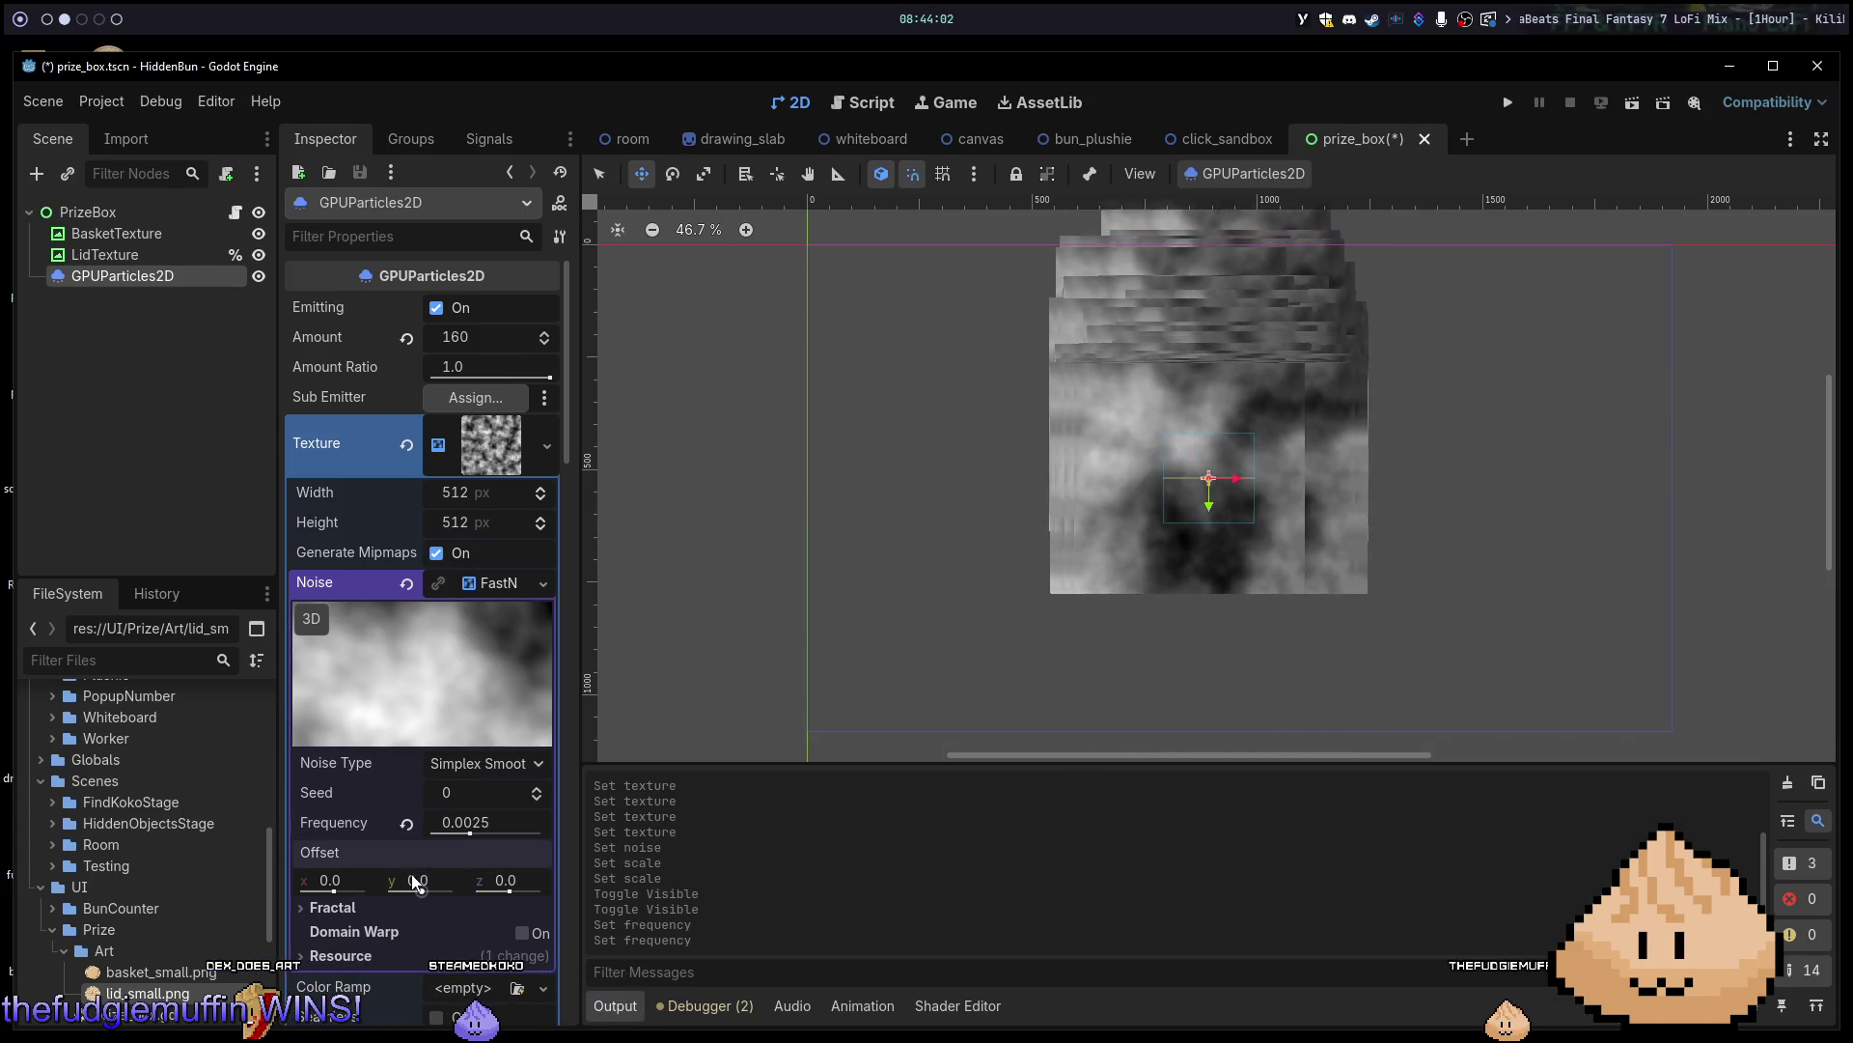
pyautogui.moveTo(418, 879)
pyautogui.mouseDown()
pyautogui.moveTo(507, 879)
pyautogui.moveTo(483, 879)
pyautogui.mouseUp()
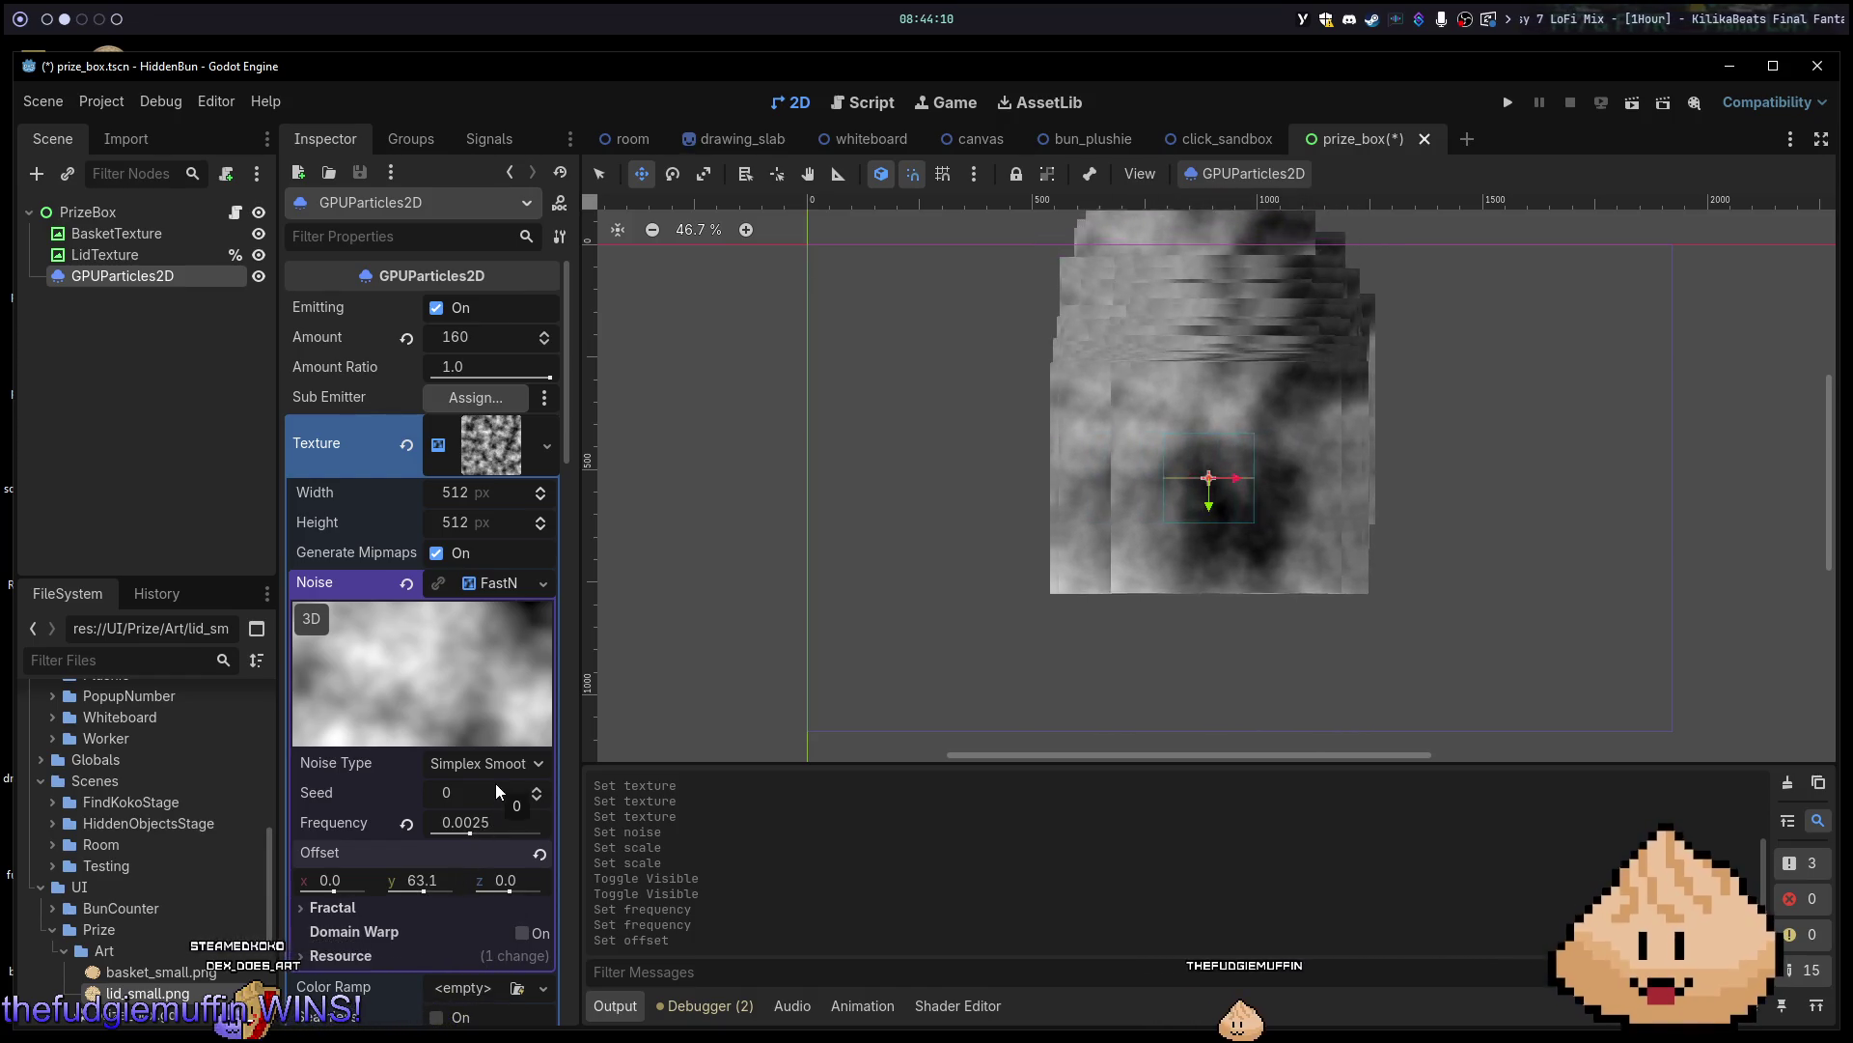
pyautogui.click(394, 905)
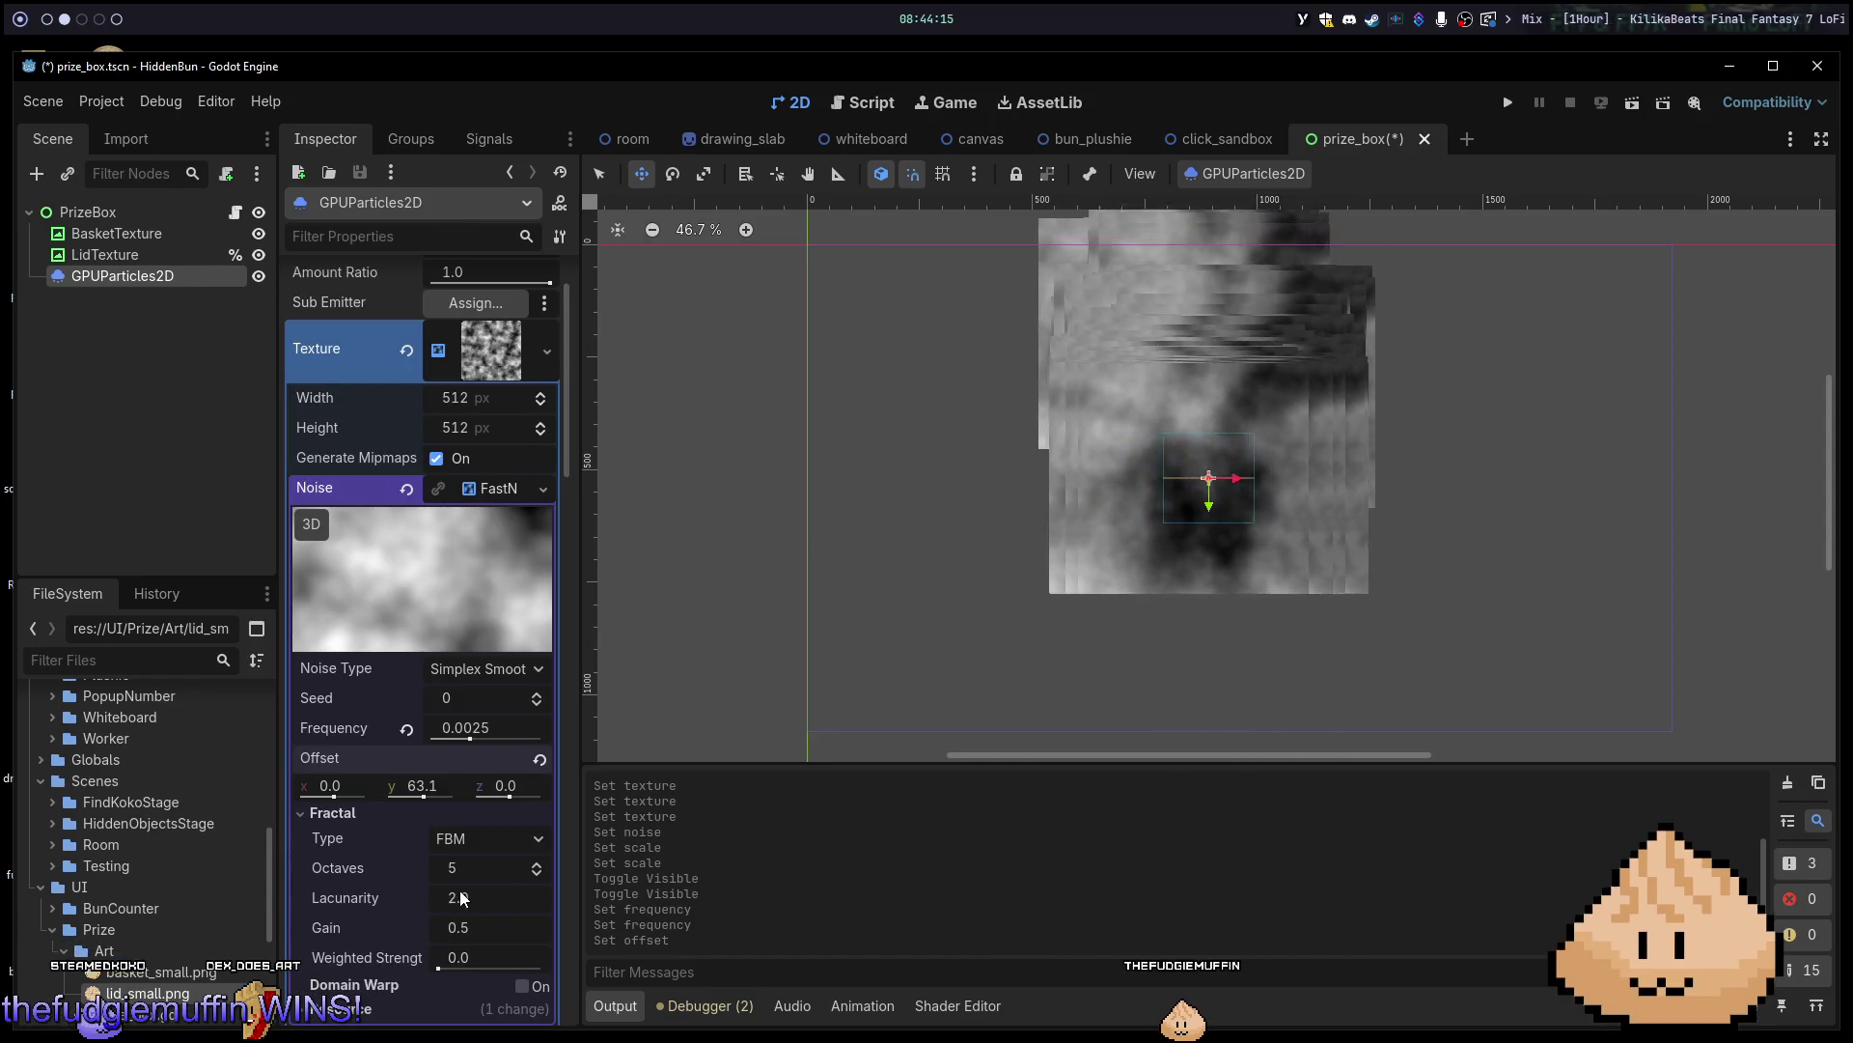
# Test fewer octaves and a different lacunarity, then revert them to 5 and 2.0.
pyautogui.moveTo(450, 868); pyautogui.dragTo(405, 869)
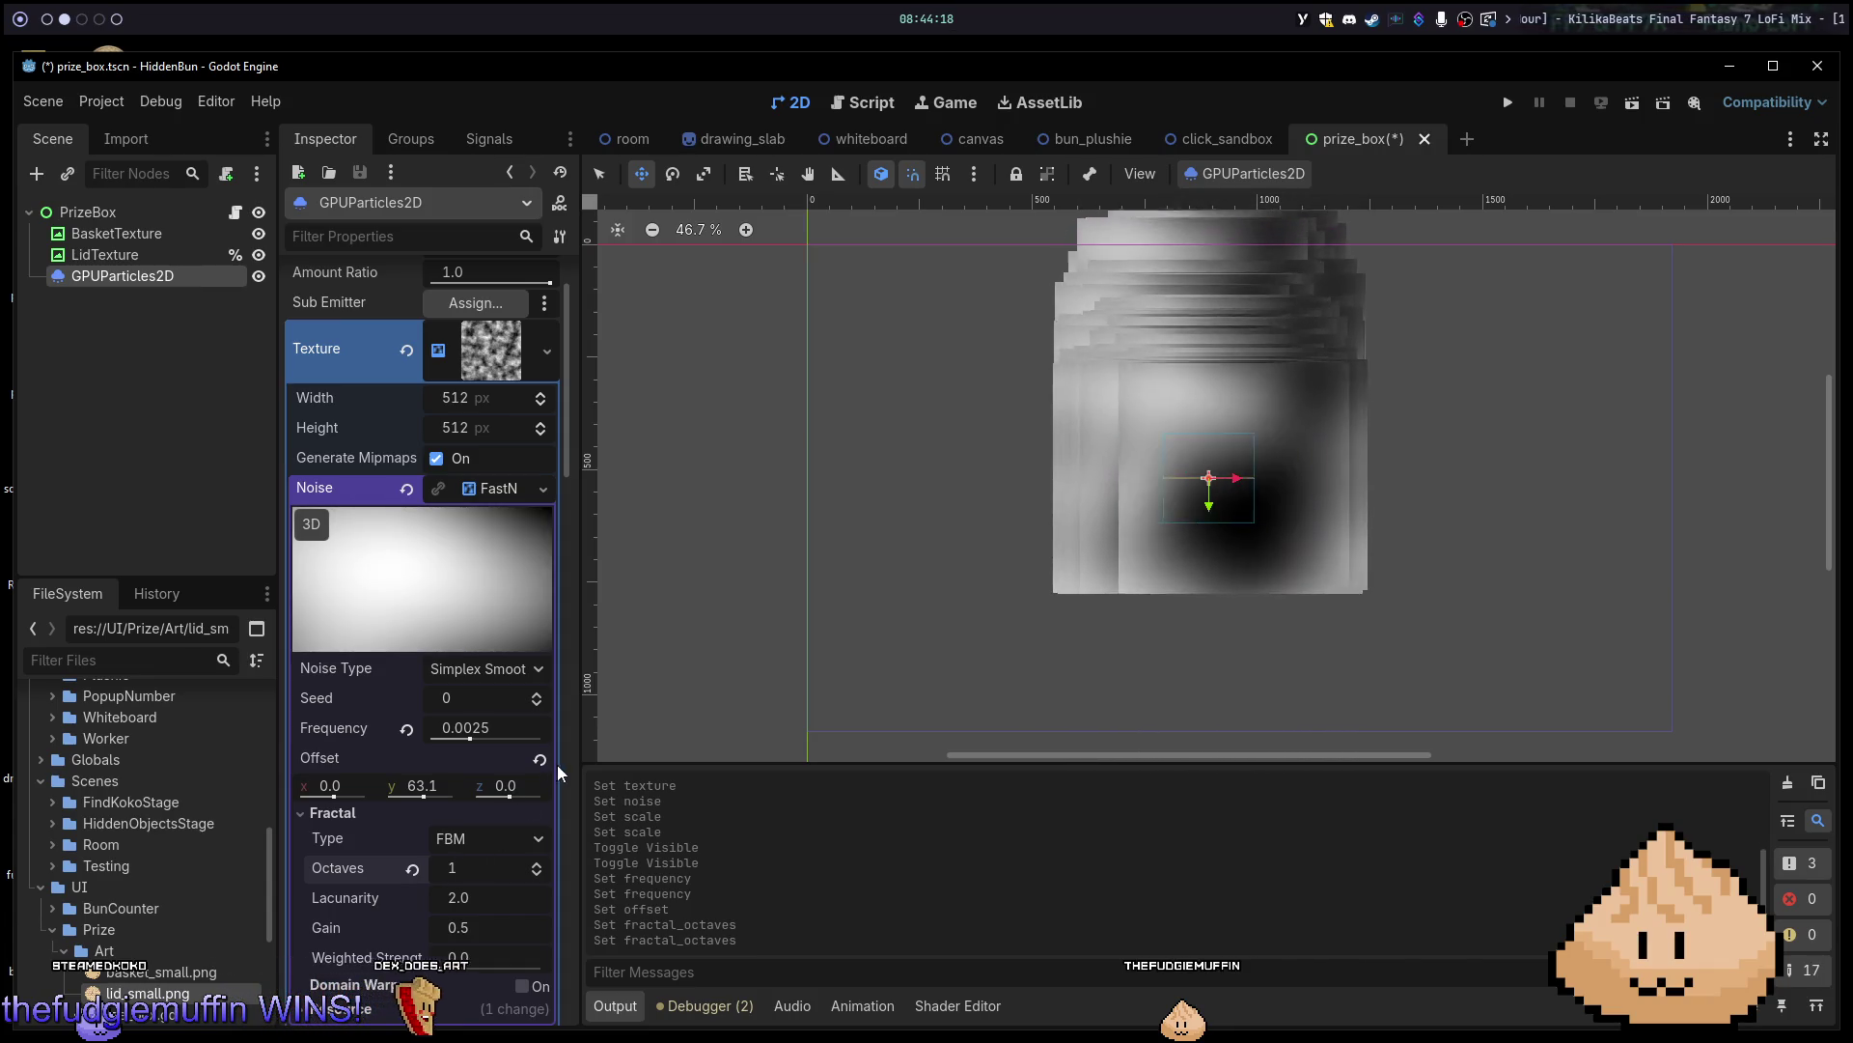
pyautogui.moveTo(473, 890)
pyautogui.mouseDown()
pyautogui.moveTo(439, 890)
pyautogui.moveTo(525, 897)
pyautogui.mouseUp()
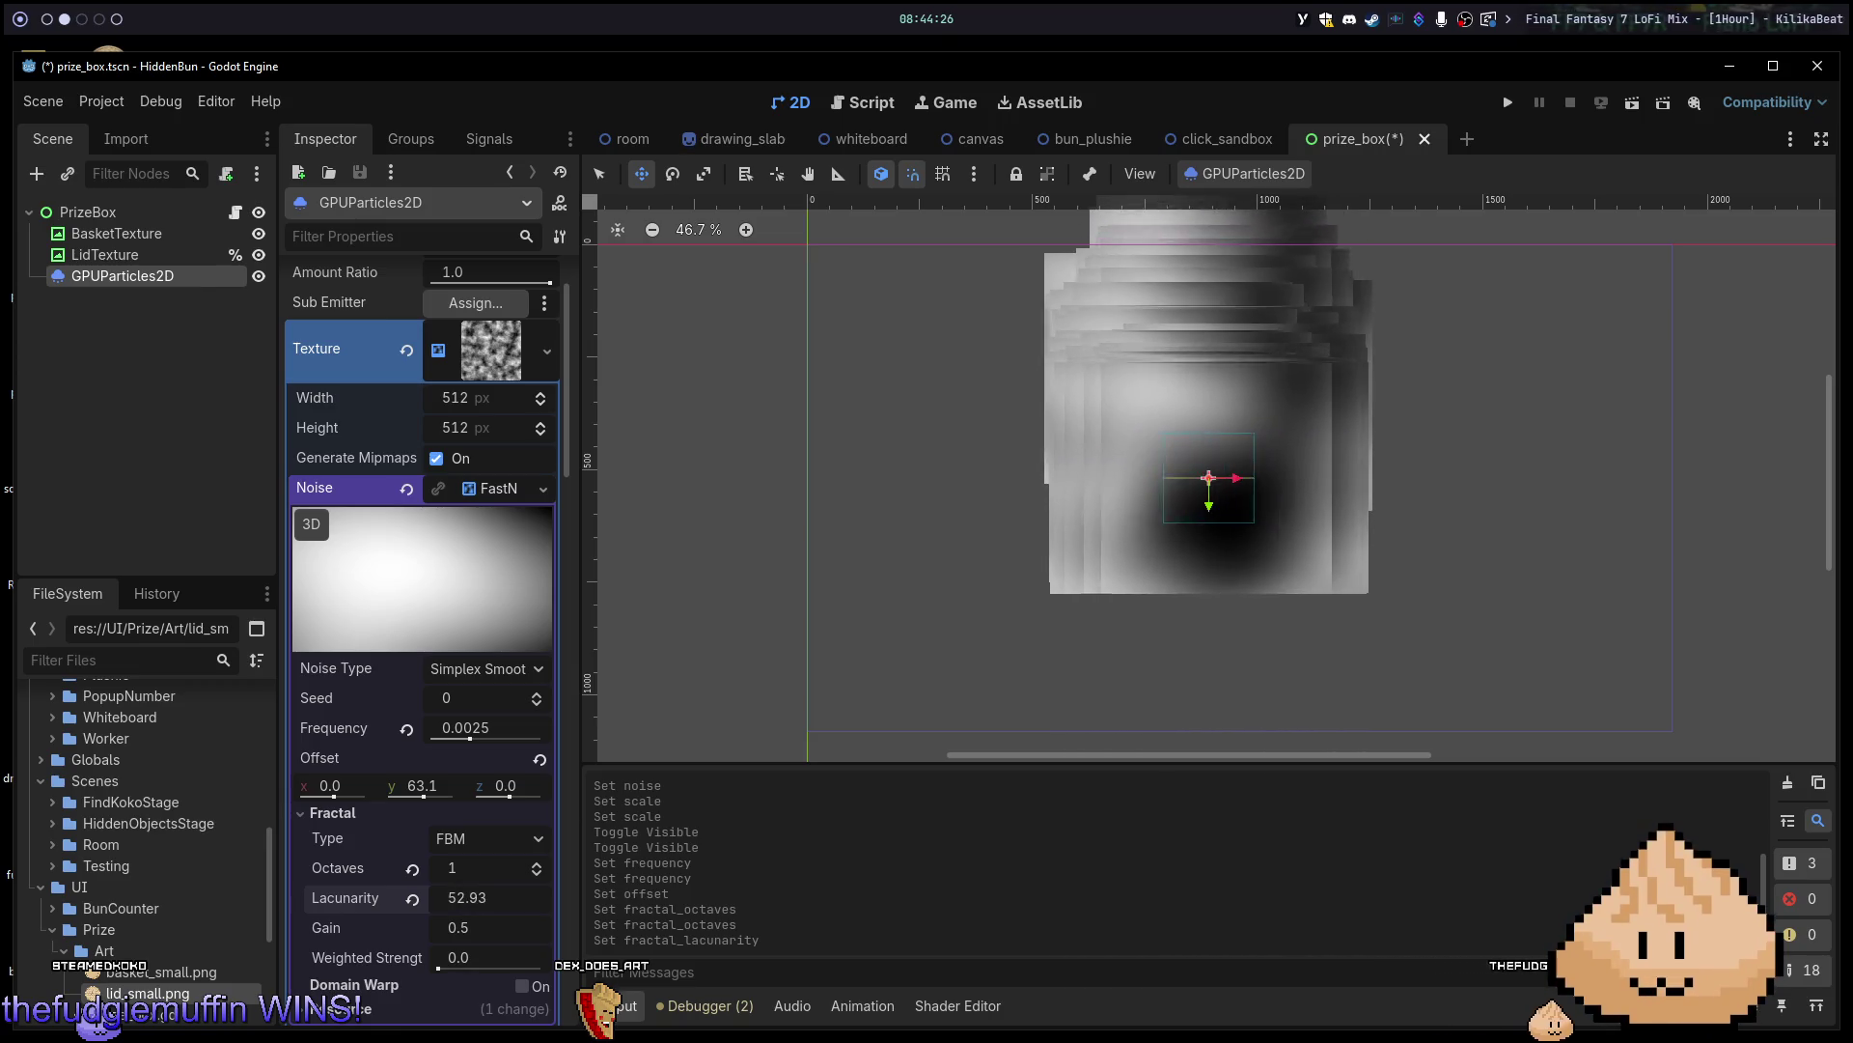
pyautogui.click(412, 898)
pyautogui.click(413, 871)
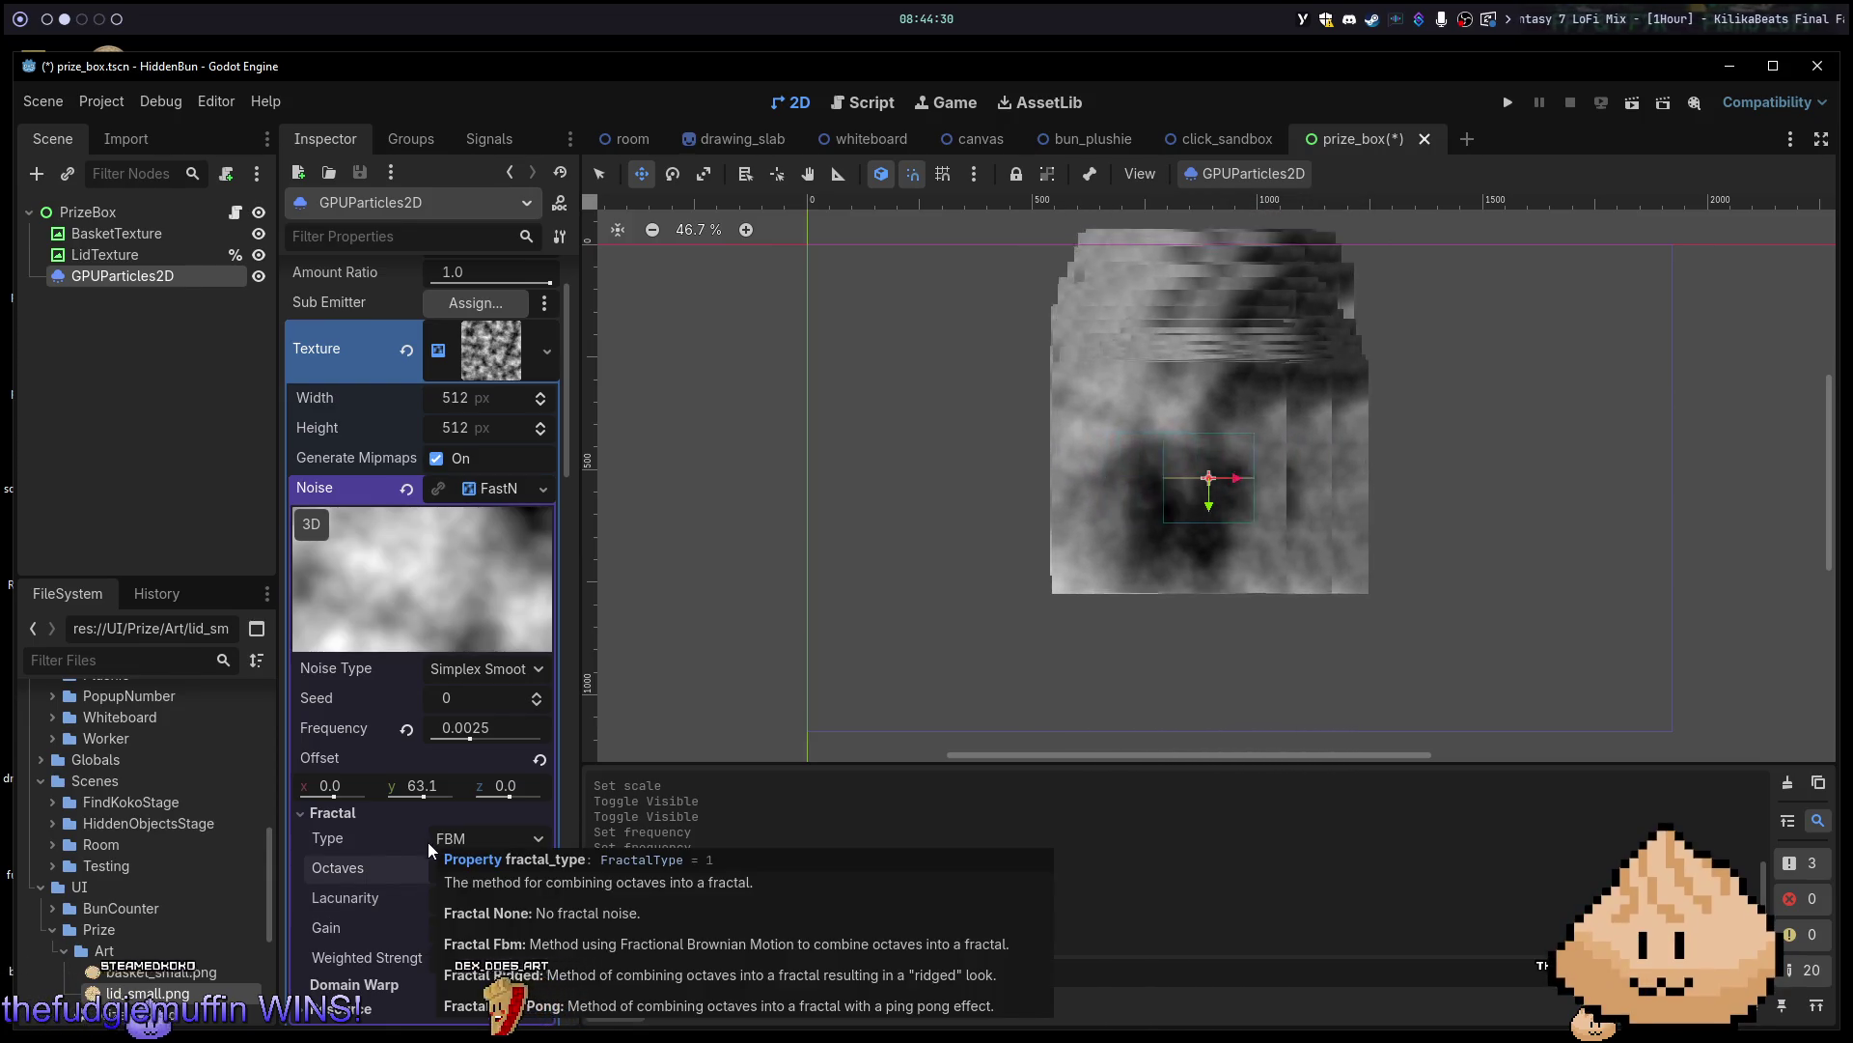
# Compare the Ridged and Ping-Pong fractal types, then return the fractal type to FBM.
pyautogui.click(469, 833)
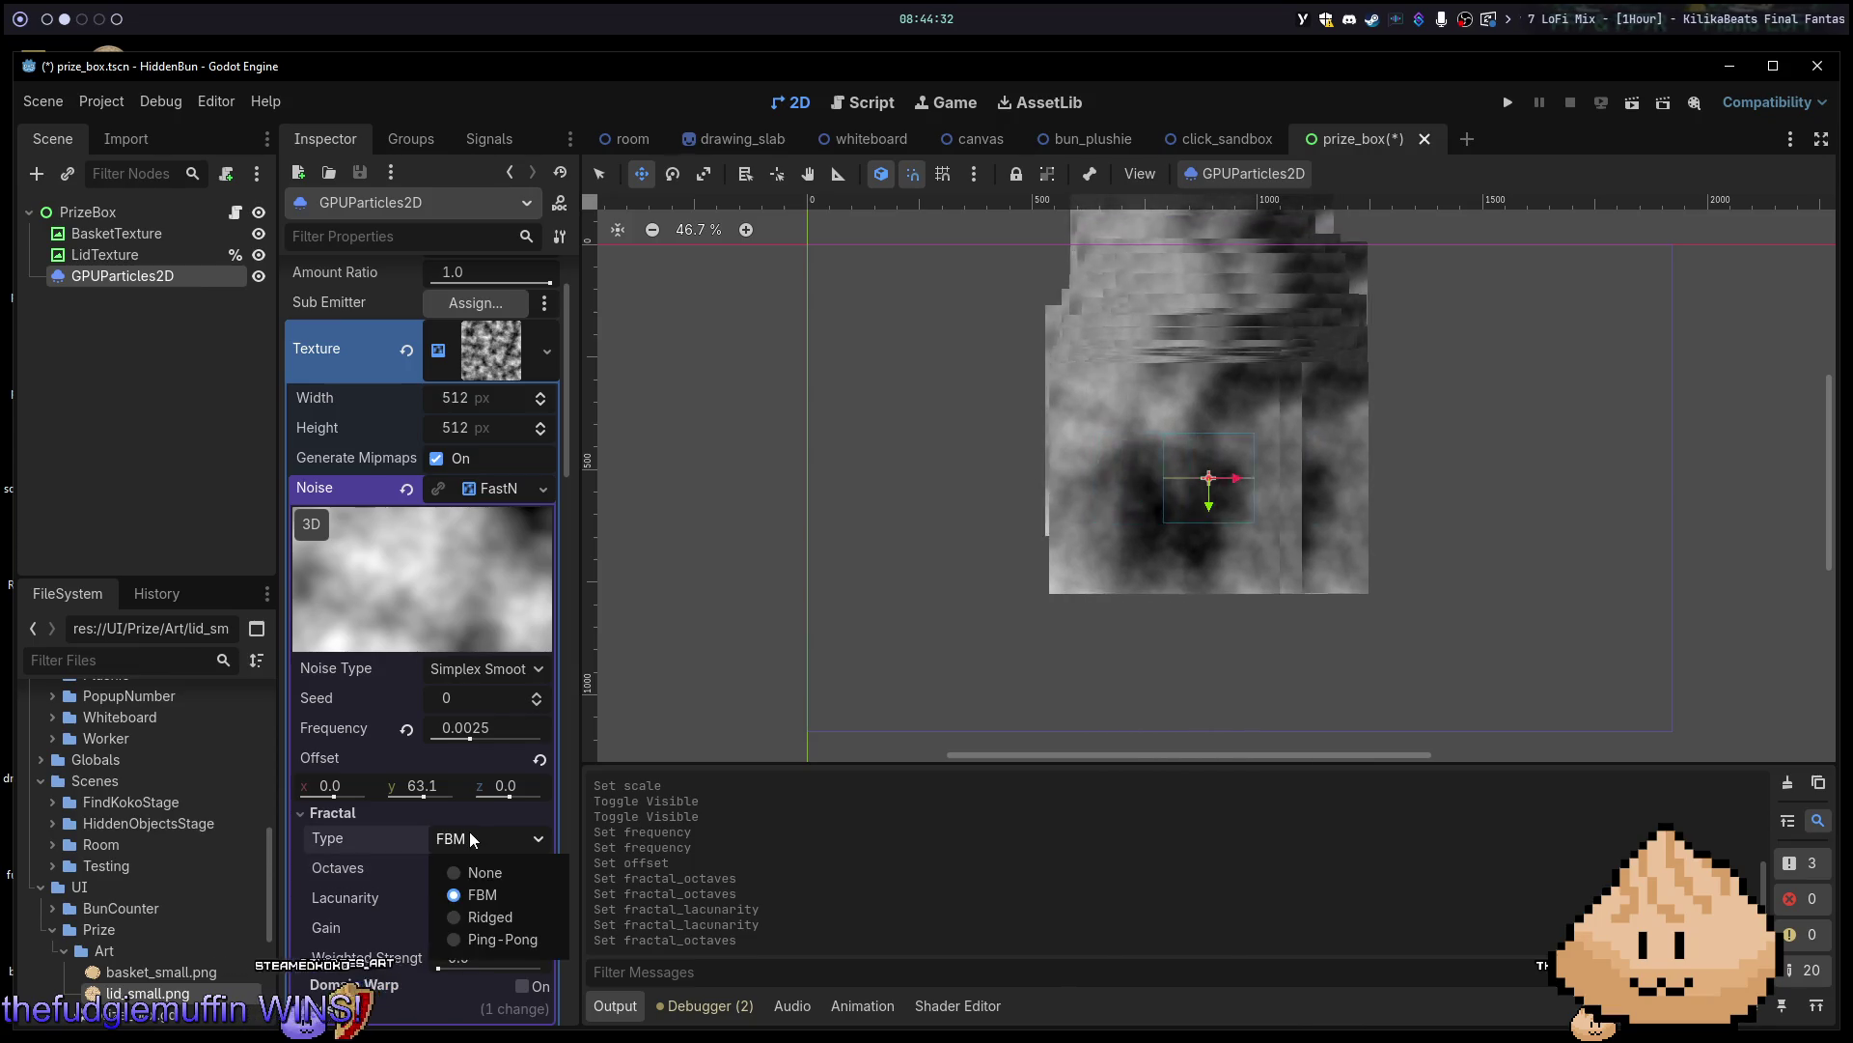
pyautogui.click(479, 908)
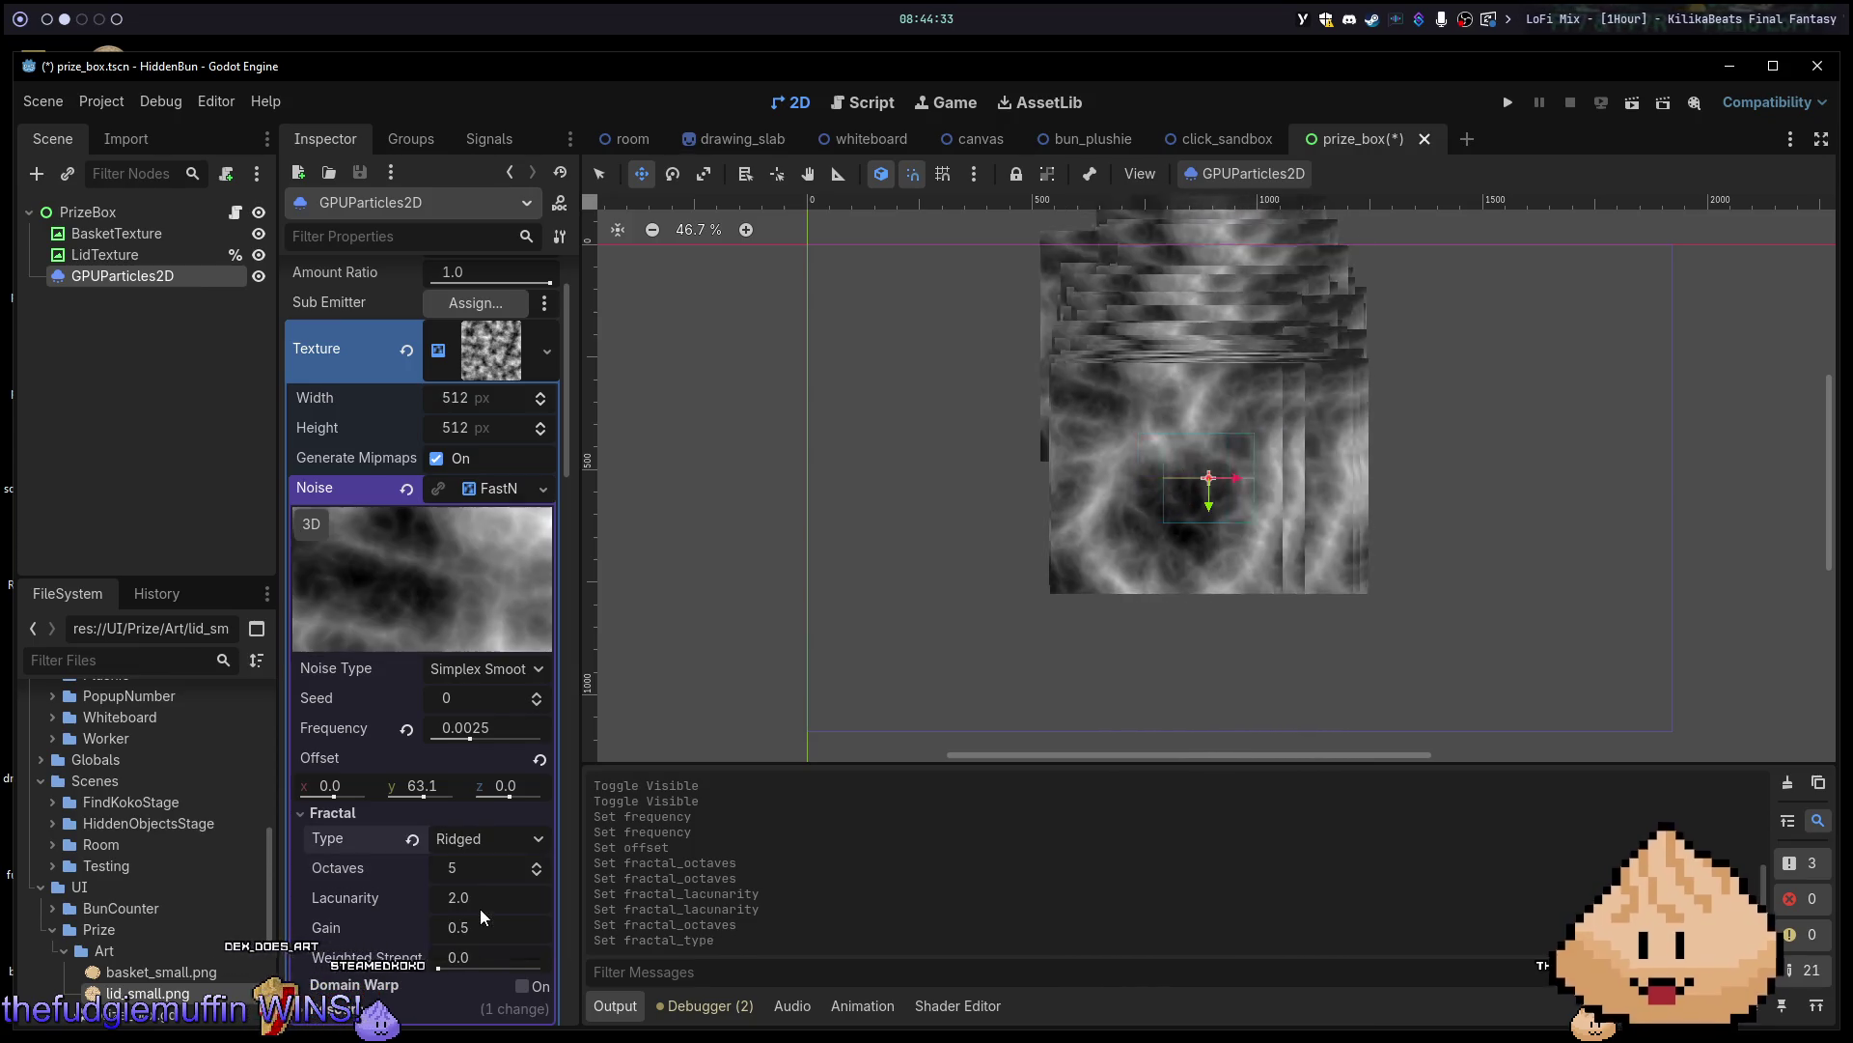
pyautogui.click(496, 843)
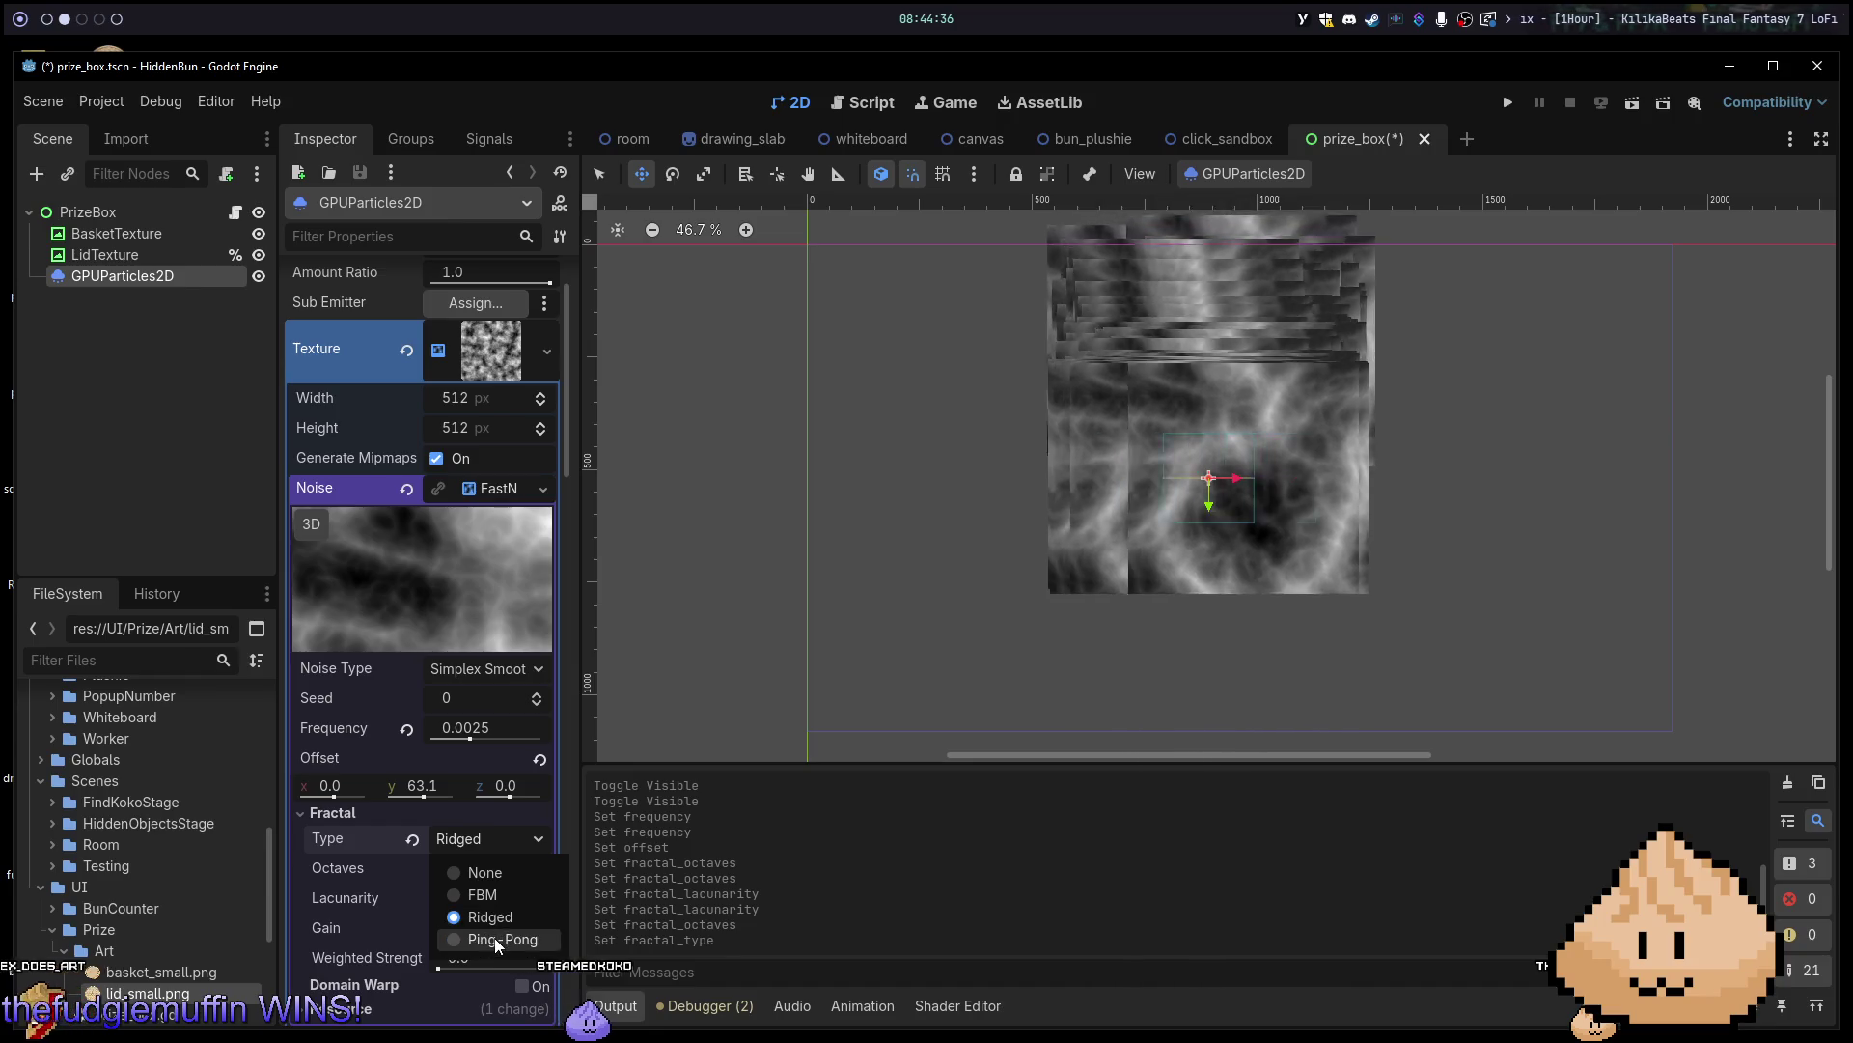
pyautogui.click(495, 936)
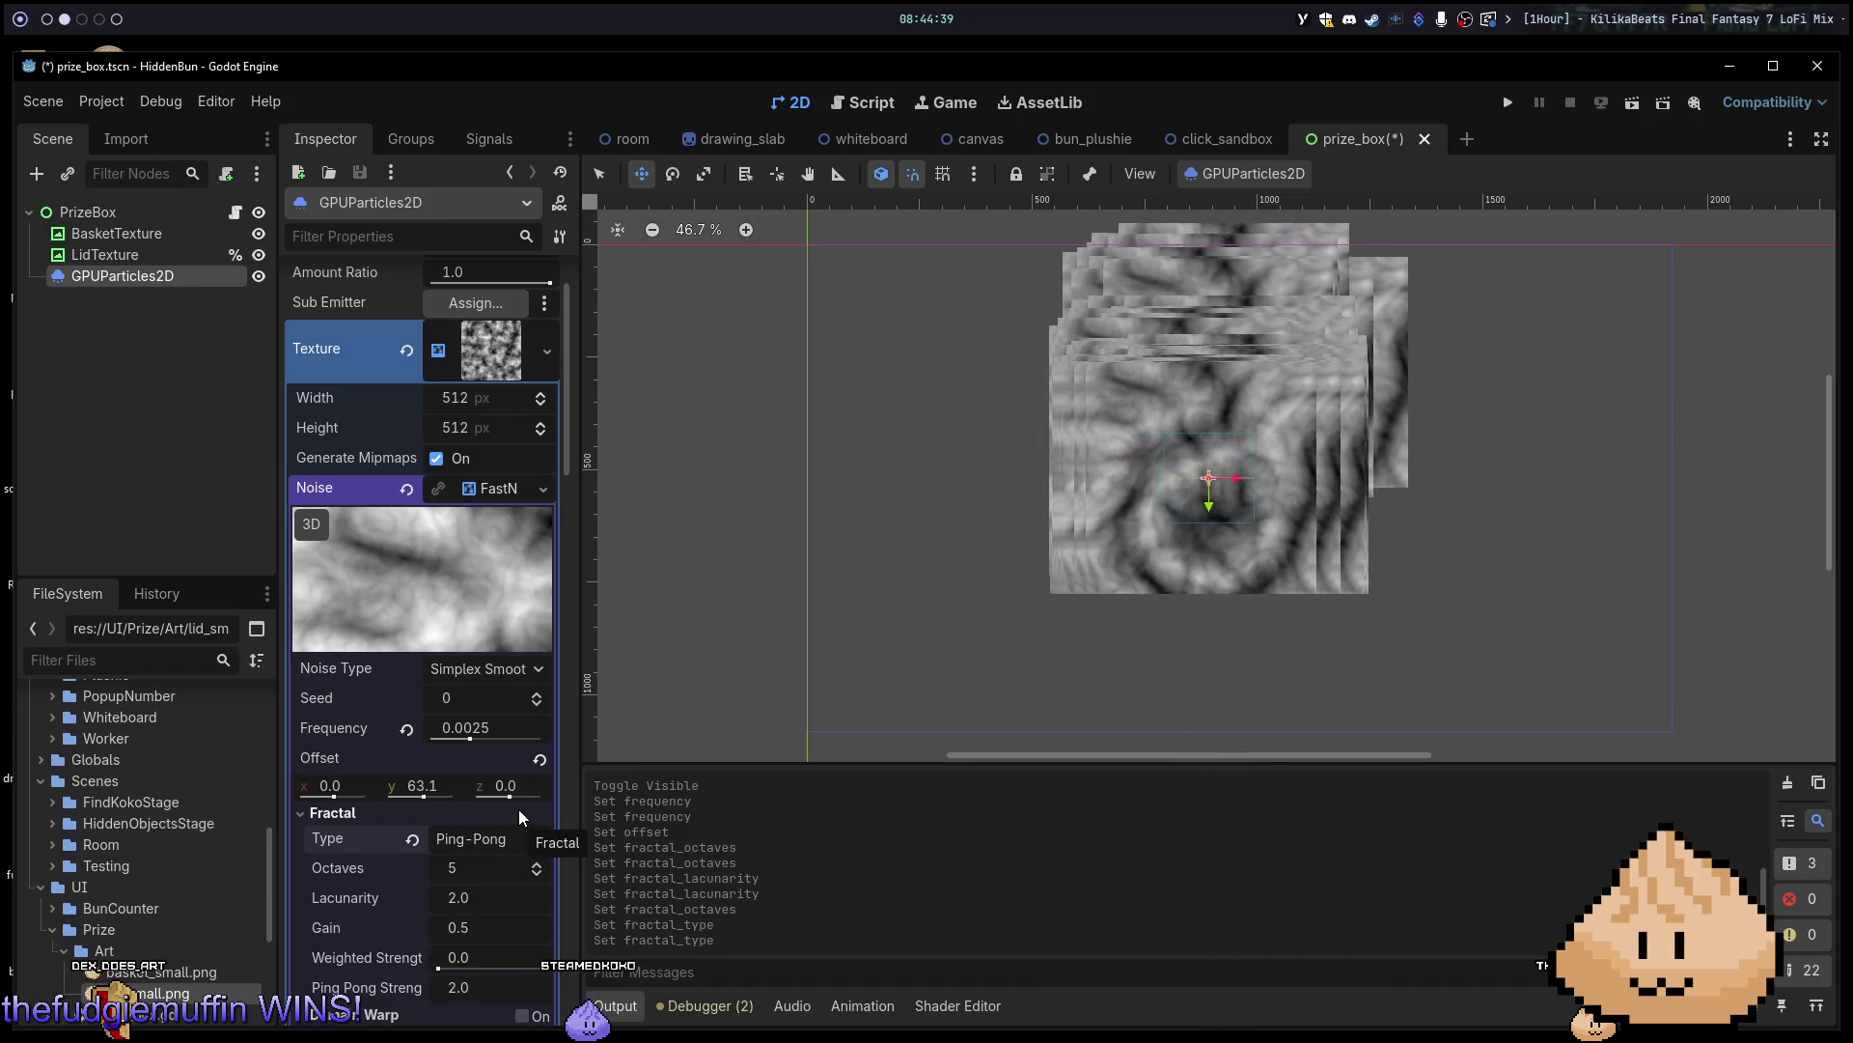
pyautogui.click(502, 840)
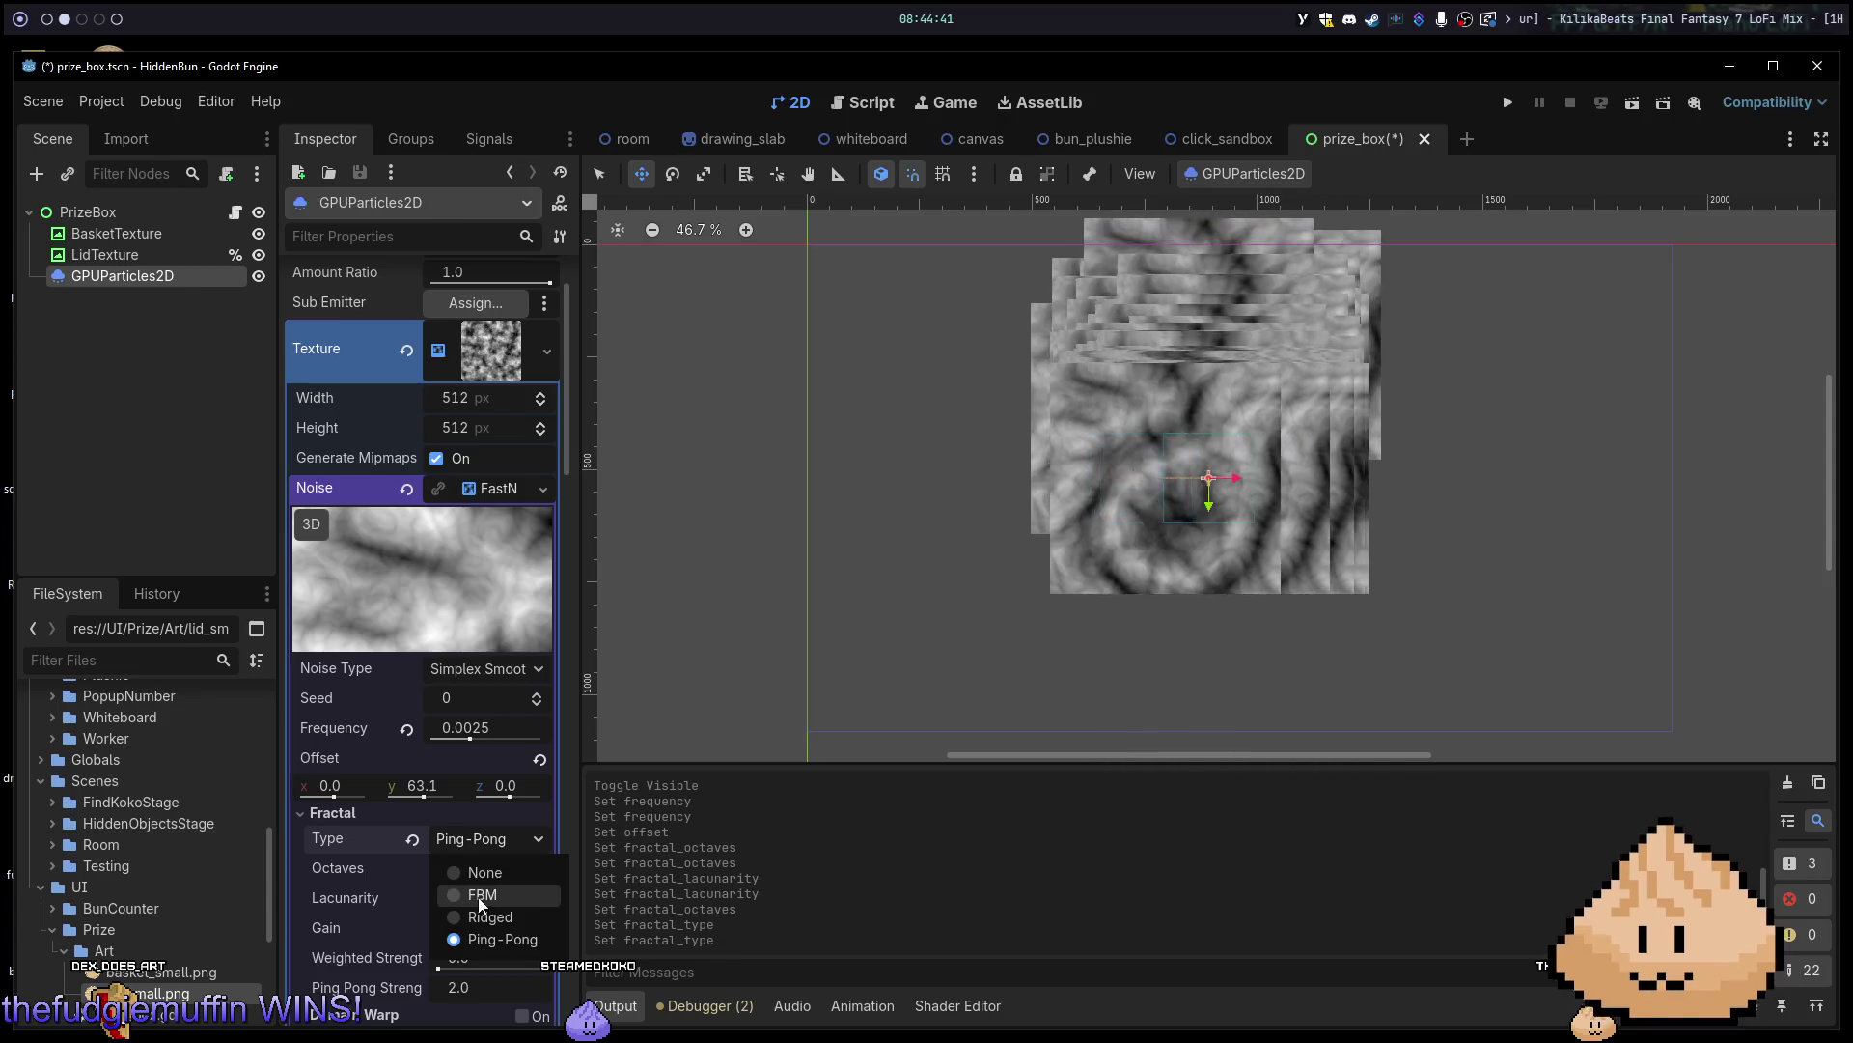
pyautogui.click(479, 894)
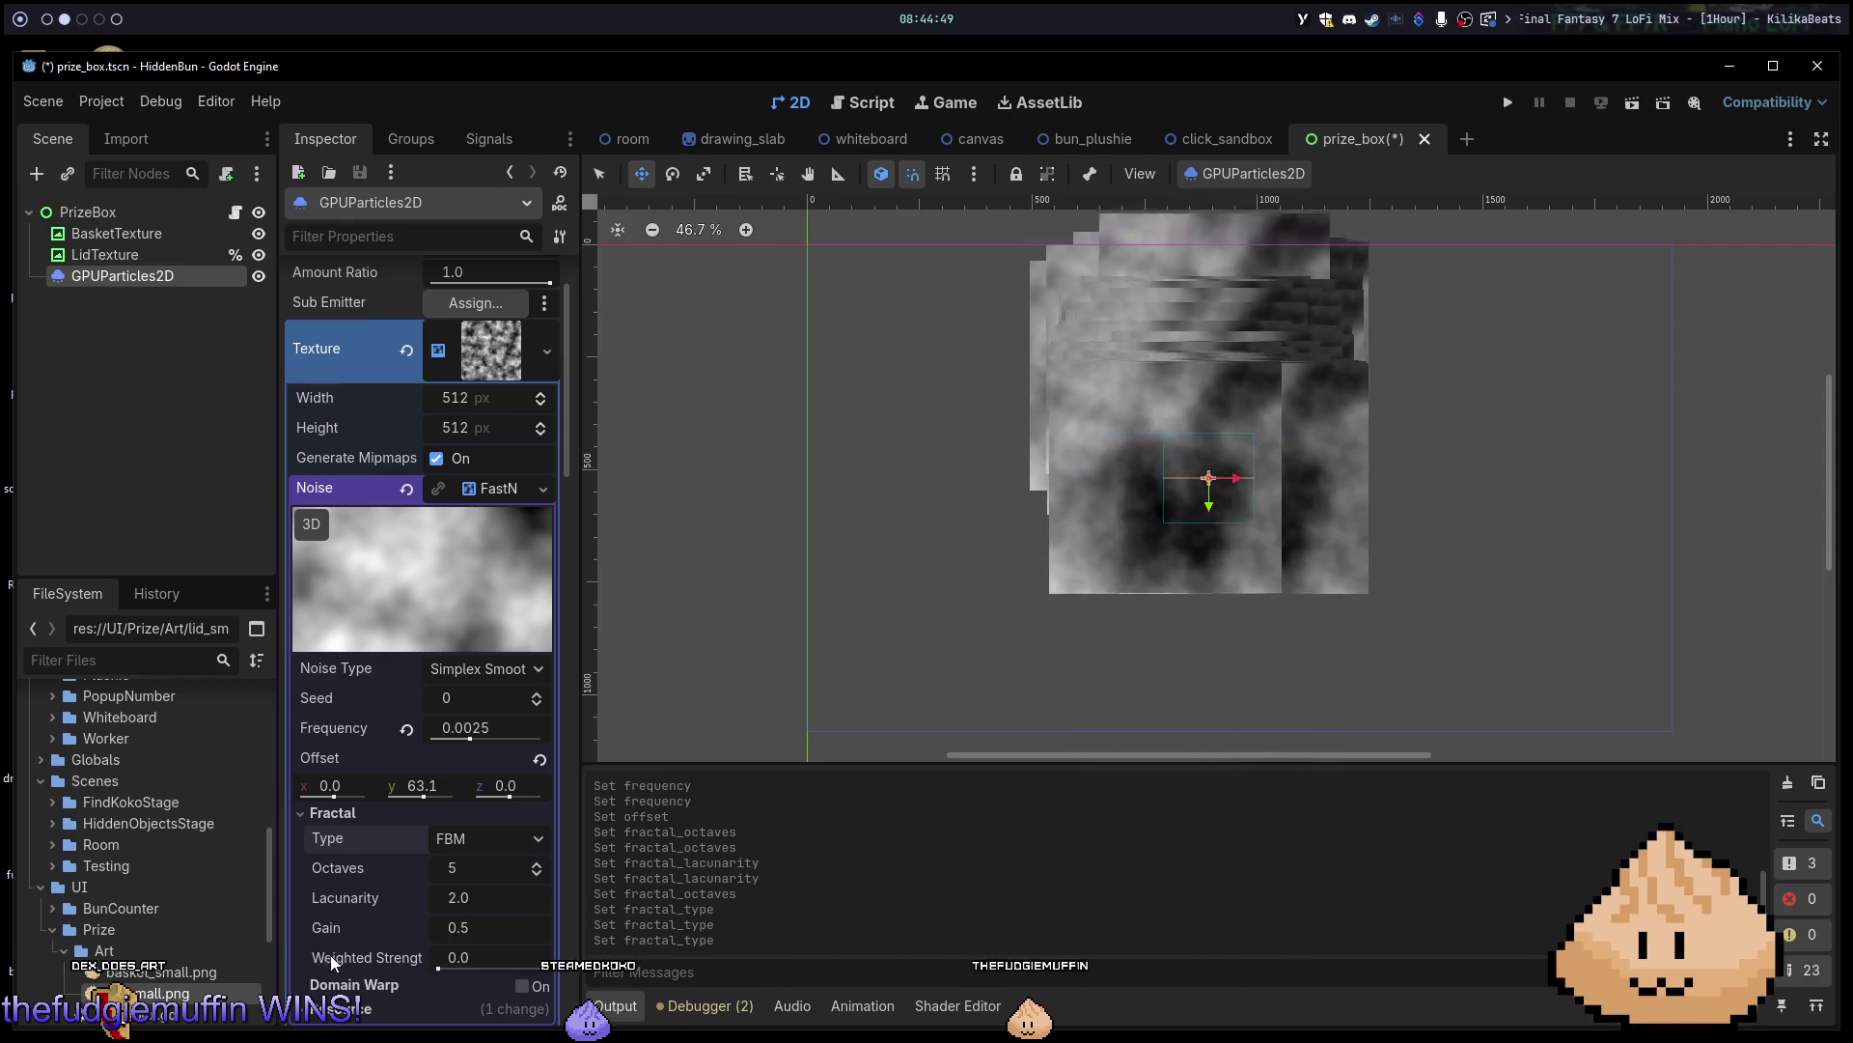
# Set the fractal gain to 0.34 and the octaves to 3.
pyautogui.moveTo(465, 929)
pyautogui.mouseDown()
pyautogui.moveTo(405, 928)
pyautogui.moveTo(666, 928)
pyautogui.moveTo(473, 928)
pyautogui.moveTo(501, 928)
pyautogui.mouseUp()
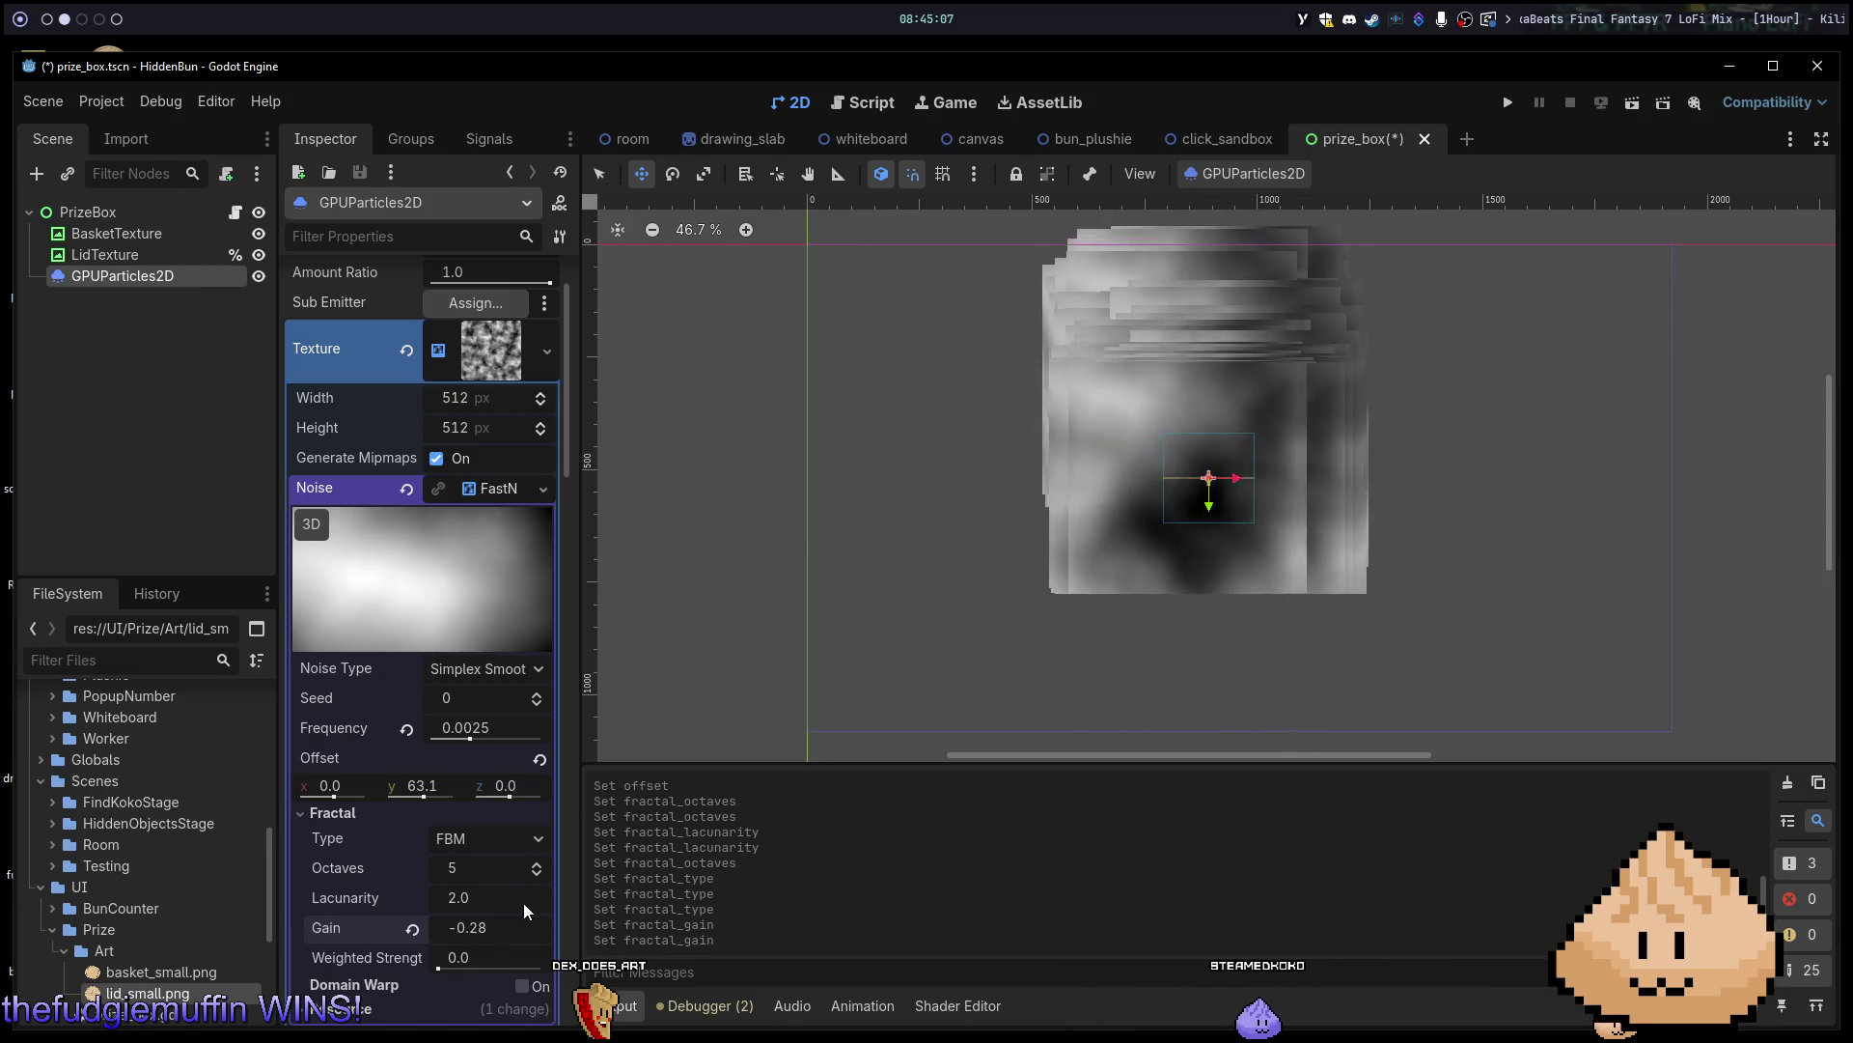
pyautogui.click(415, 927)
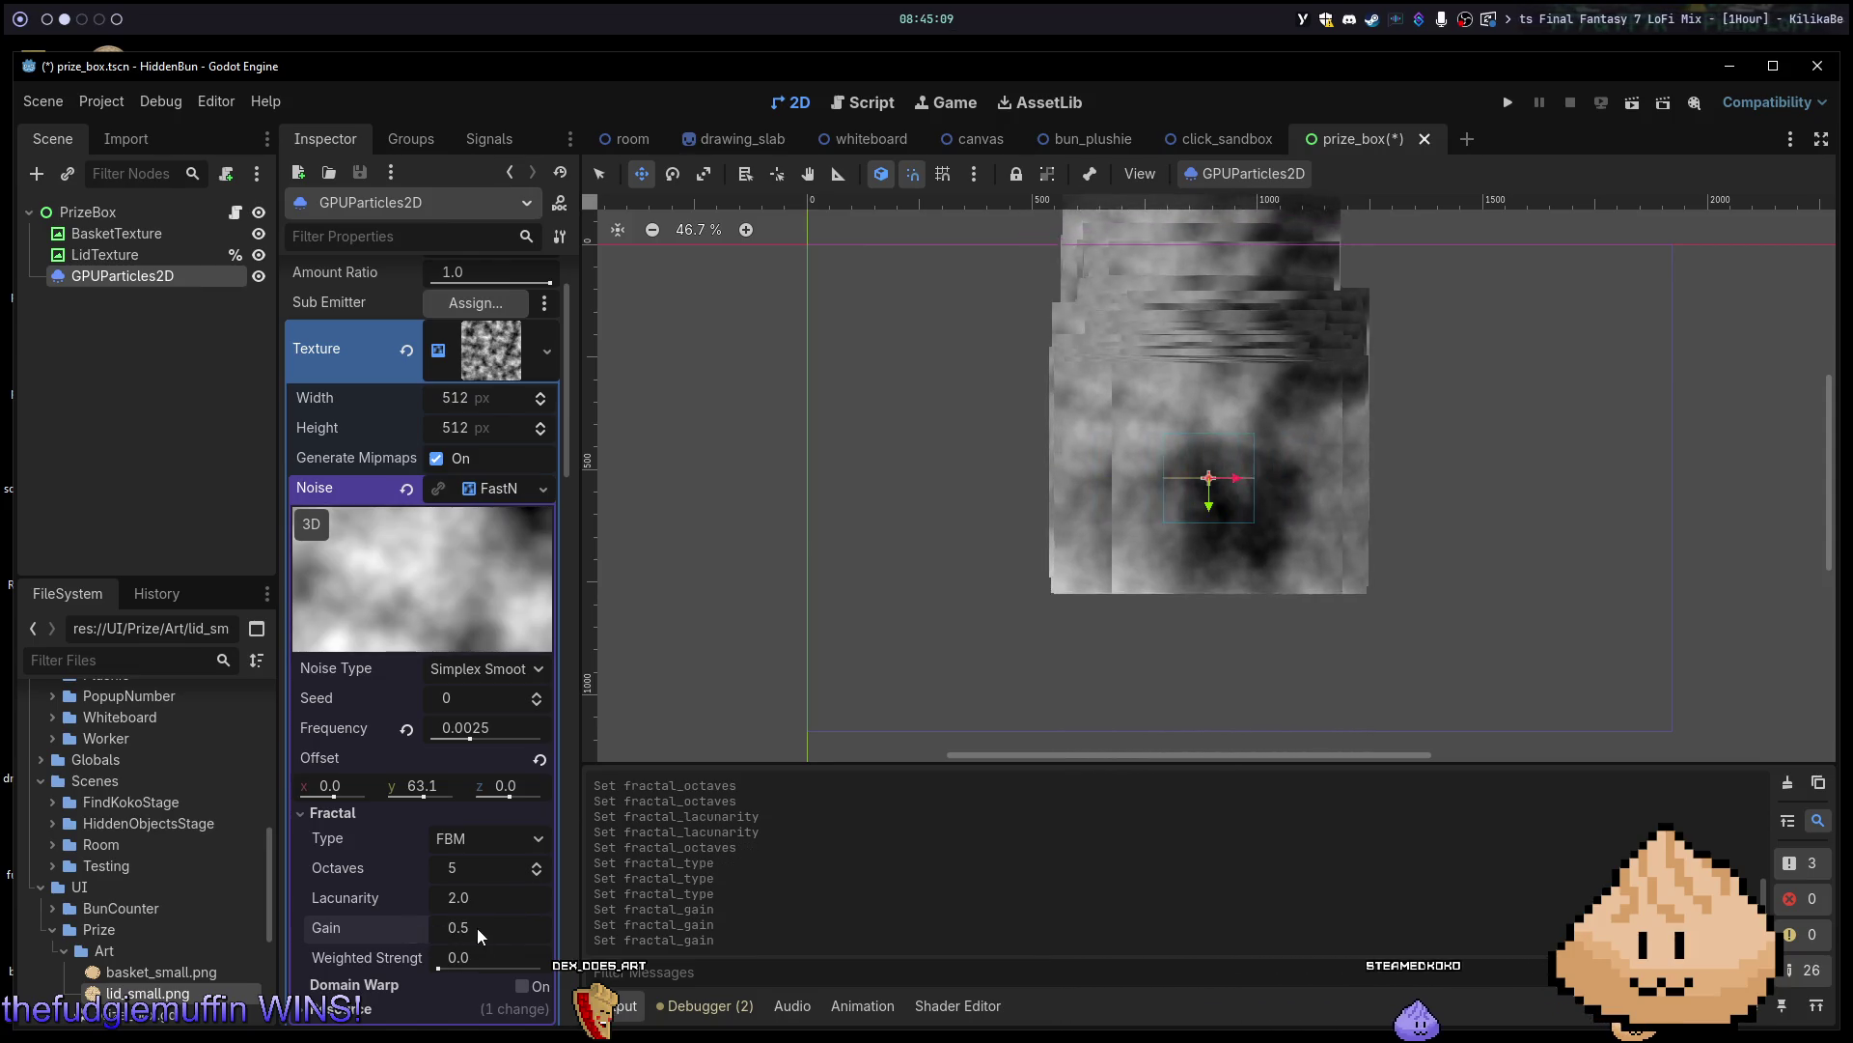
pyautogui.moveTo(477, 929); pyautogui.dragTo(470, 929)
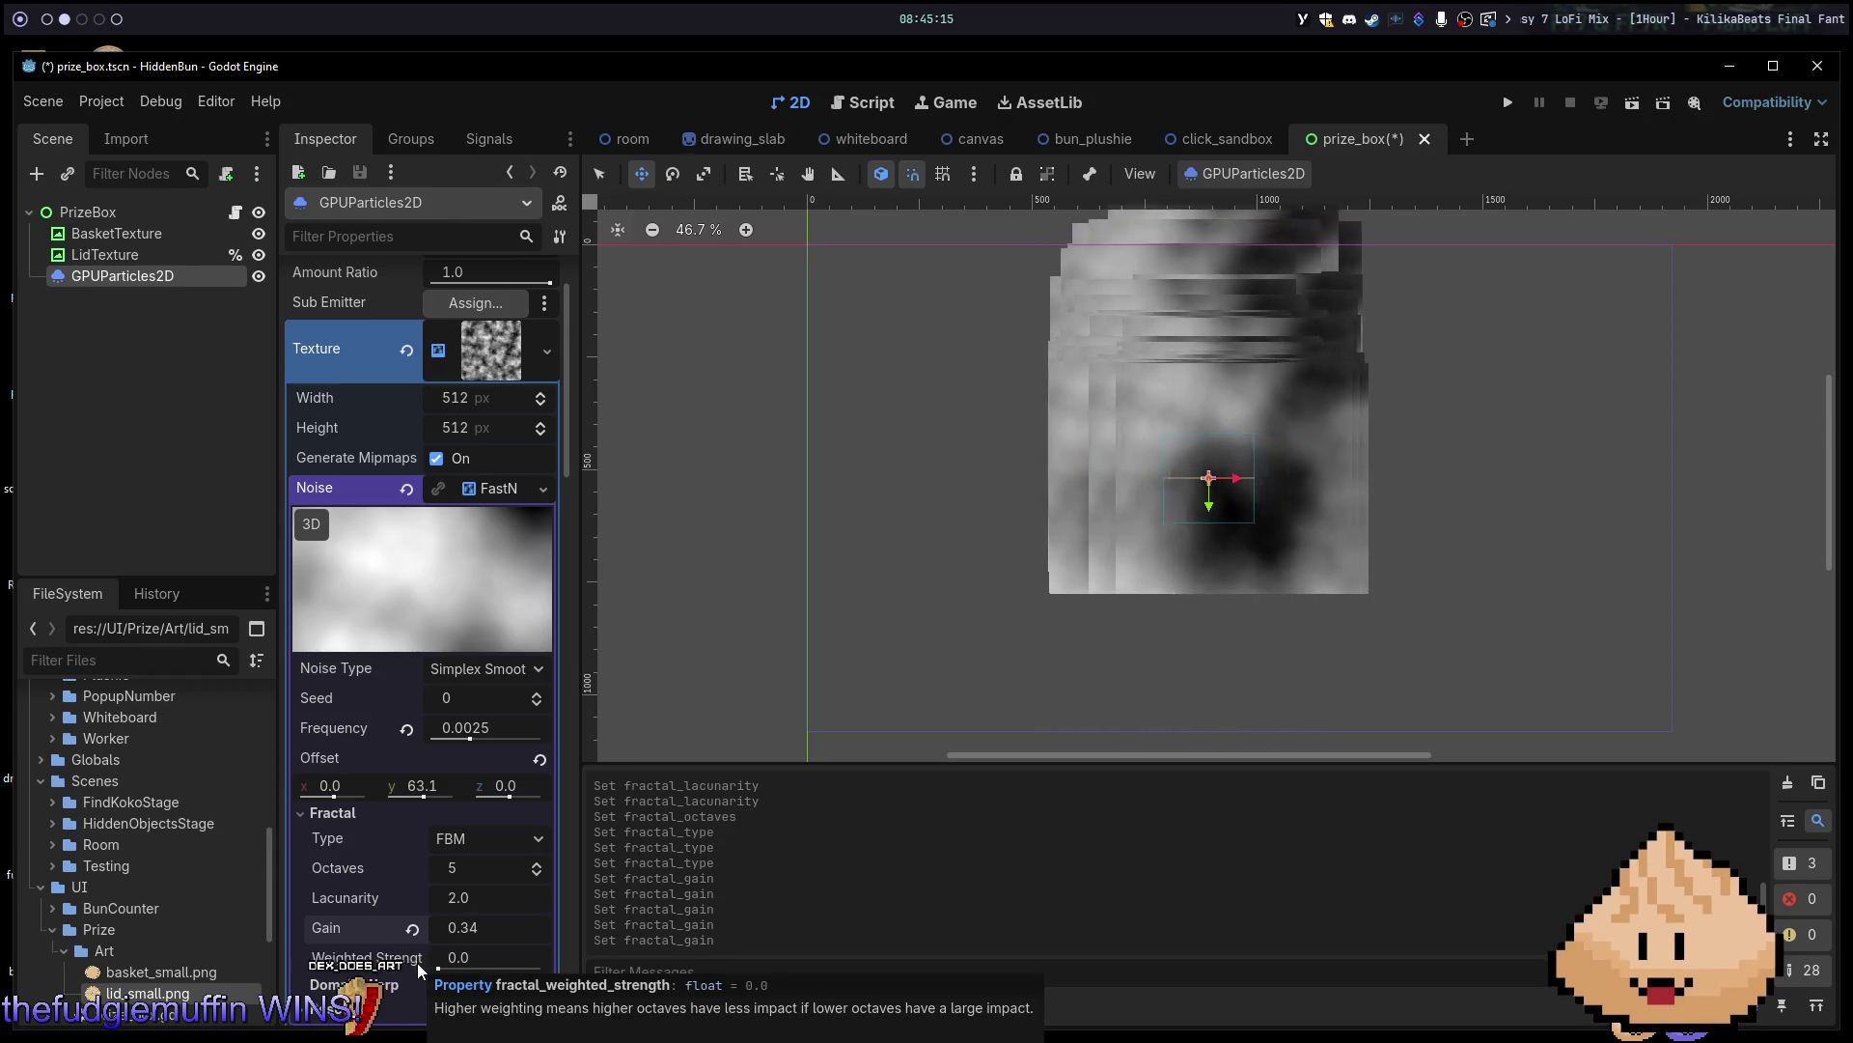
pyautogui.moveTo(471, 952)
pyautogui.mouseDown()
pyautogui.moveTo(536, 957)
pyautogui.moveTo(436, 970)
pyautogui.mouseUp()
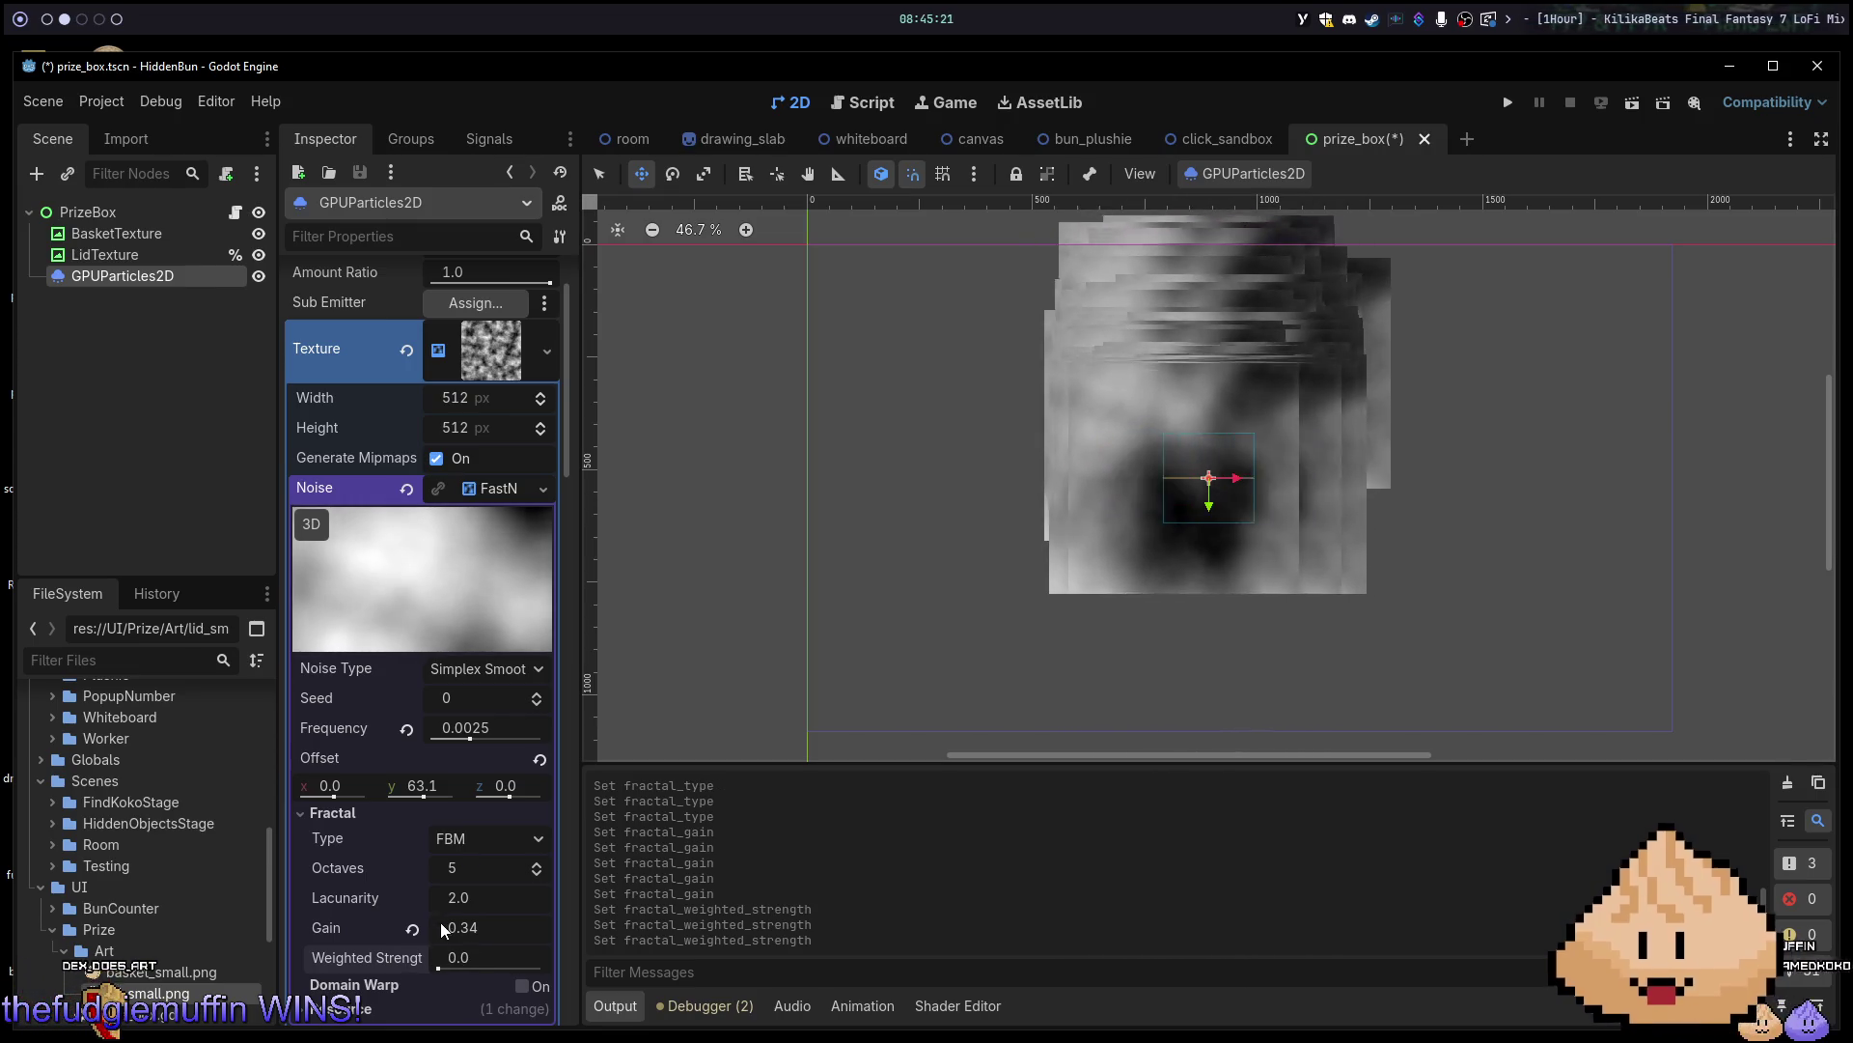
pyautogui.moveTo(465, 860); pyautogui.dragTo(450, 860)
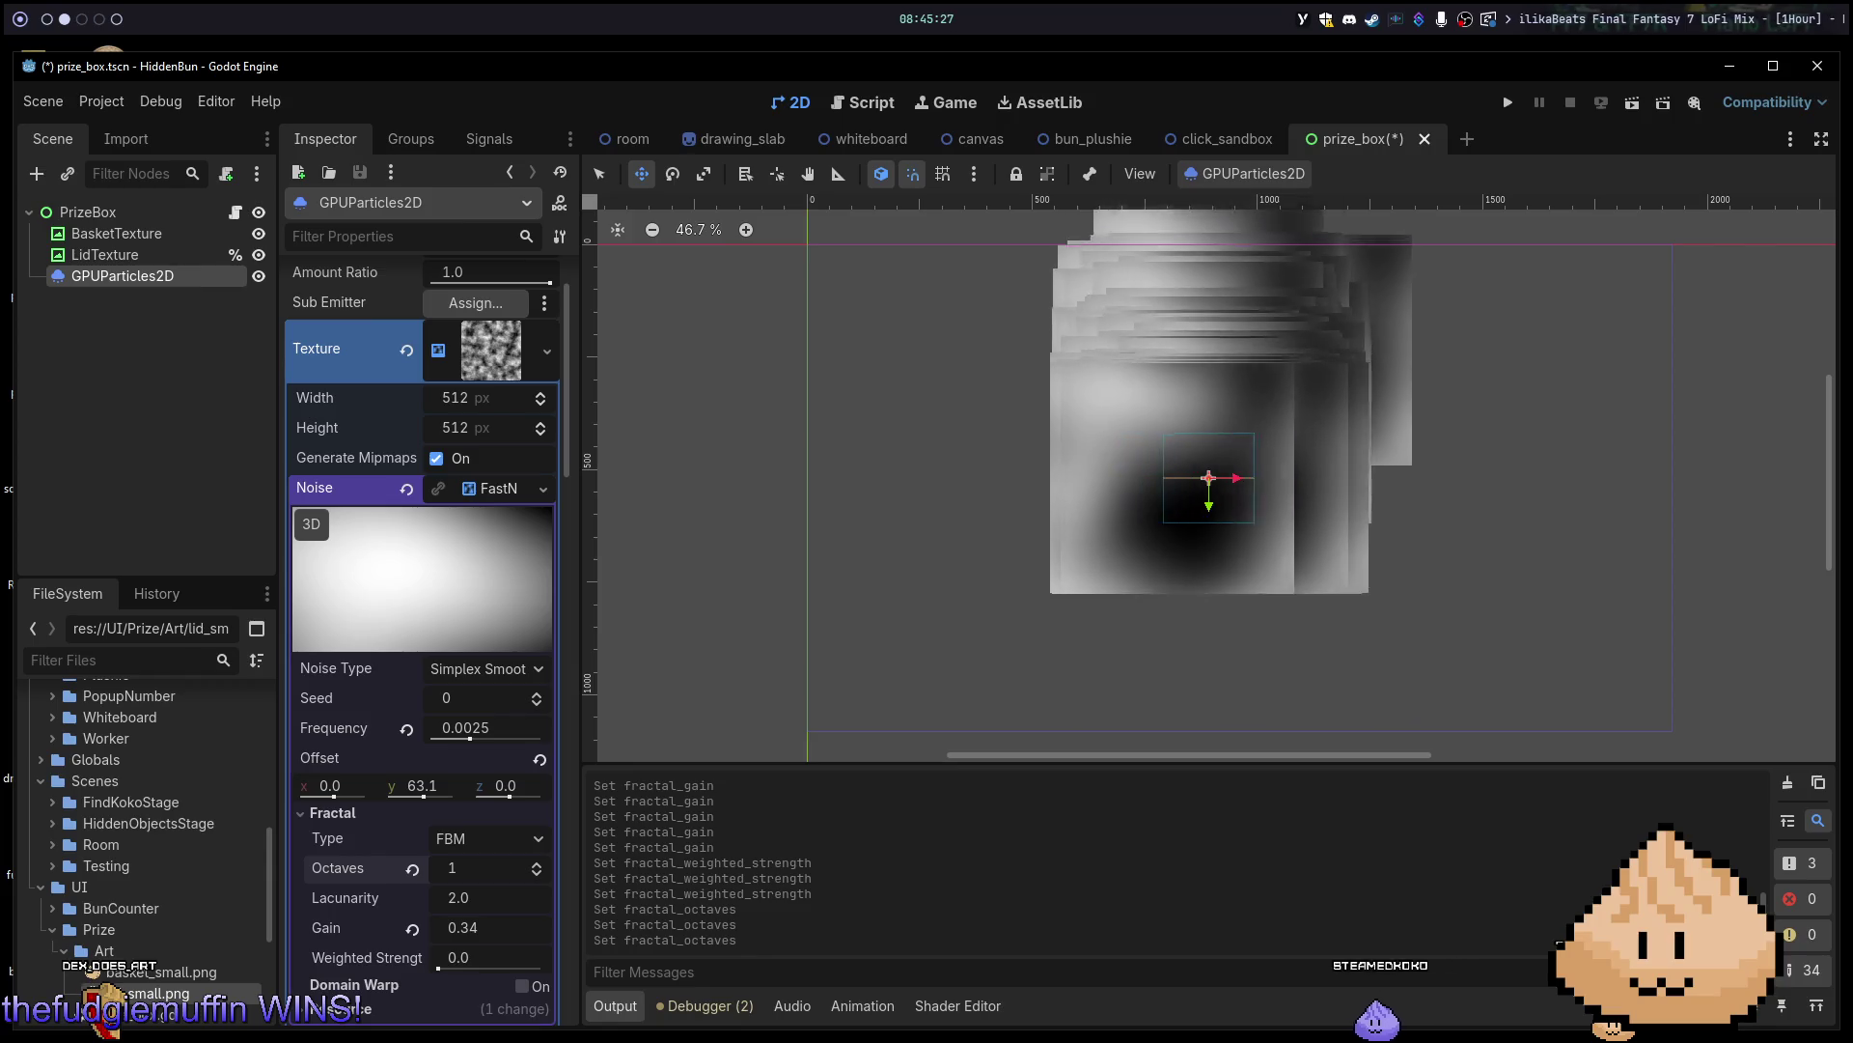
pyautogui.click(413, 869)
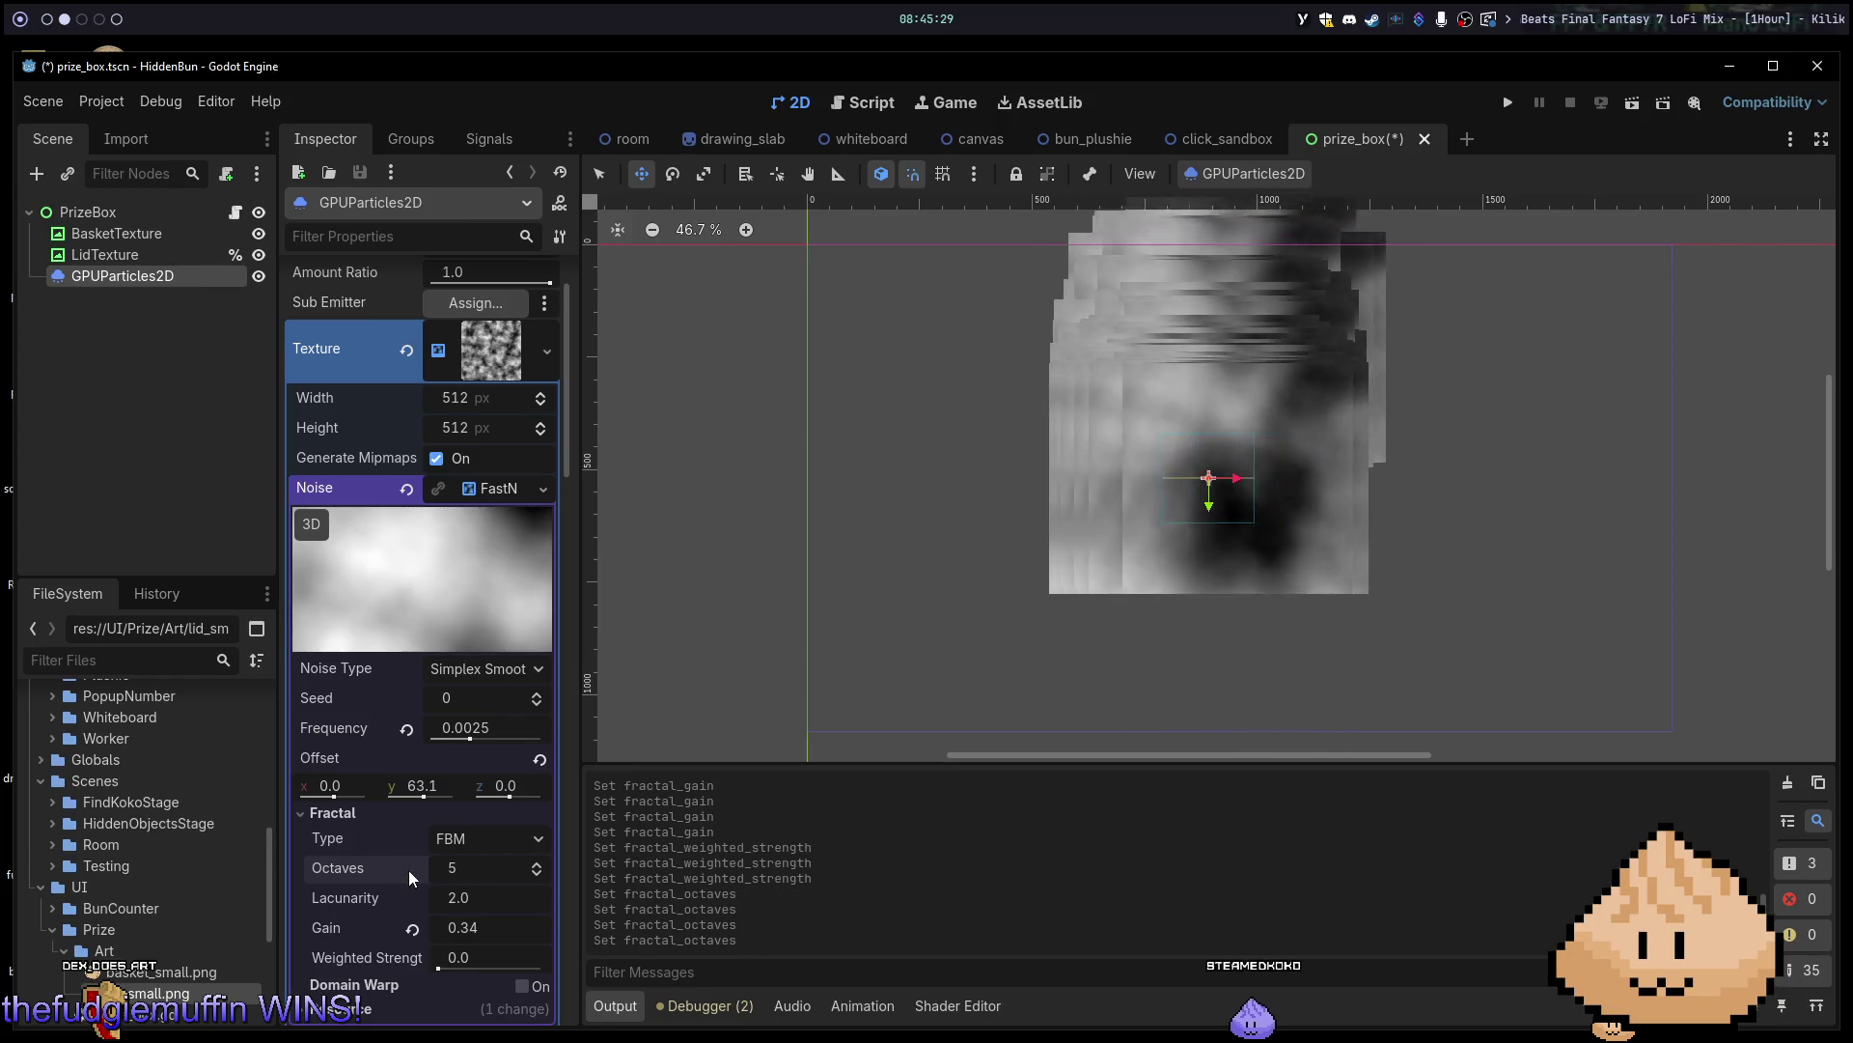
pyautogui.write('3')
pyautogui.press('Return')
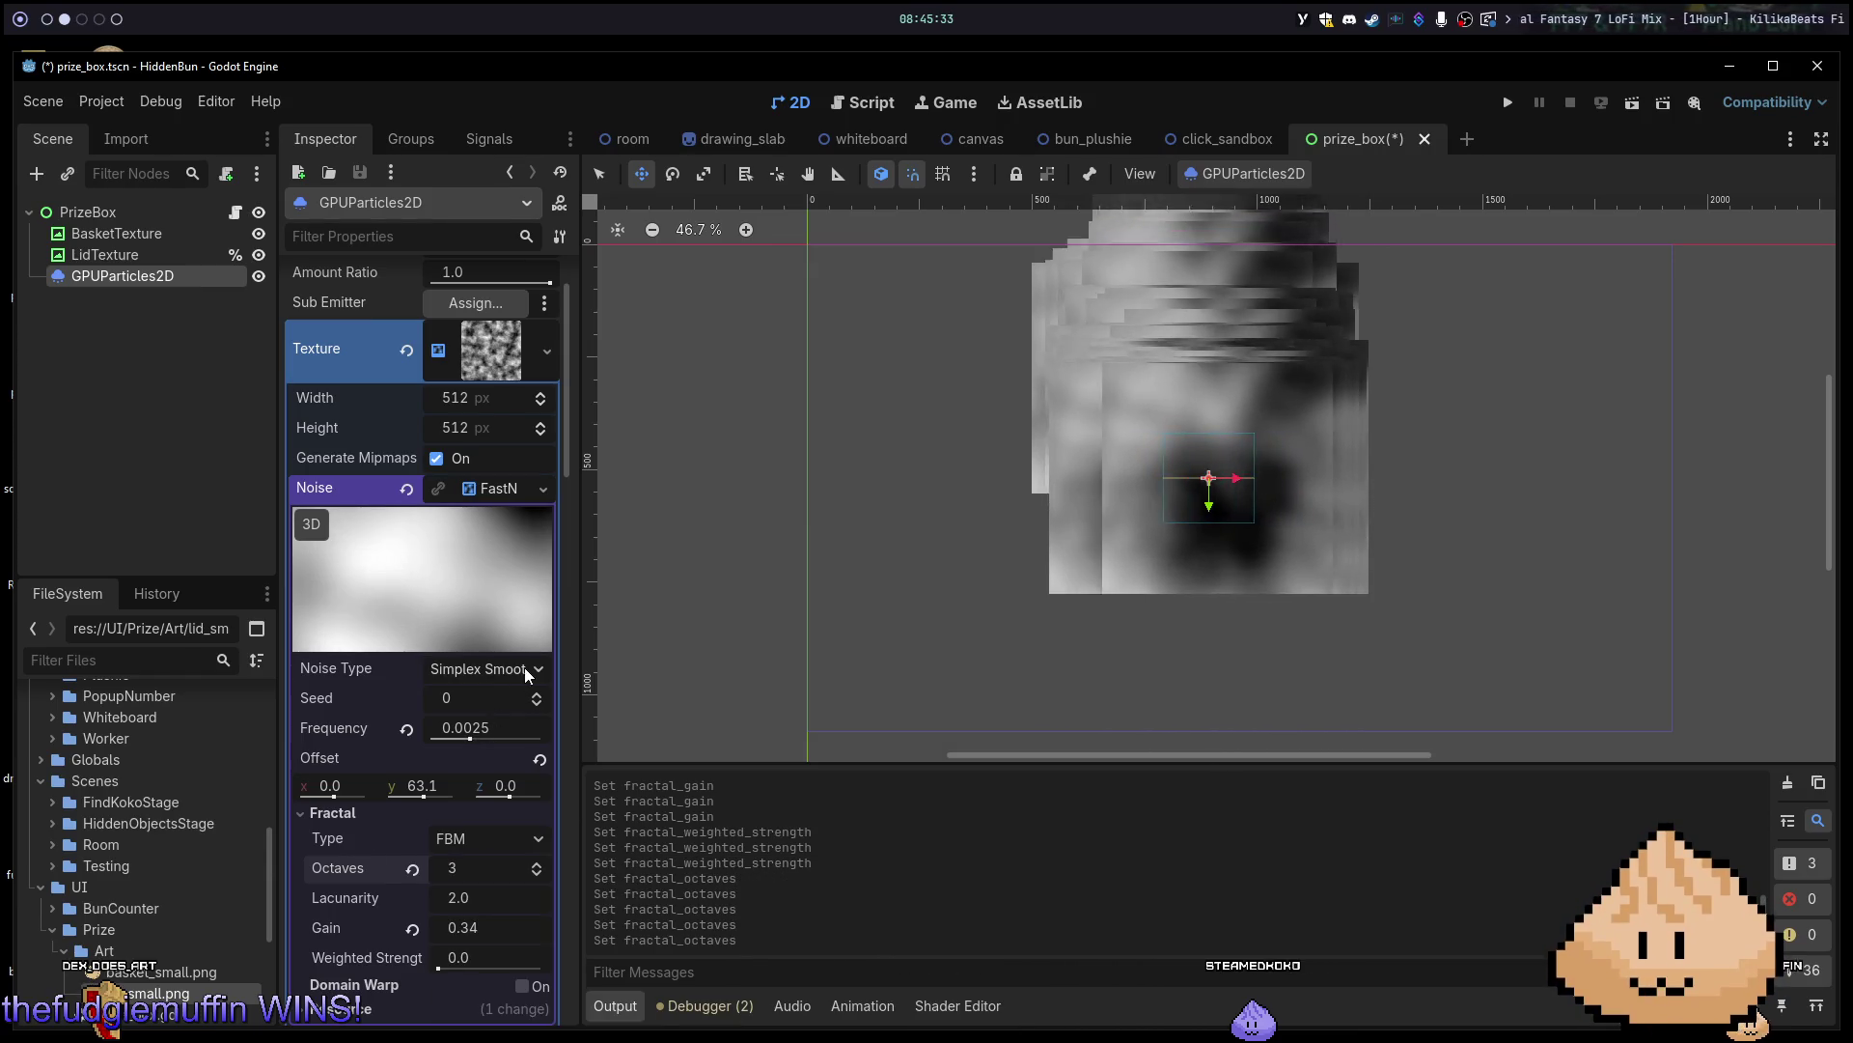
# Preview the Simplex, Simplex Smooth and Cellular noise types.
pyautogui.click(528, 671)
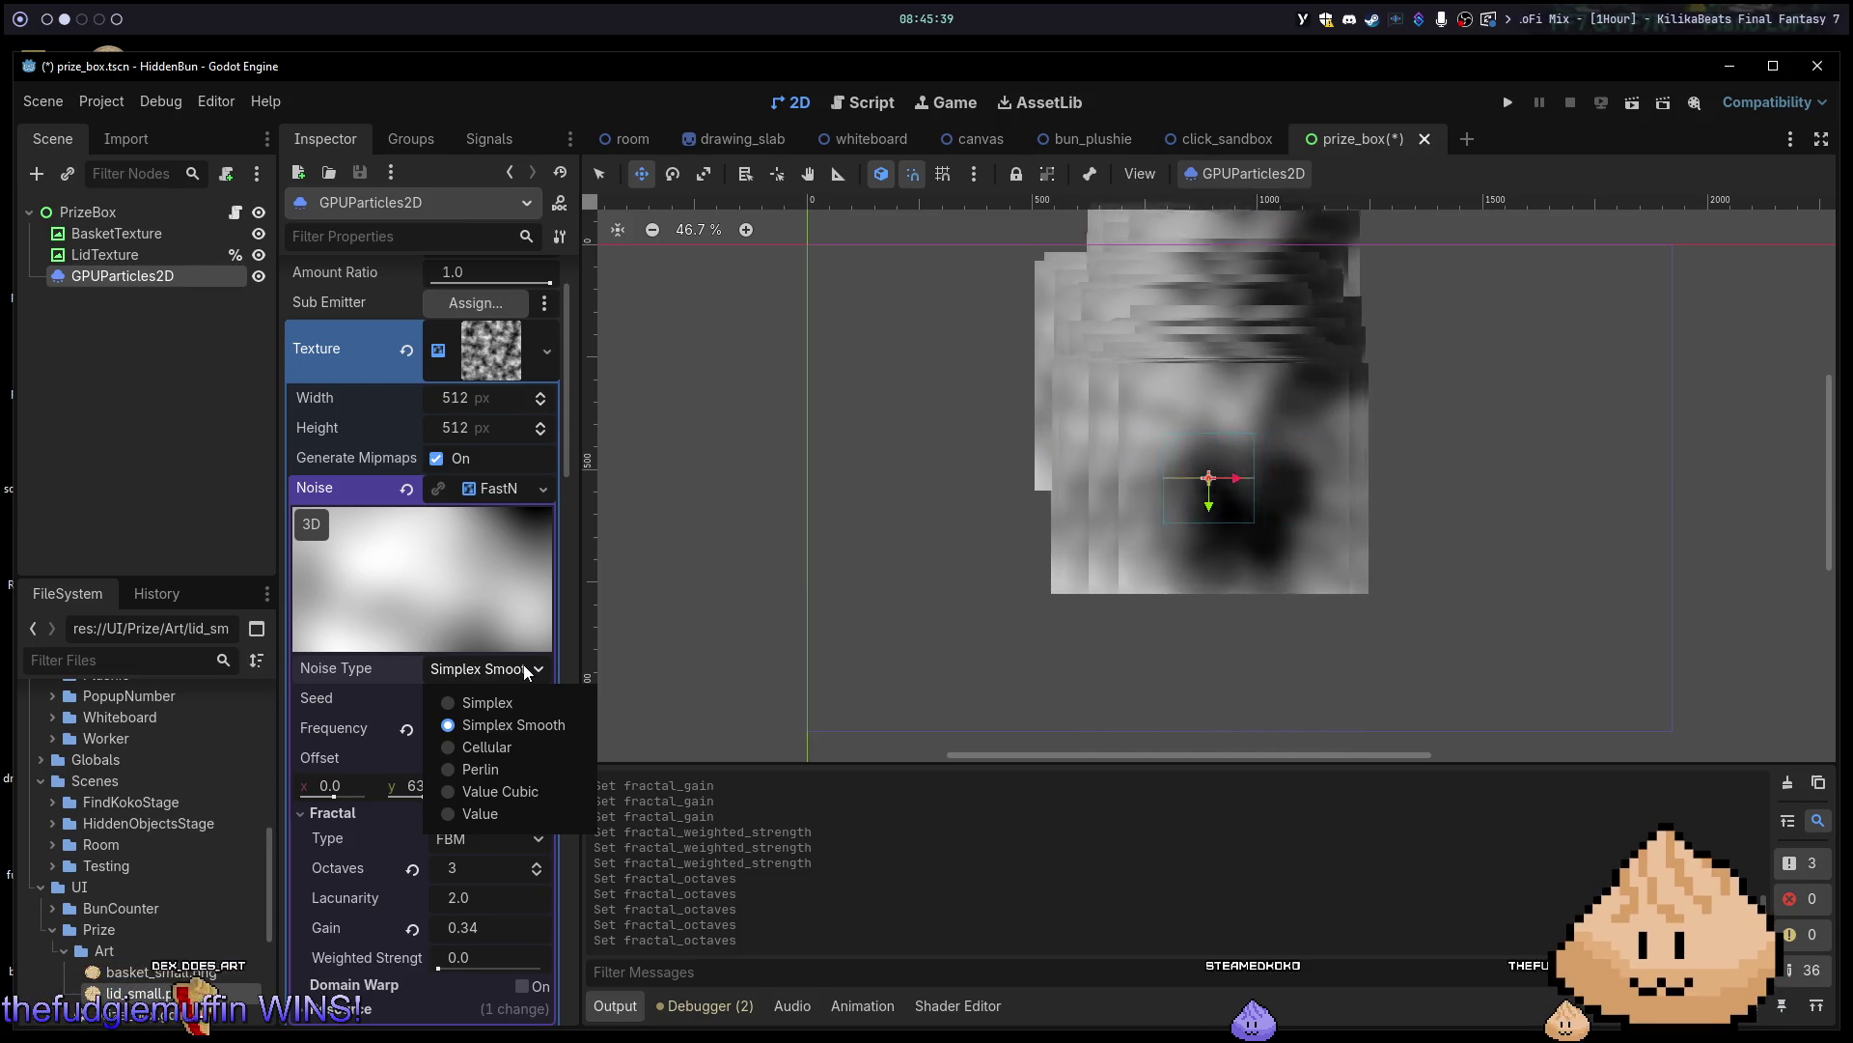
pyautogui.click(494, 701)
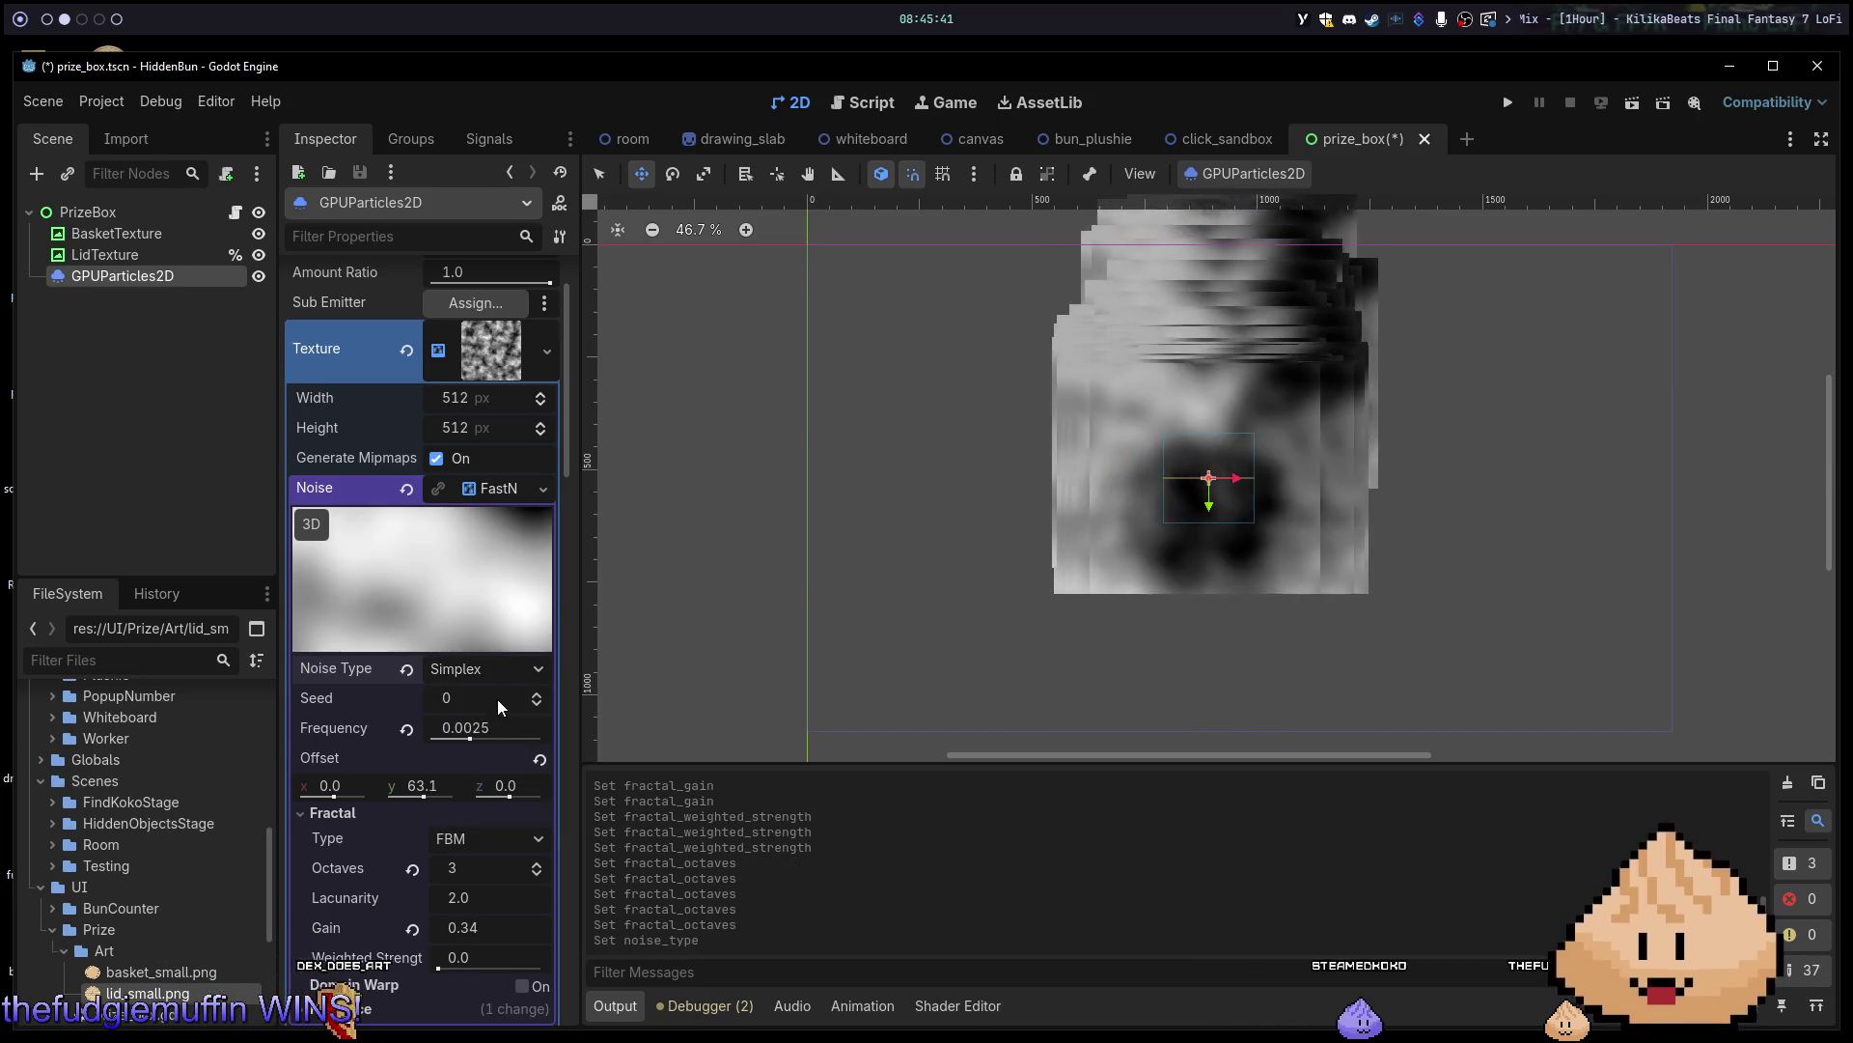
pyautogui.click(528, 668)
pyautogui.click(502, 730)
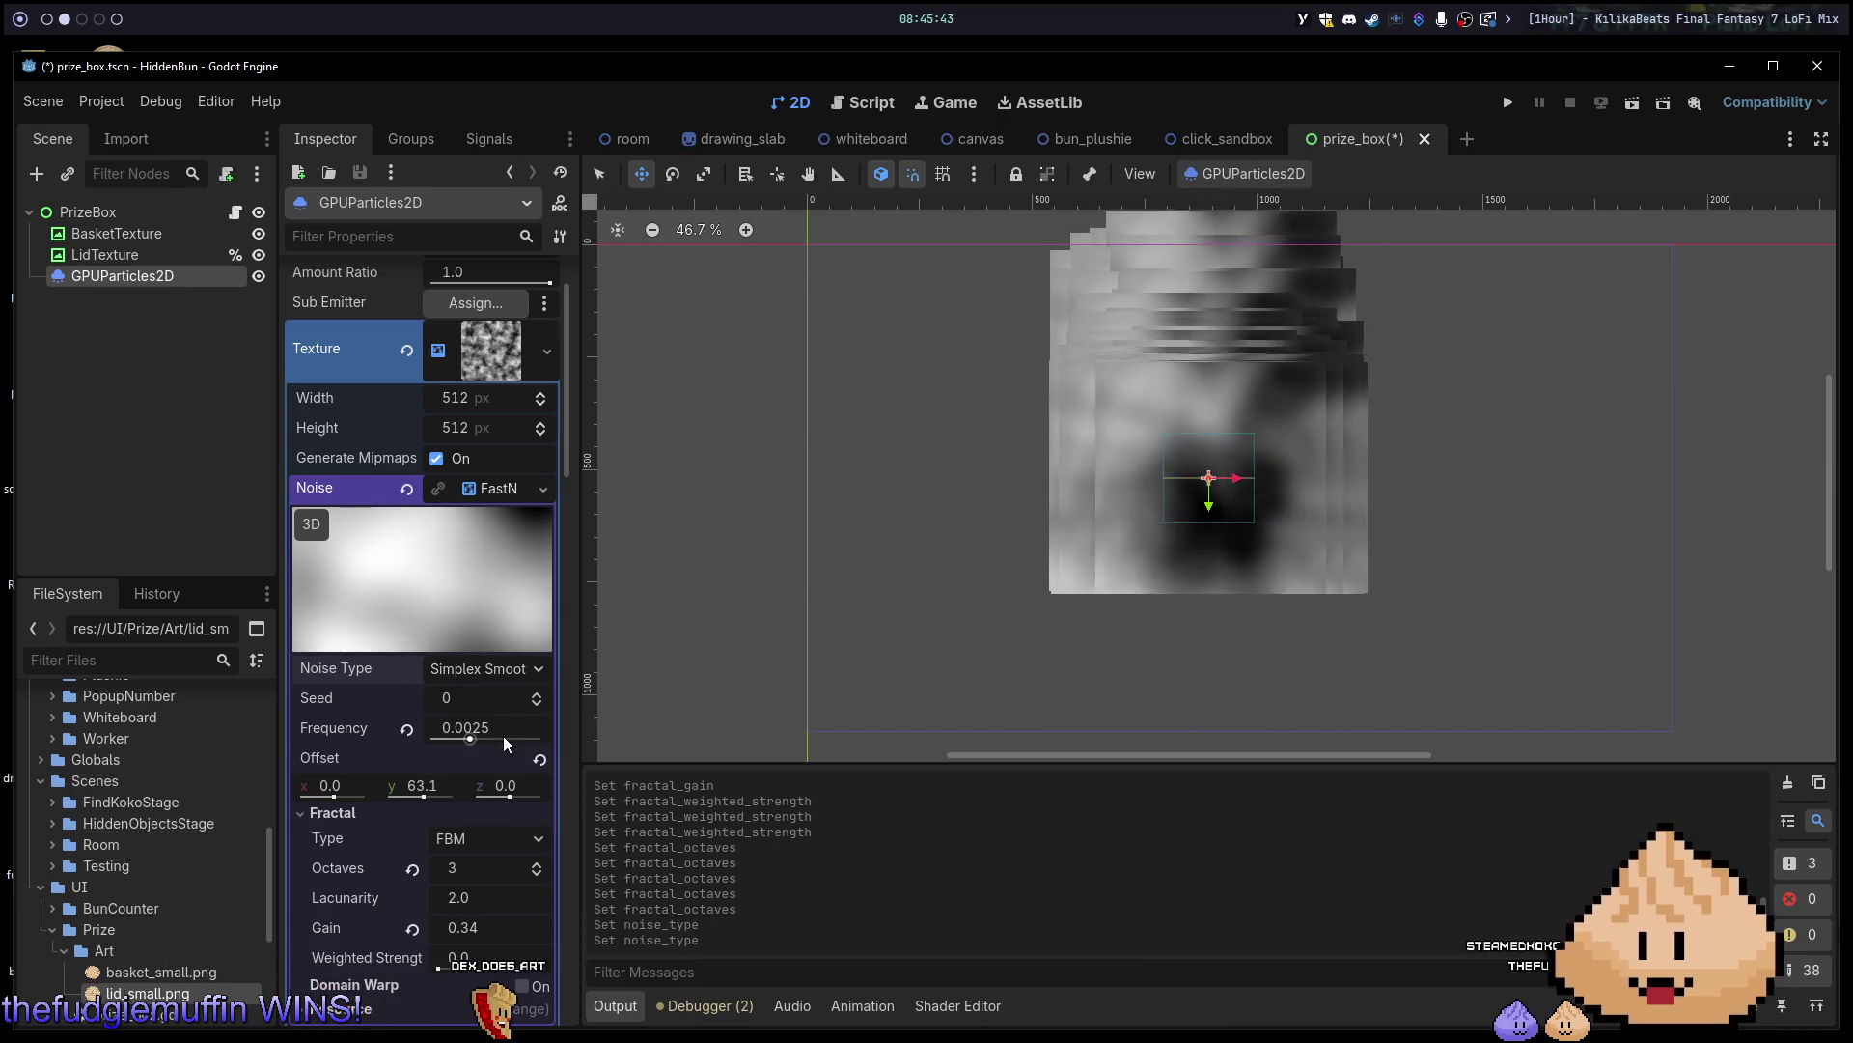
pyautogui.click(531, 679)
pyautogui.click(505, 737)
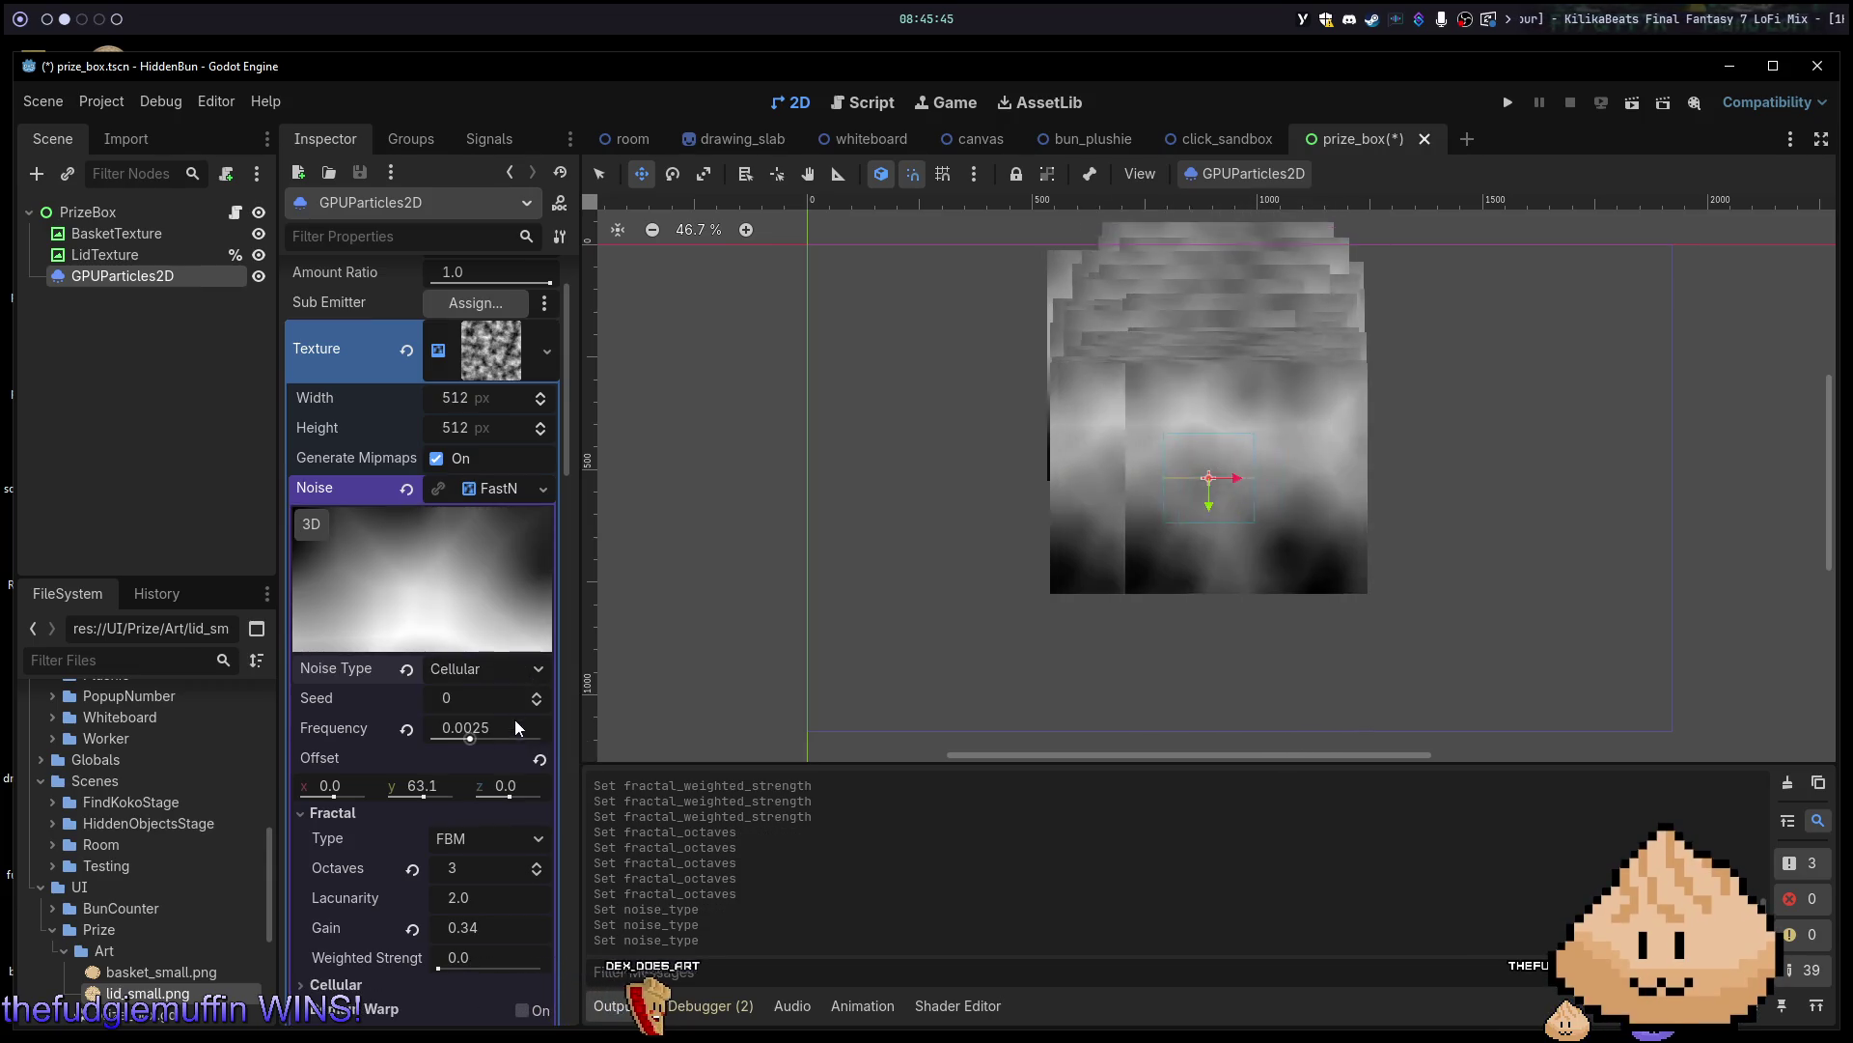
# Revert octaves to 5, gain to 0.5 and frequency to 0.01.
pyautogui.click(413, 870)
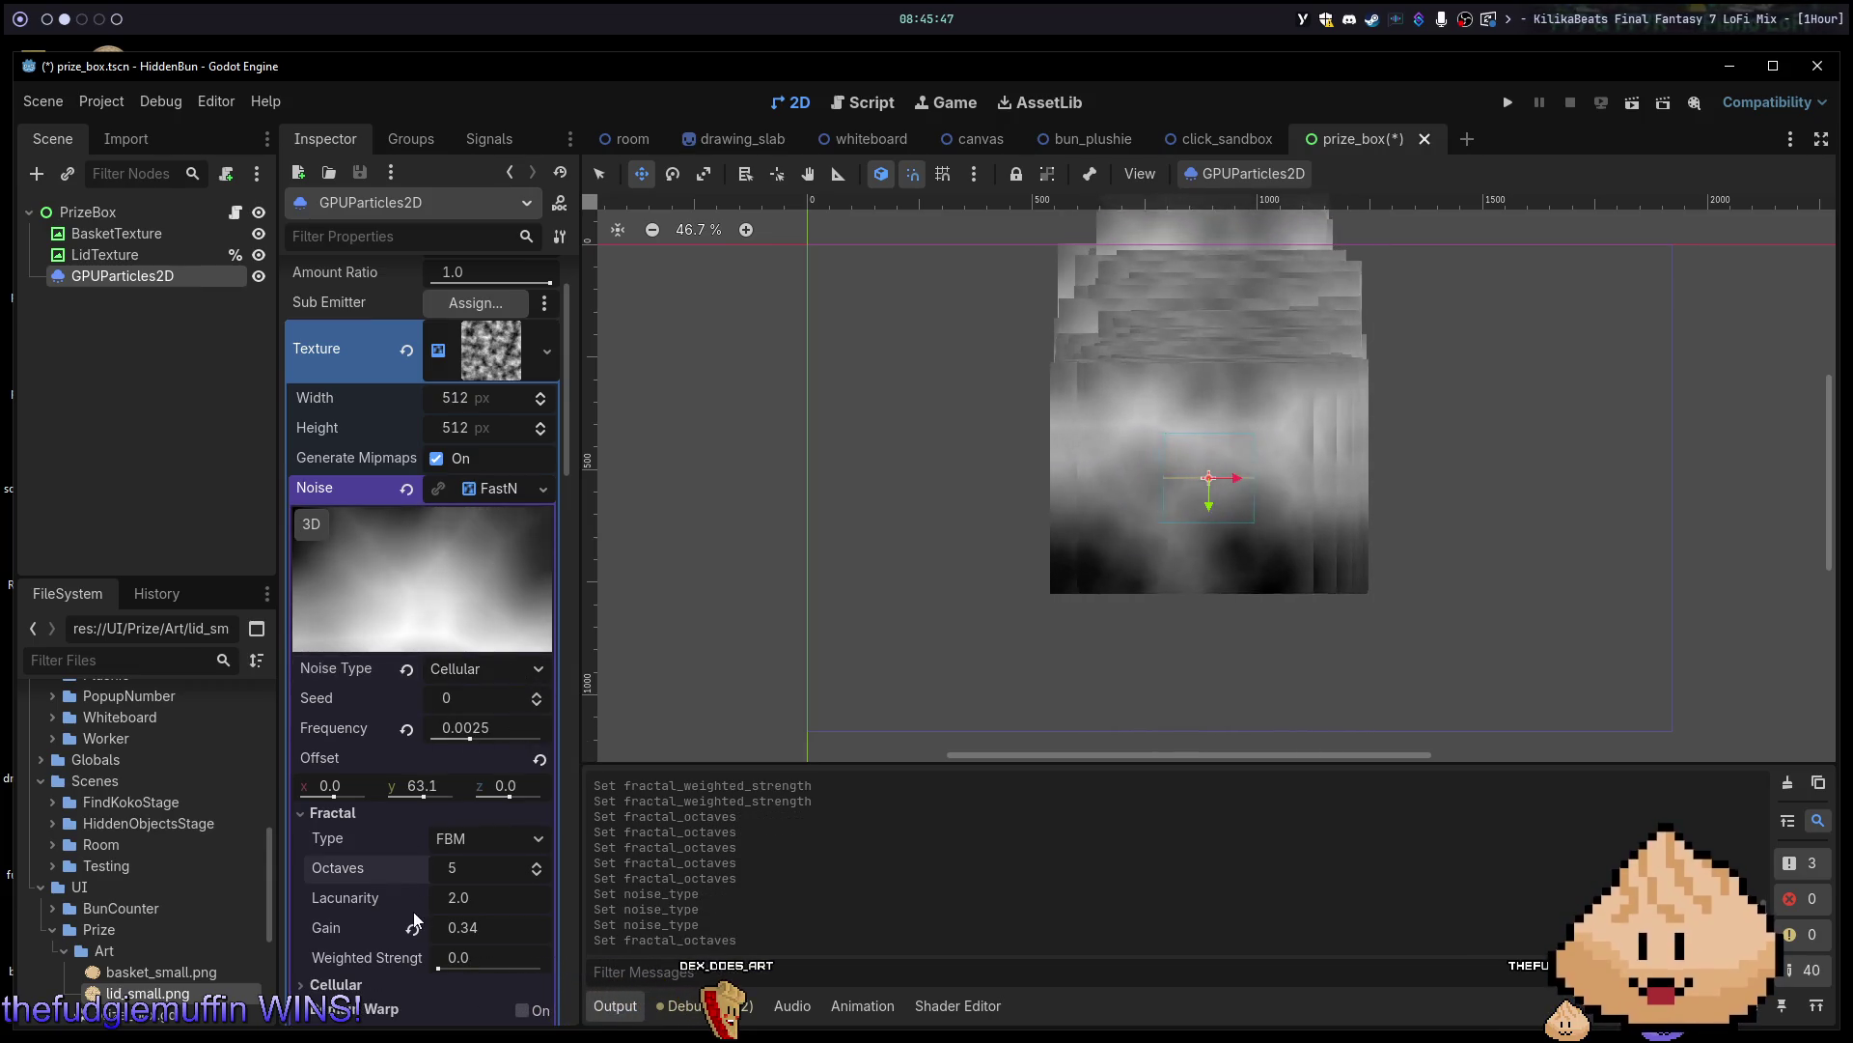
pyautogui.click(413, 927)
pyautogui.click(405, 730)
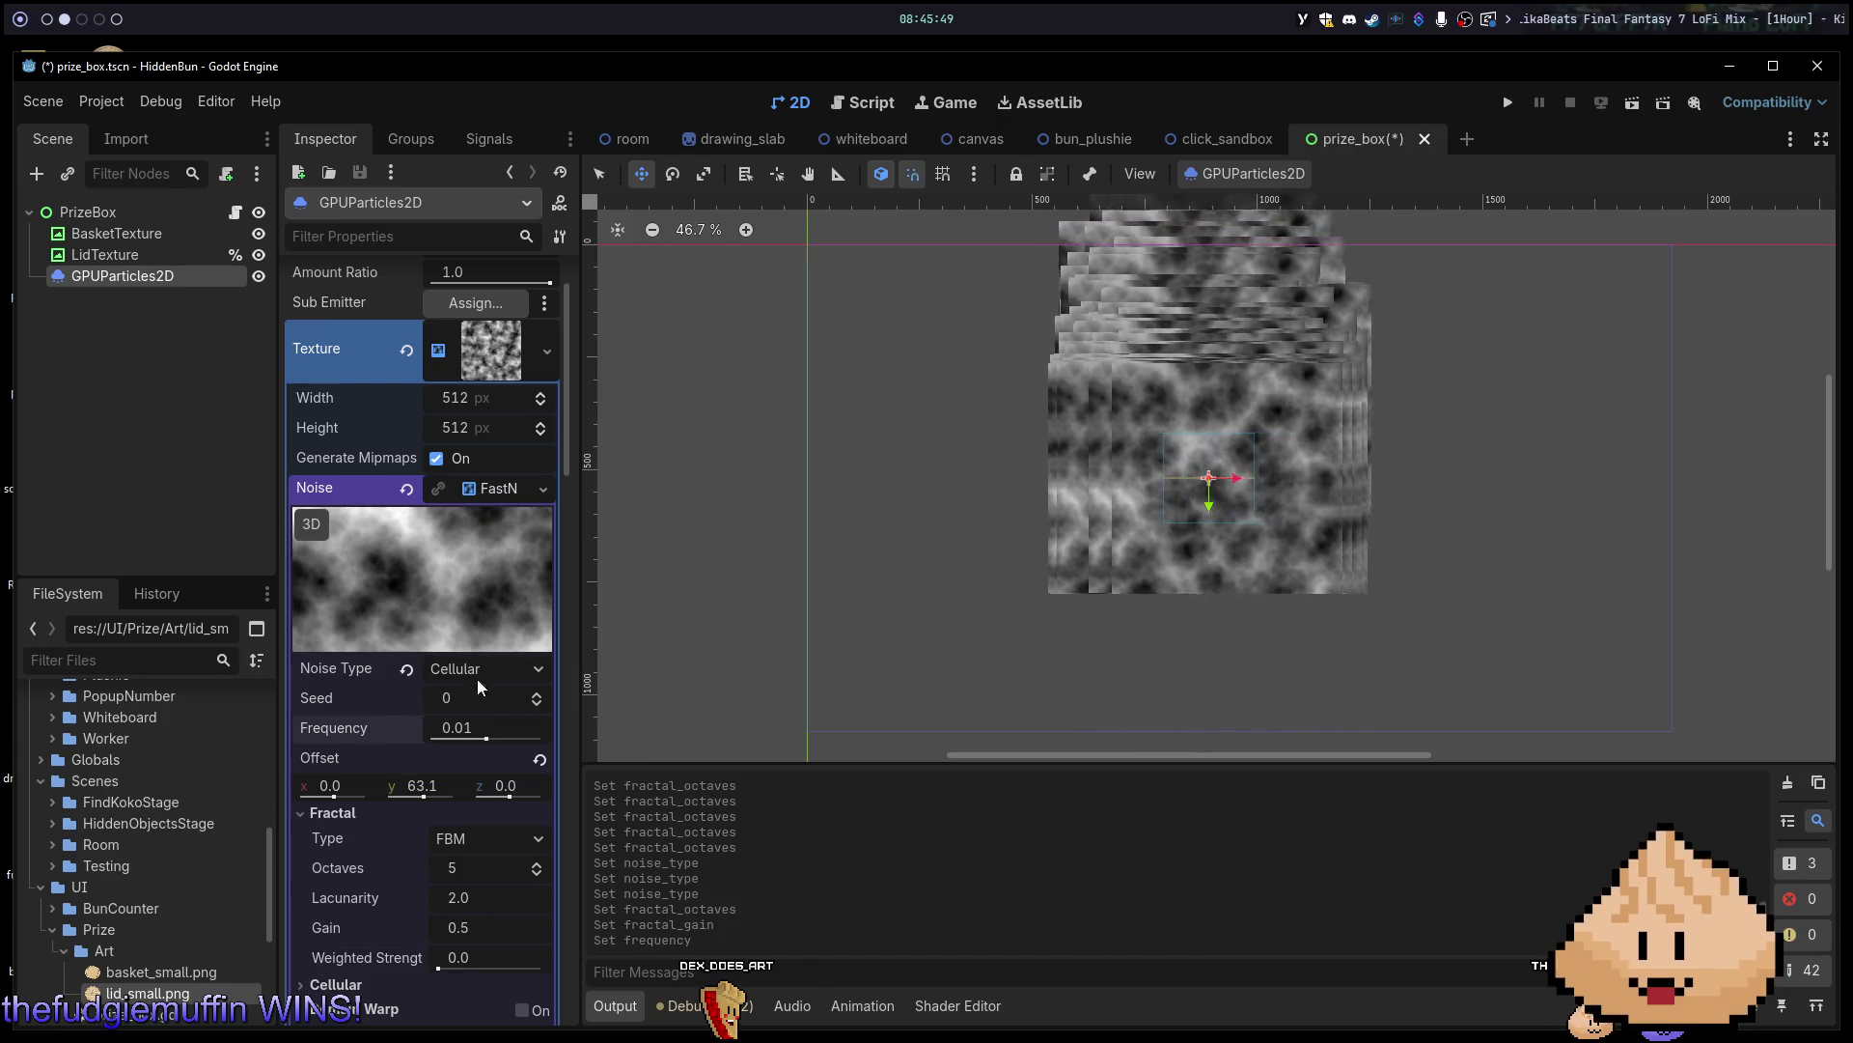
# Compare the Perlin, Value Cubic, Value, Simplex Smooth and Simplex noise types.
pyautogui.click(542, 666)
pyautogui.click(507, 769)
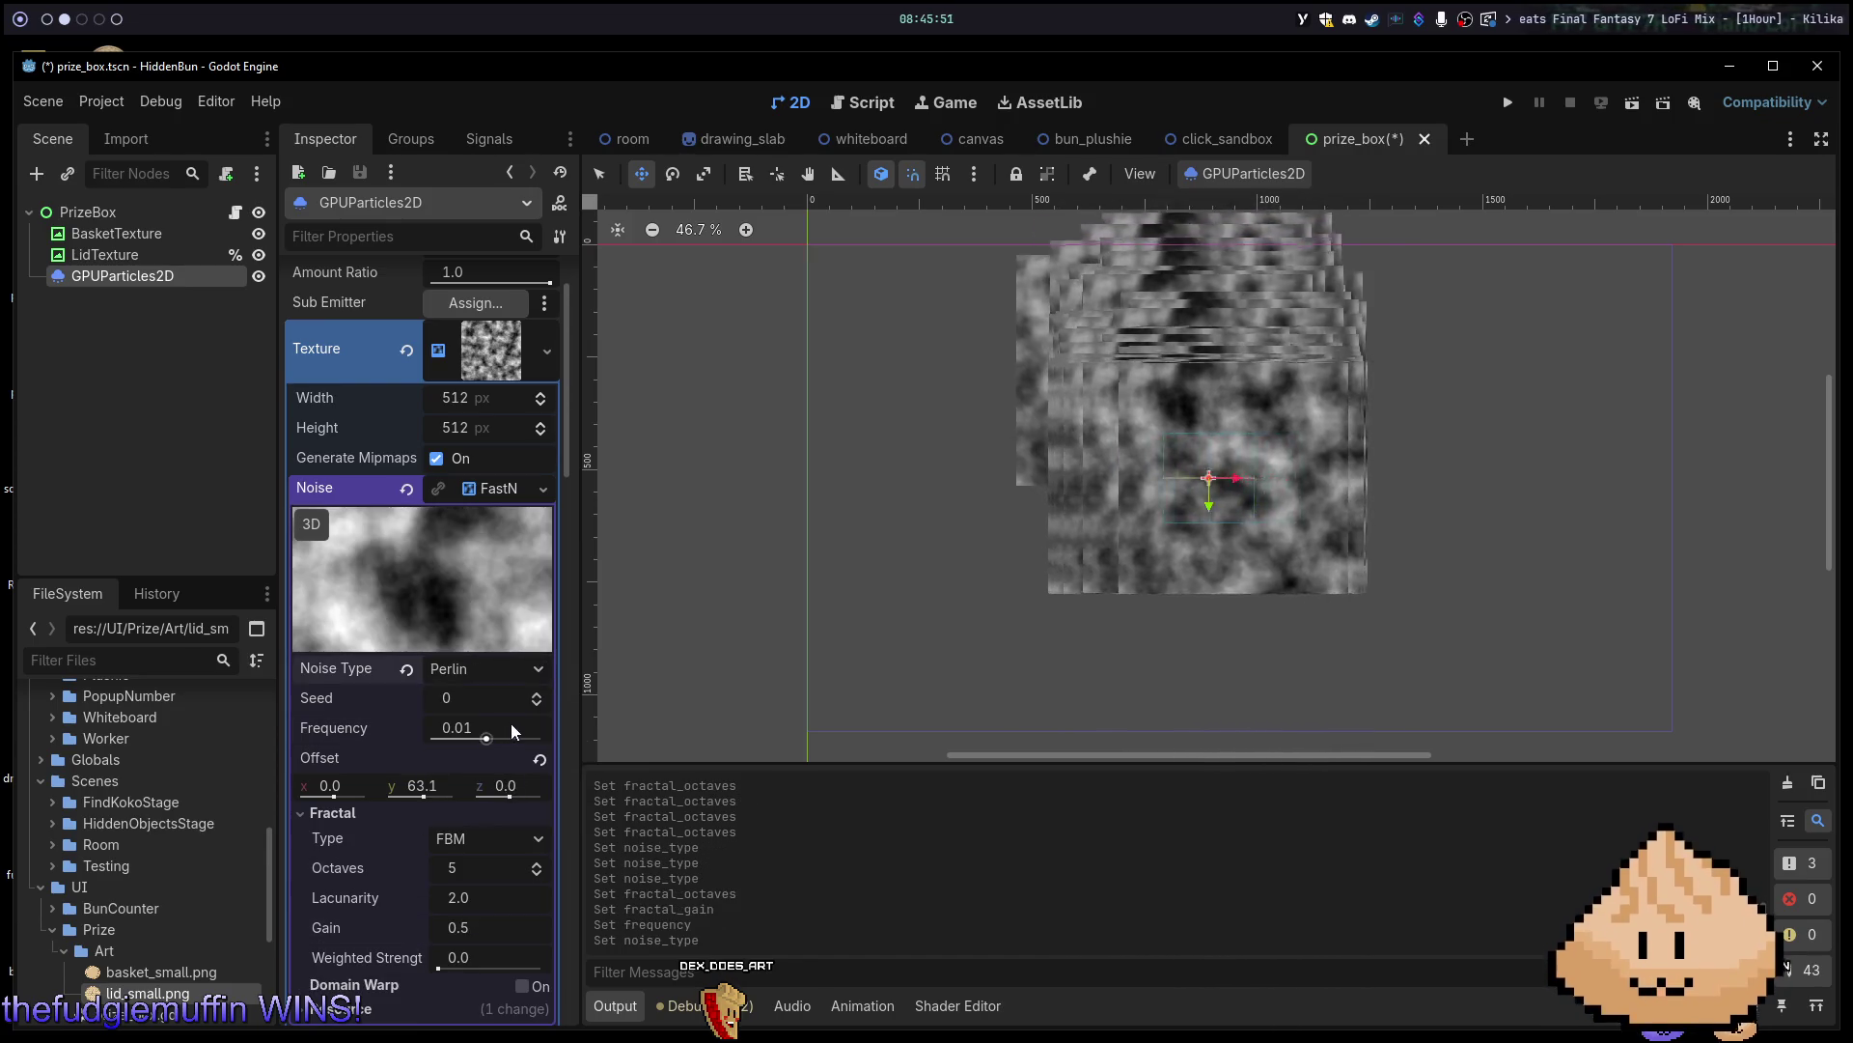
pyautogui.click(519, 666)
pyautogui.click(504, 795)
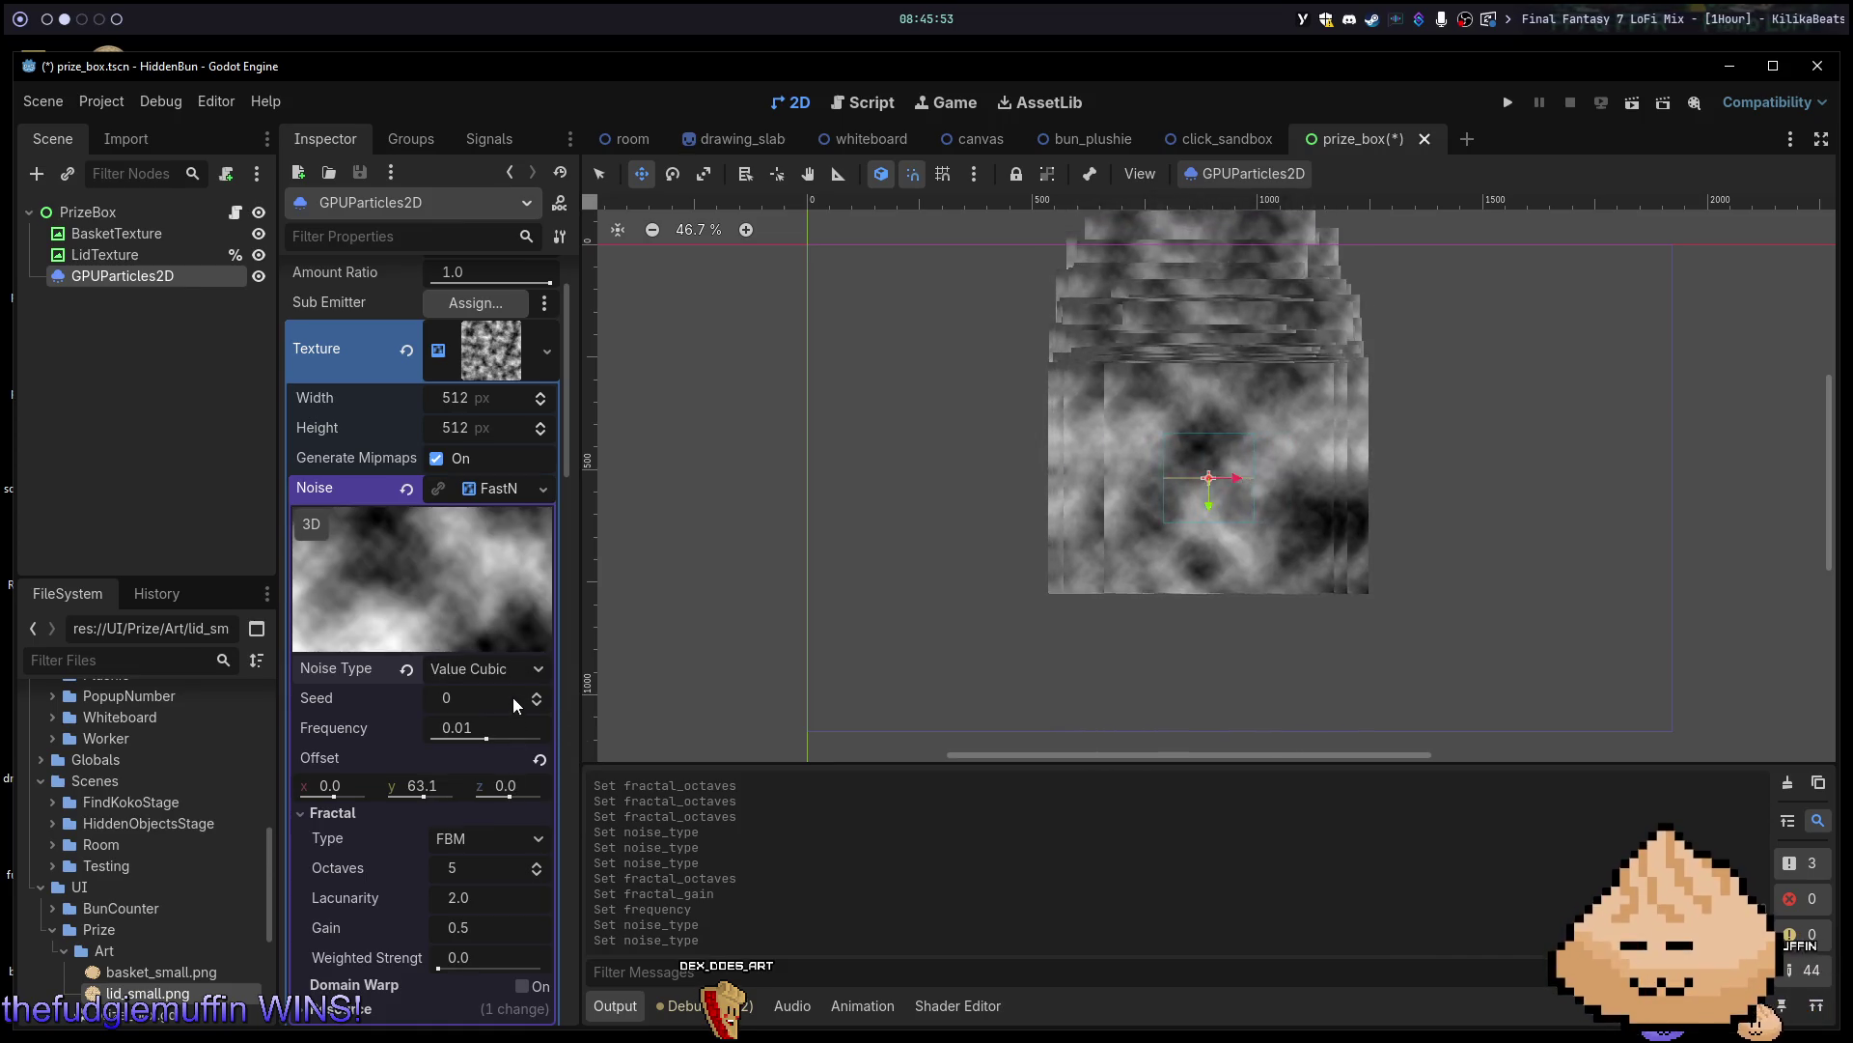
pyautogui.click(541, 668)
pyautogui.click(525, 823)
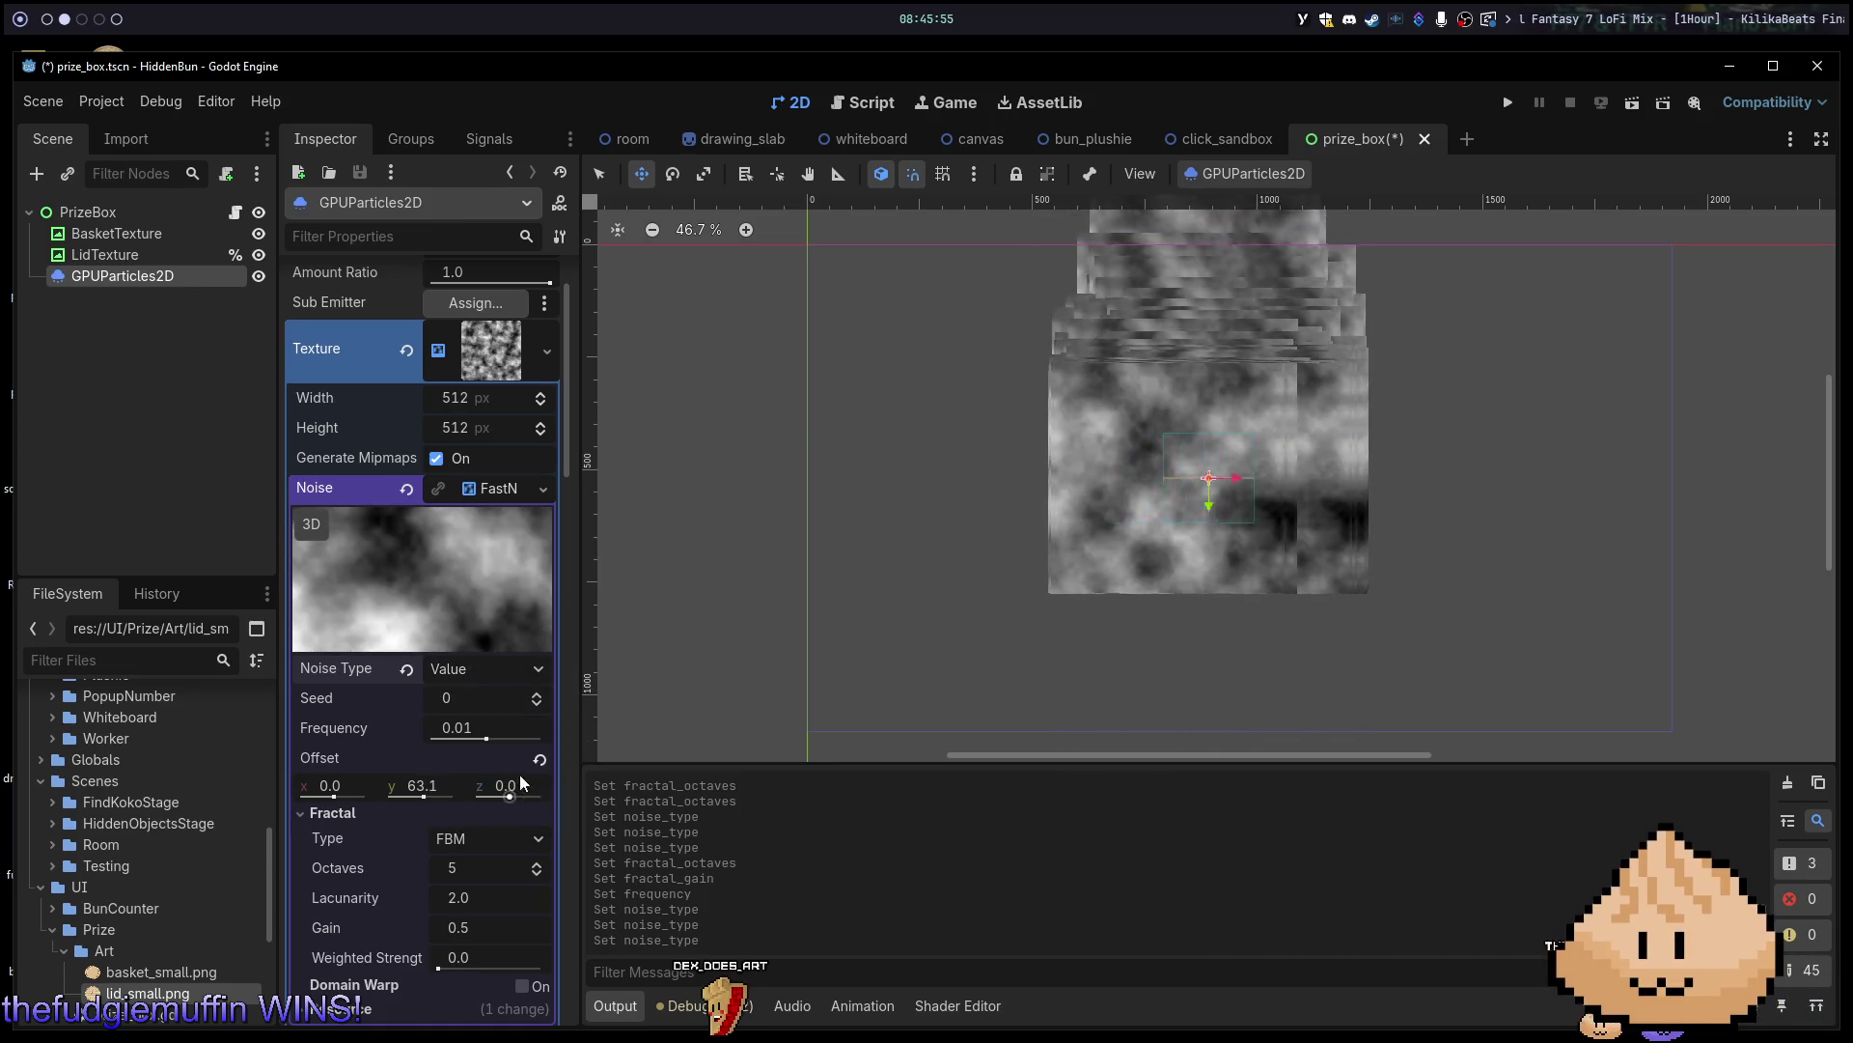
pyautogui.click(514, 666)
pyautogui.click(502, 724)
pyautogui.click(538, 670)
pyautogui.click(518, 696)
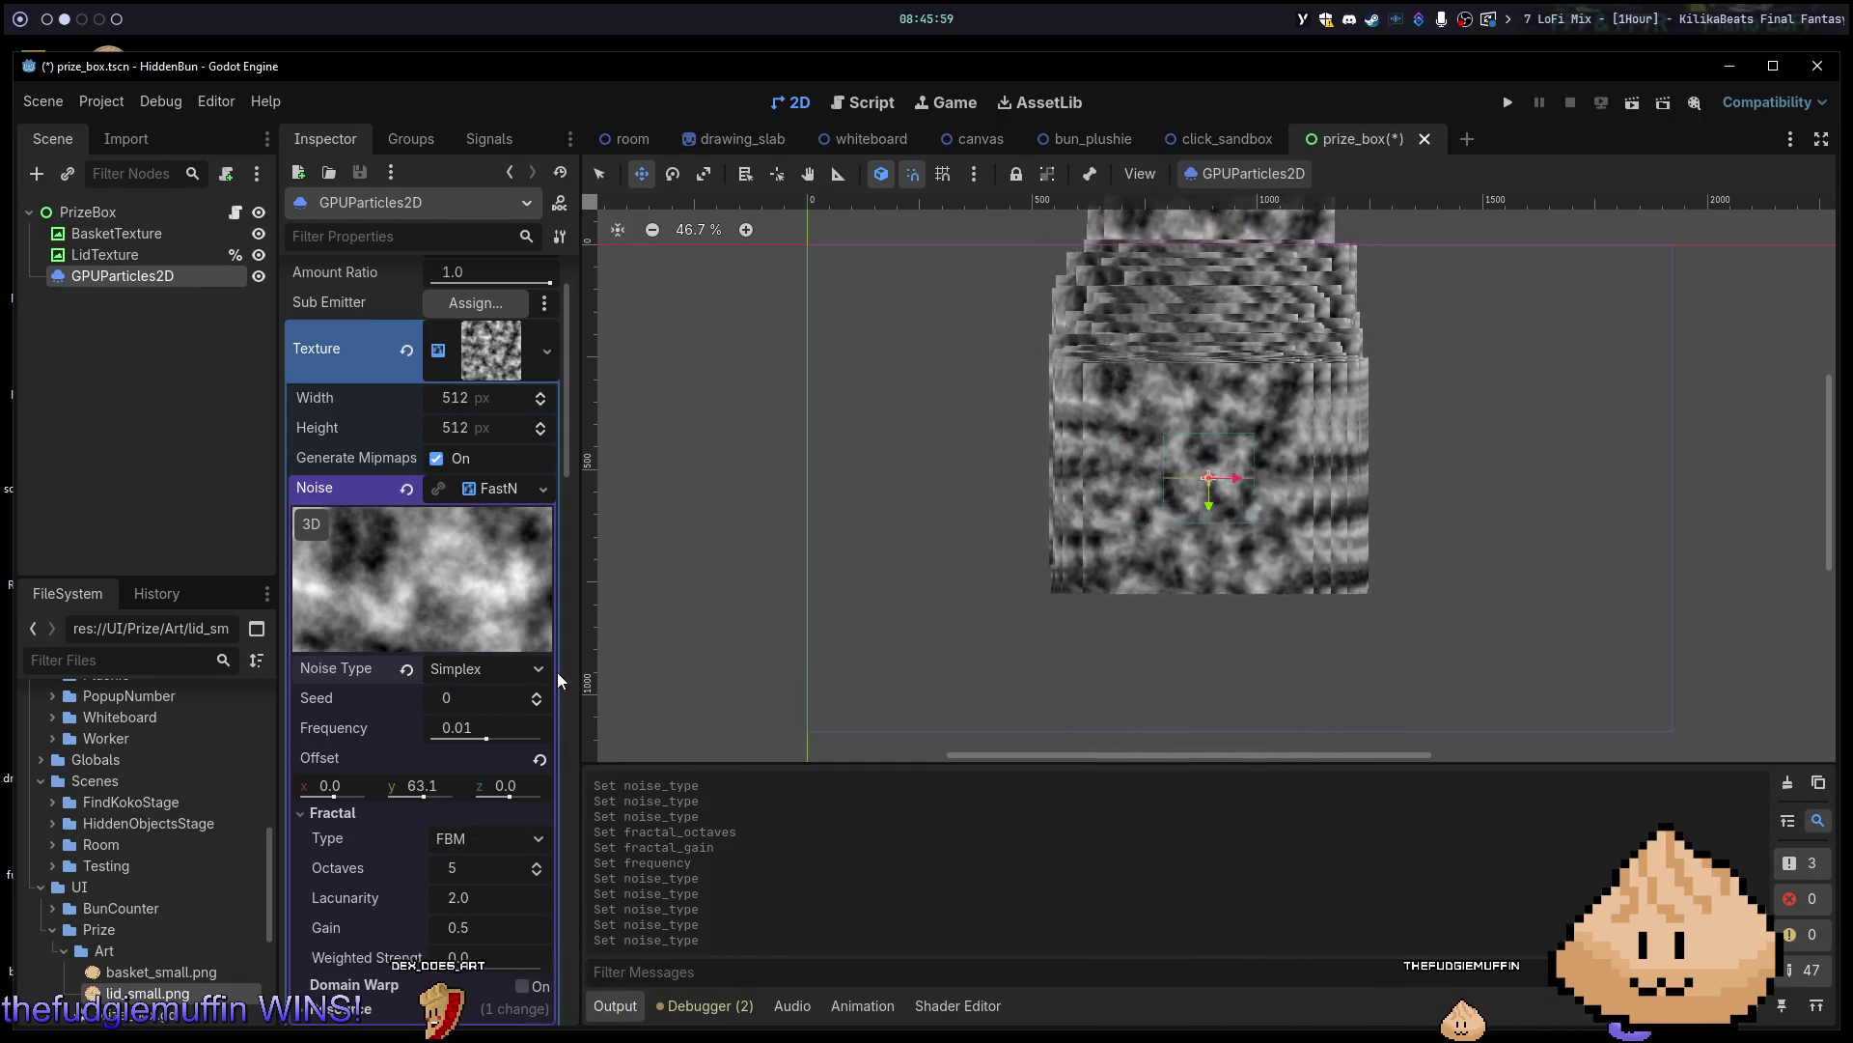
# Settle on Value Cubic noise and raise the frequency to about 0.1.
pyautogui.click(546, 672)
pyautogui.click(513, 745)
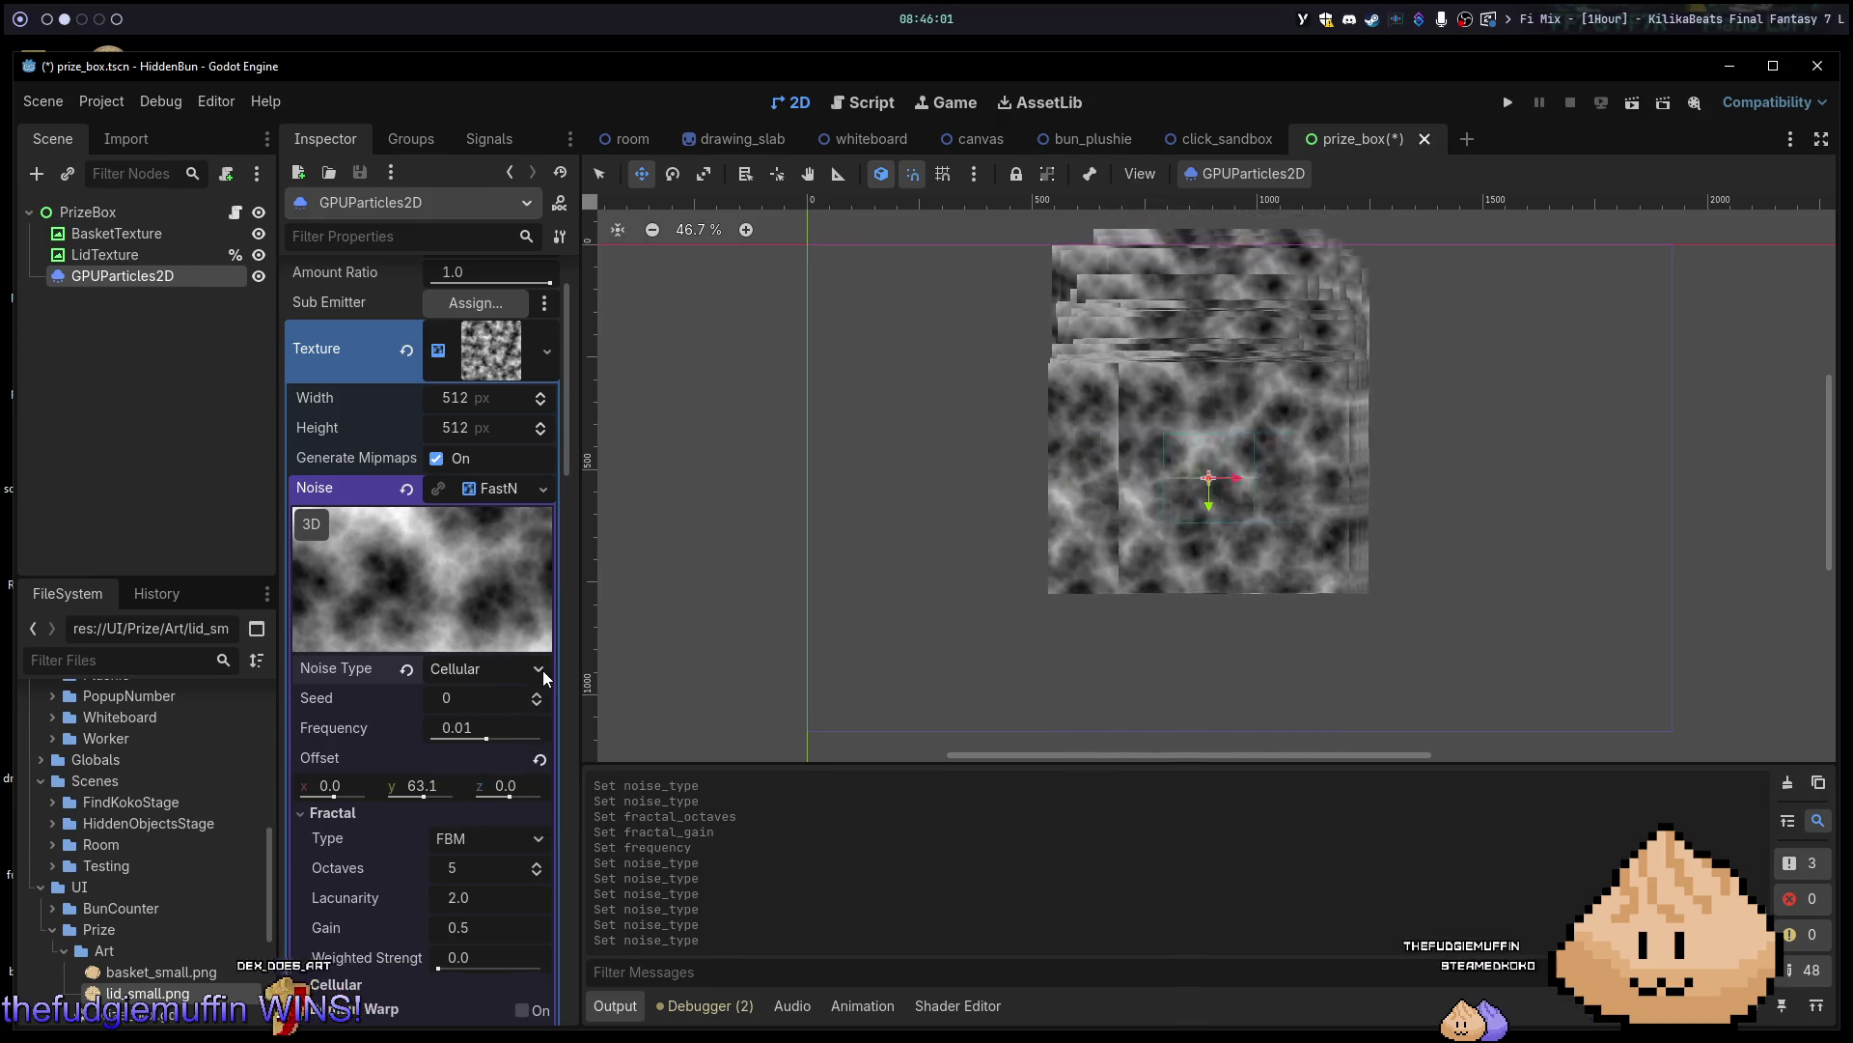
pyautogui.click(543, 670)
pyautogui.click(479, 768)
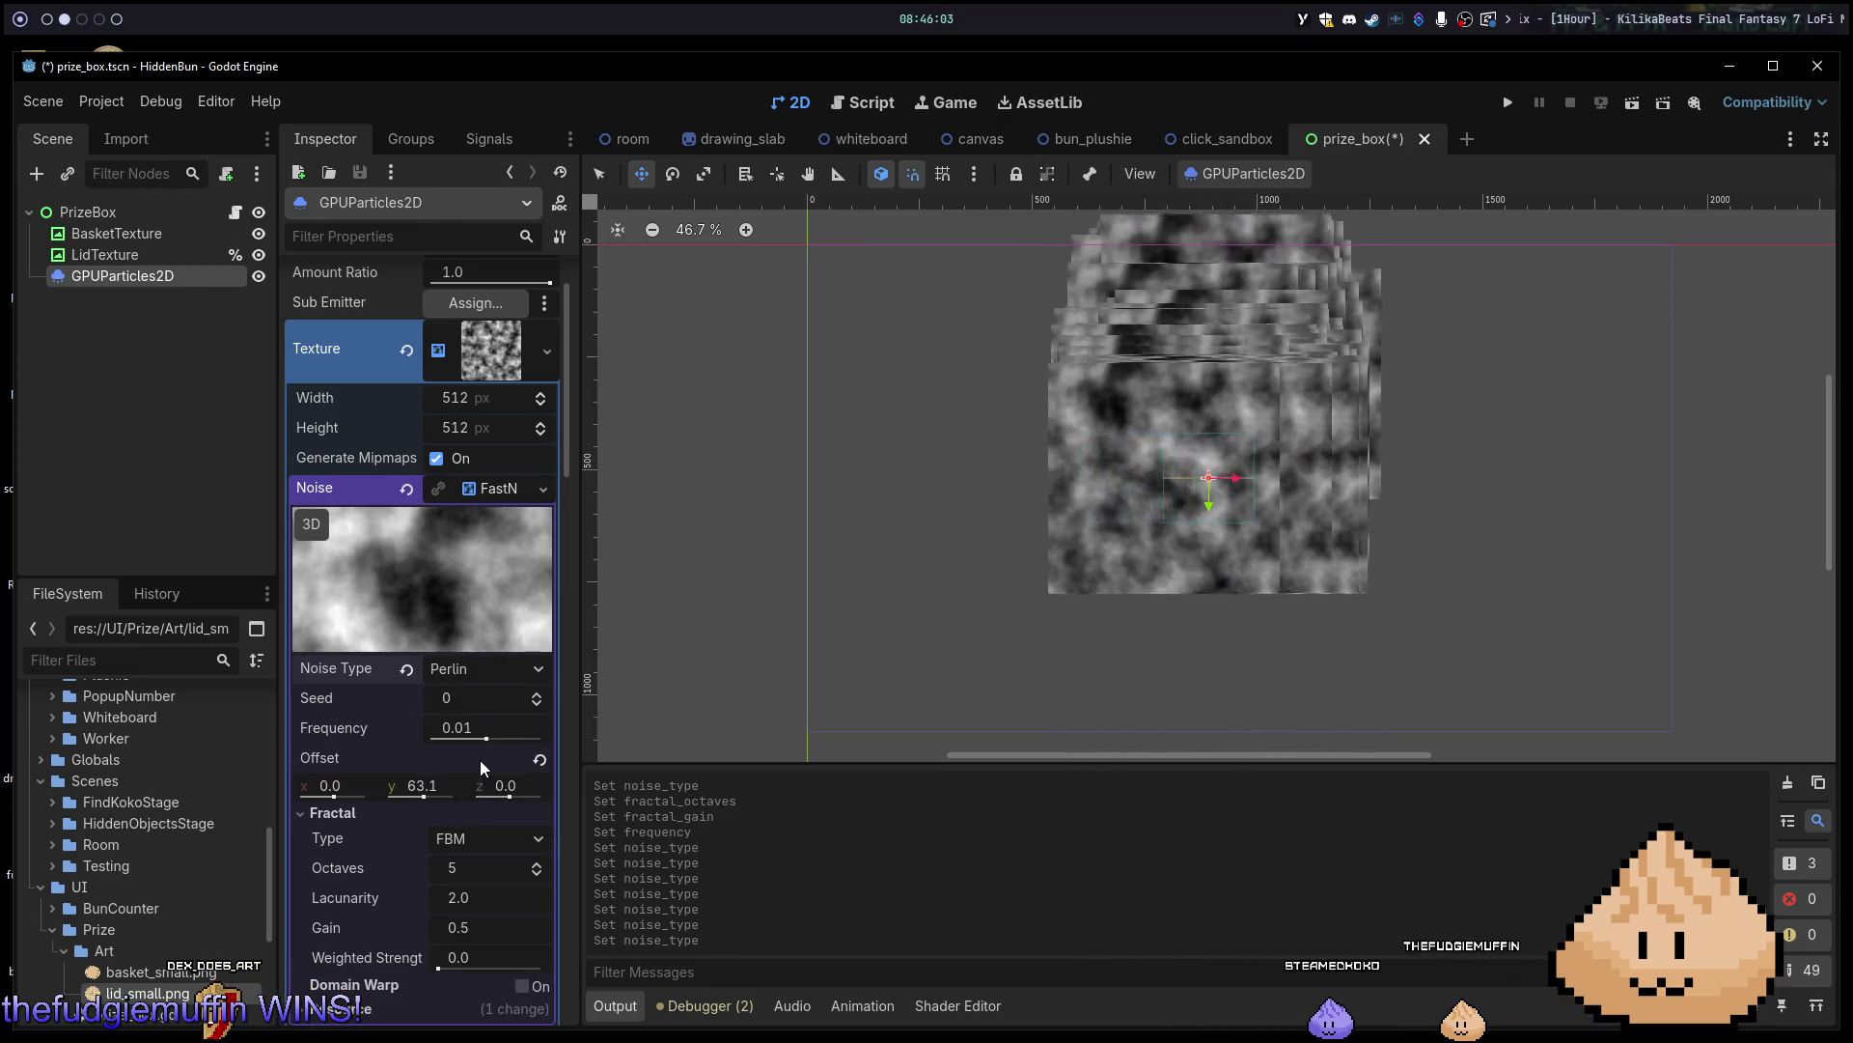
pyautogui.click(529, 671)
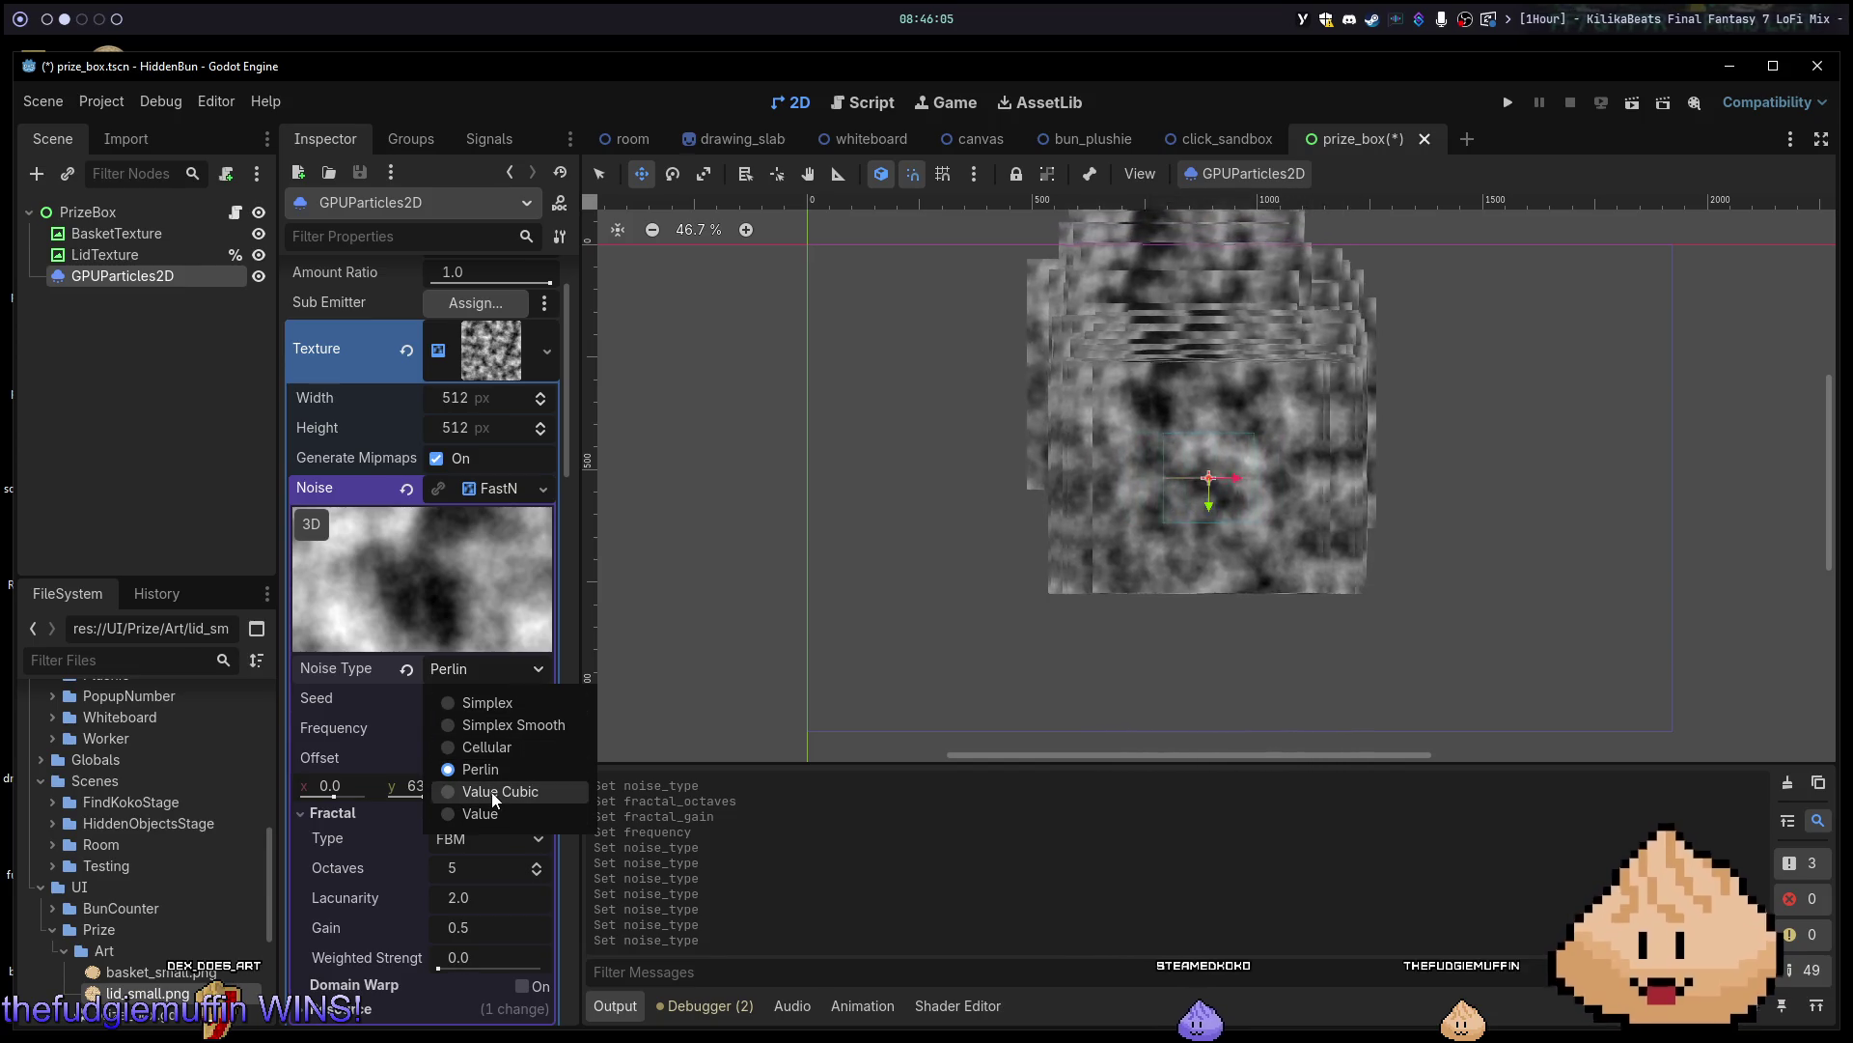
pyautogui.click(491, 790)
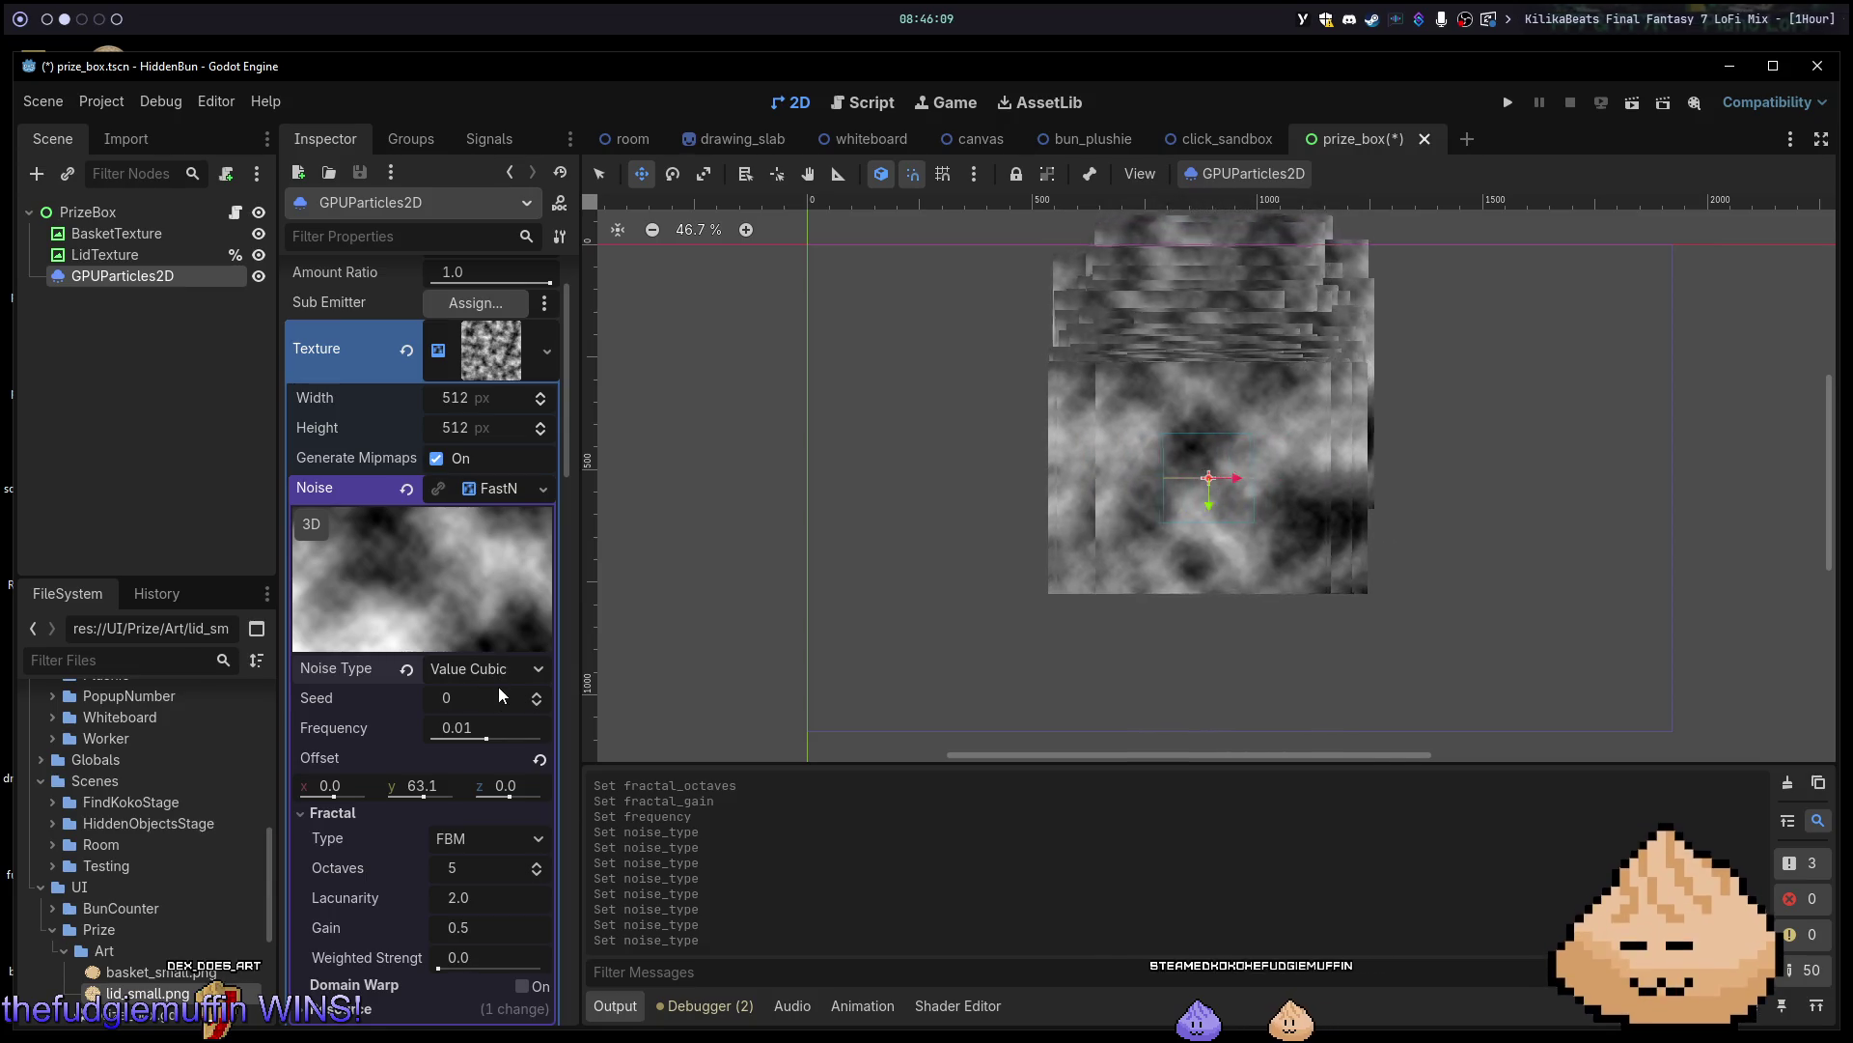
pyautogui.moveTo(483, 728); pyautogui.dragTo(513, 728)
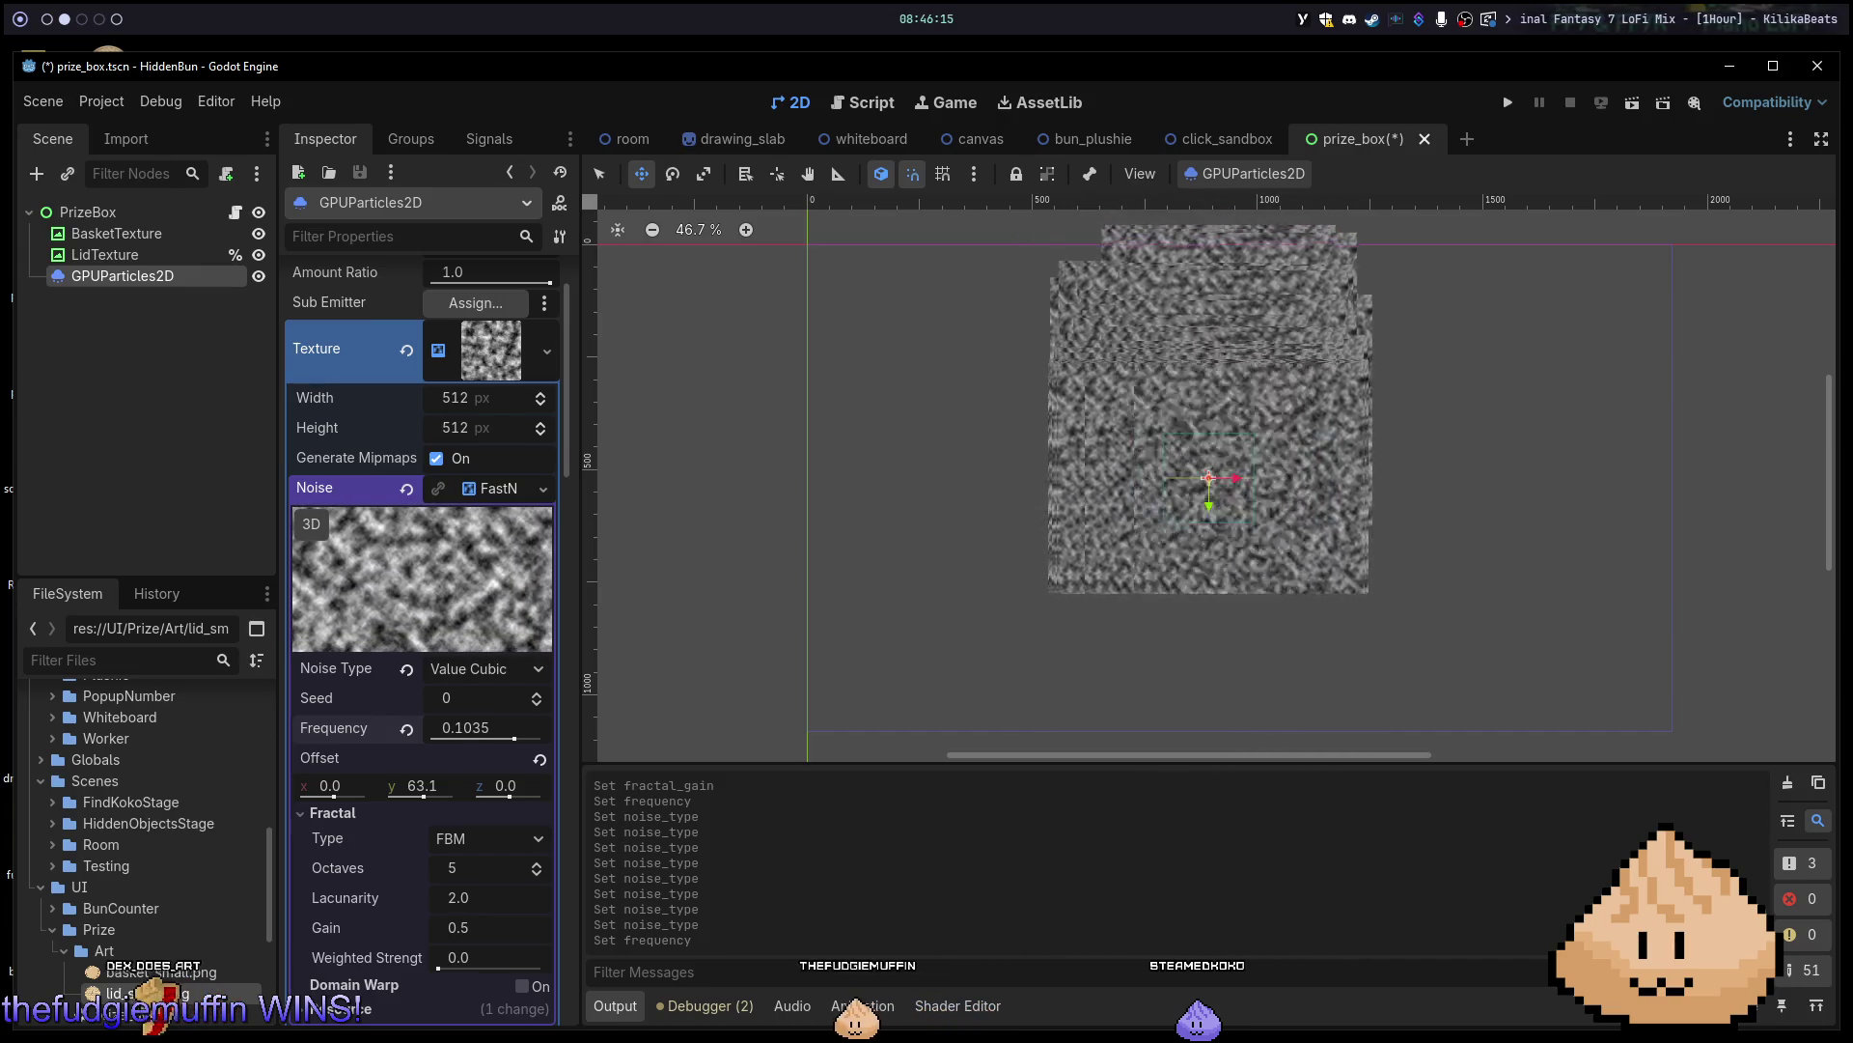
# Set the noise frequency to exactly 0.1.
pyautogui.click(406, 729)
pyautogui.click(474, 726)
pyautogui.write('0.1')
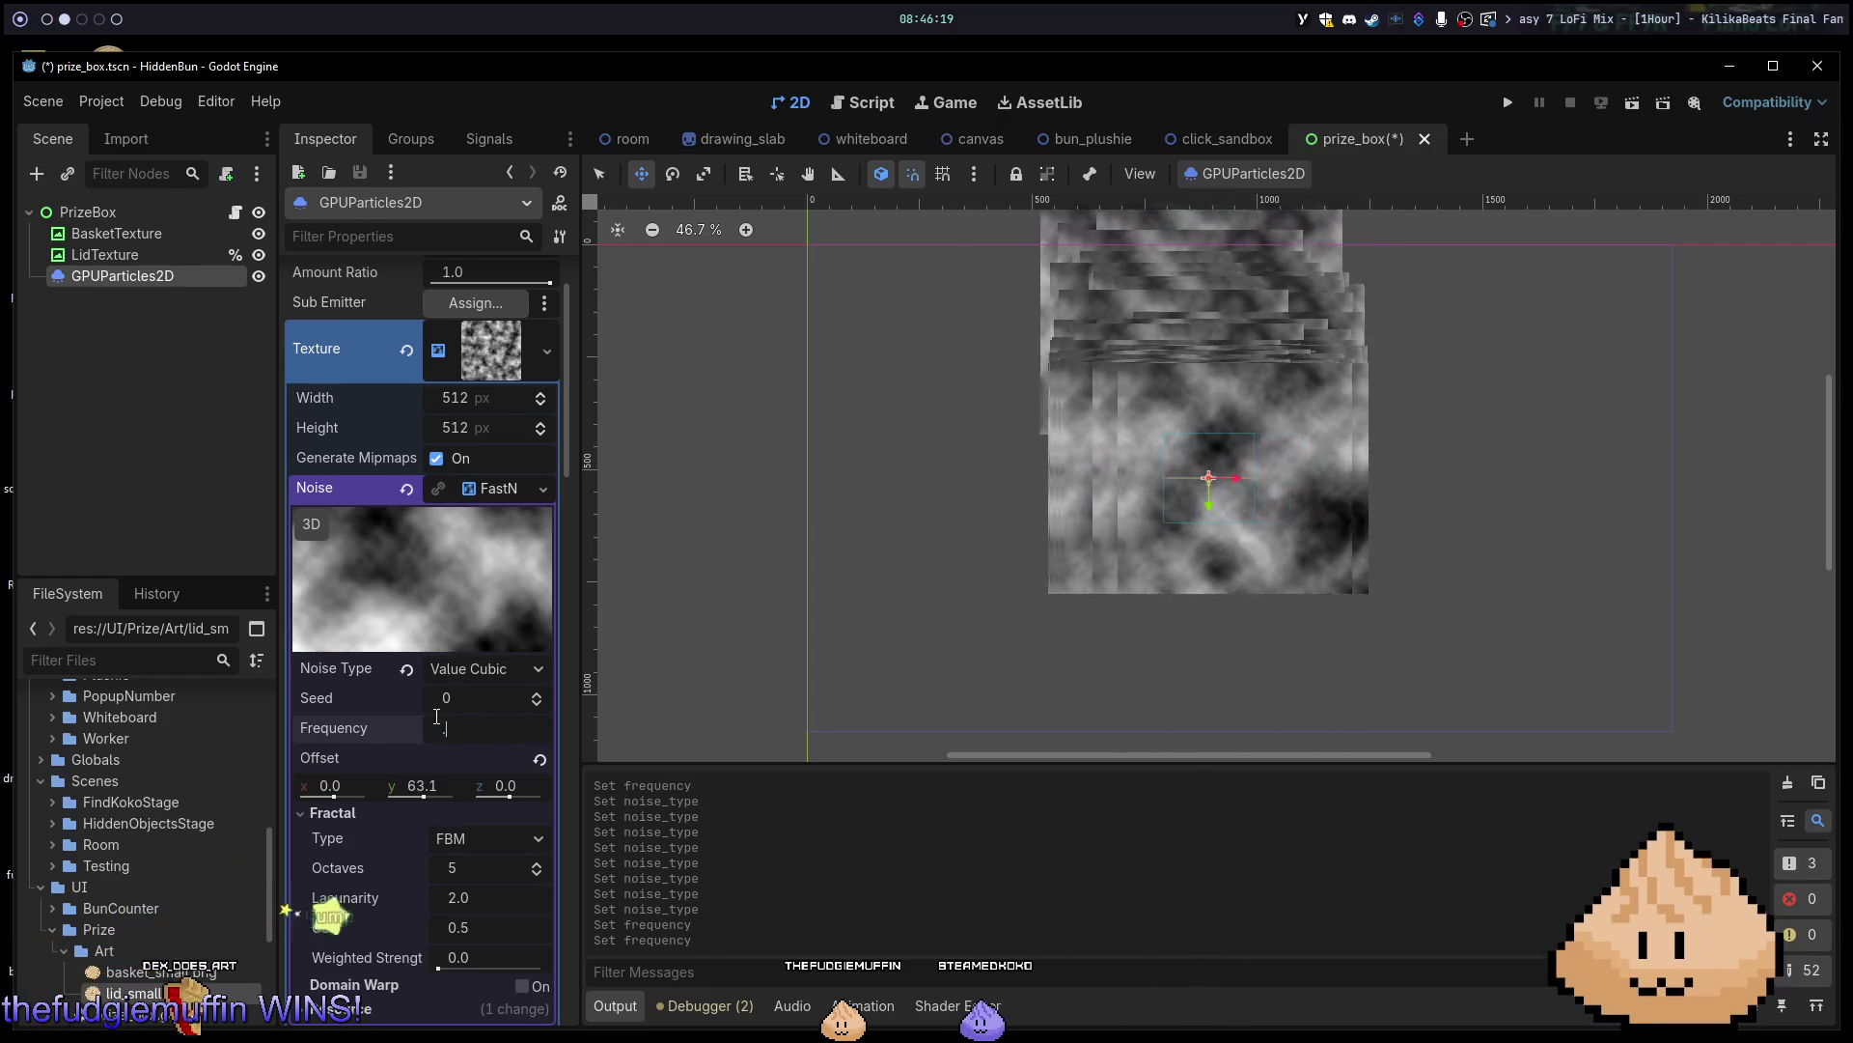
pyautogui.press('Return')
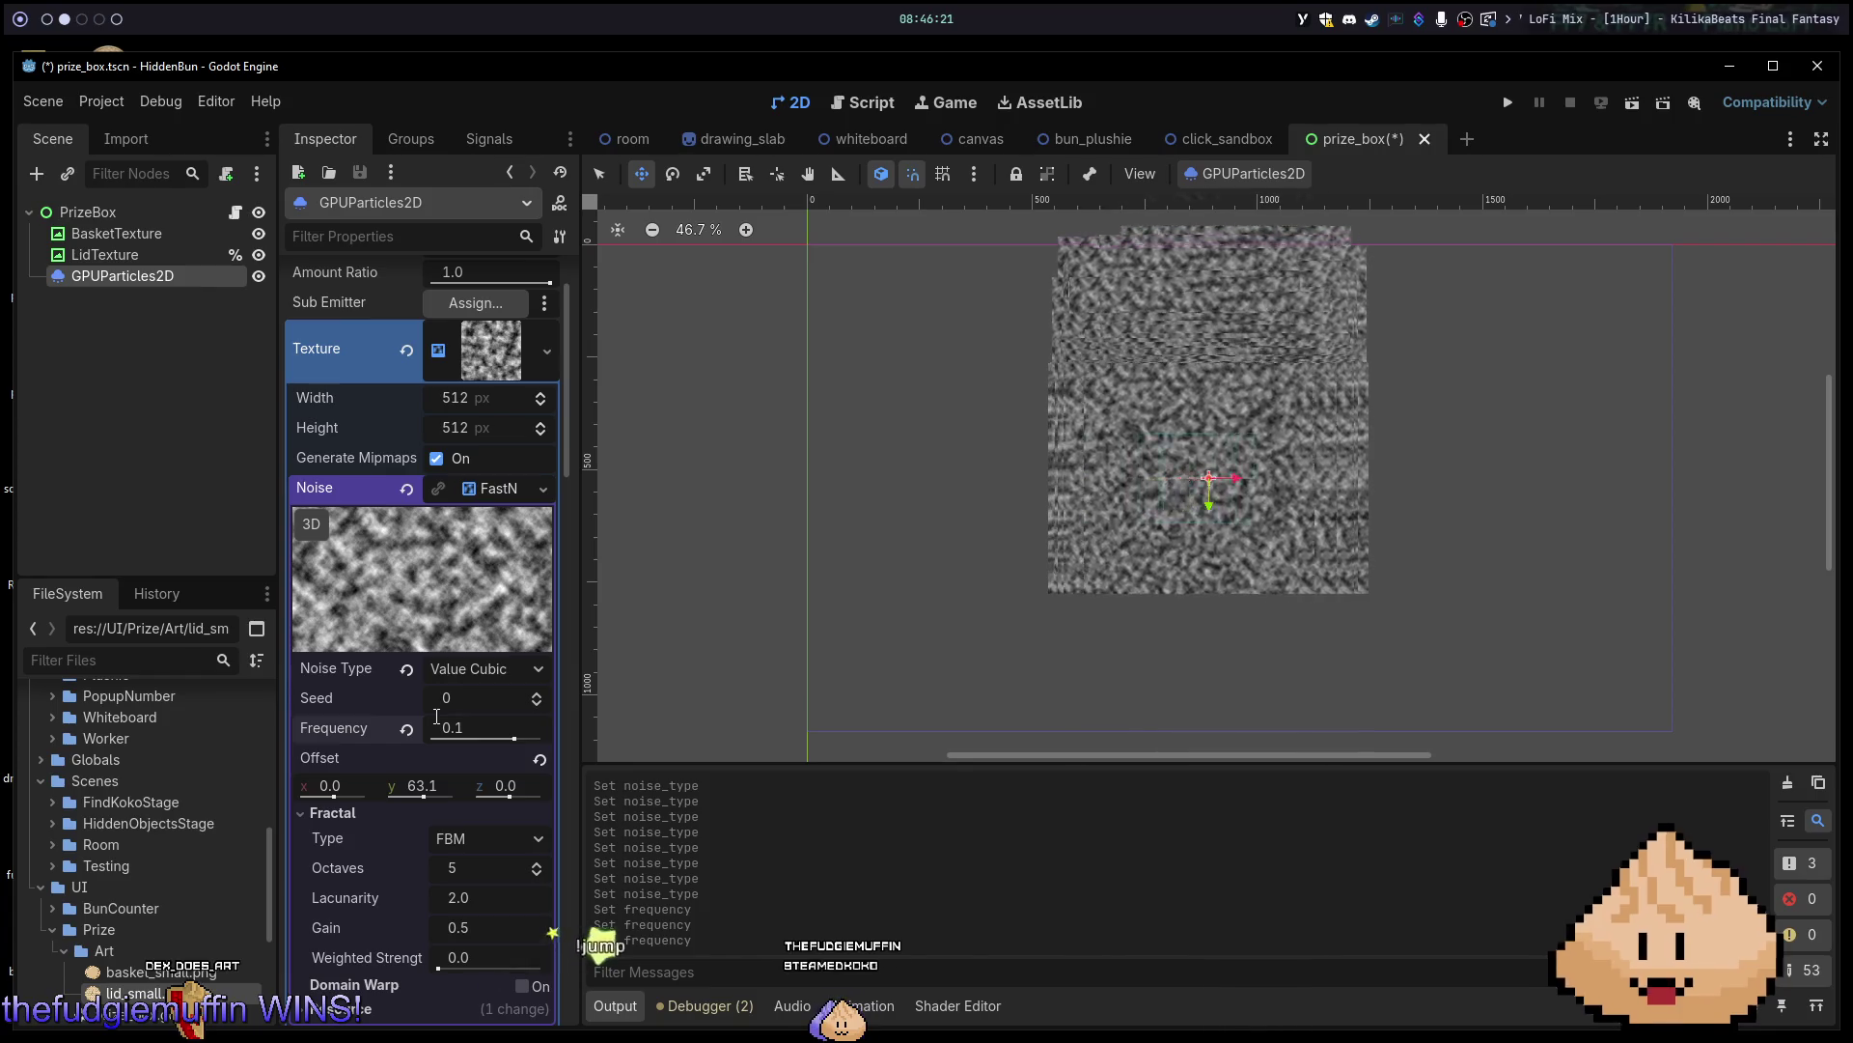
# Try the Ridged, Ping-Pong and None fractal types, return to FBM, and adjust the octaves.
pyautogui.click(468, 840)
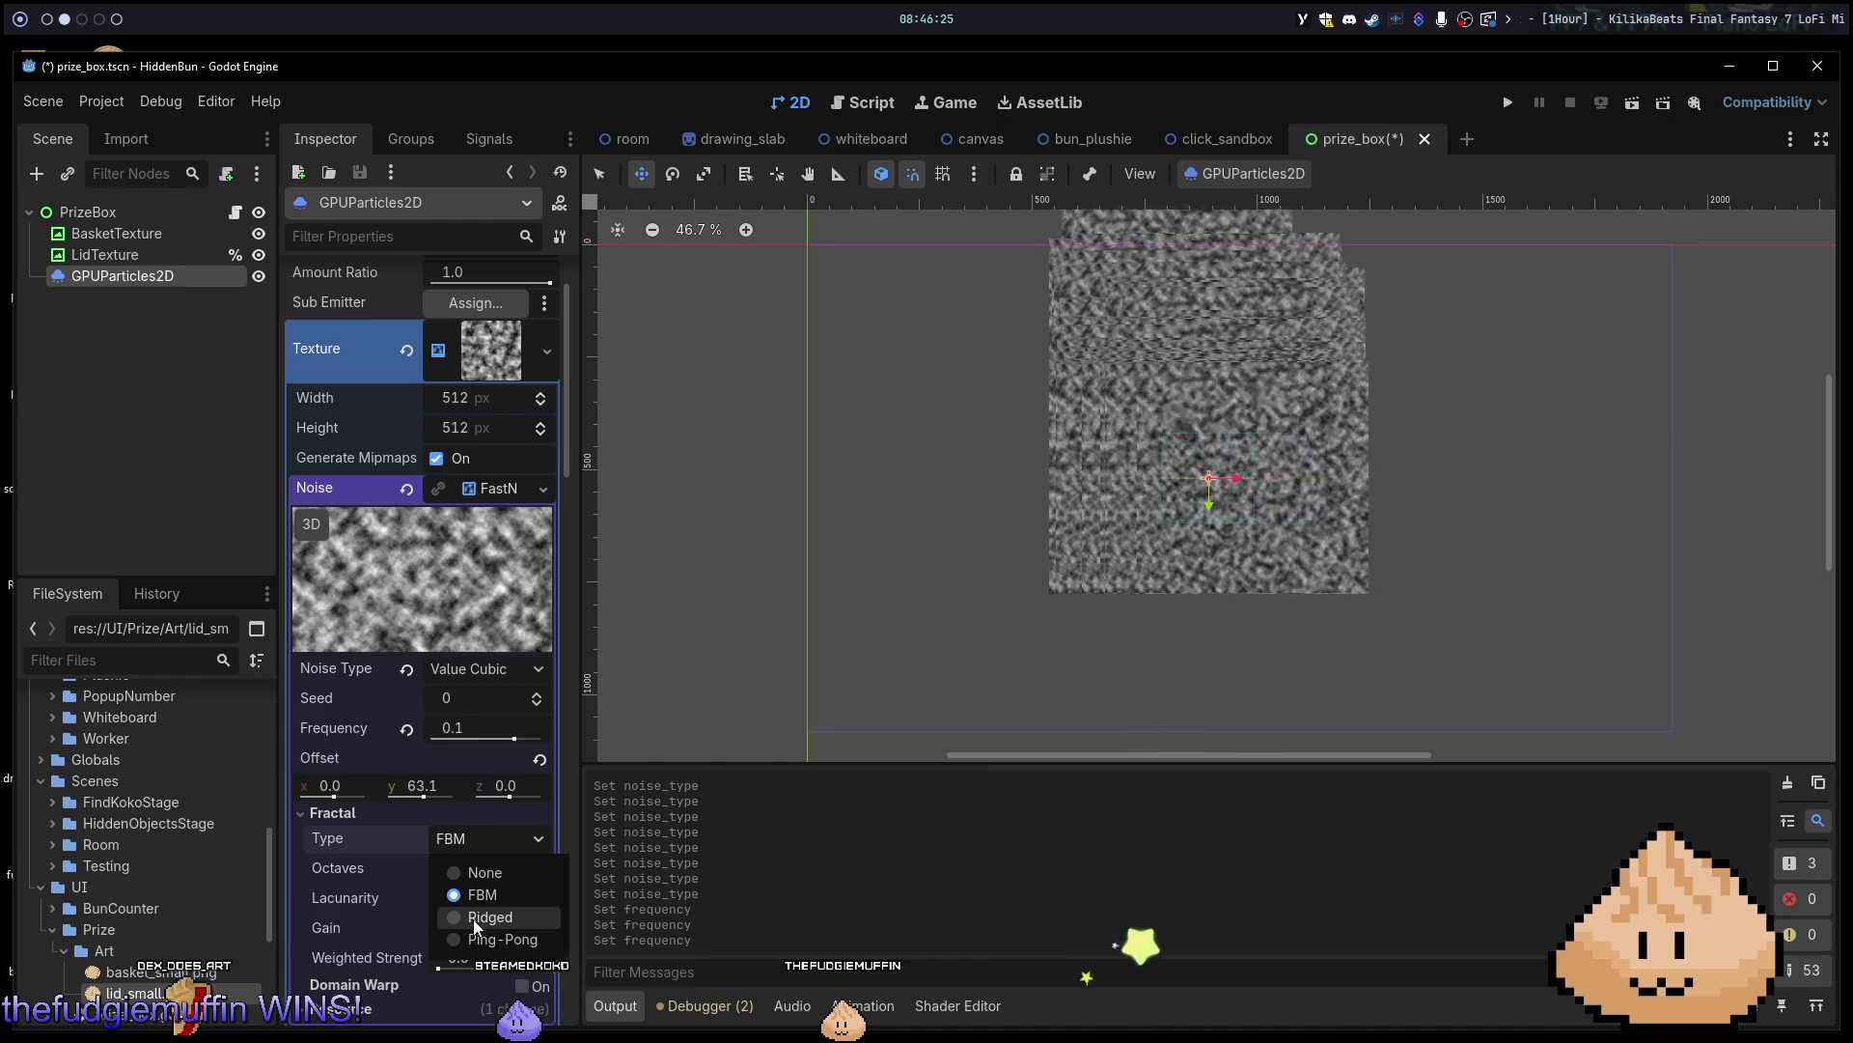
pyautogui.click(473, 918)
pyautogui.click(501, 862)
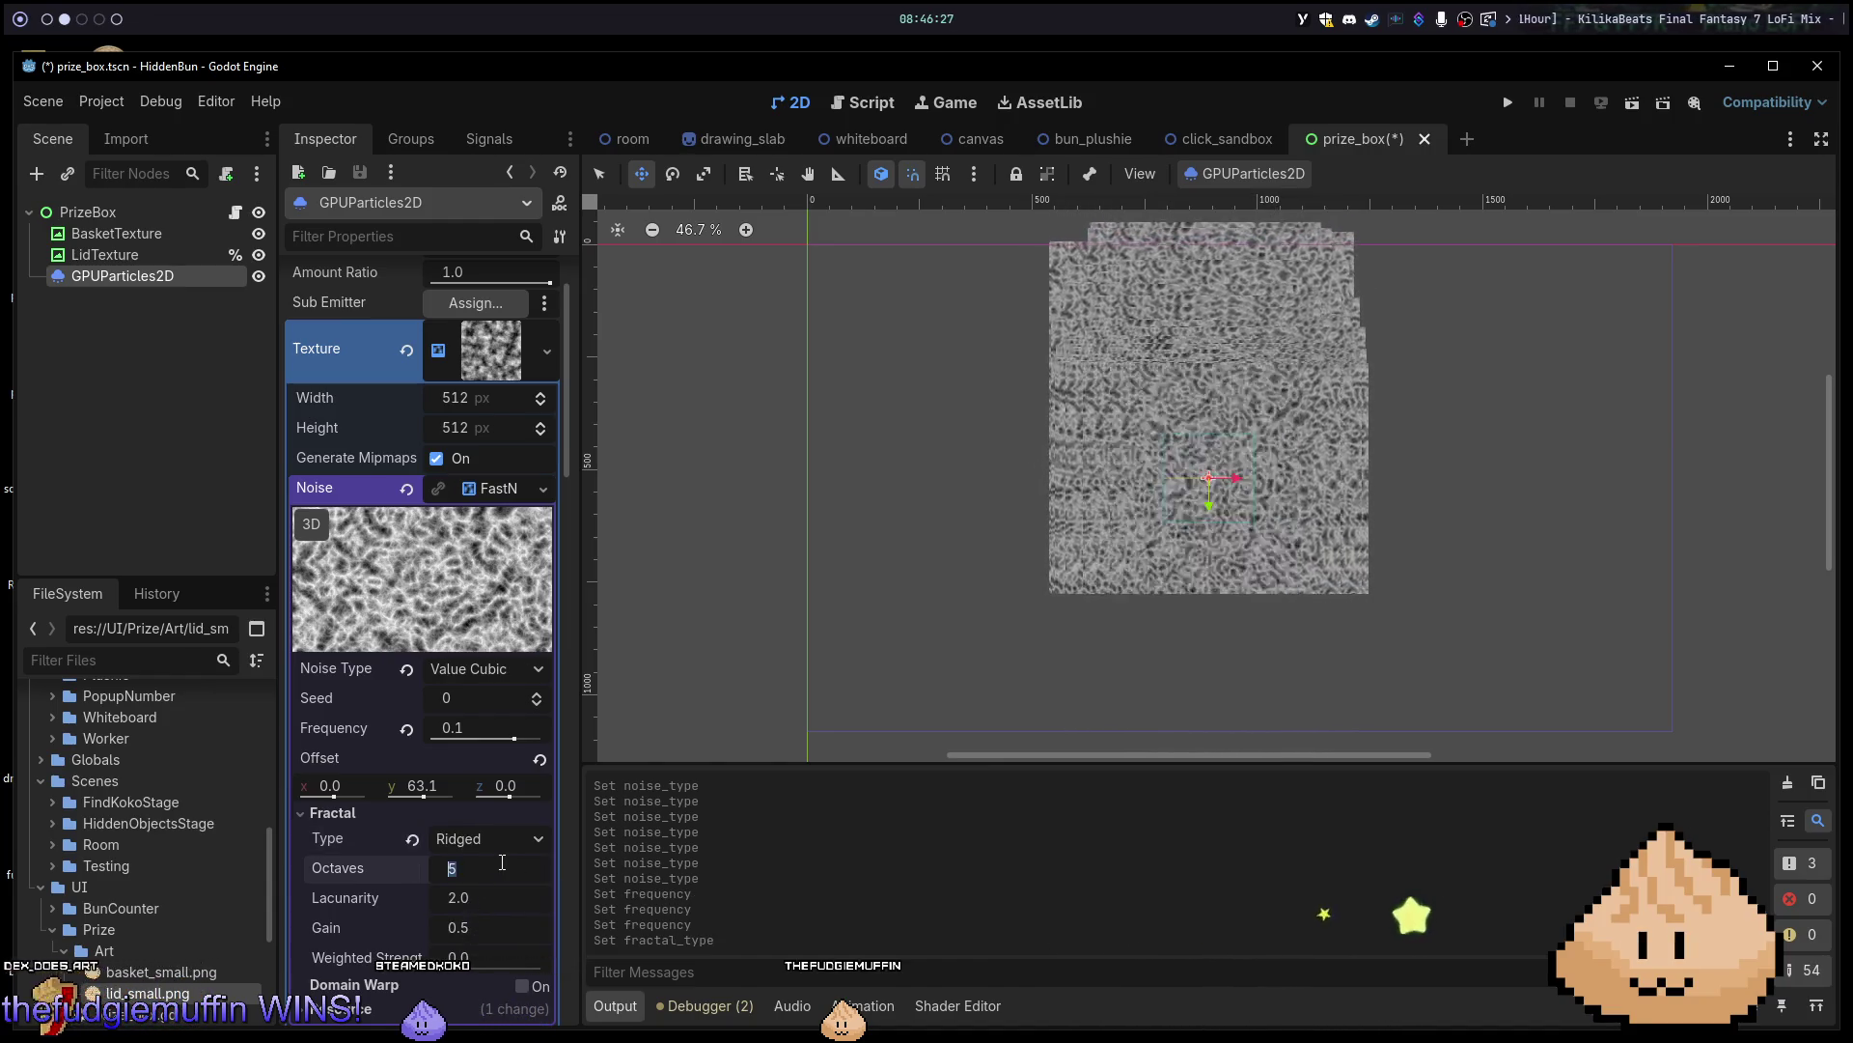
pyautogui.click(501, 844)
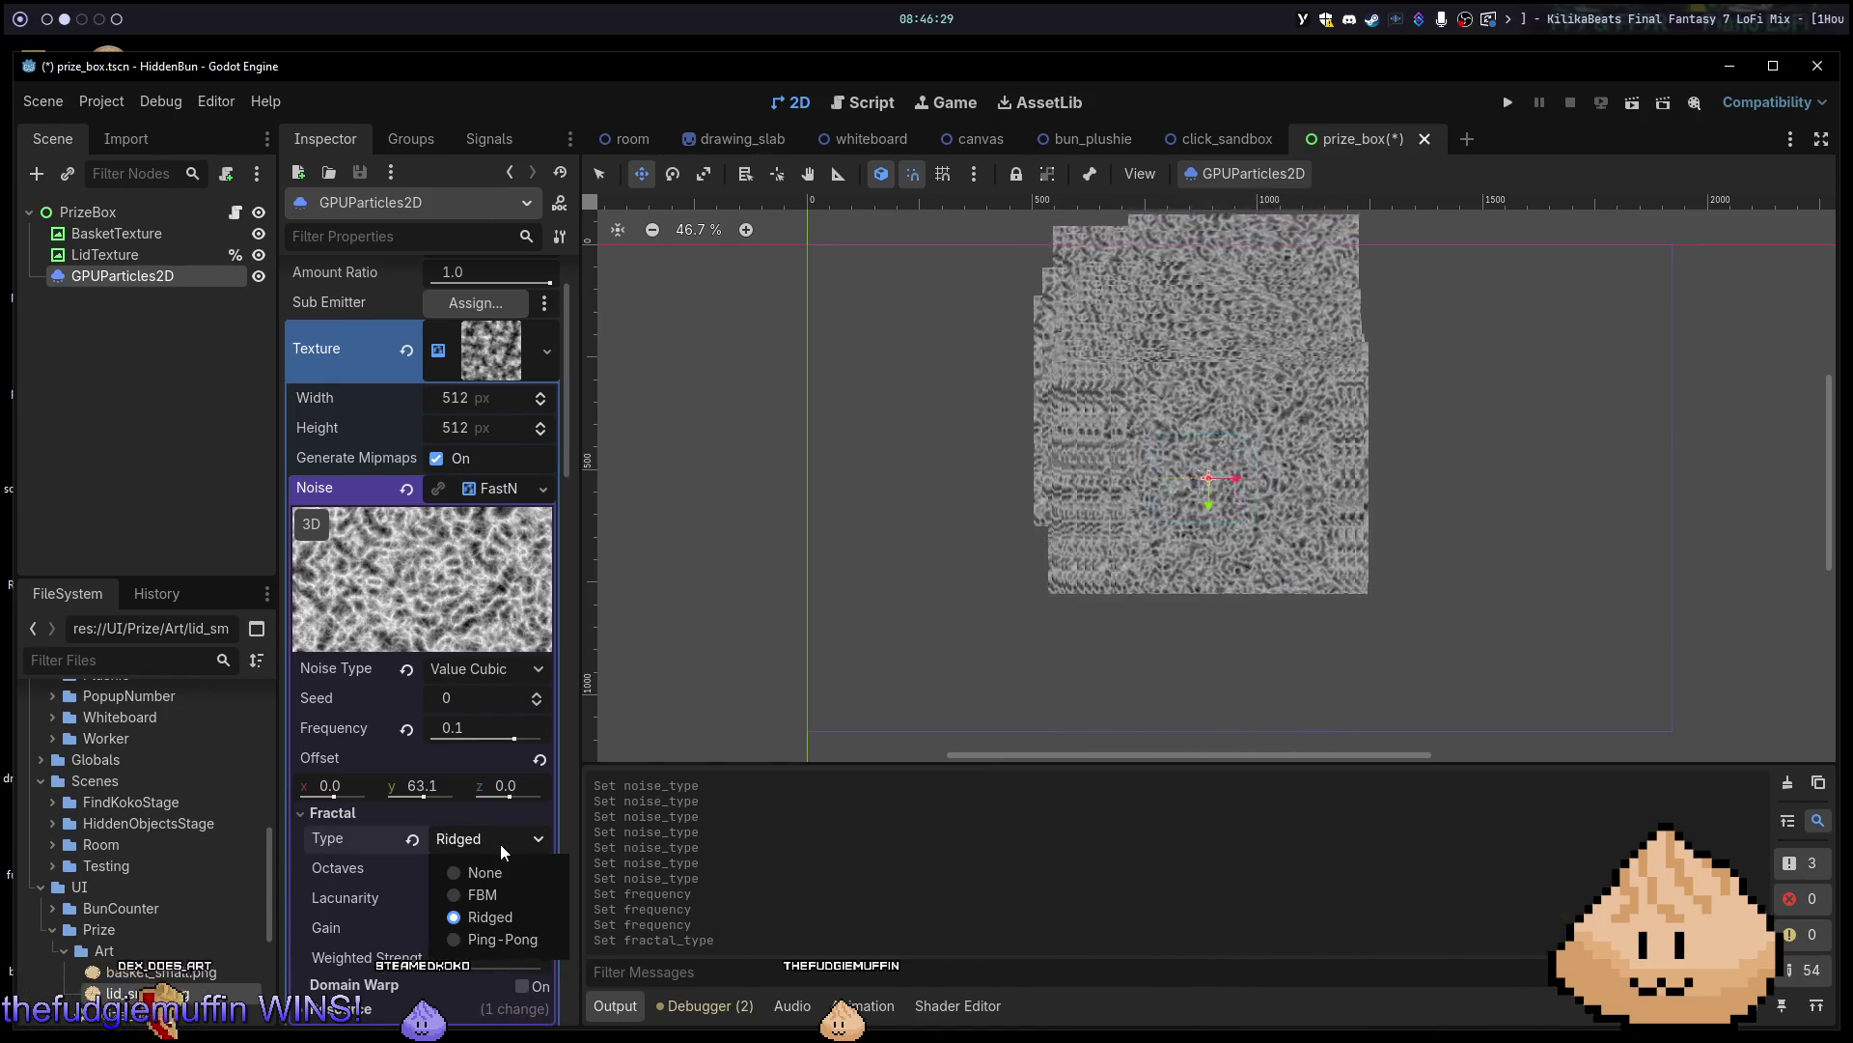
pyautogui.click(490, 937)
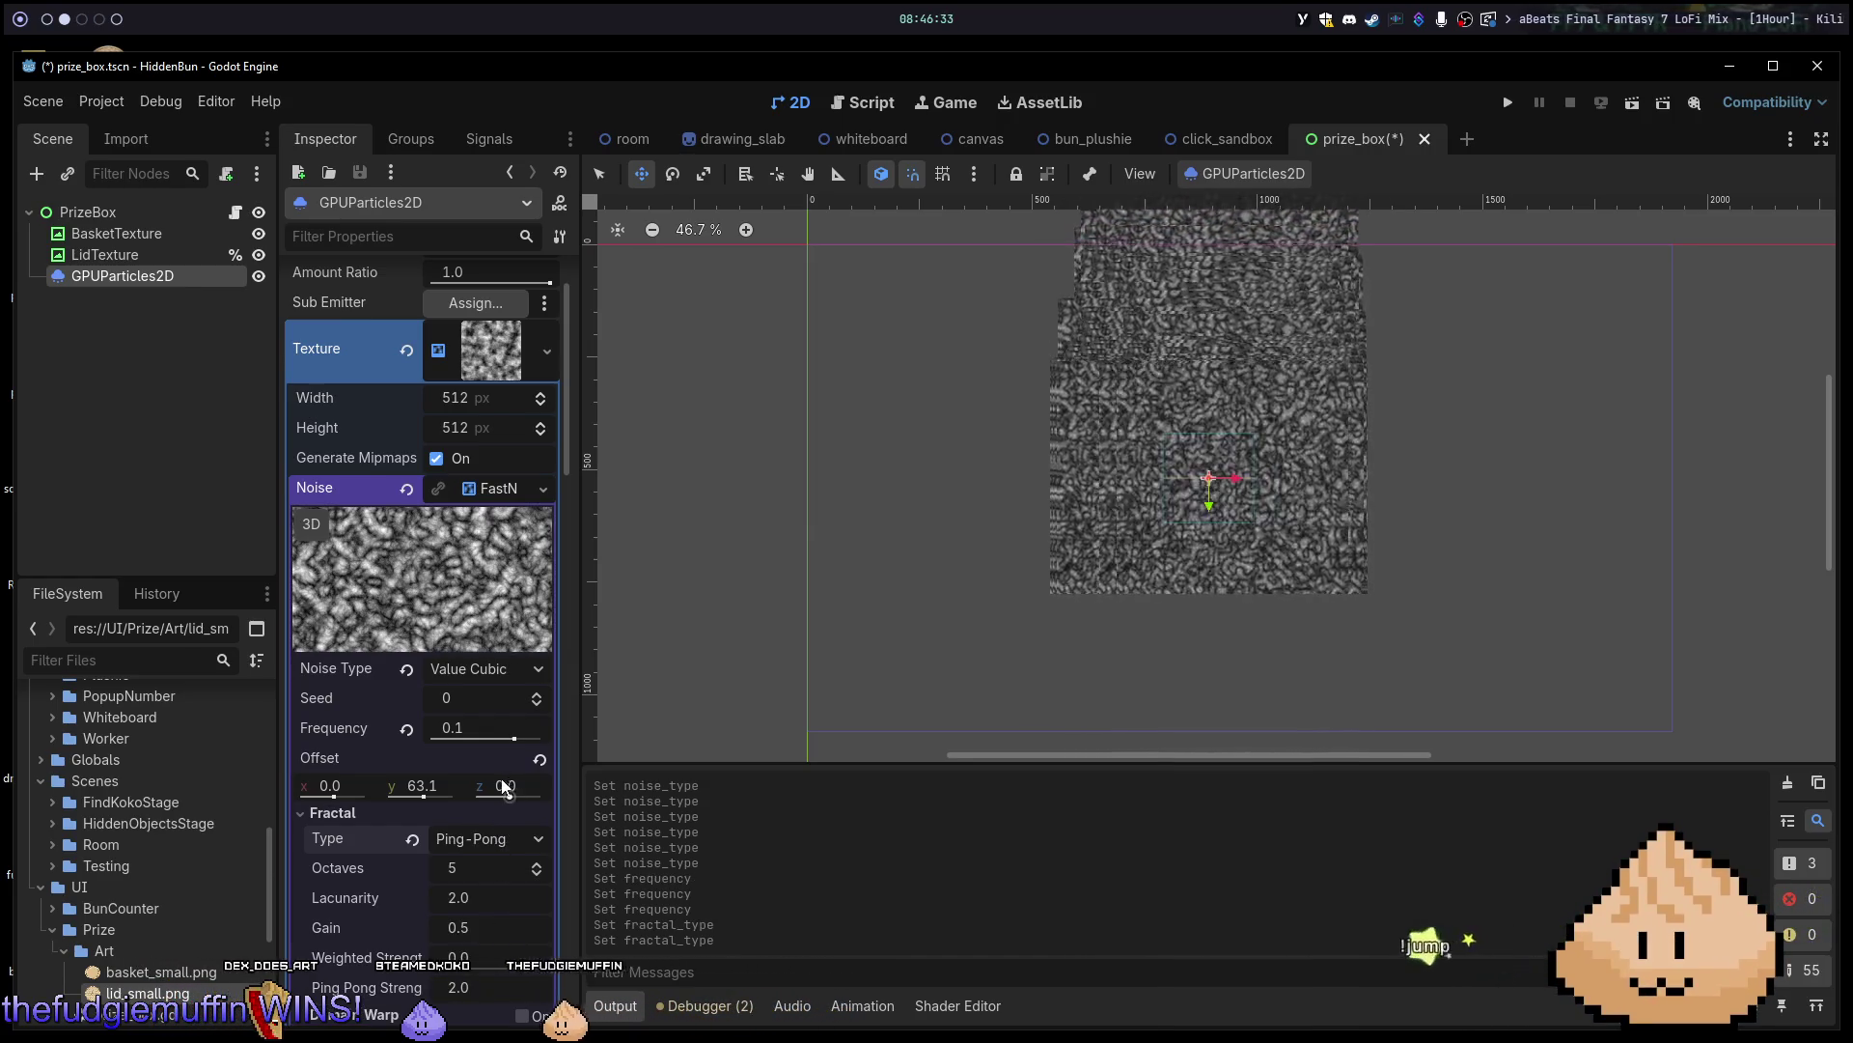
pyautogui.click(490, 838)
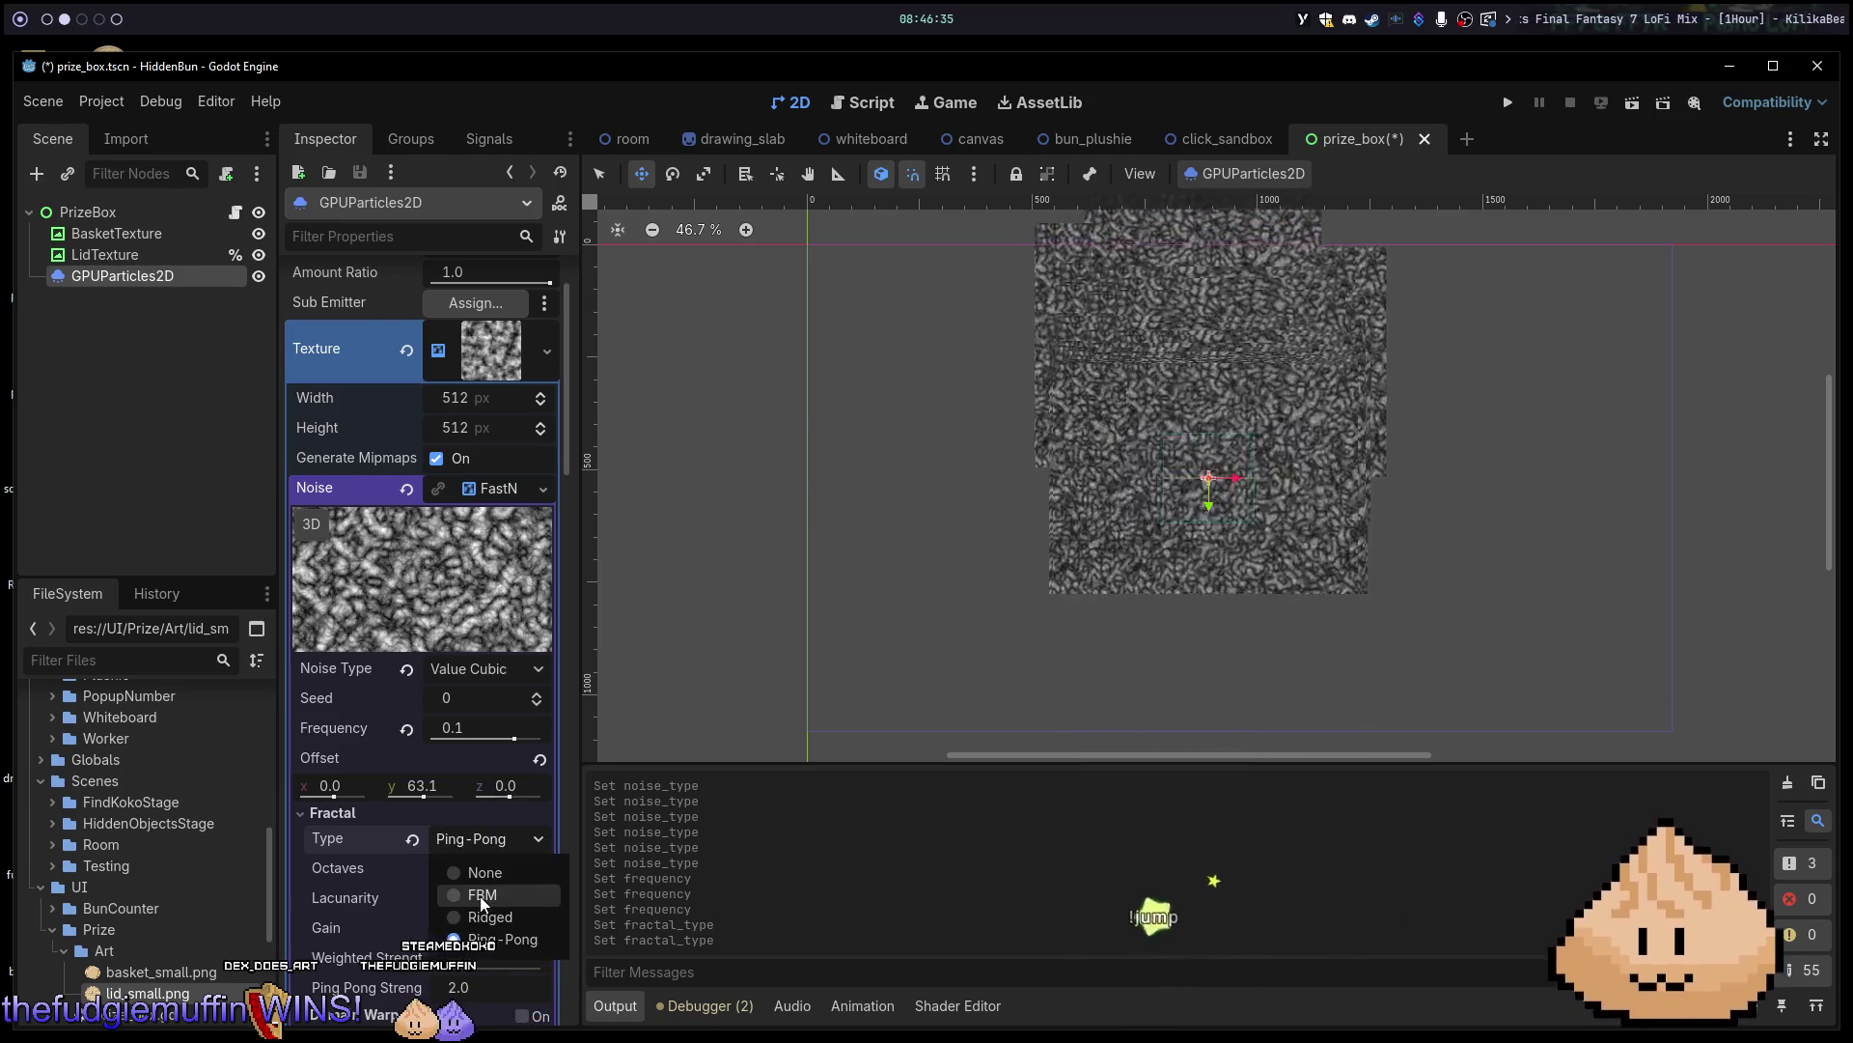
pyautogui.click(482, 898)
pyautogui.click(485, 848)
pyautogui.click(483, 866)
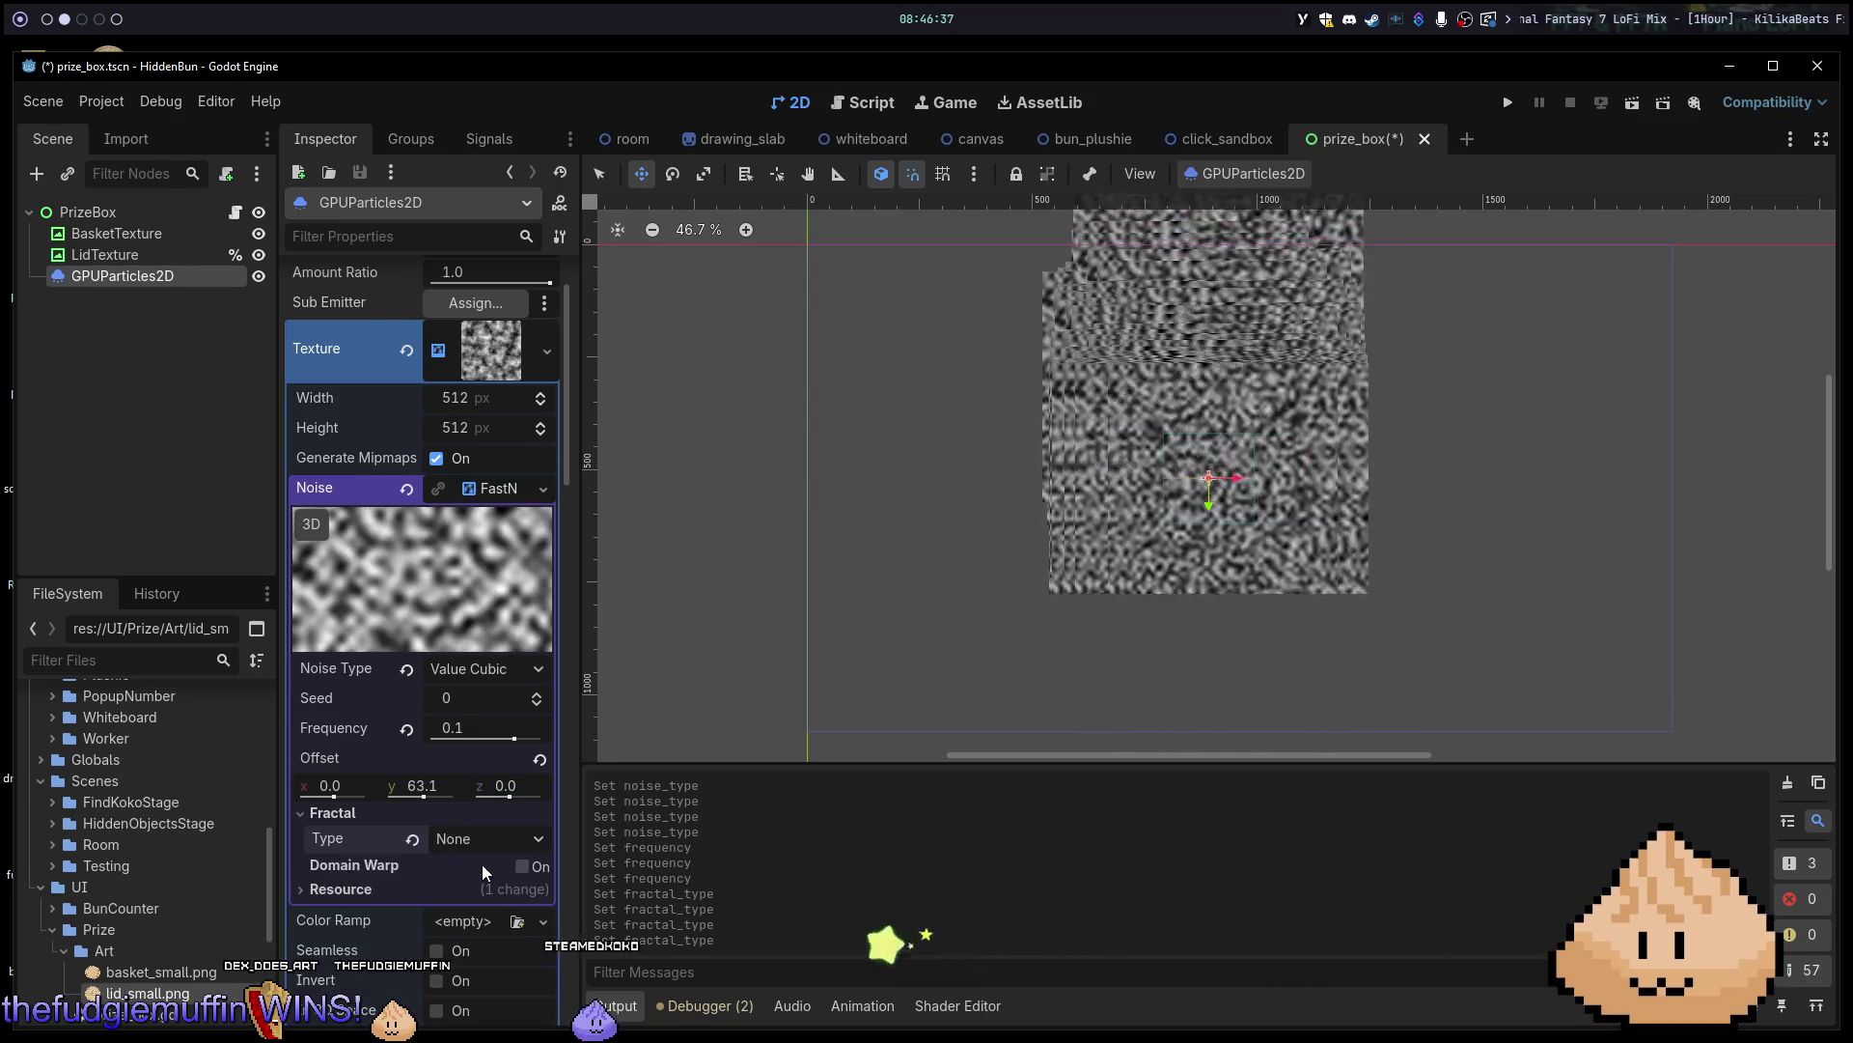
pyautogui.click(489, 842)
pyautogui.click(489, 888)
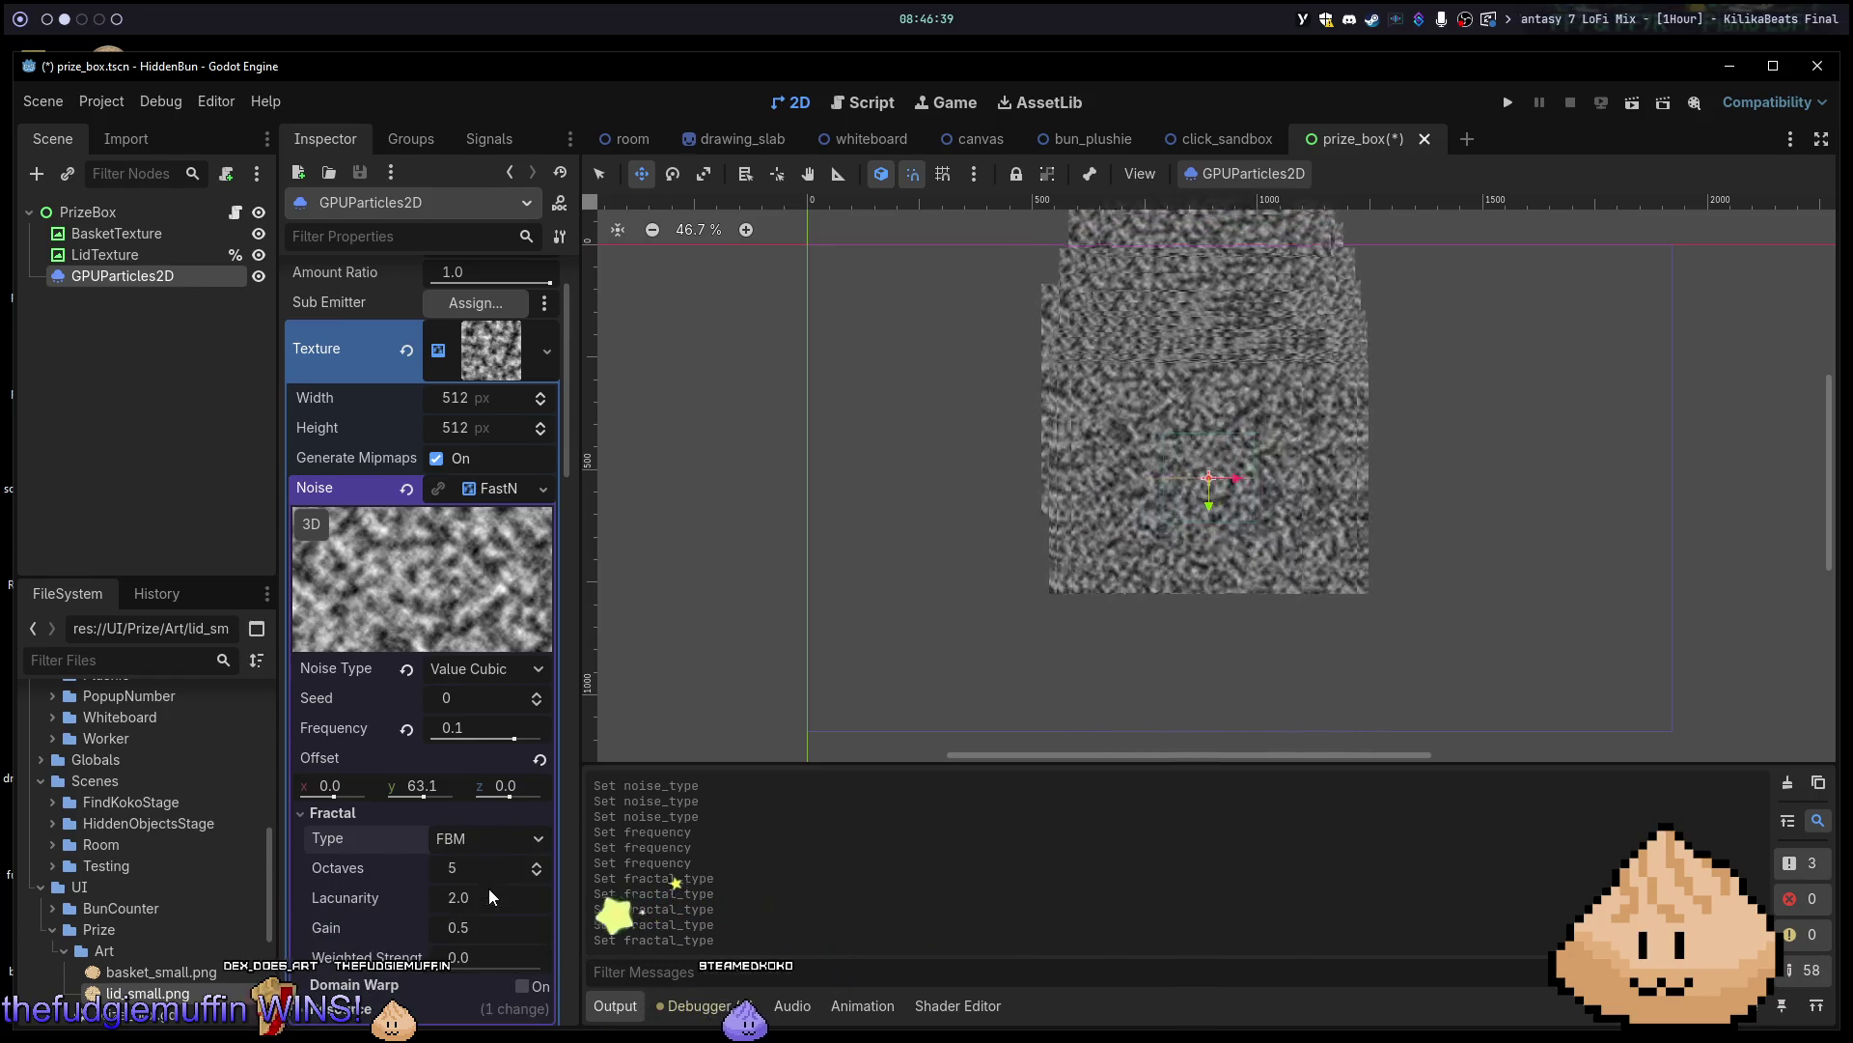
pyautogui.moveTo(460, 865)
pyautogui.mouseDown()
pyautogui.moveTo(502, 865)
pyautogui.moveTo(406, 865)
pyautogui.moveTo(478, 894)
pyautogui.moveTo(429, 893)
pyautogui.moveTo(525, 894)
pyautogui.moveTo(392, 894)
pyautogui.mouseUp()
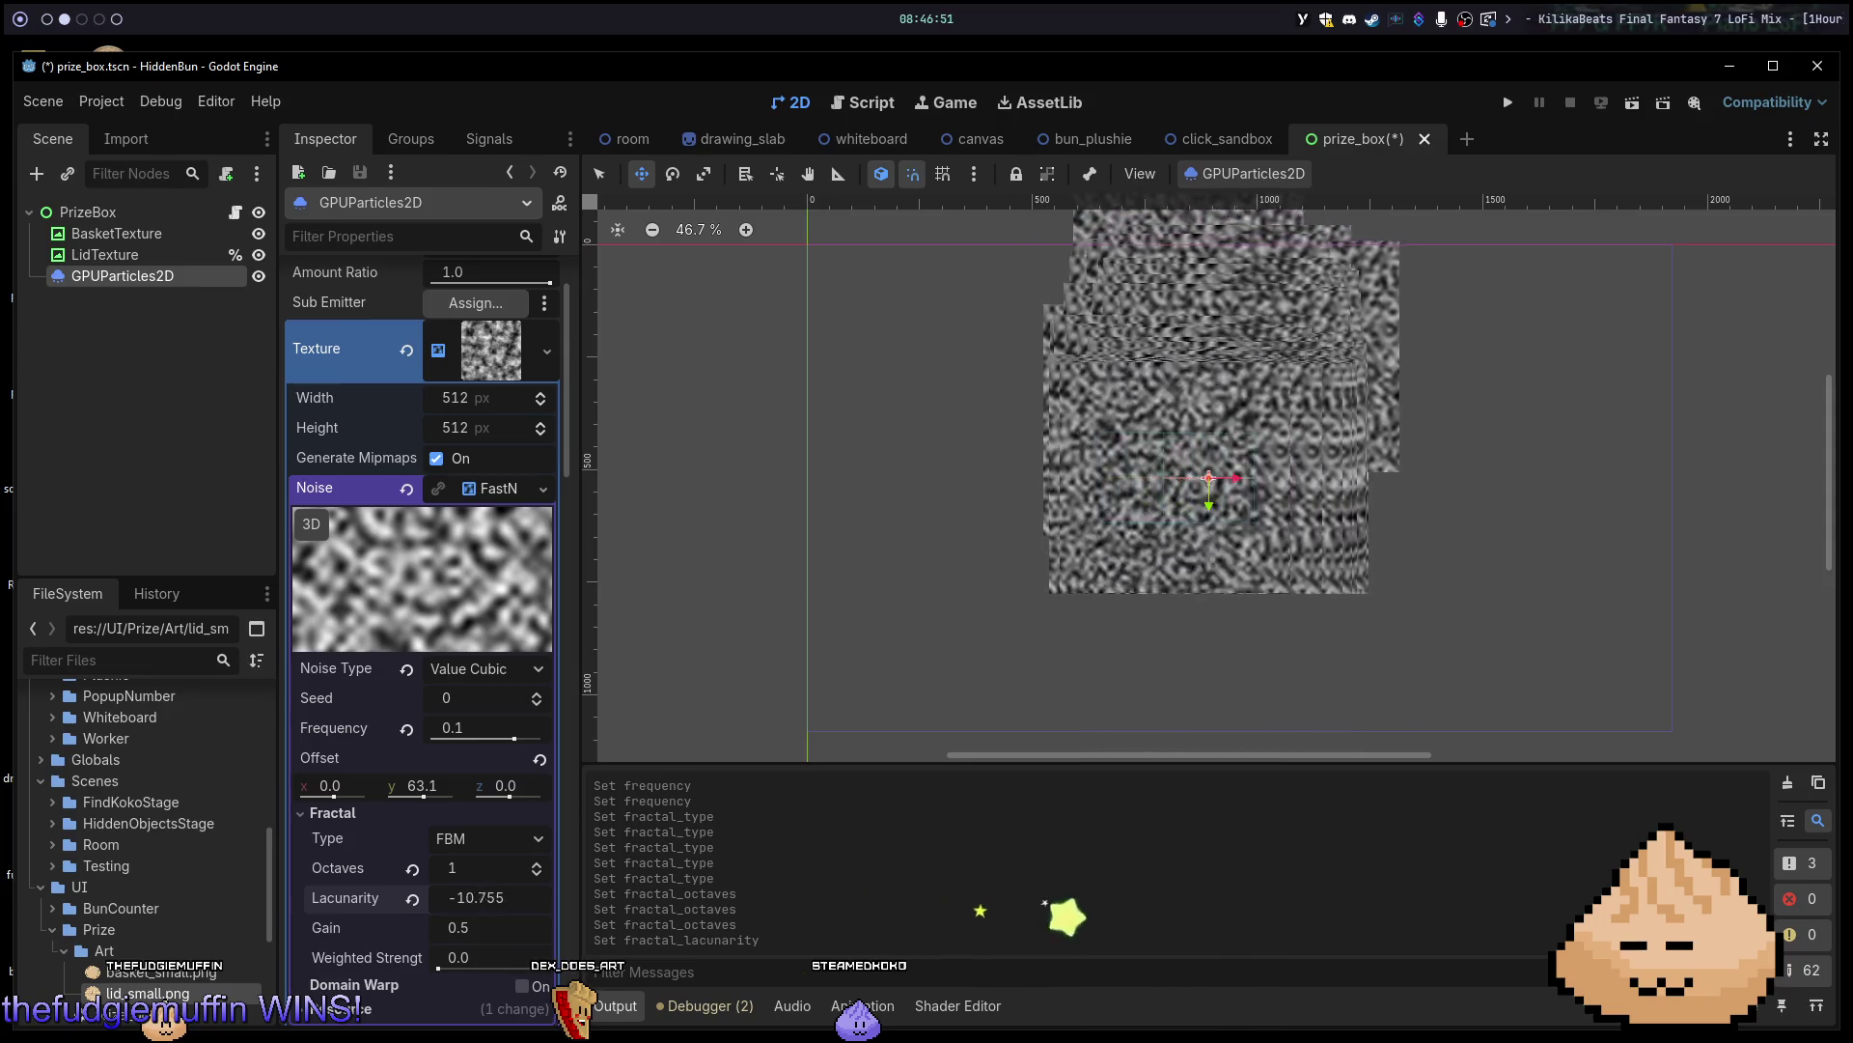
# Revert lacunarity to 2.0, undo a gain change, and raise weighted strength to 1.0.
pyautogui.click(409, 902)
pyautogui.moveTo(478, 926); pyautogui.dragTo(372, 927)
pyautogui.hotkey('ctrl', 'z')
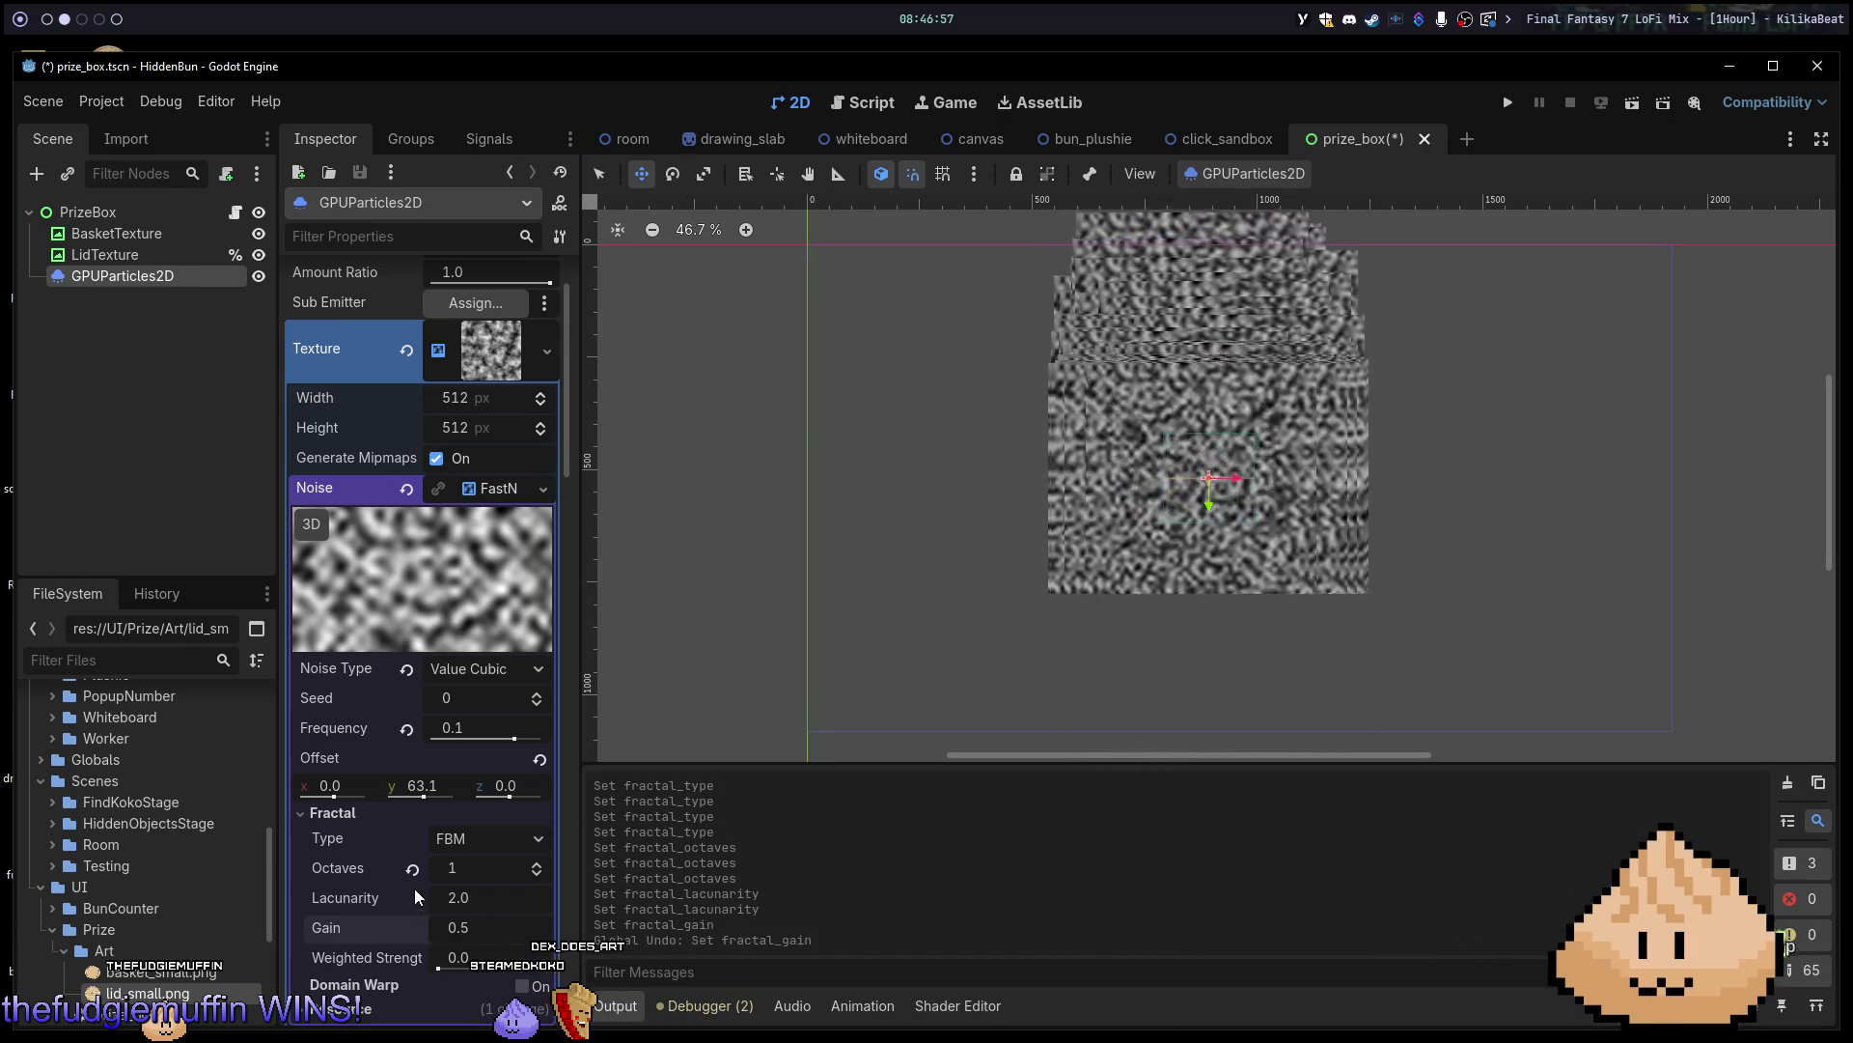
pyautogui.moveTo(454, 957); pyautogui.dragTo(521, 957)
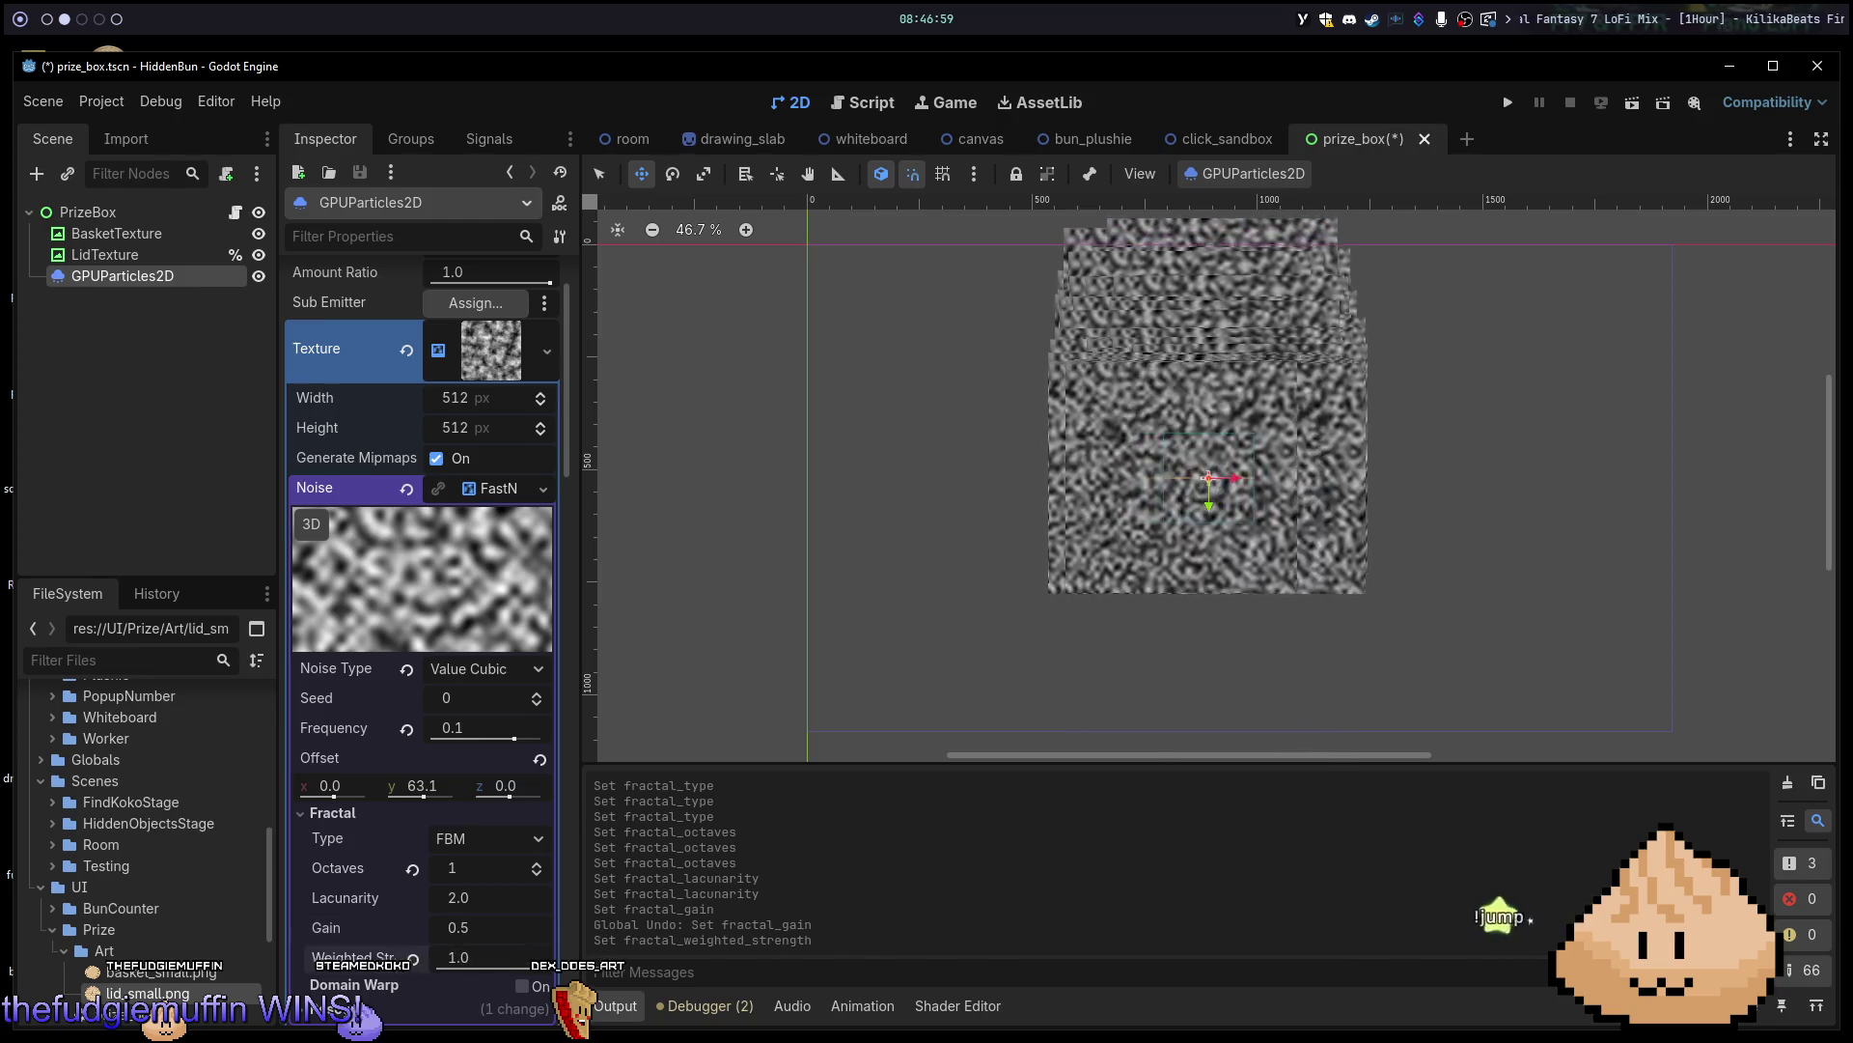
# Try the Ridged fractal type with different octave counts, then return to FBM.
pyautogui.click(514, 836)
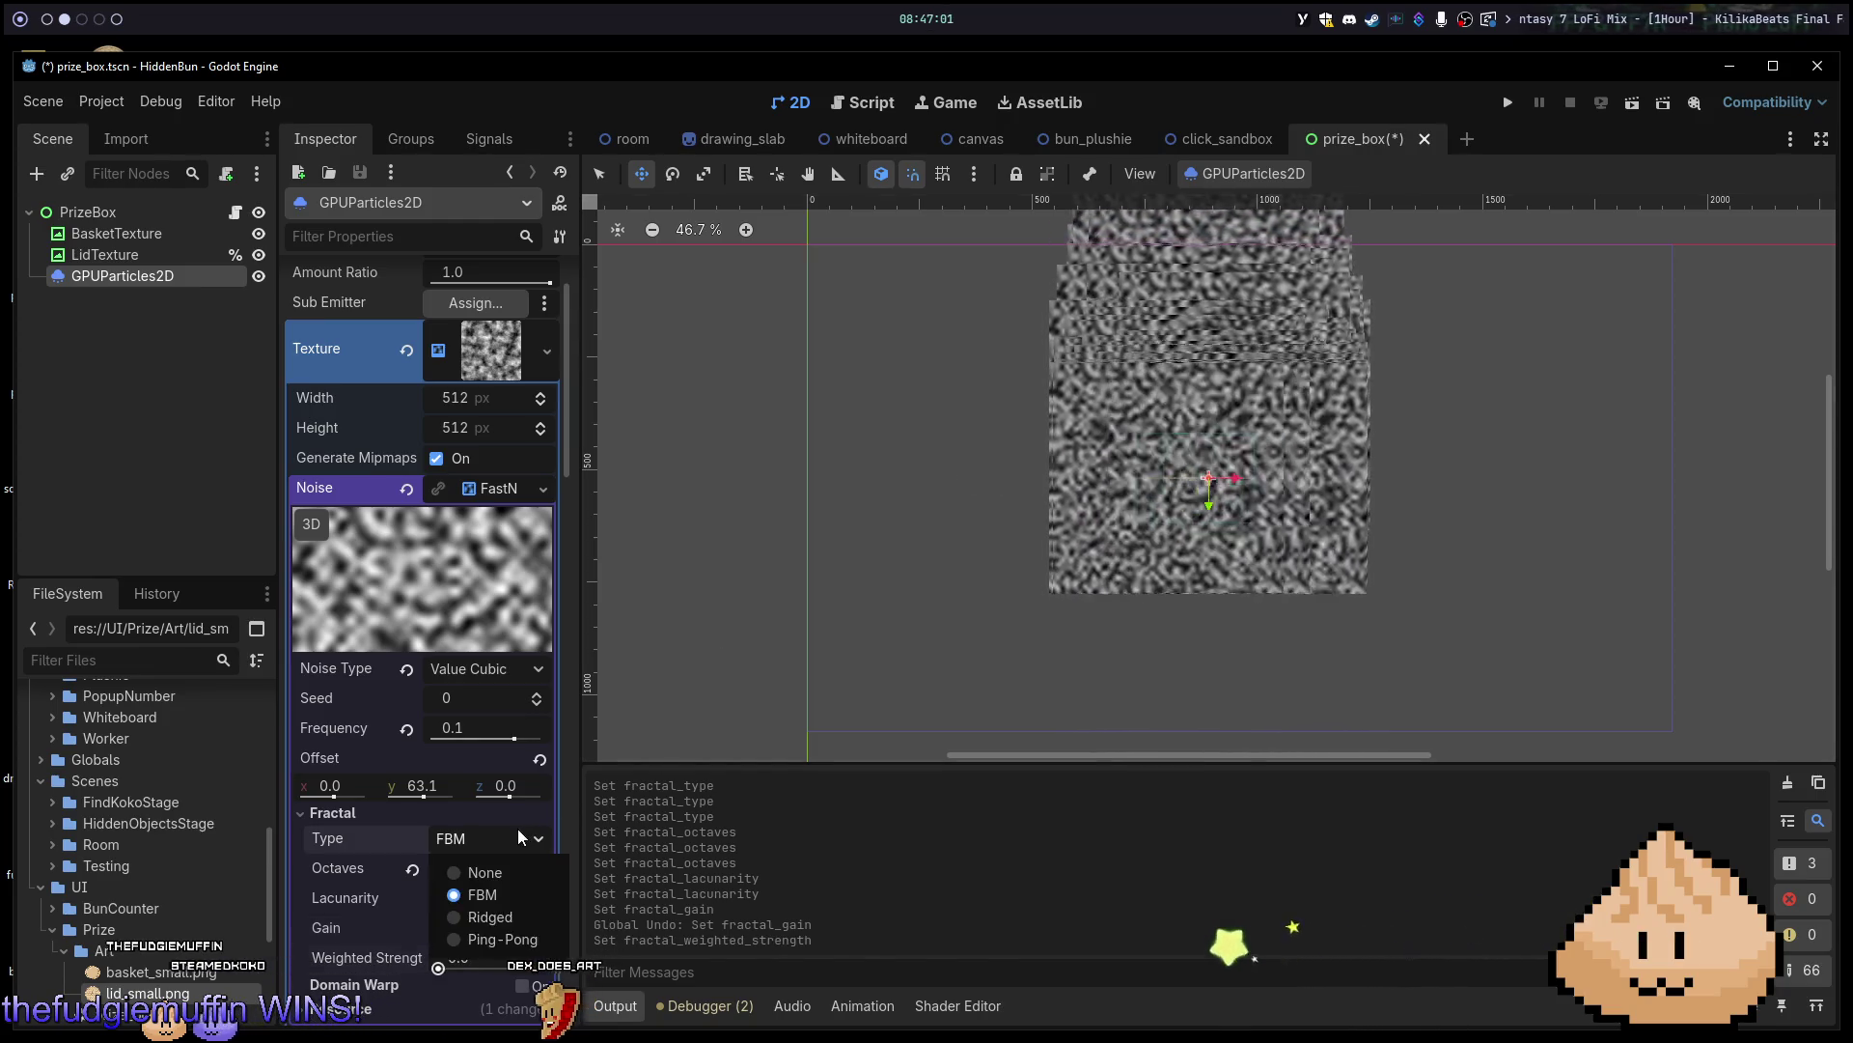
pyautogui.click(490, 917)
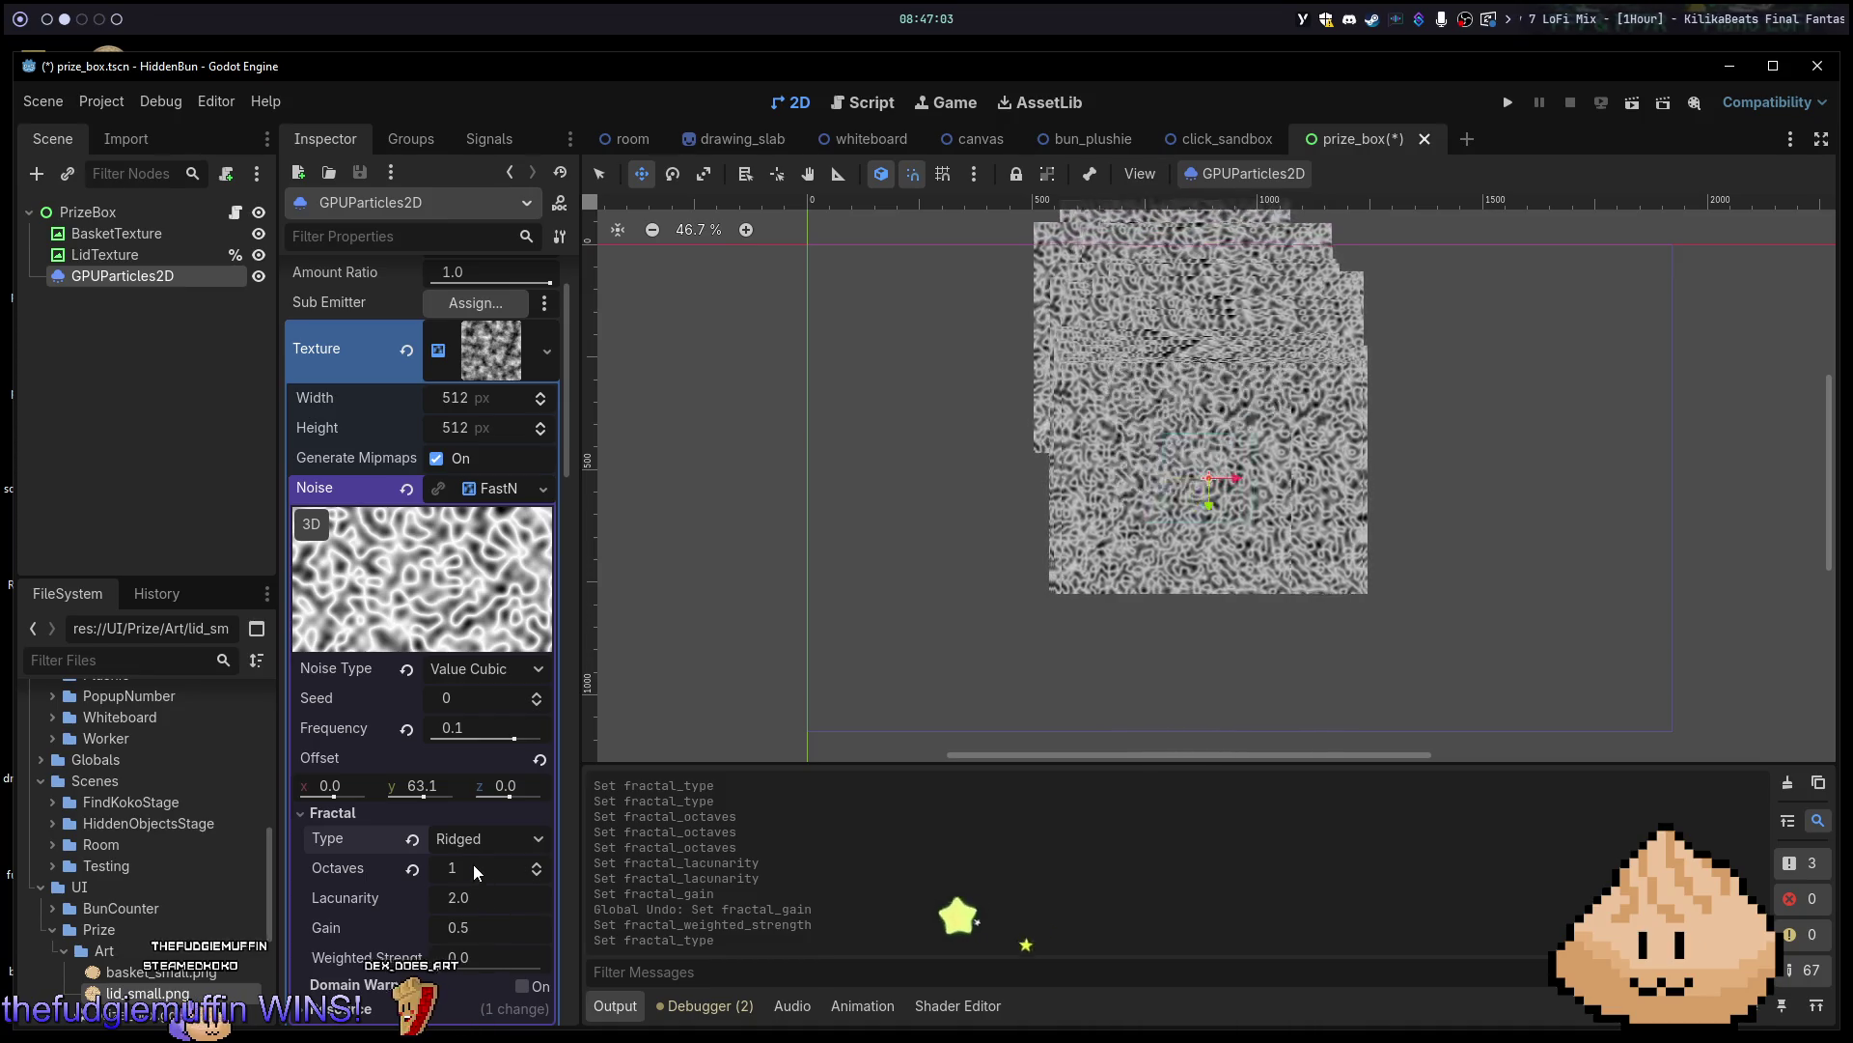
pyautogui.moveTo(472, 863)
pyautogui.mouseDown()
pyautogui.moveTo(512, 863)
pyautogui.moveTo(473, 863)
pyautogui.mouseUp()
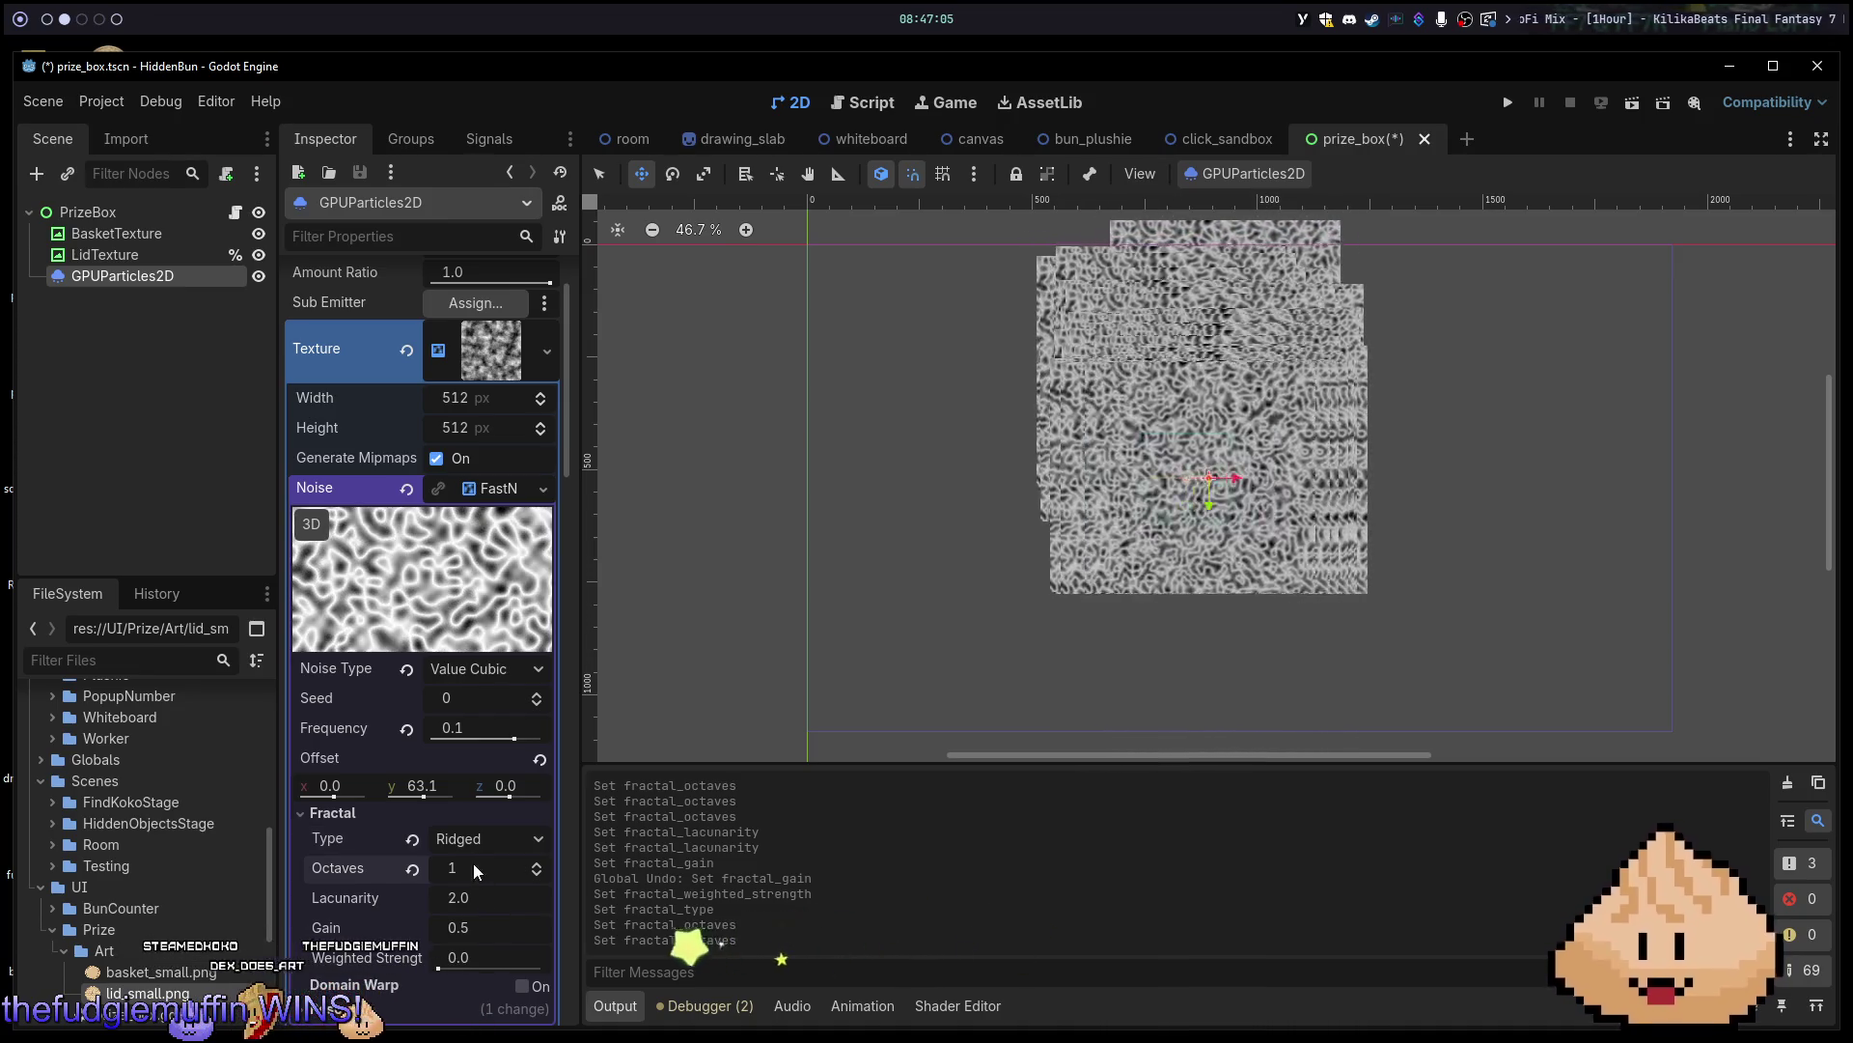
pyautogui.hotkey('ctrl', 'z')
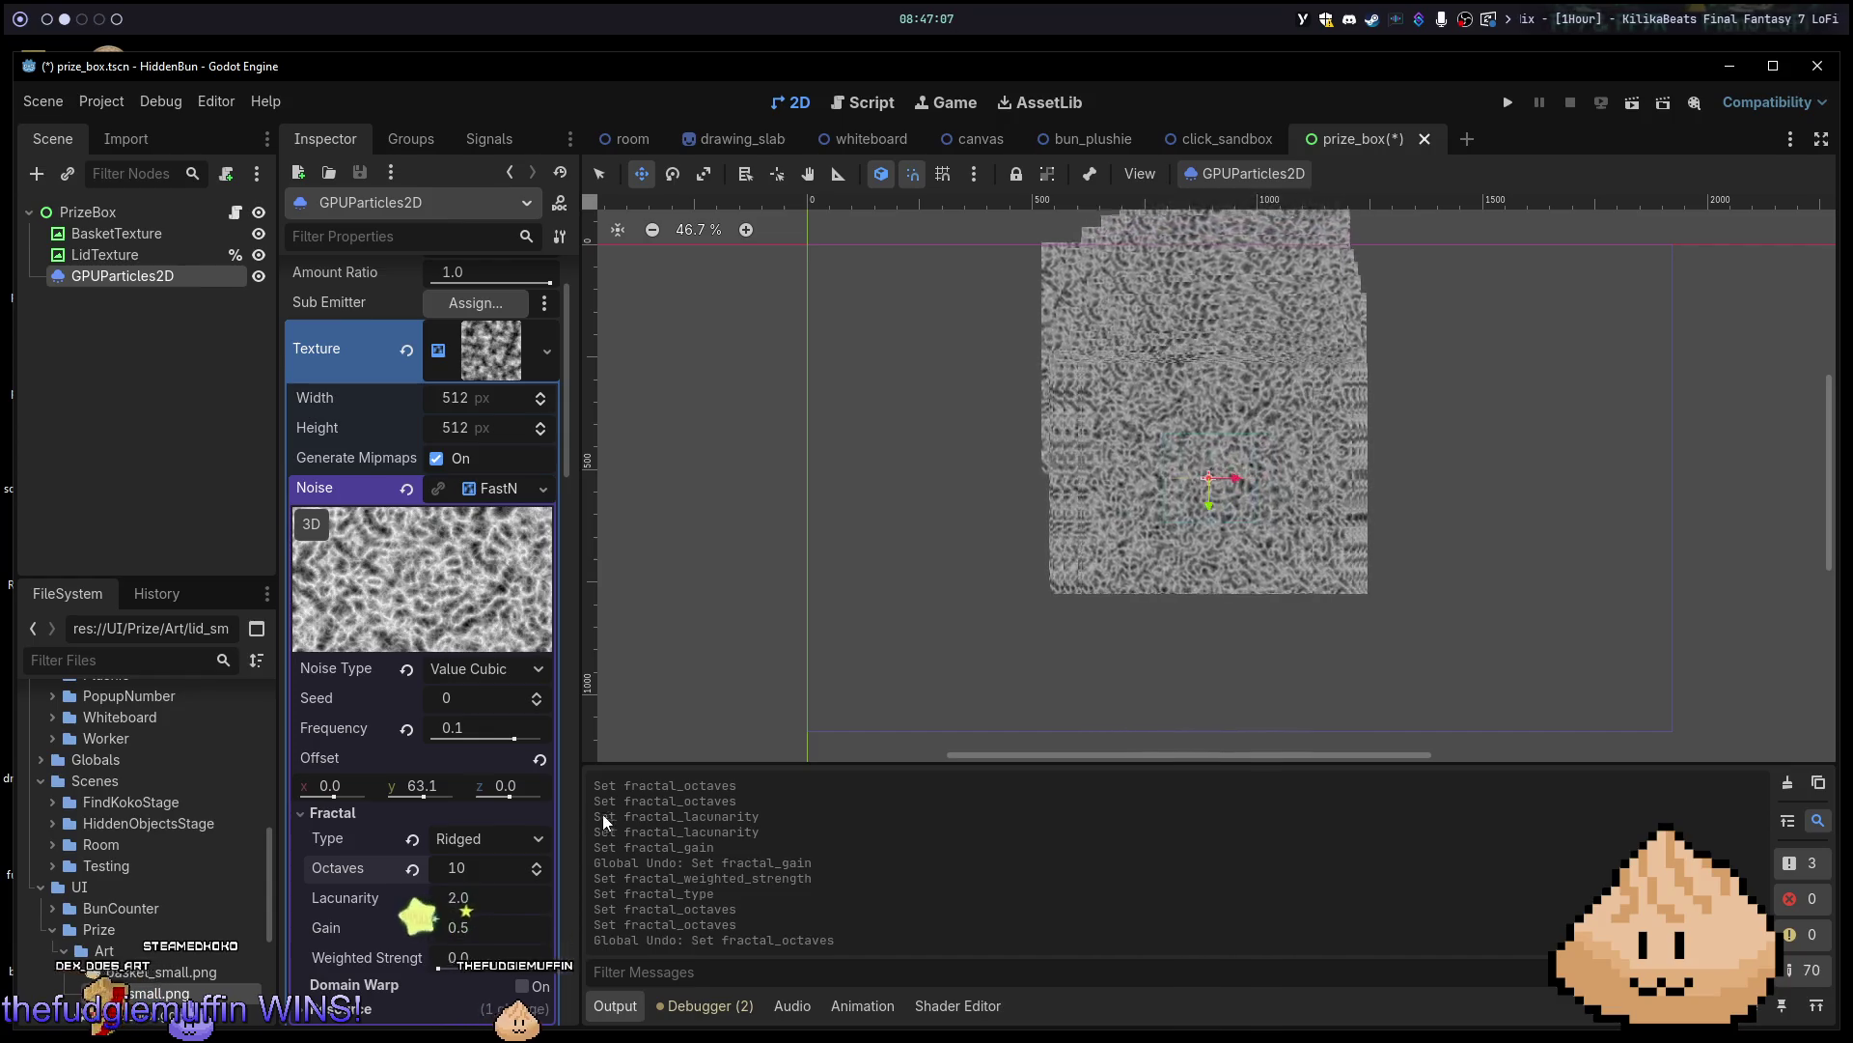
pyautogui.click(482, 836)
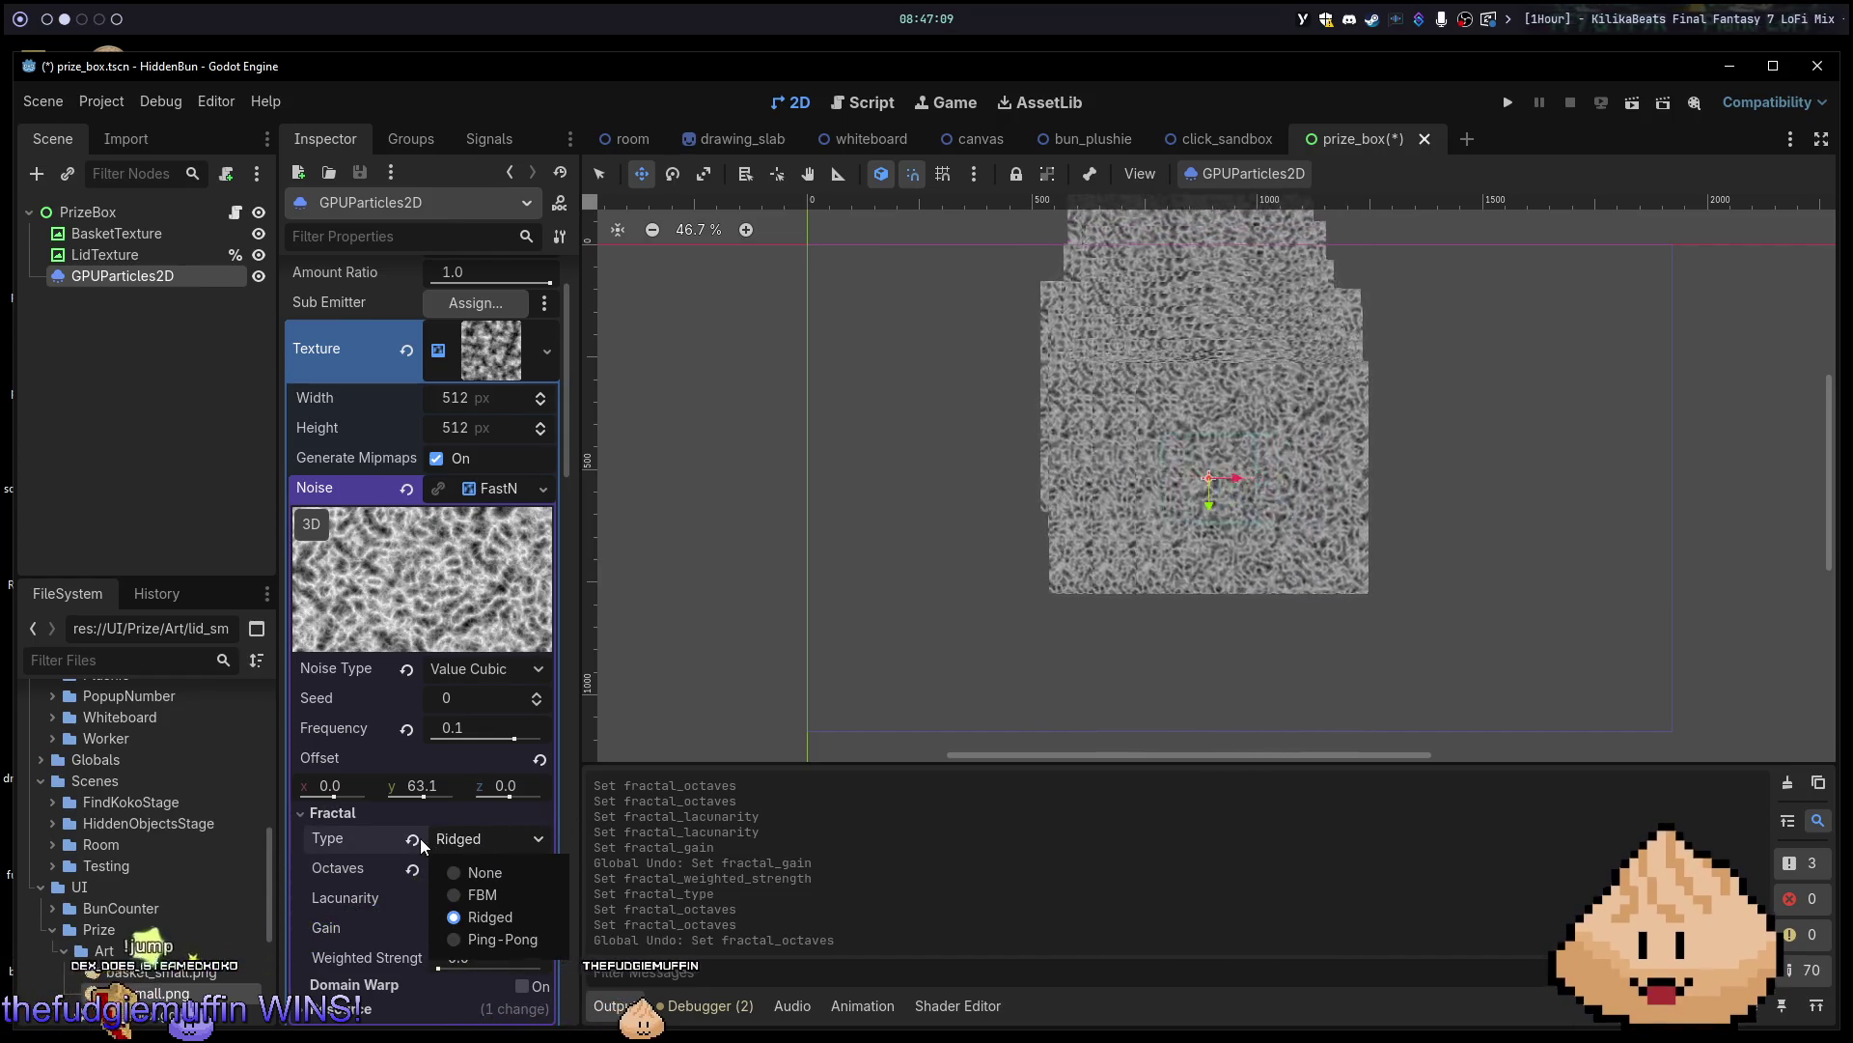
pyautogui.press('Up')
pyautogui.press('Return')
# Reset octaves to 5 and push the lacunarity up to 81.865.
pyautogui.click(413, 872)
pyautogui.moveTo(488, 900); pyautogui.dragTo(541, 900)
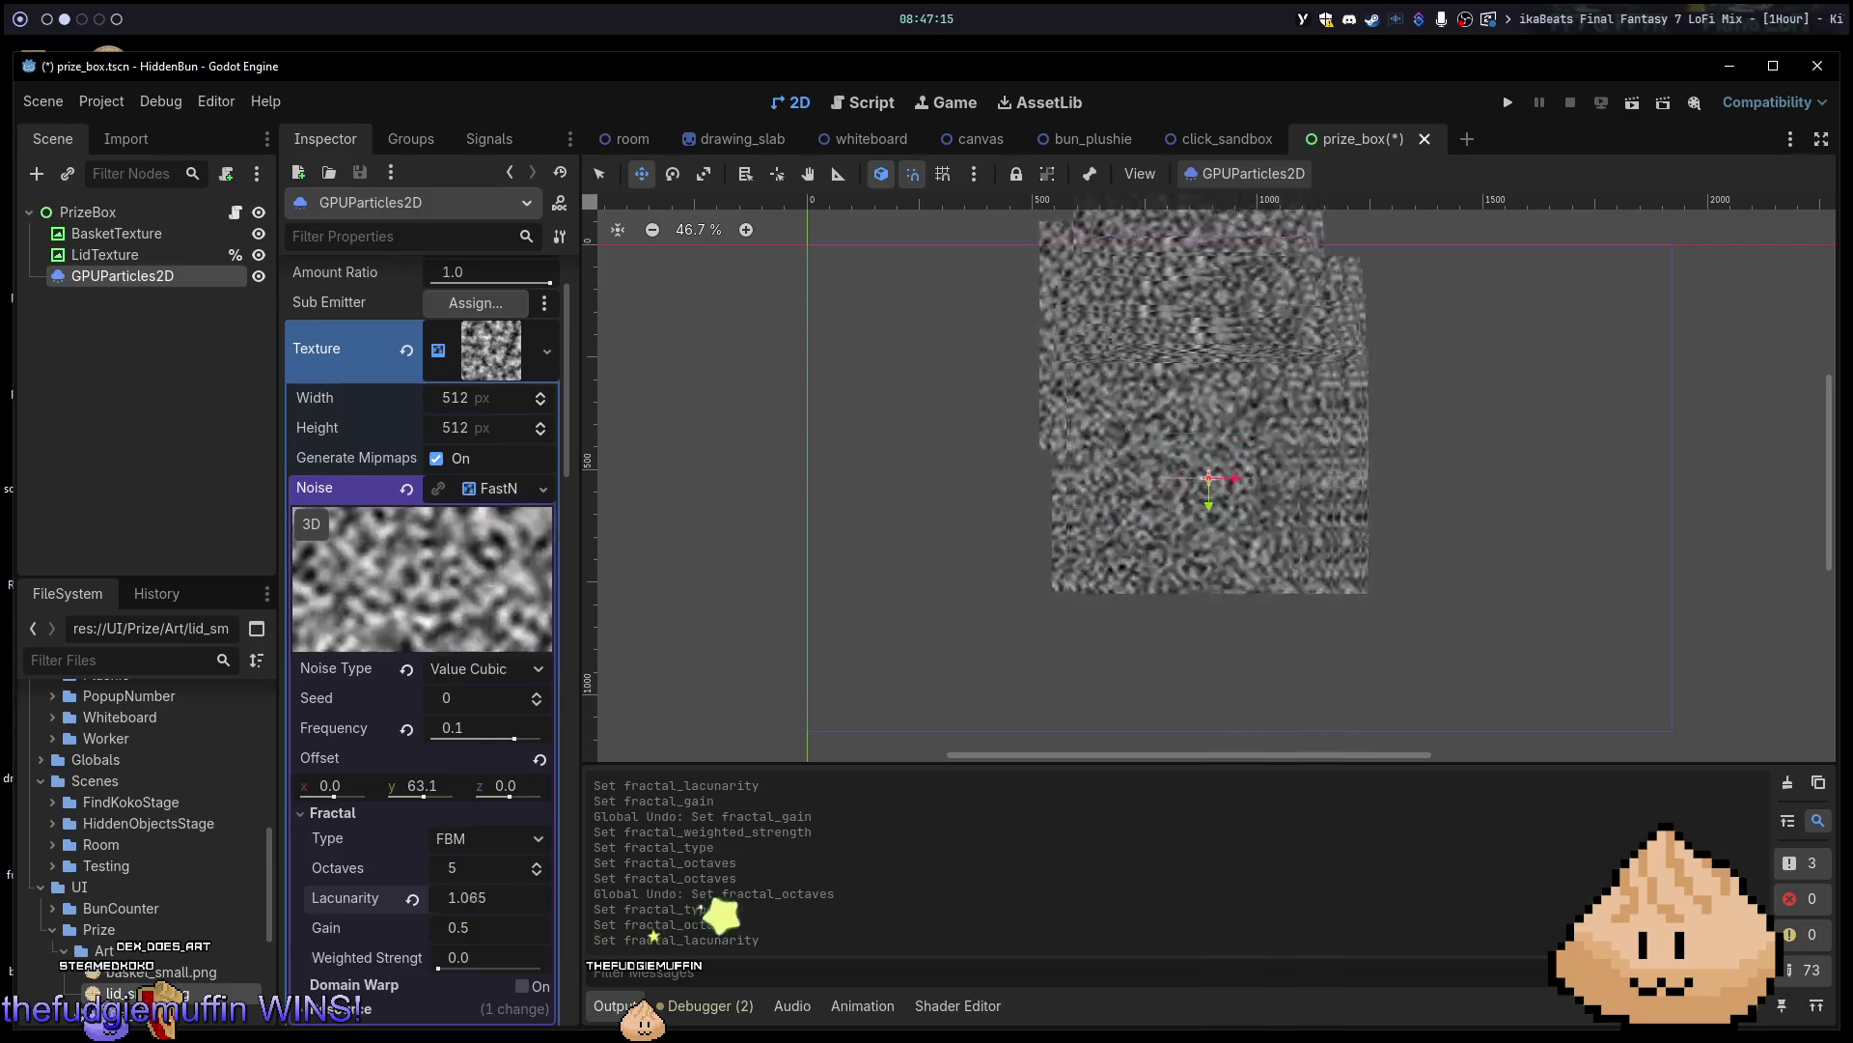
pyautogui.moveTo(492, 898)
pyautogui.mouseDown()
pyautogui.moveTo(453, 897)
pyautogui.moveTo(975, 898)
pyautogui.mouseUp()
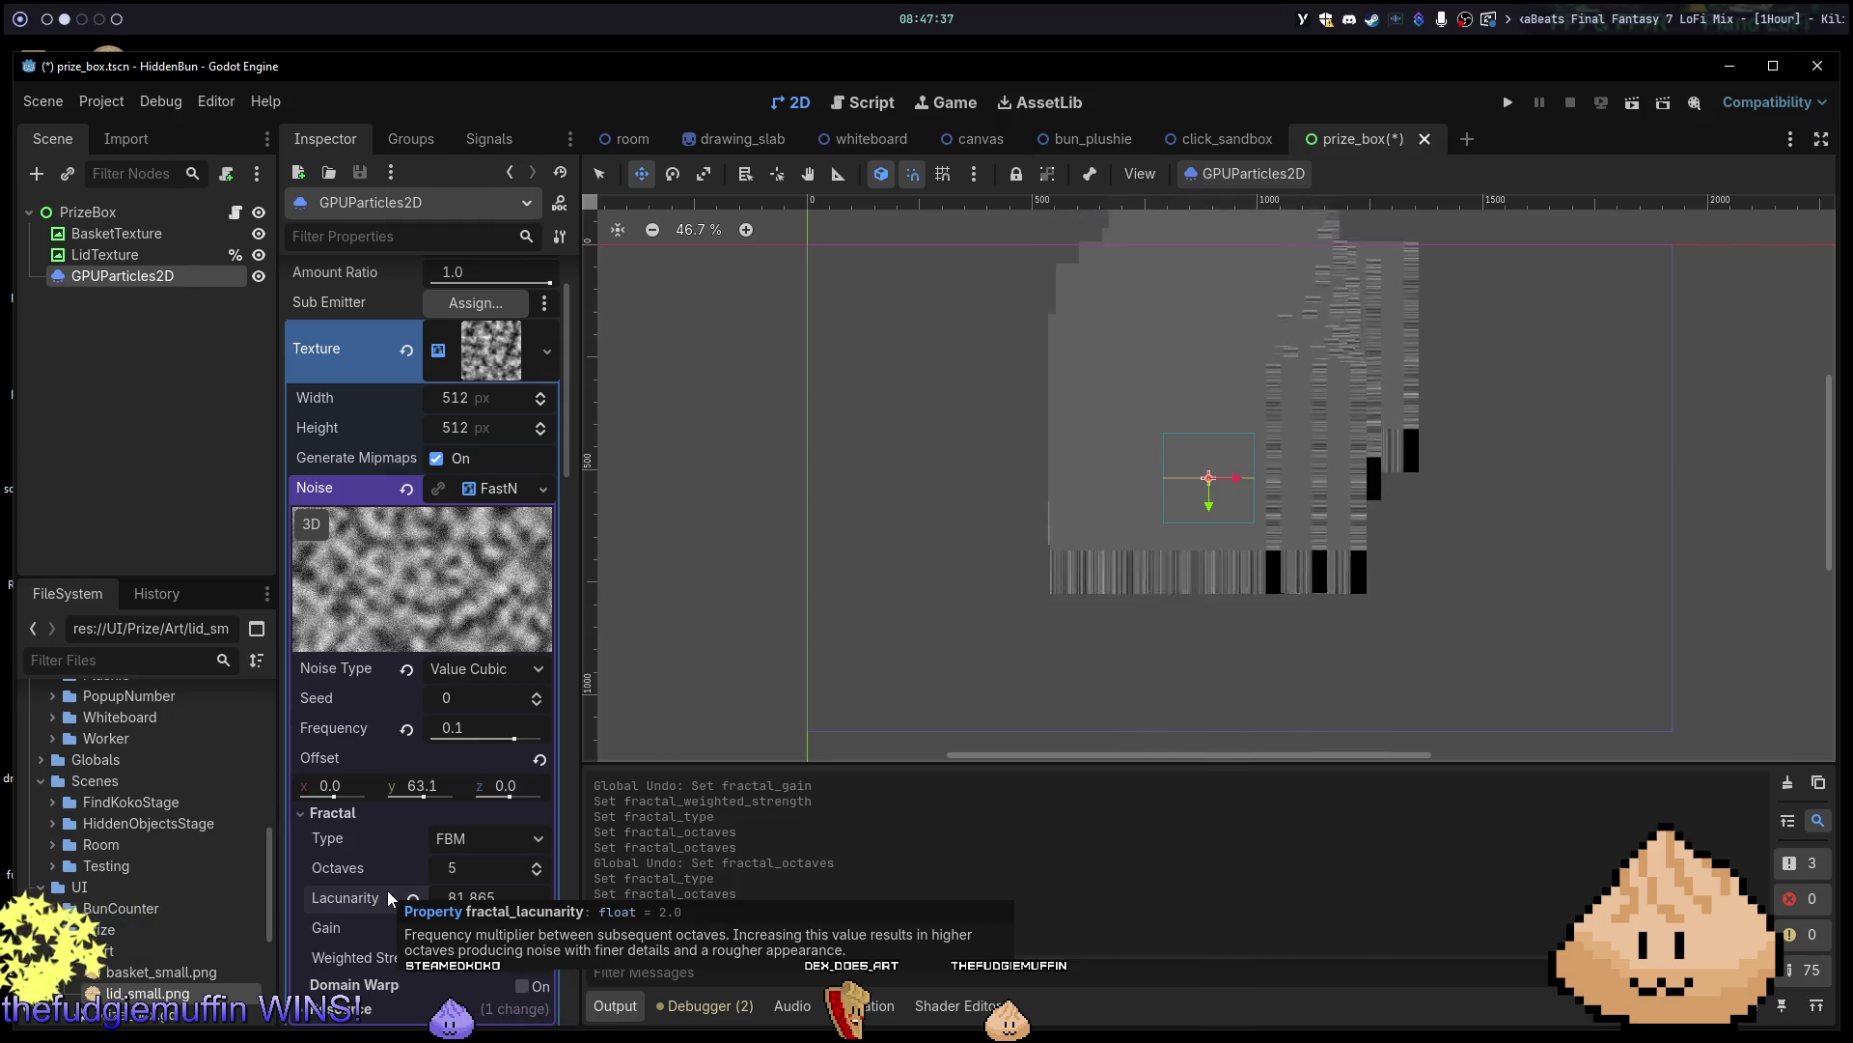
# Revert lacunarity to 2.0 and switch the noise type to Perlin.
pyautogui.click(415, 897)
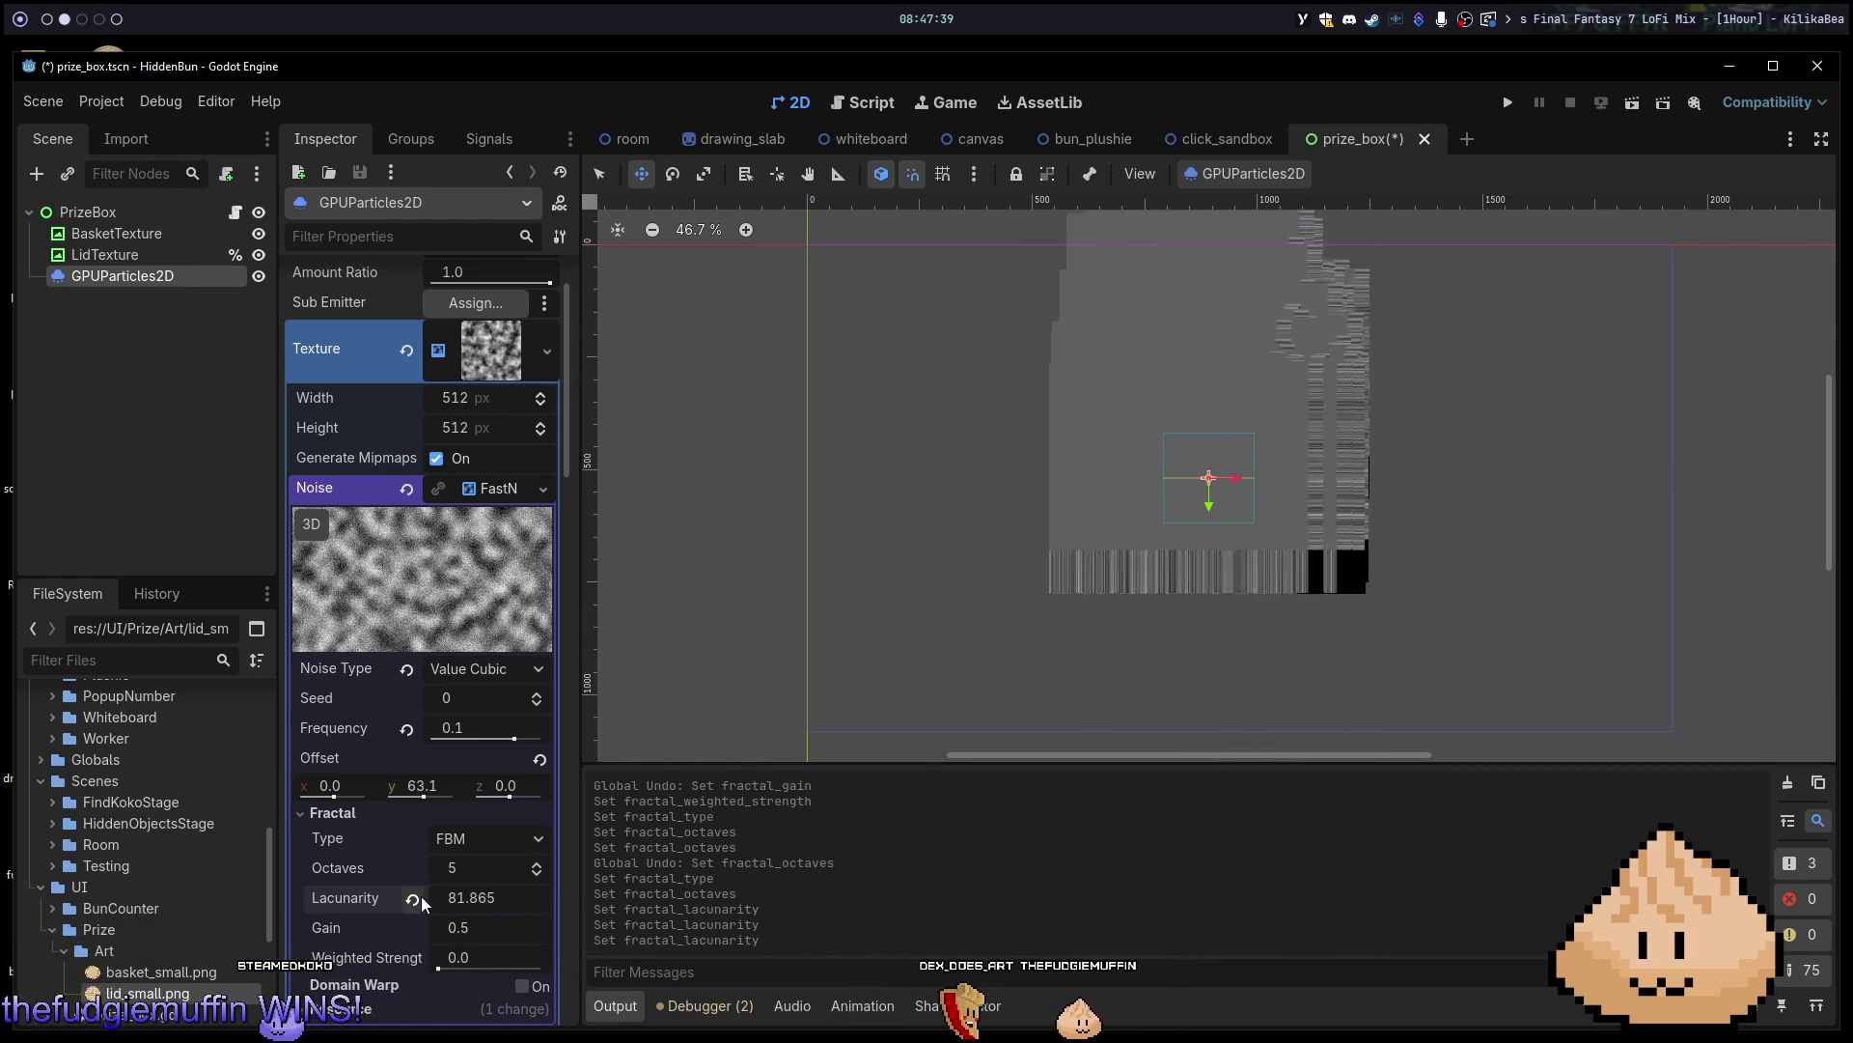
pyautogui.click(512, 674)
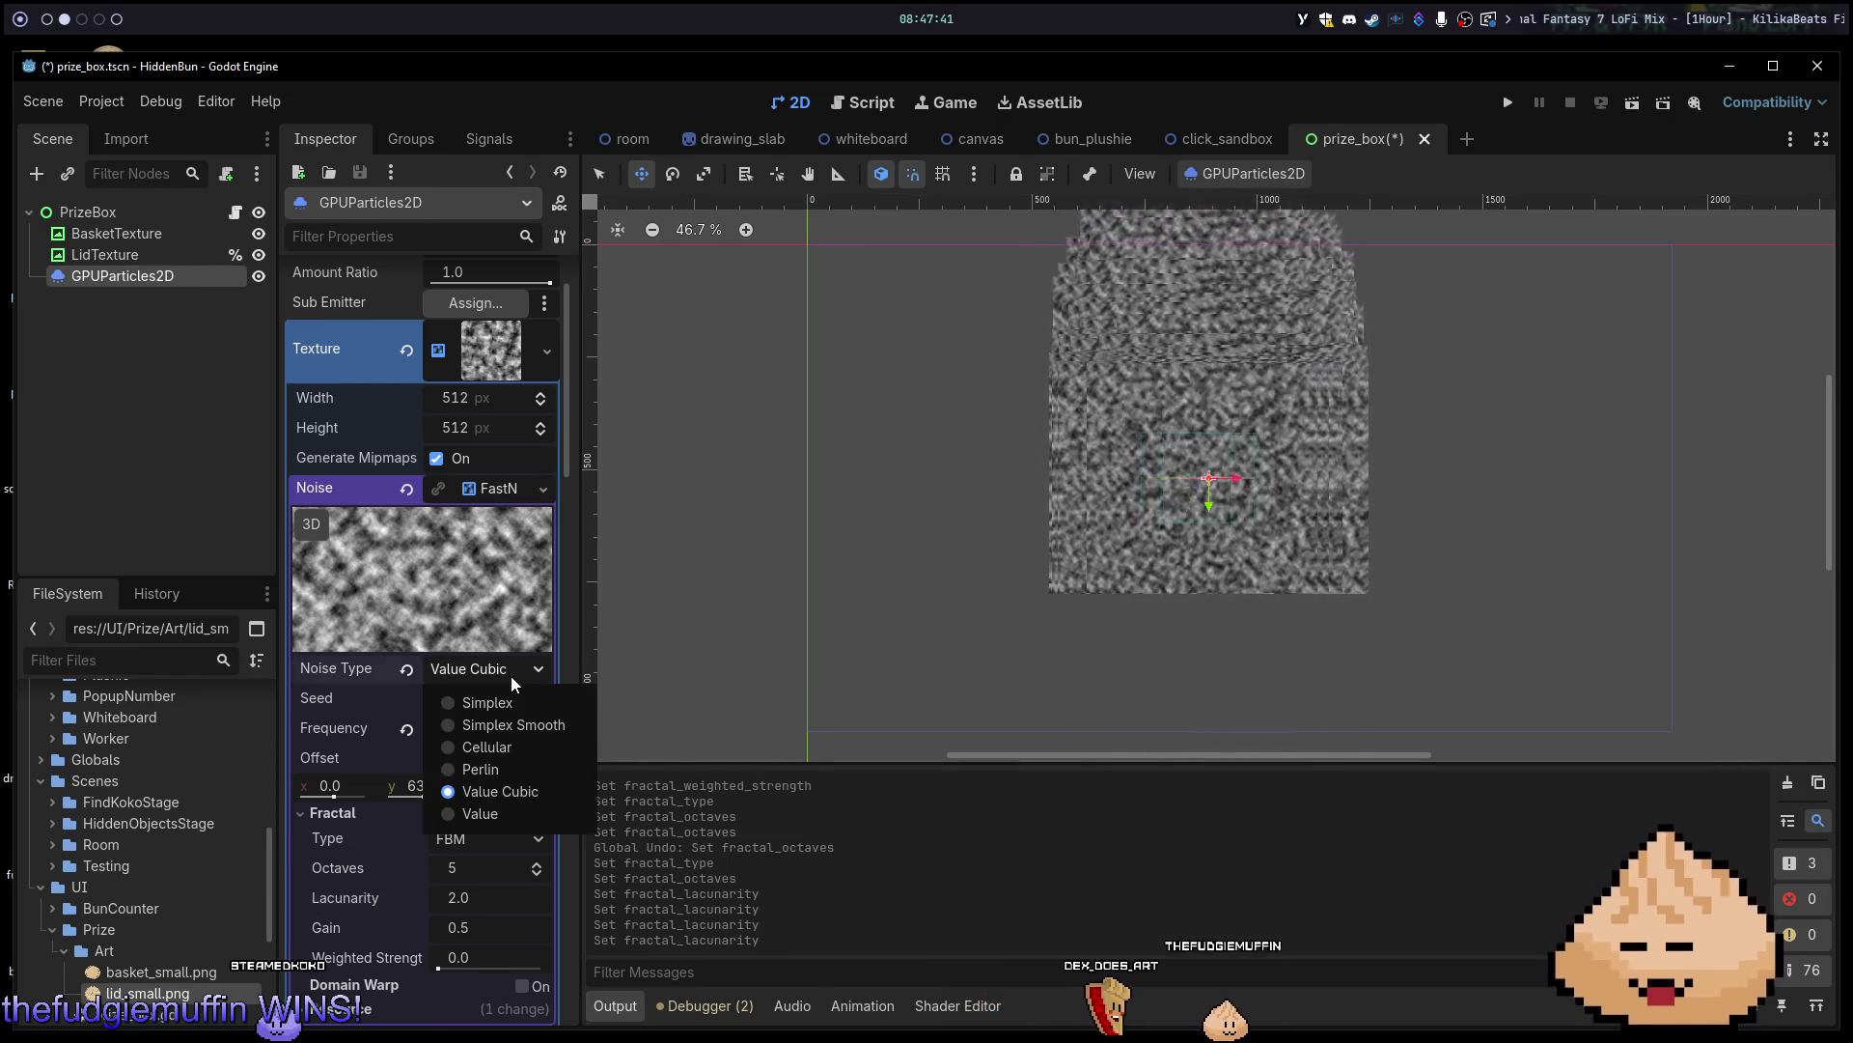
pyautogui.click(502, 769)
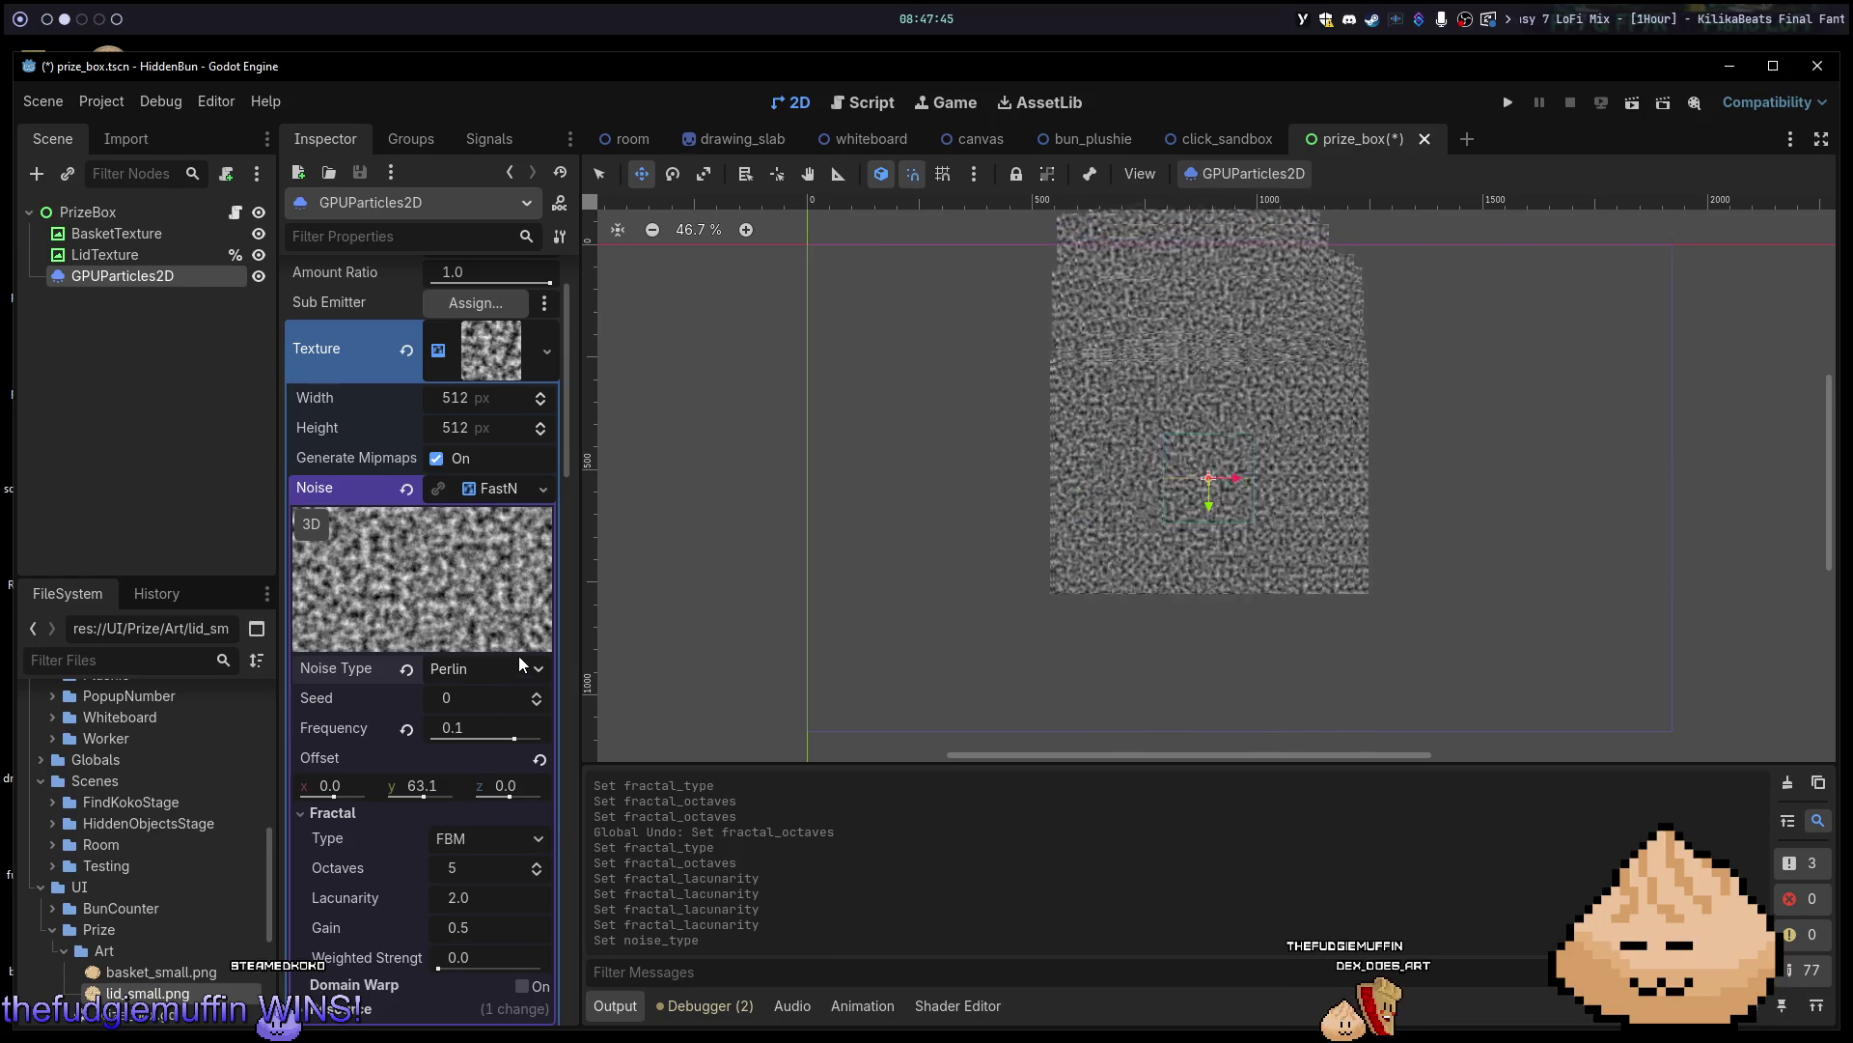
pyautogui.click(518, 662)
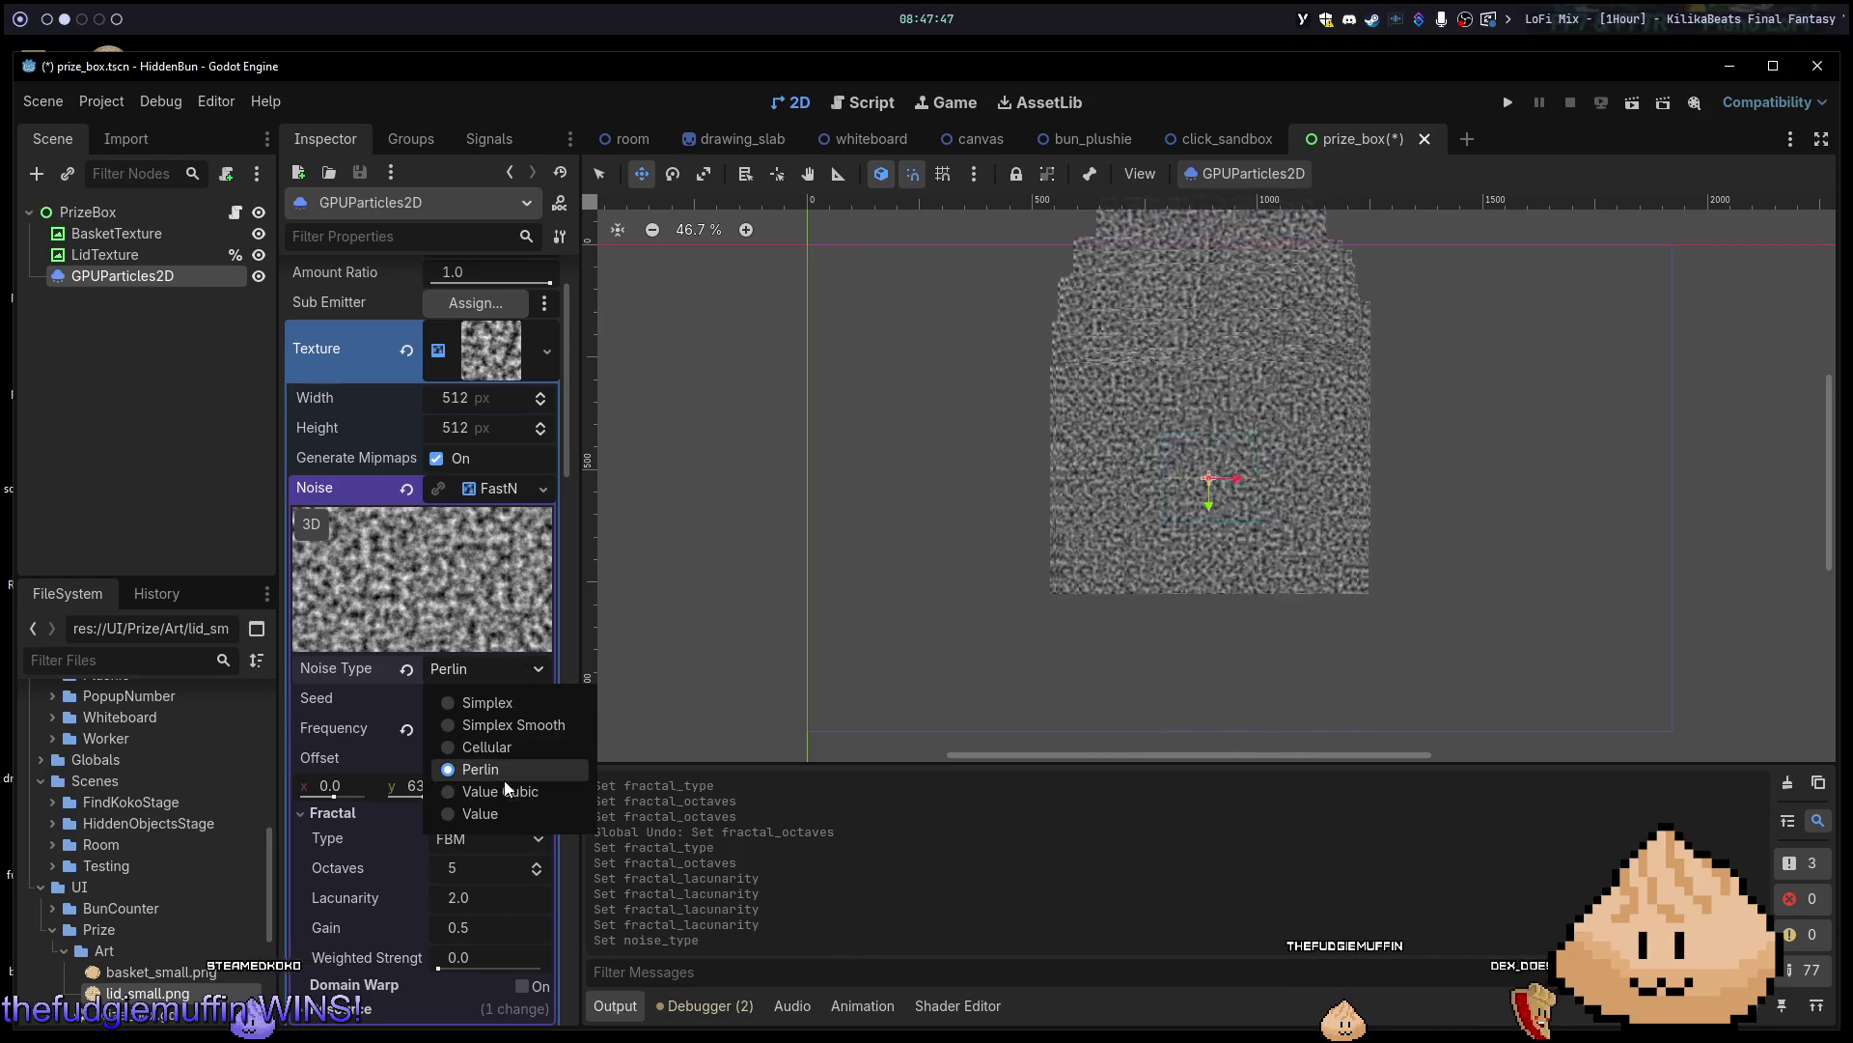
pyautogui.click(494, 773)
# Reset the noise seed to 0 and return the fractal octaves to 5.
pyautogui.moveTo(445, 708)
pyautogui.mouseDown()
pyautogui.moveTo(597, 707)
pyautogui.moveTo(366, 708)
pyautogui.moveTo(482, 683)
pyautogui.moveTo(505, 738)
pyautogui.moveTo(464, 739)
pyautogui.moveTo(439, 785)
pyautogui.moveTo(468, 785)
pyautogui.moveTo(423, 785)
pyautogui.mouseUp()
pyautogui.click(406, 698)
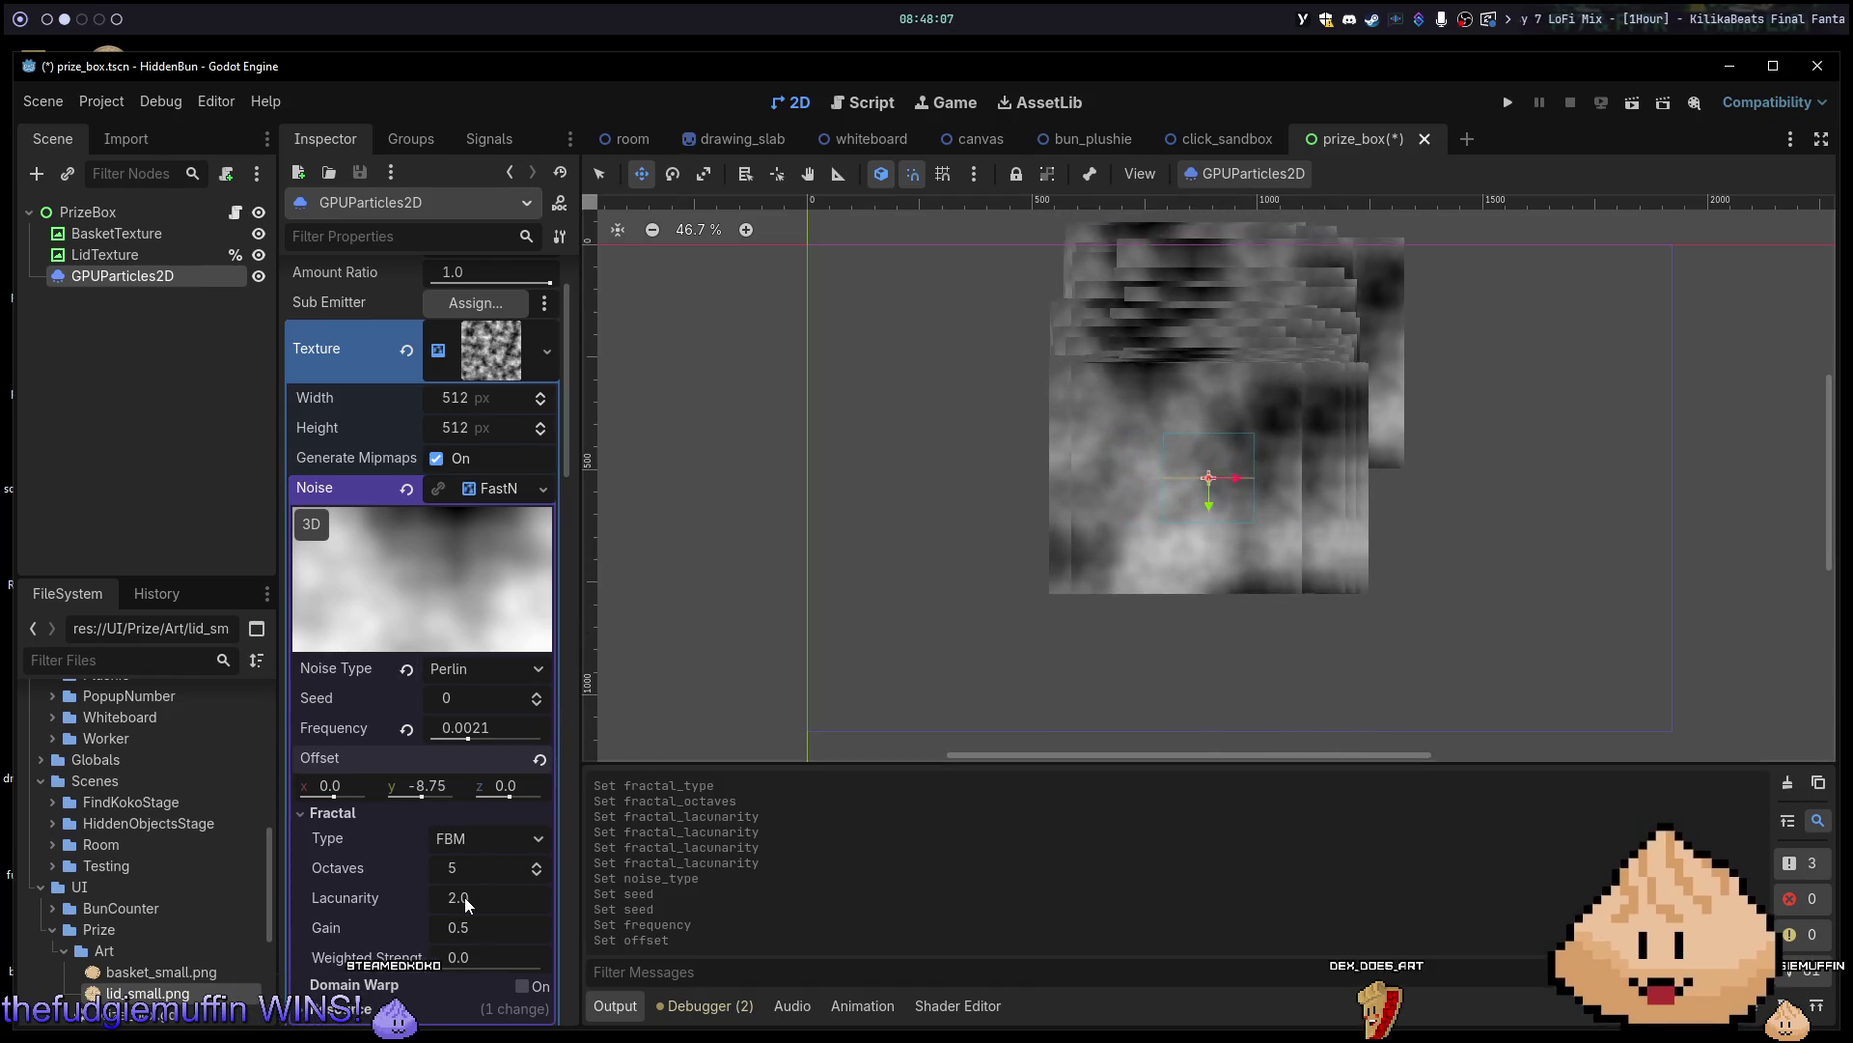
pyautogui.moveTo(498, 868)
pyautogui.mouseDown()
pyautogui.moveTo(453, 868)
pyautogui.moveTo(540, 868)
pyautogui.mouseUp()
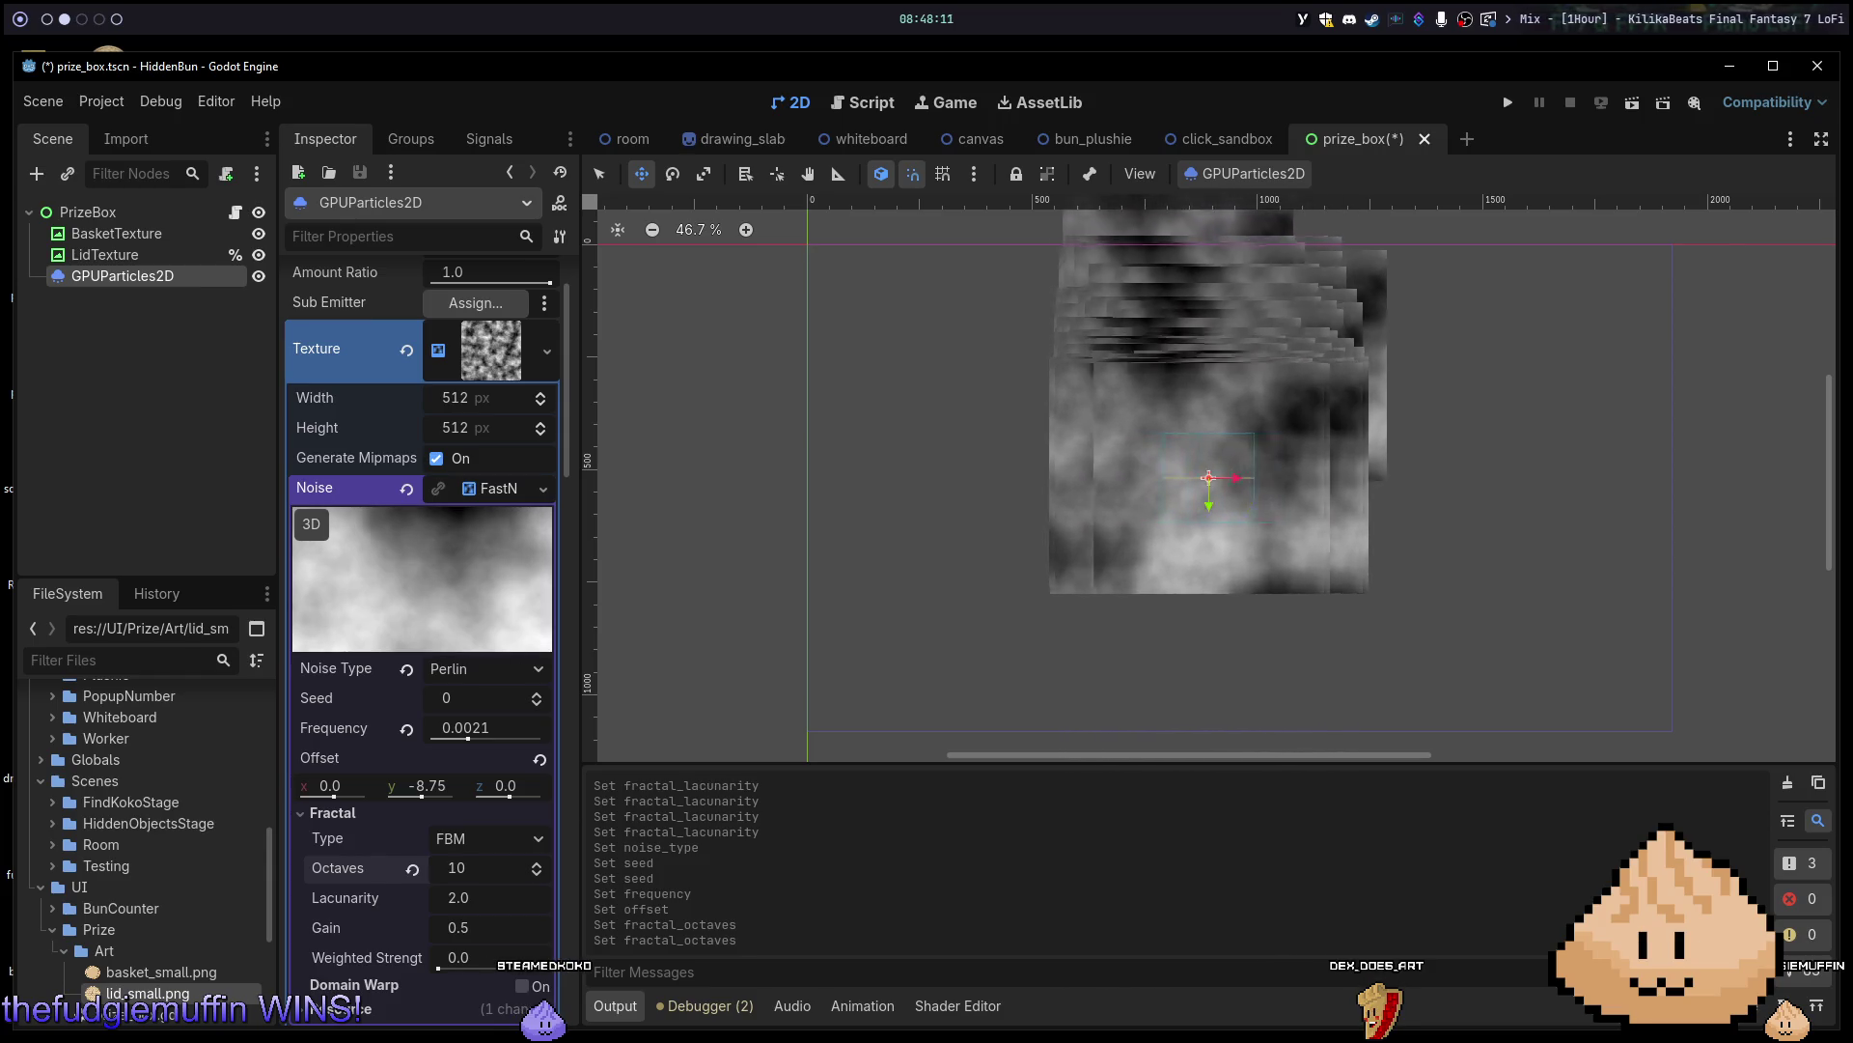
pyautogui.click(417, 868)
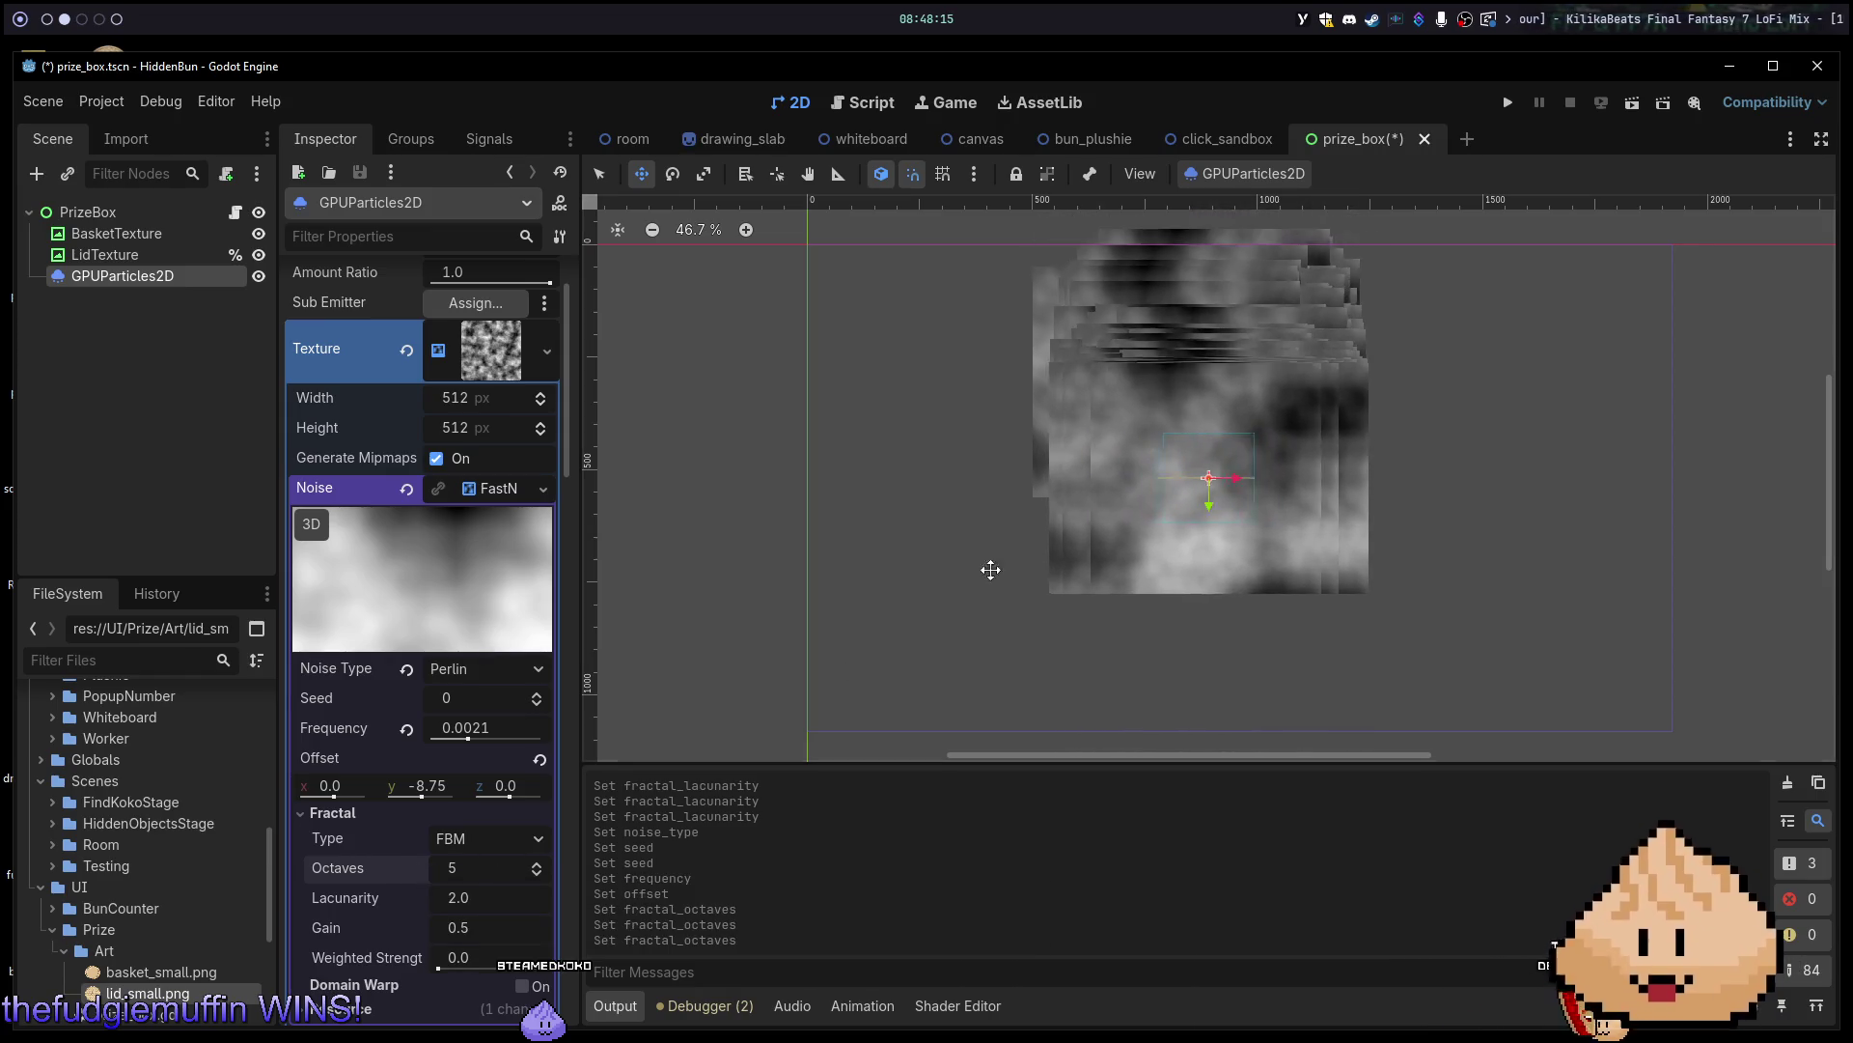
pyautogui.scroll(-4, 1304, 586)
pyautogui.scroll(3, 1316, 546)
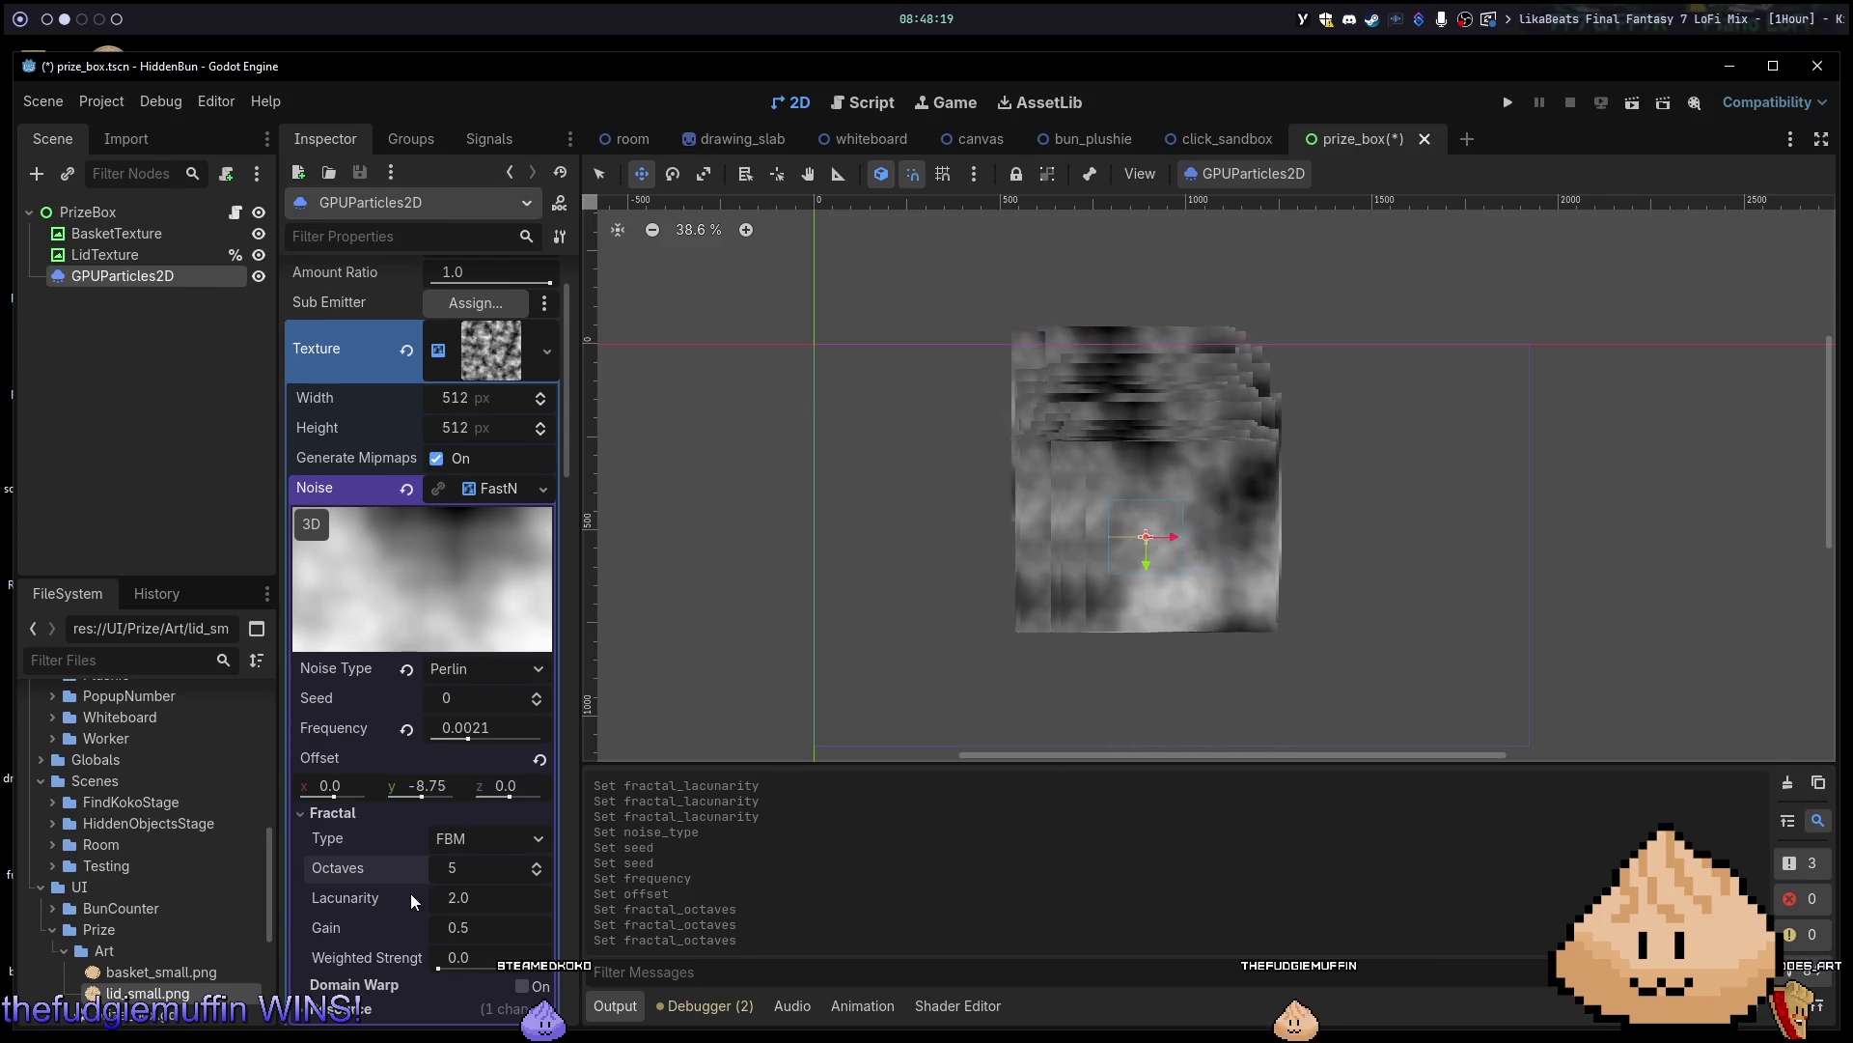
pyautogui.scroll(-2, 410, 894)
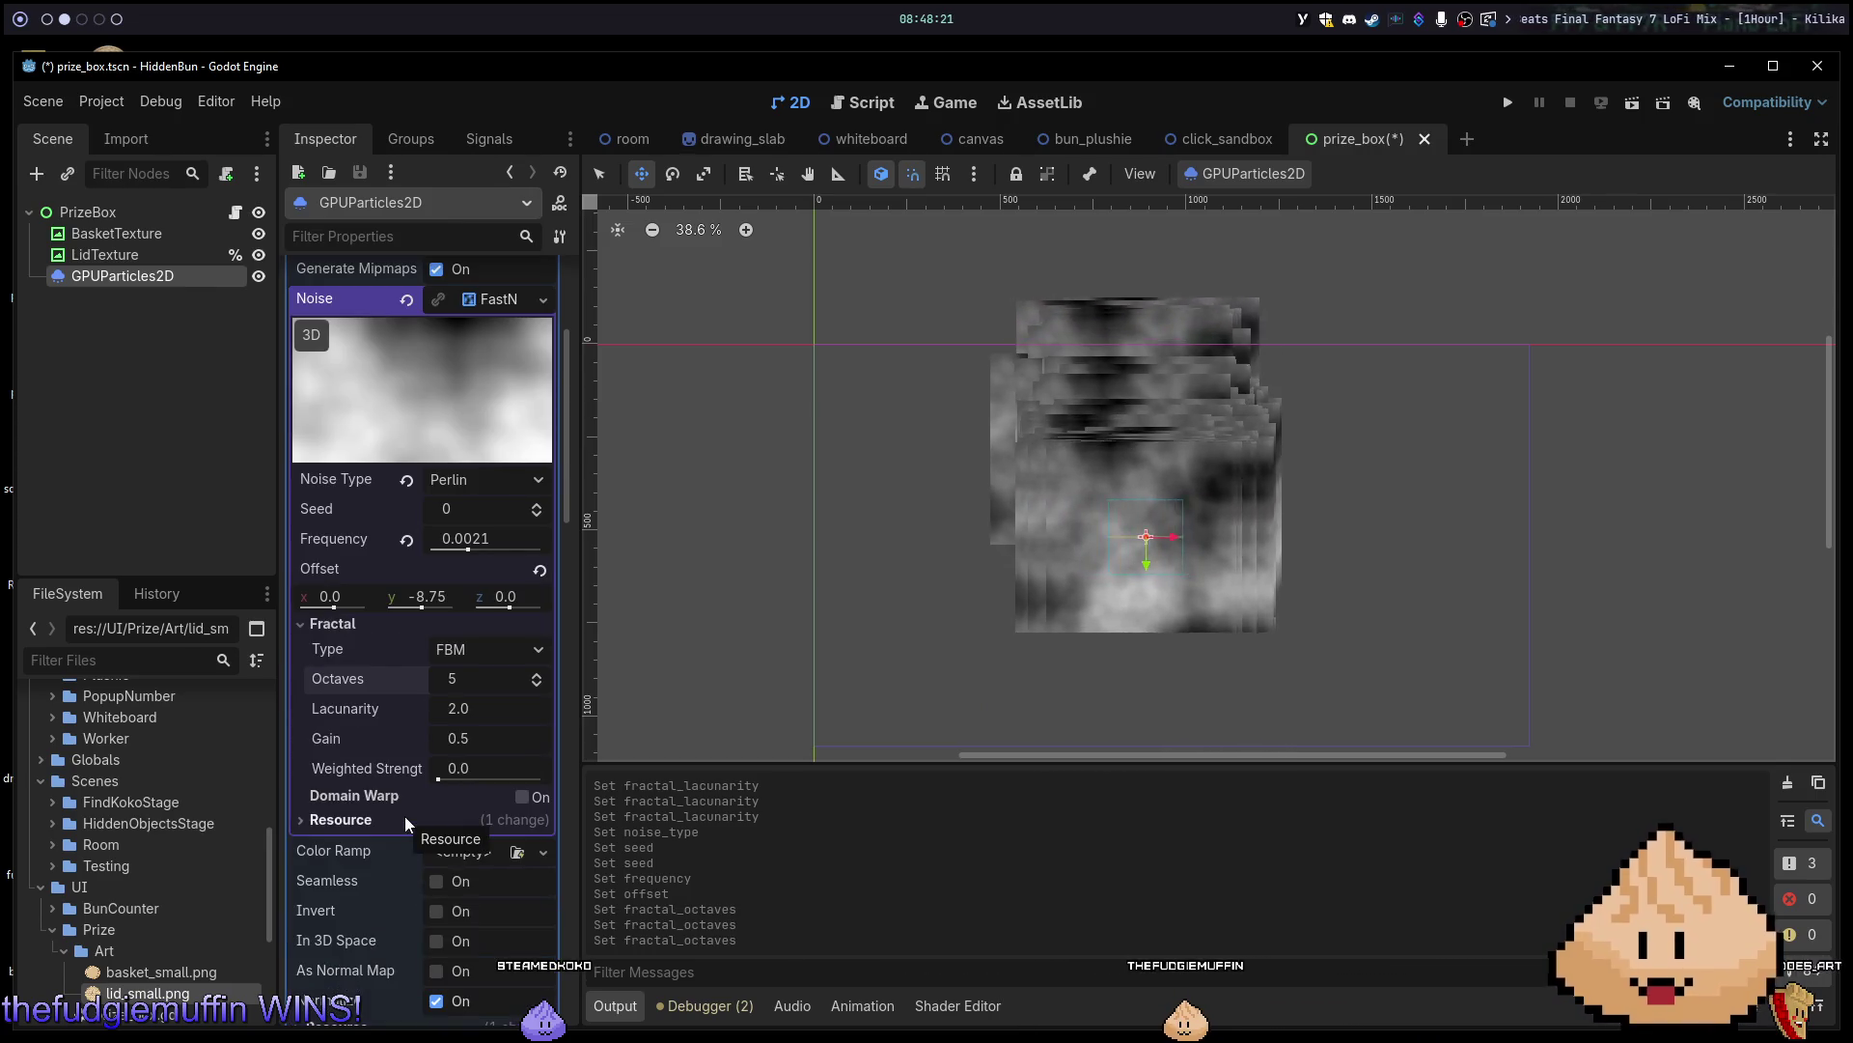
pyautogui.scroll(-1, 467, 853)
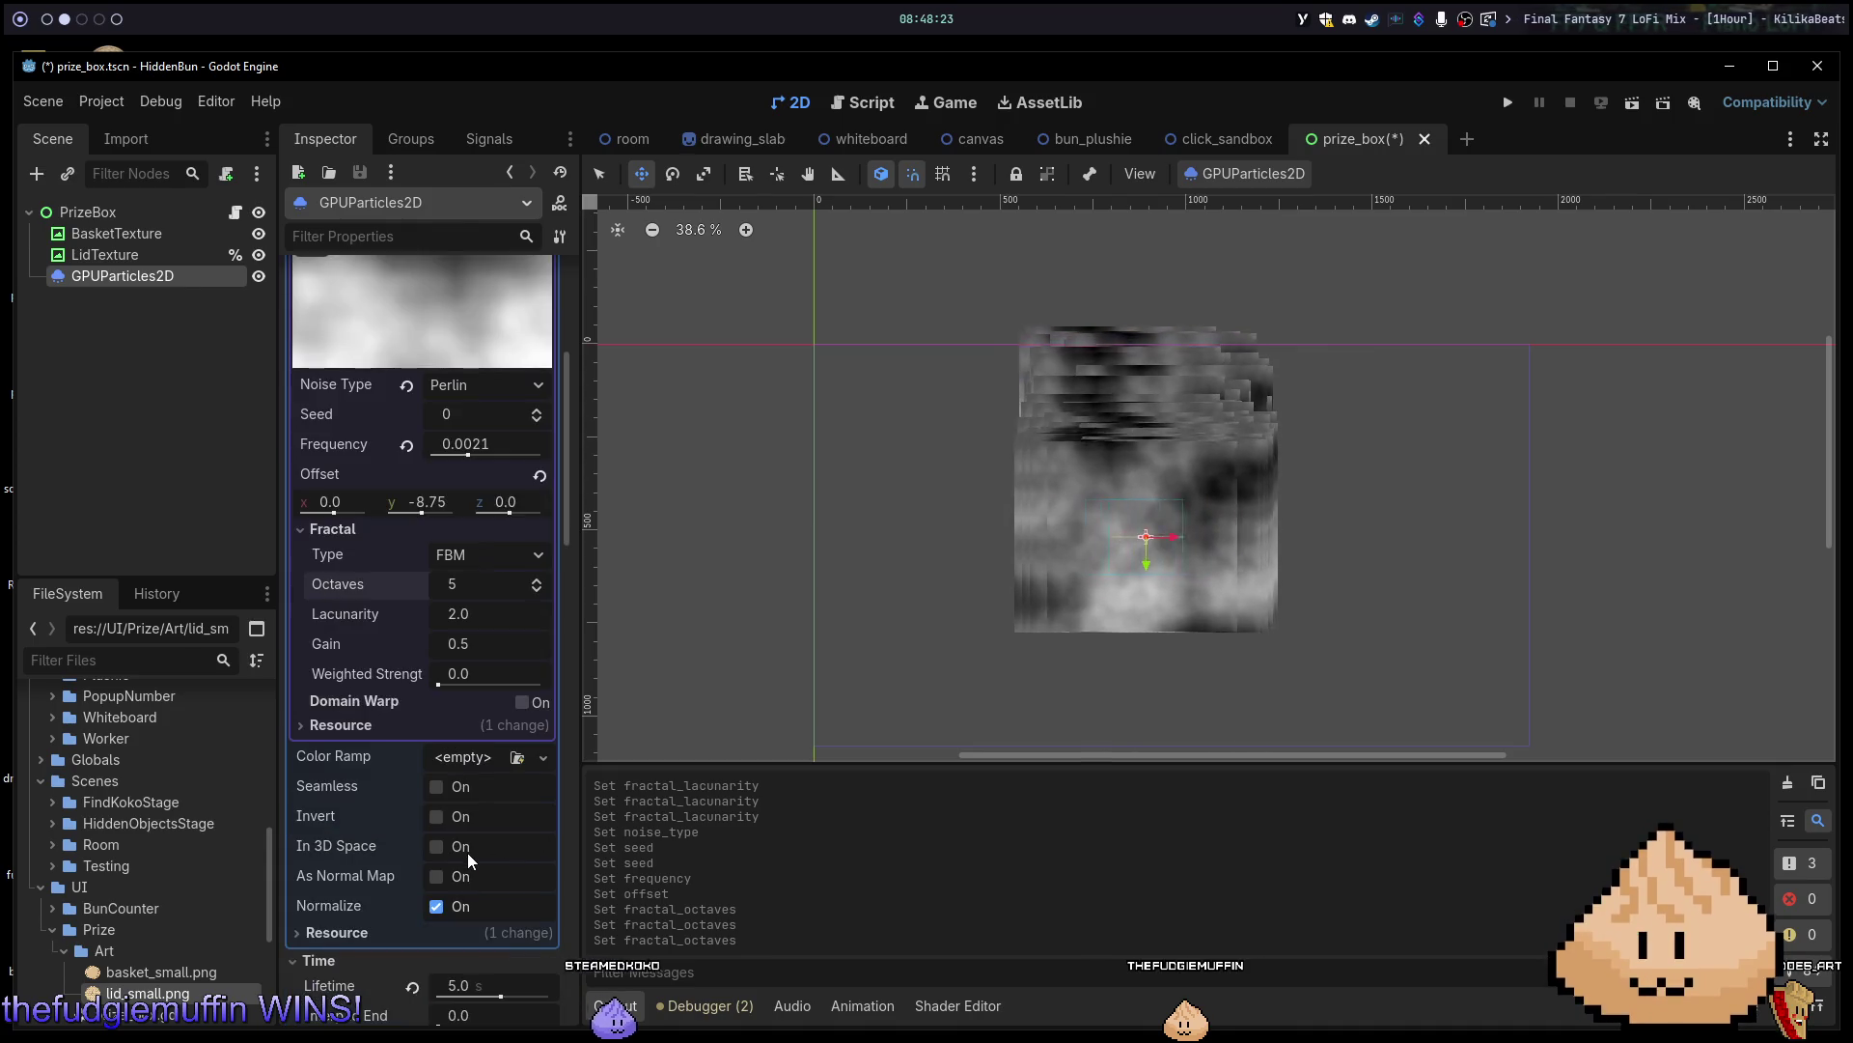
pyautogui.click(433, 787)
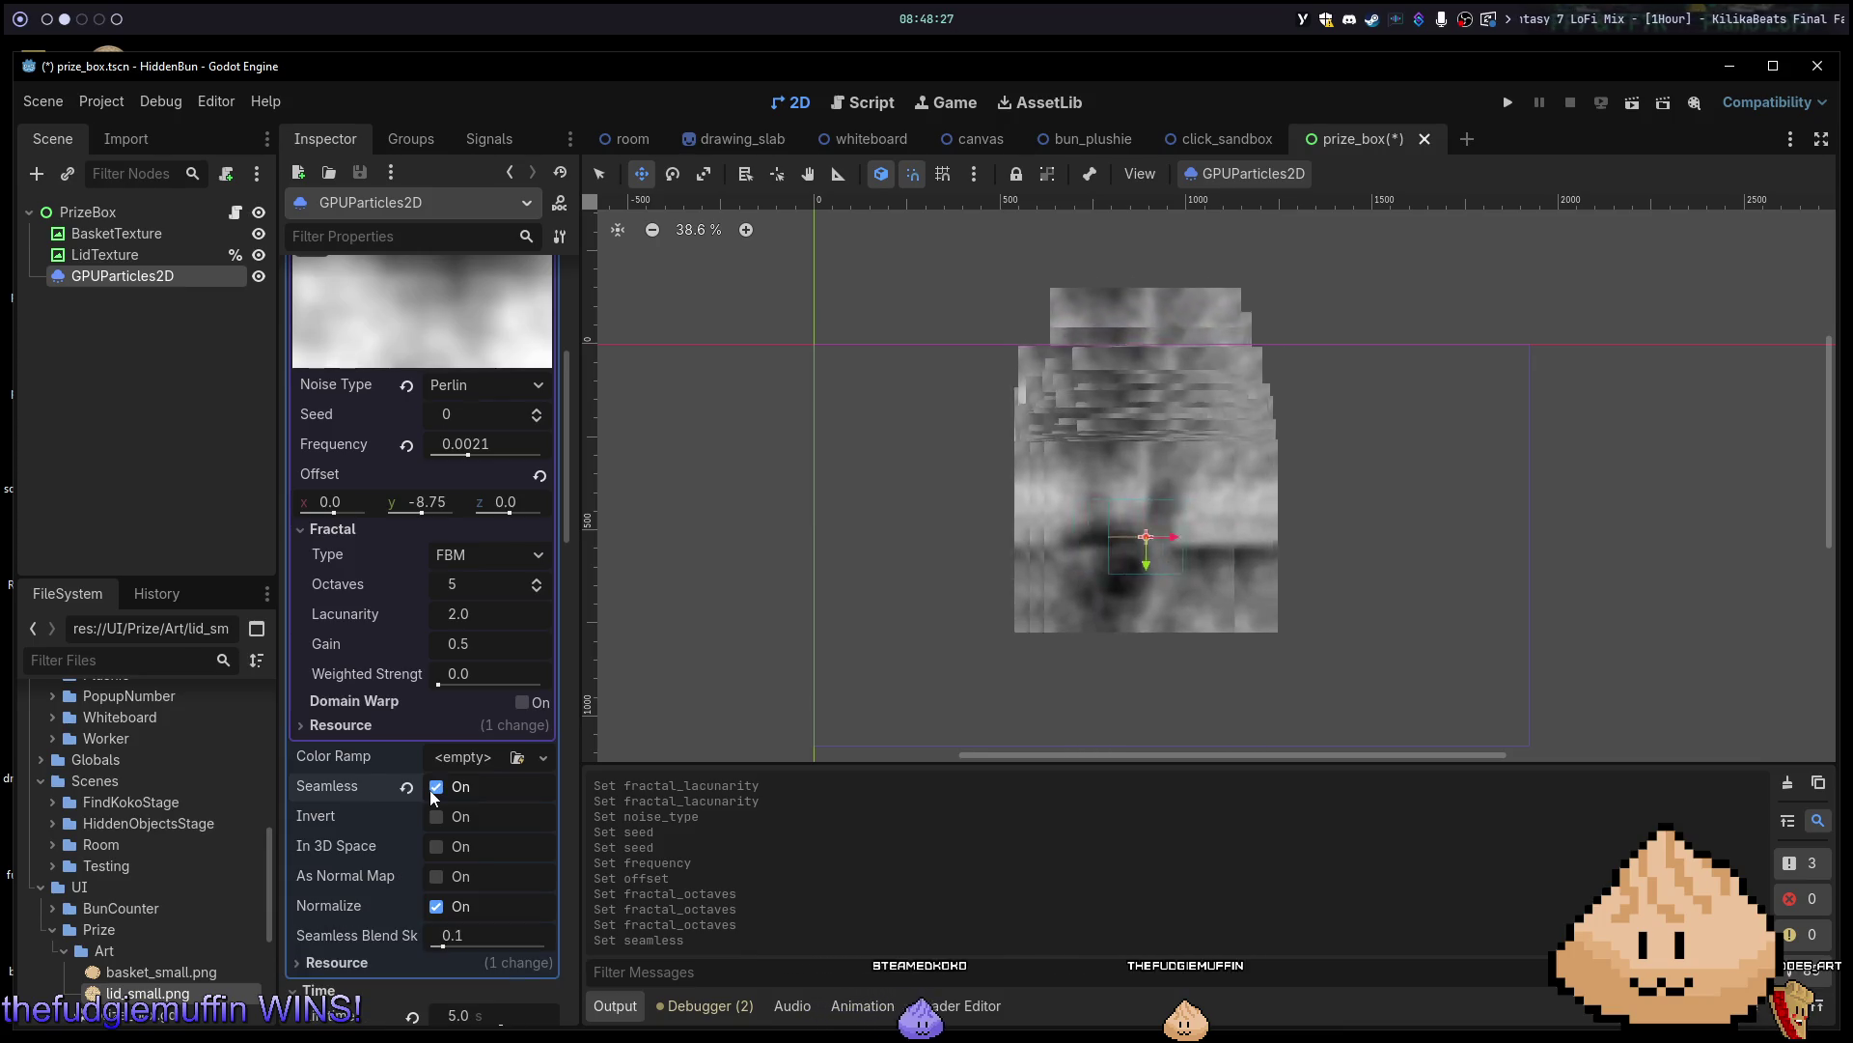
pyautogui.click(430, 790)
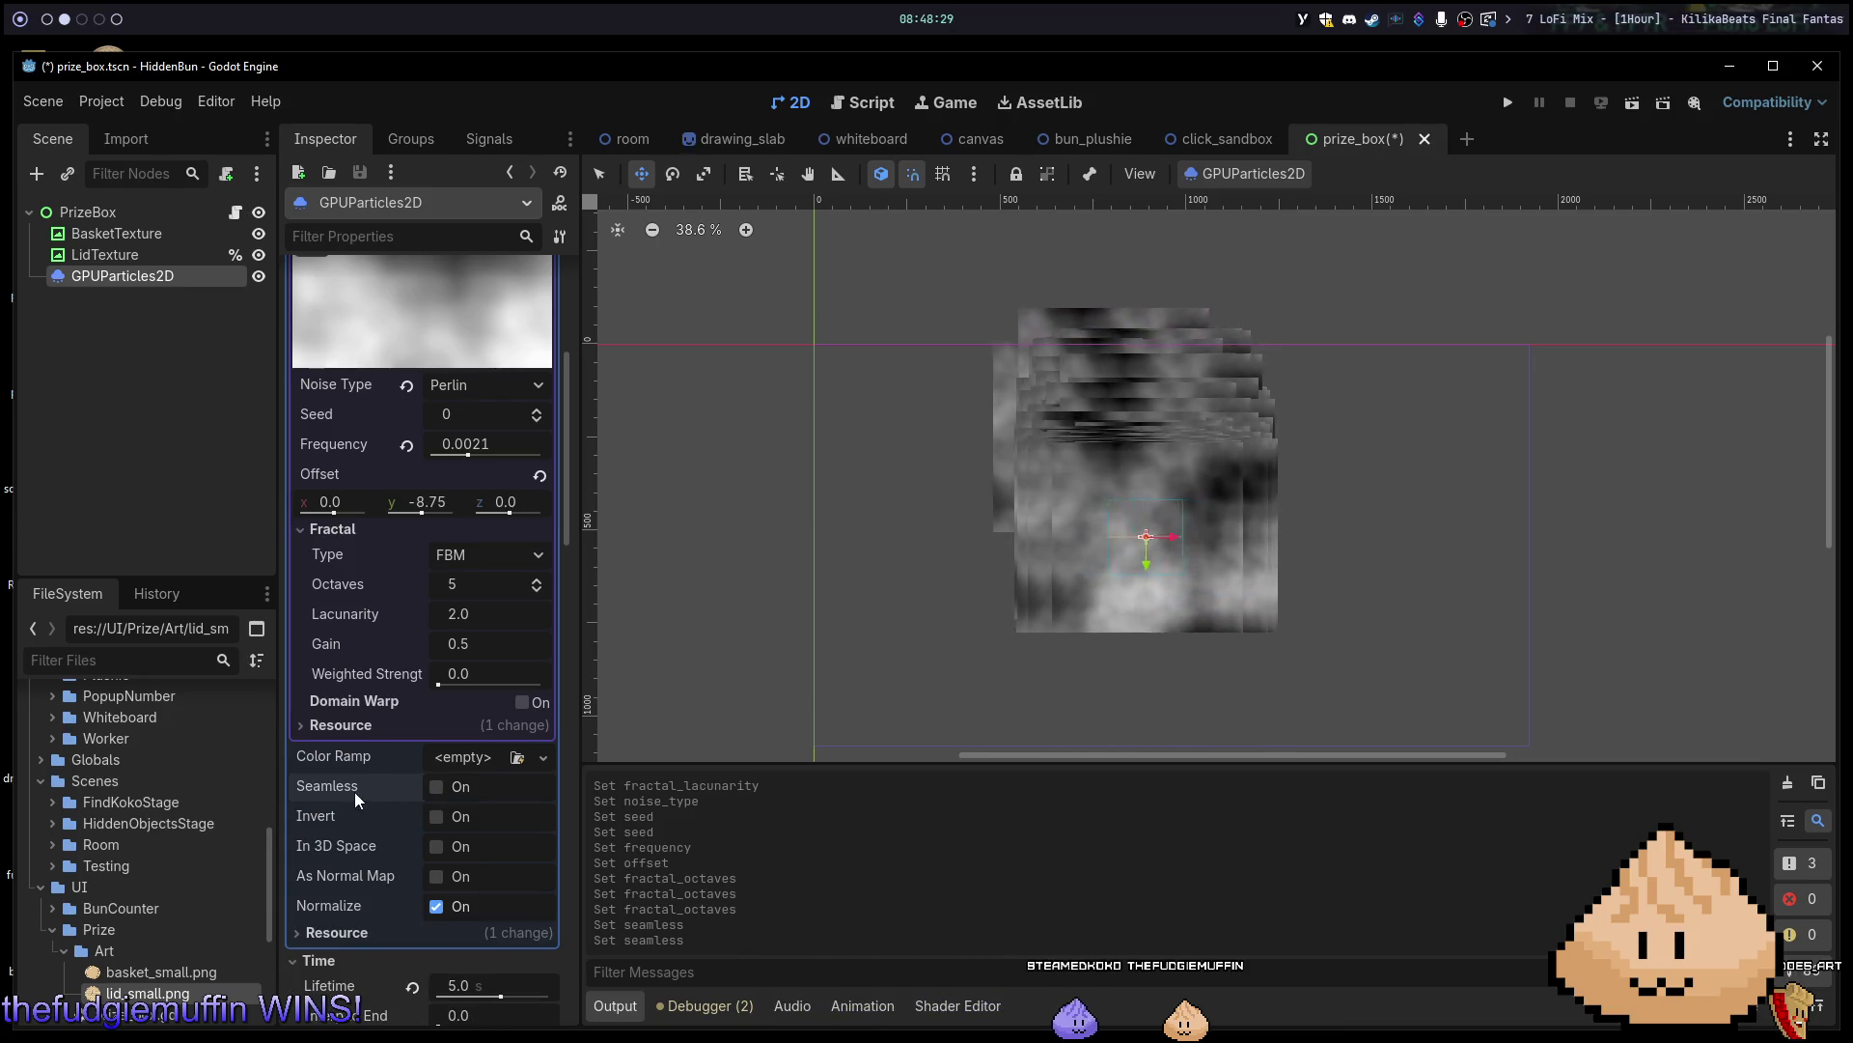
pyautogui.moveTo(351, 791)
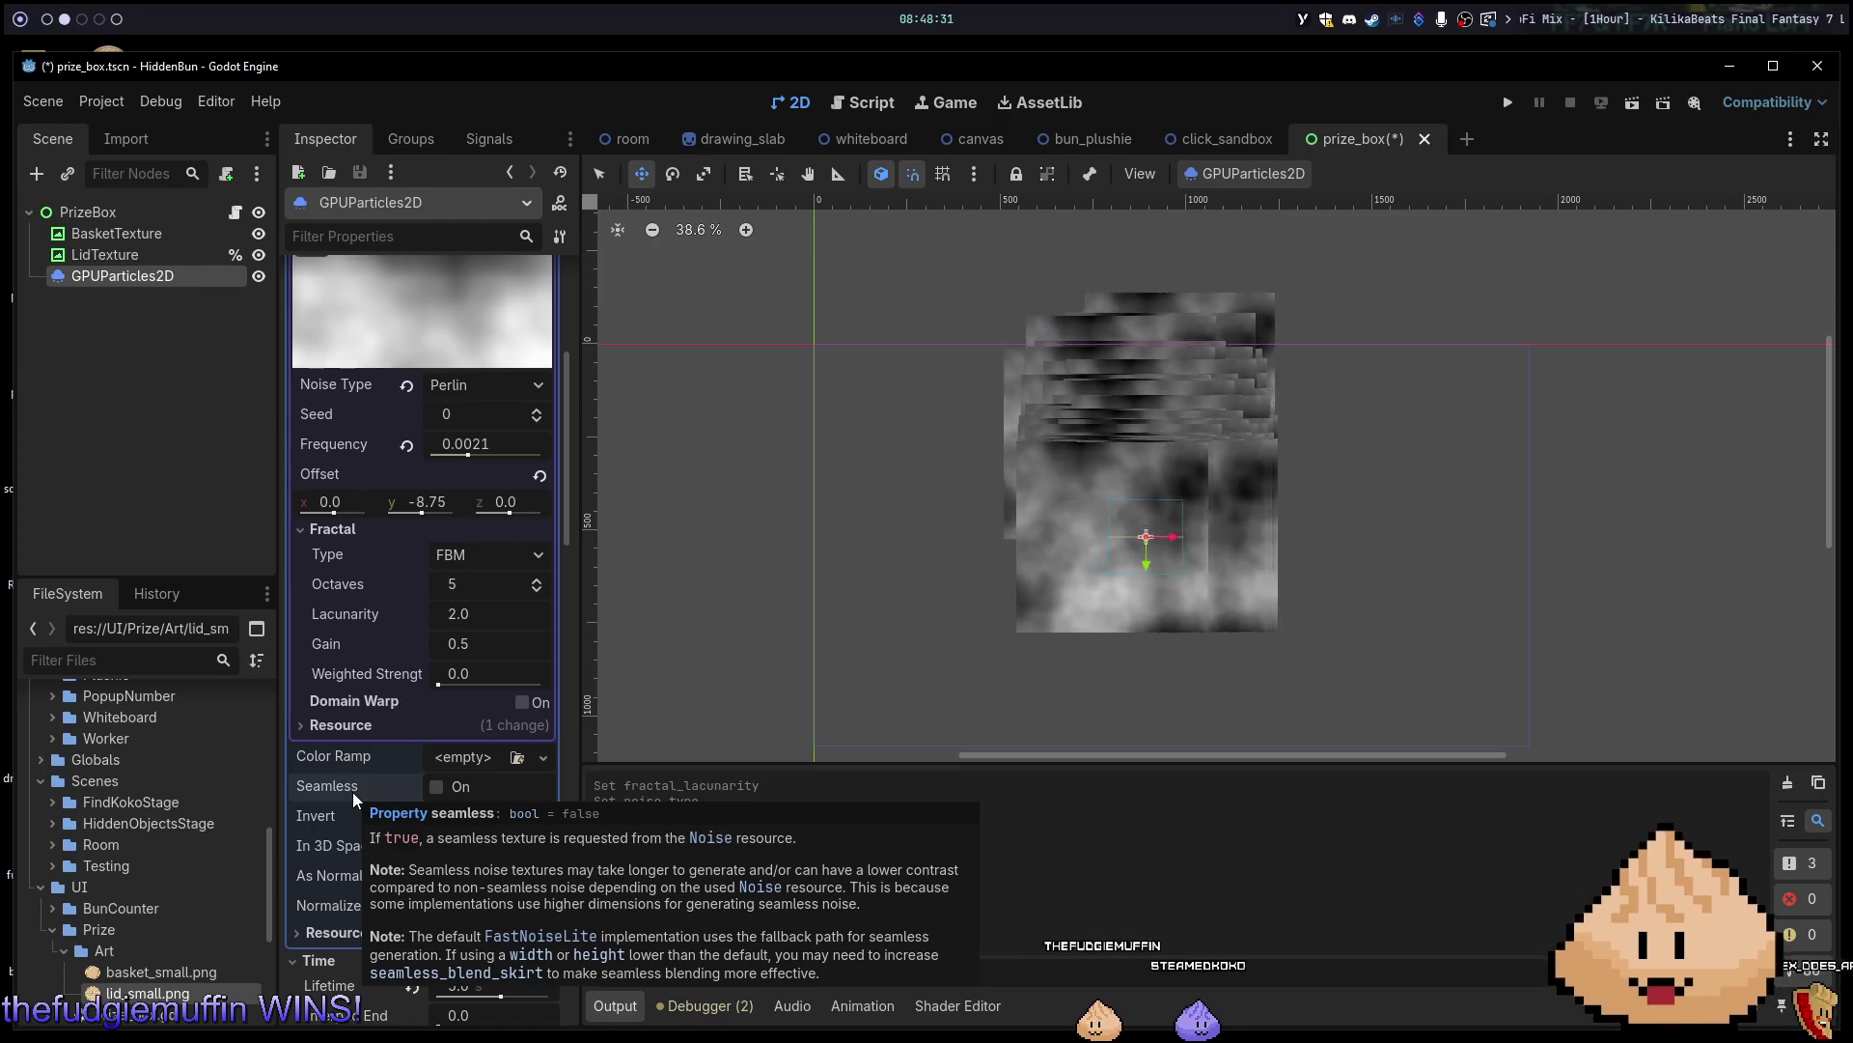
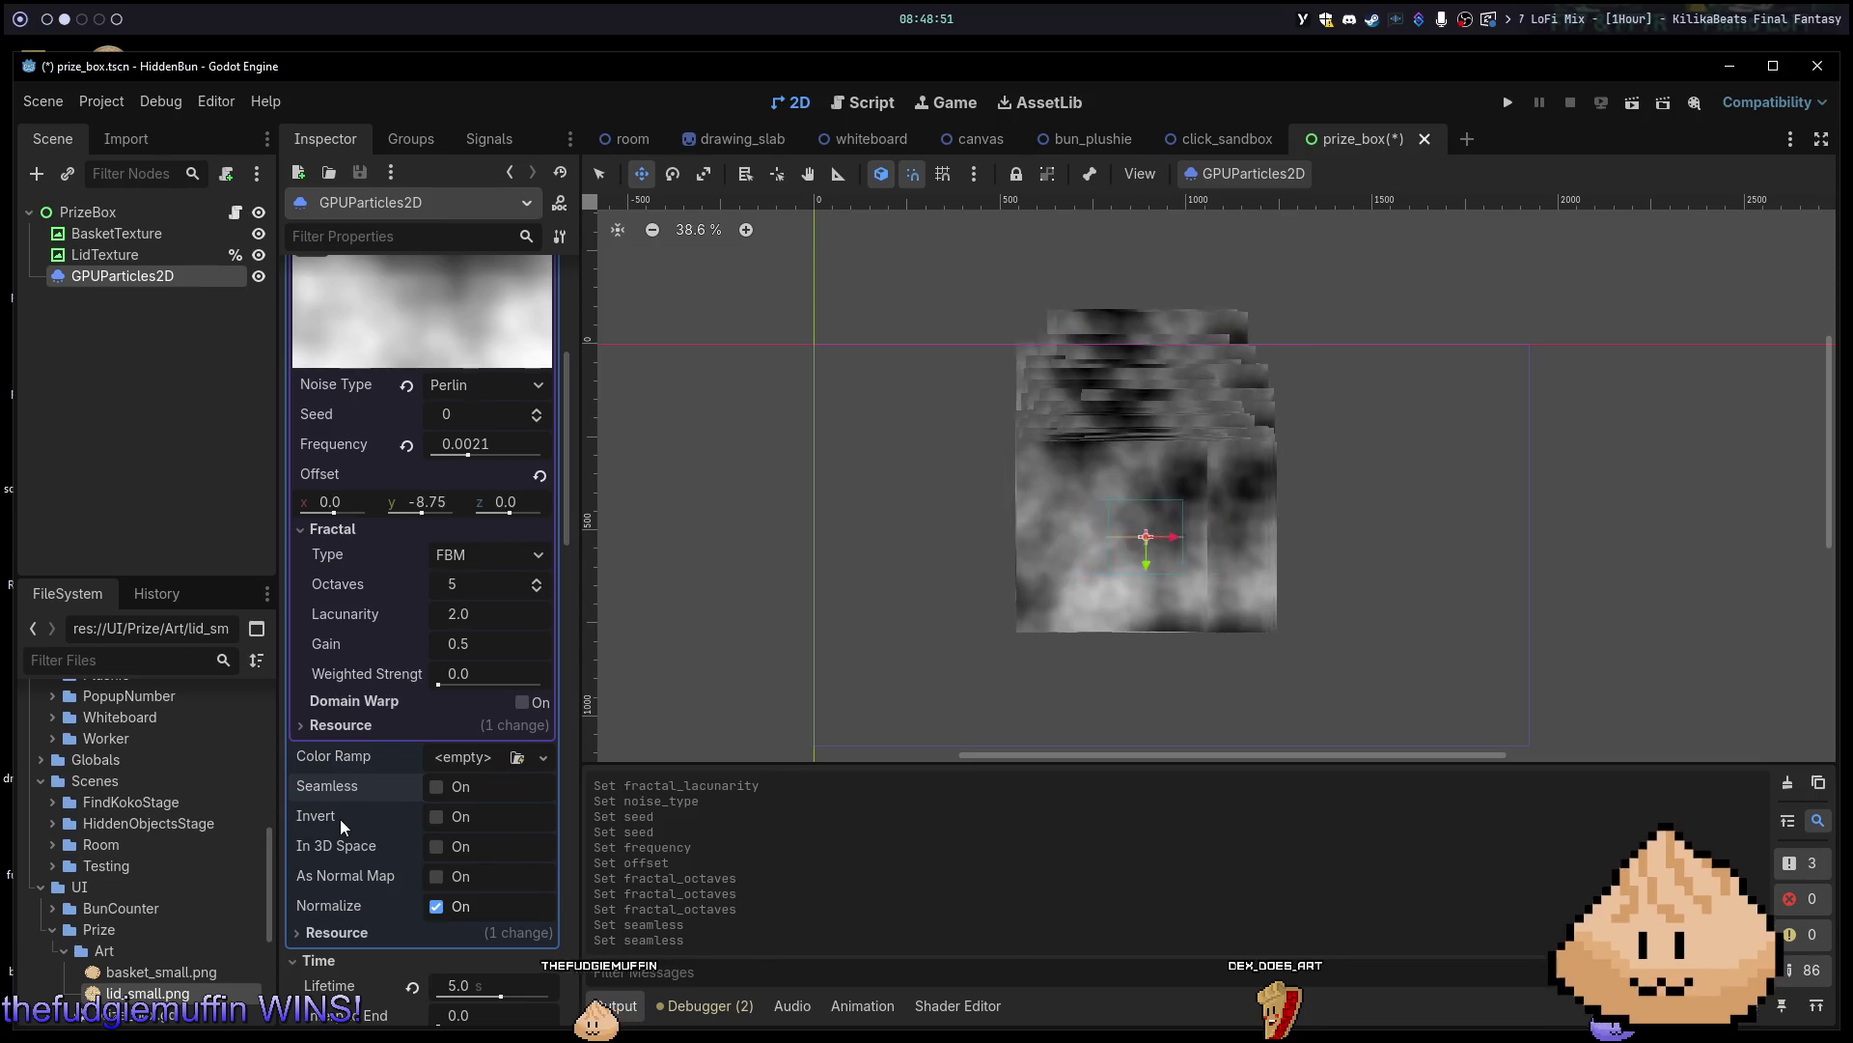
# Invert the noise texture, output it as a normal map, and settle bump strength at 8.0.
pyautogui.click(439, 821)
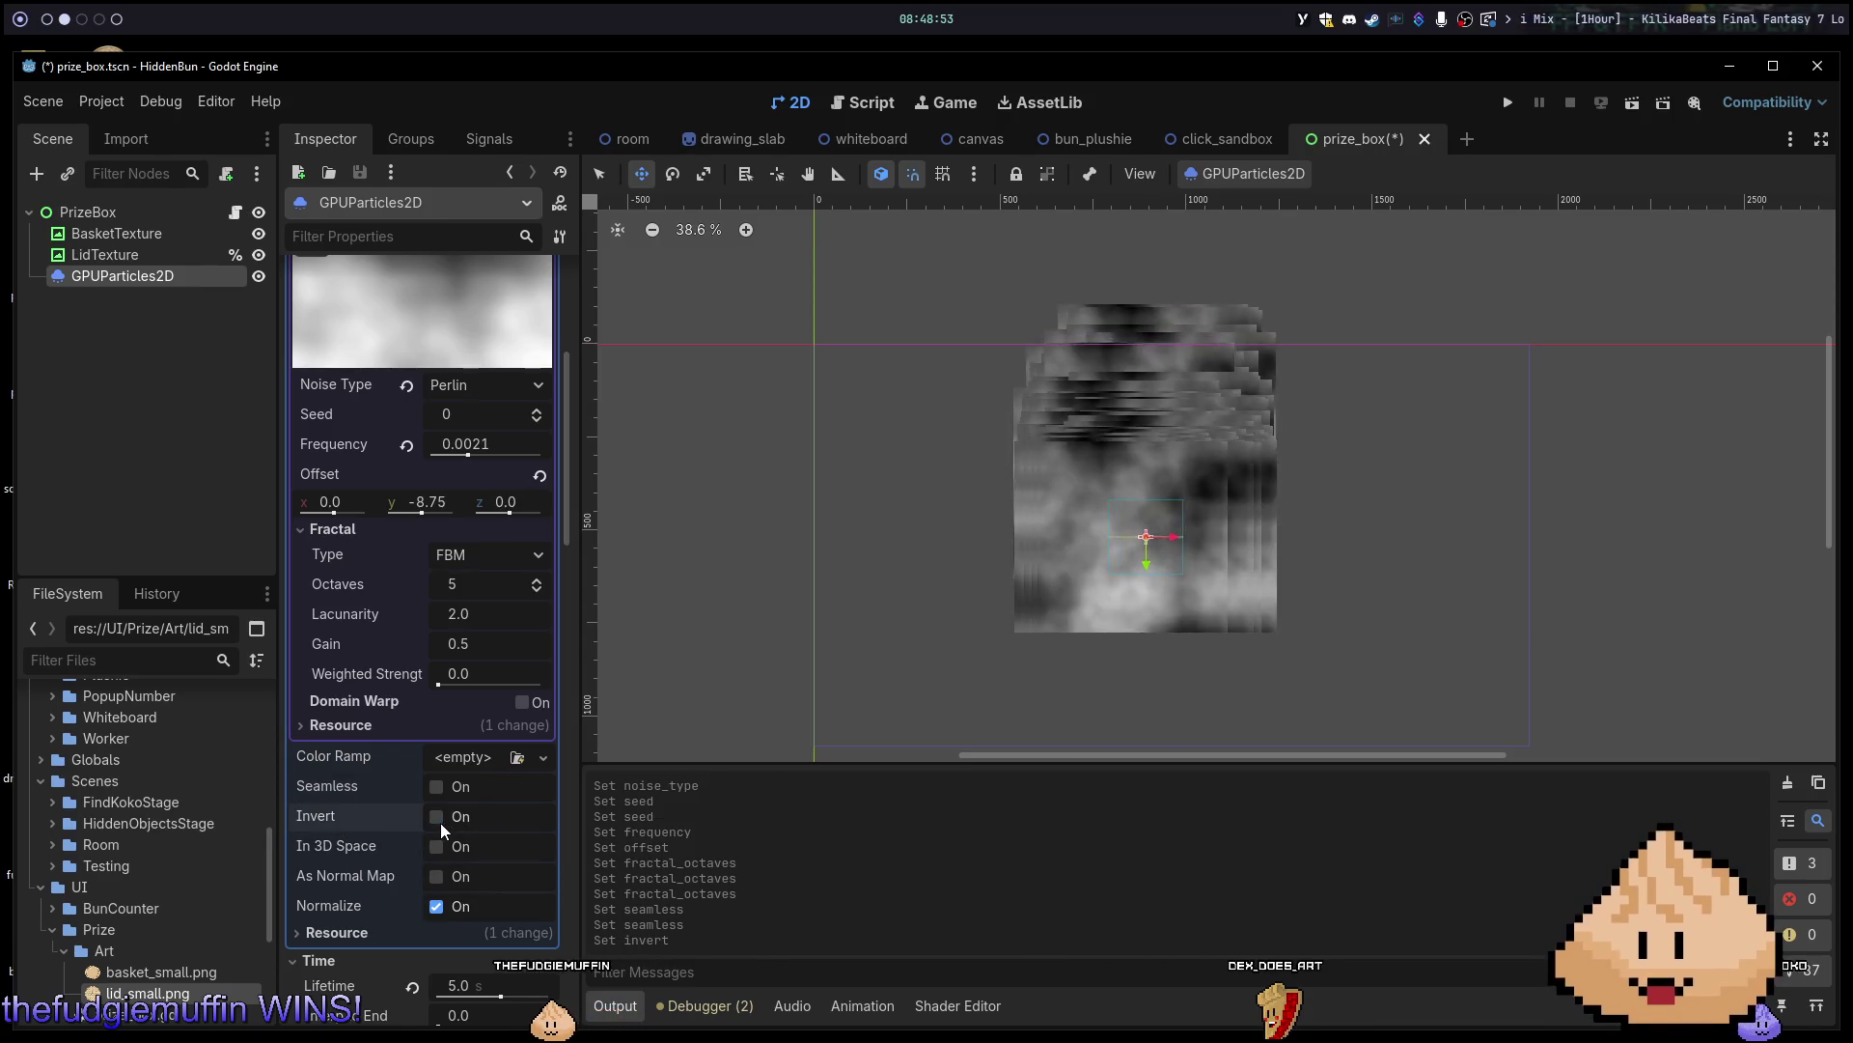
pyautogui.click(444, 881)
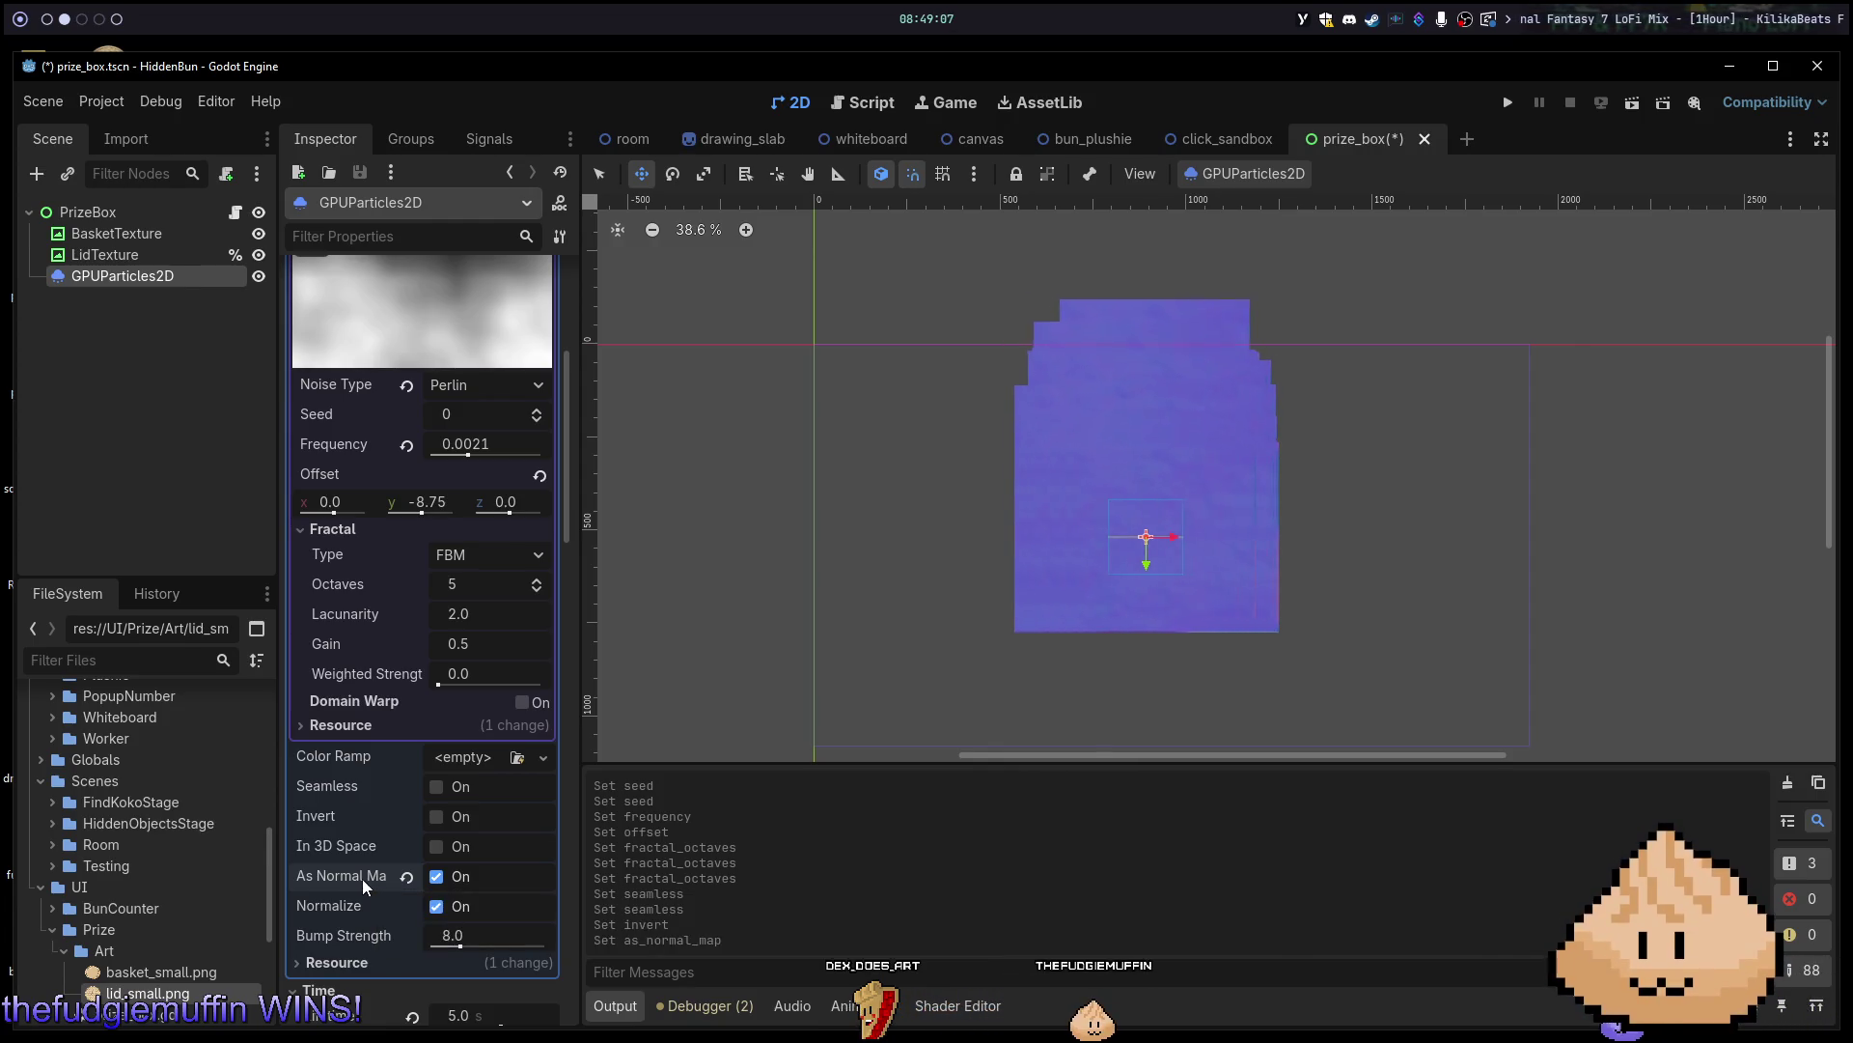
pyautogui.scroll(-5, 363, 813)
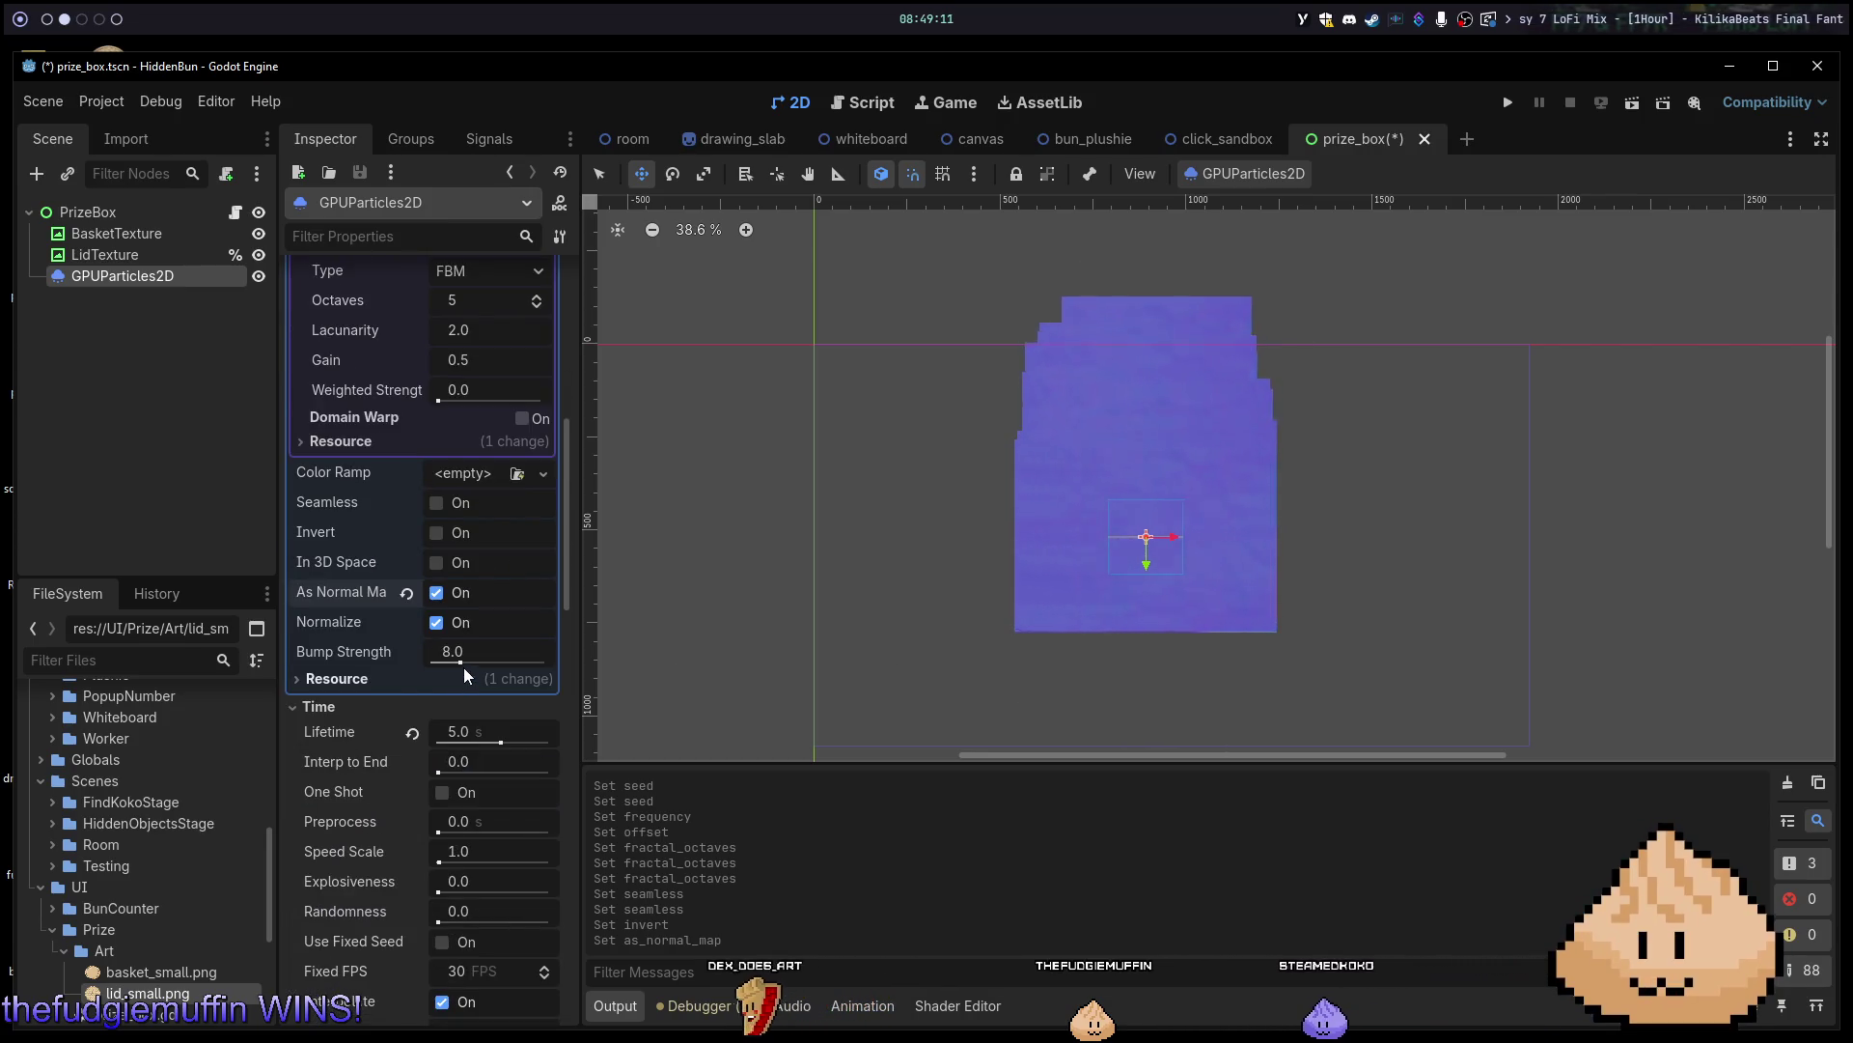
pyautogui.moveTo(463, 663)
pyautogui.mouseDown()
pyautogui.moveTo(564, 679)
pyautogui.moveTo(425, 691)
pyautogui.mouseUp()
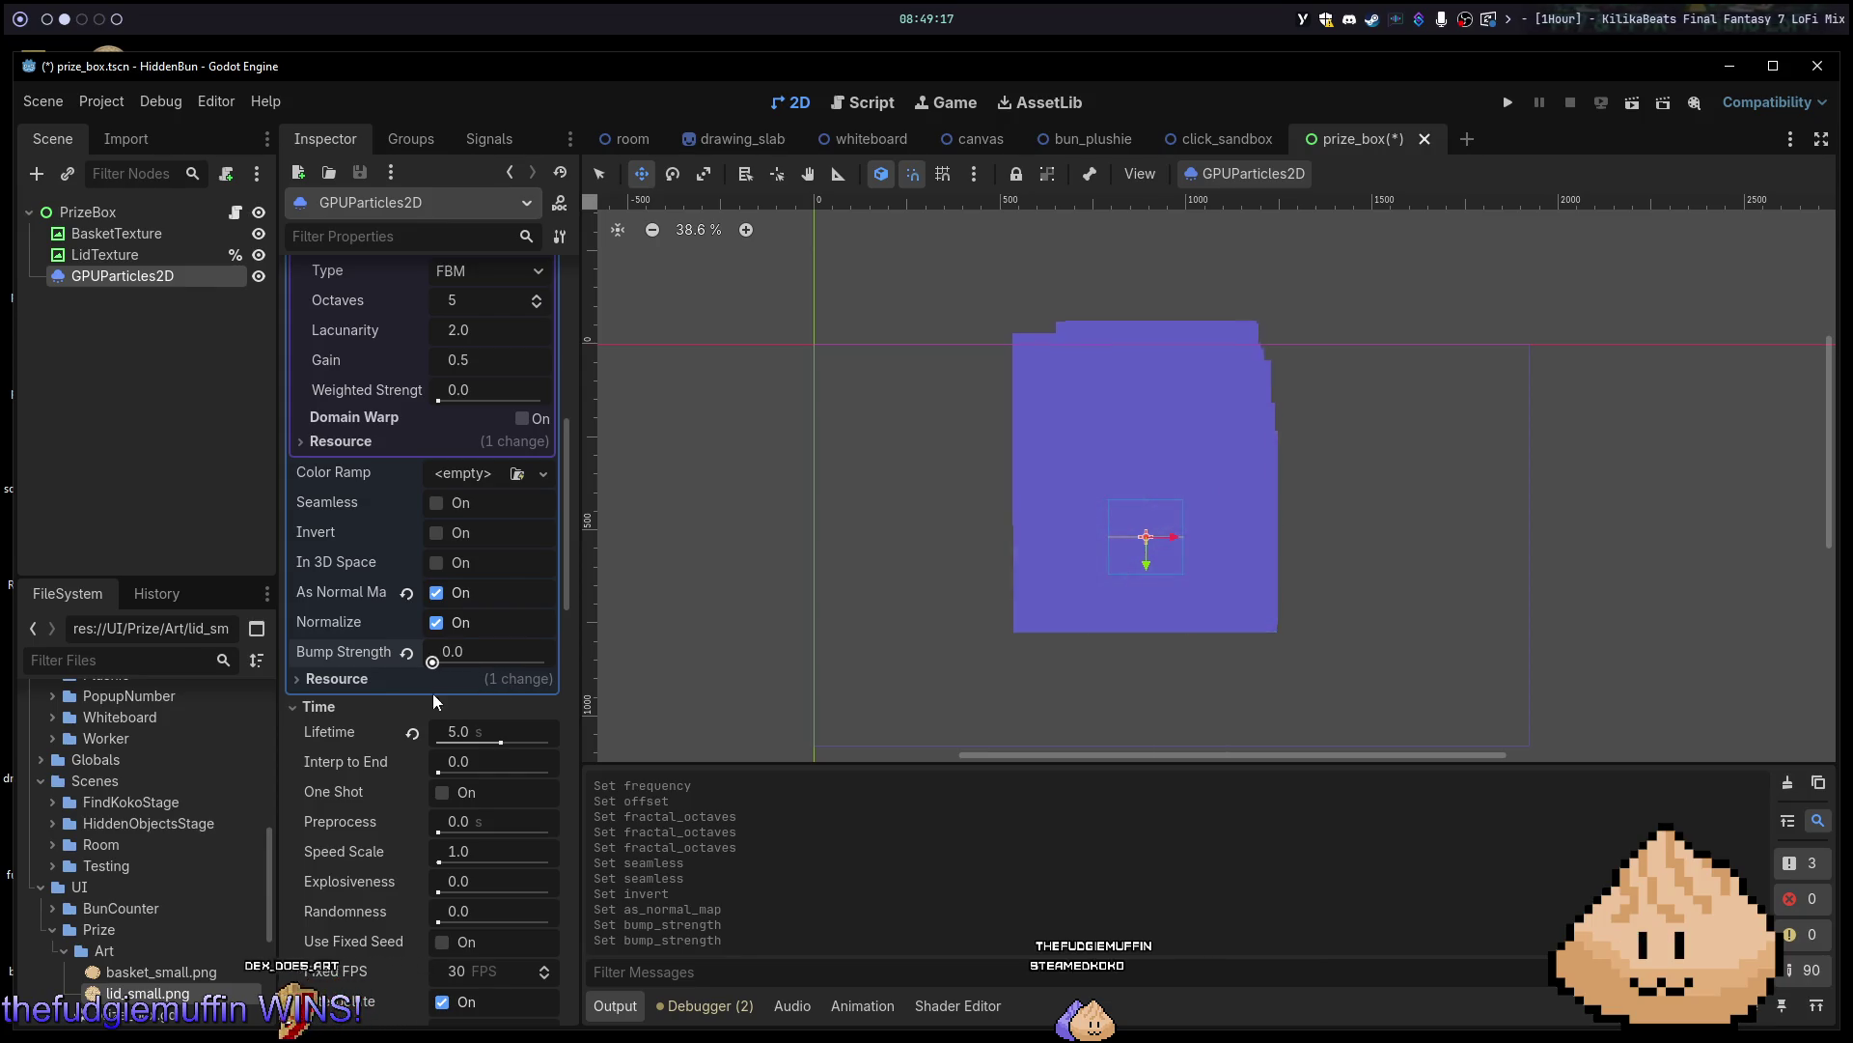
pyautogui.moveTo(571, 698)
pyautogui.mouseDown()
pyautogui.moveTo(415, 697)
pyautogui.moveTo(571, 708)
pyautogui.mouseUp()
pyautogui.moveTo(425, 655); pyautogui.dragTo(412, 645)
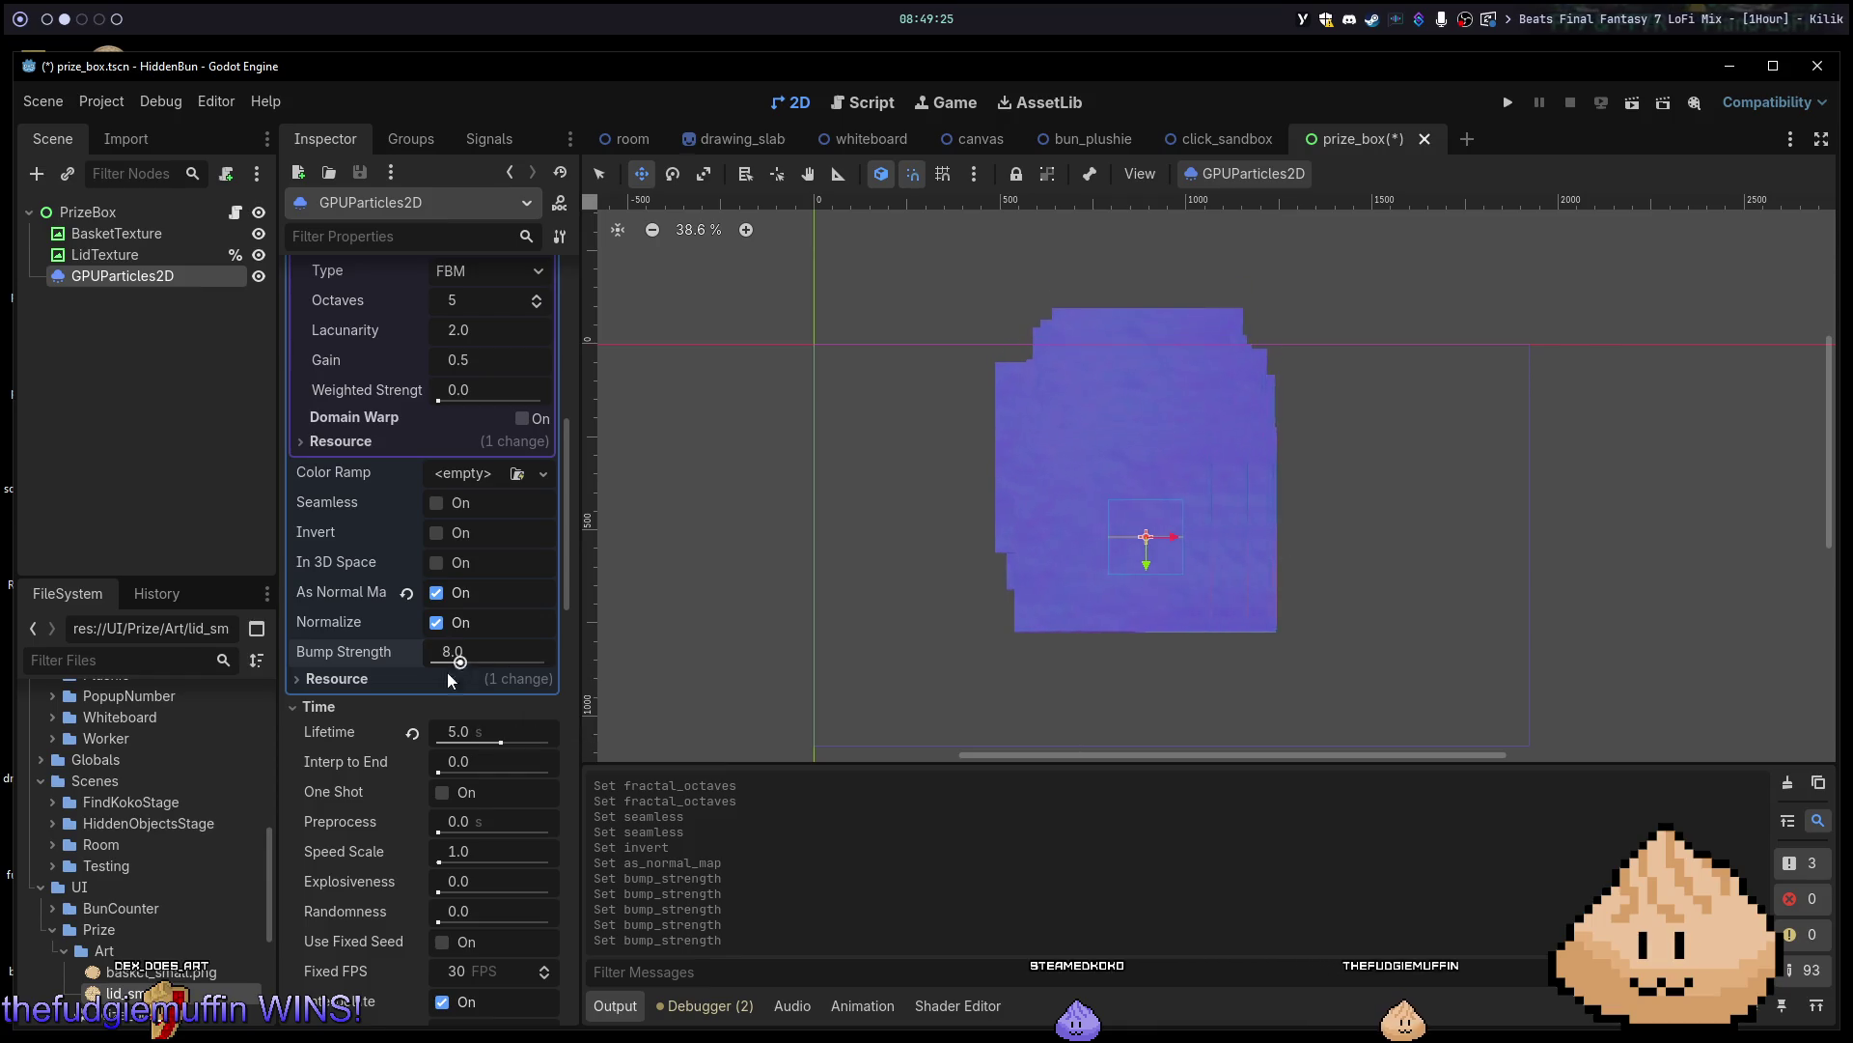
pyautogui.scroll(-10, 369, 912)
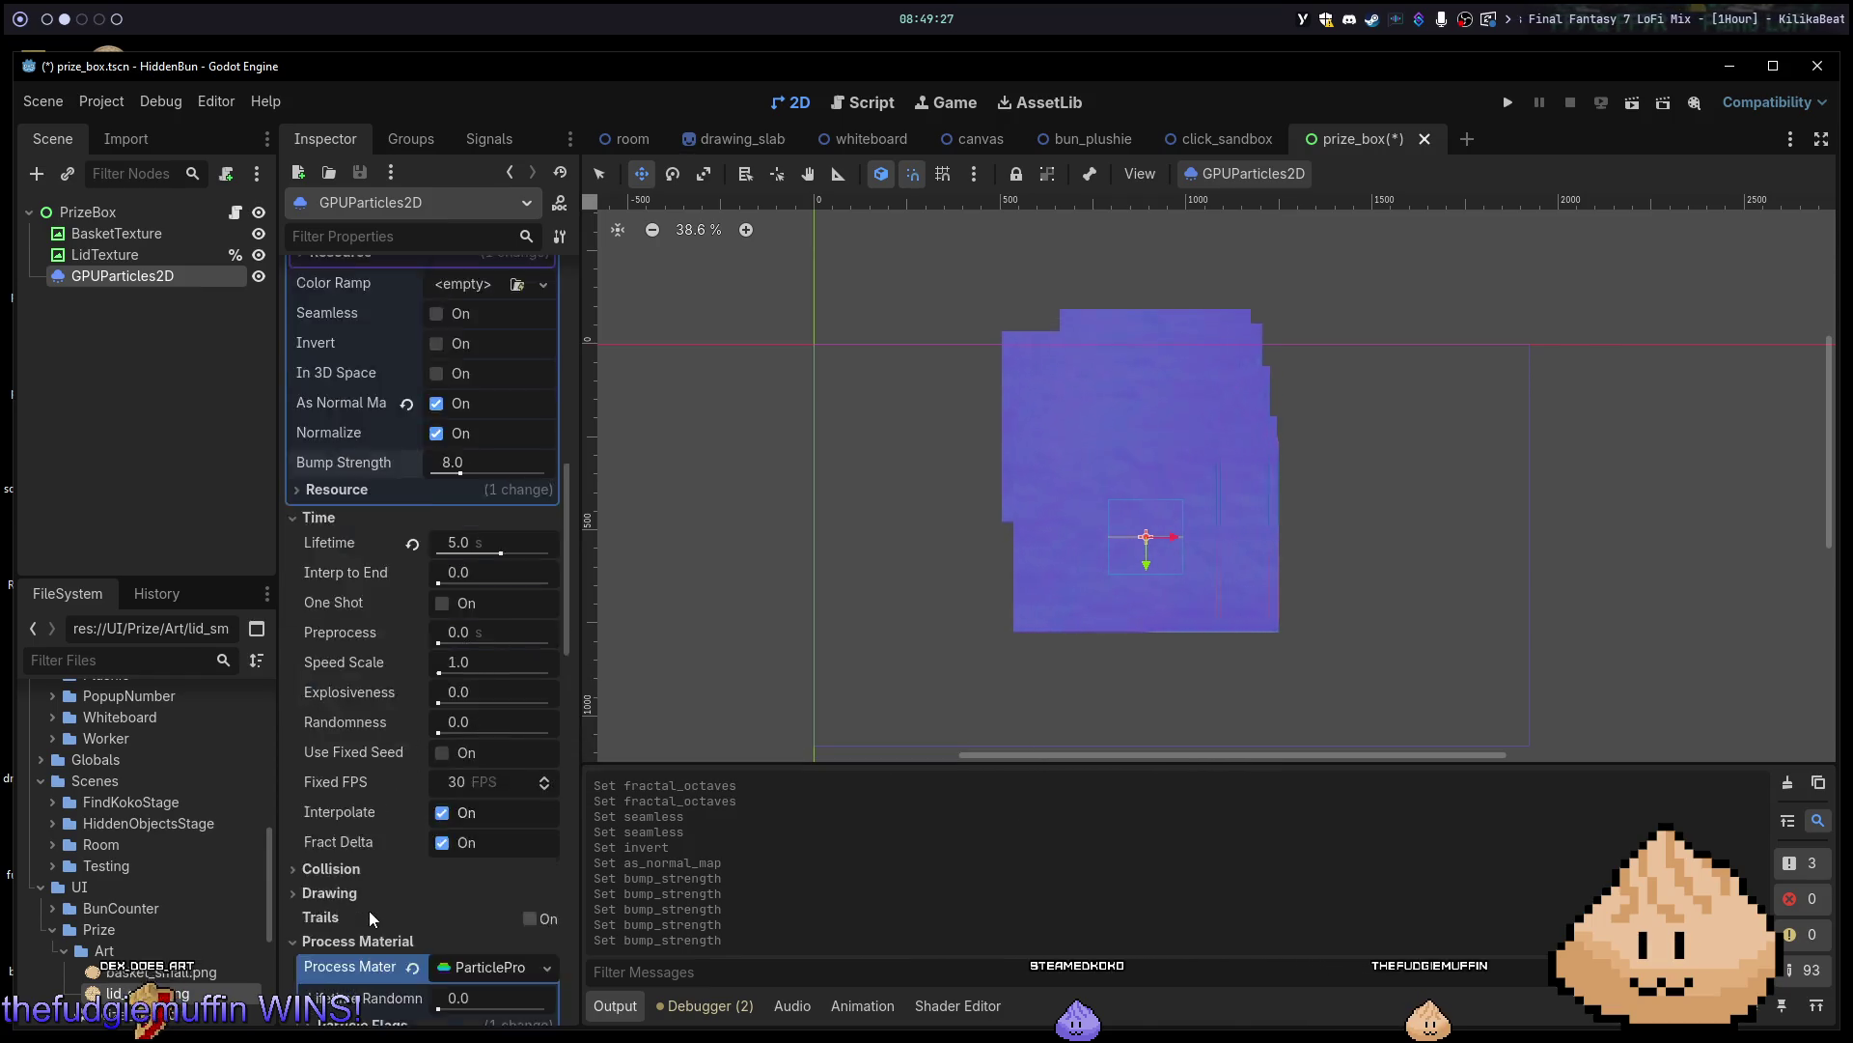
pyautogui.scroll(-15, 369, 906)
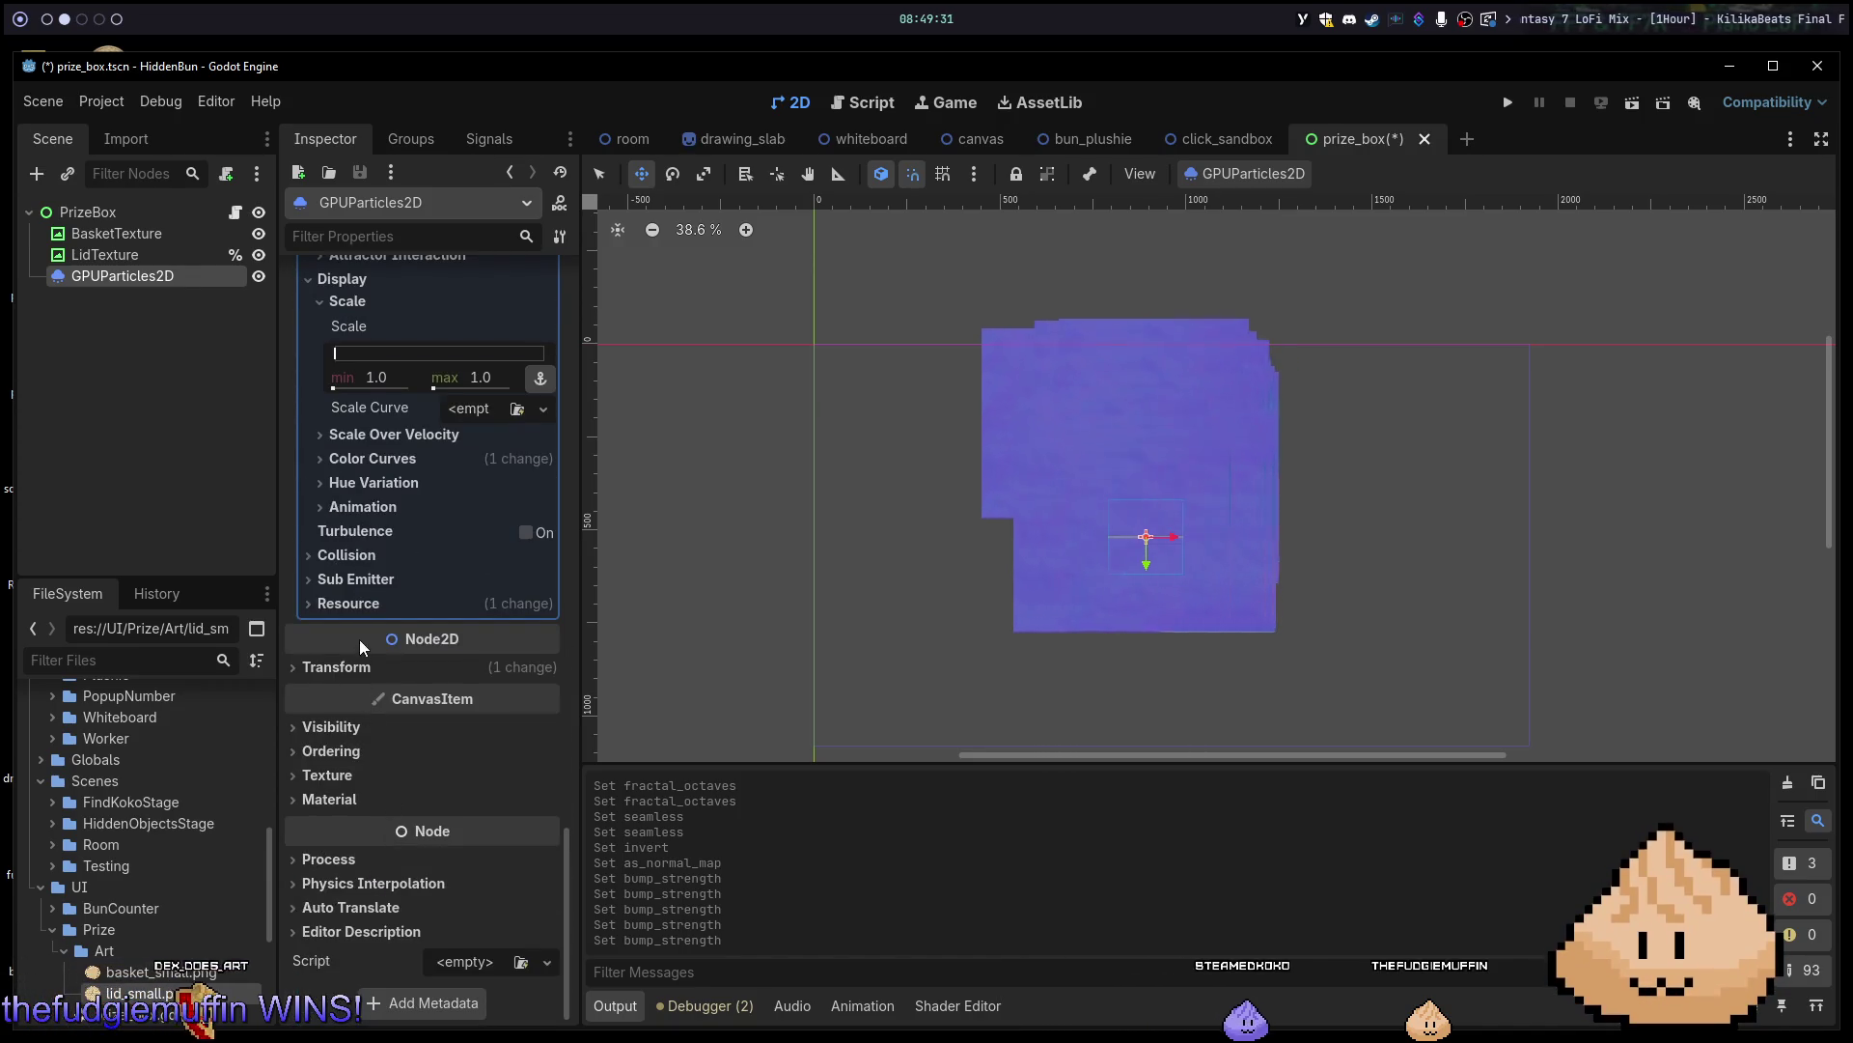
pyautogui.scroll(5, 360, 659)
pyautogui.click(351, 795)
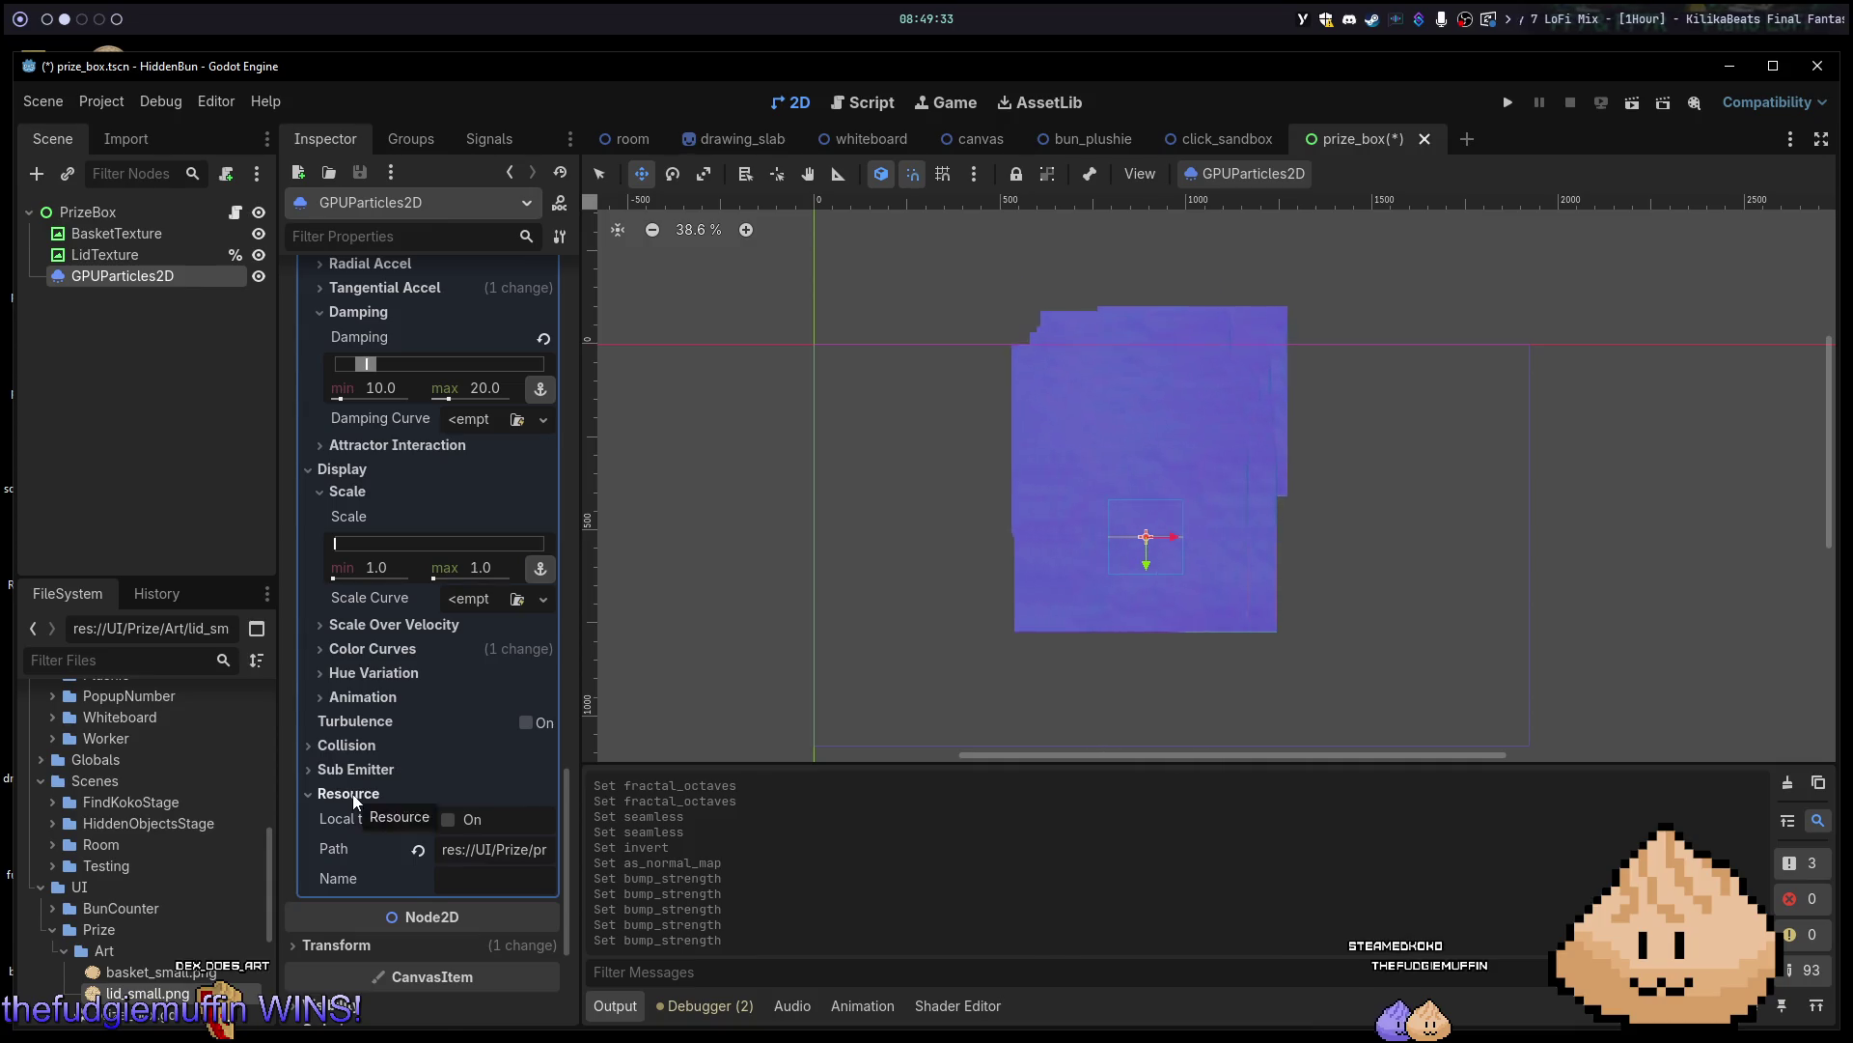
pyautogui.click(353, 796)
pyautogui.scroll(10, 355, 724)
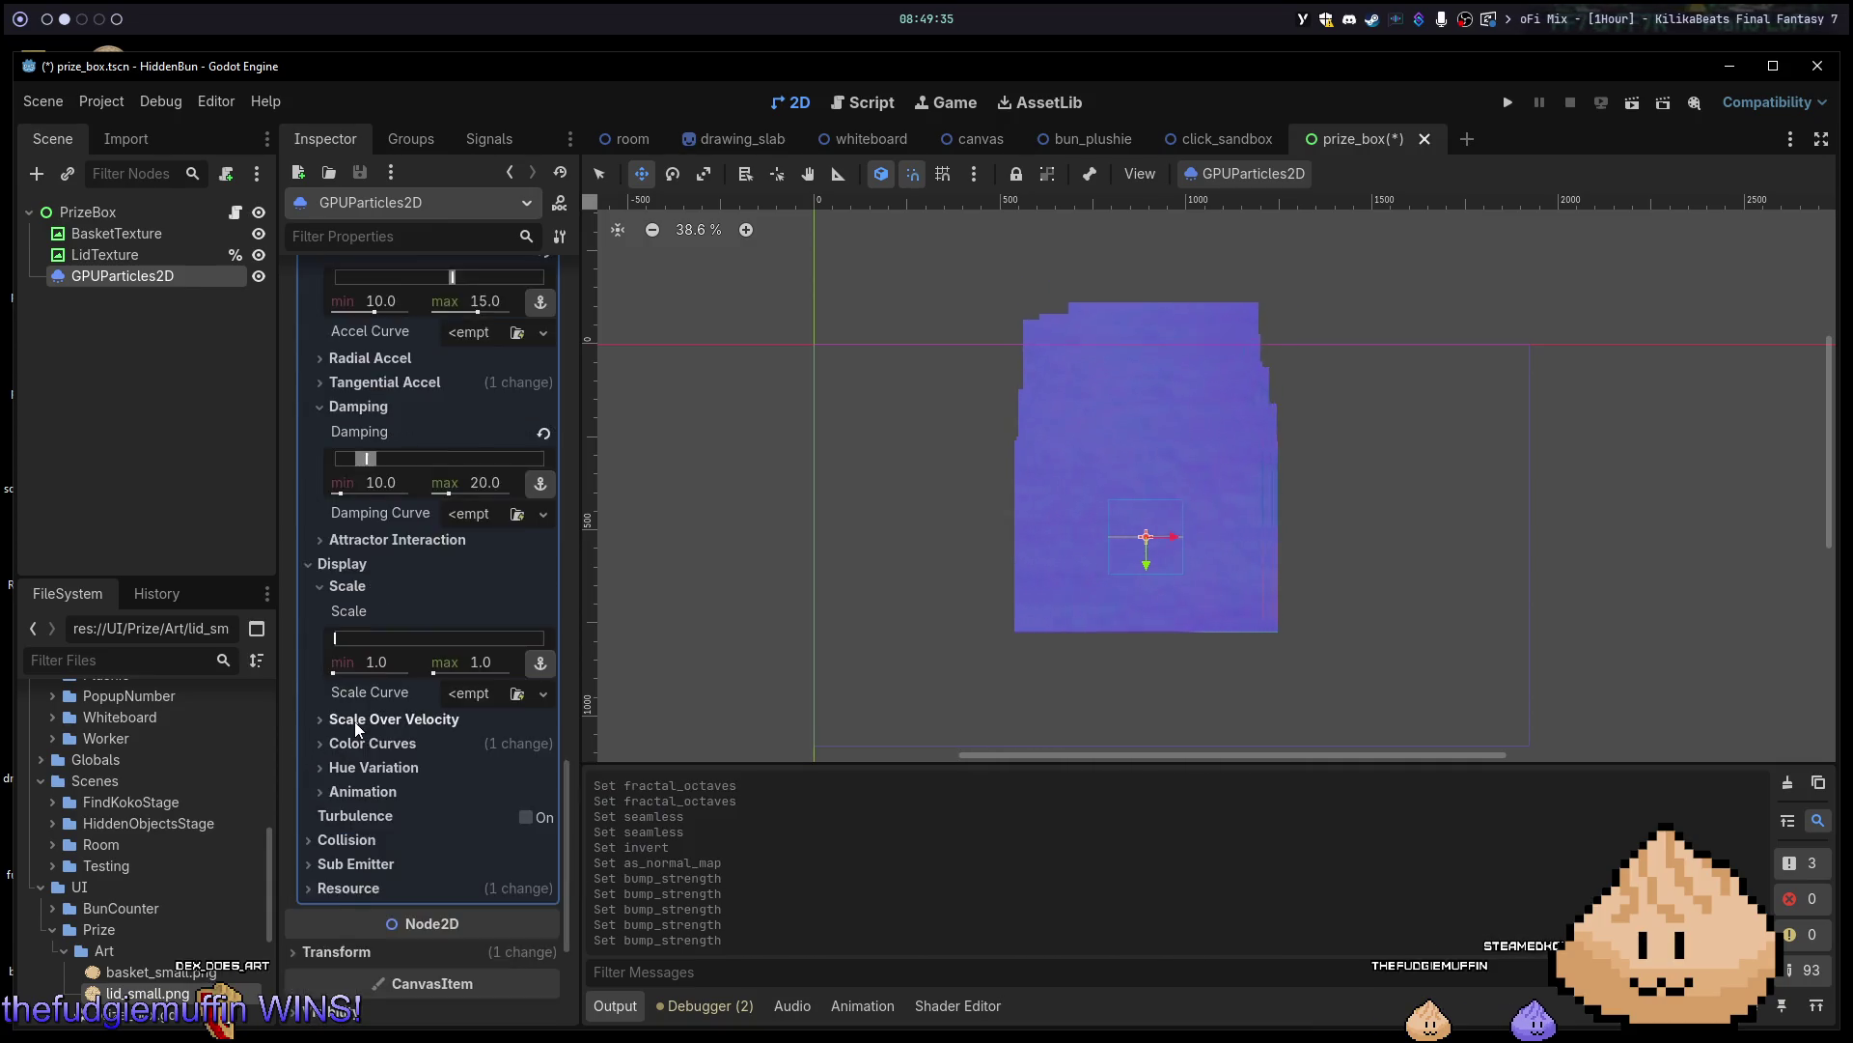
pyautogui.scroll(8, 355, 721)
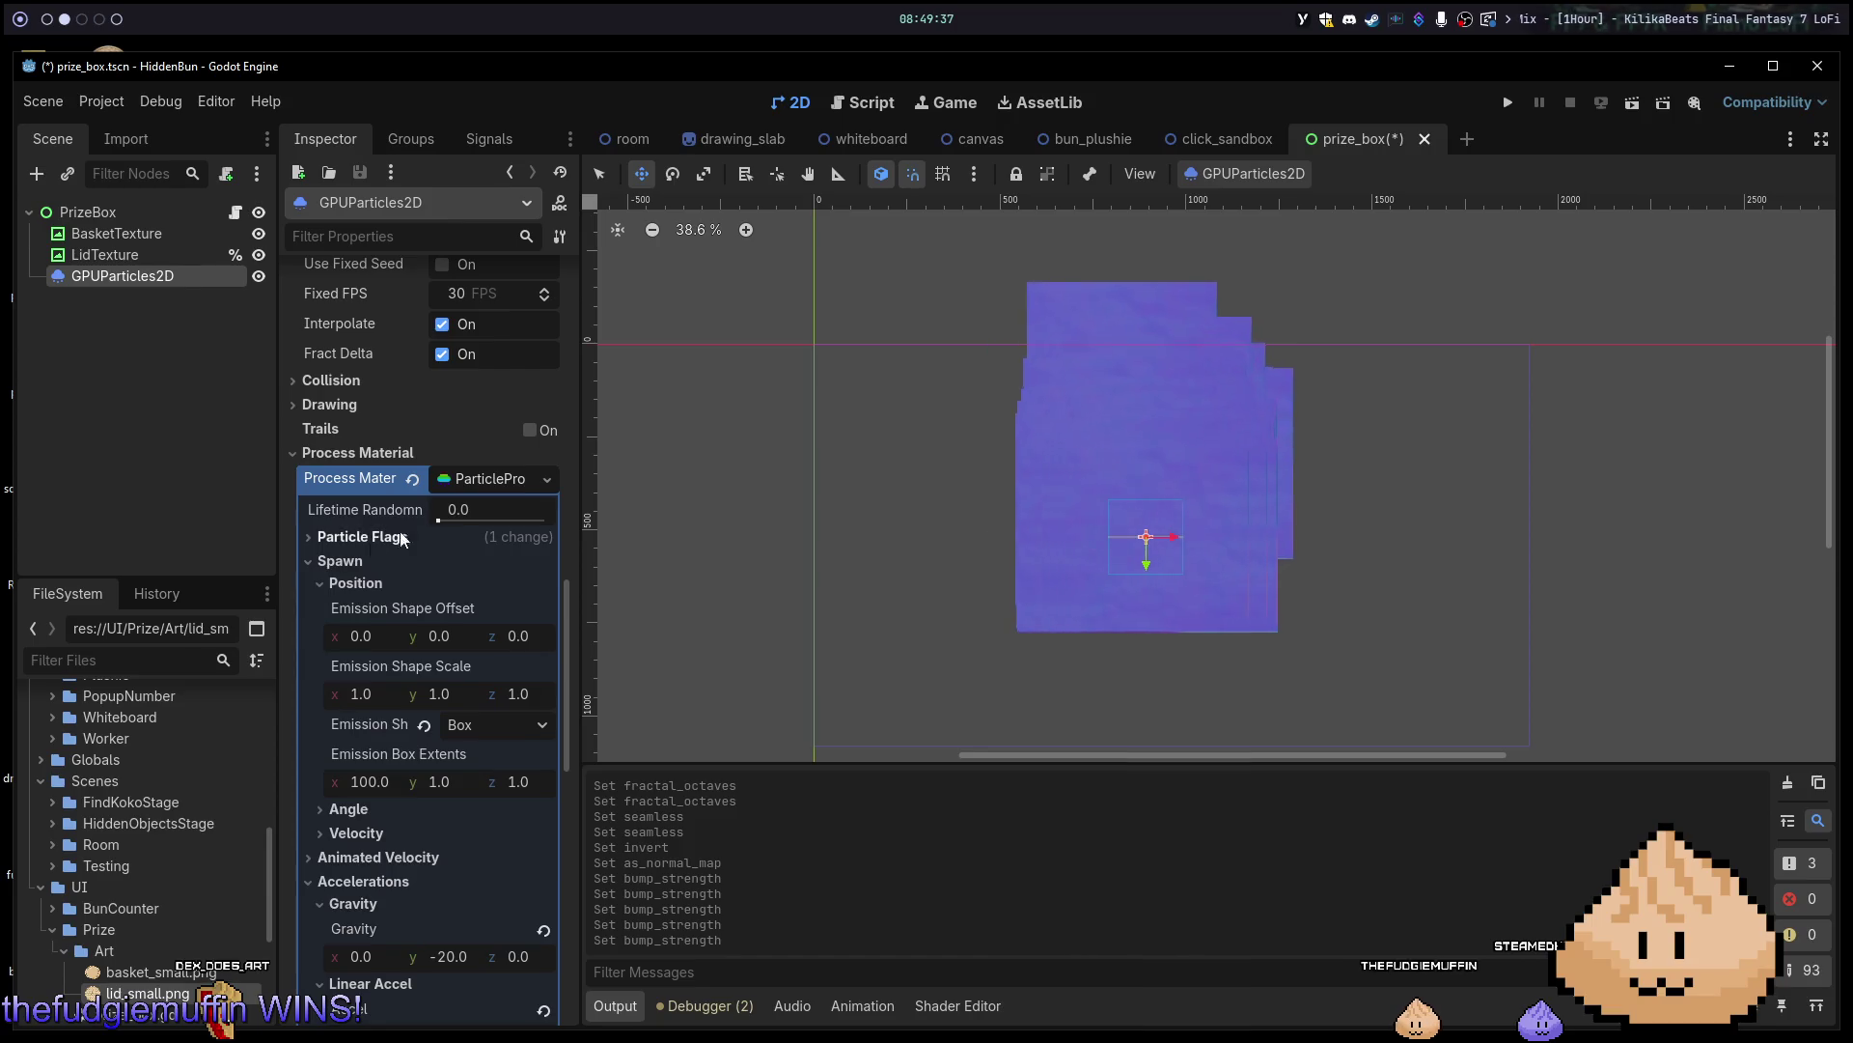
pyautogui.scroll(2, 477, 521)
pyautogui.scroll(20, 435, 636)
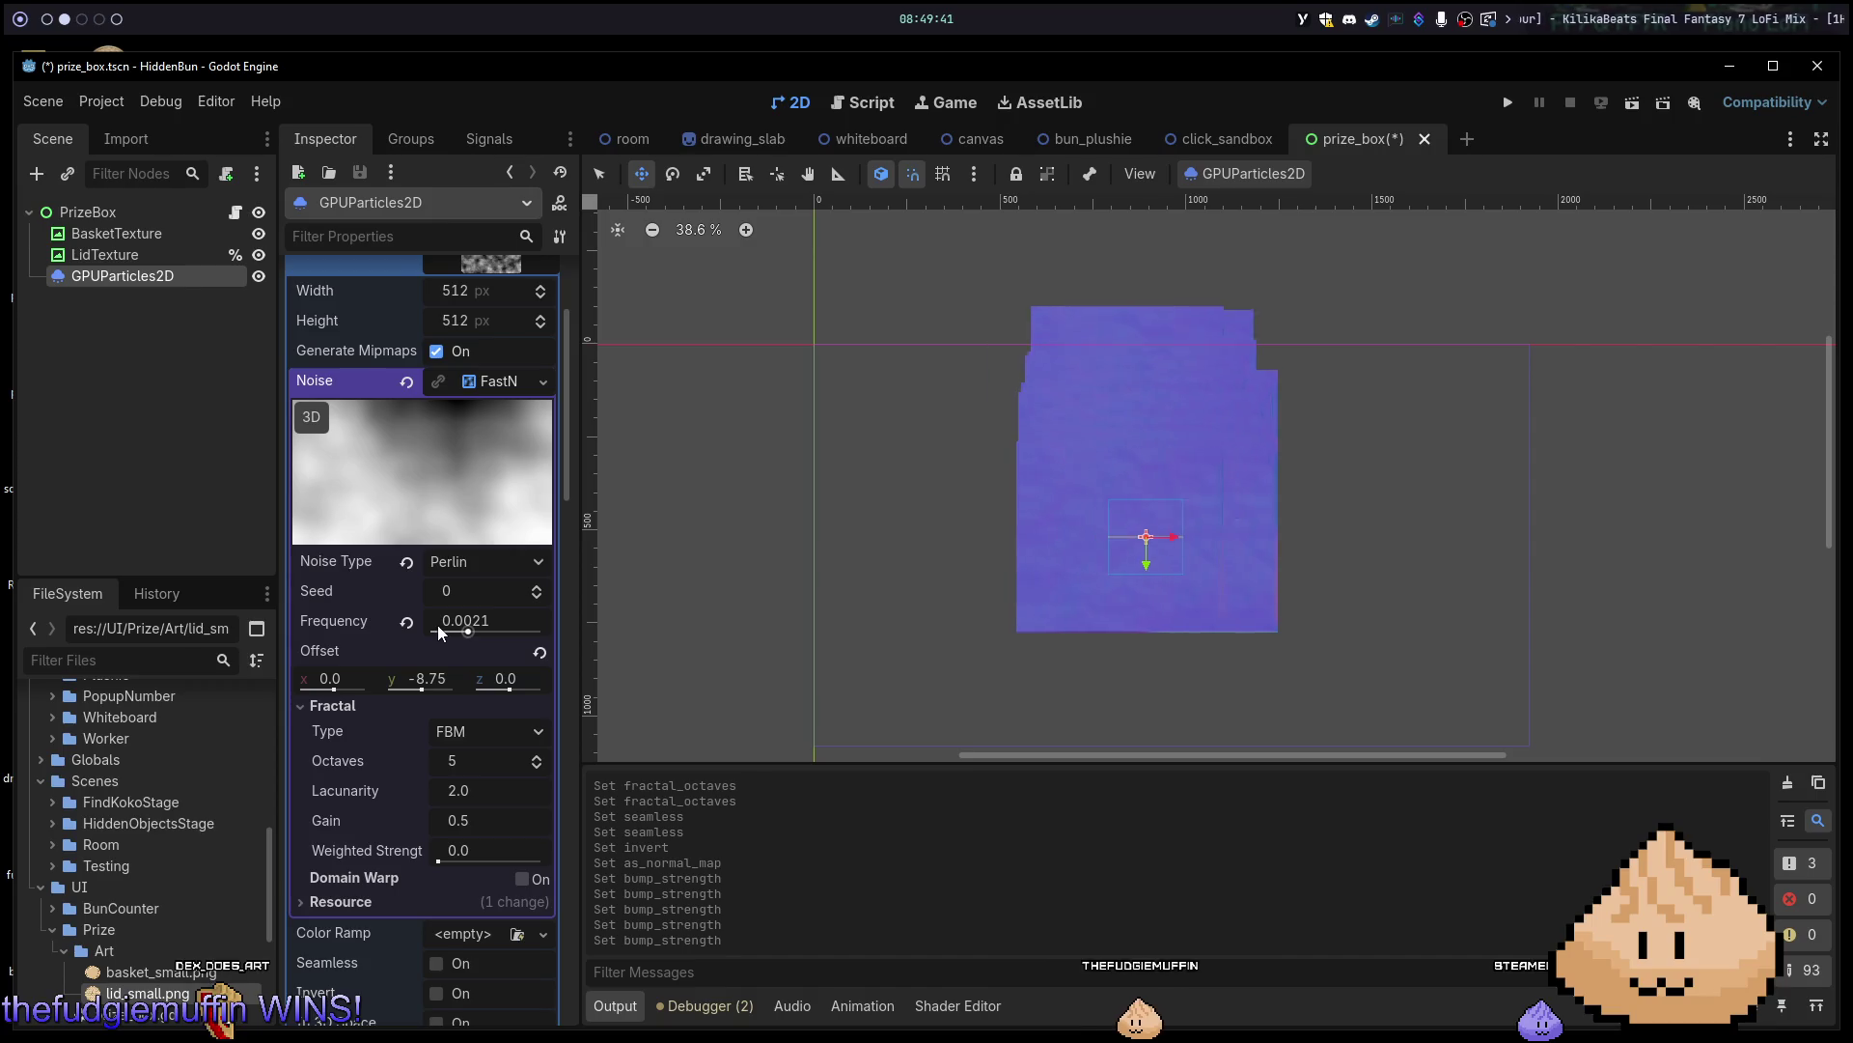
pyautogui.scroll(-3, 435, 628)
pyautogui.scroll(-6, 426, 772)
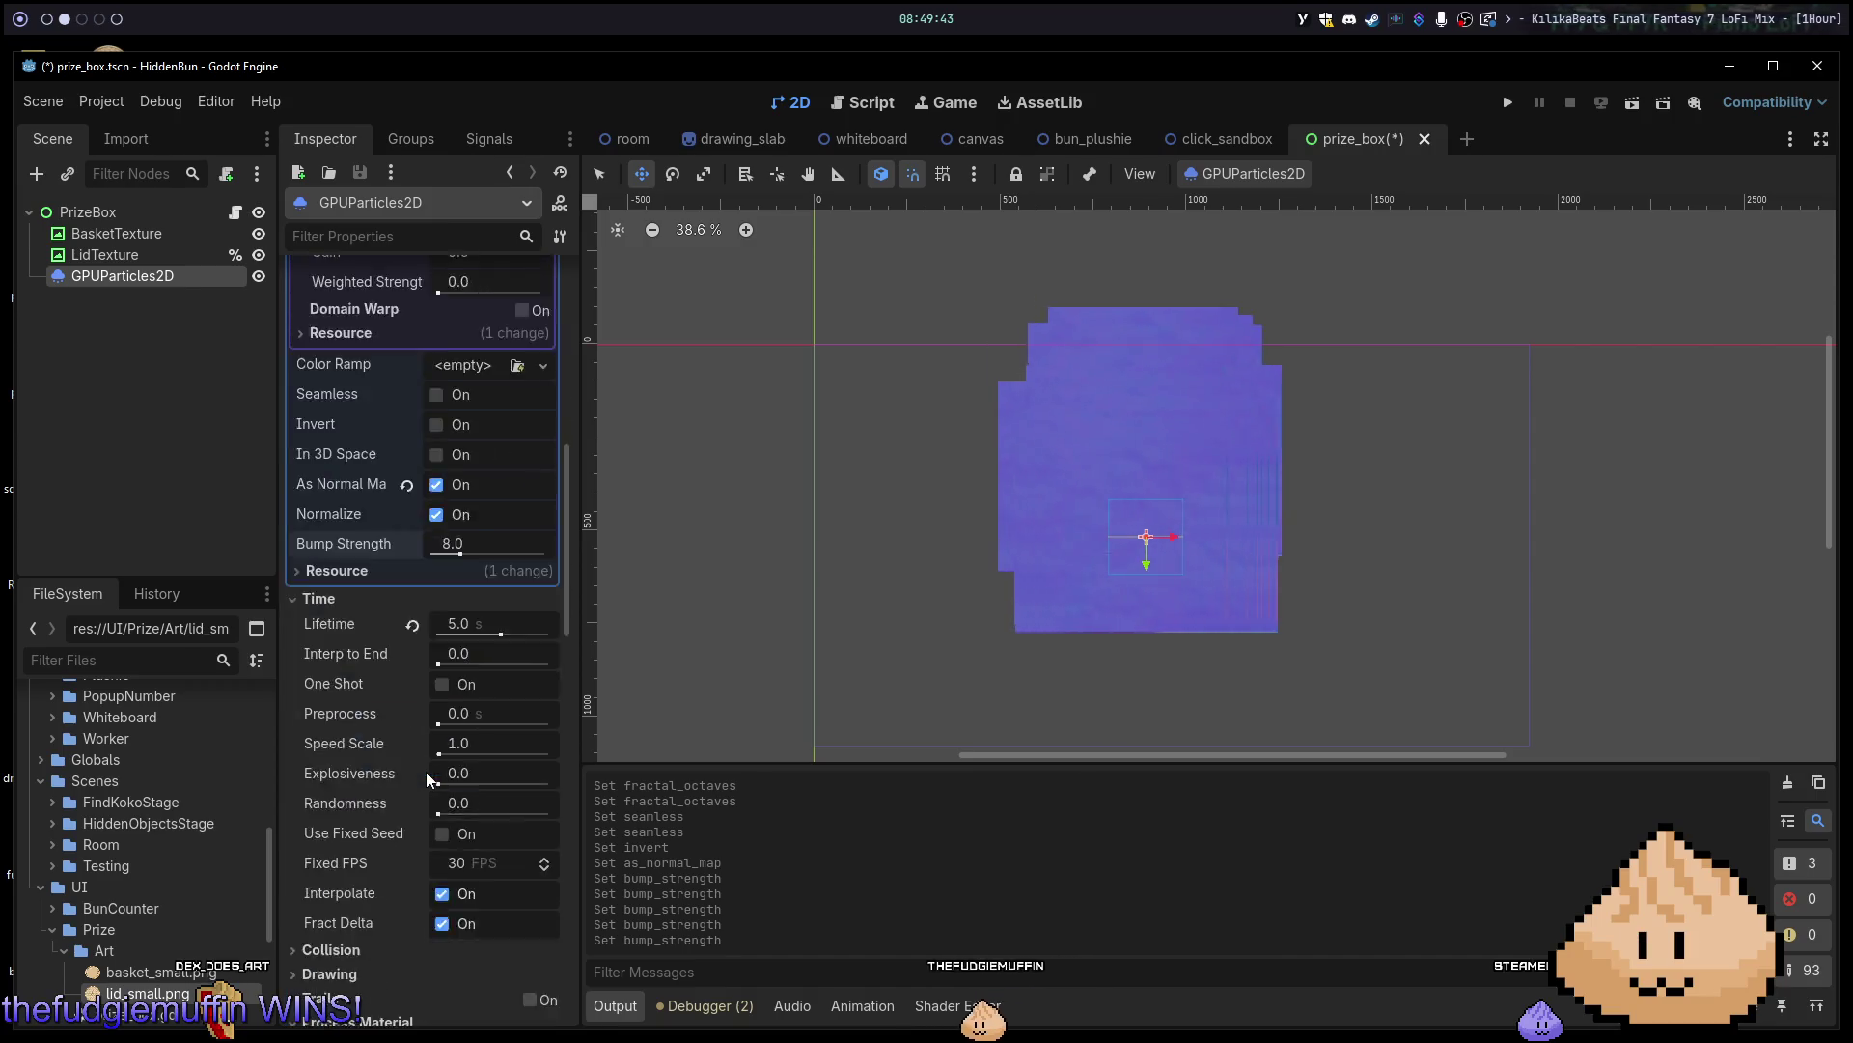
pyautogui.scroll(-2, 367, 676)
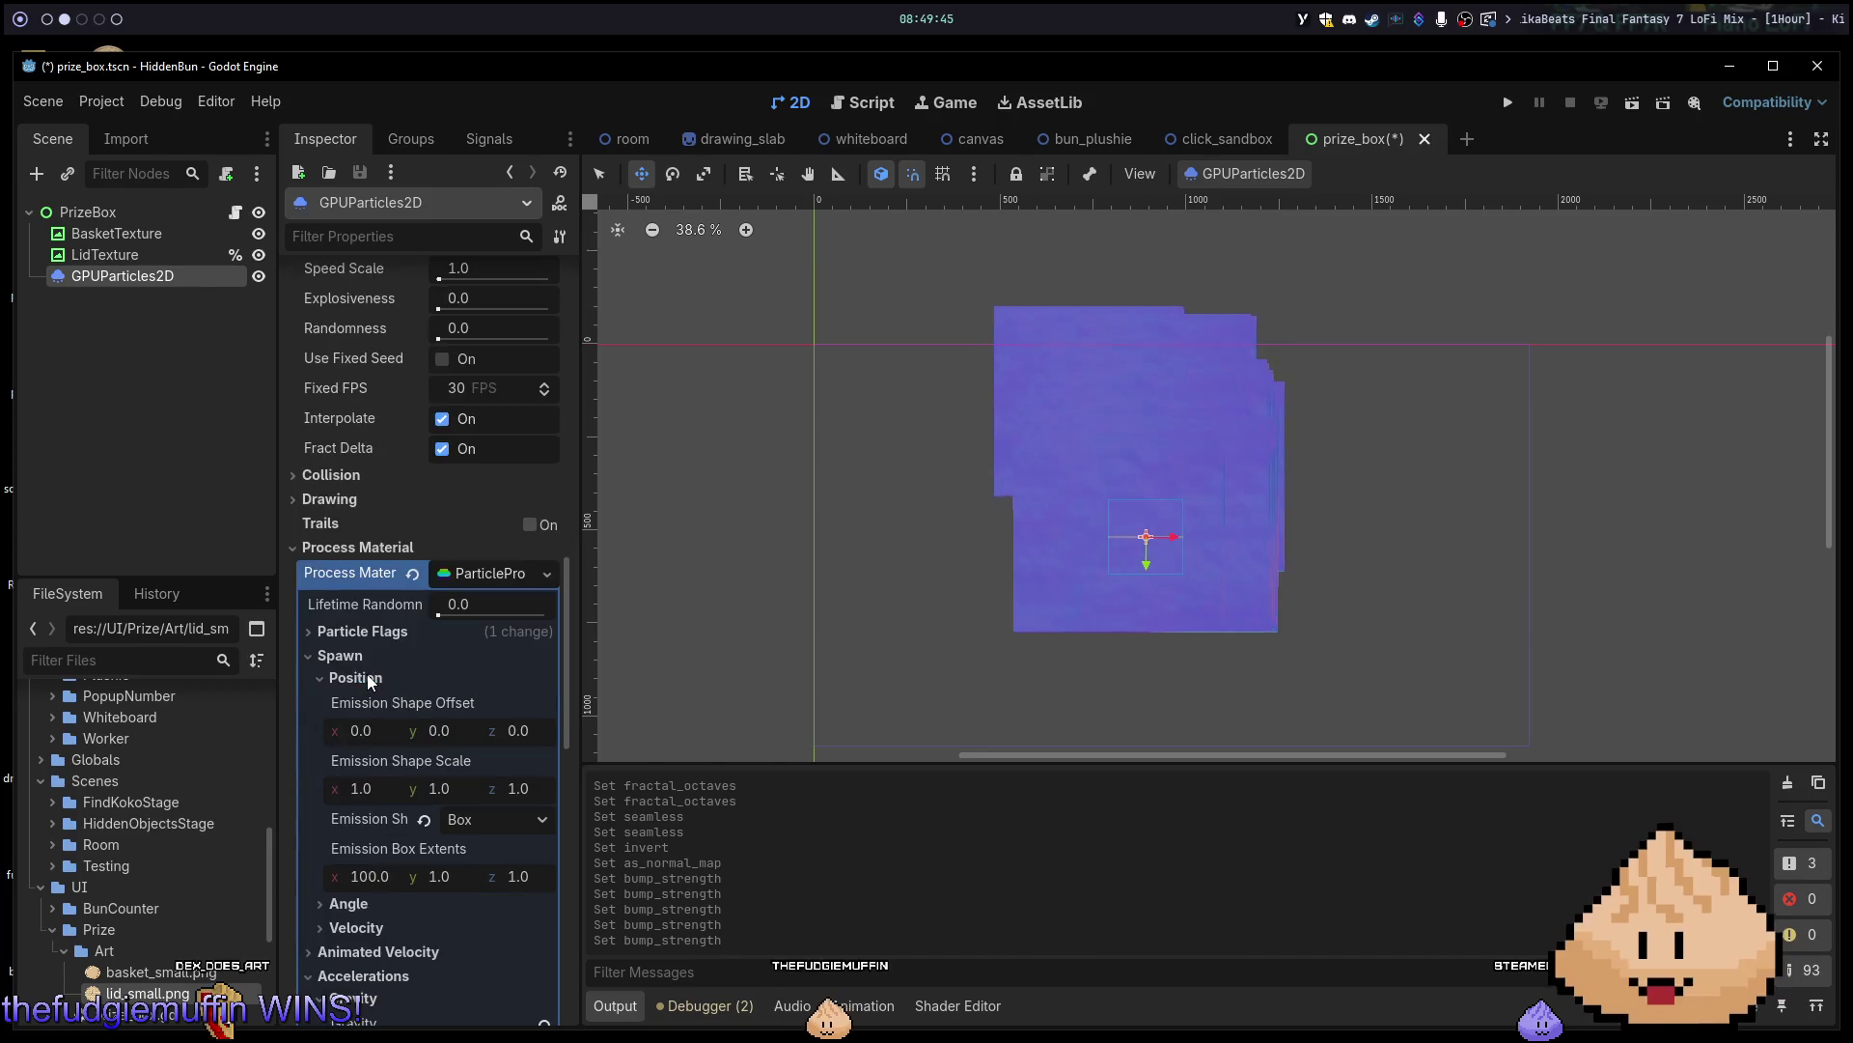
pyautogui.scroll(-5, 501, 604)
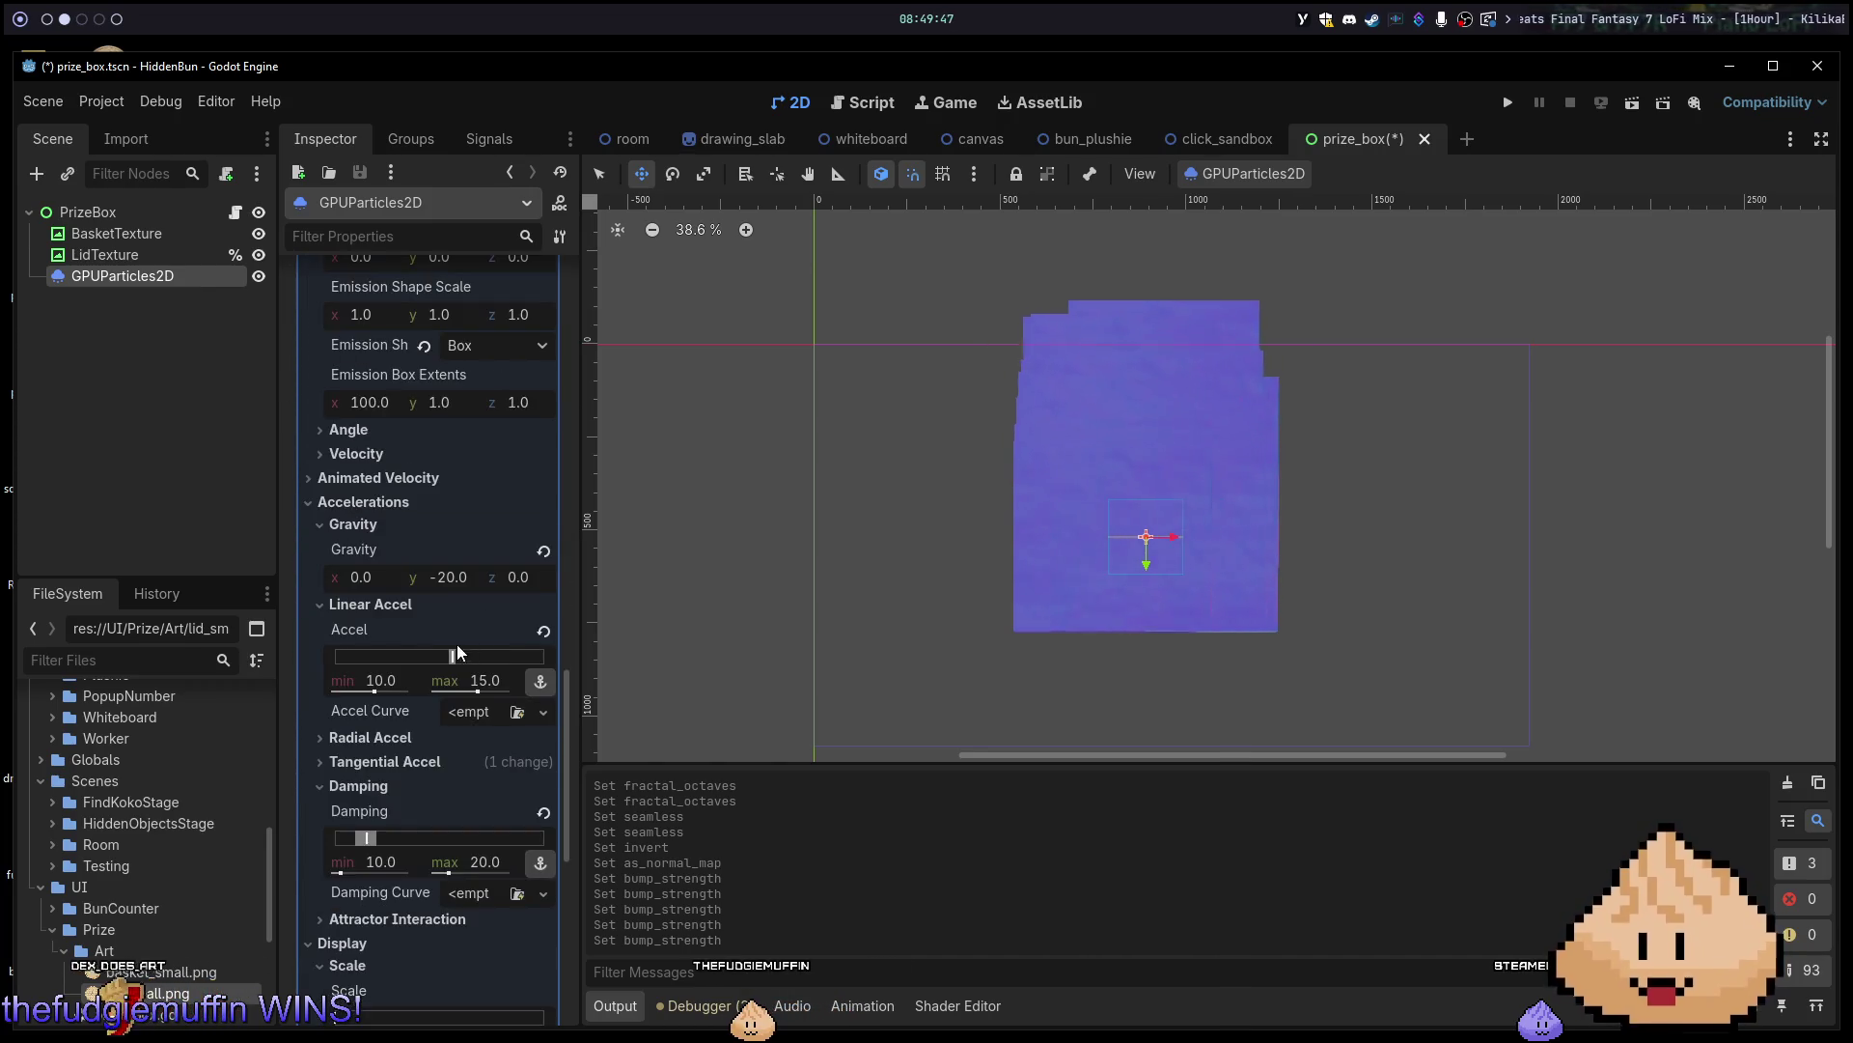
pyautogui.click(355, 504)
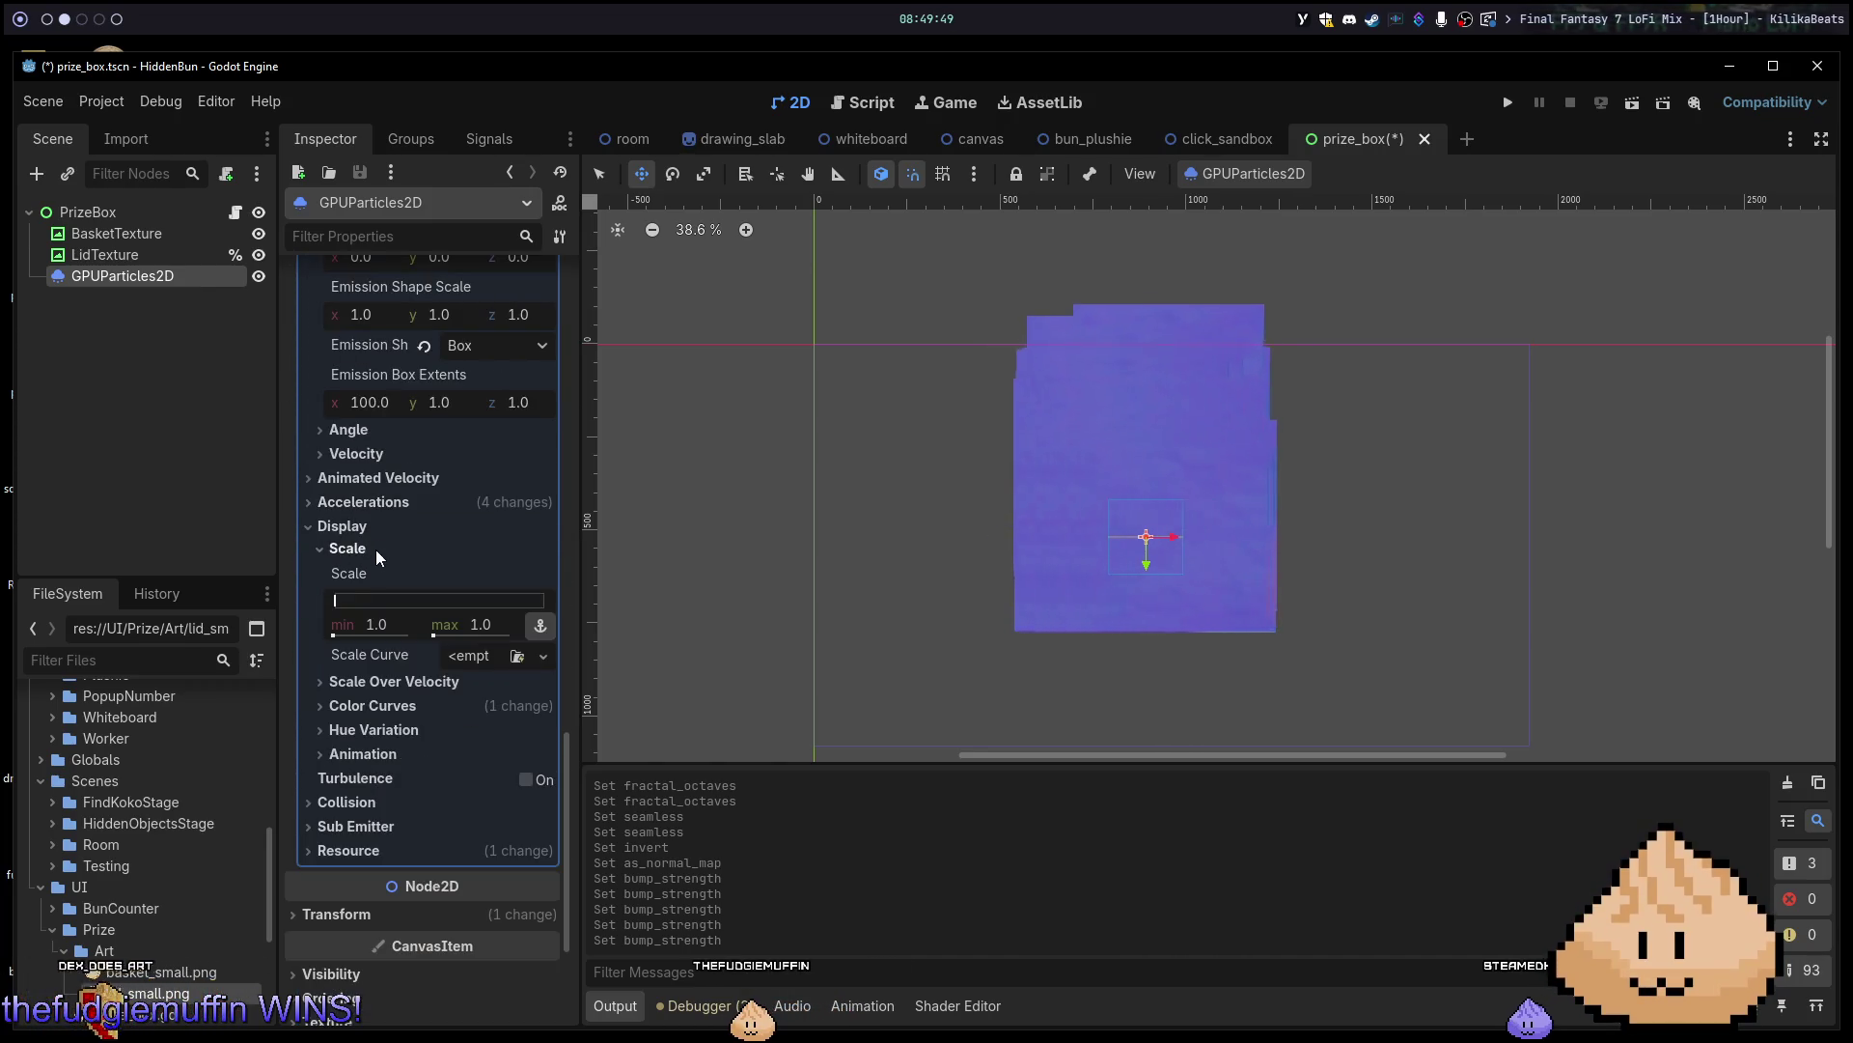
pyautogui.click(395, 733)
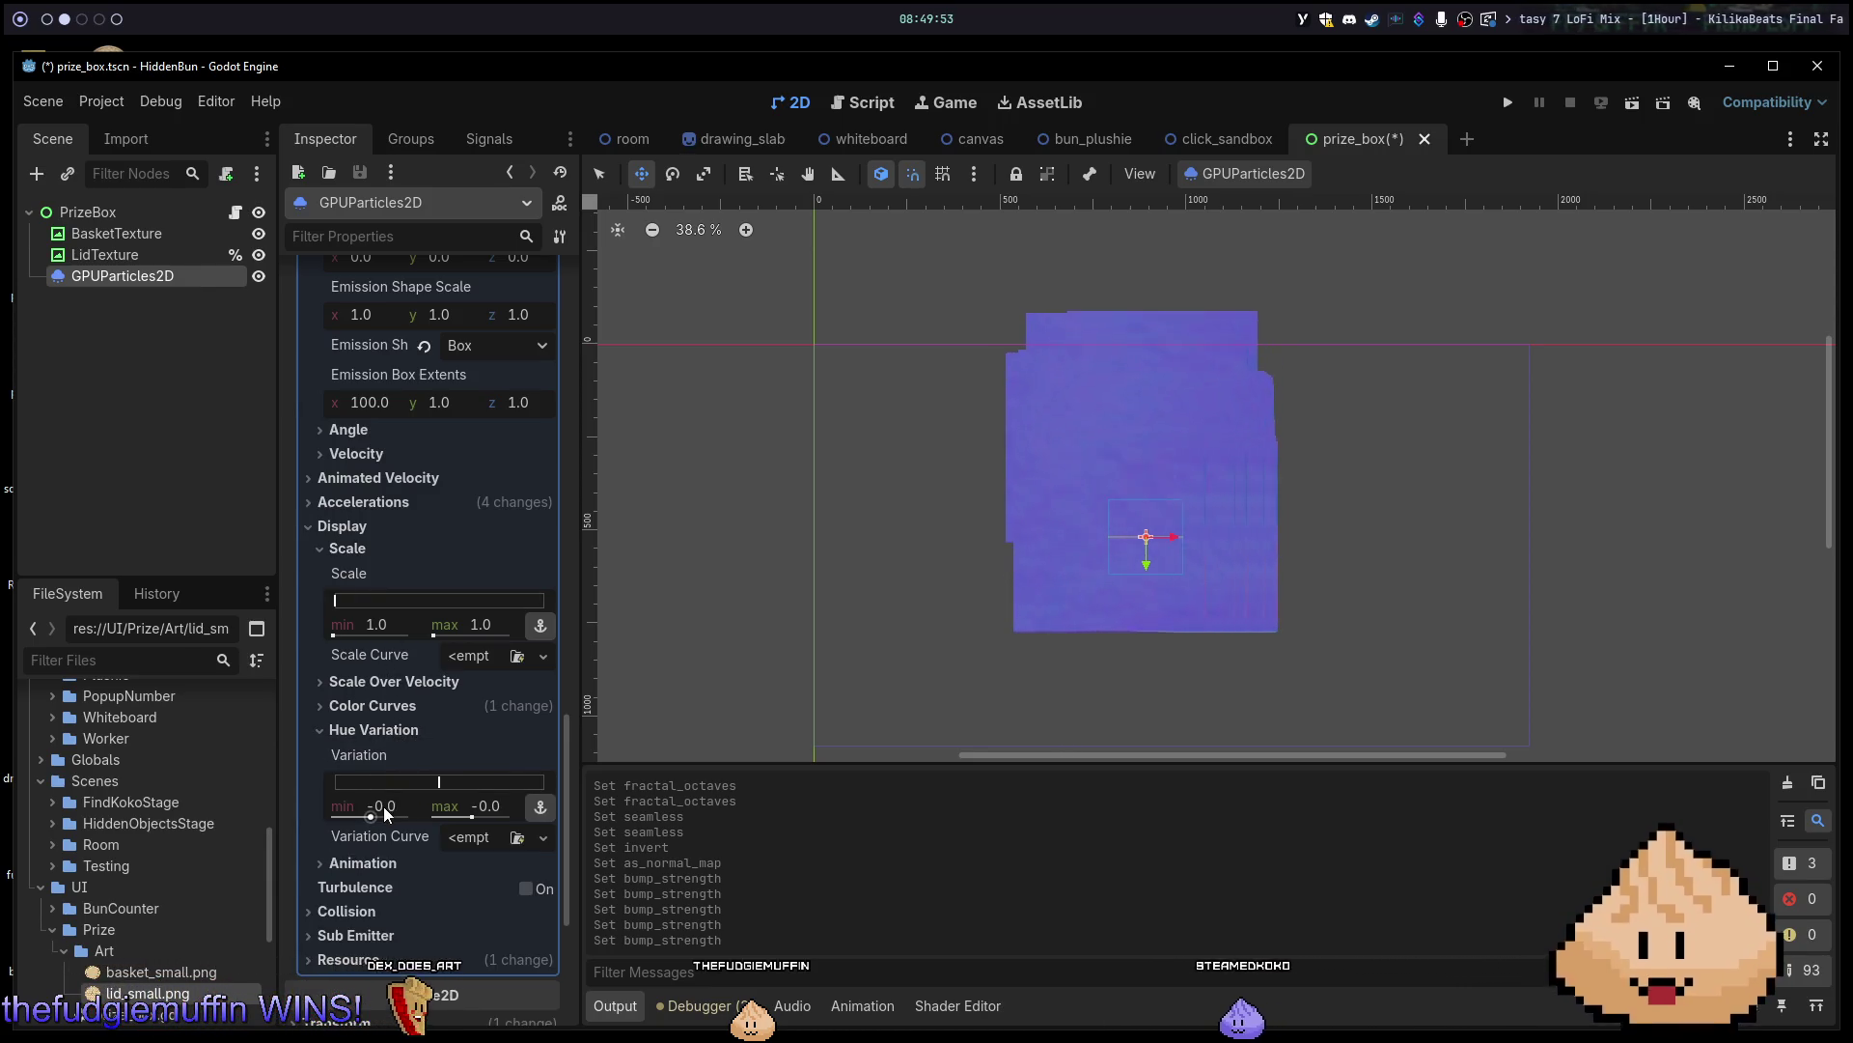
pyautogui.moveTo(443, 786)
pyautogui.mouseDown()
pyautogui.moveTo(410, 784)
pyautogui.moveTo(541, 789)
pyautogui.moveTo(391, 790)
pyautogui.mouseUp()
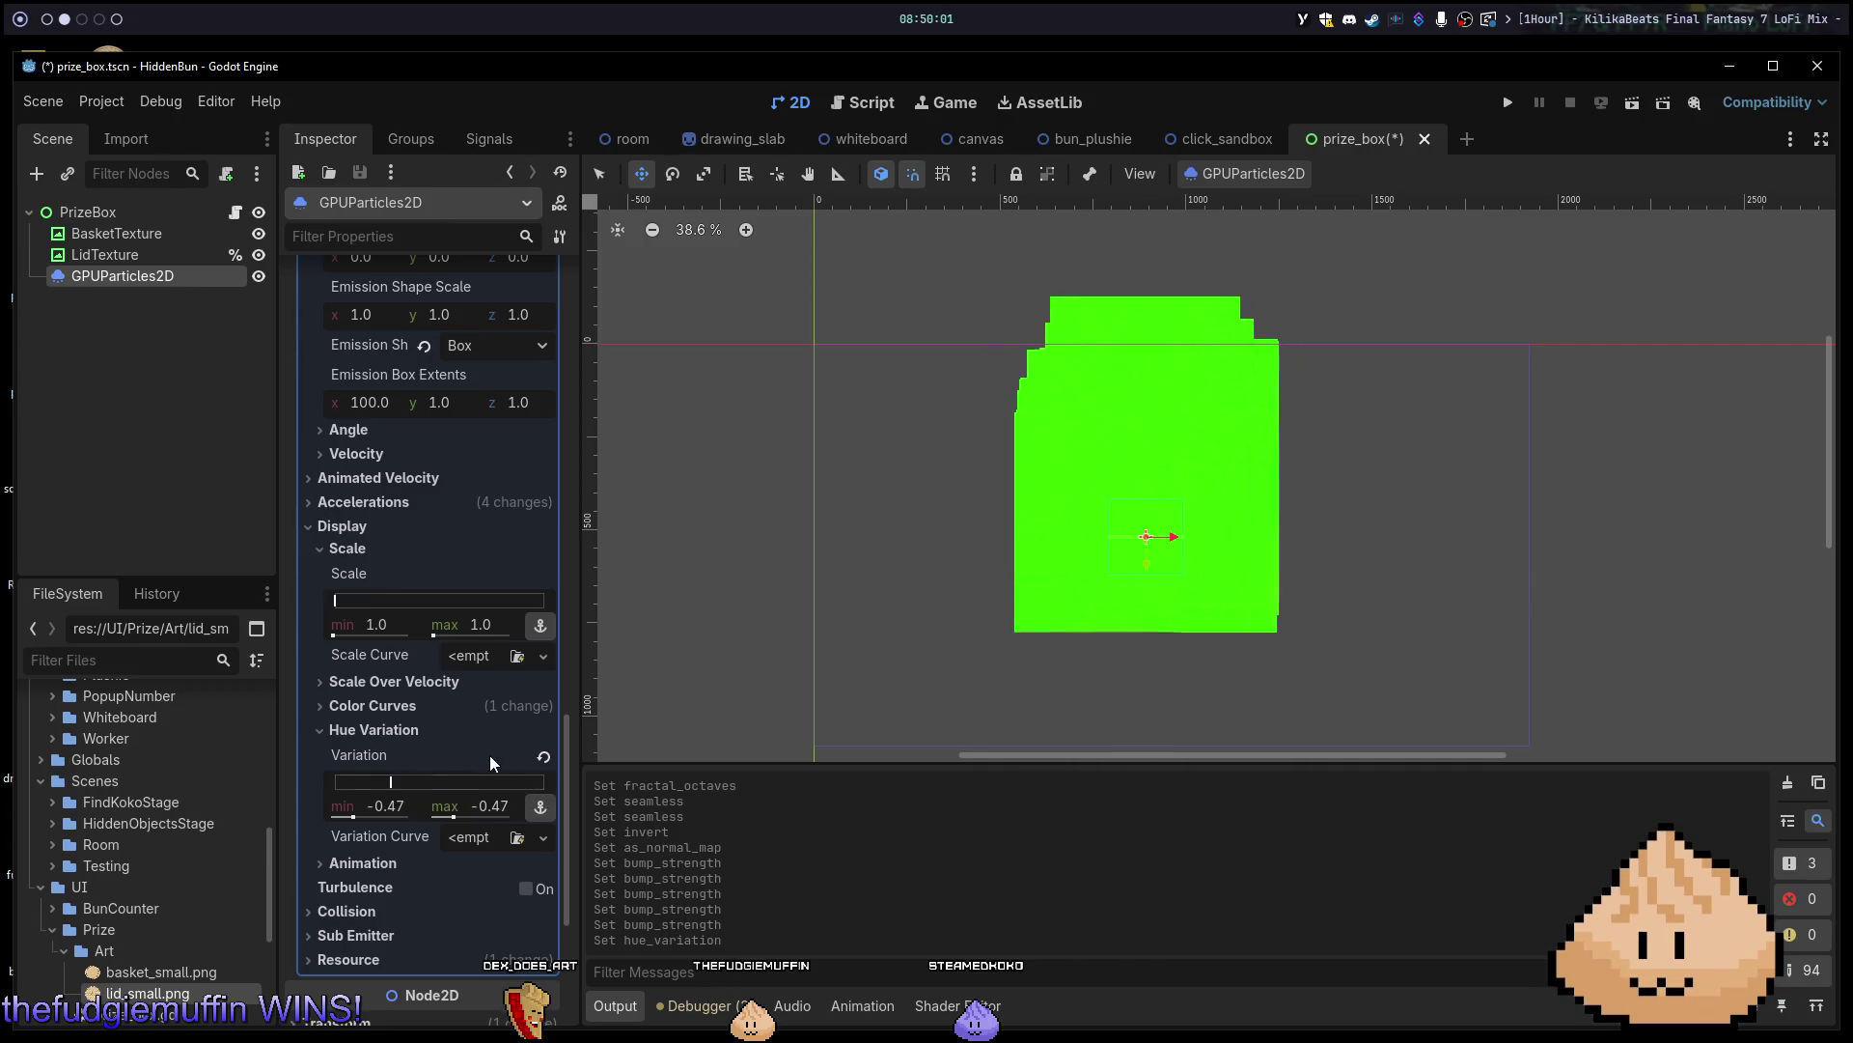
pyautogui.click(547, 762)
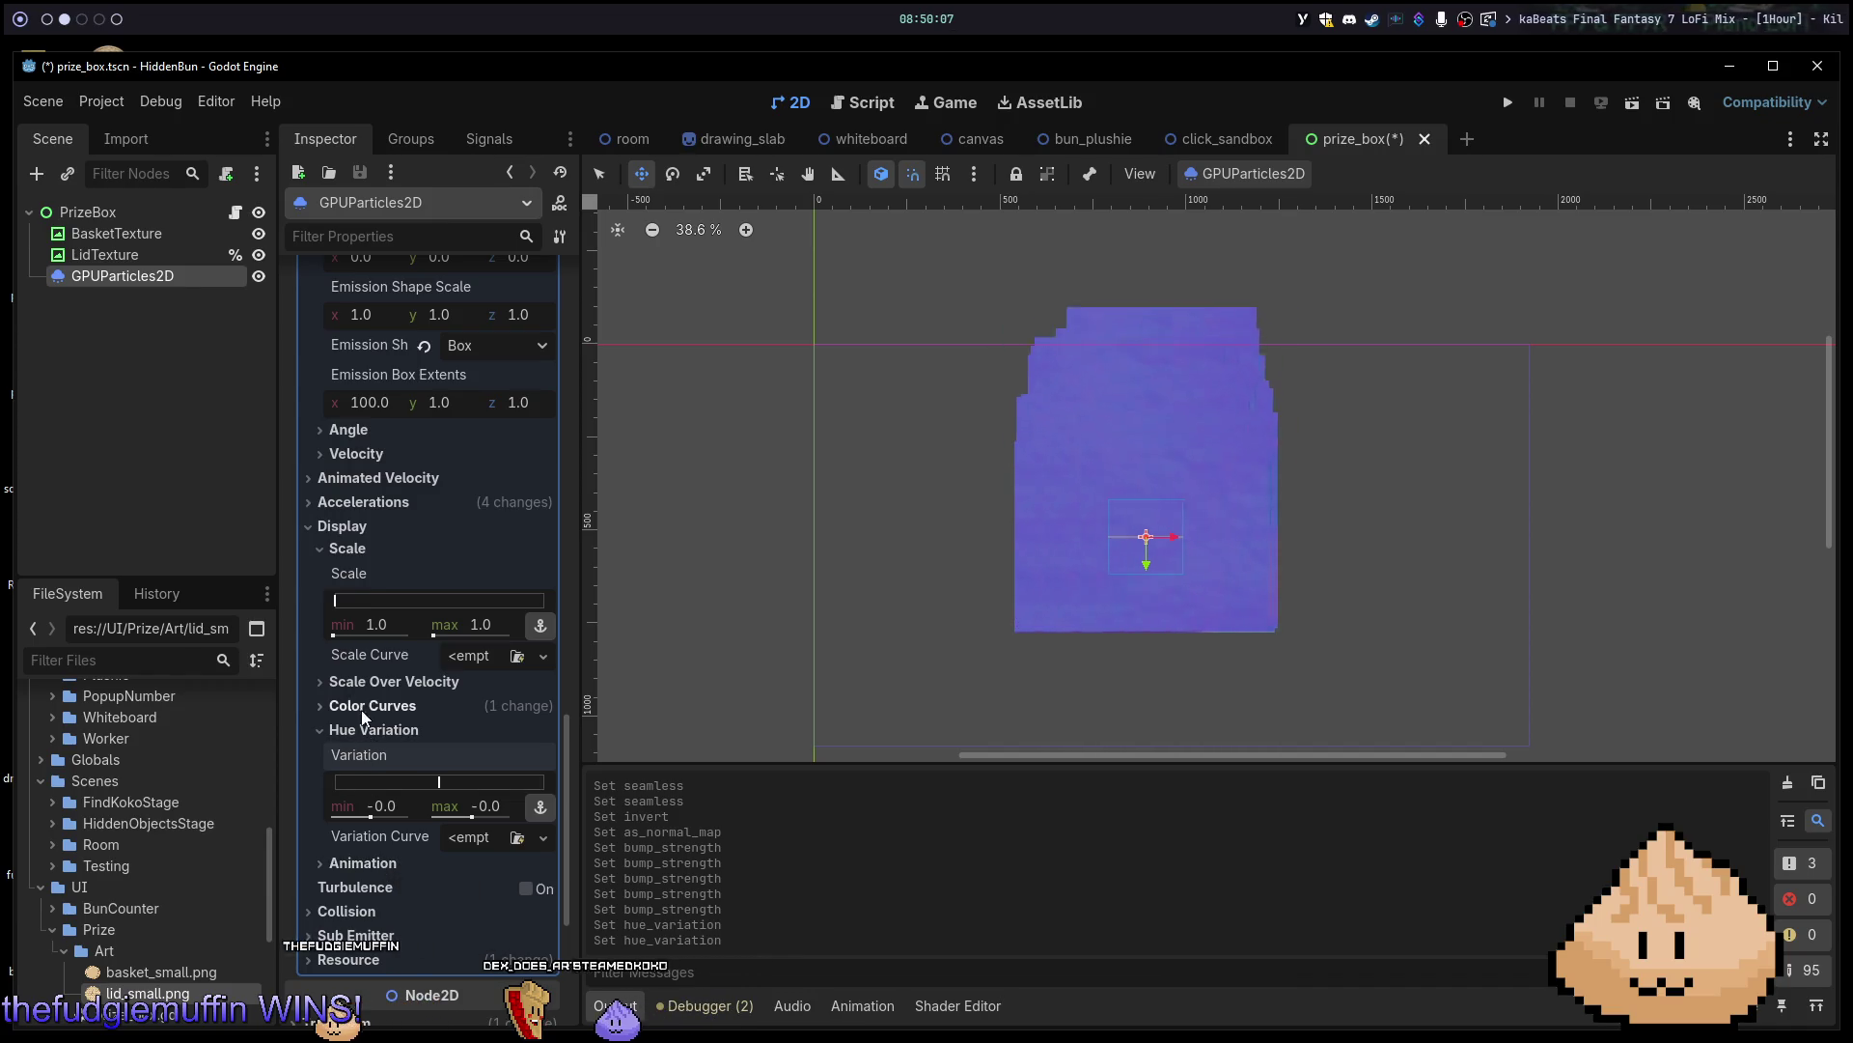
pyautogui.scroll(4, 375, 678)
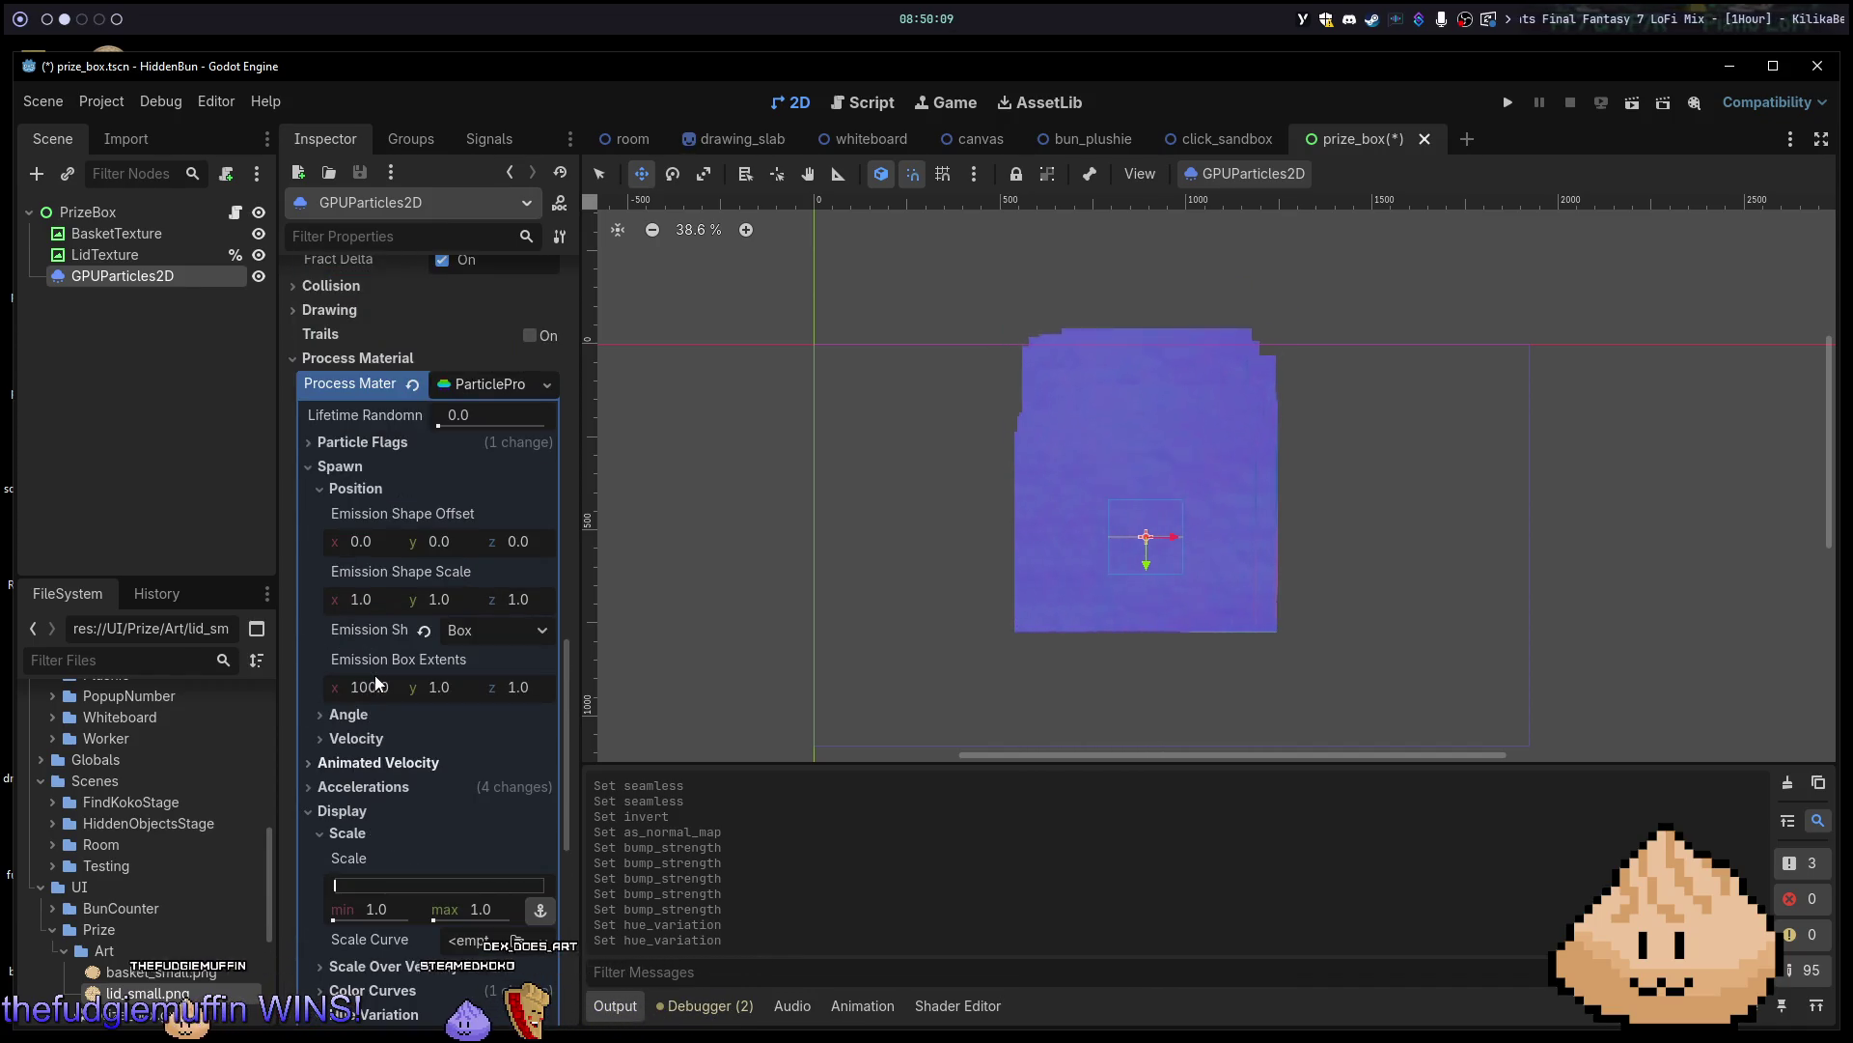
pyautogui.scroll(4, 374, 675)
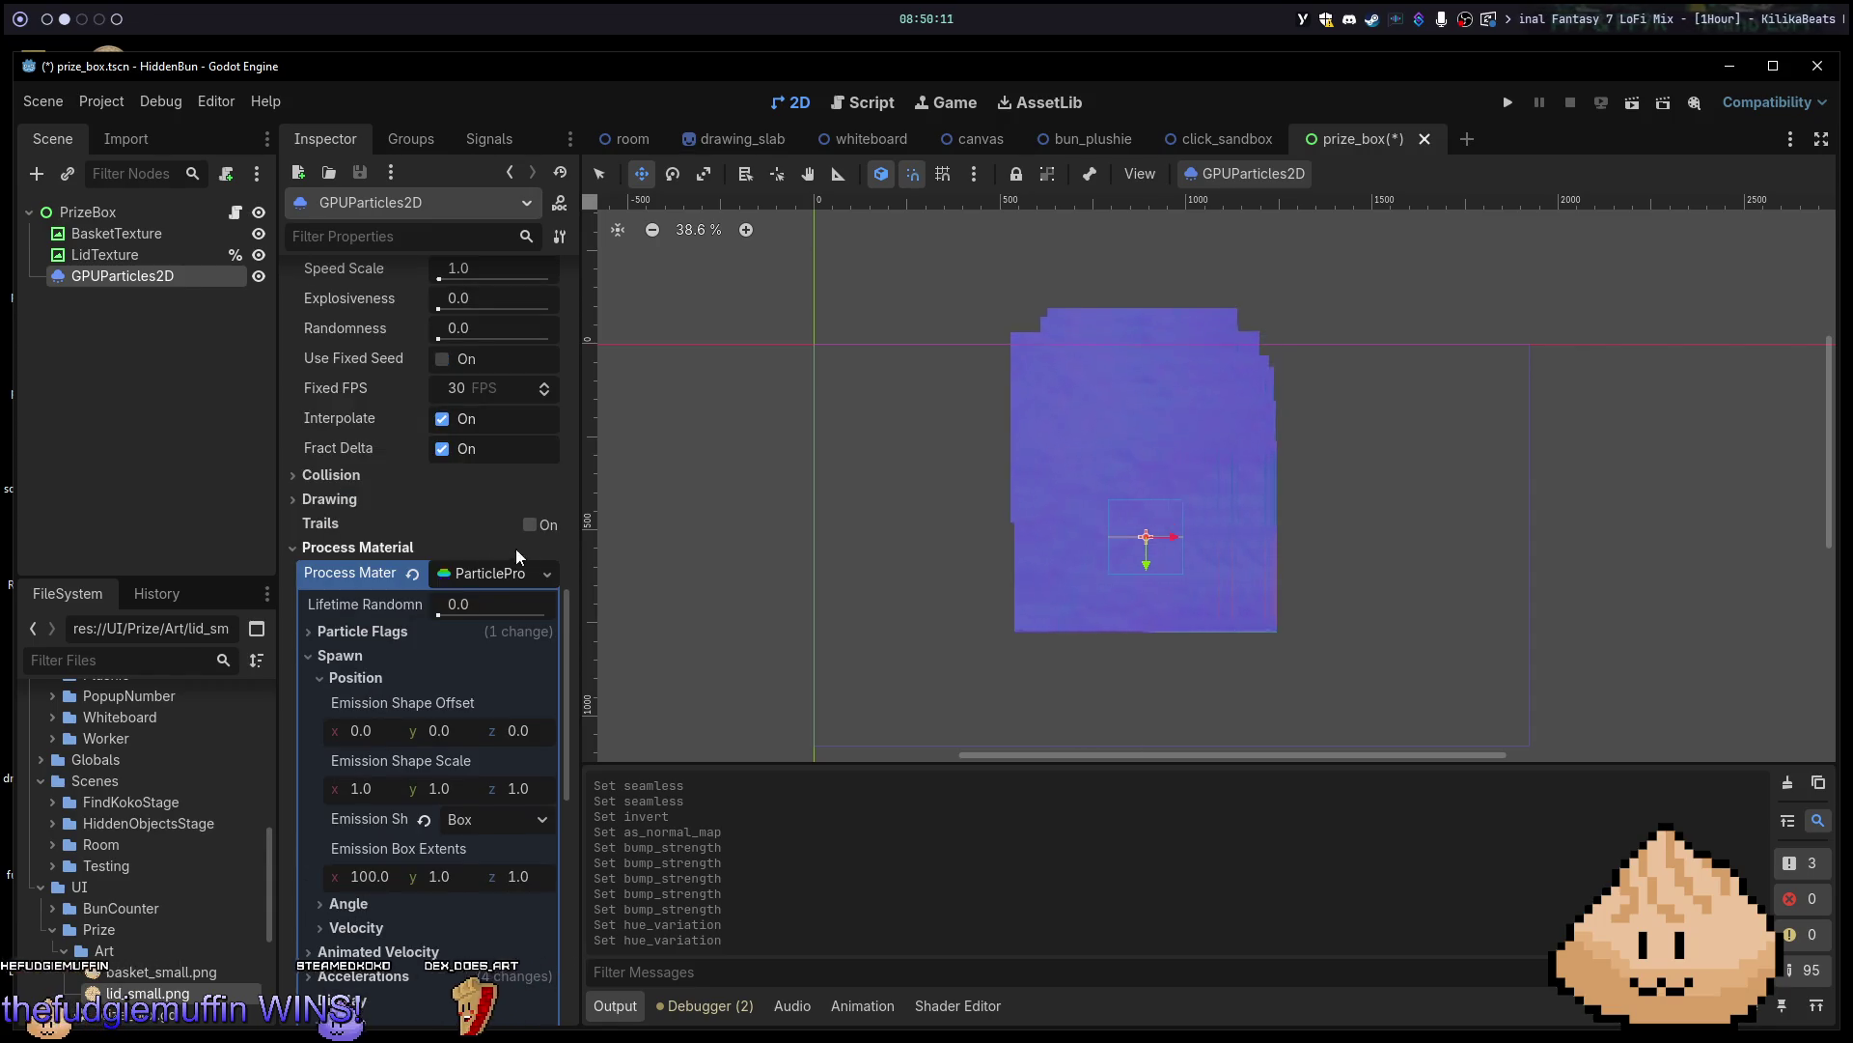
pyautogui.click(537, 527)
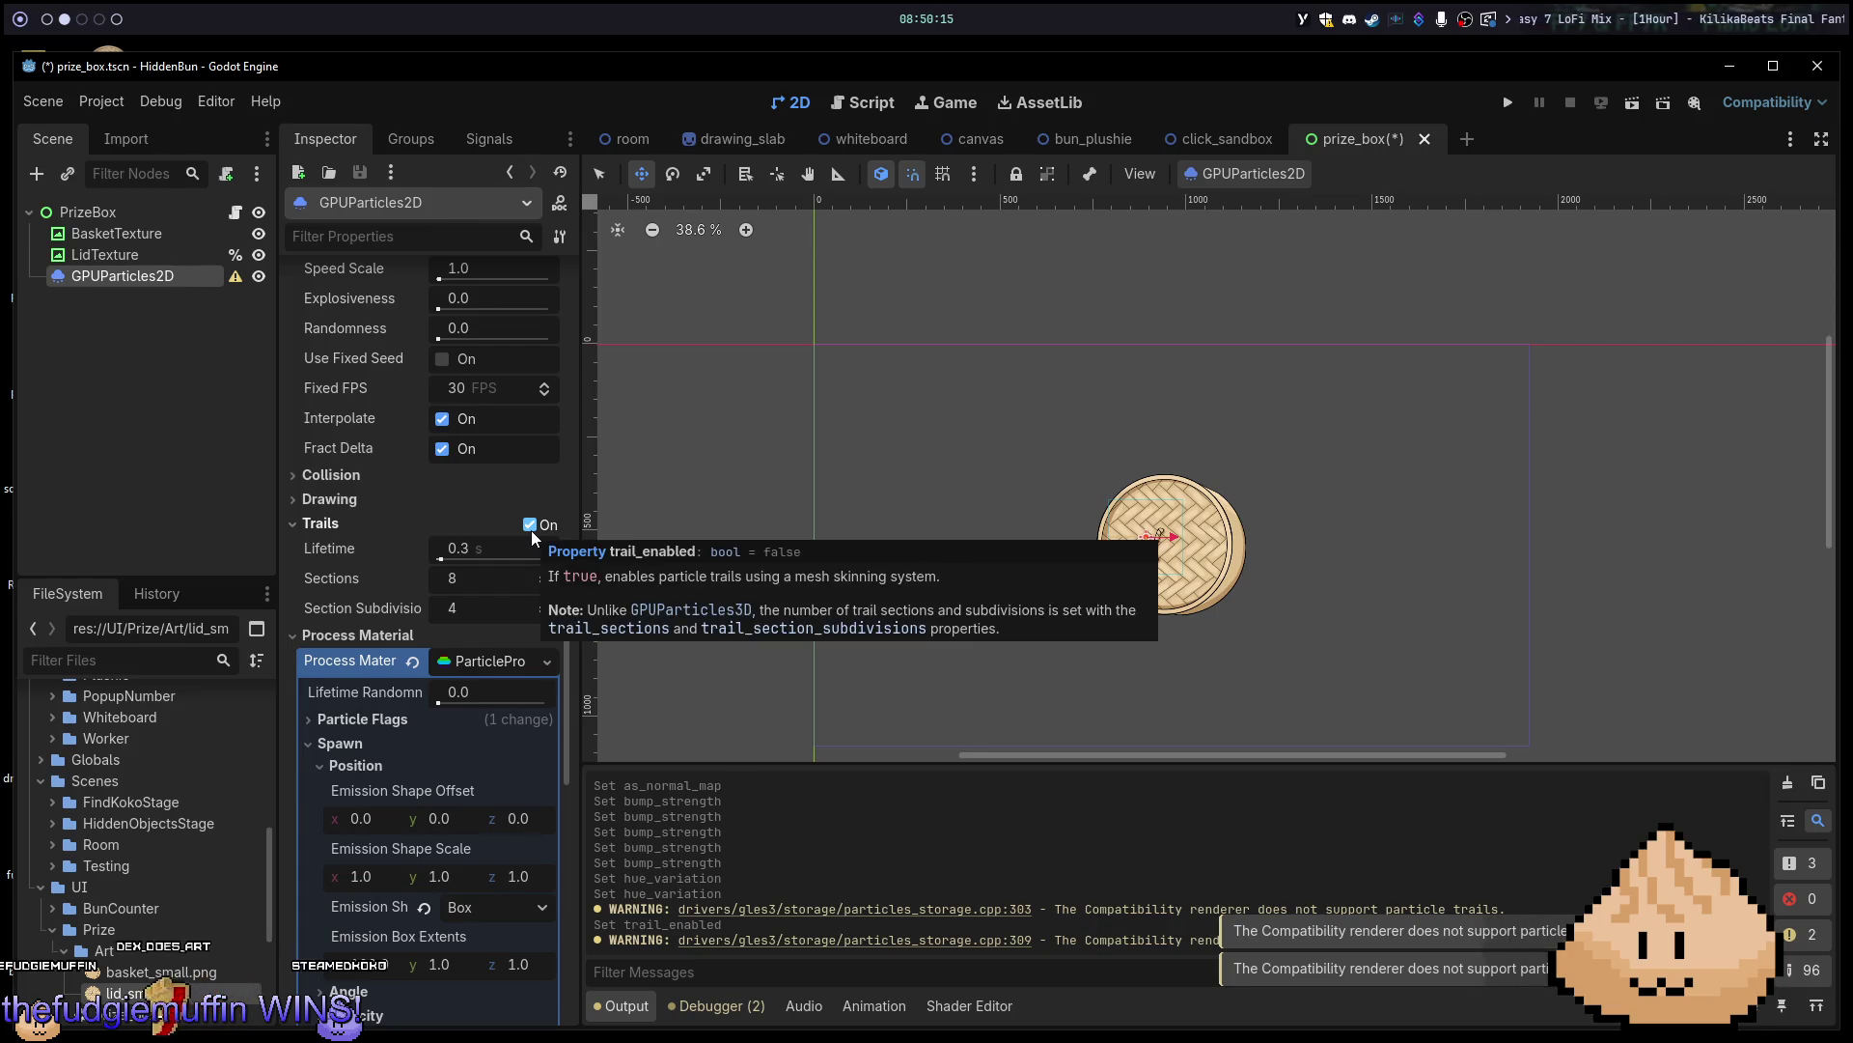
pyautogui.click(531, 530)
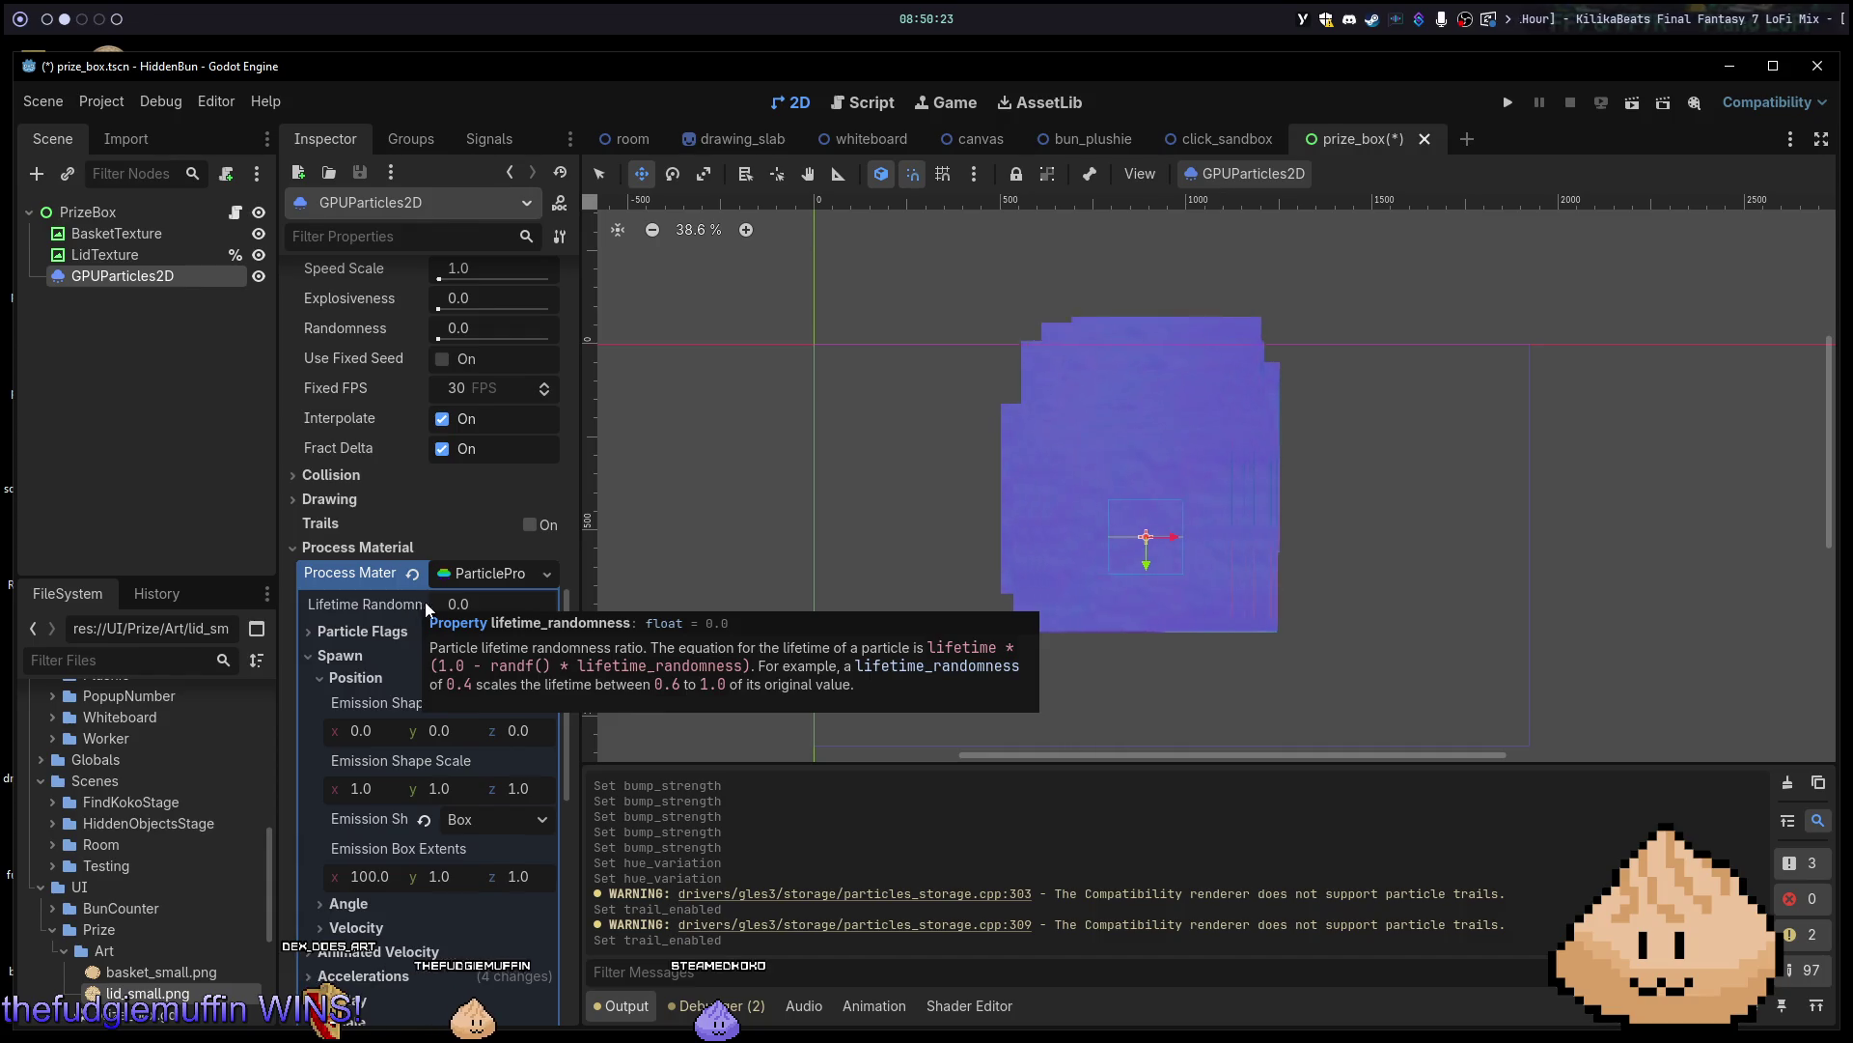
pyautogui.moveTo(463, 604)
pyautogui.mouseDown()
pyautogui.moveTo(550, 604)
pyautogui.moveTo(439, 603)
pyautogui.mouseUp()
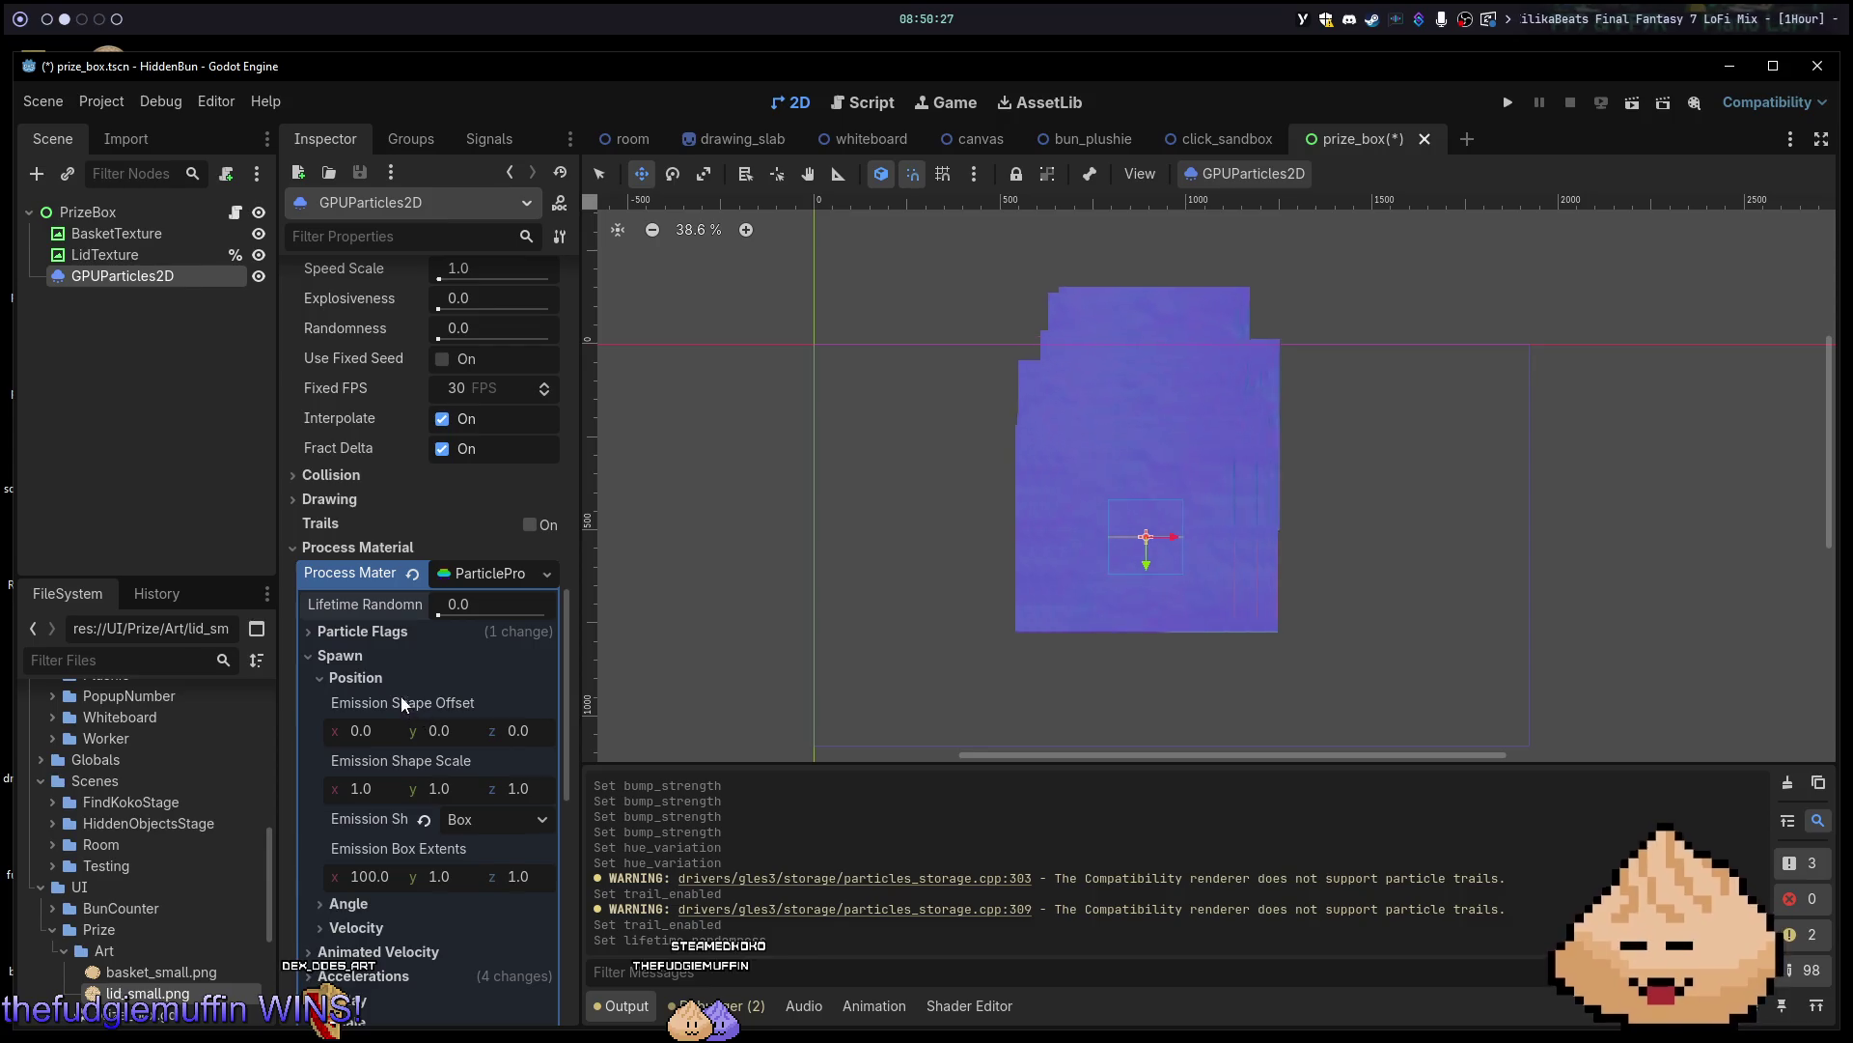
pyautogui.scroll(-5, 385, 697)
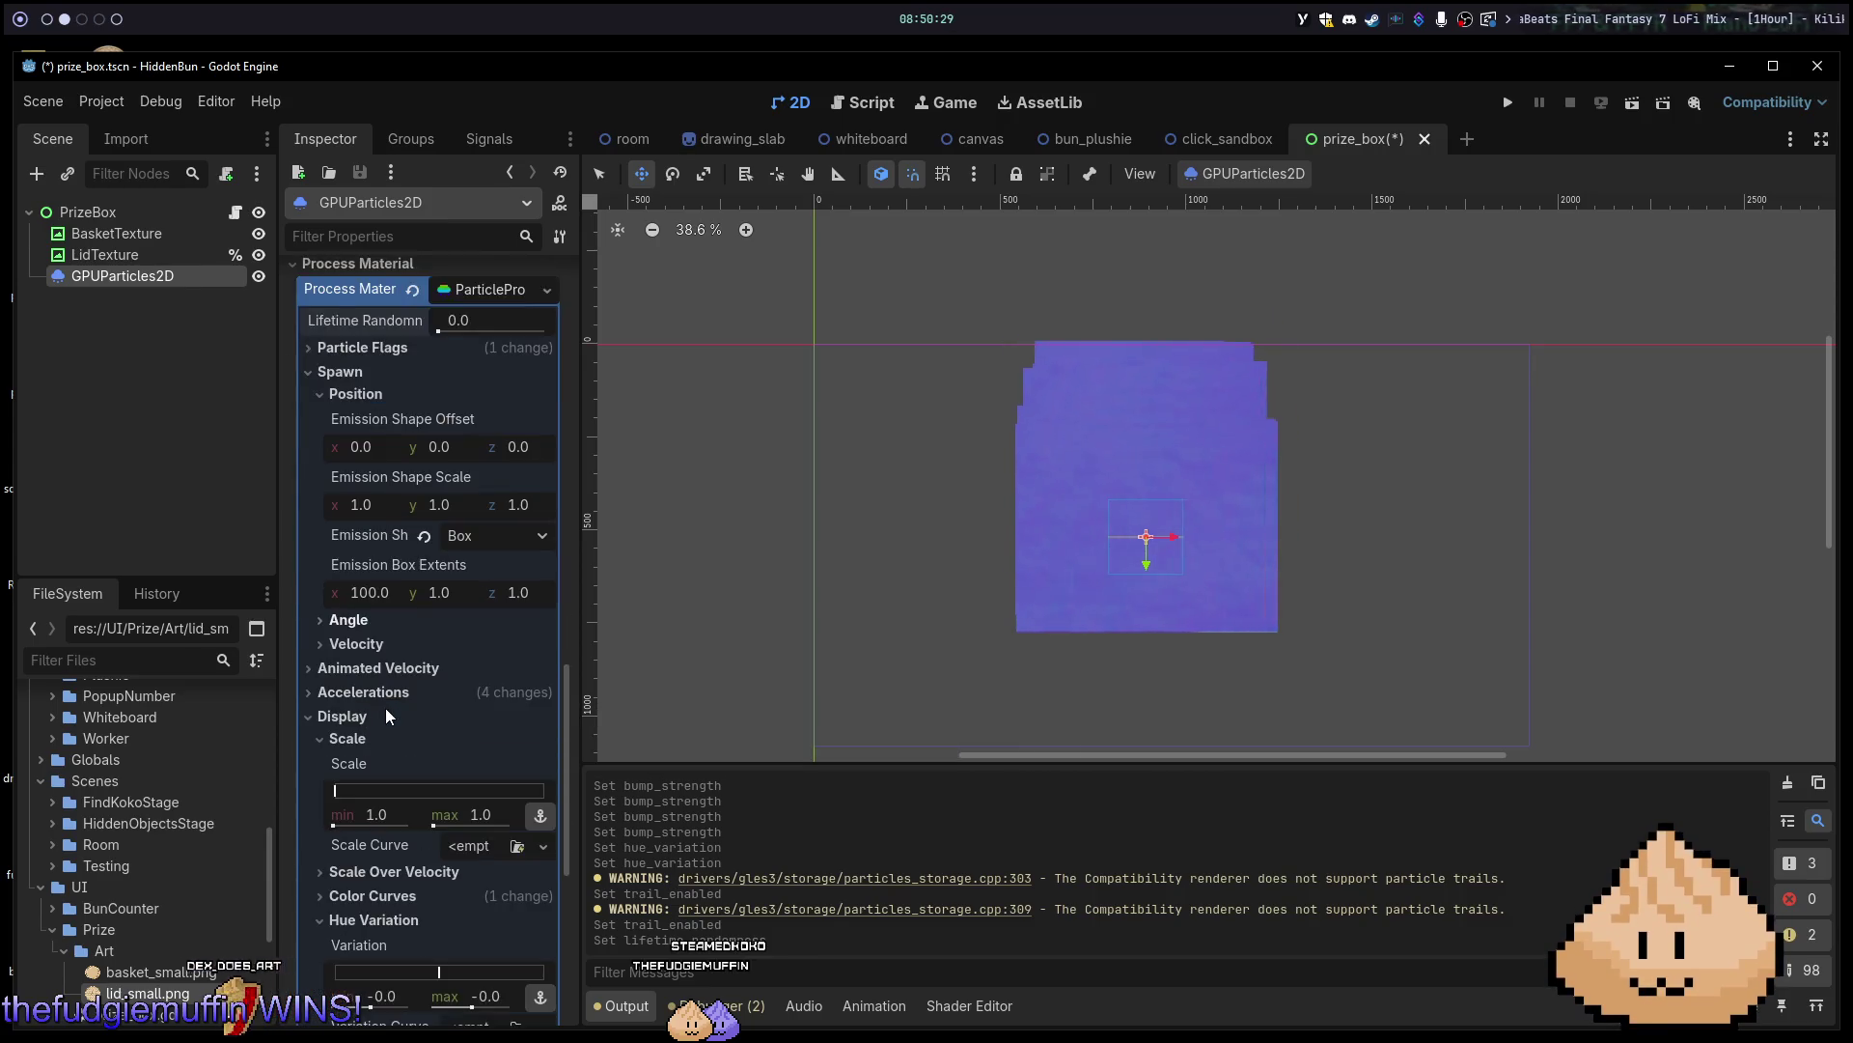
pyautogui.scroll(-8, 386, 716)
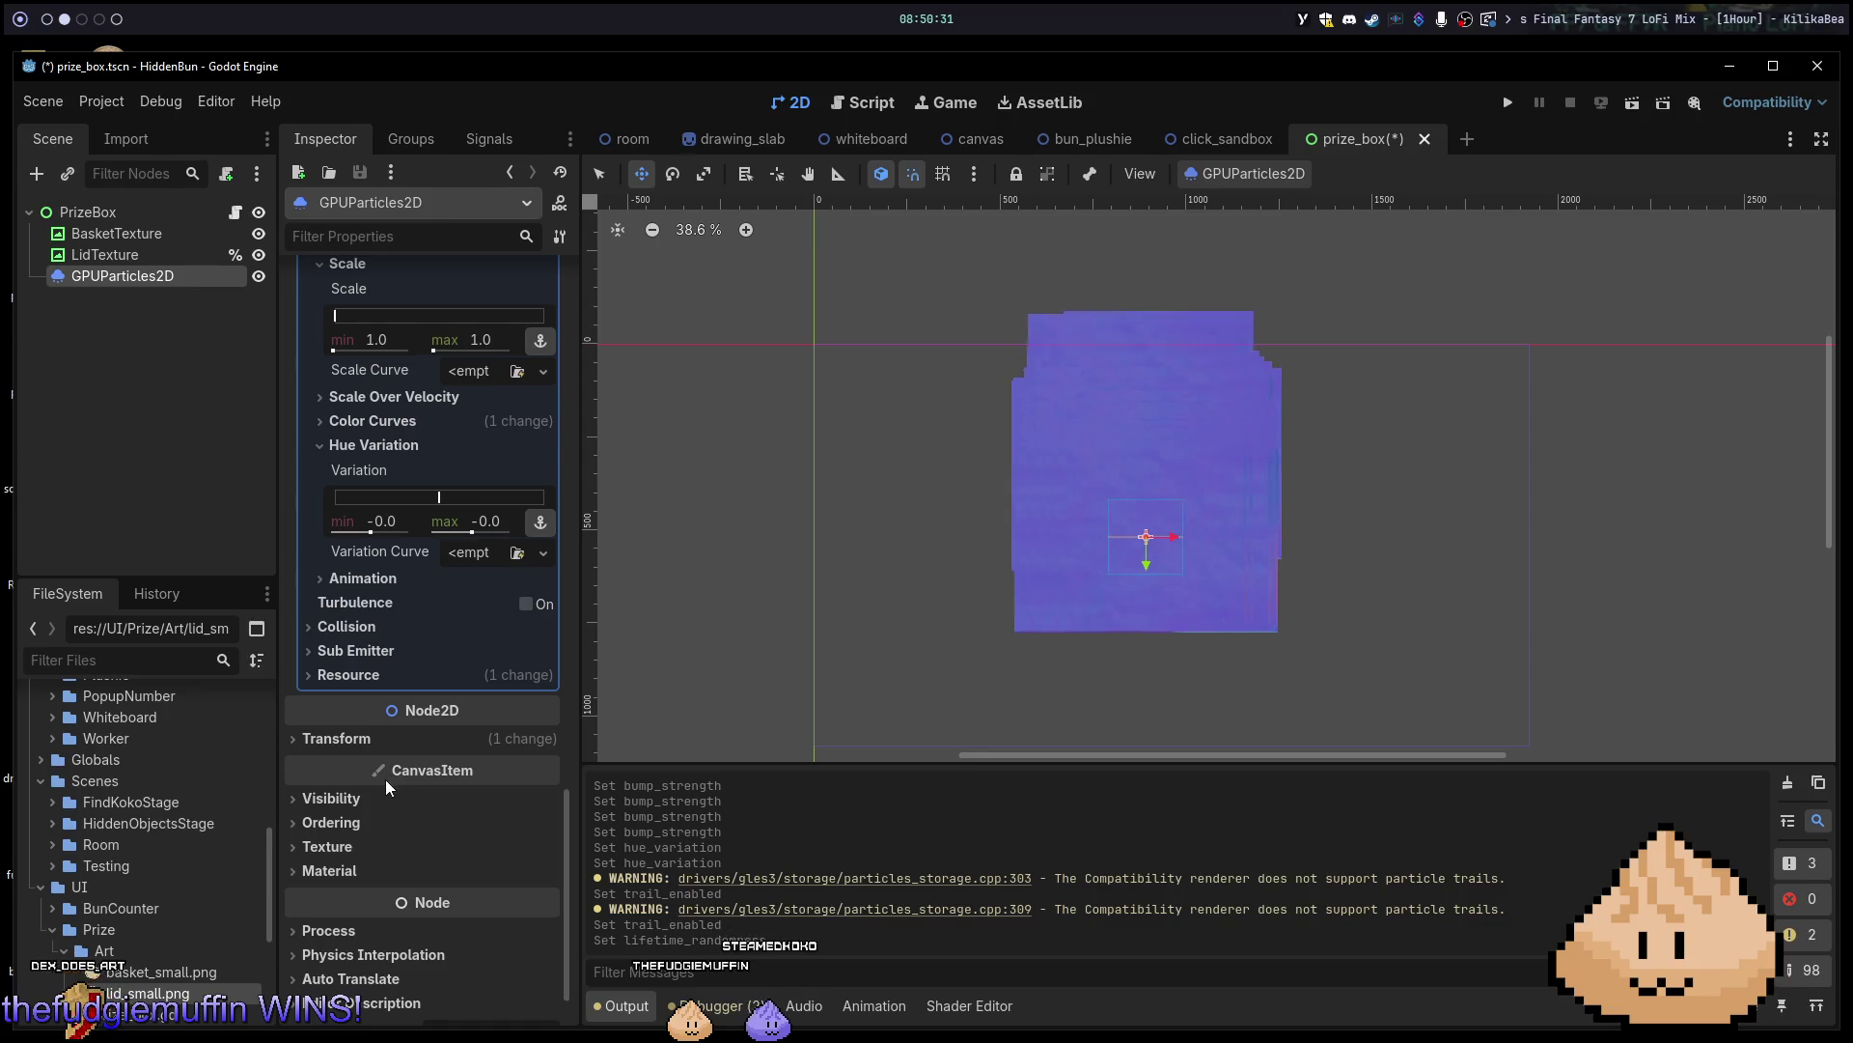
pyautogui.click(354, 799)
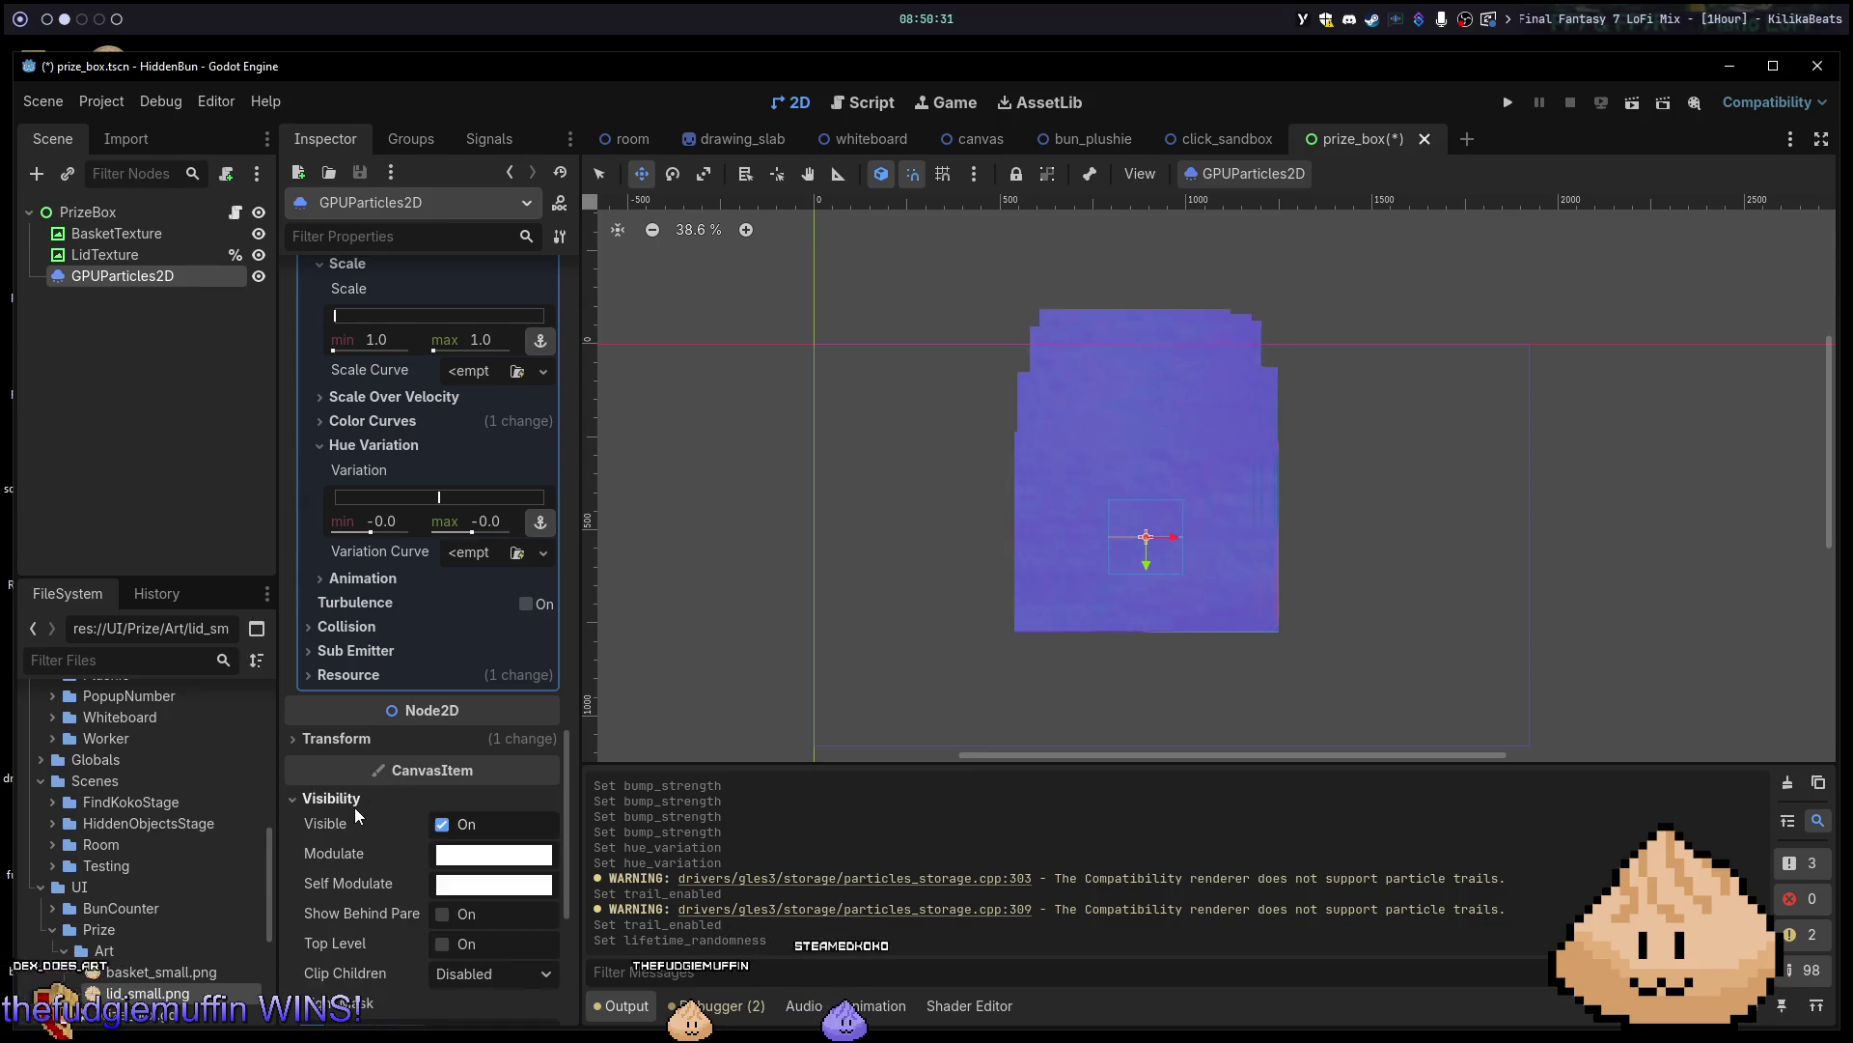
pyautogui.click(480, 866)
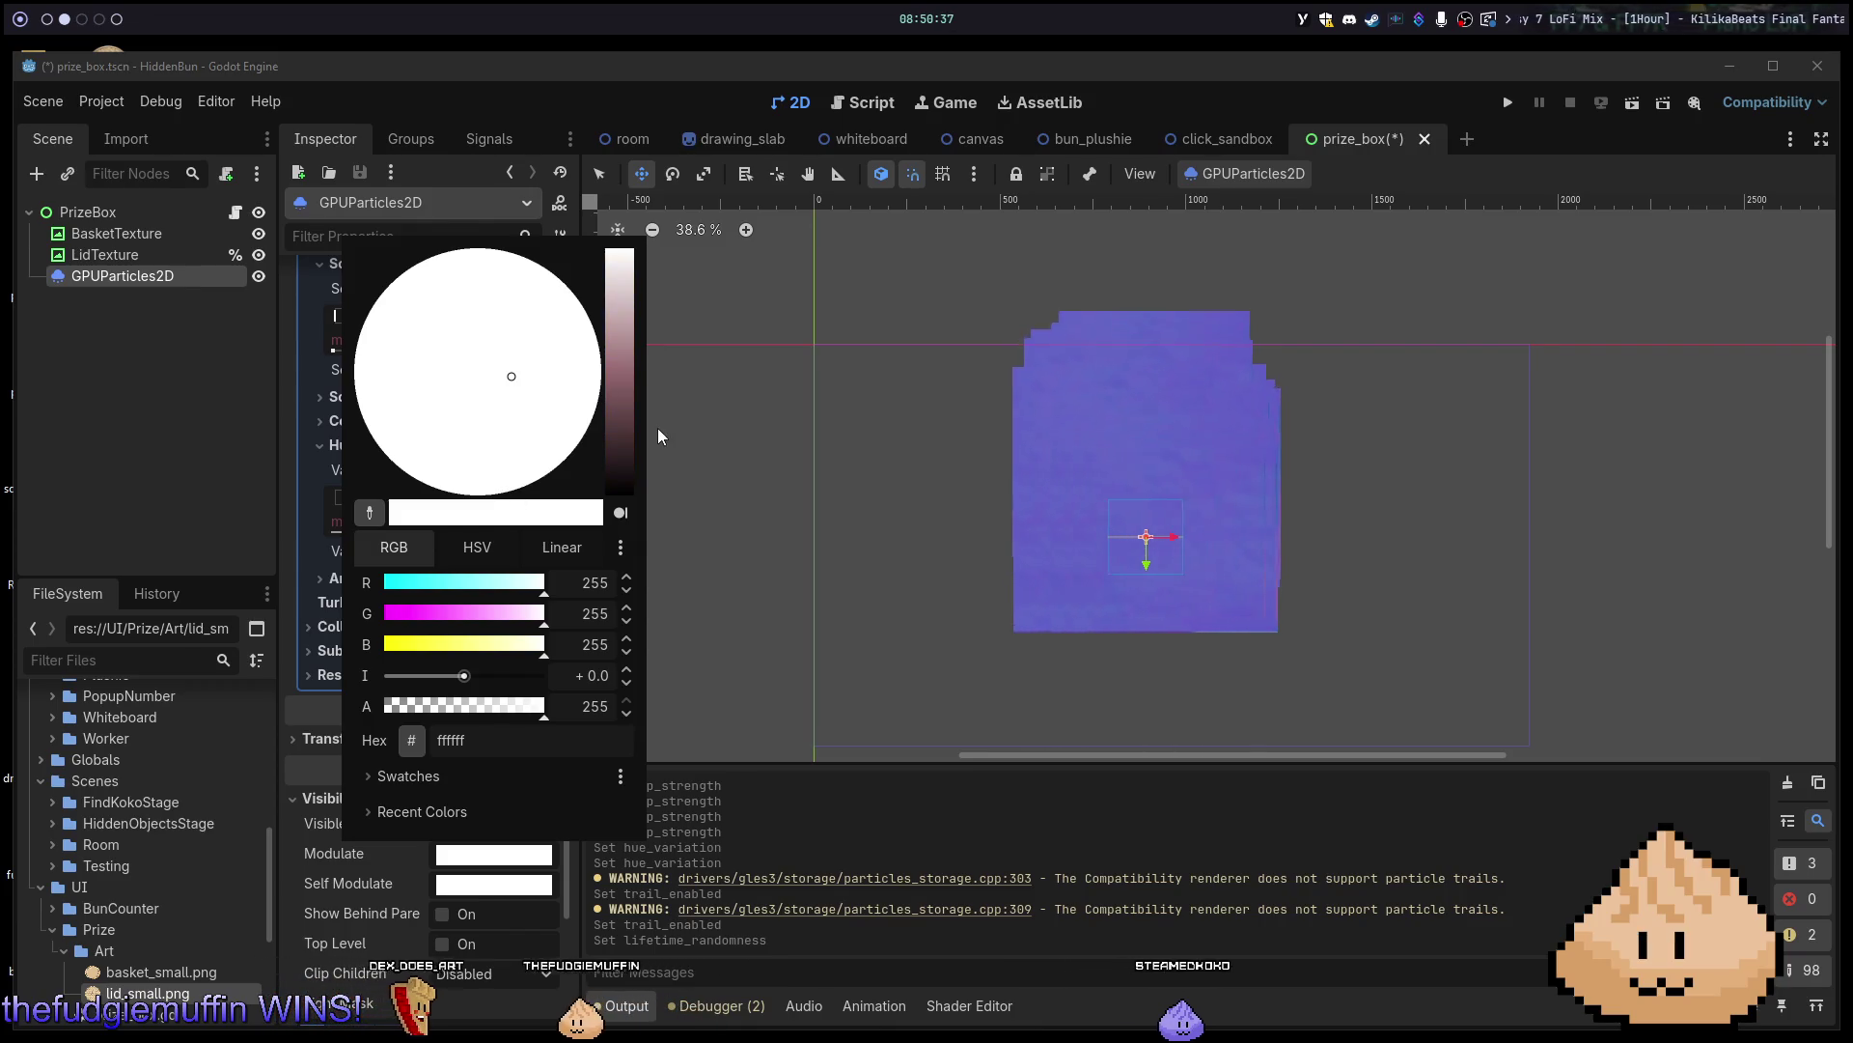
pyautogui.click(499, 864)
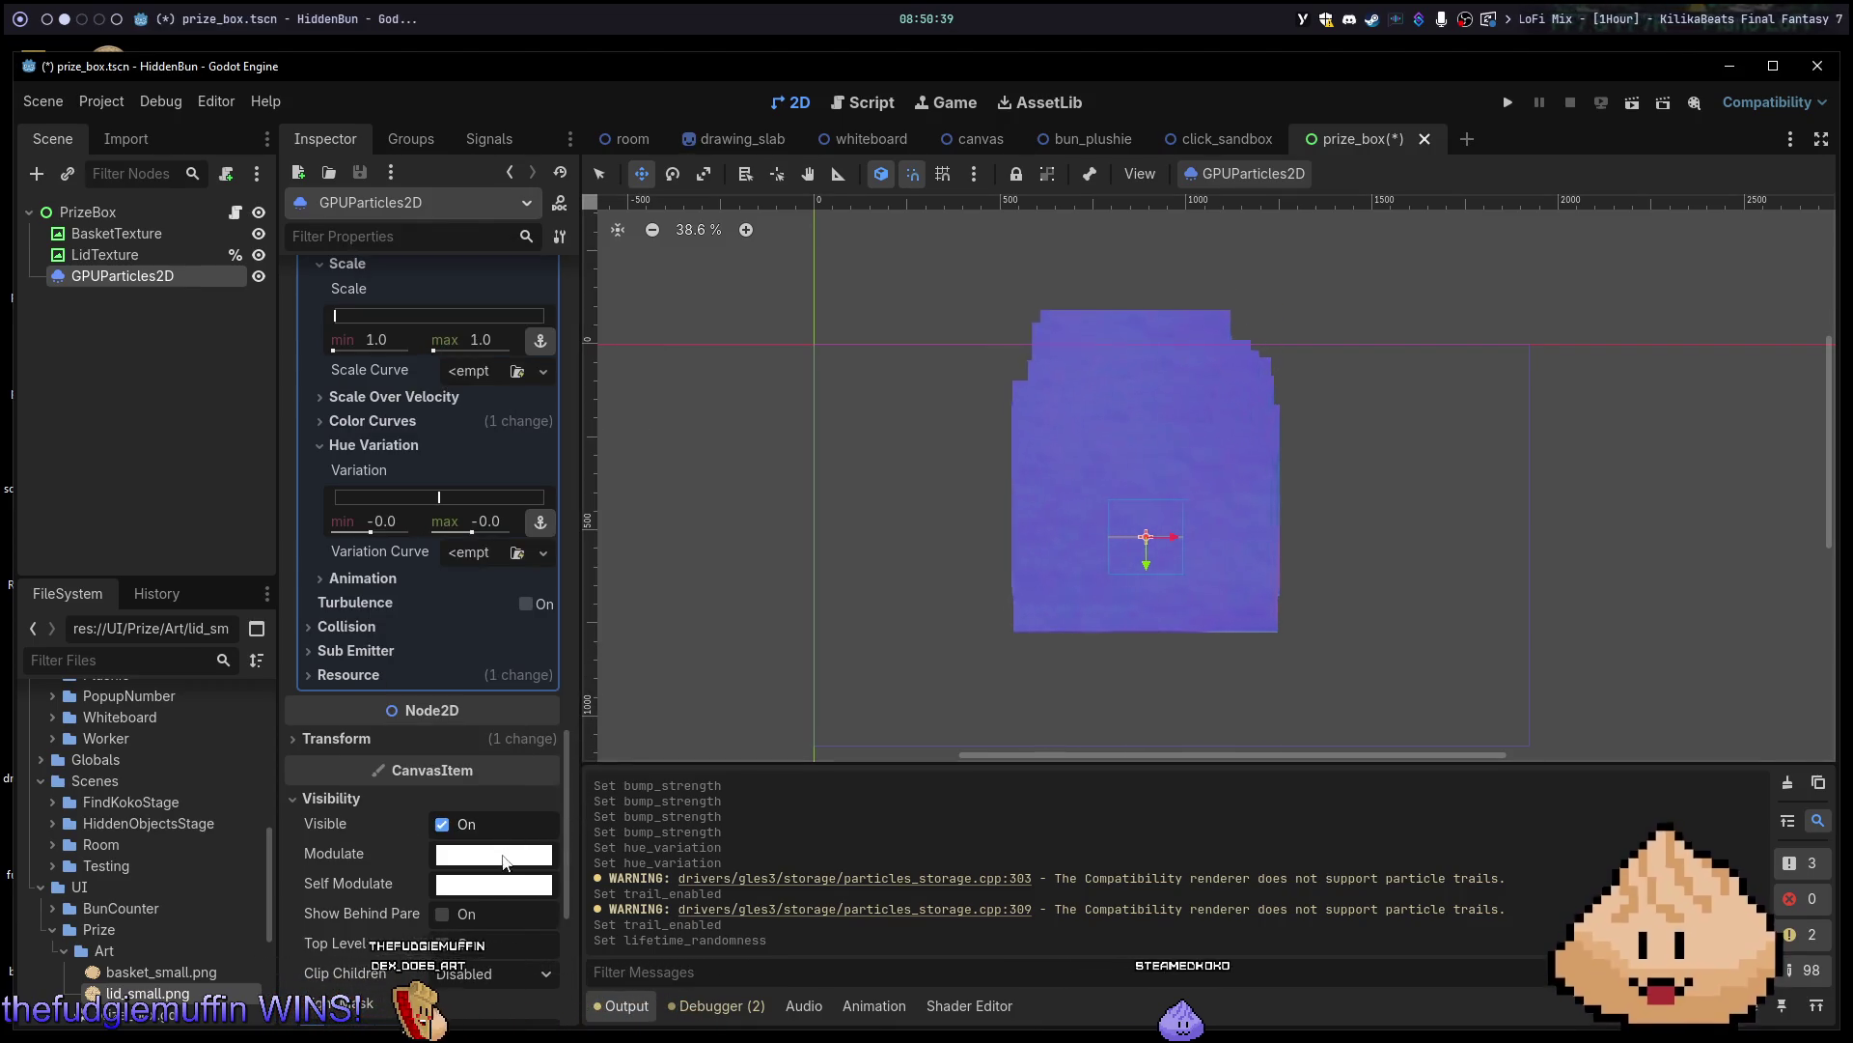
pyautogui.click(499, 866)
pyautogui.moveTo(618, 431)
pyautogui.mouseDown()
pyautogui.moveTo(624, 401)
pyautogui.moveTo(635, 456)
pyautogui.moveTo(620, 290)
pyautogui.moveTo(604, 473)
pyautogui.moveTo(523, 415)
pyautogui.moveTo(546, 402)
pyautogui.moveTo(454, 473)
pyautogui.moveTo(490, 366)
pyautogui.moveTo(479, 218)
pyautogui.mouseUp()
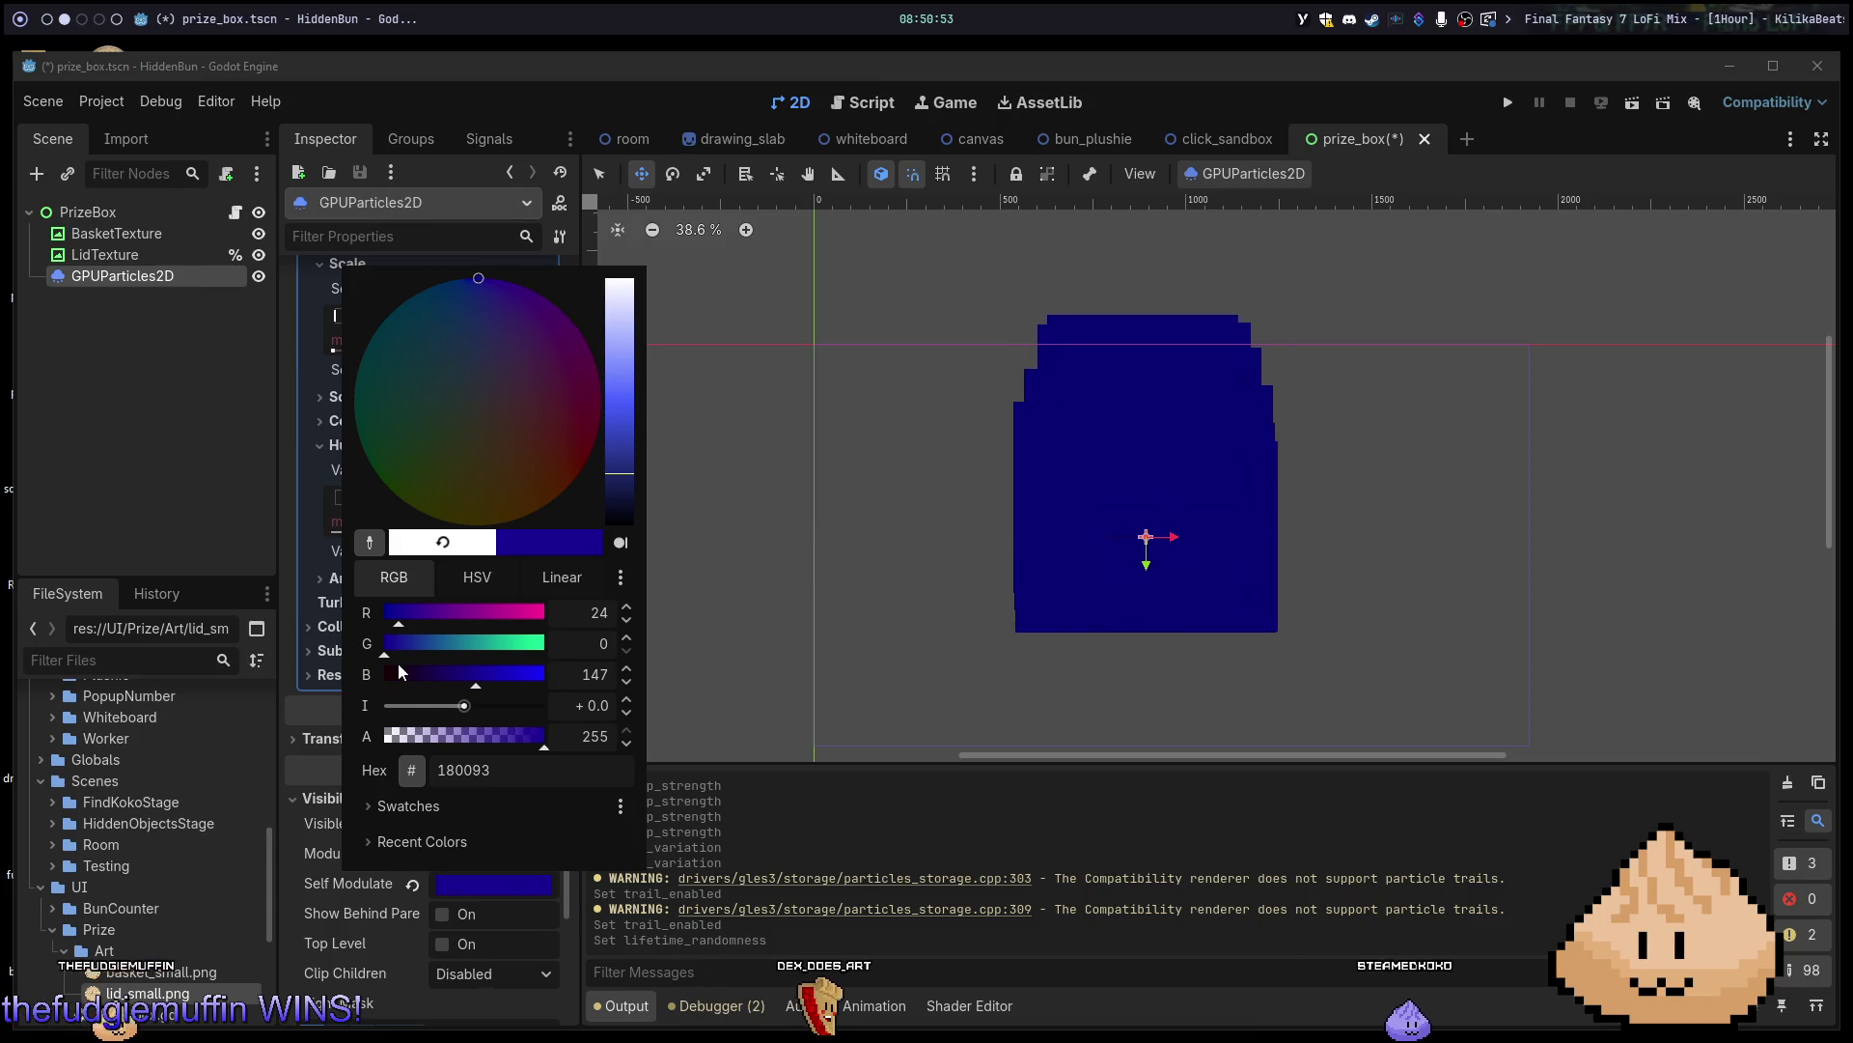
pyautogui.moveTo(395, 666); pyautogui.dragTo(343, 668)
pyautogui.click(619, 522)
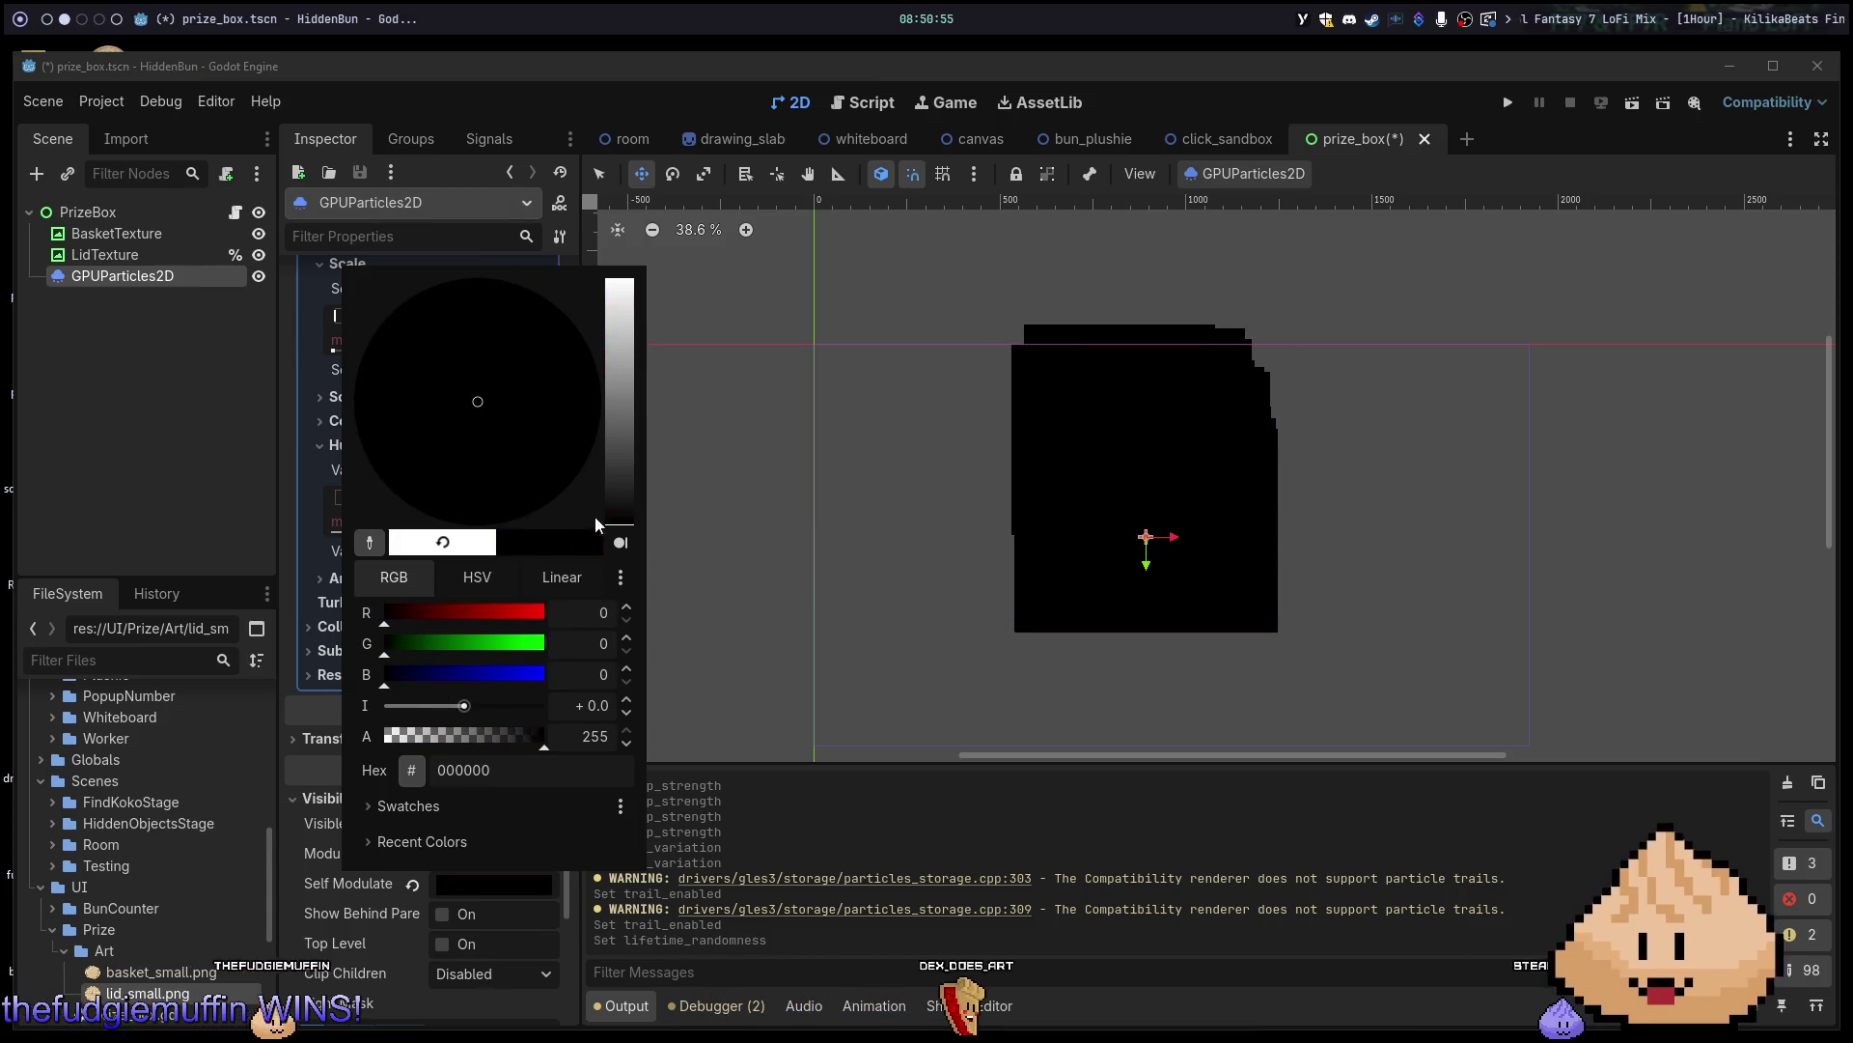
pyautogui.moveTo(609, 496)
pyautogui.mouseDown()
pyautogui.moveTo(623, 405)
pyautogui.moveTo(618, 479)
pyautogui.moveTo(618, 436)
pyautogui.mouseUp()
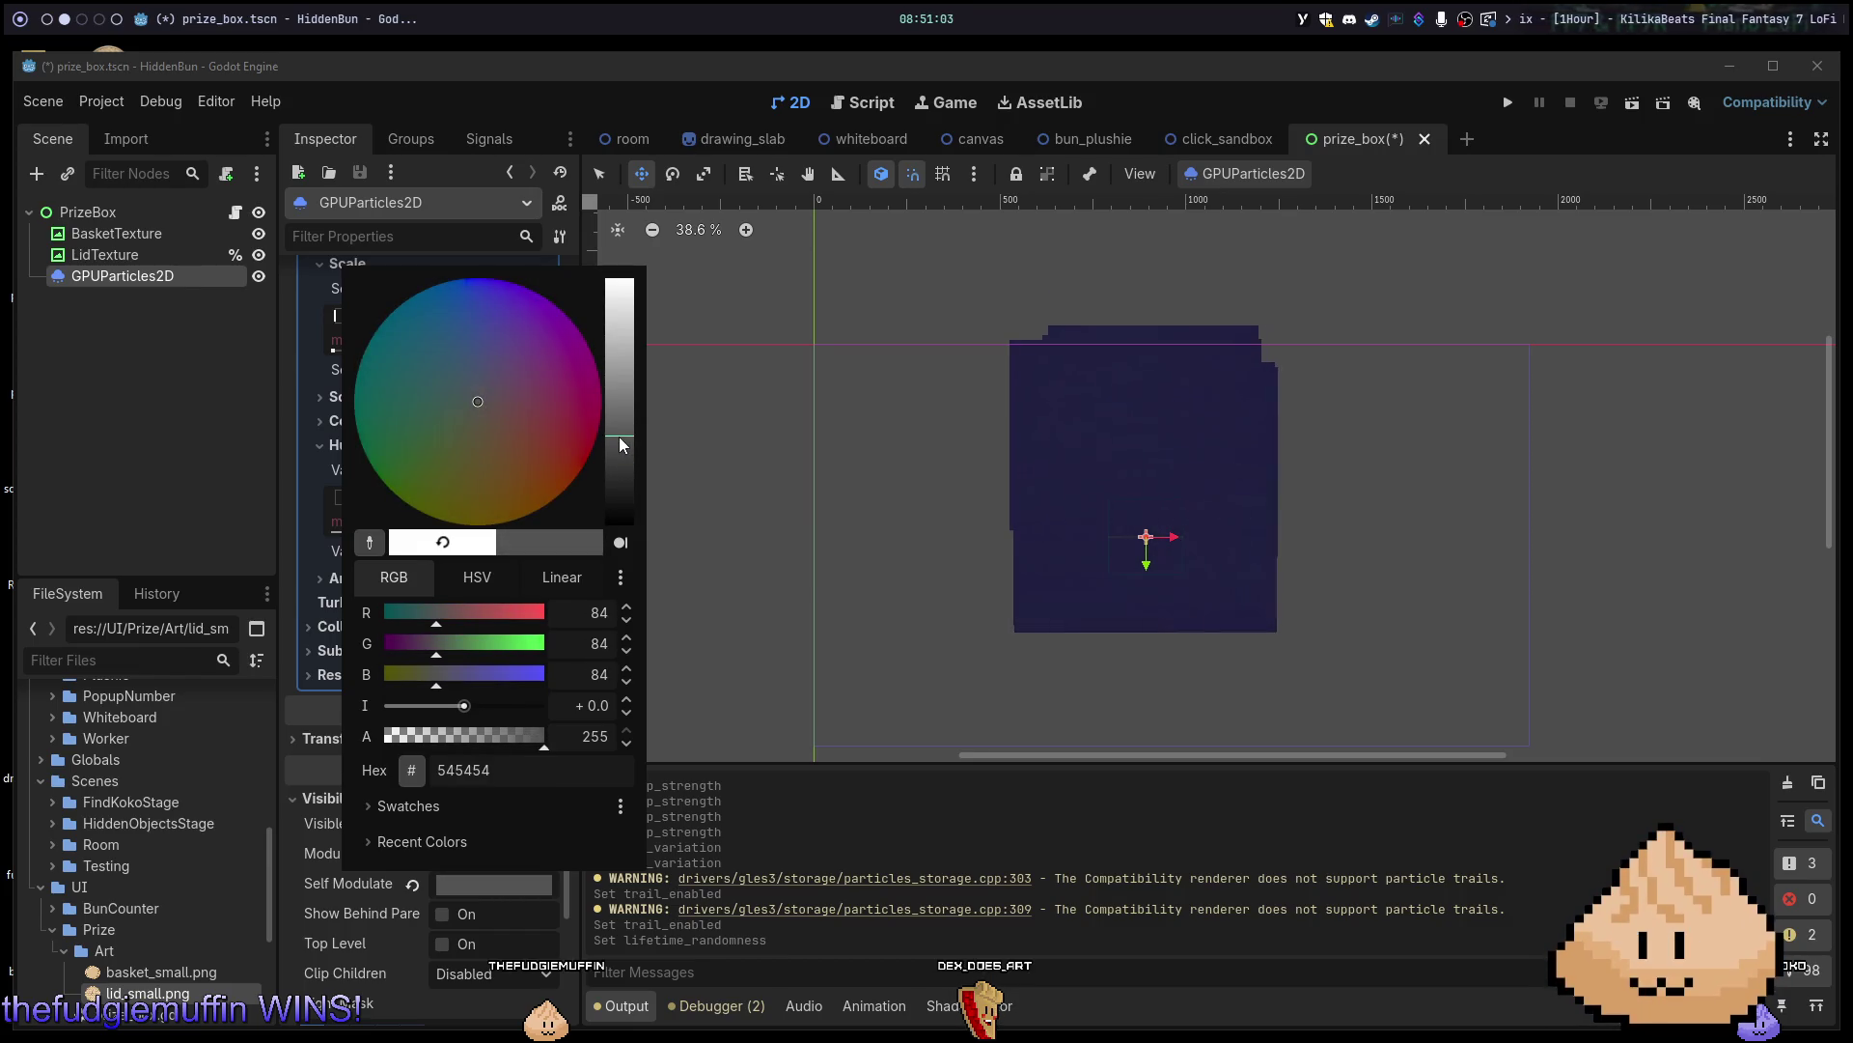
pyautogui.press('Escape')
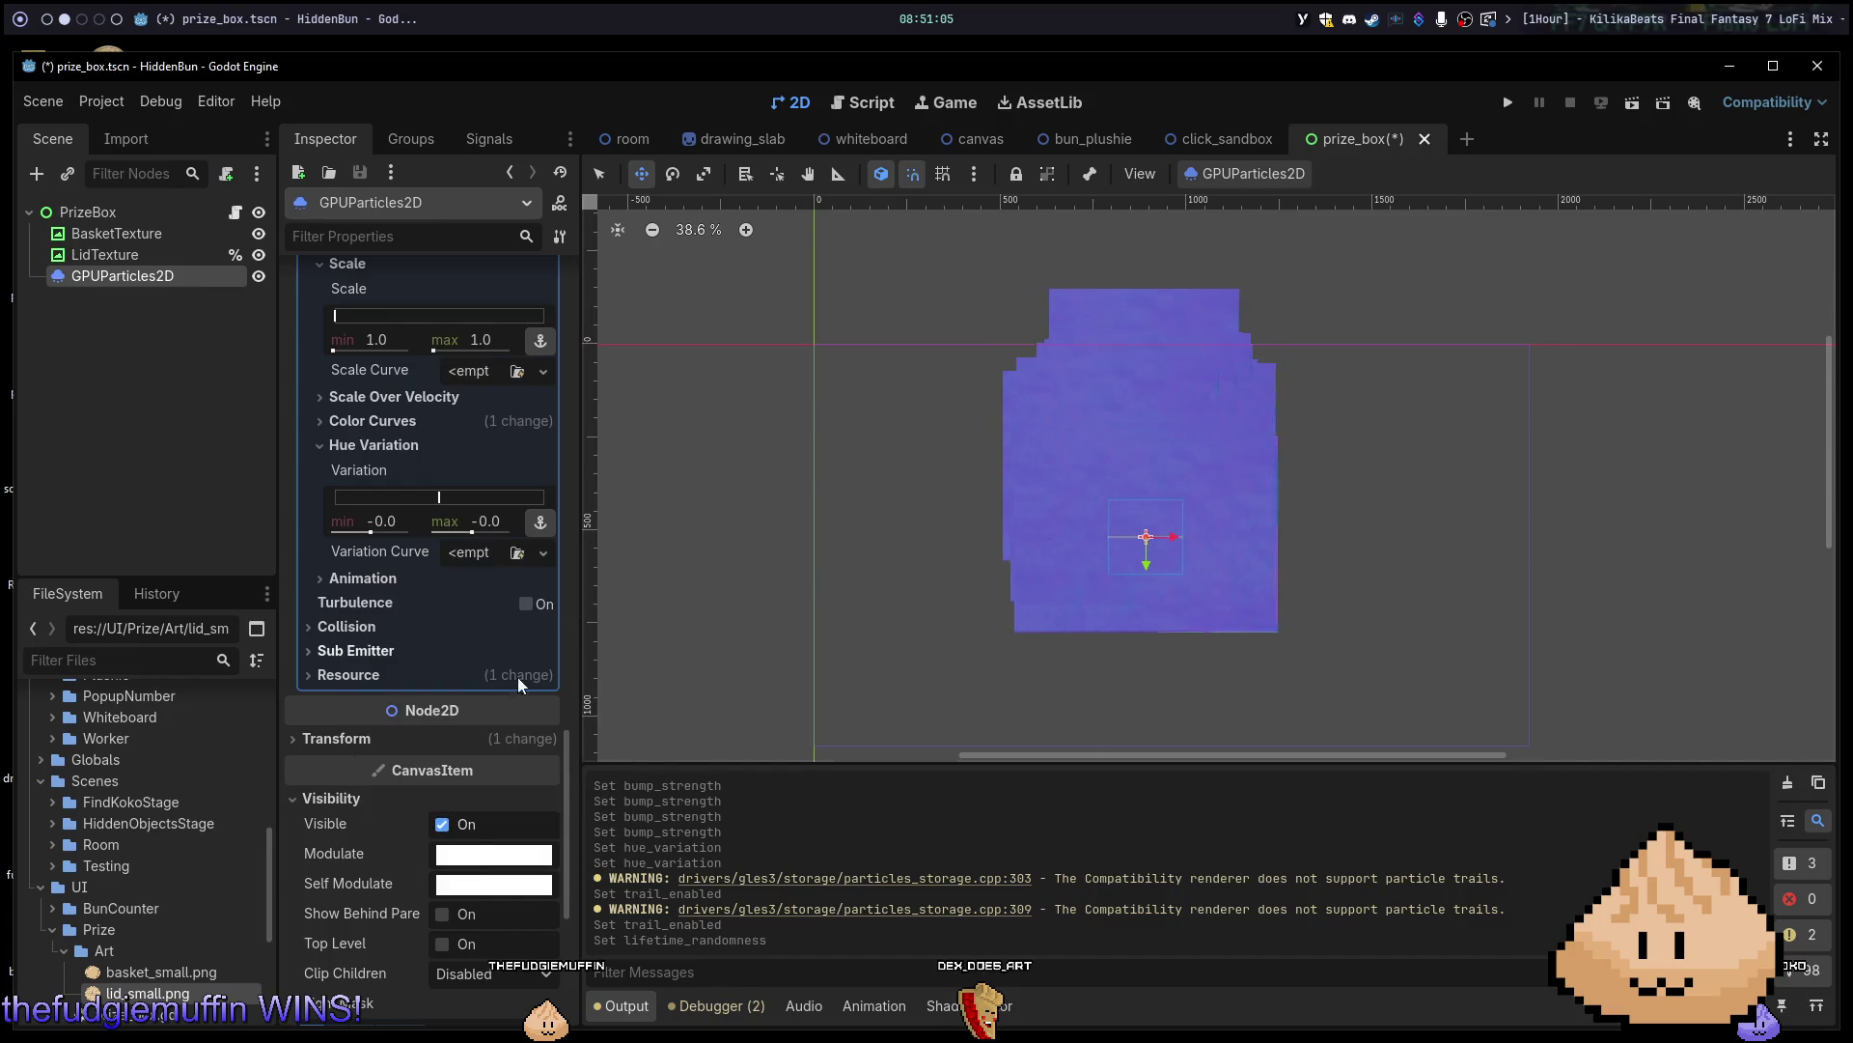
pyautogui.click(497, 891)
pyautogui.press('Escape')
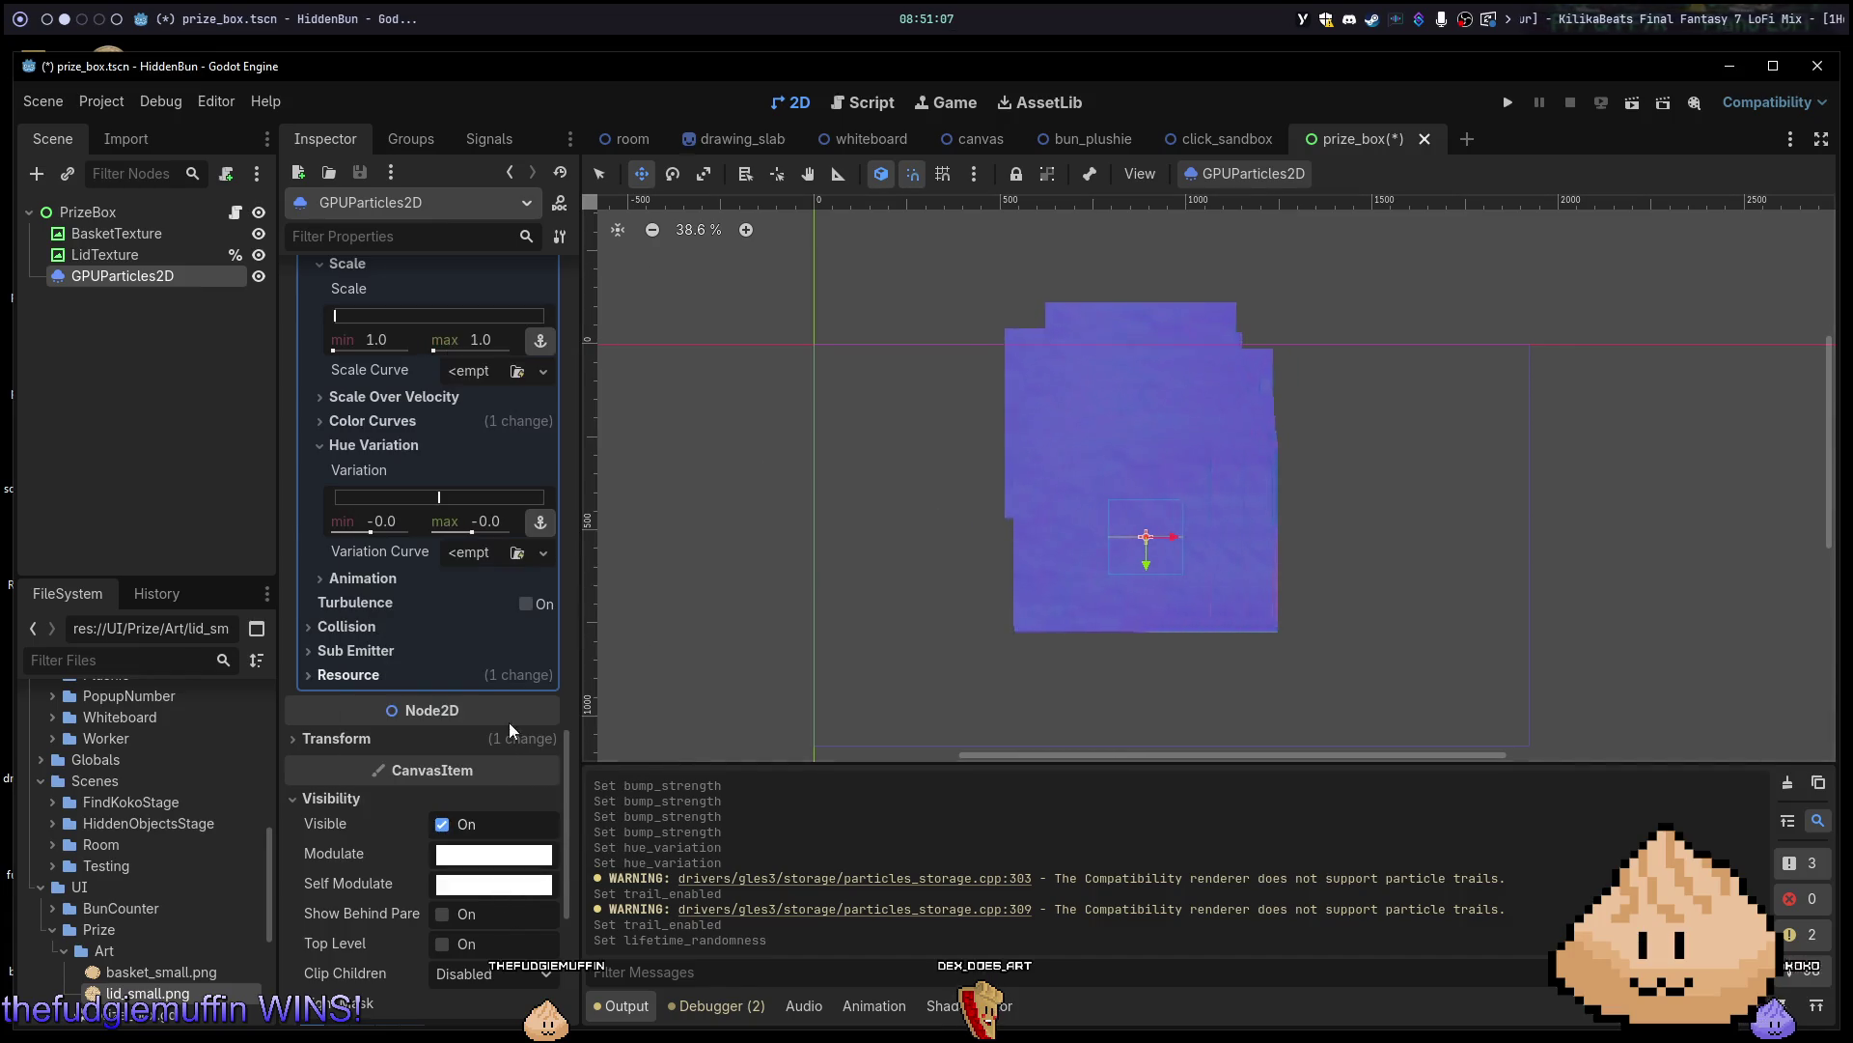
pyautogui.scroll(20, 419, 541)
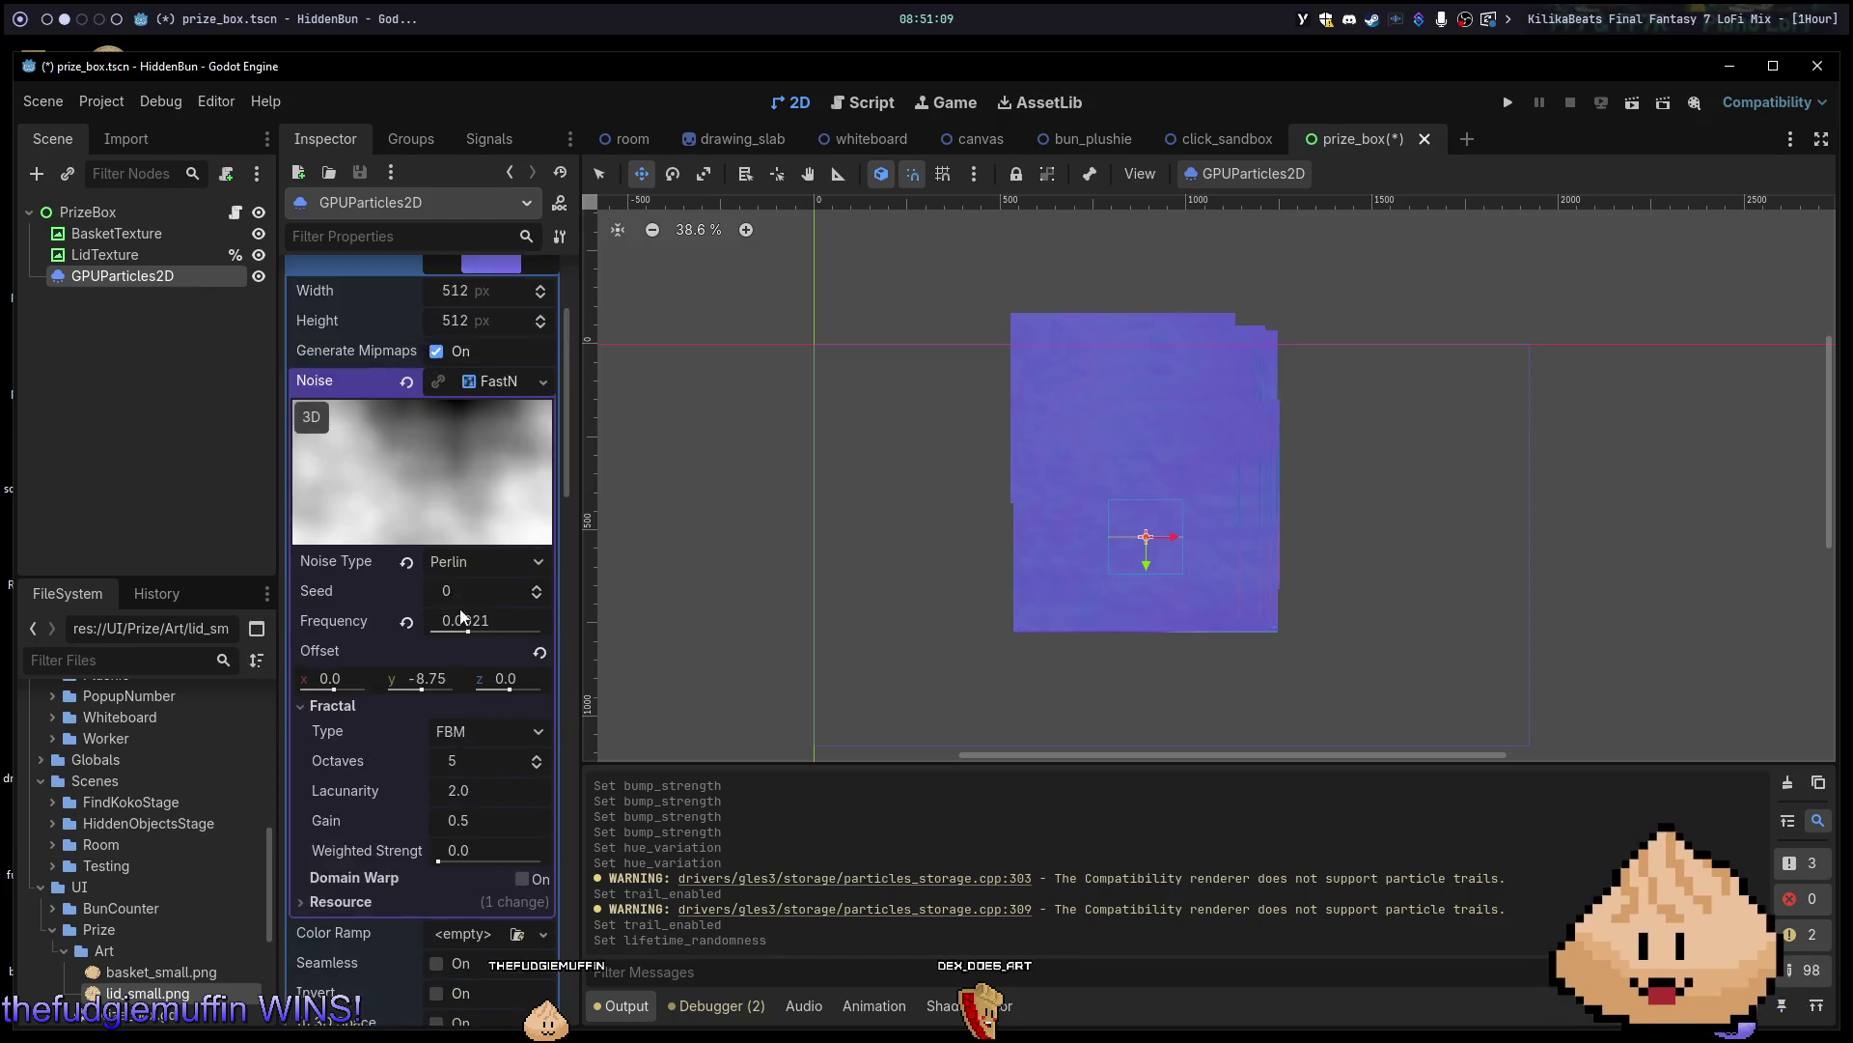
# Collapse the particle texture's noise settings in the Inspector.
pyautogui.scroll(3, 480, 637)
pyautogui.click(493, 432)
pyautogui.click(493, 432)
pyautogui.click(492, 433)
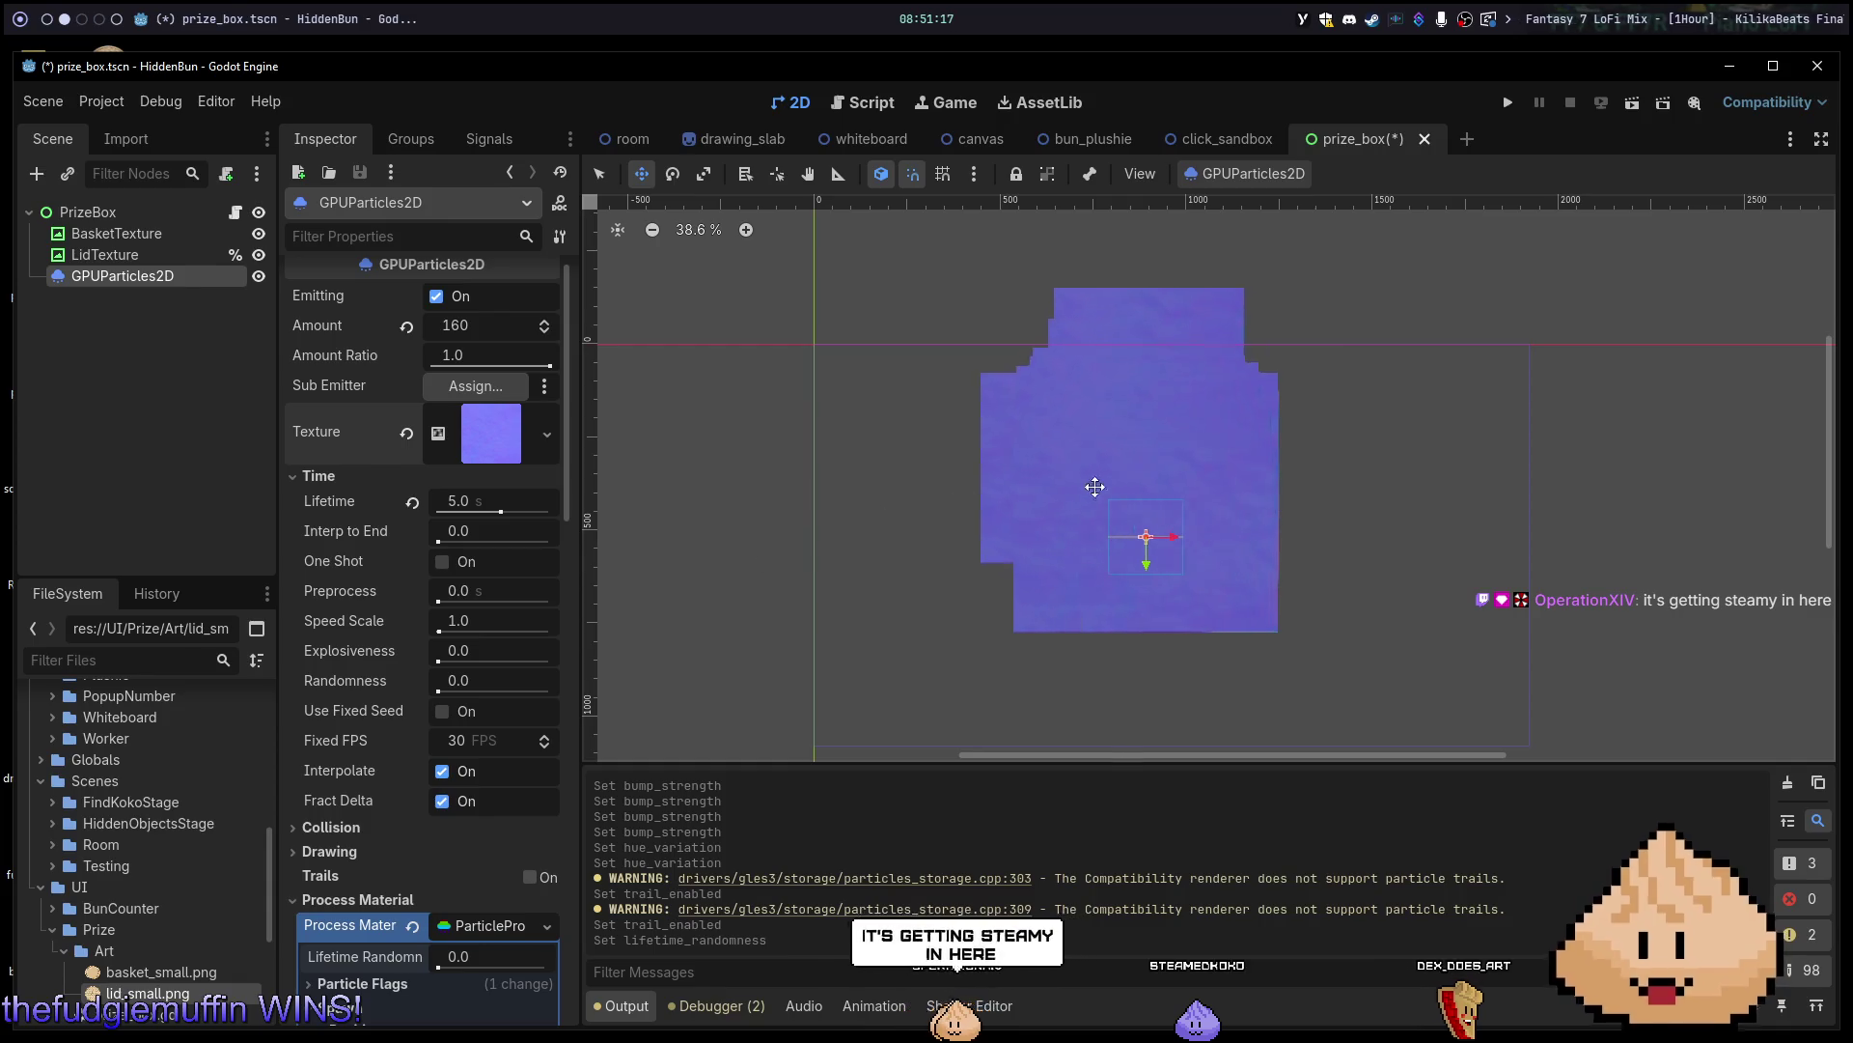
pyautogui.scroll(-2, 1137, 546)
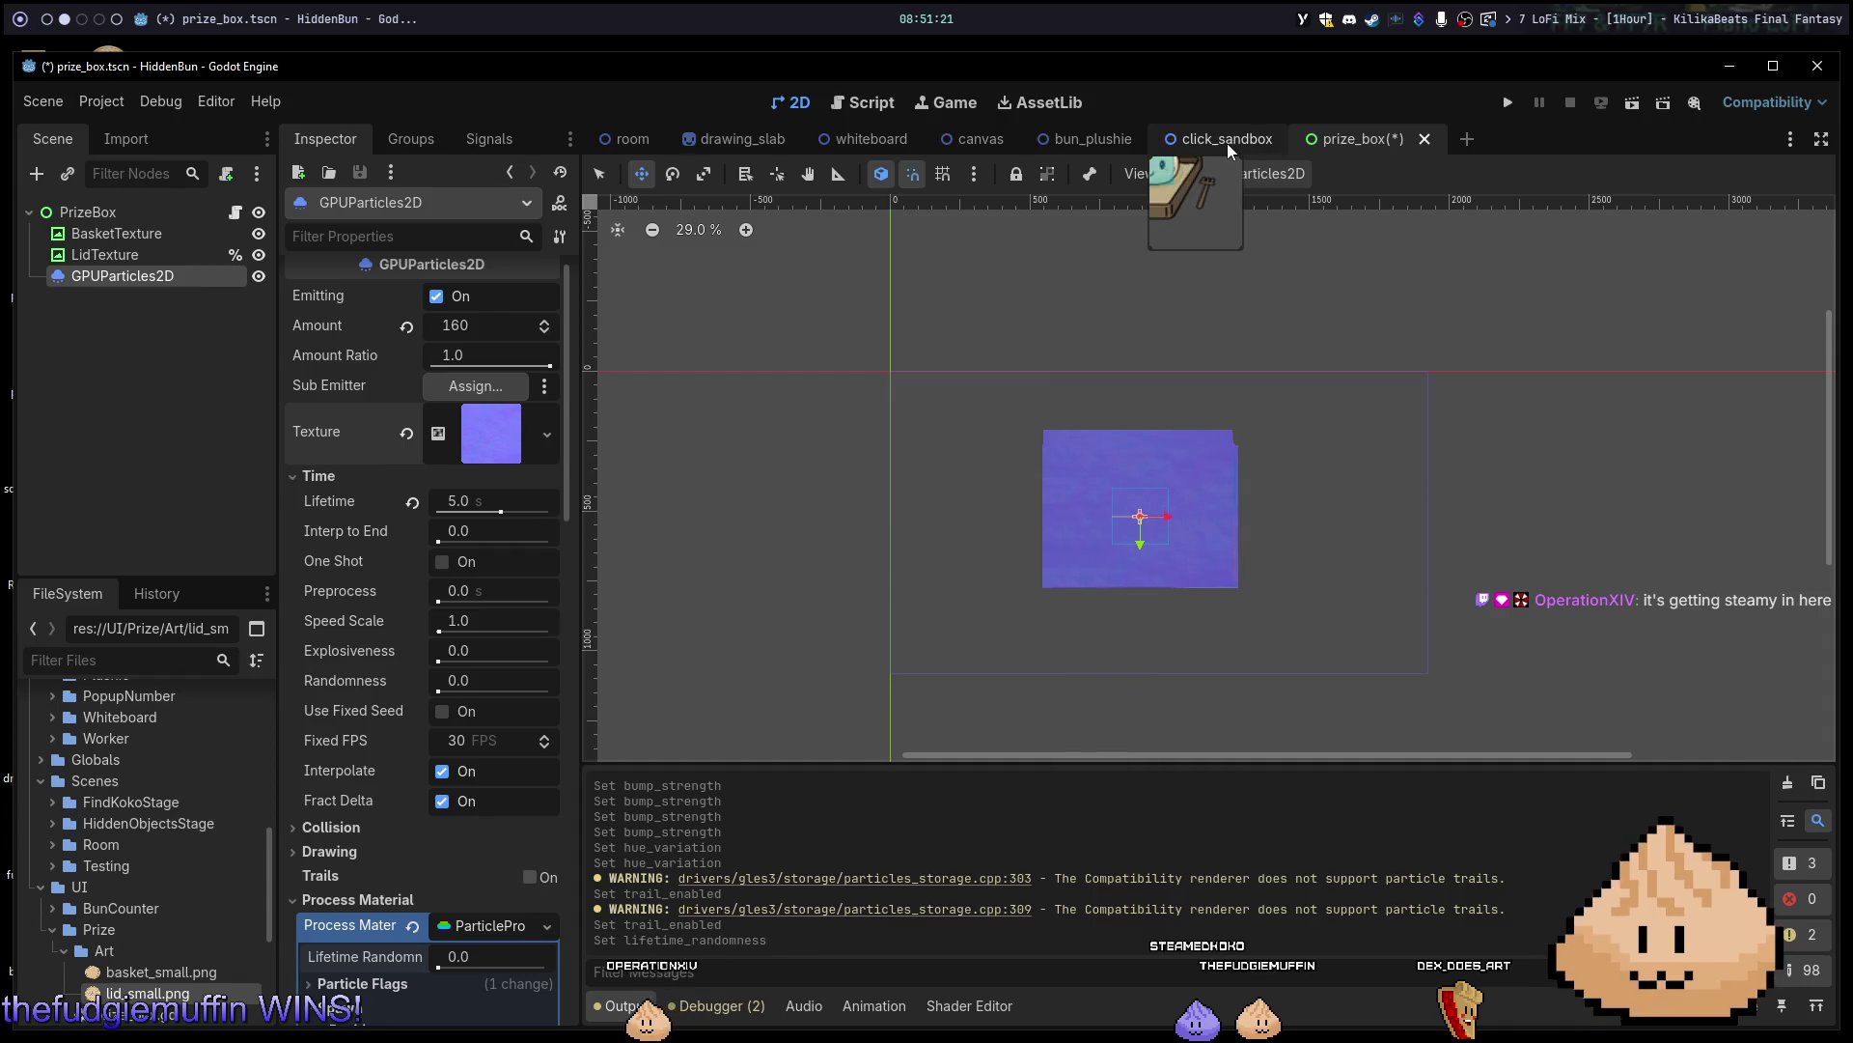
# Save prize_box, run the current scene to preview the particles, then stop it with F8.
pyautogui.hotkey('ctrl', 's')
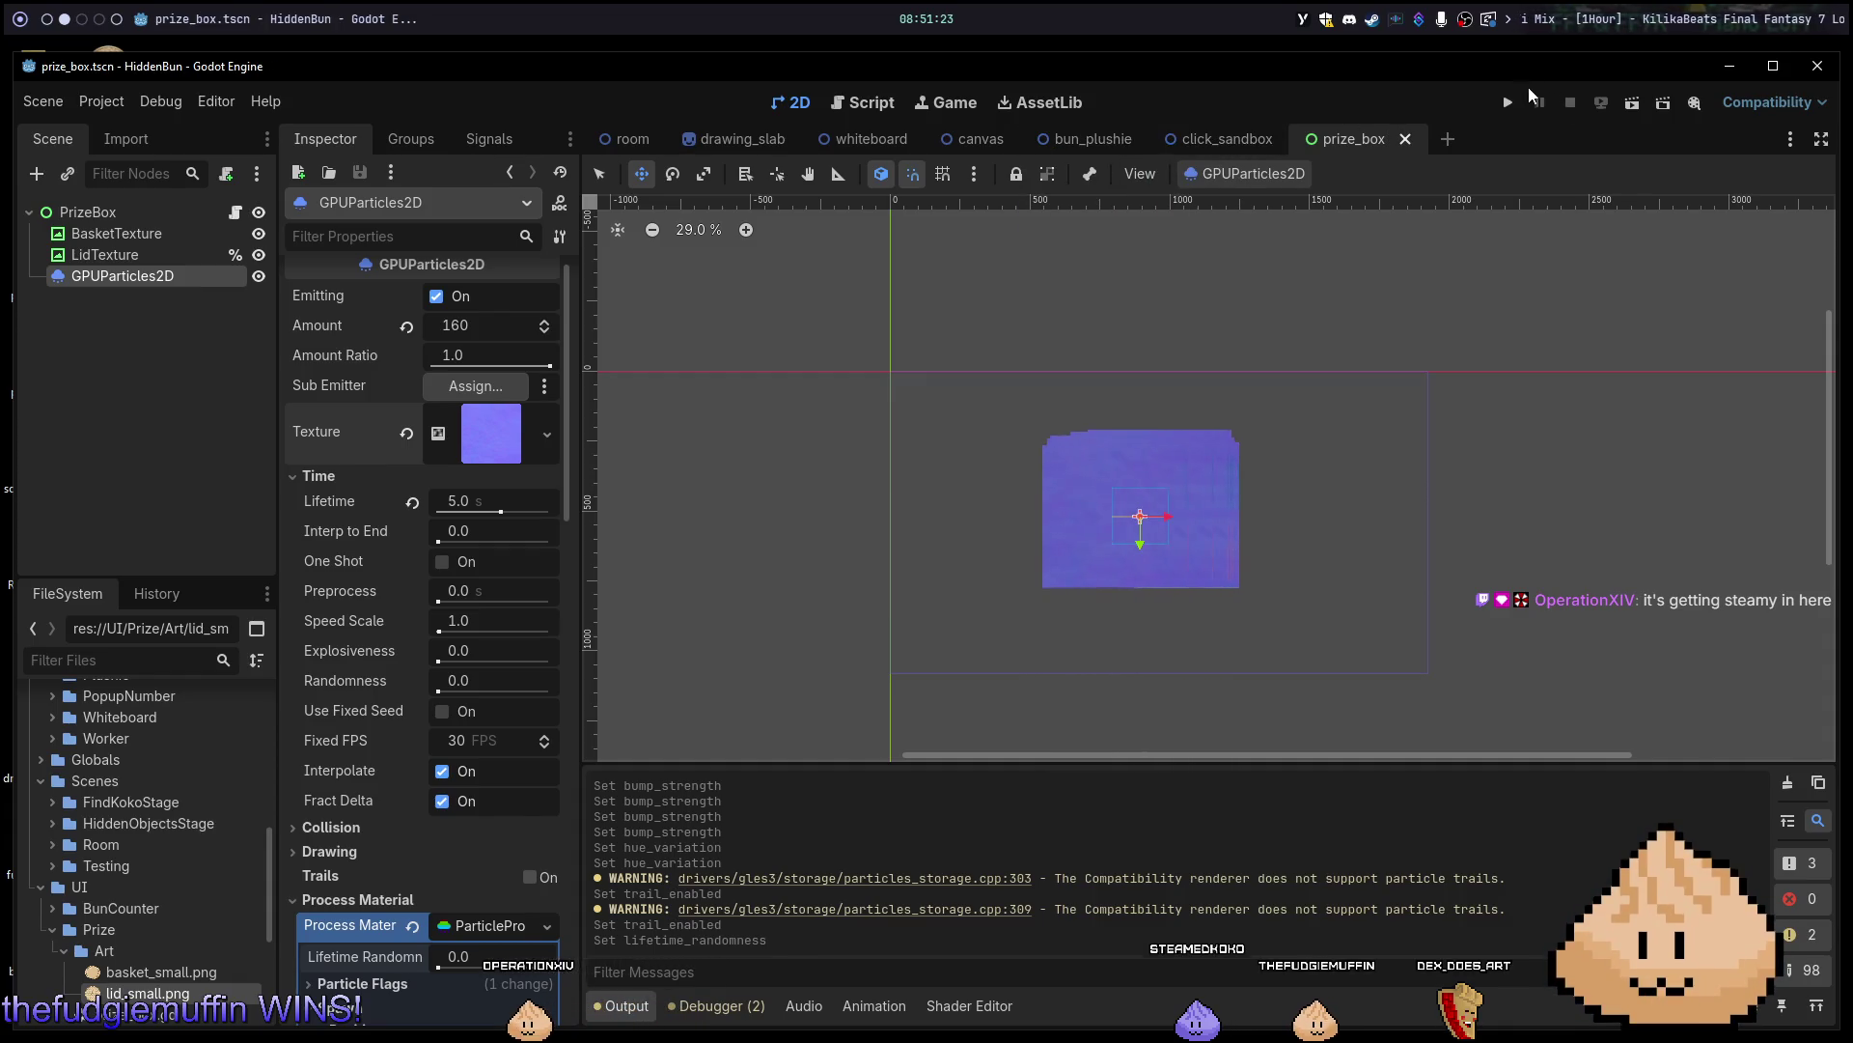
pyautogui.click(1633, 108)
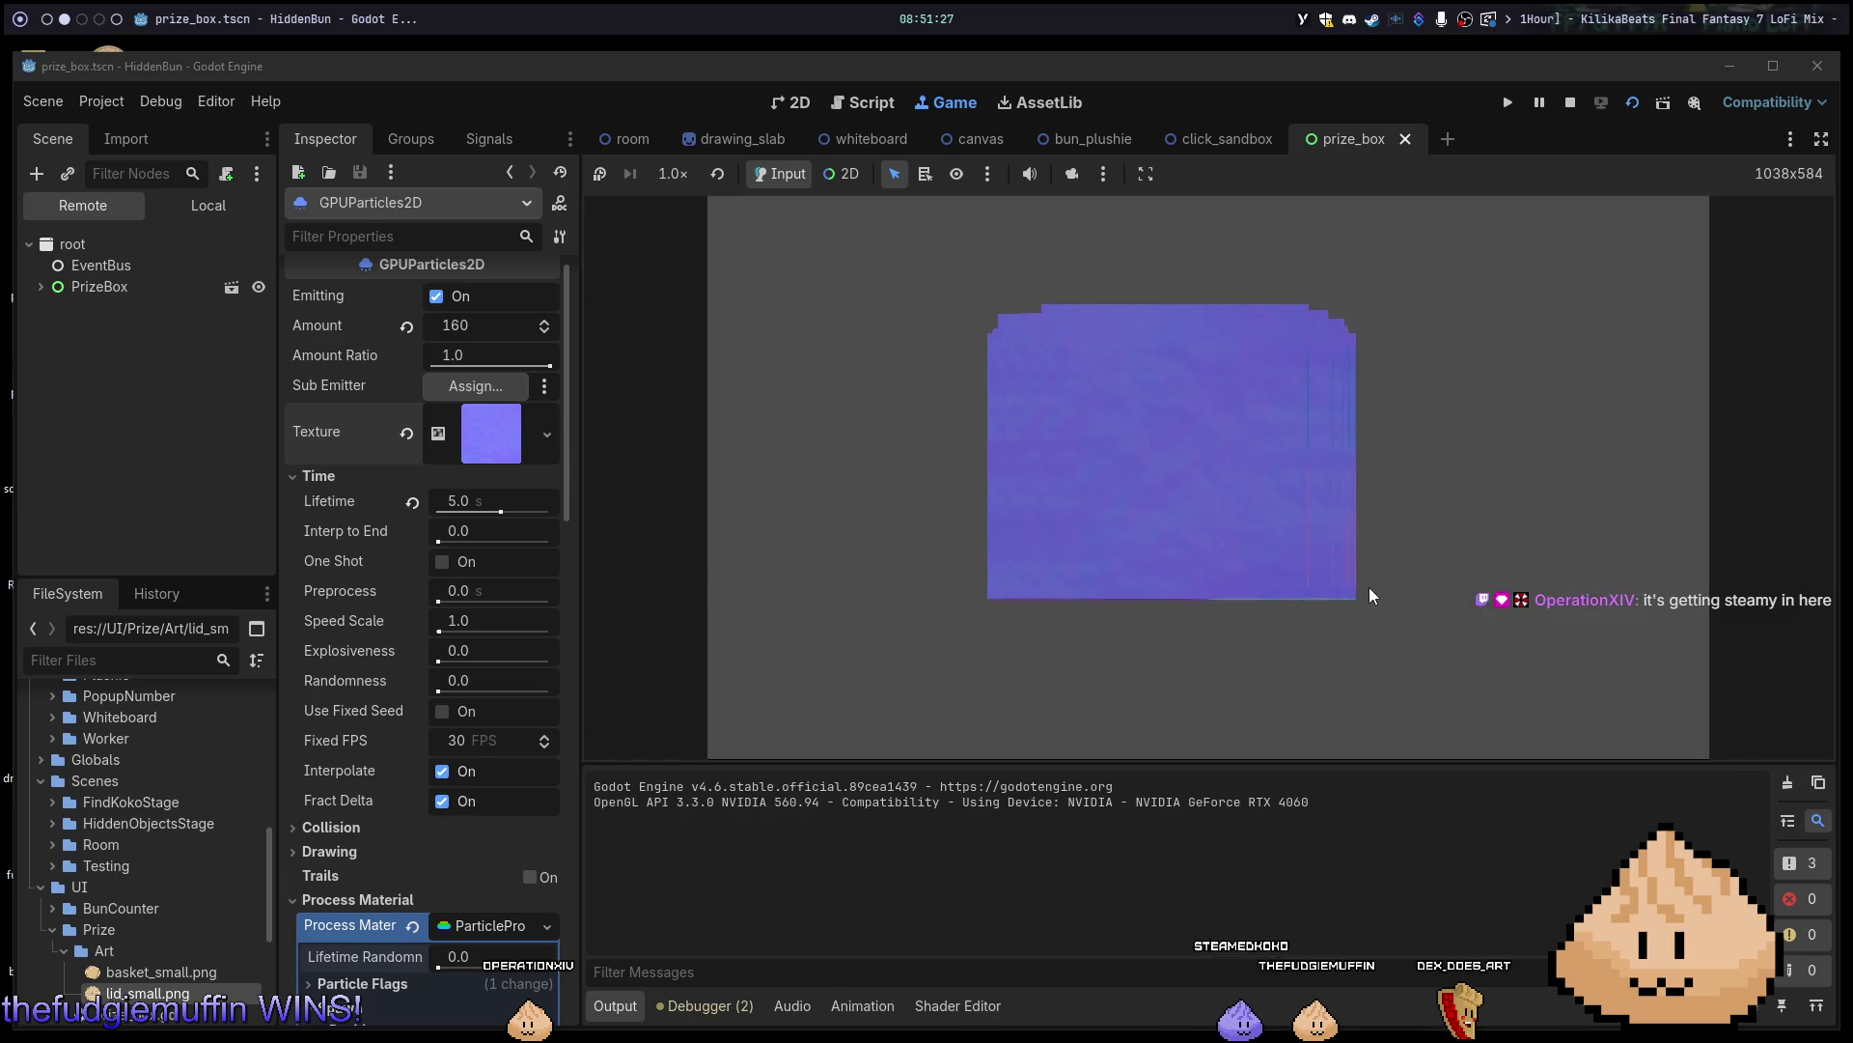
pyautogui.press('F8')
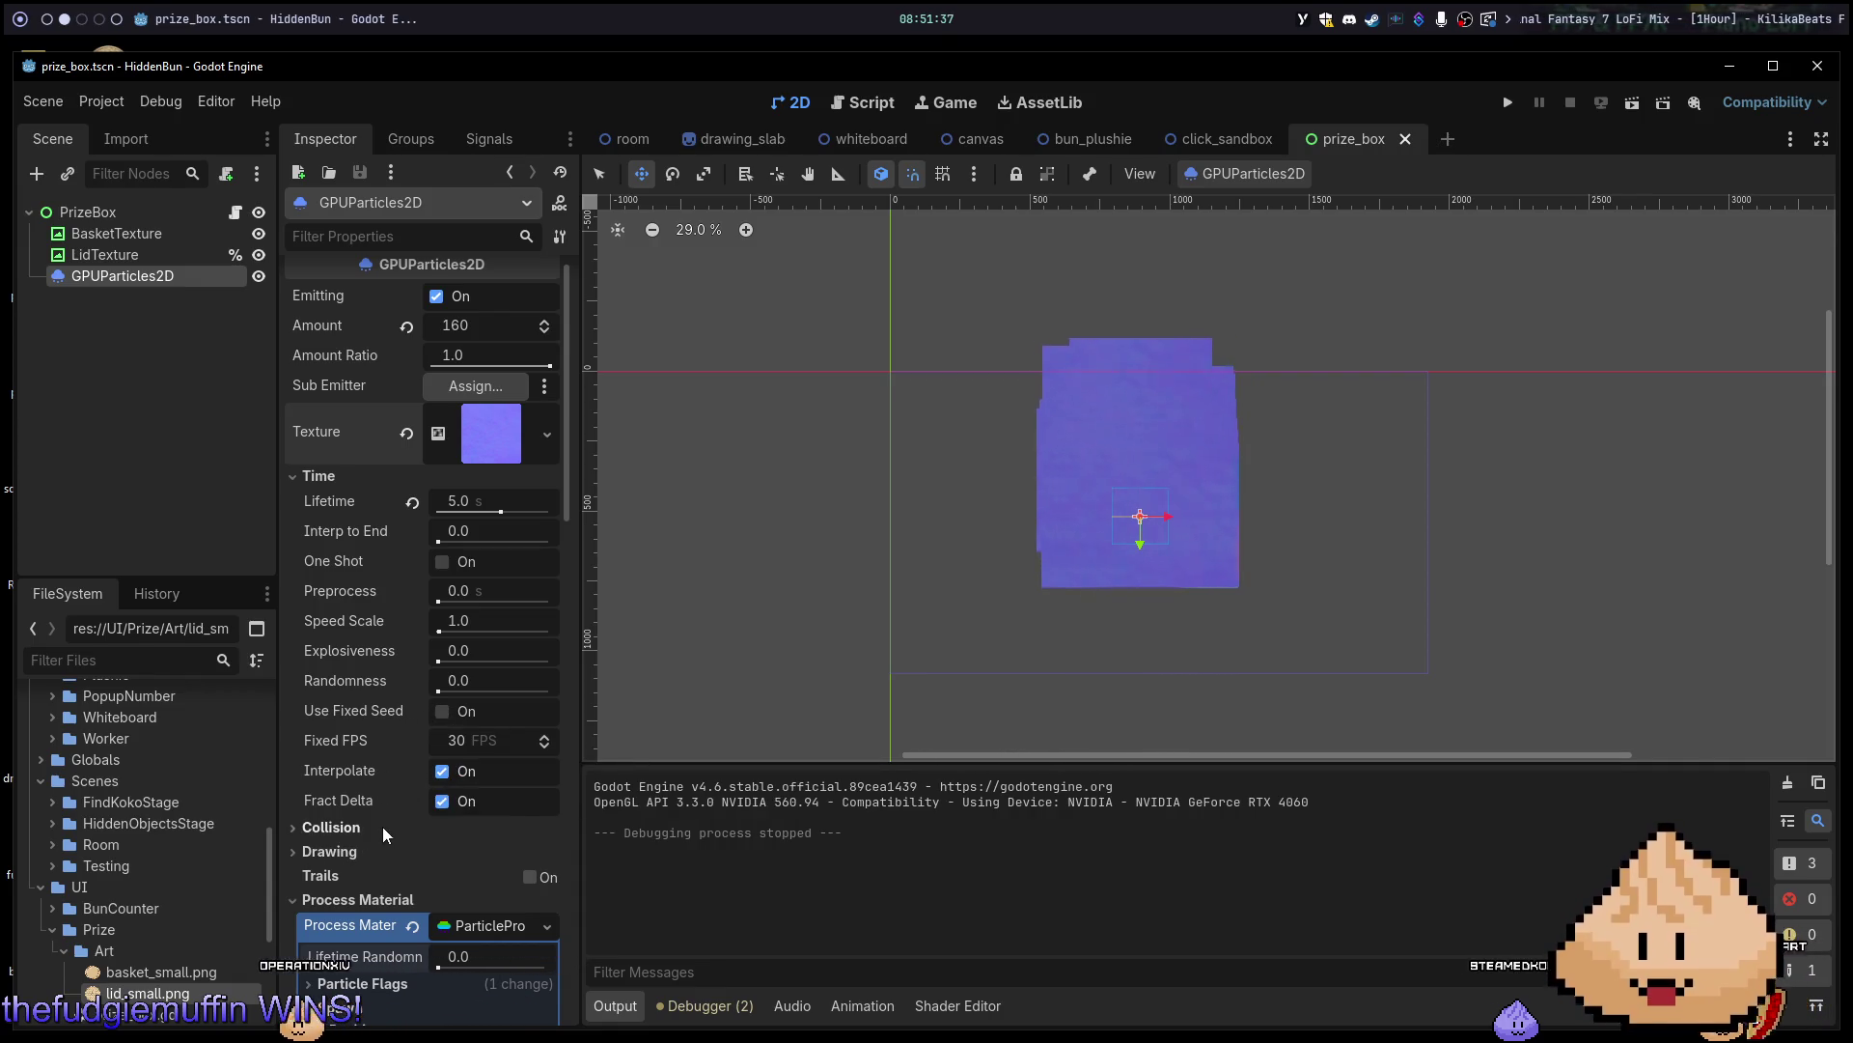
pyautogui.click(499, 442)
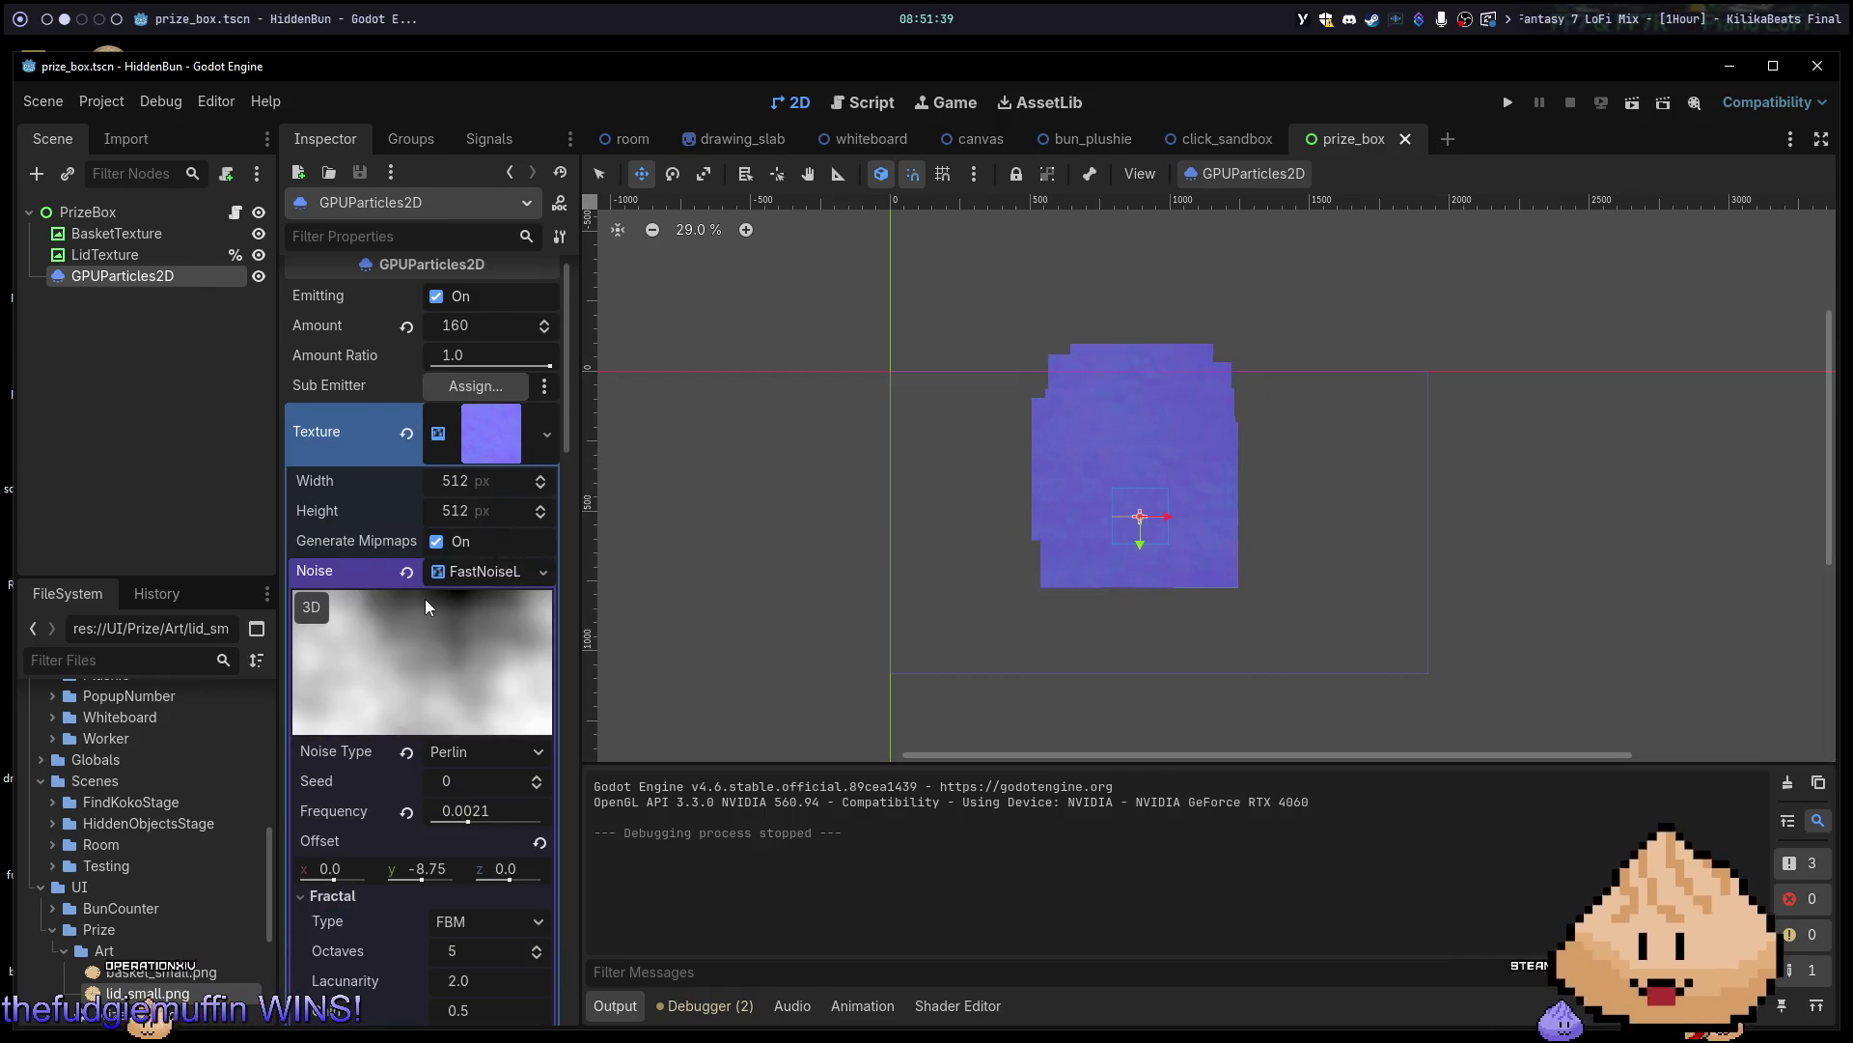
# Save the prize_box scene with Ctrl+S.
pyautogui.scroll(-5, 421, 594)
pyautogui.scroll(-1, 421, 603)
pyautogui.scroll(5, 424, 579)
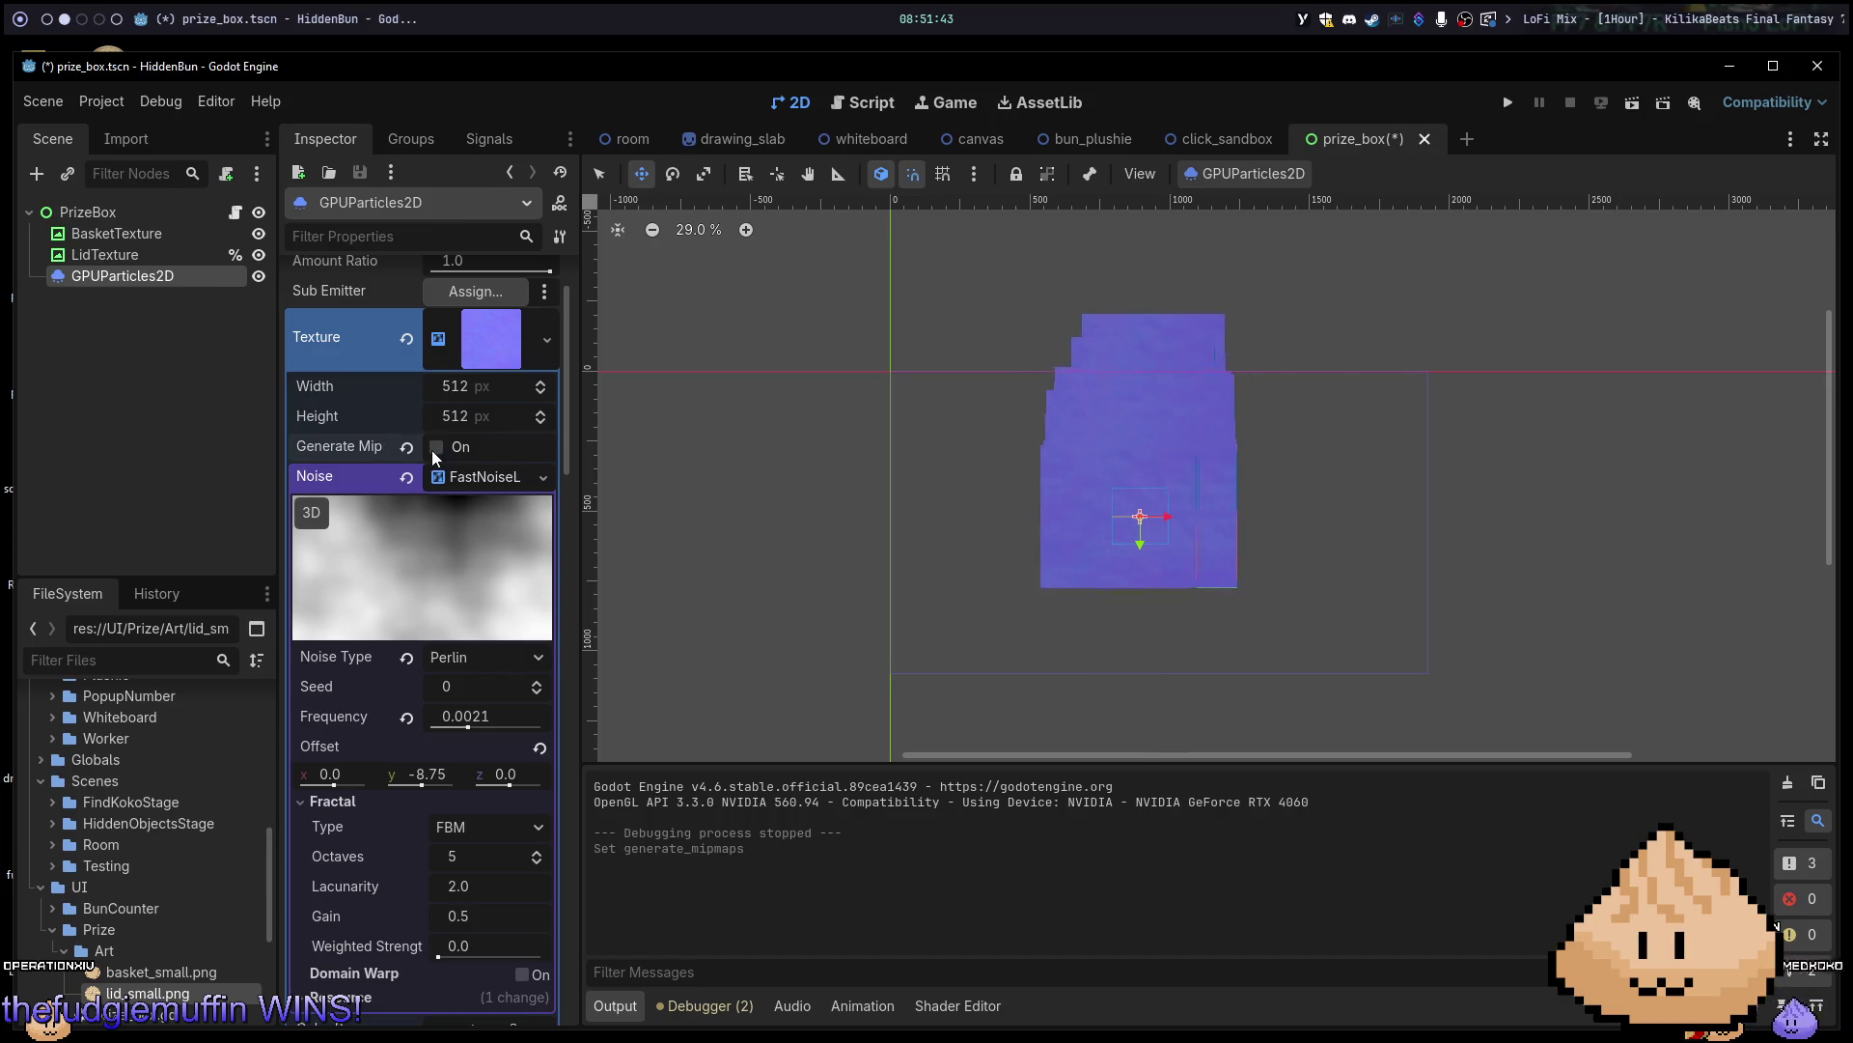
pyautogui.hotkey('ctrl', 's')
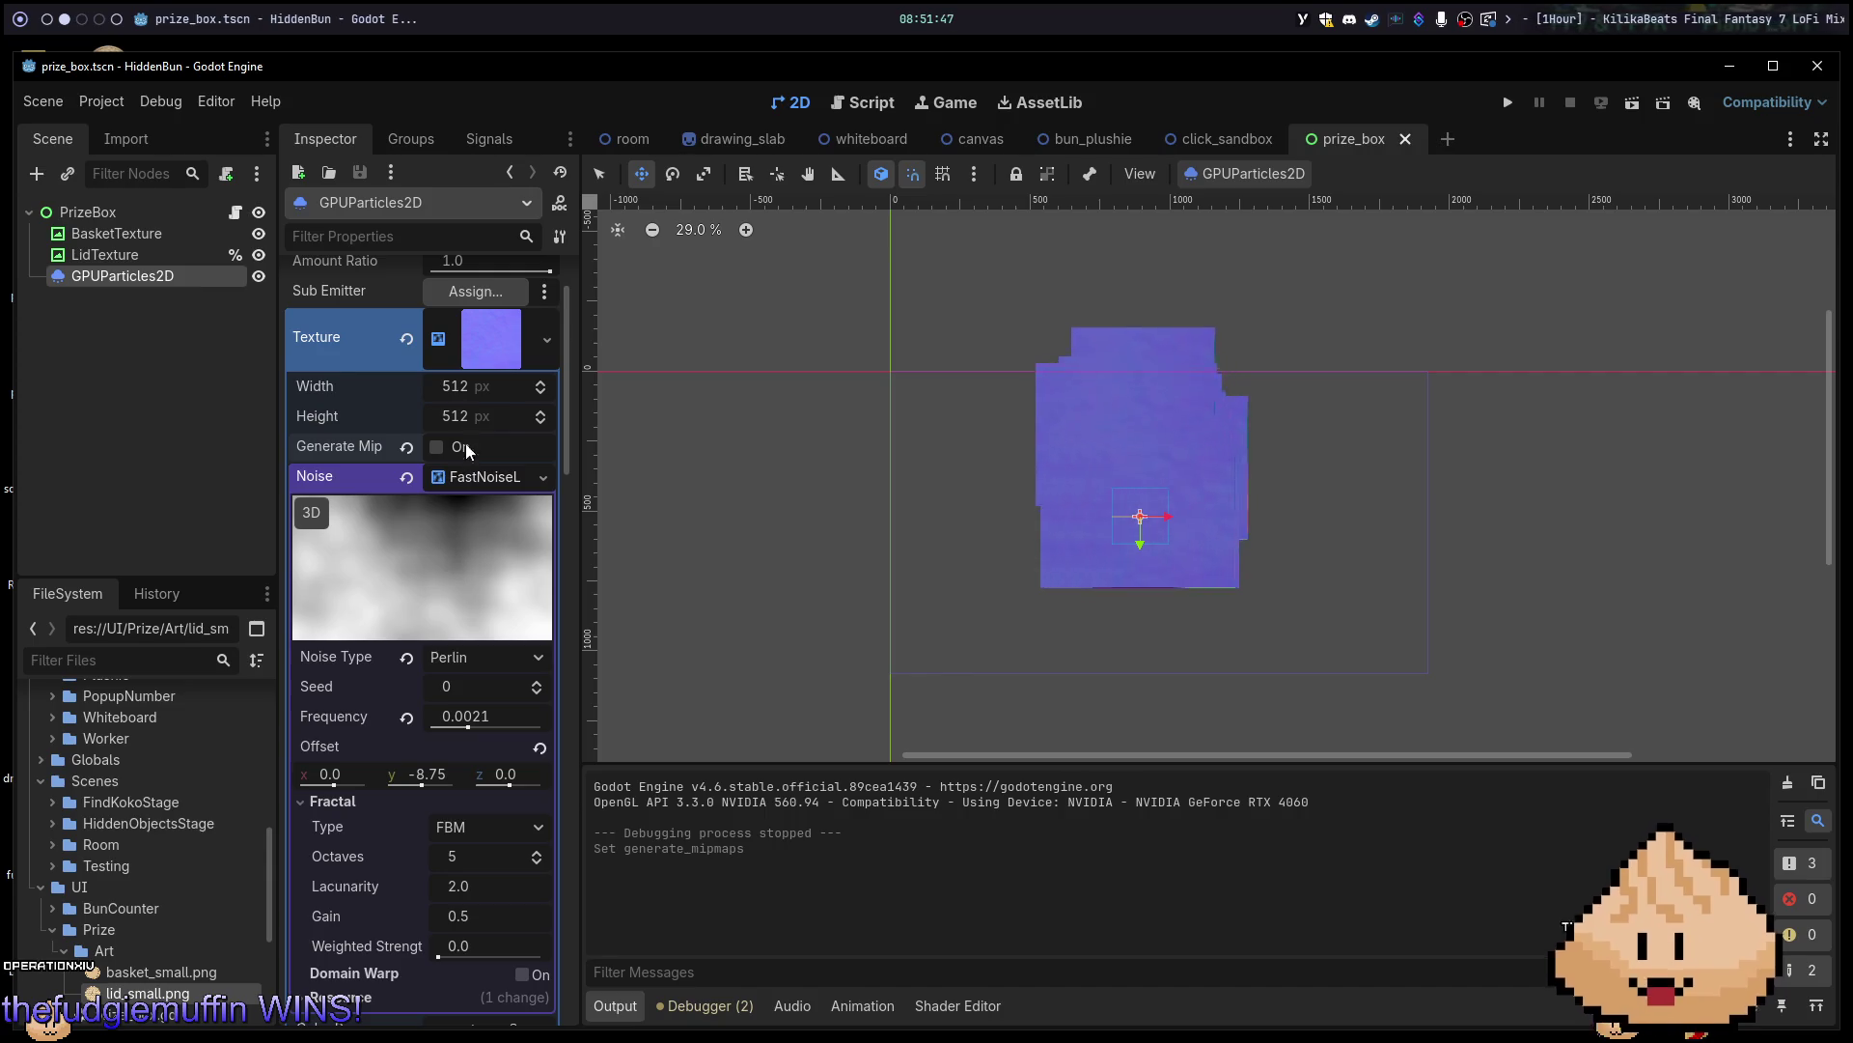
# Uncheck Normalize on the particles' noise texture.
pyautogui.scroll(-4, 402, 693)
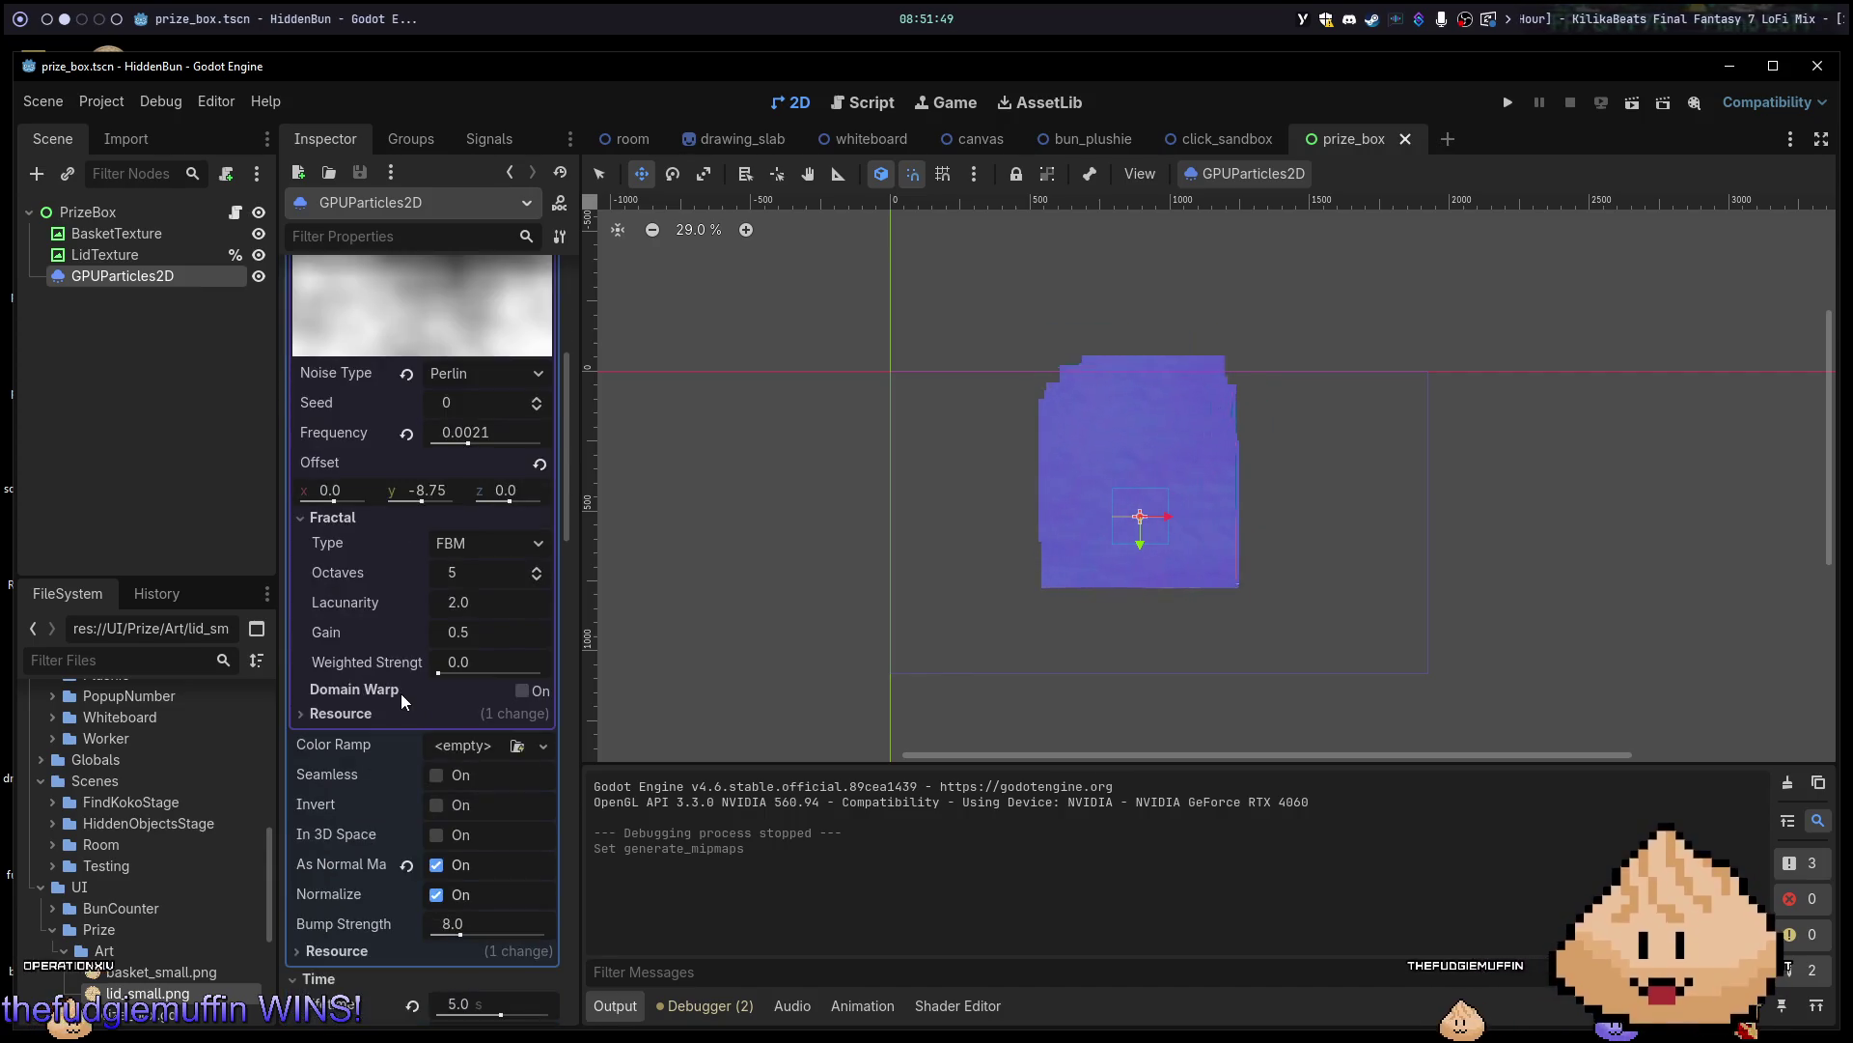
pyautogui.moveTo(393, 692)
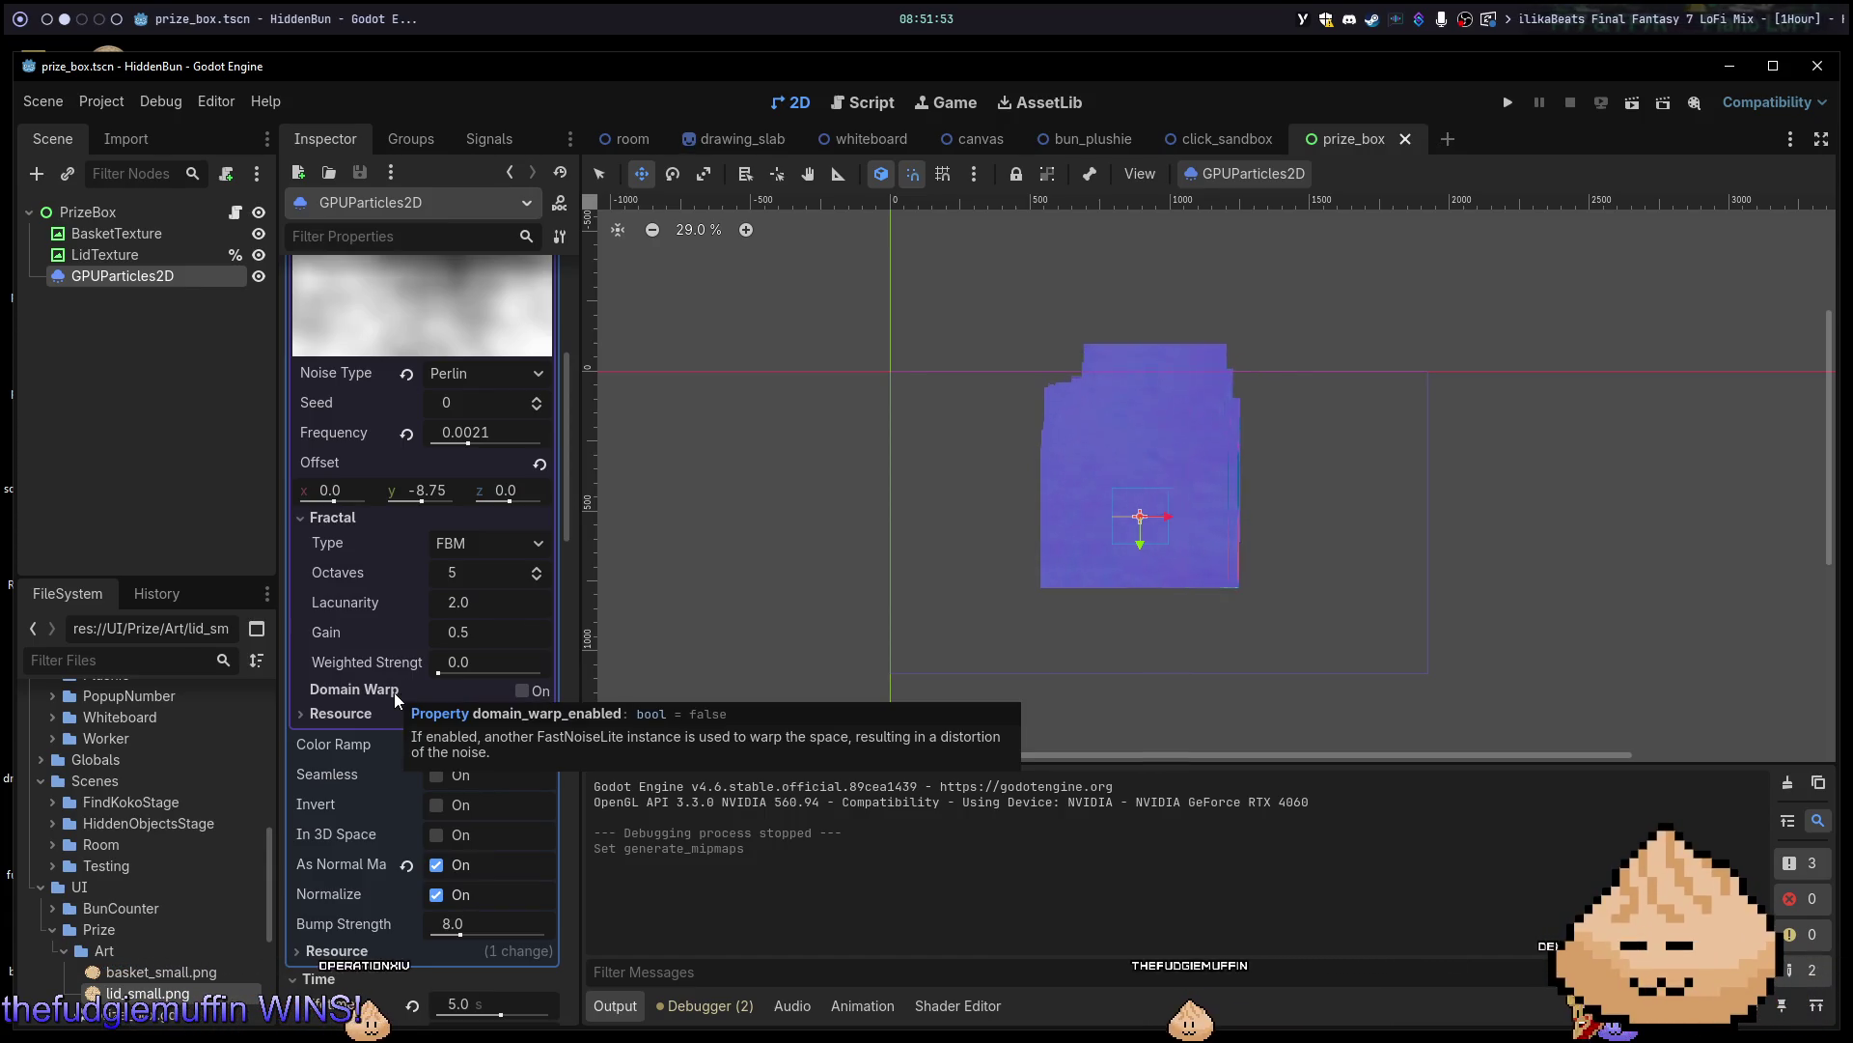
pyautogui.scroll(-3, 363, 772)
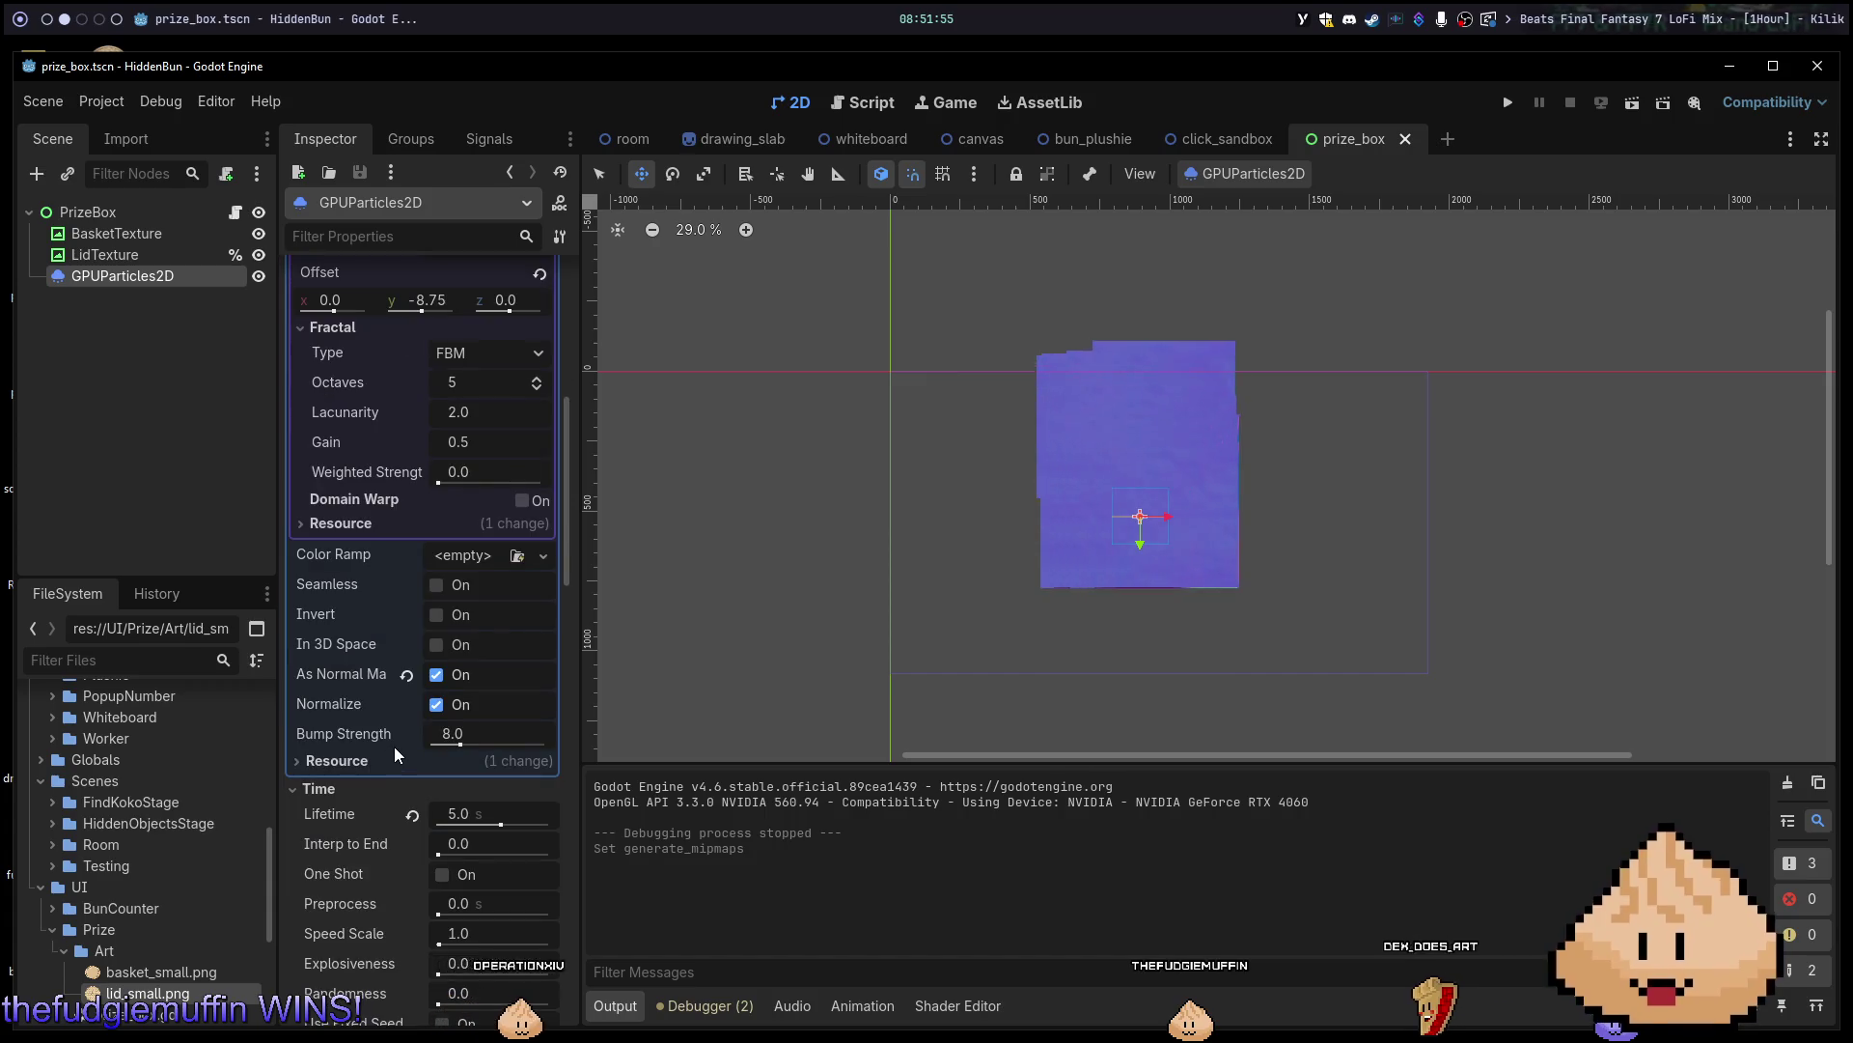
pyautogui.click(369, 760)
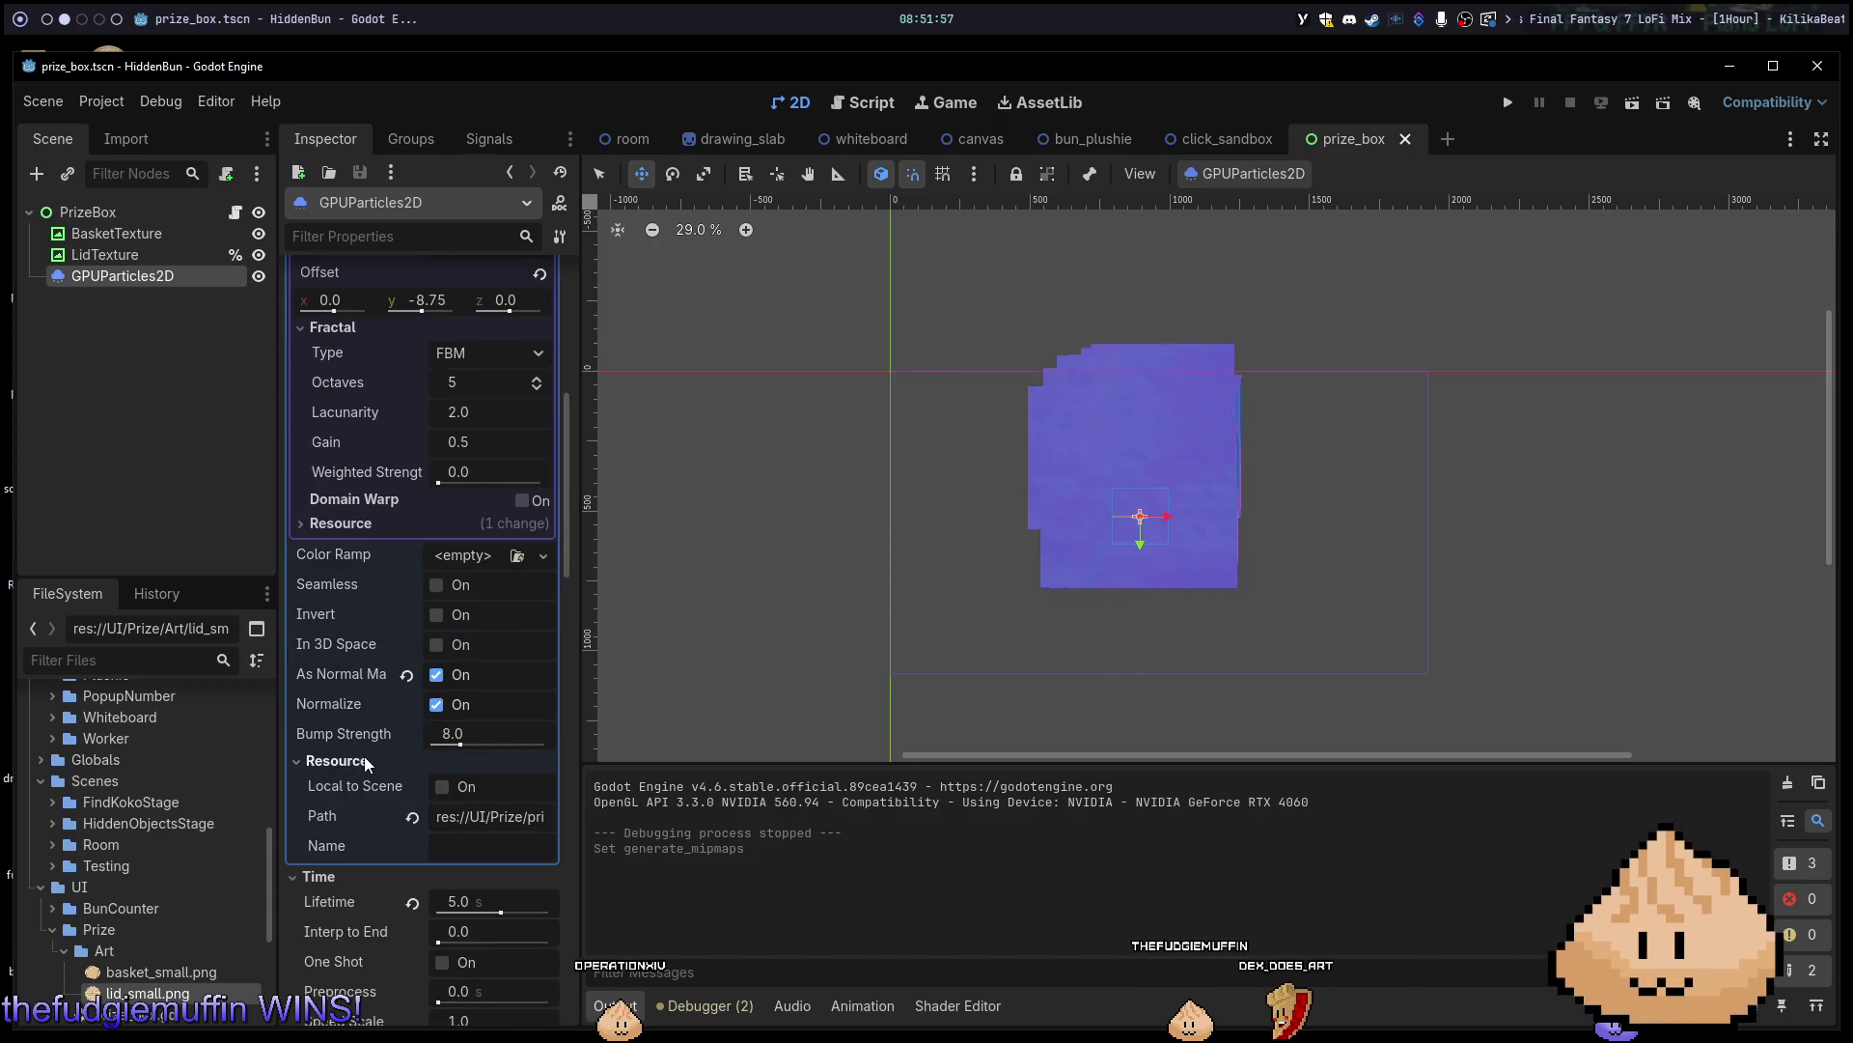
pyautogui.click(363, 761)
pyautogui.scroll(8, 392, 720)
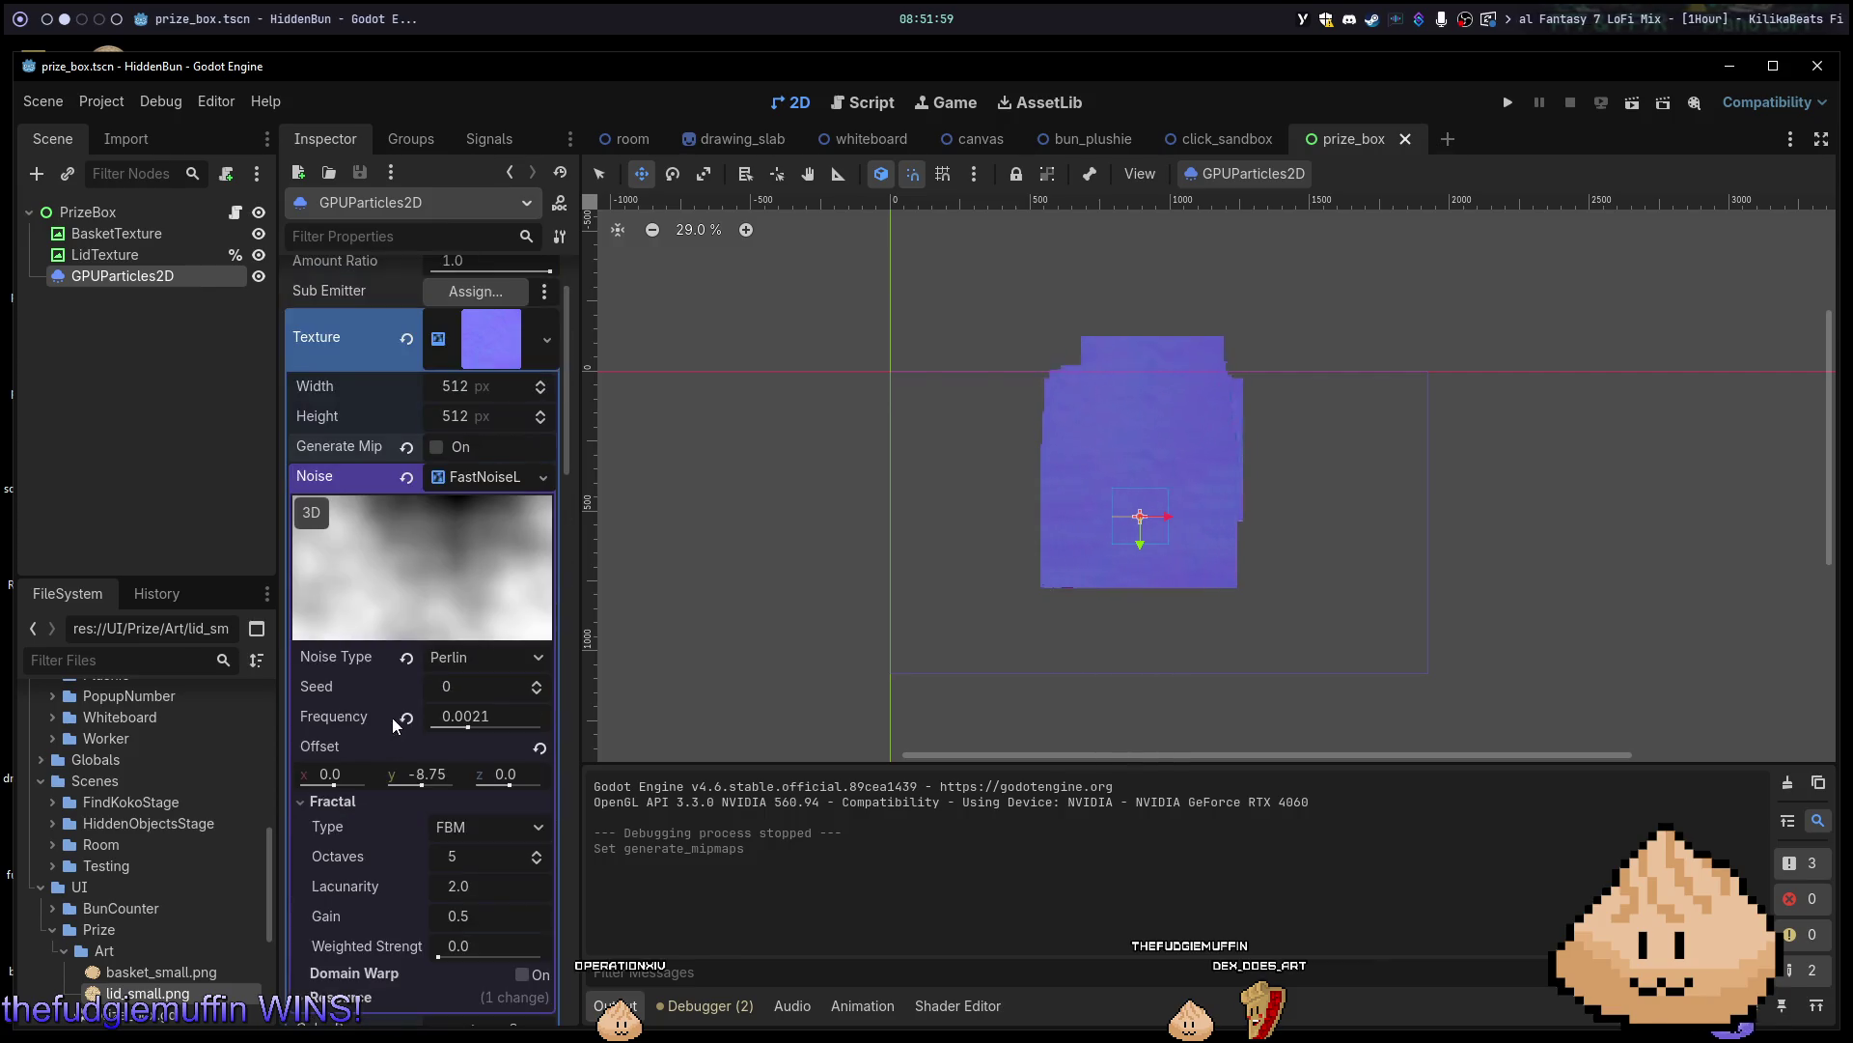
pyautogui.scroll(-8, 448, 597)
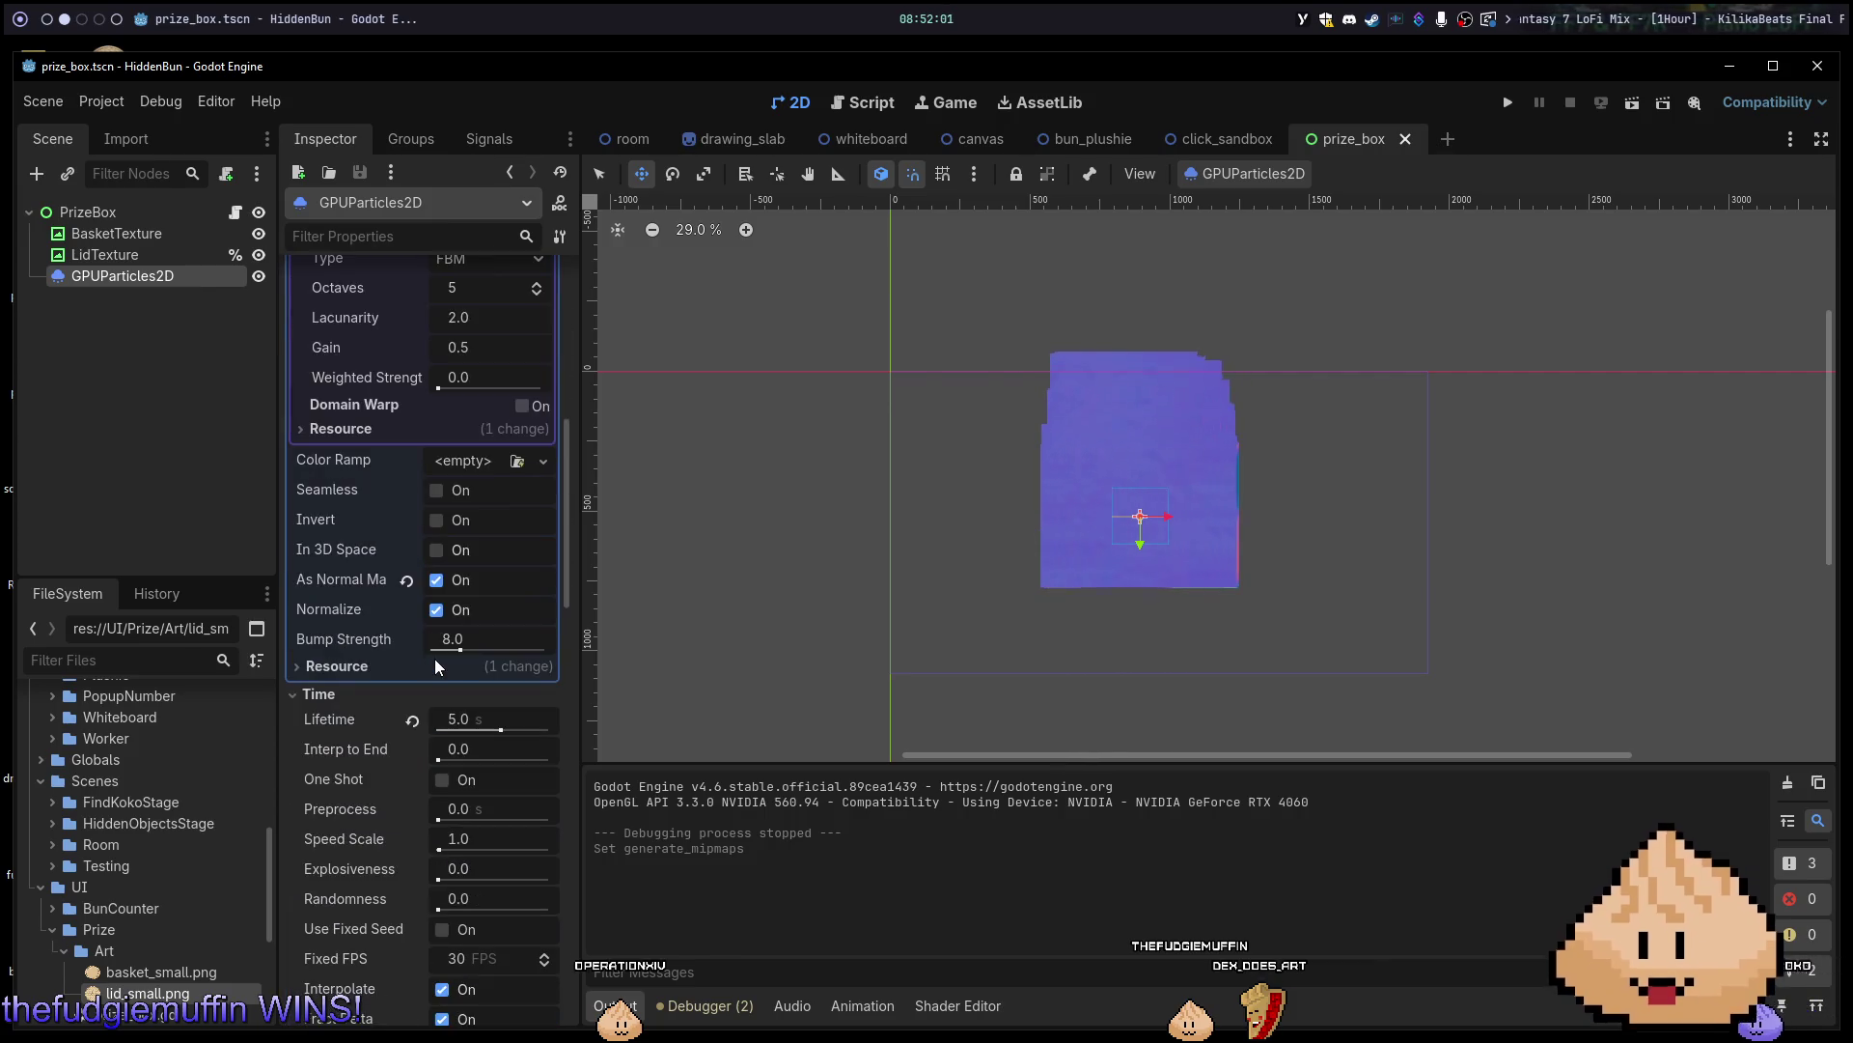
pyautogui.click(436, 610)
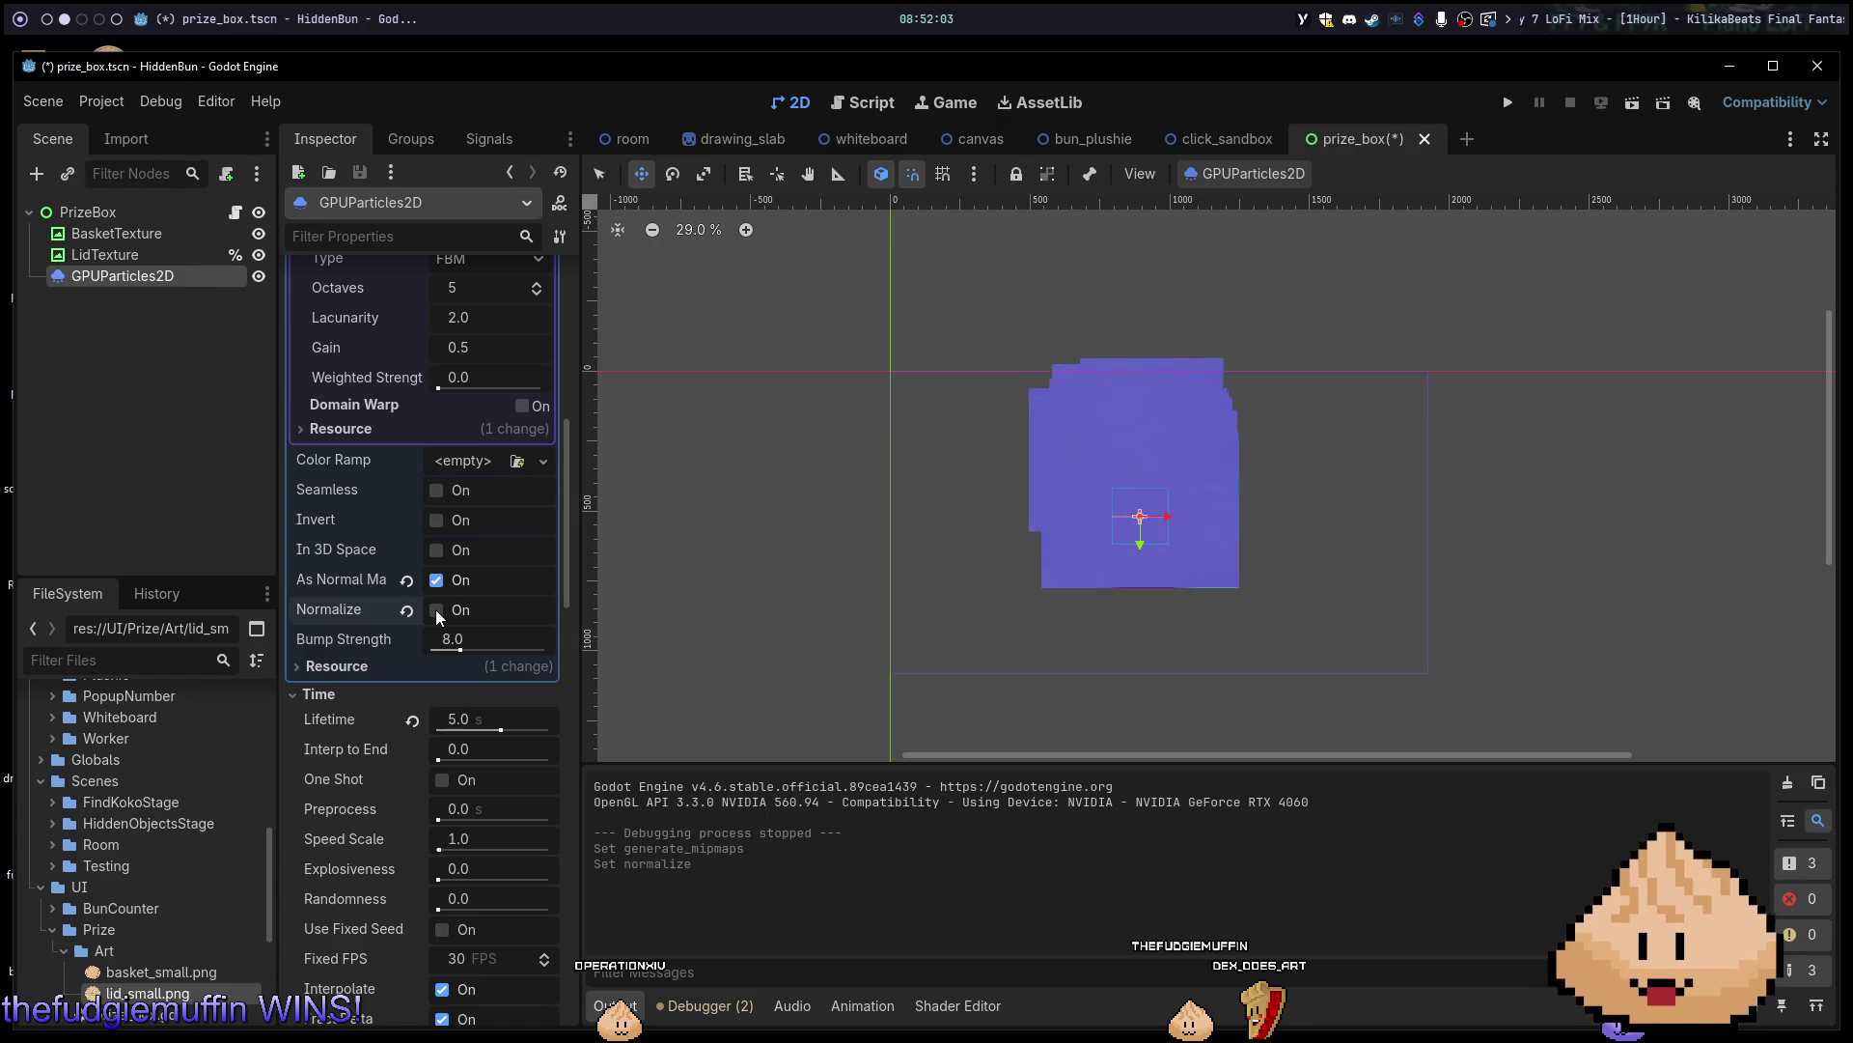
# Compare As Normal Map on and off, leaving it unchecked for plain greyscale noise.
pyautogui.click(436, 581)
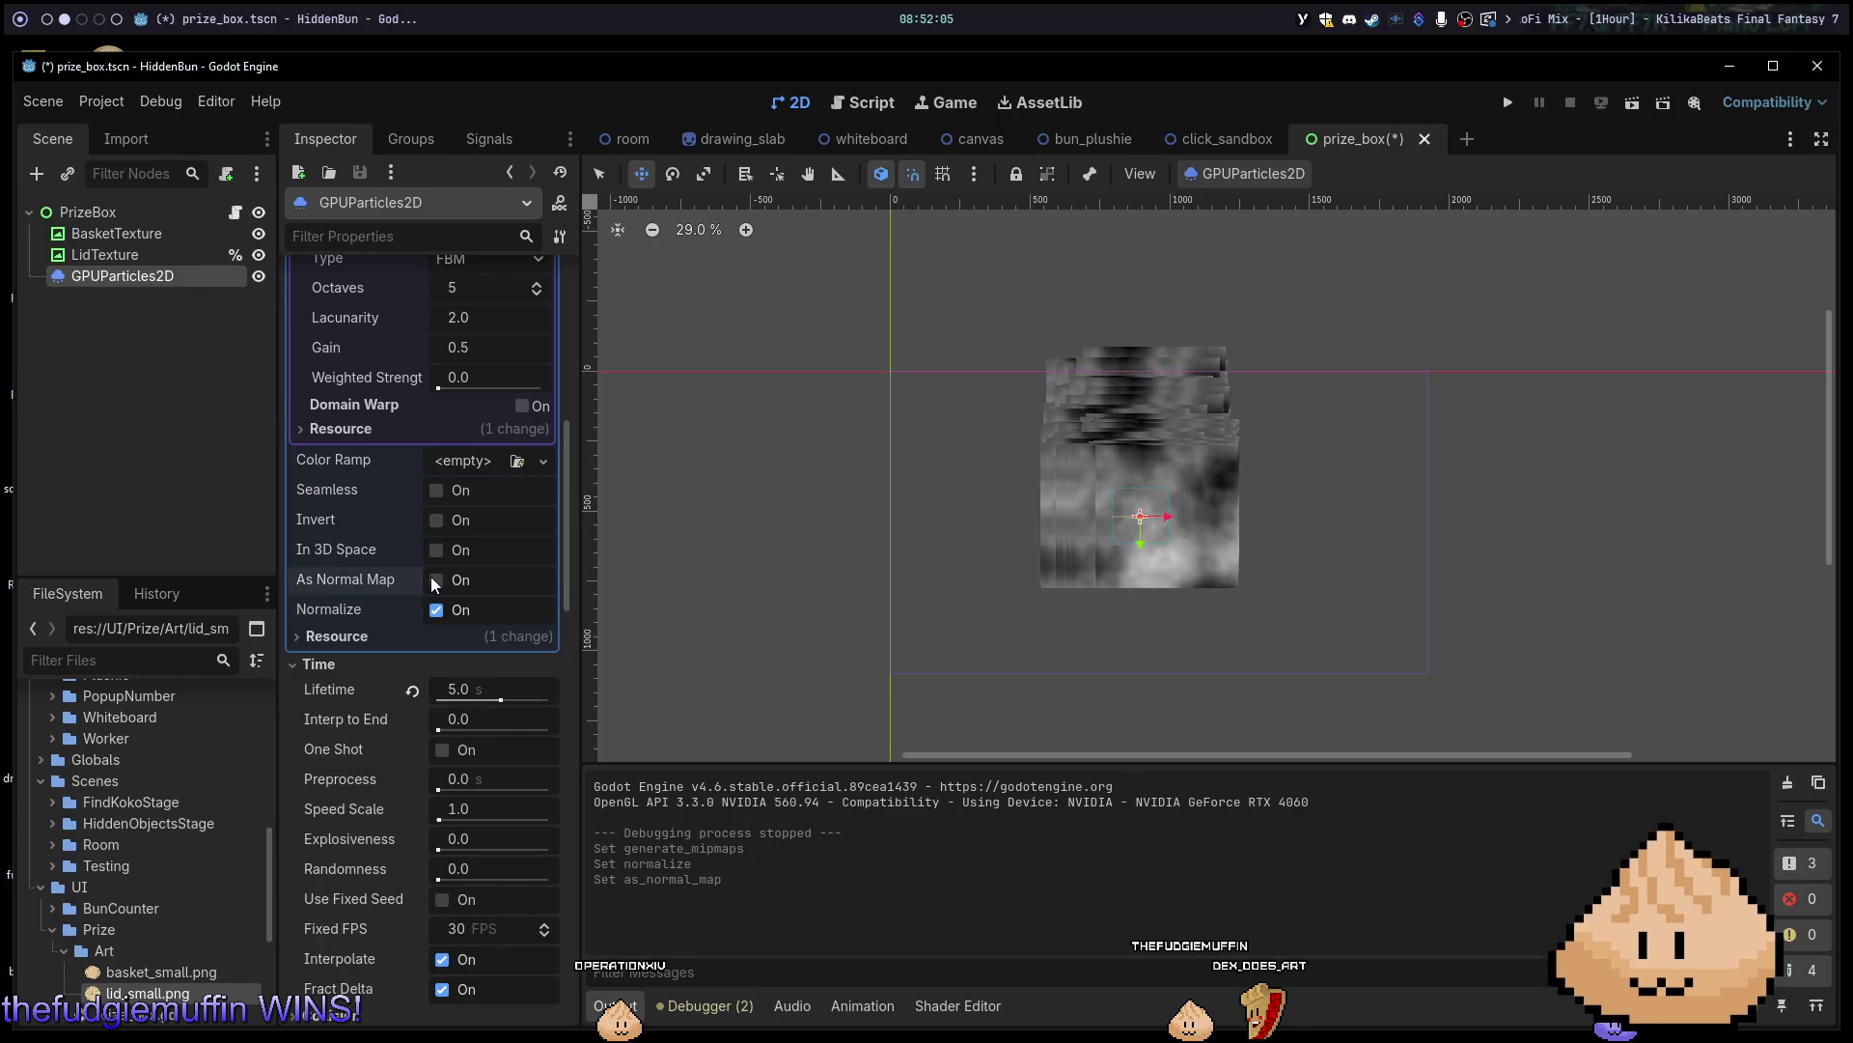
pyautogui.click(437, 580)
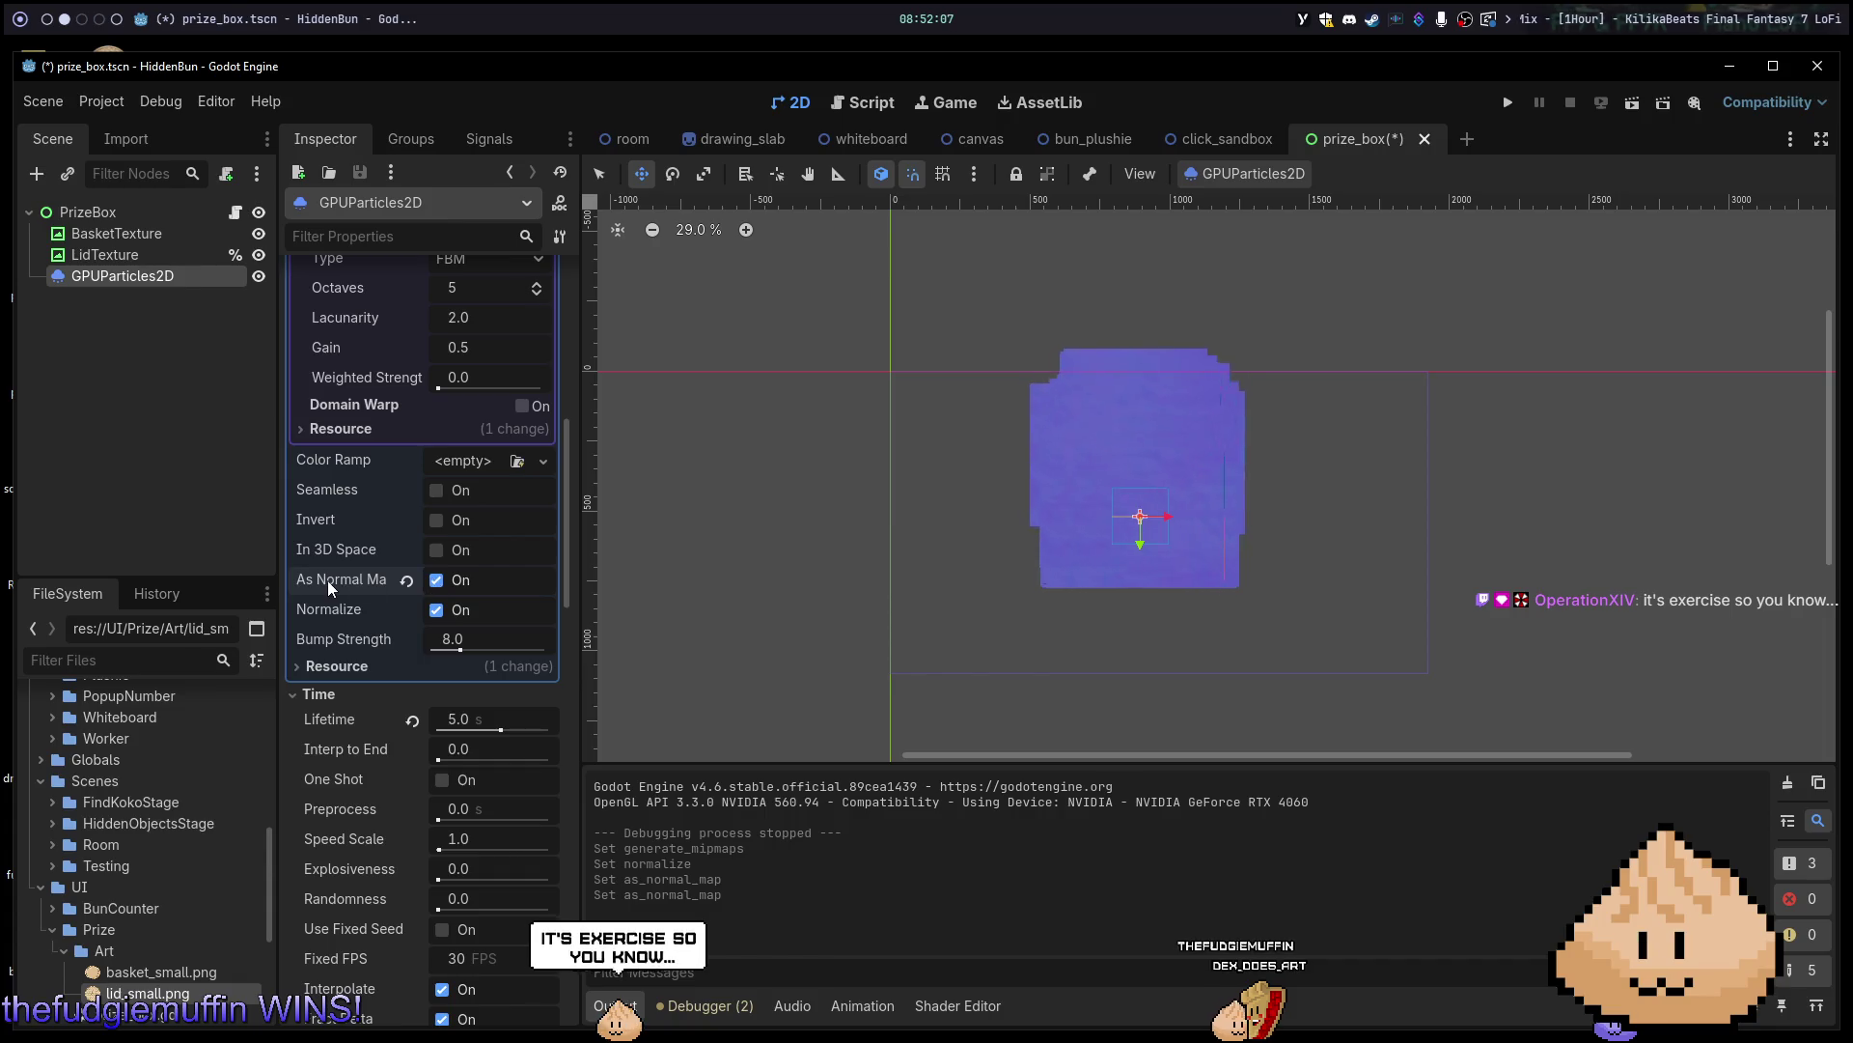
pyautogui.moveTo(327, 581)
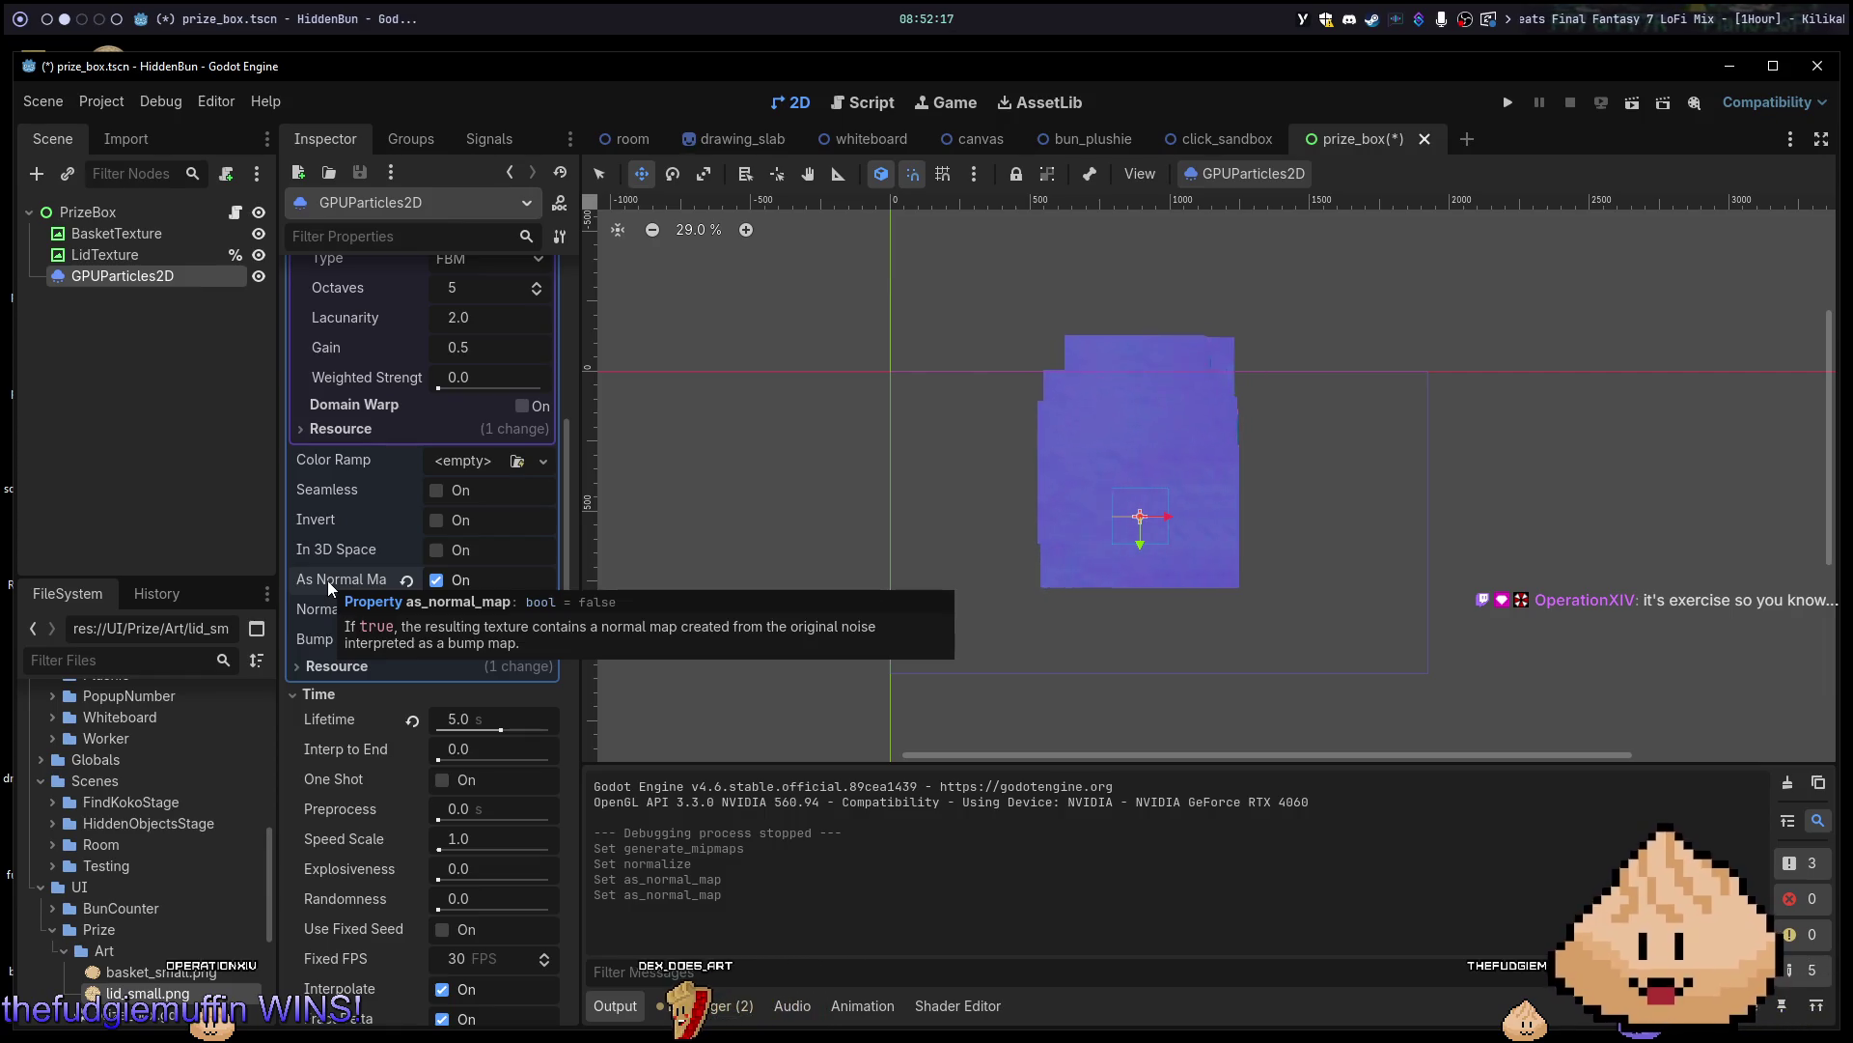
pyautogui.click(405, 583)
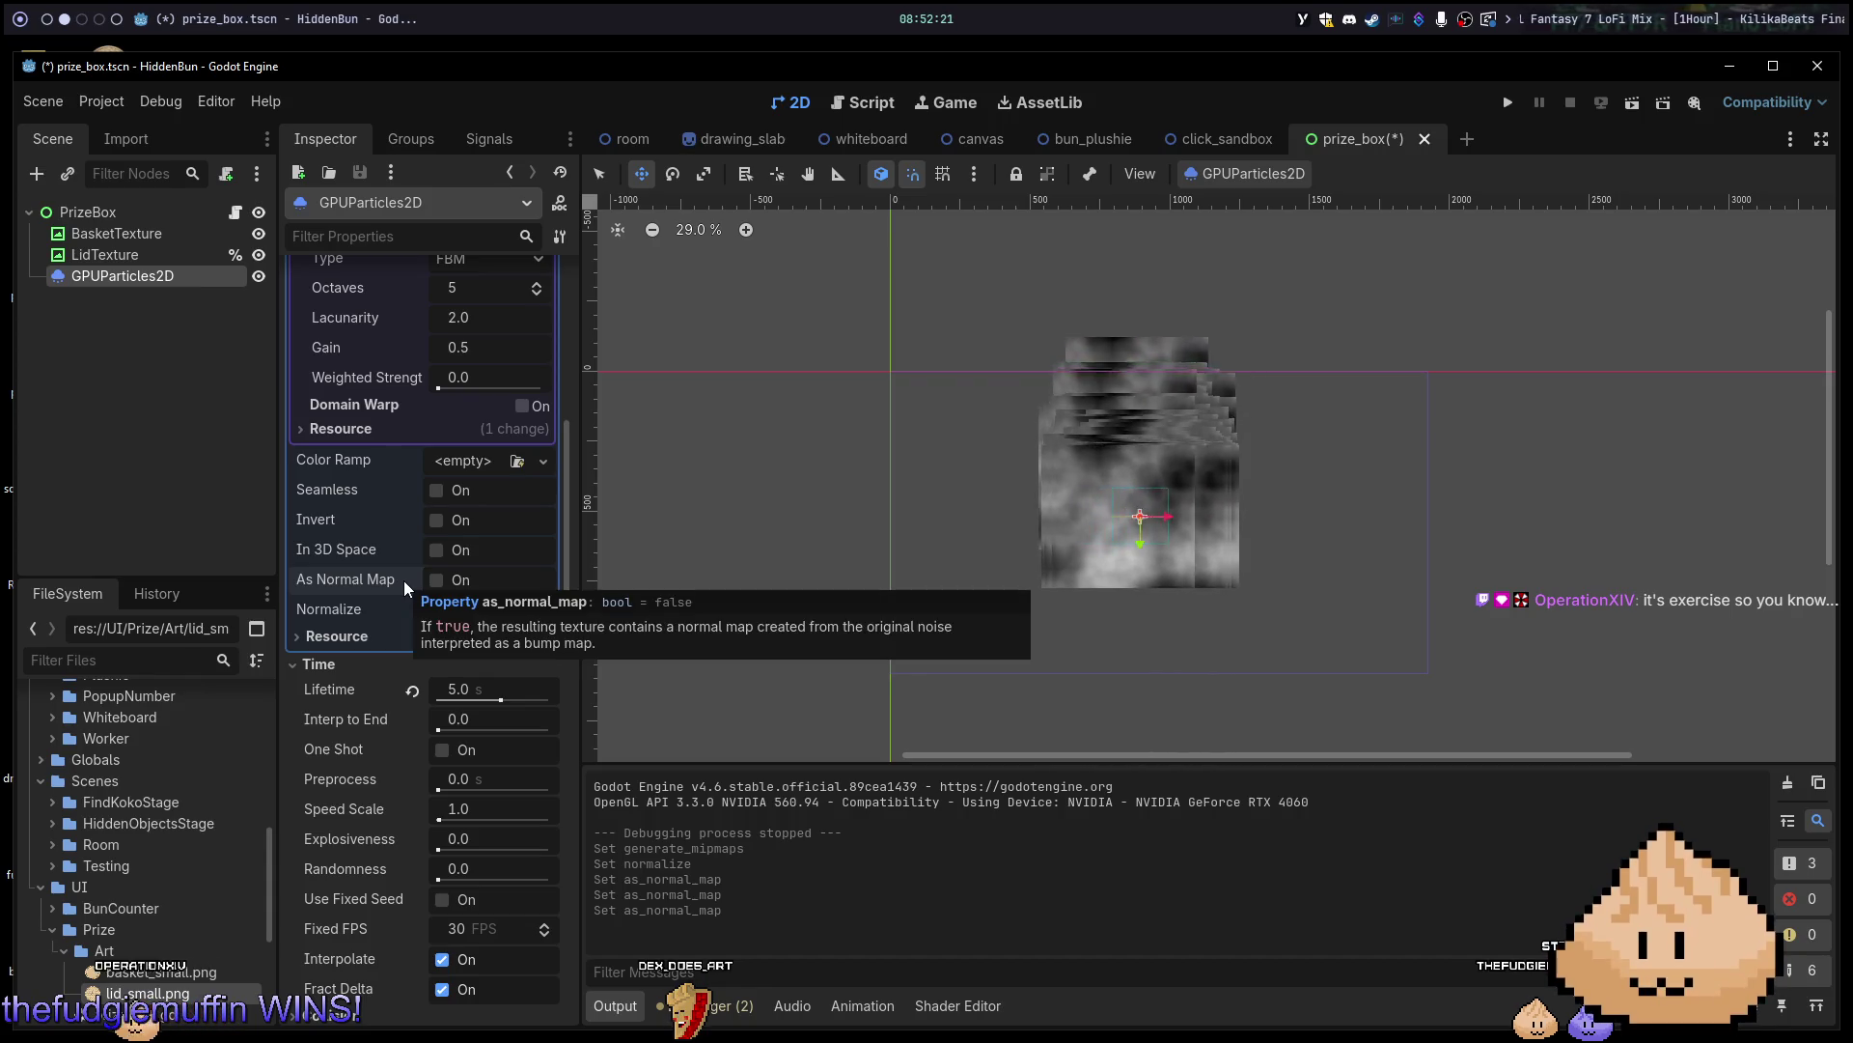
pyautogui.click(437, 580)
pyautogui.click(429, 583)
pyautogui.click(429, 583)
pyautogui.click(429, 583)
pyautogui.click(429, 583)
pyautogui.click(426, 583)
pyautogui.click(427, 583)
pyautogui.click(427, 583)
# Compare Normalize on and off, then leave Normalize and As Normal Map unchecked.
pyautogui.click(433, 611)
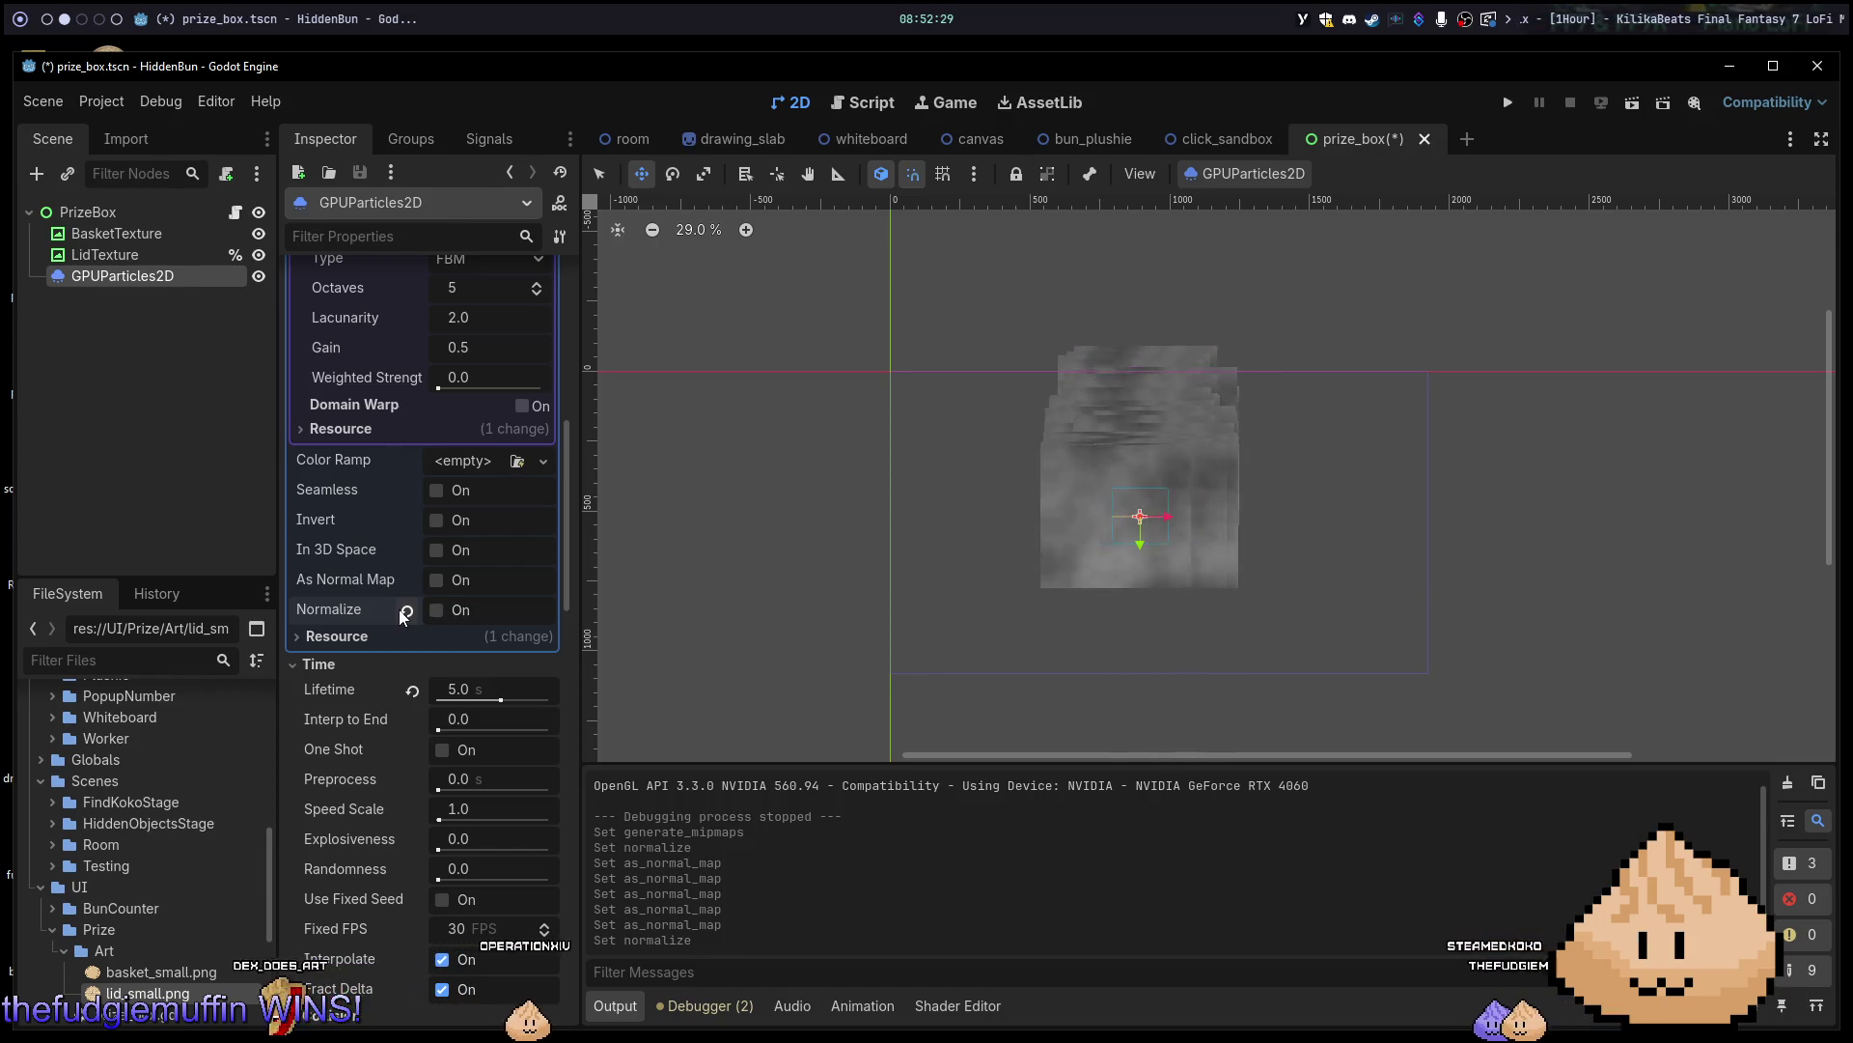
pyautogui.moveTo(375, 610)
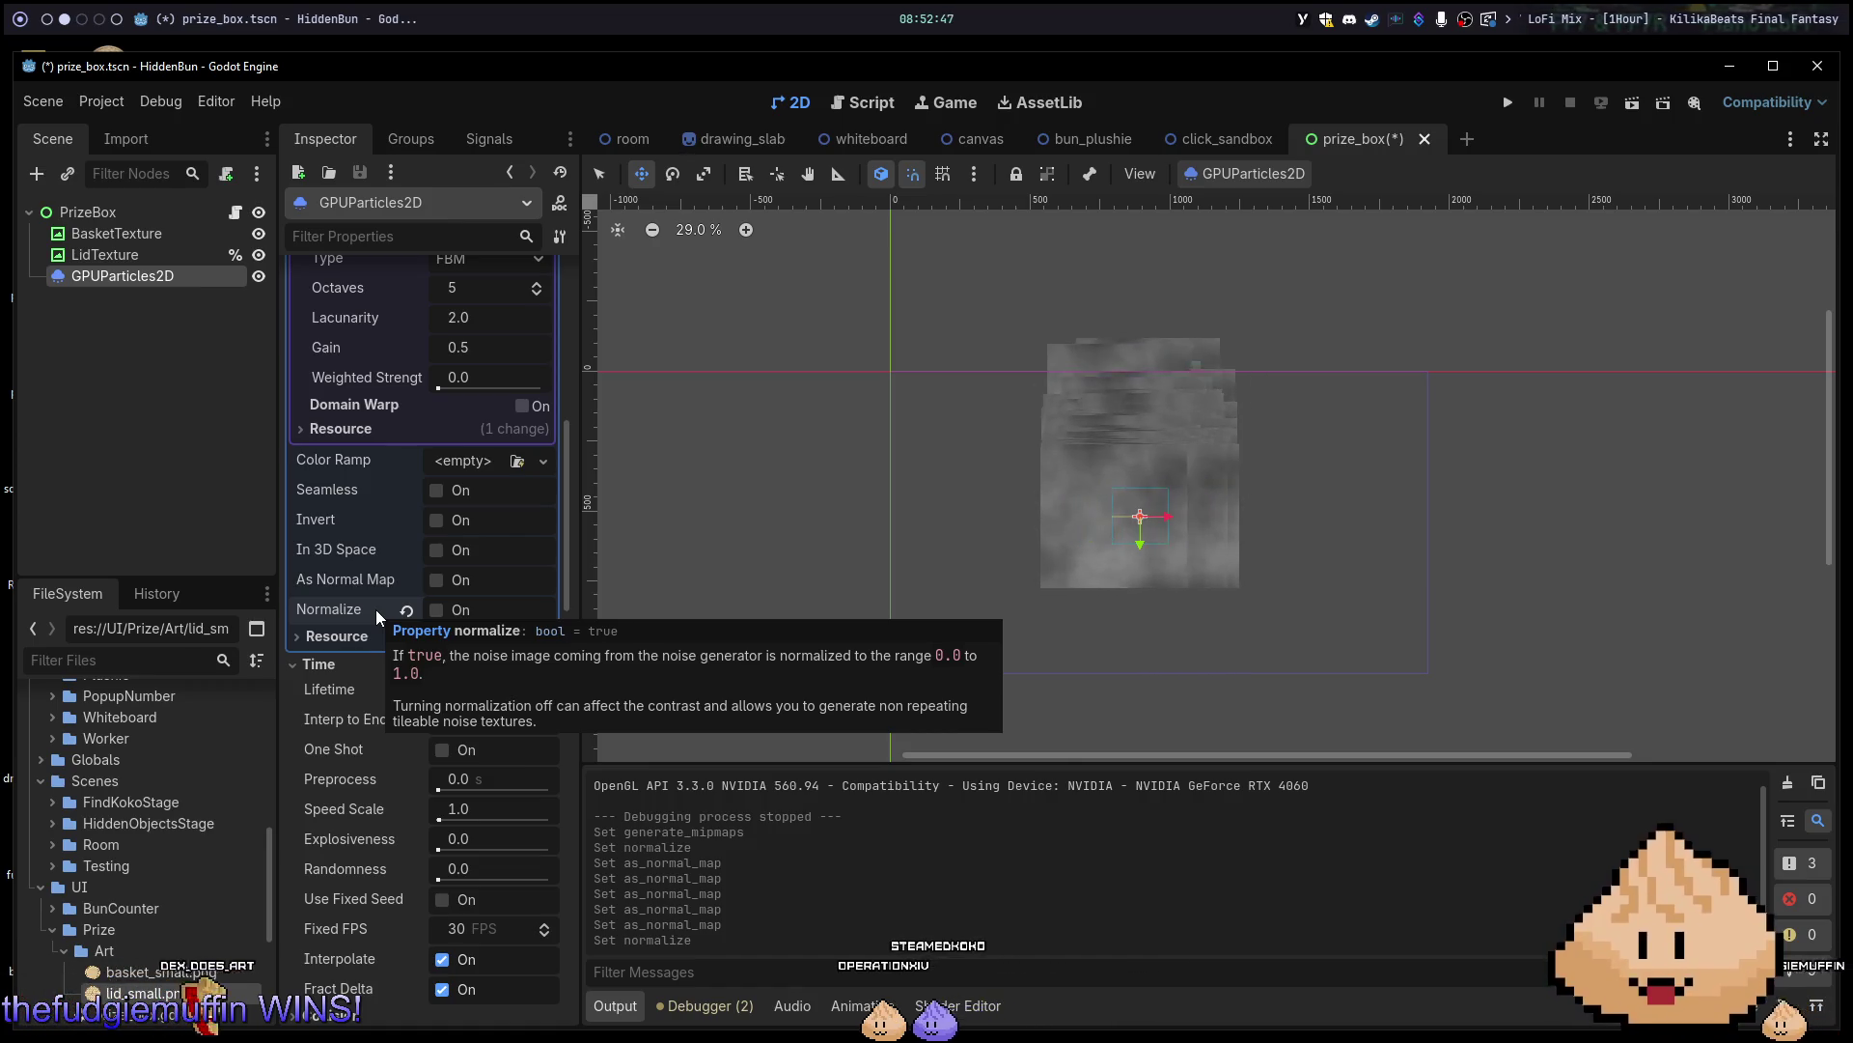
pyautogui.click(437, 610)
pyautogui.click(436, 610)
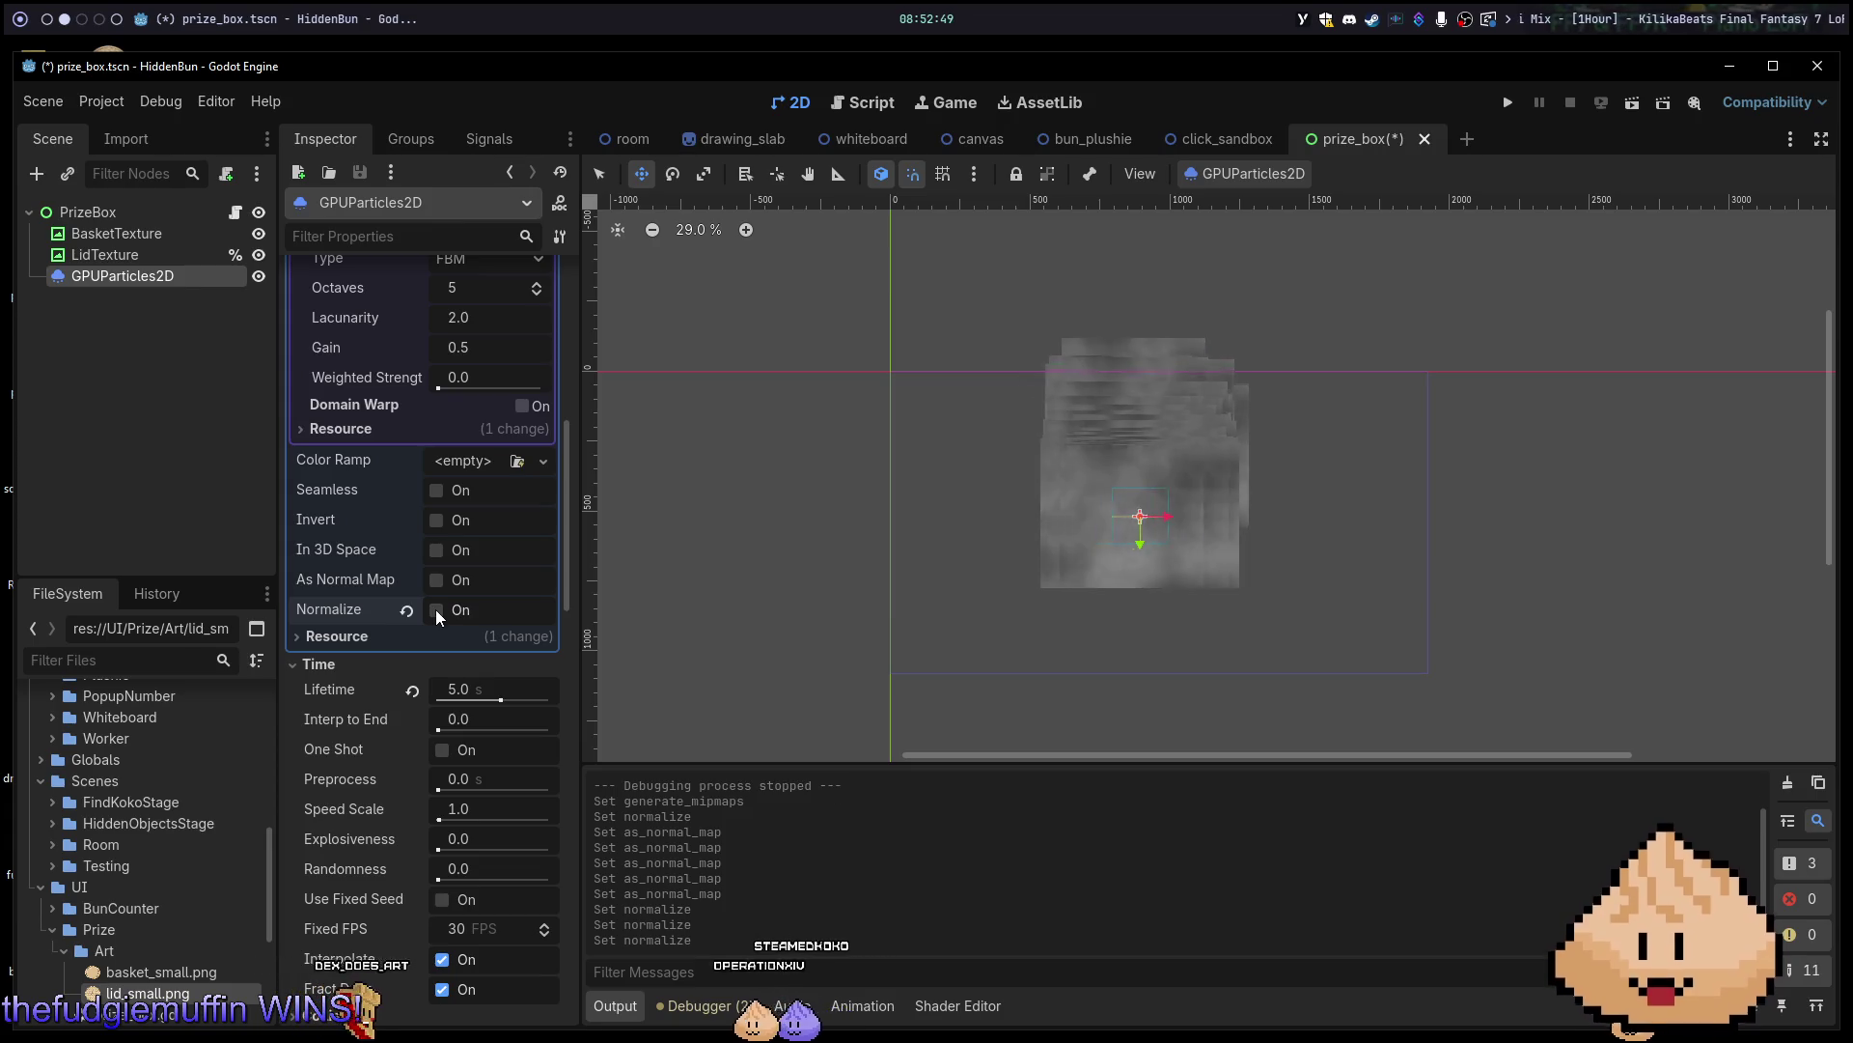
pyautogui.click(435, 580)
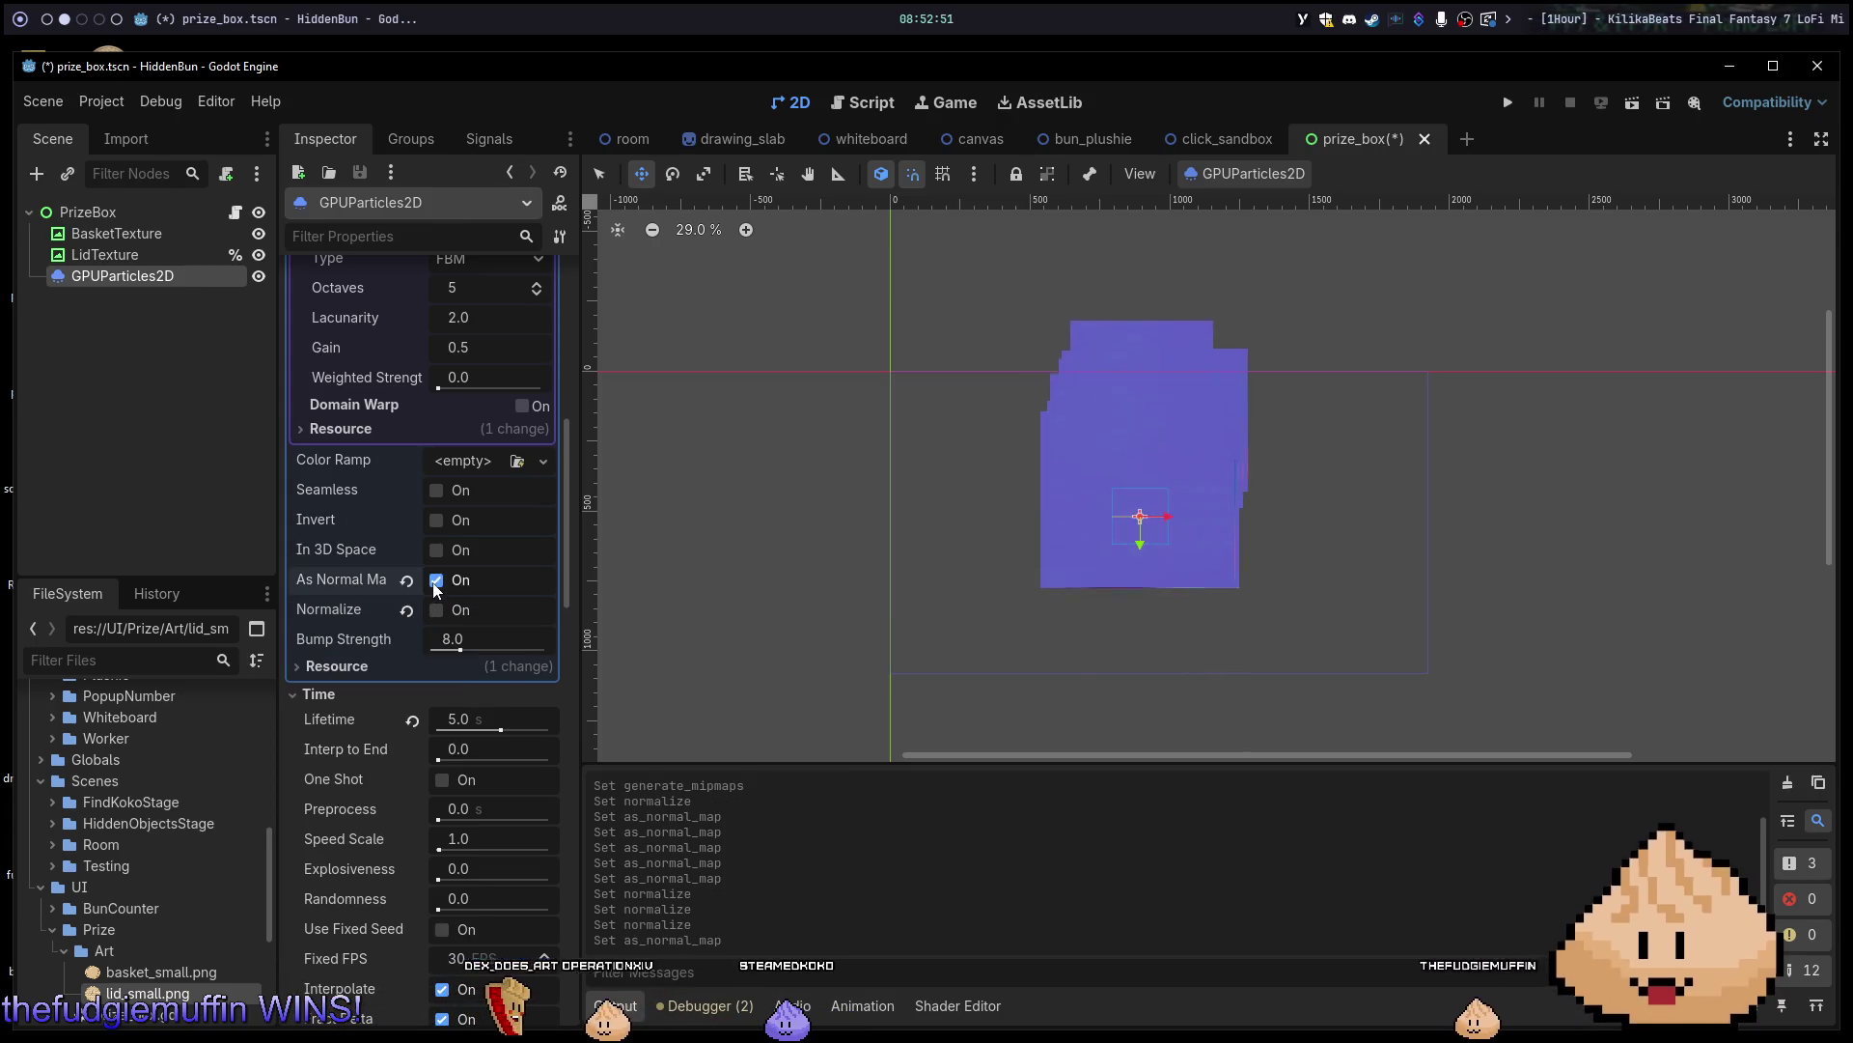
pyautogui.click(435, 580)
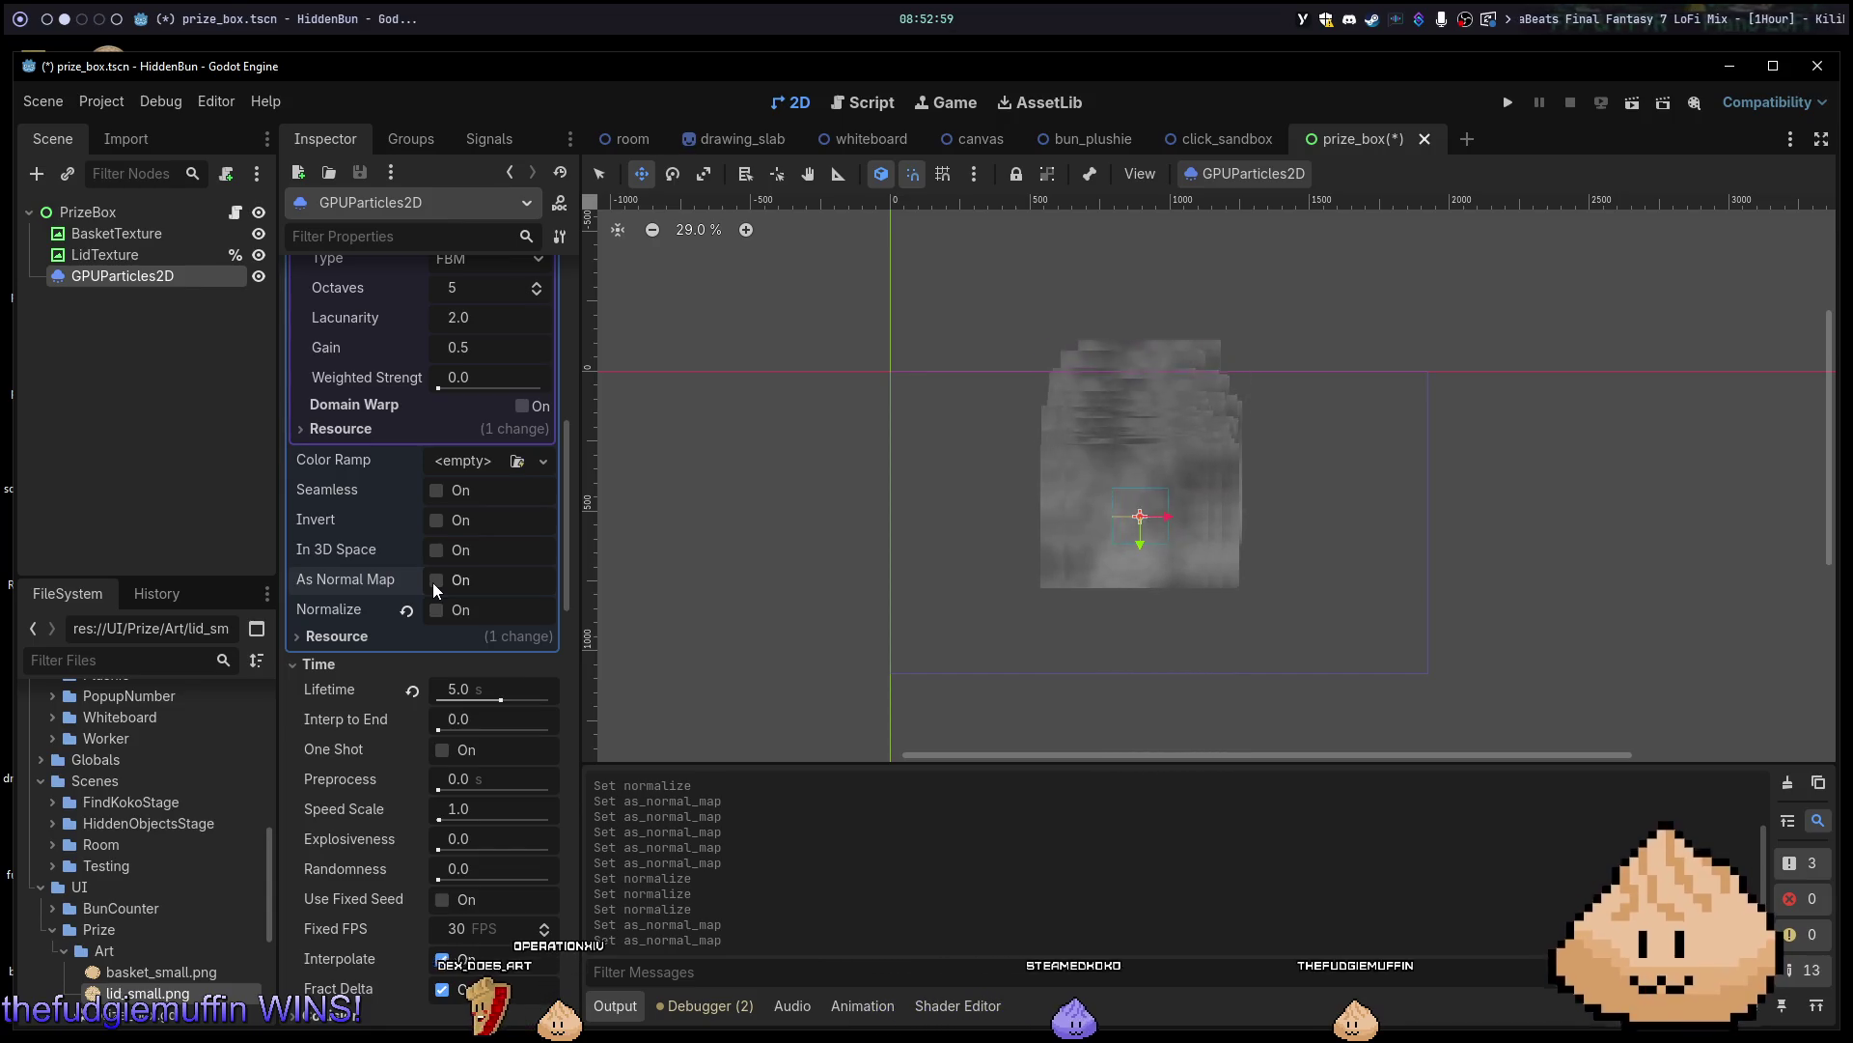
pyautogui.click(460, 462)
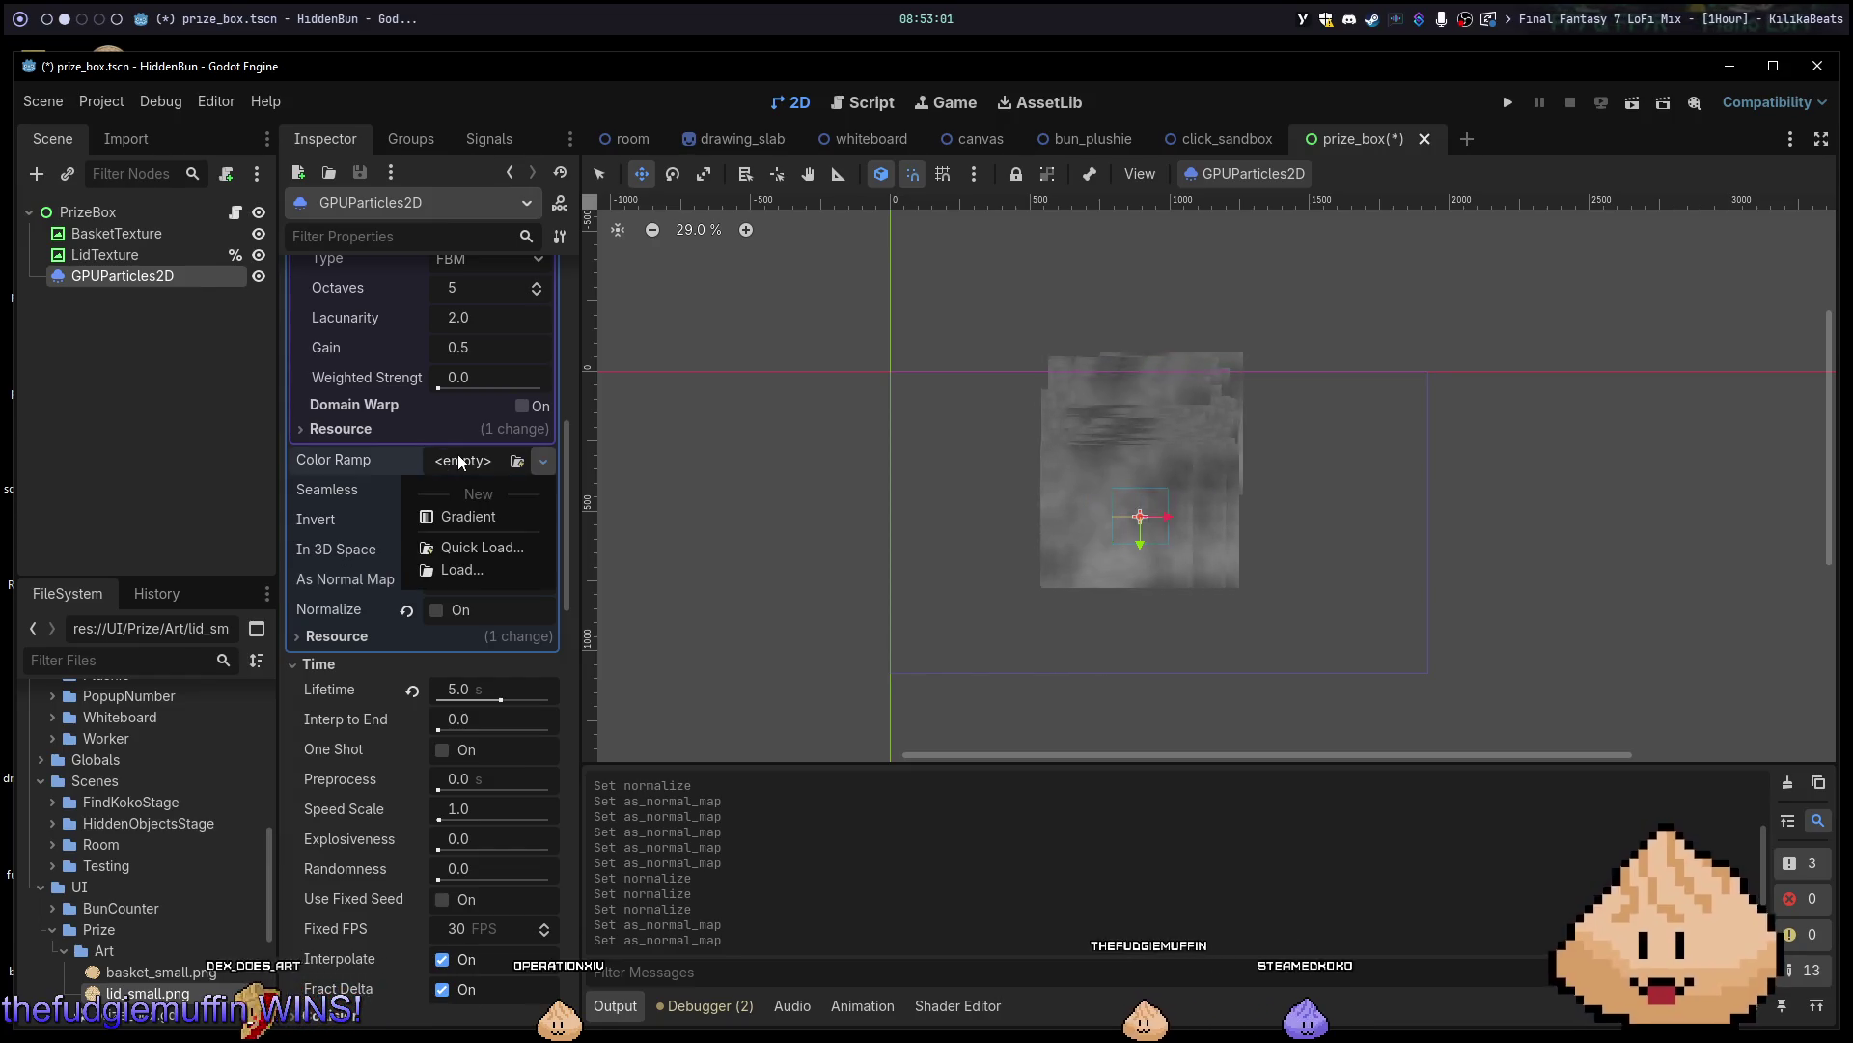
# Give the Color Ramp a New Gradient and add a grey stop at its right end.
pyautogui.click(444, 515)
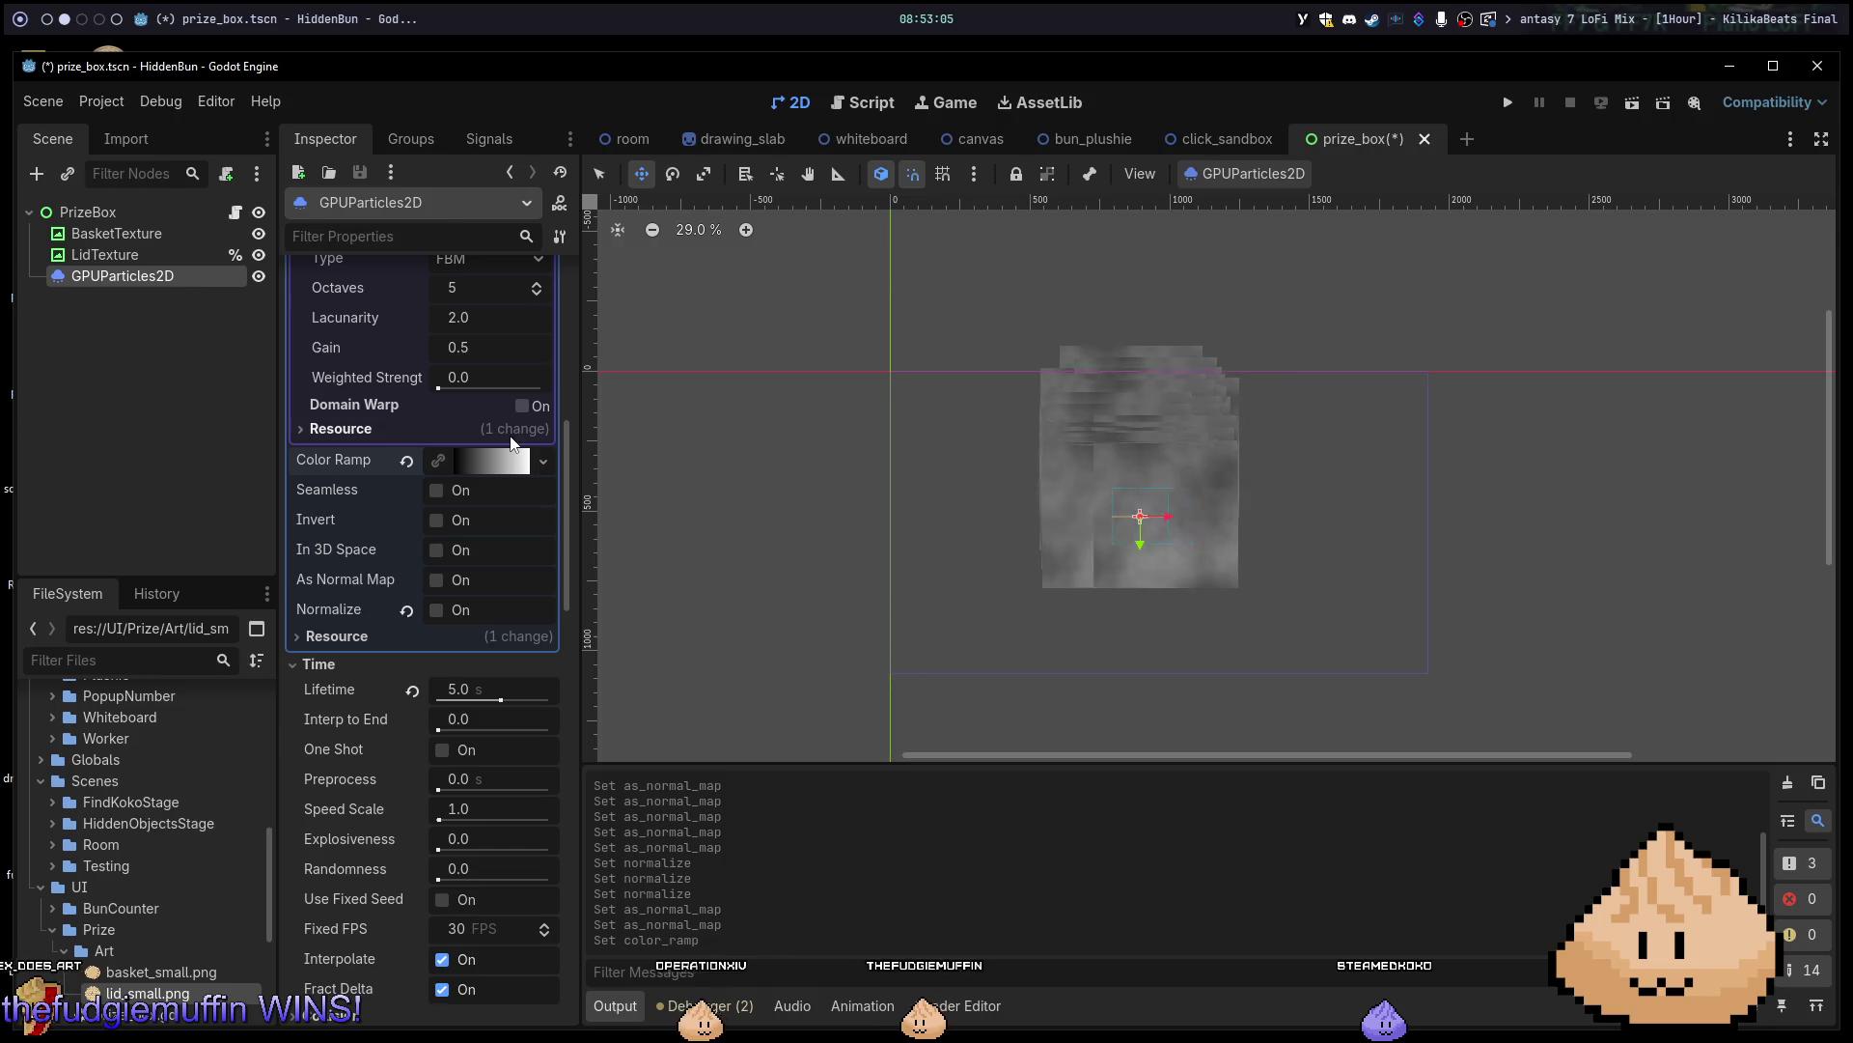
pyautogui.click(472, 462)
pyautogui.moveTo(442, 531)
pyautogui.mouseDown()
pyautogui.moveTo(323, 537)
pyautogui.moveTo(498, 567)
pyautogui.mouseUp()
pyautogui.moveTo(297, 551)
pyautogui.mouseDown()
pyautogui.moveTo(463, 555)
pyautogui.moveTo(347, 572)
pyautogui.mouseUp()
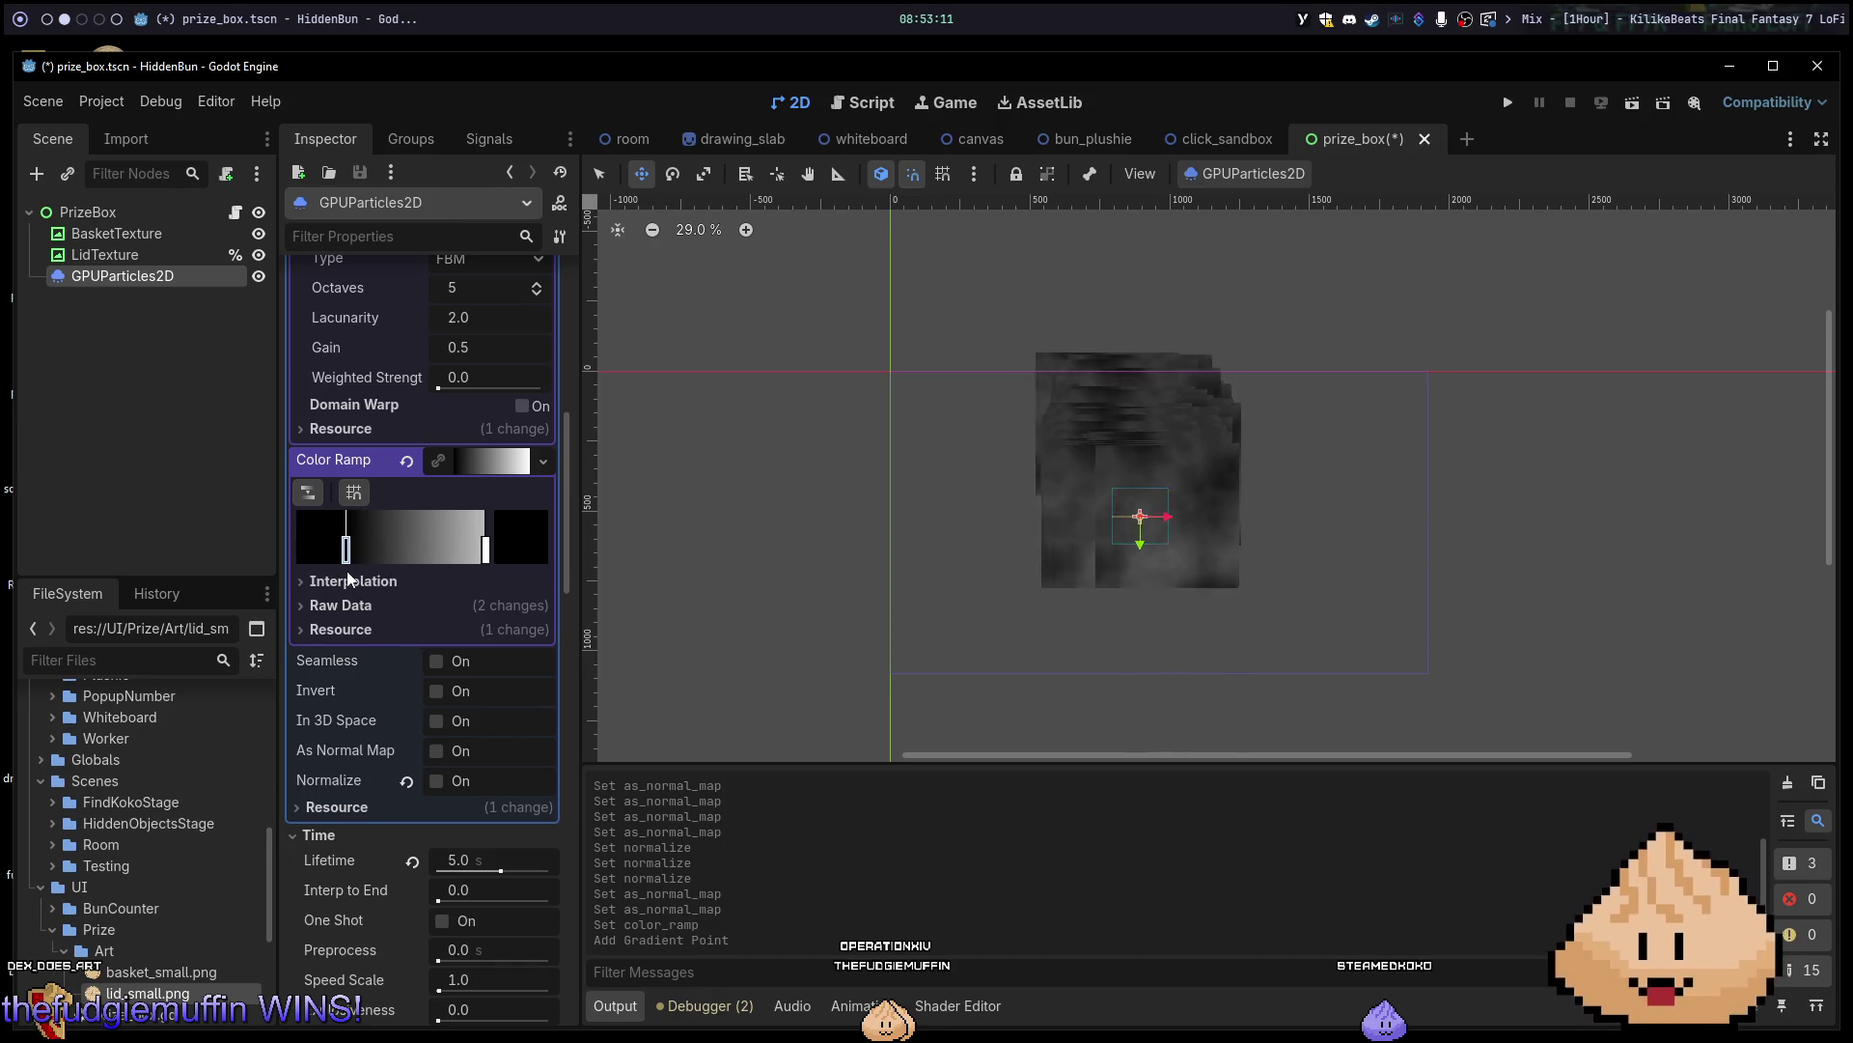
pyautogui.click(485, 552)
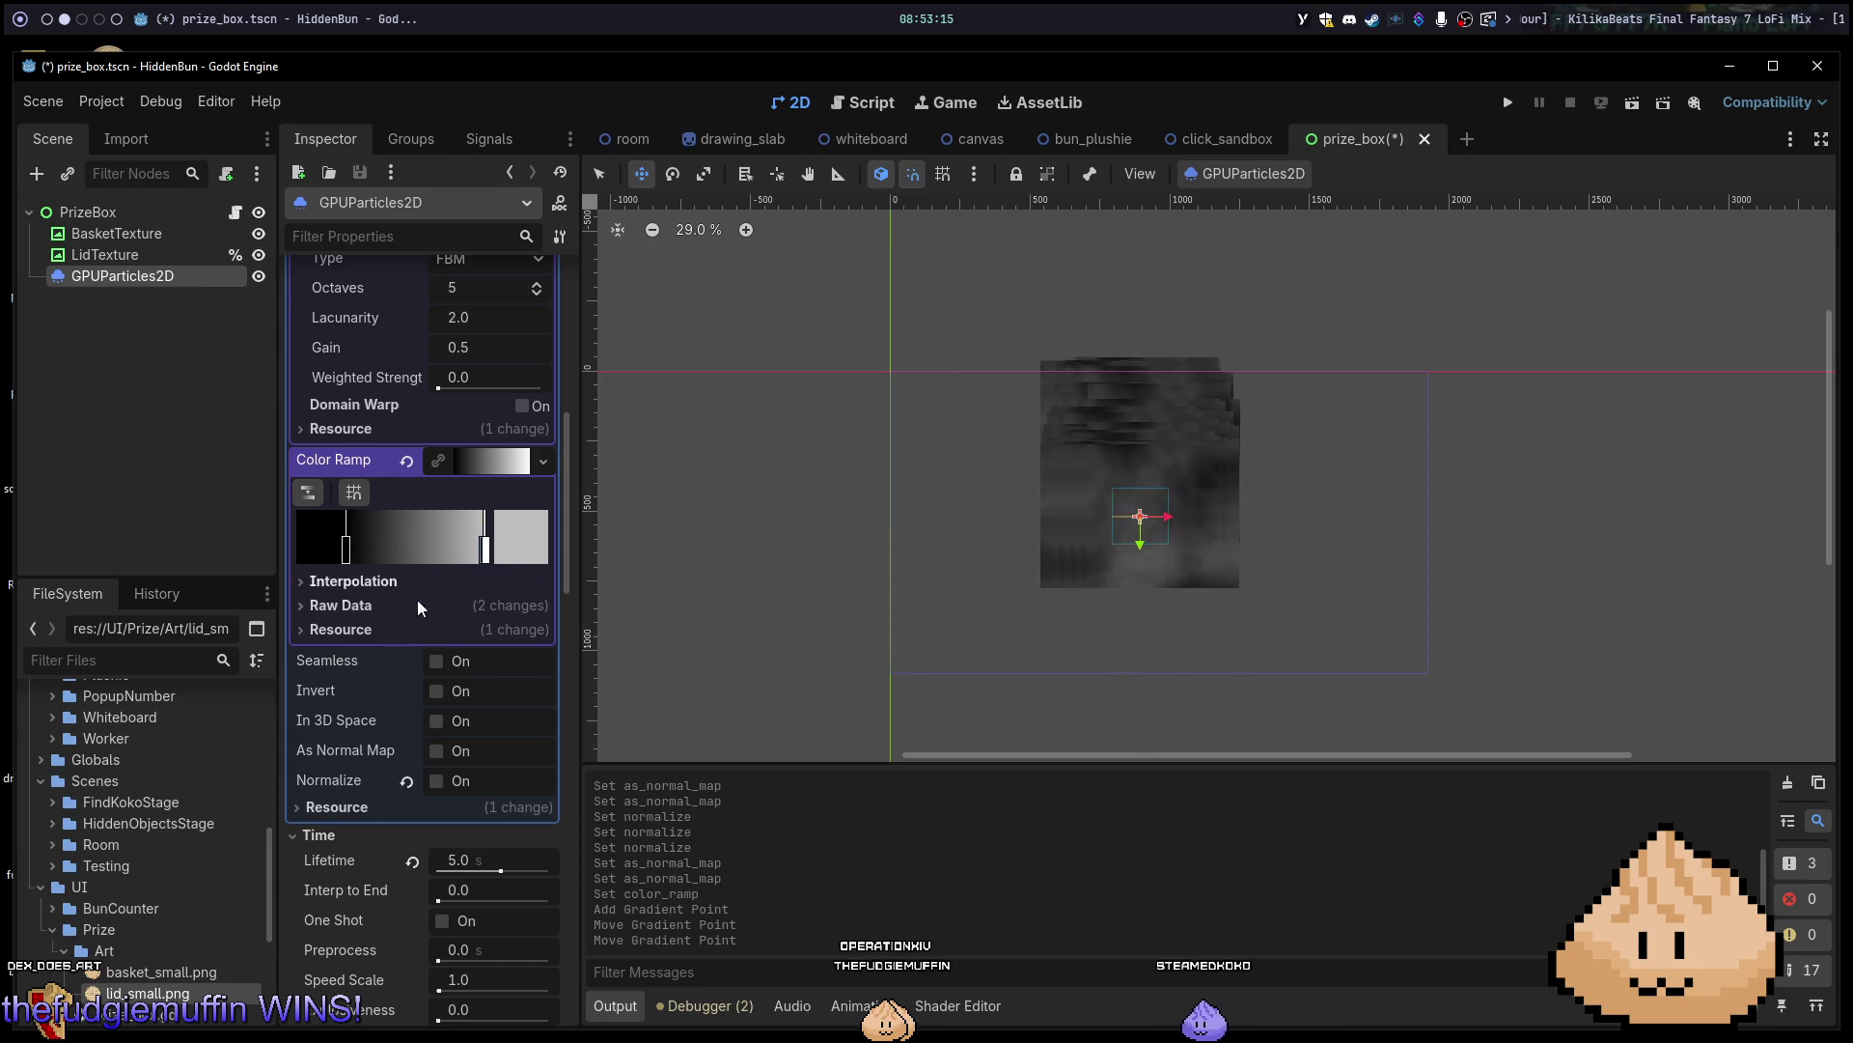
# Keep Linear interpolation, return the dark stop to the start, and turn on Seamless.
pyautogui.click(363, 585)
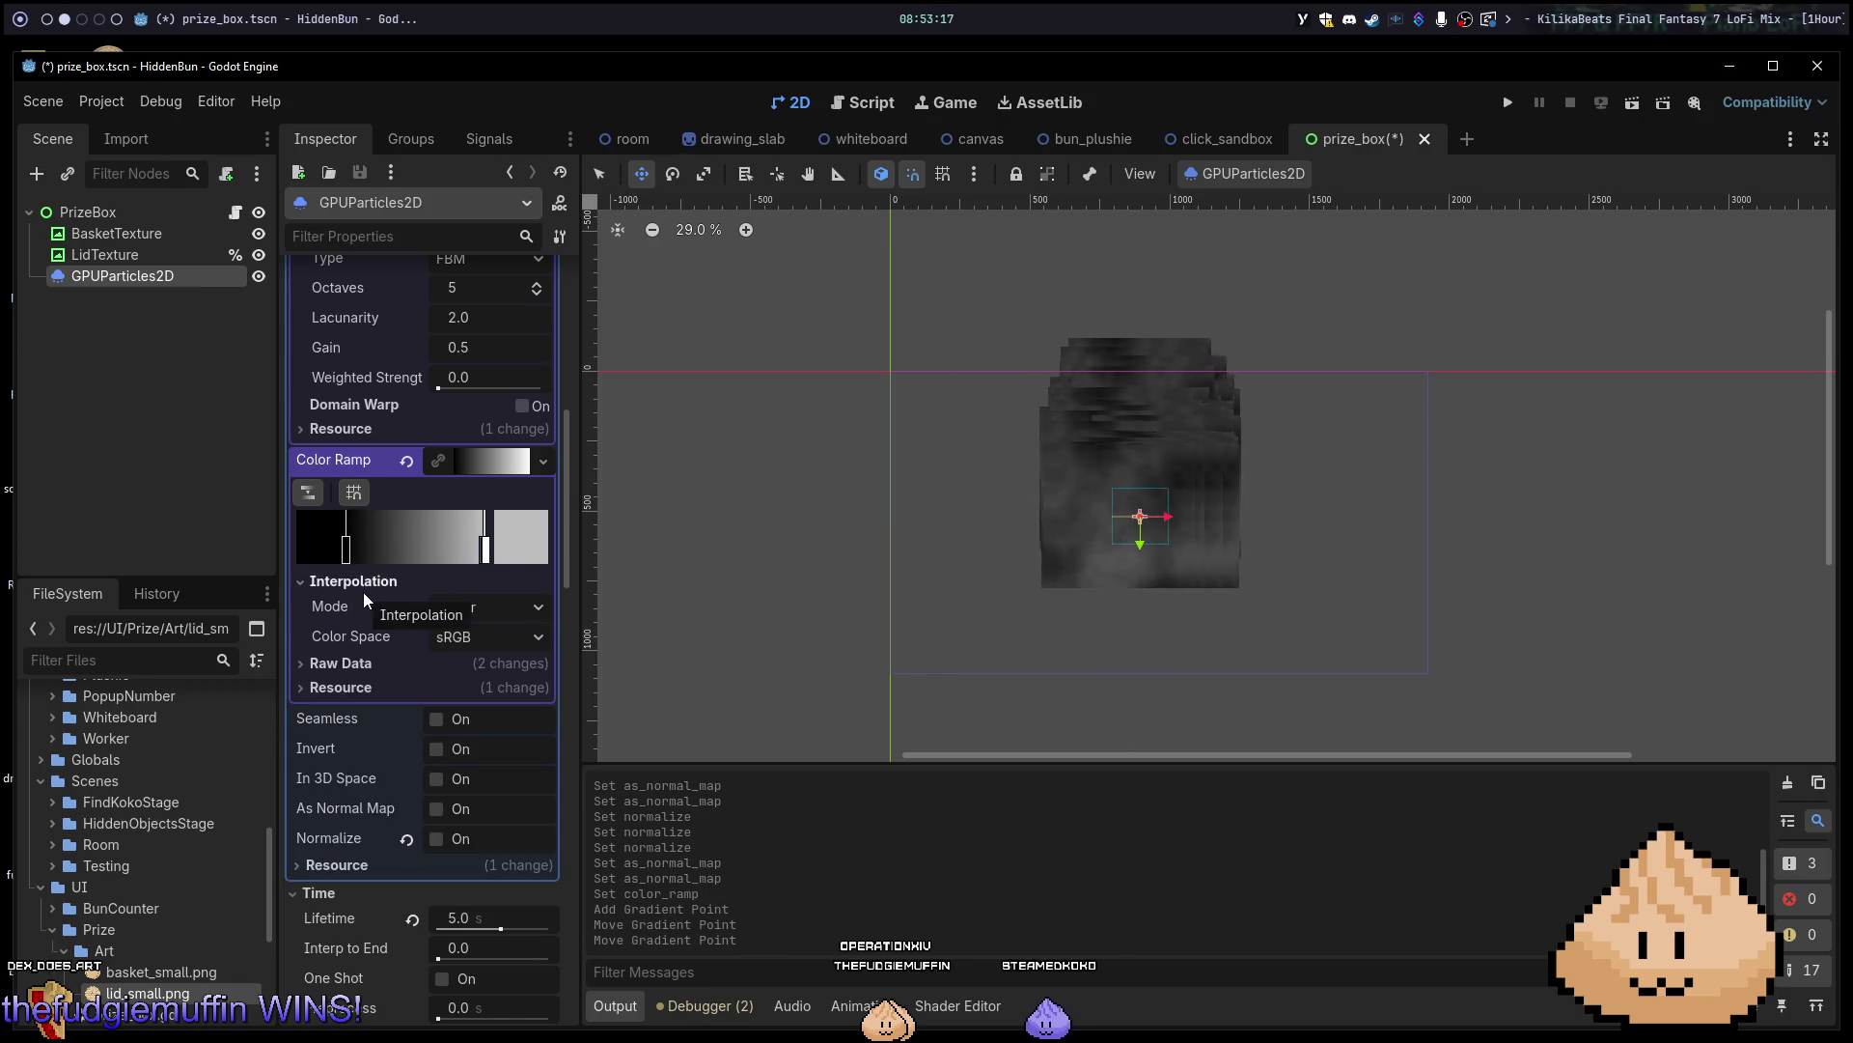
pyautogui.click(477, 606)
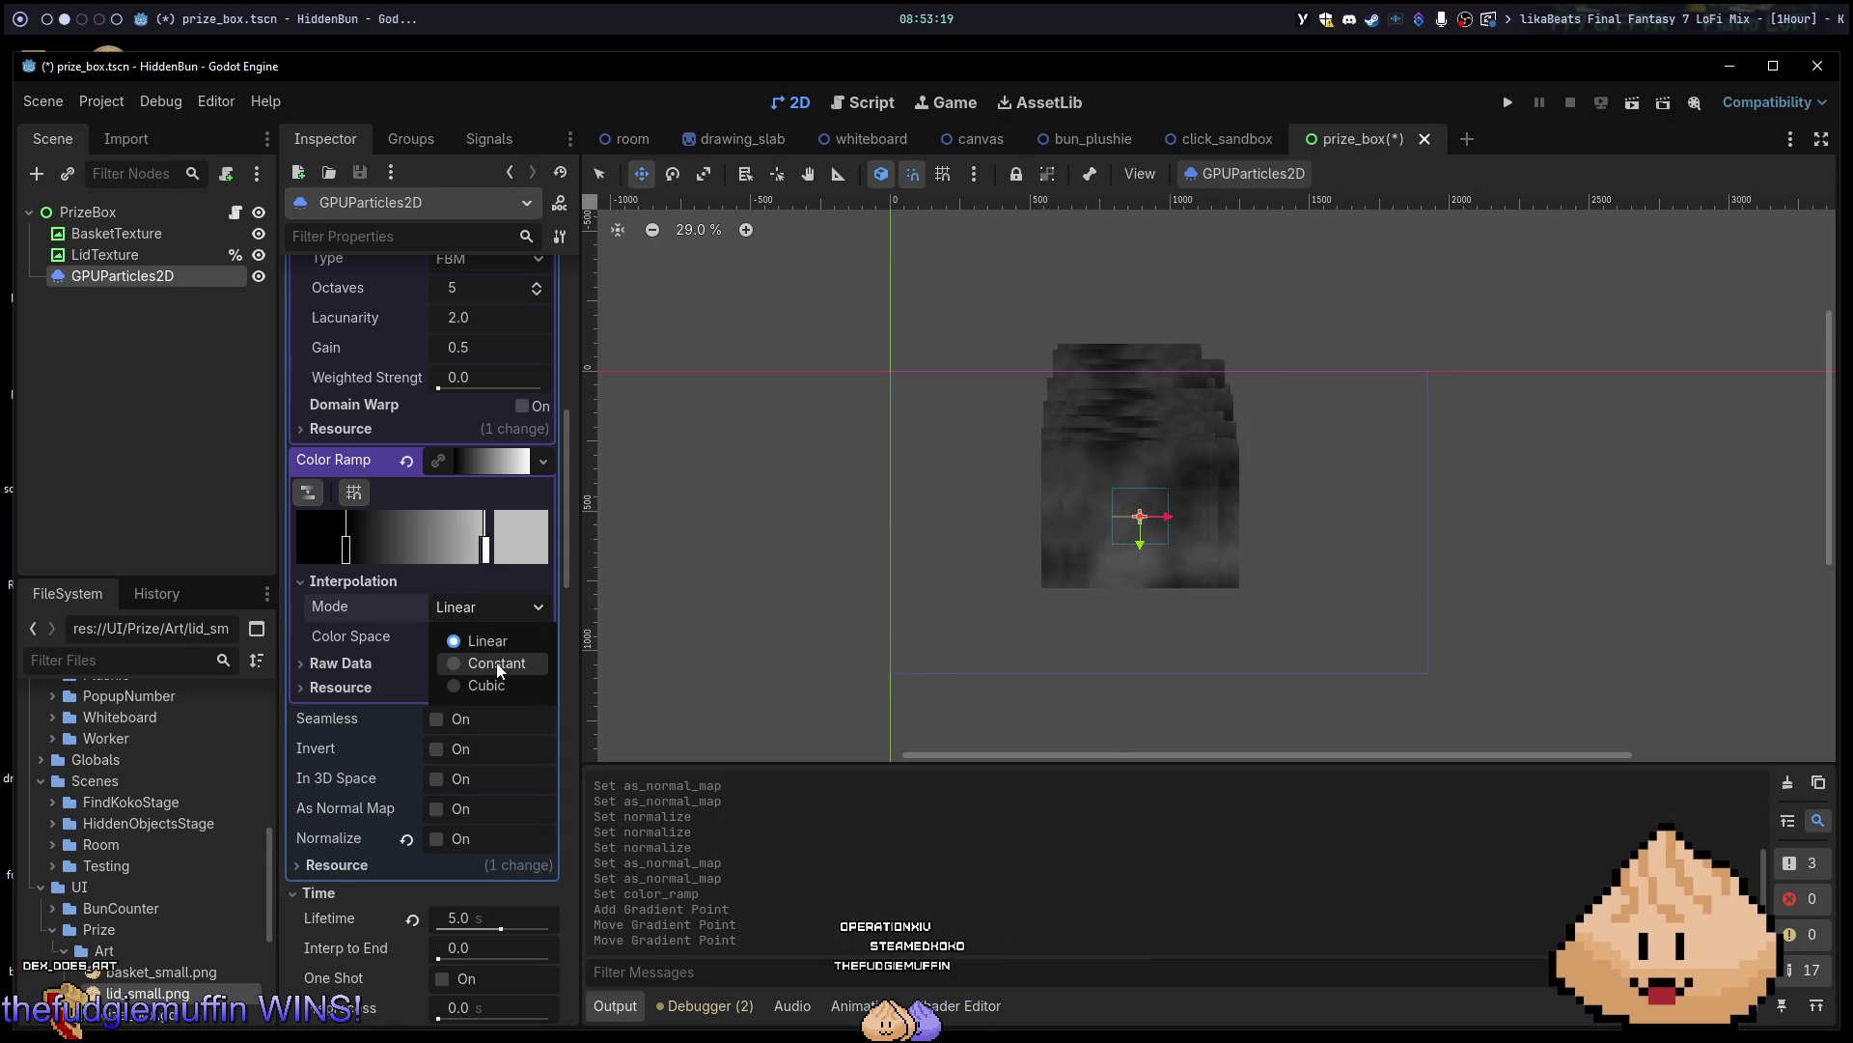
pyautogui.click(499, 629)
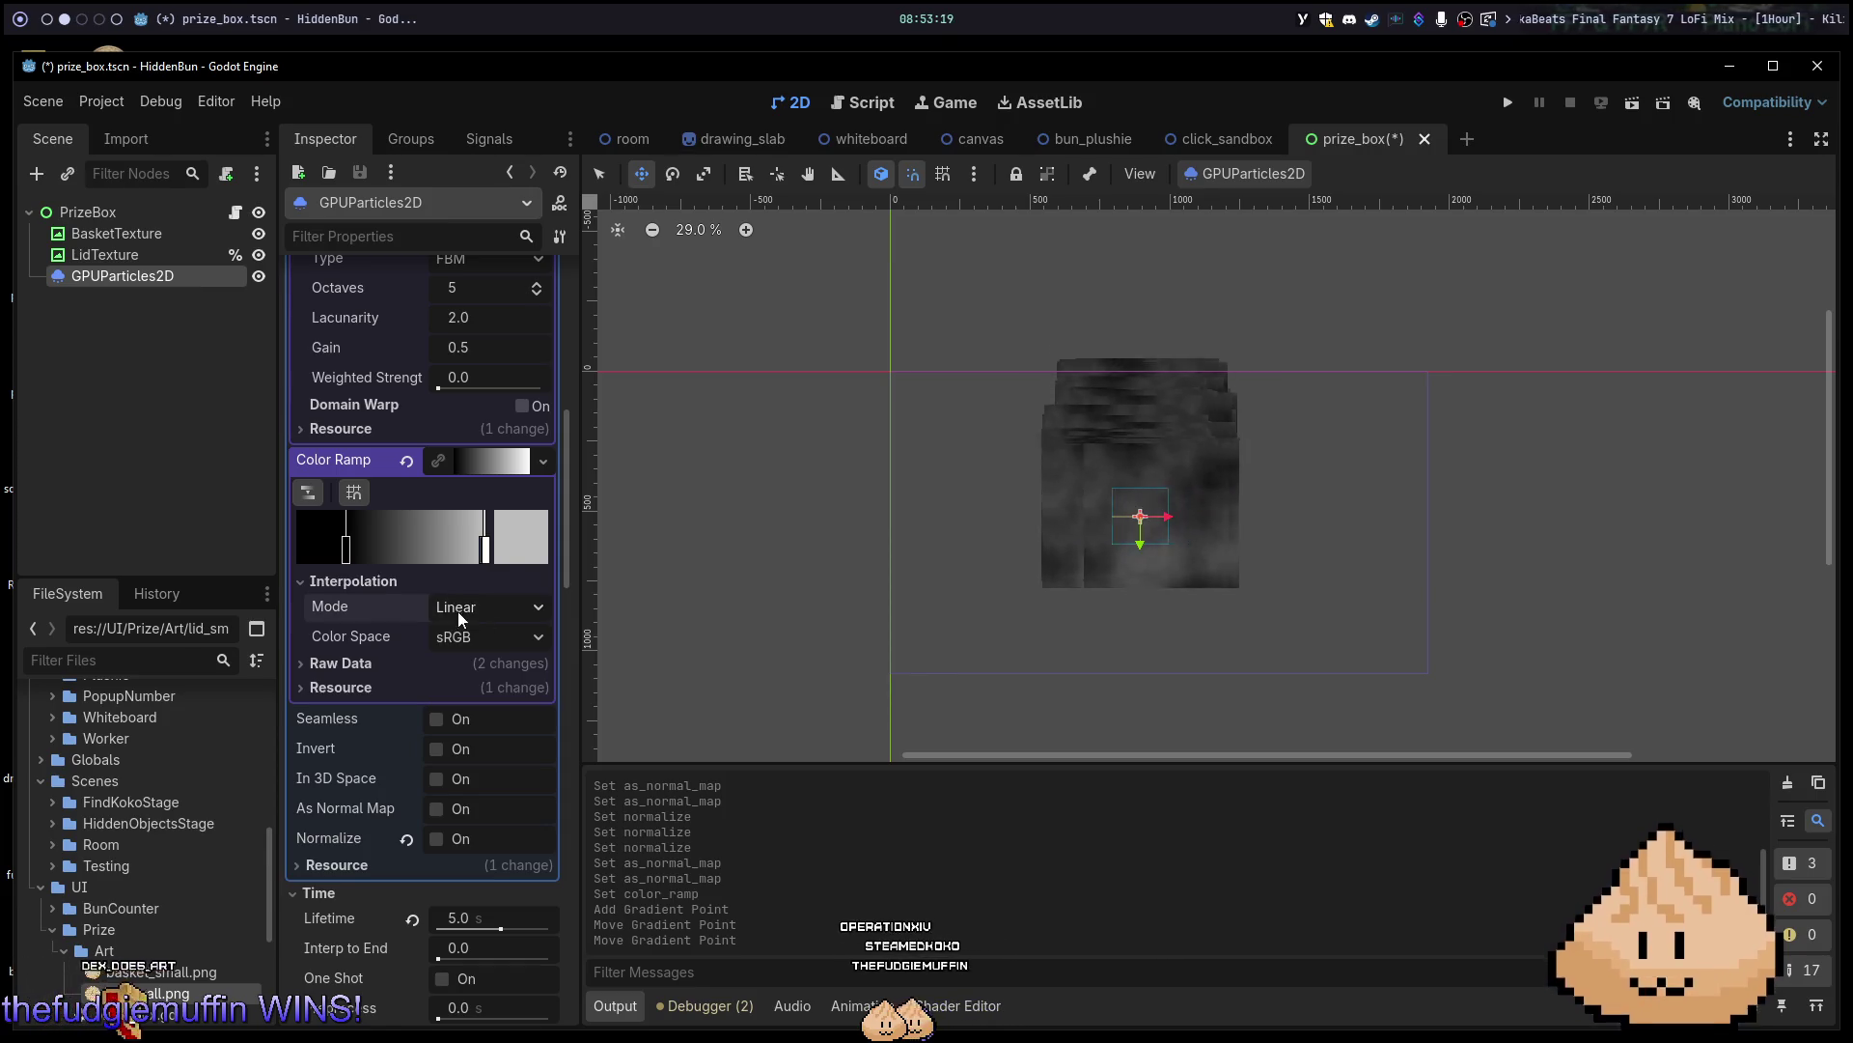
pyautogui.click(370, 579)
pyautogui.moveTo(349, 543); pyautogui.dragTo(269, 548)
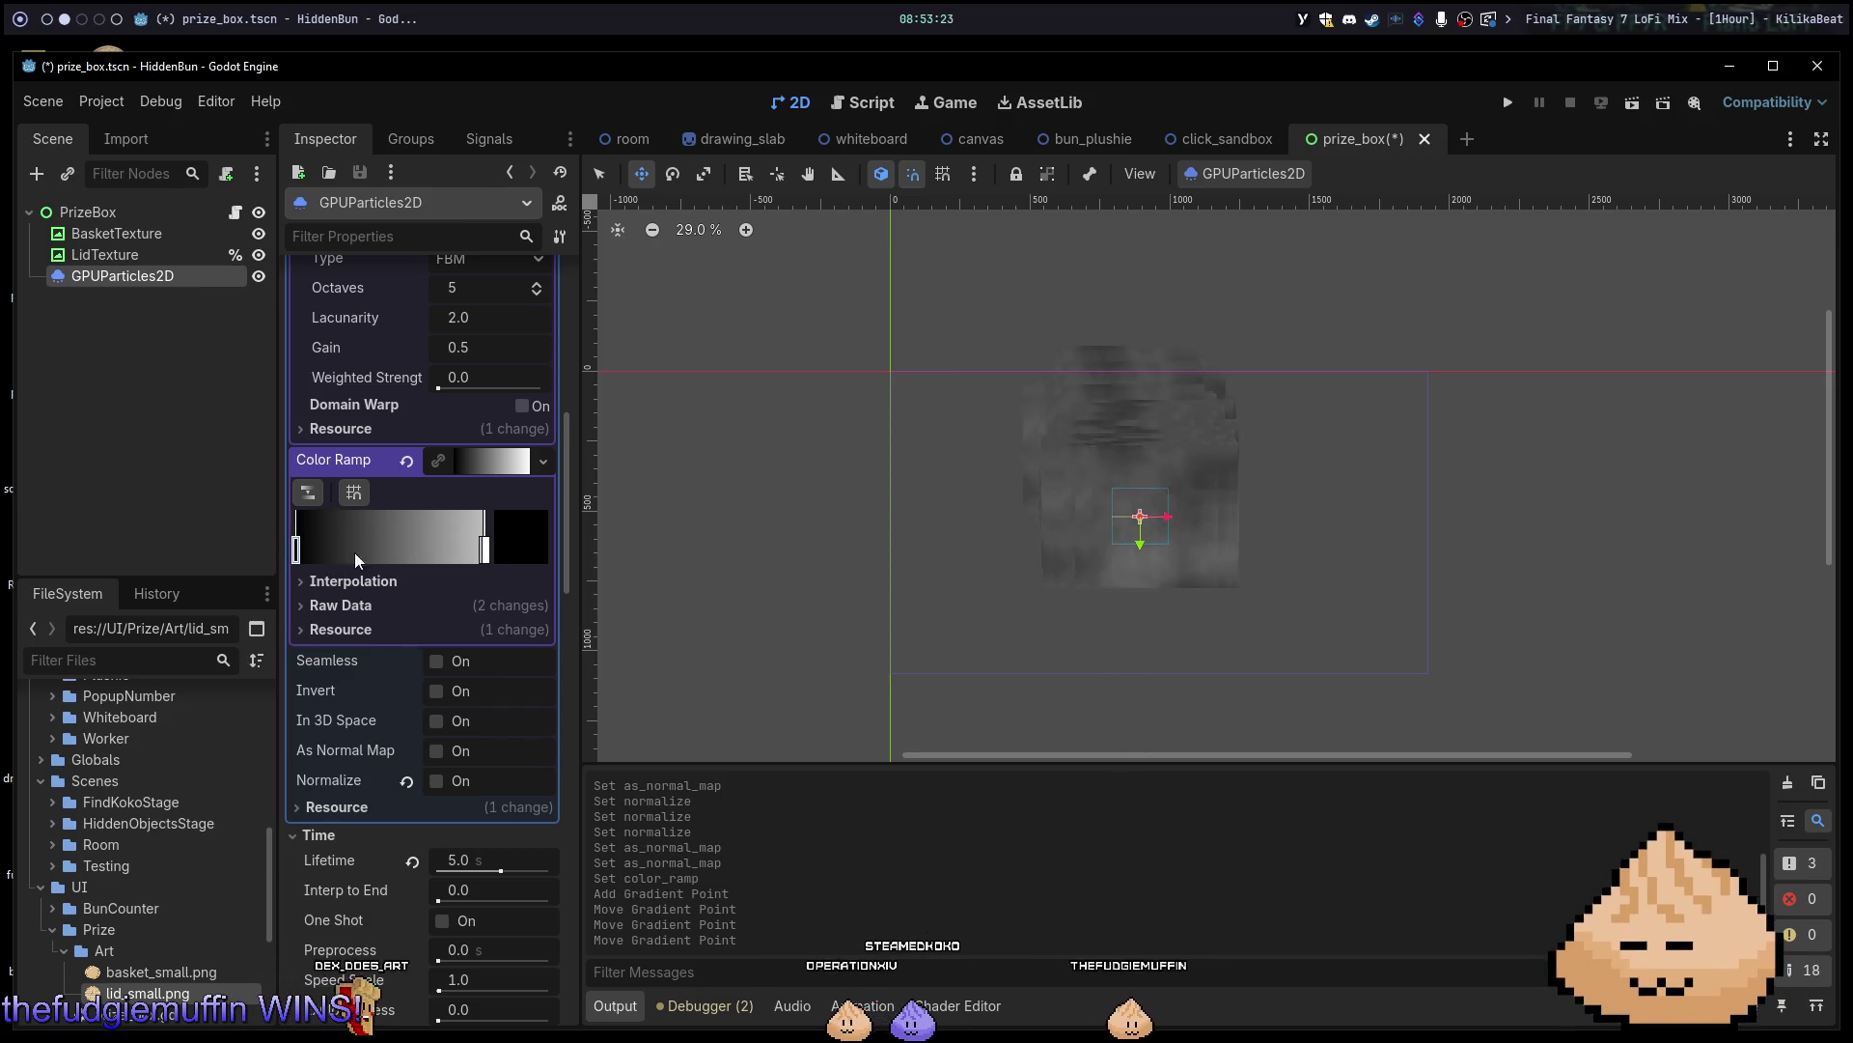
pyautogui.click(485, 465)
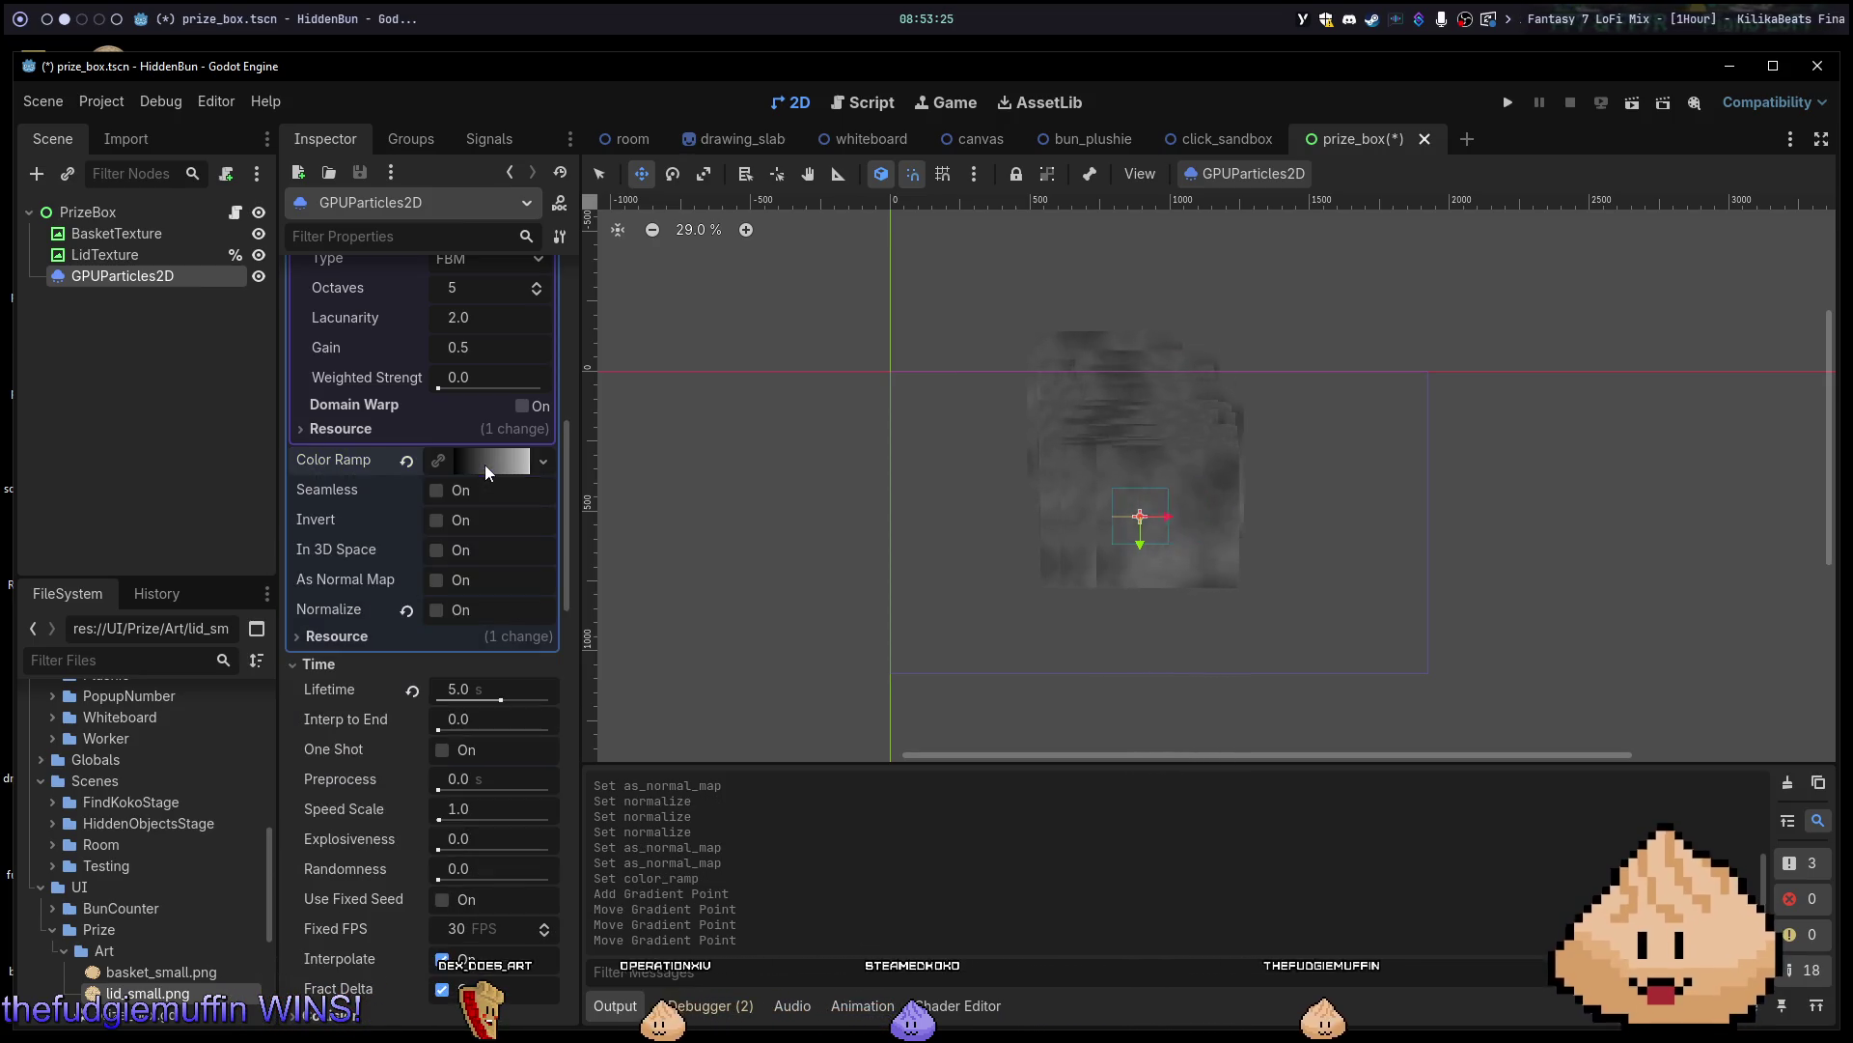
pyautogui.click(435, 491)
# Turn Seamless back off and review the GPUParticles2D settings, expanding Particle Flags.
pyautogui.click(435, 490)
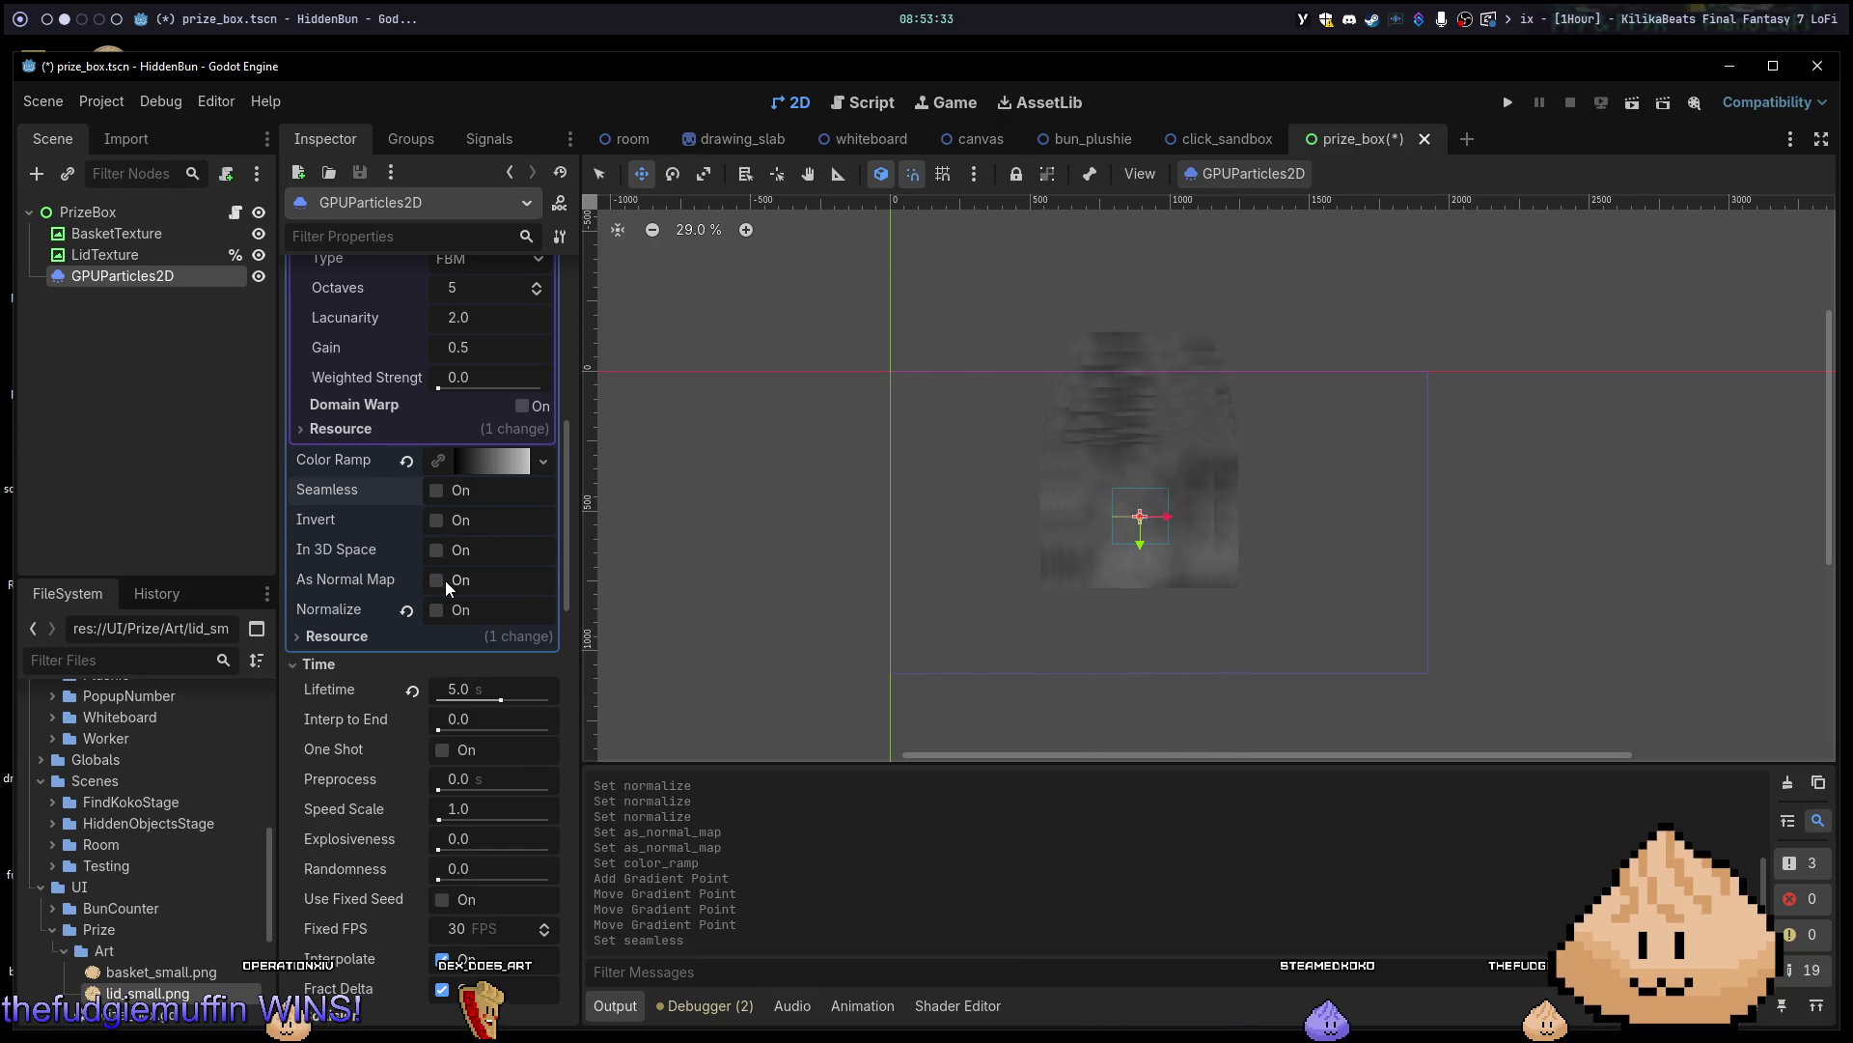
pyautogui.scroll(2, 444, 568)
pyautogui.scroll(-10, 461, 536)
pyautogui.scroll(-2, 494, 608)
pyautogui.scroll(8, 521, 589)
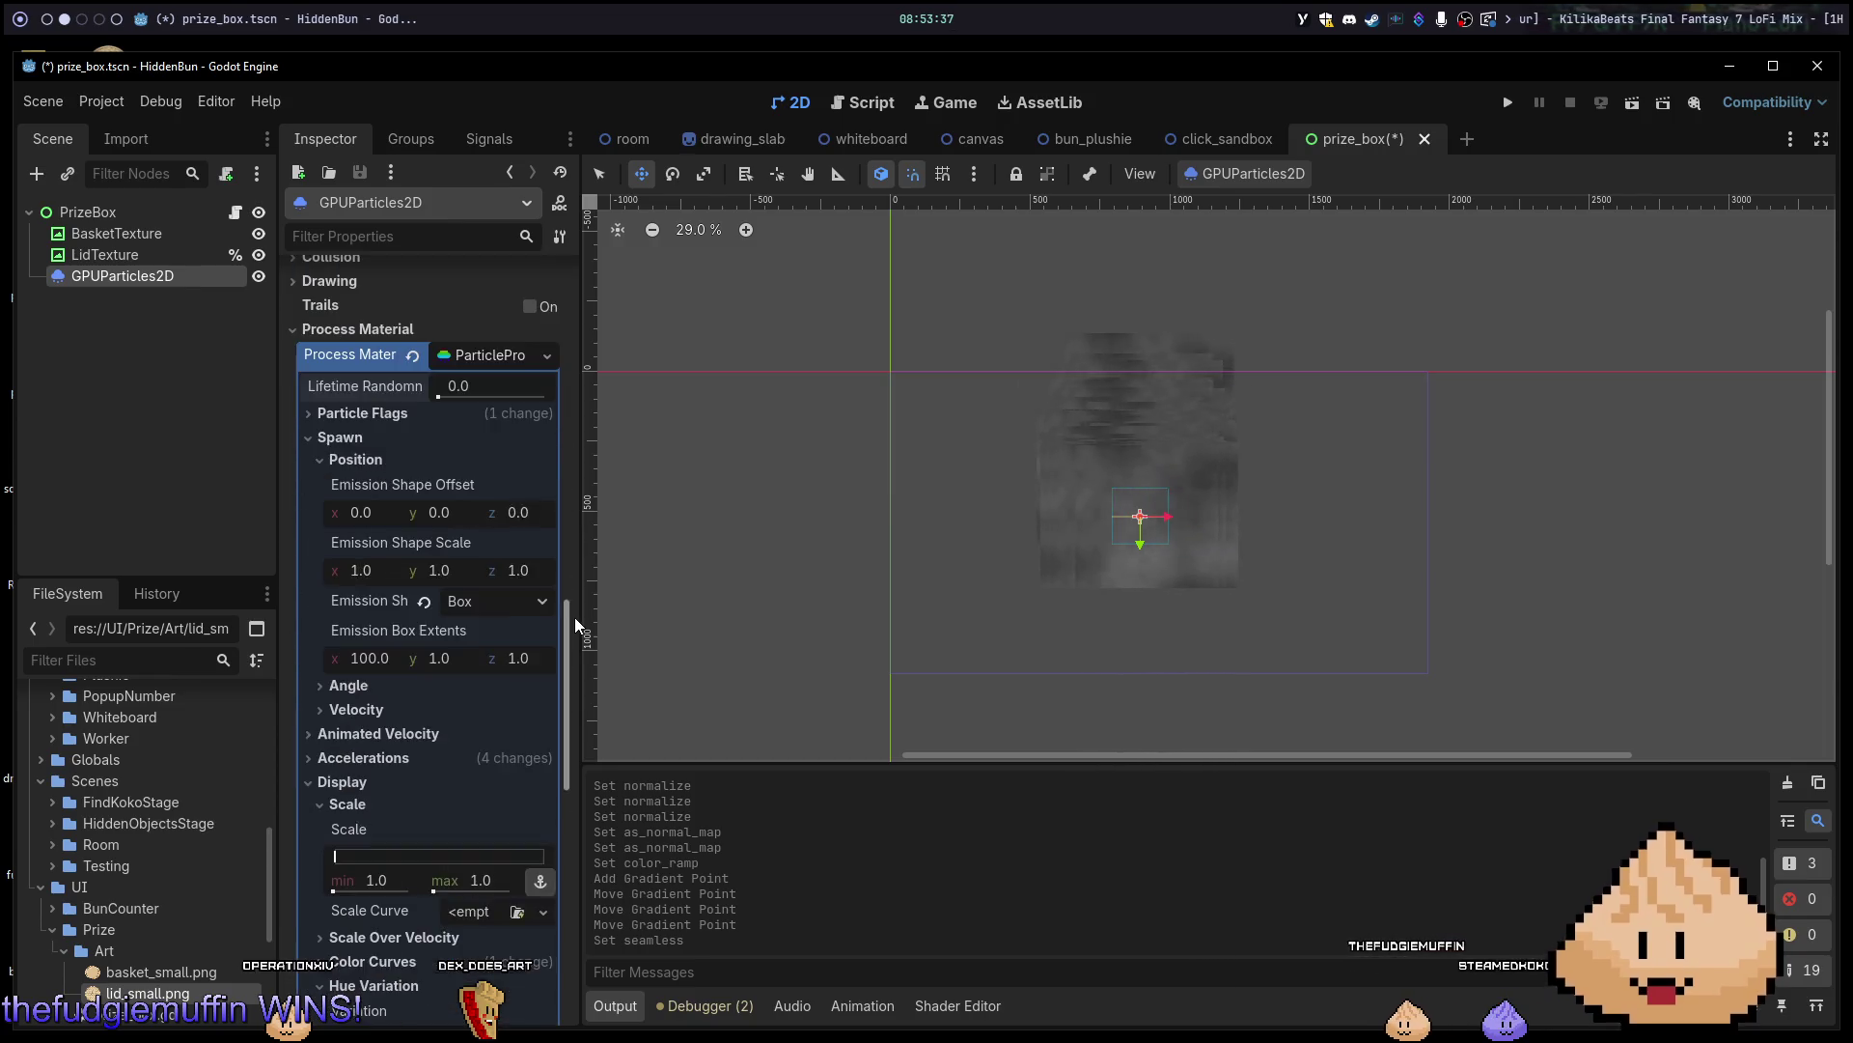
pyautogui.scroll(3, 525, 459)
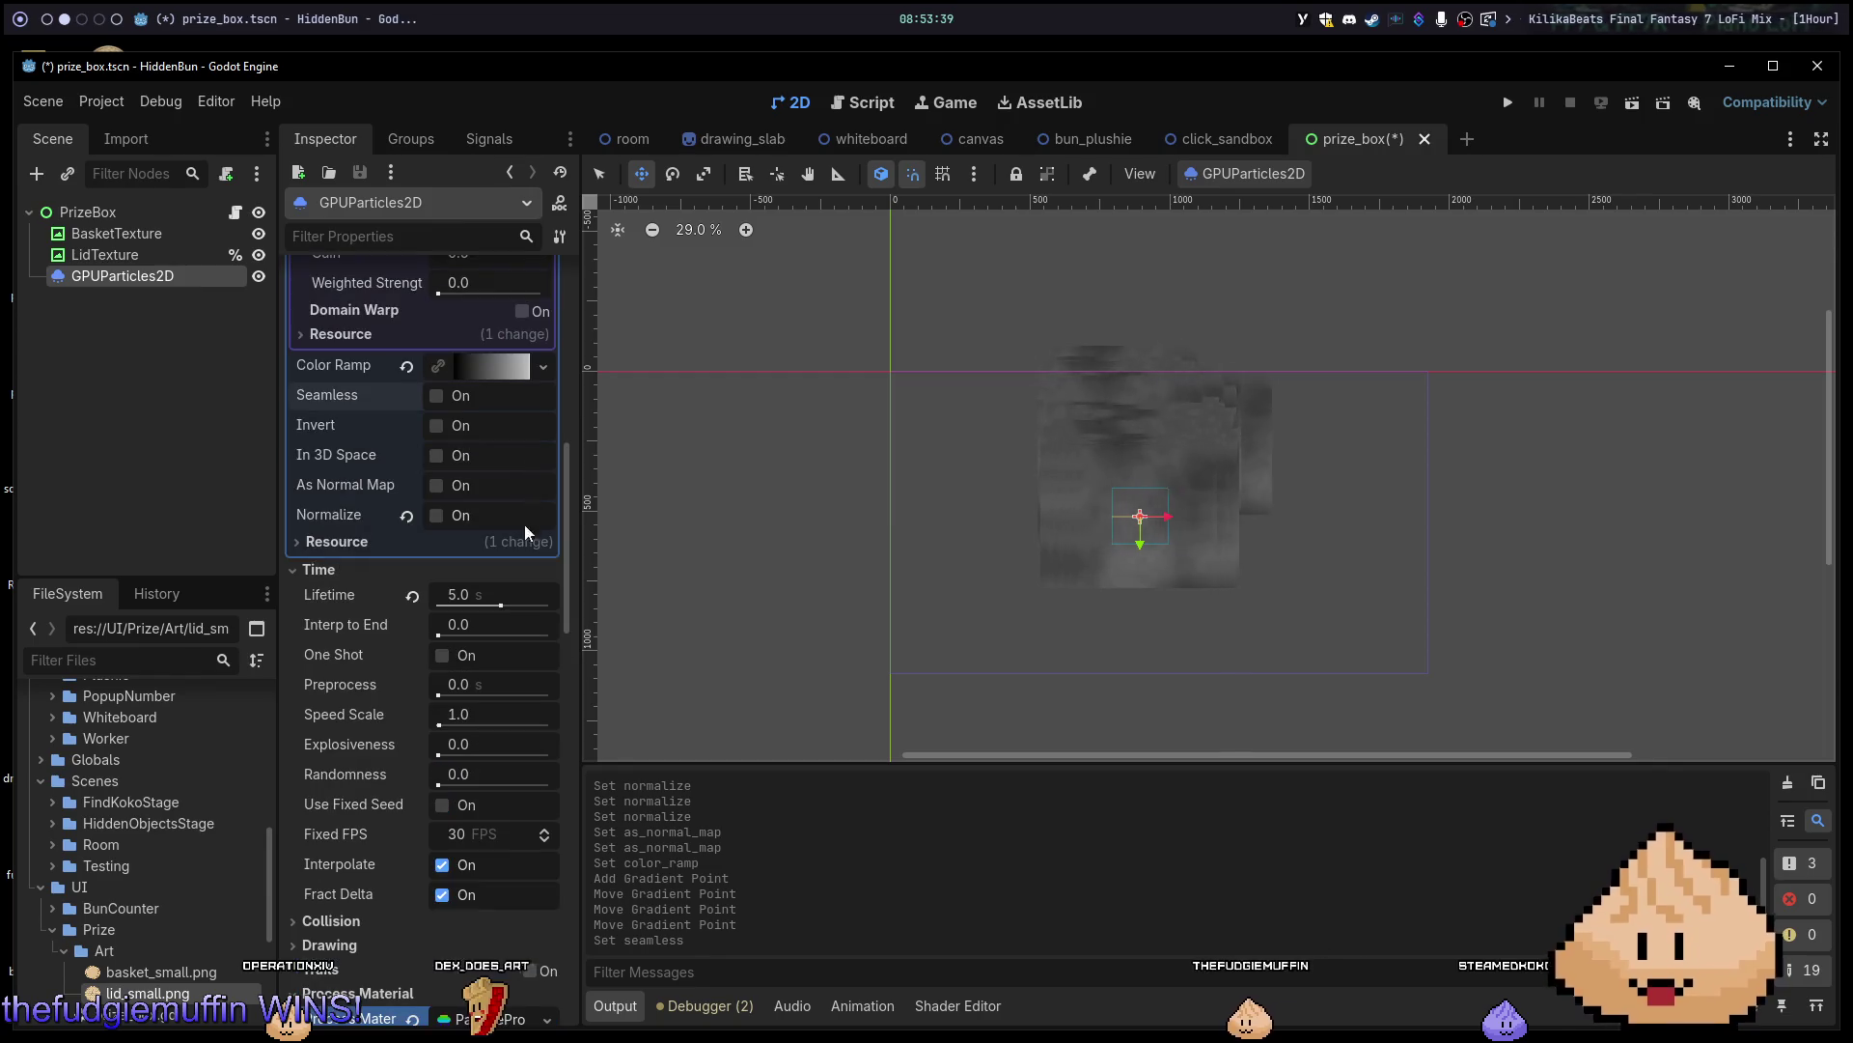
pyautogui.scroll(-2, 494, 589)
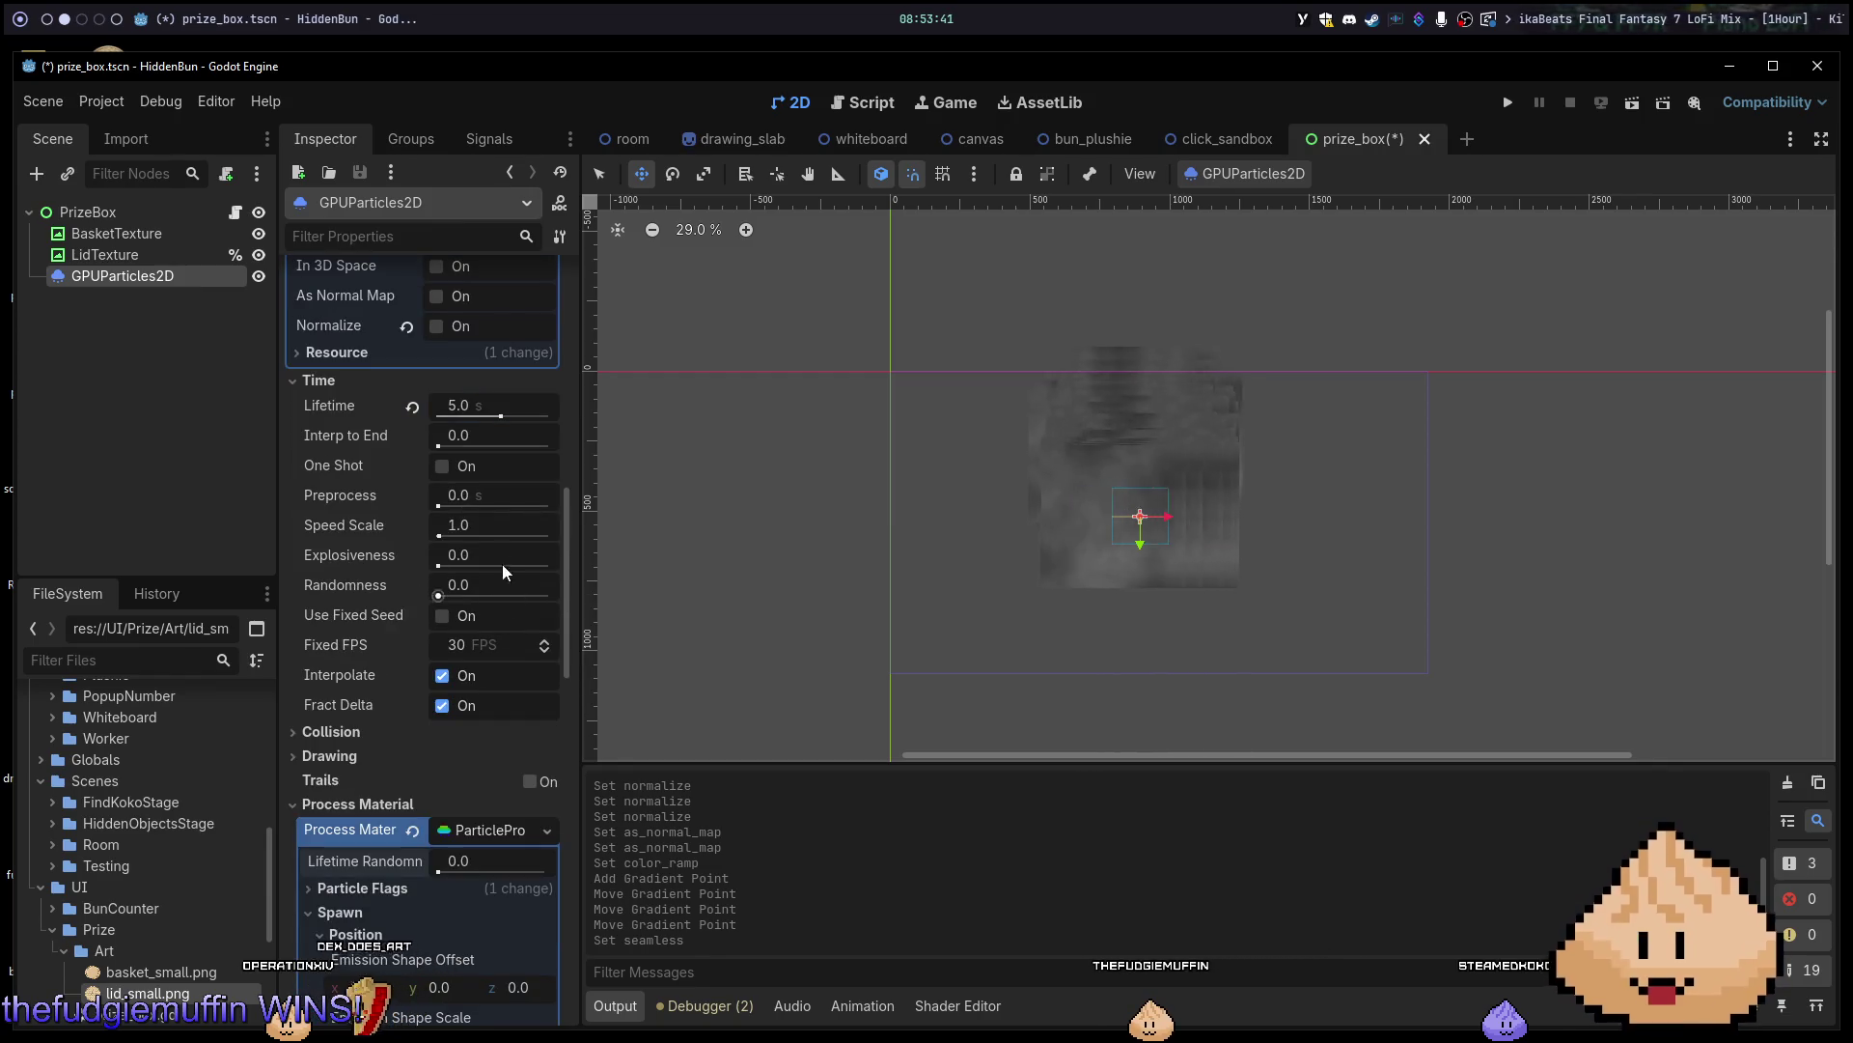
pyautogui.moveTo(512, 415)
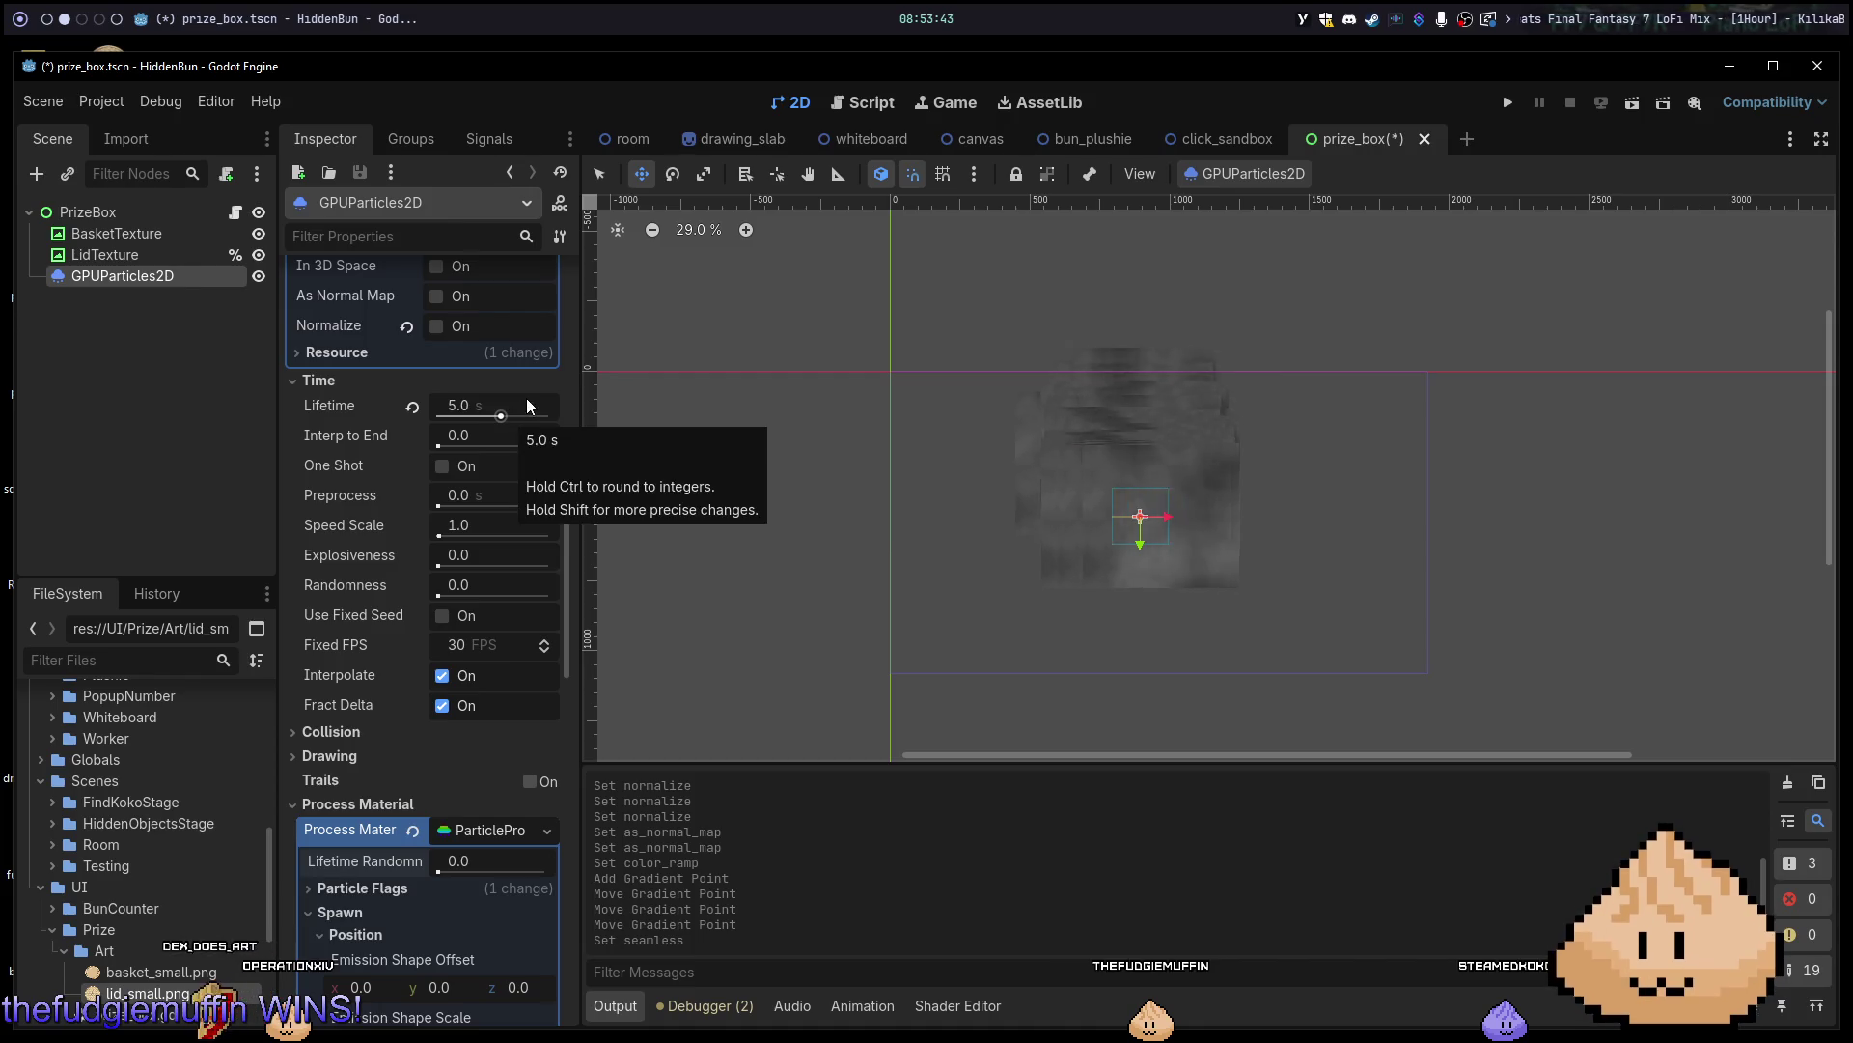
pyautogui.scroll(-9, 527, 513)
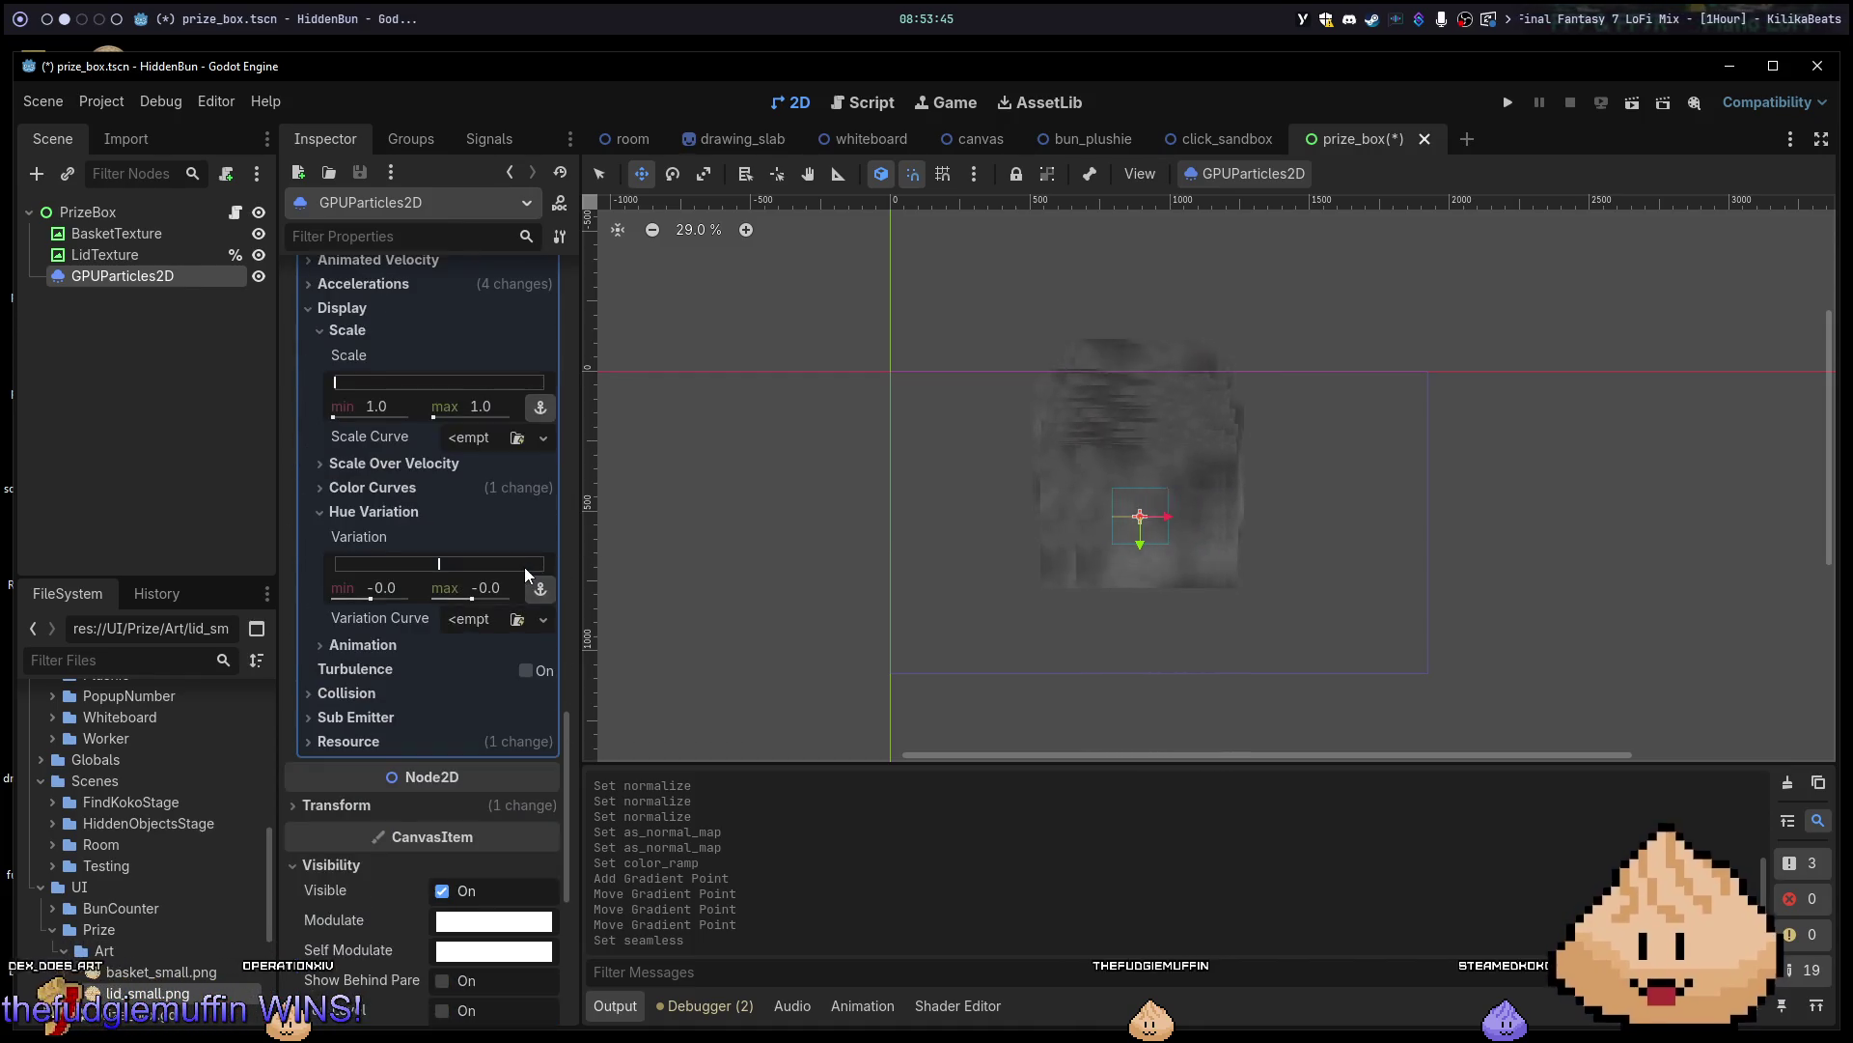
pyautogui.scroll(-3, 524, 568)
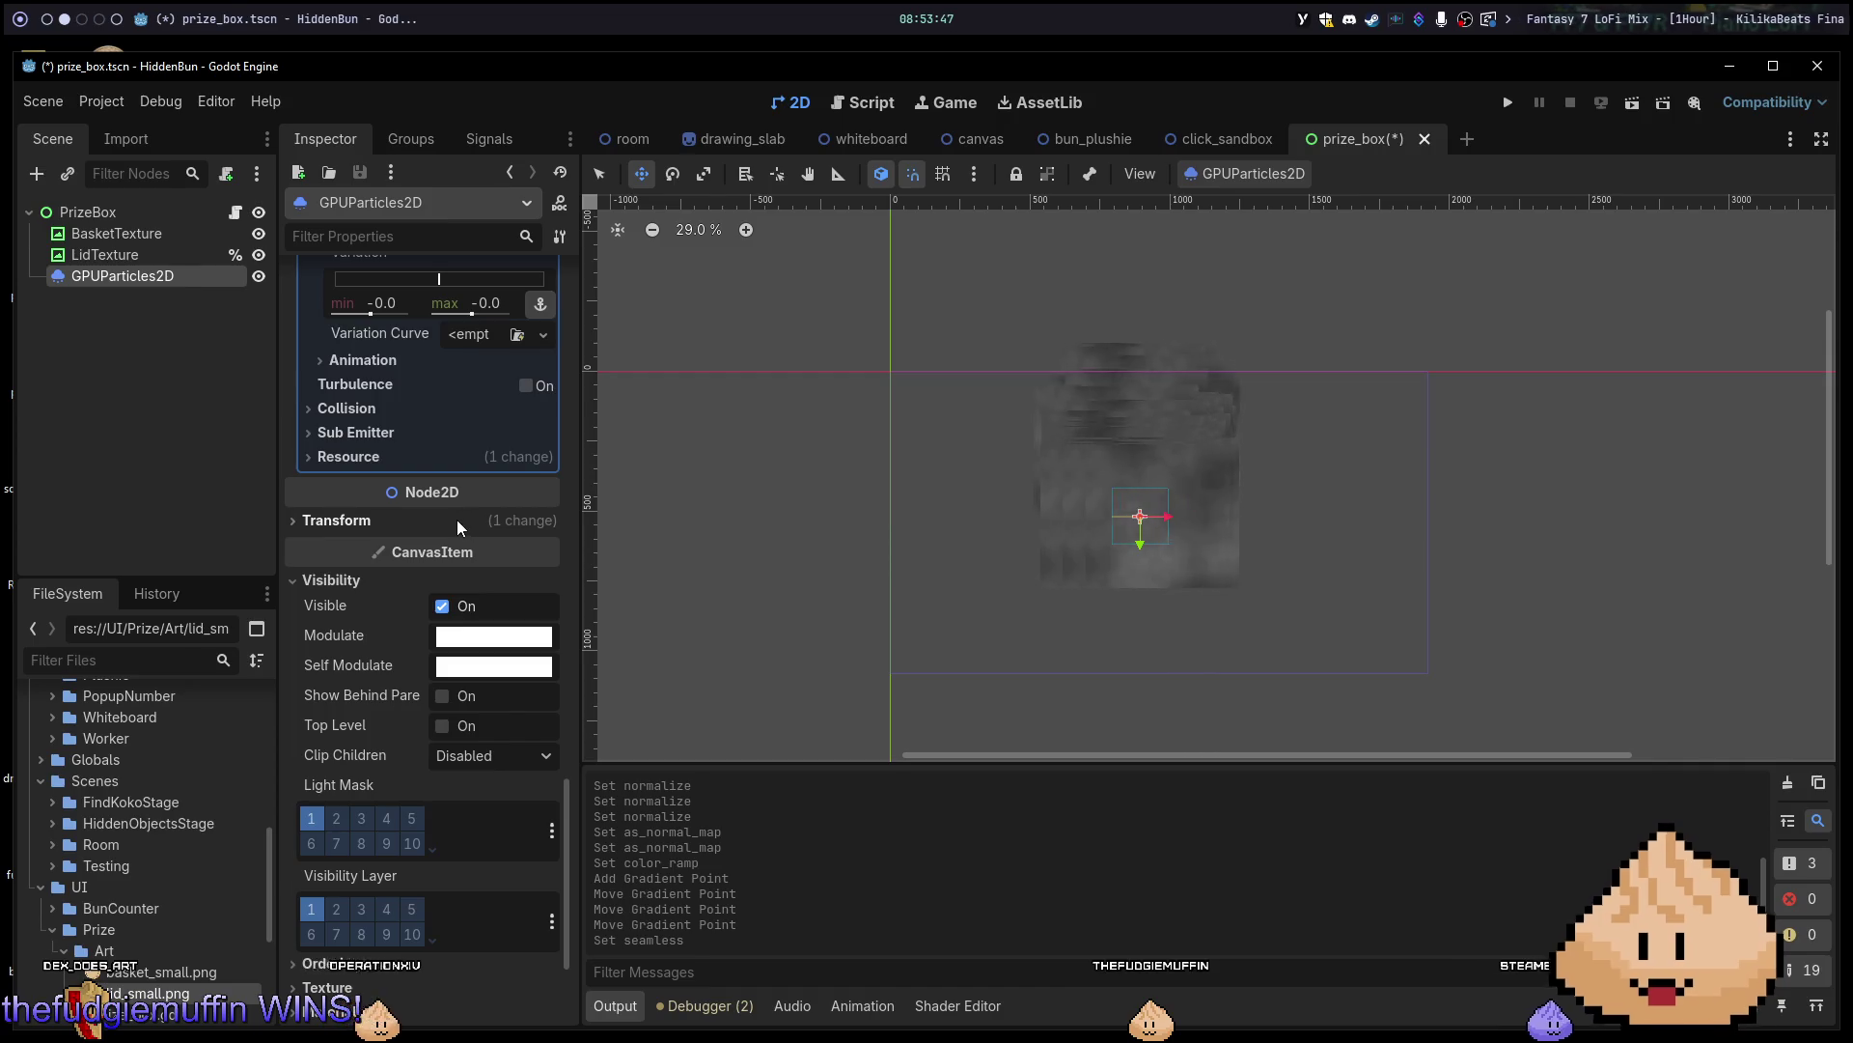
pyautogui.scroll(8, 452, 521)
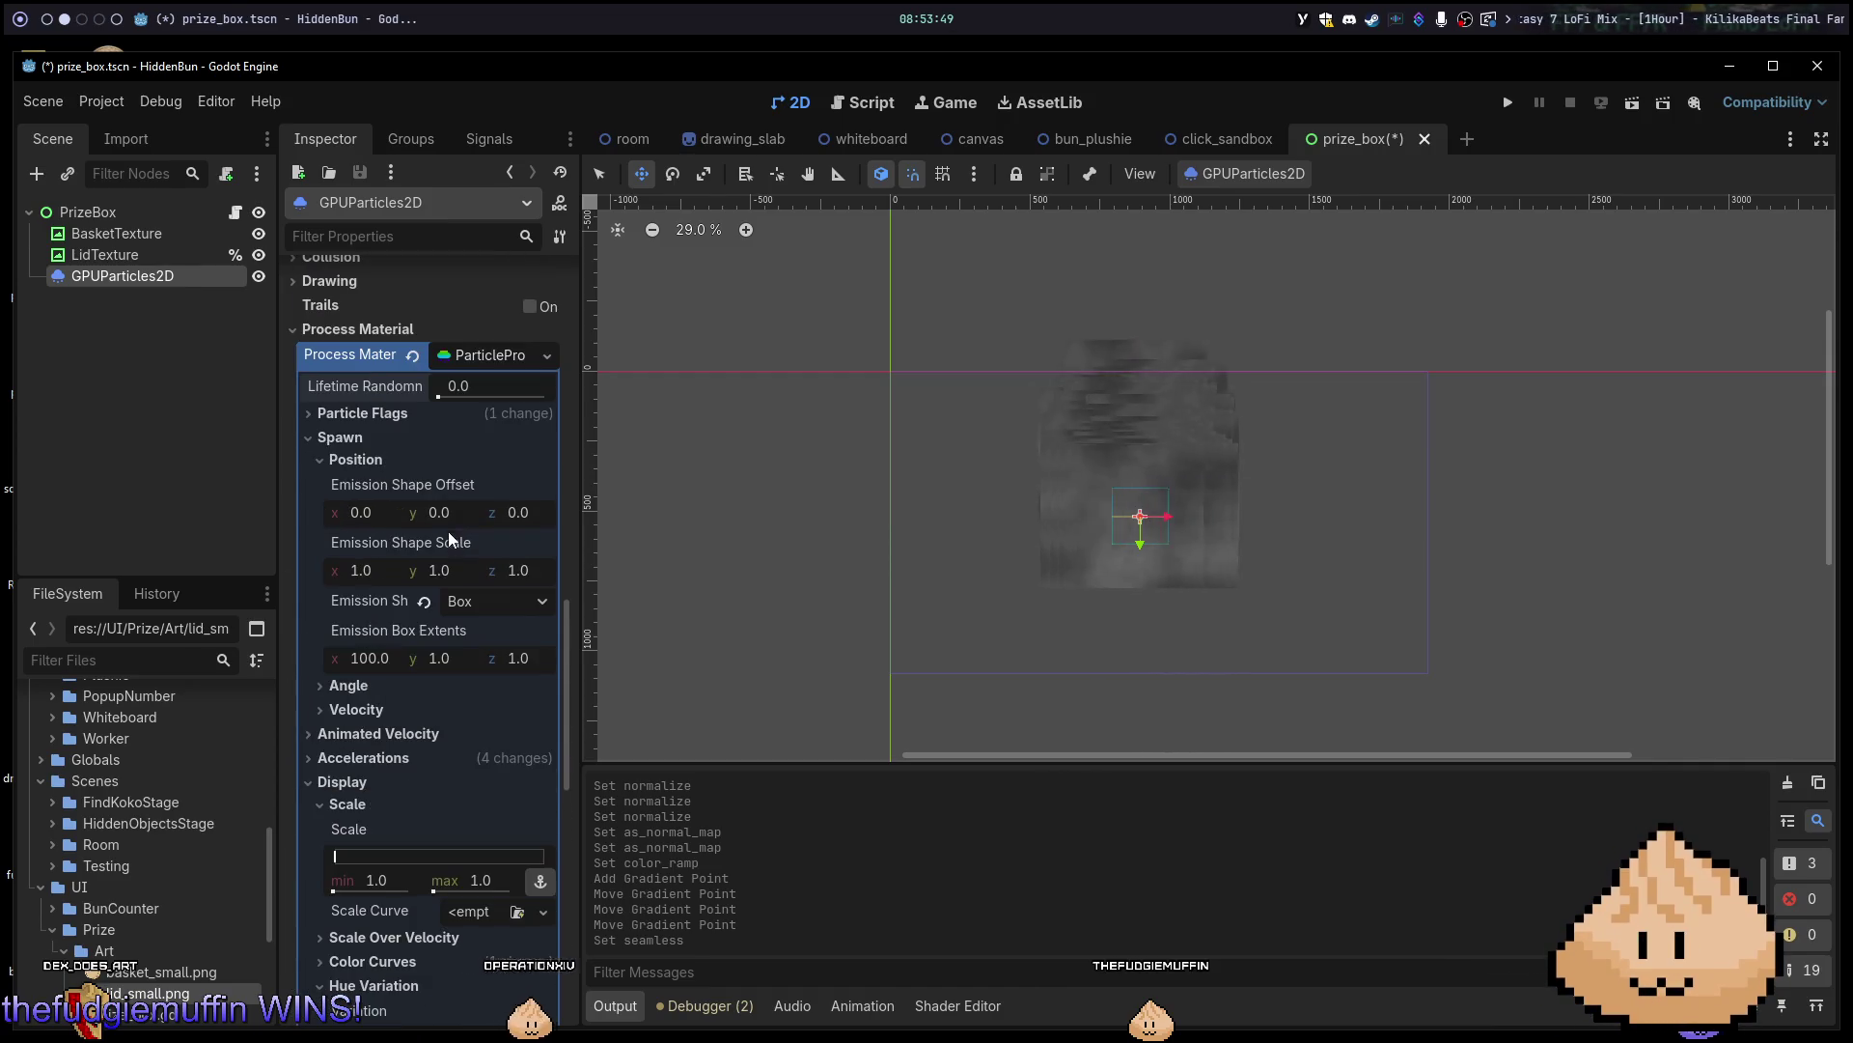
pyautogui.click(415, 415)
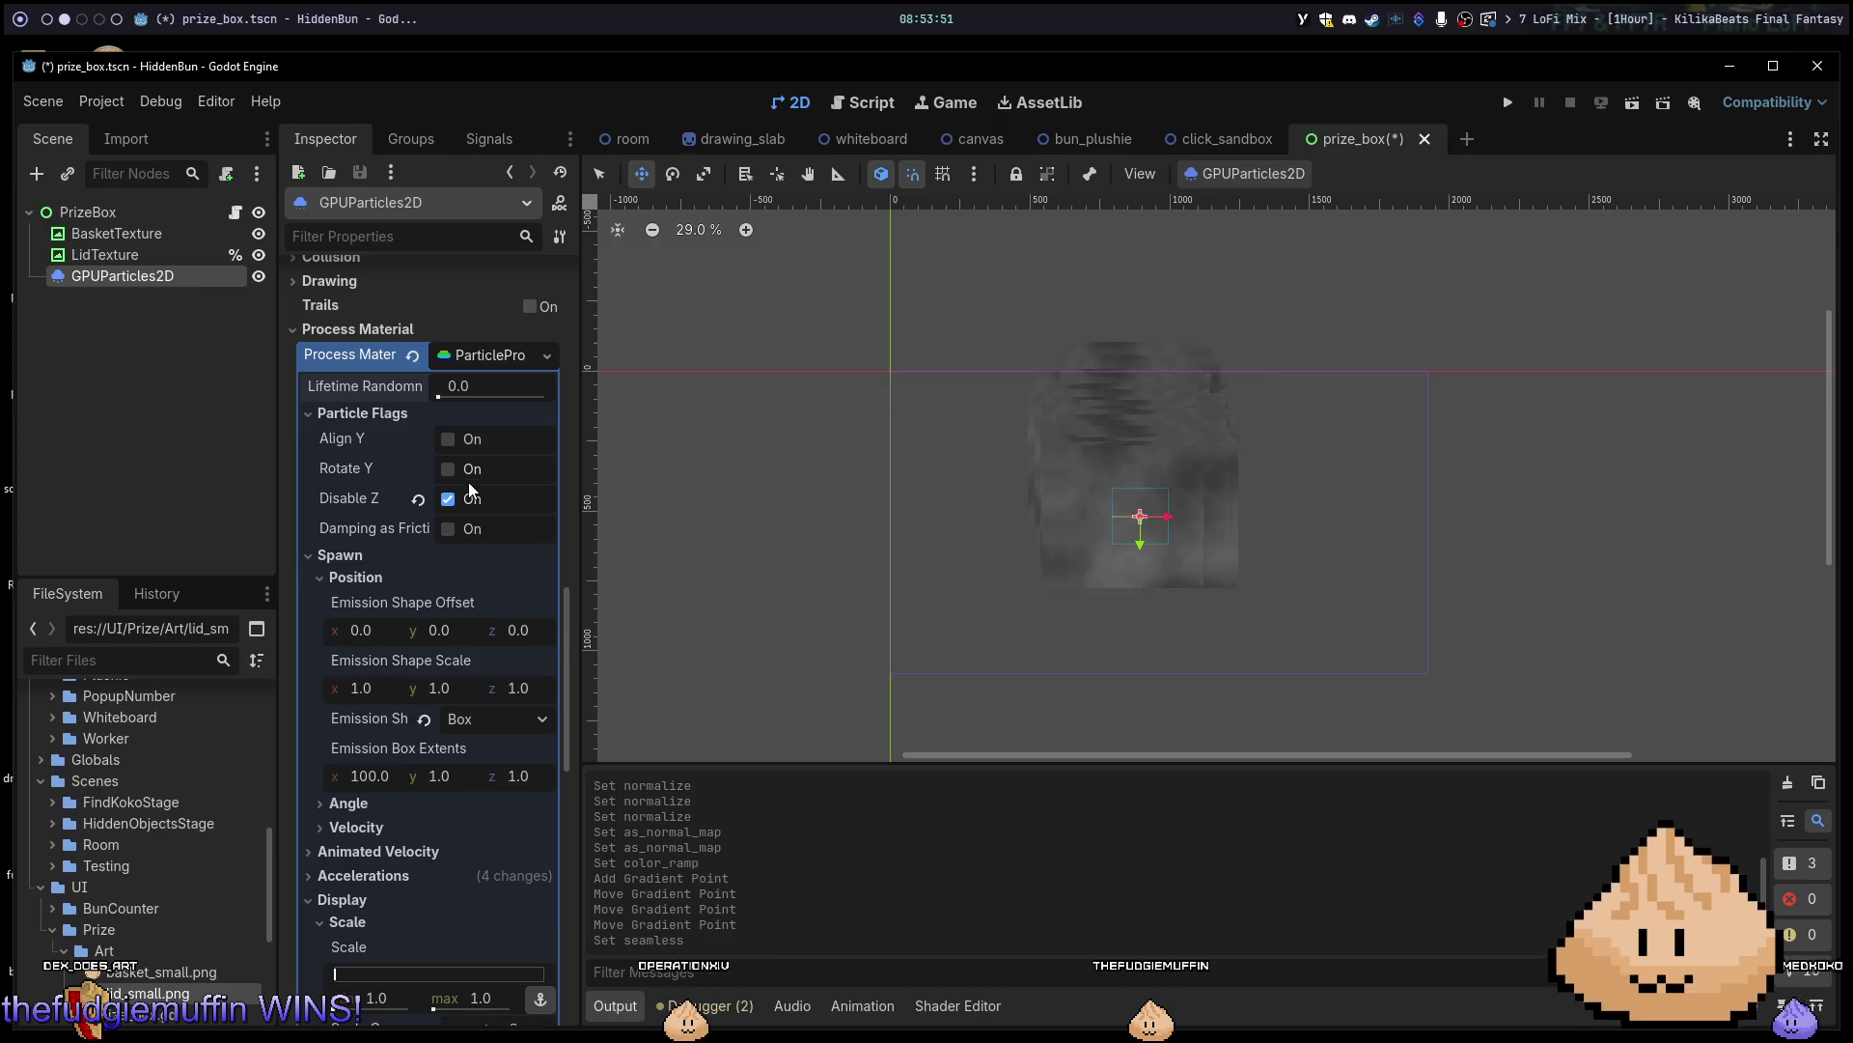
pyautogui.scroll(10, 447, 491)
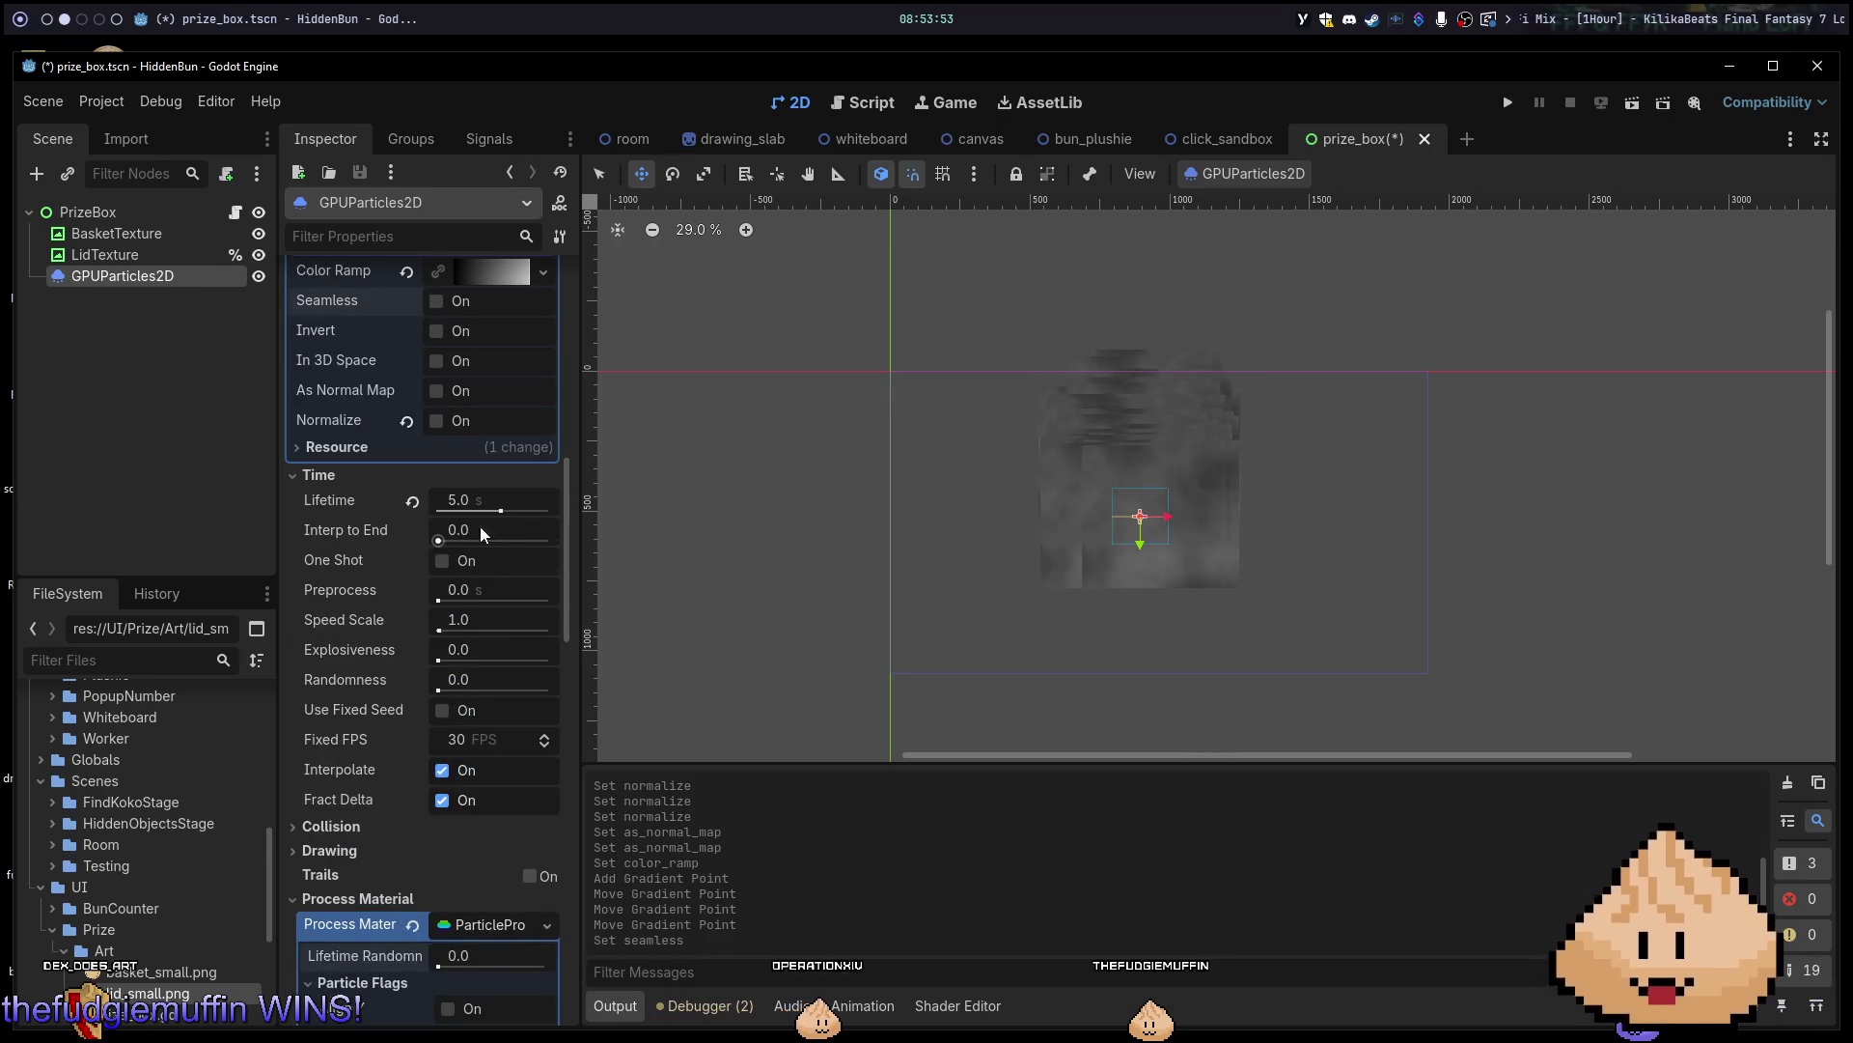
pyautogui.scroll(10, 496, 523)
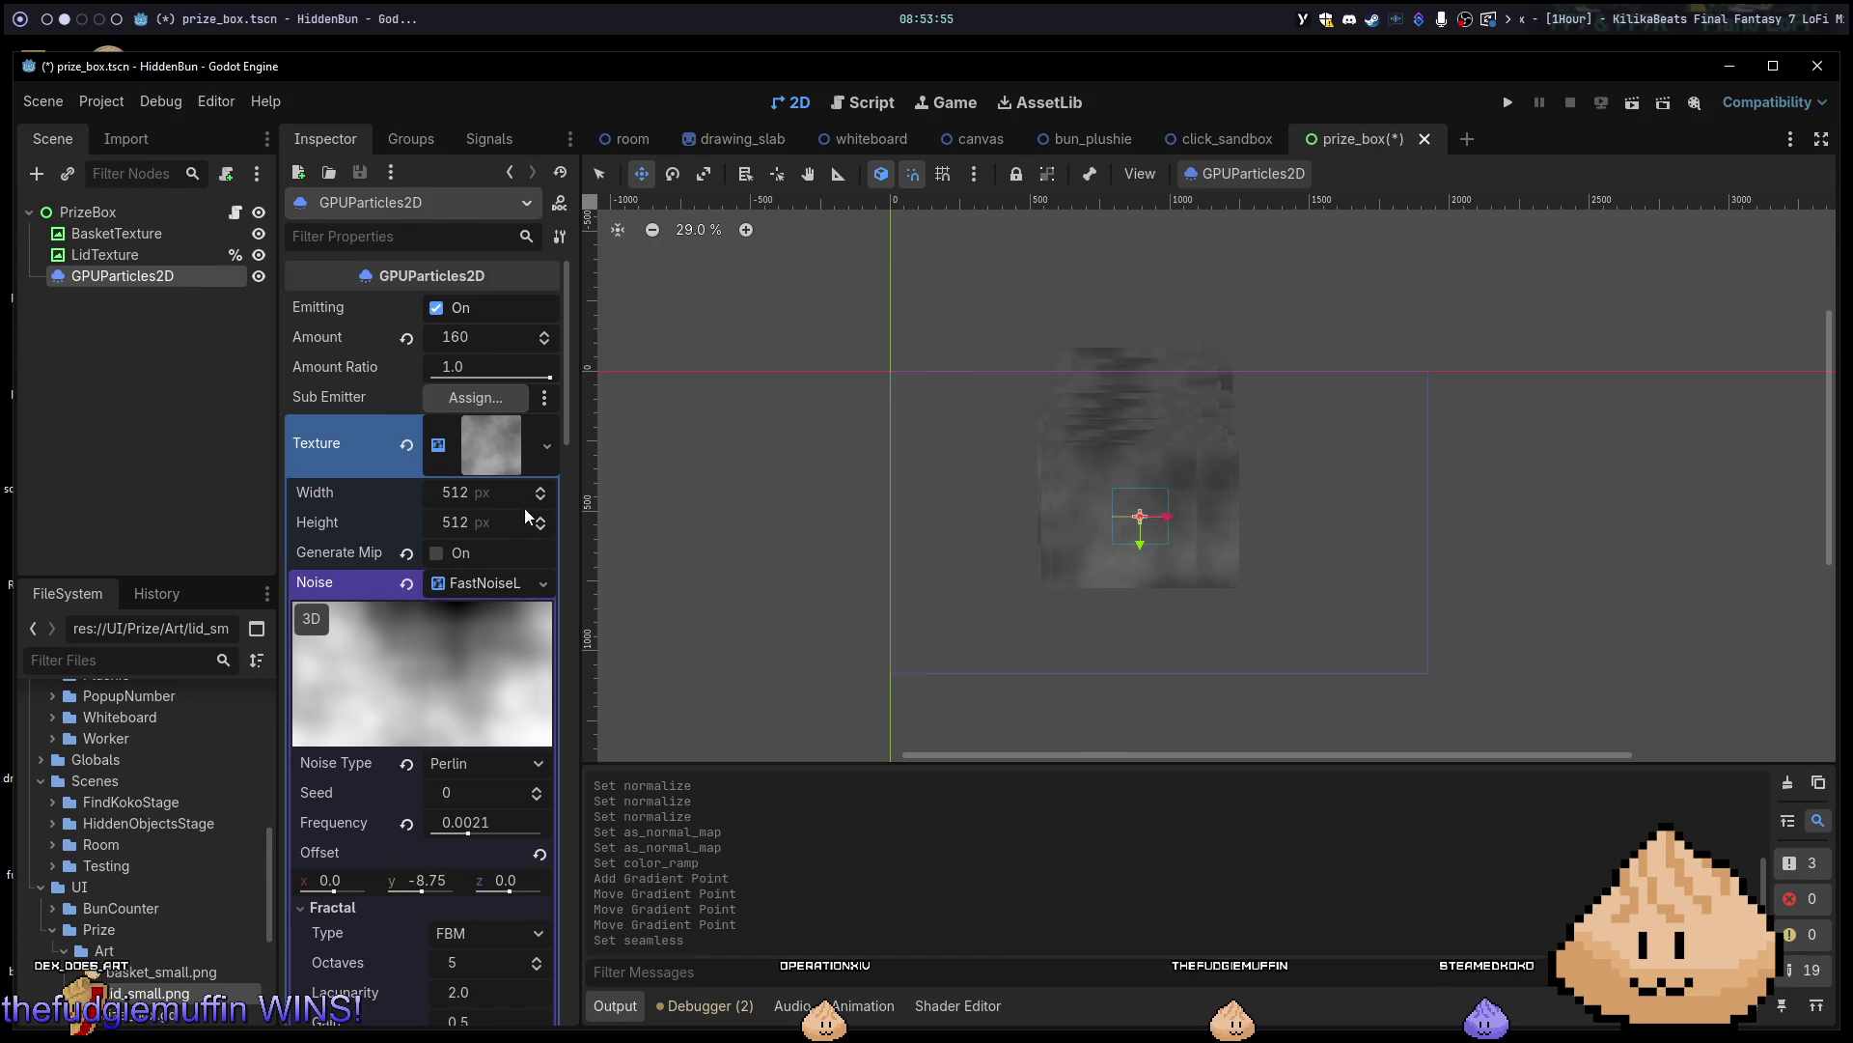
pyautogui.click(477, 439)
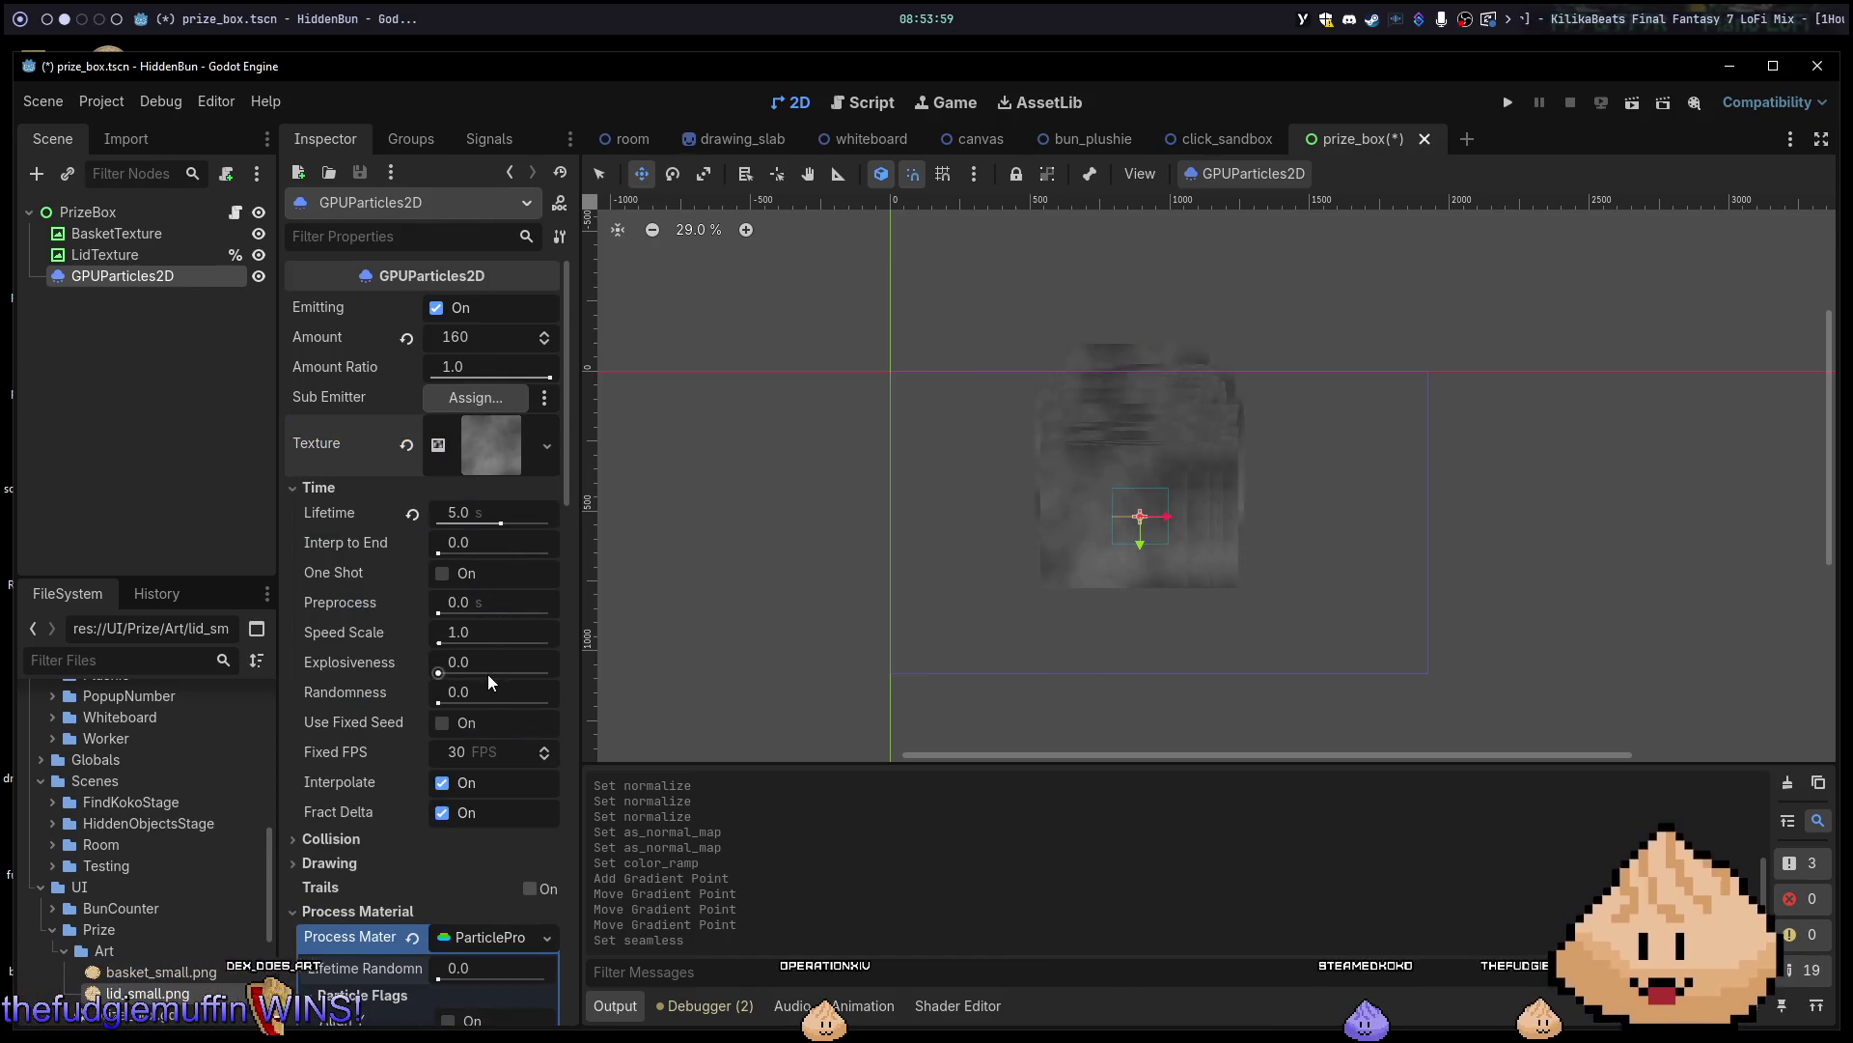
pyautogui.scroll(-10, 487, 674)
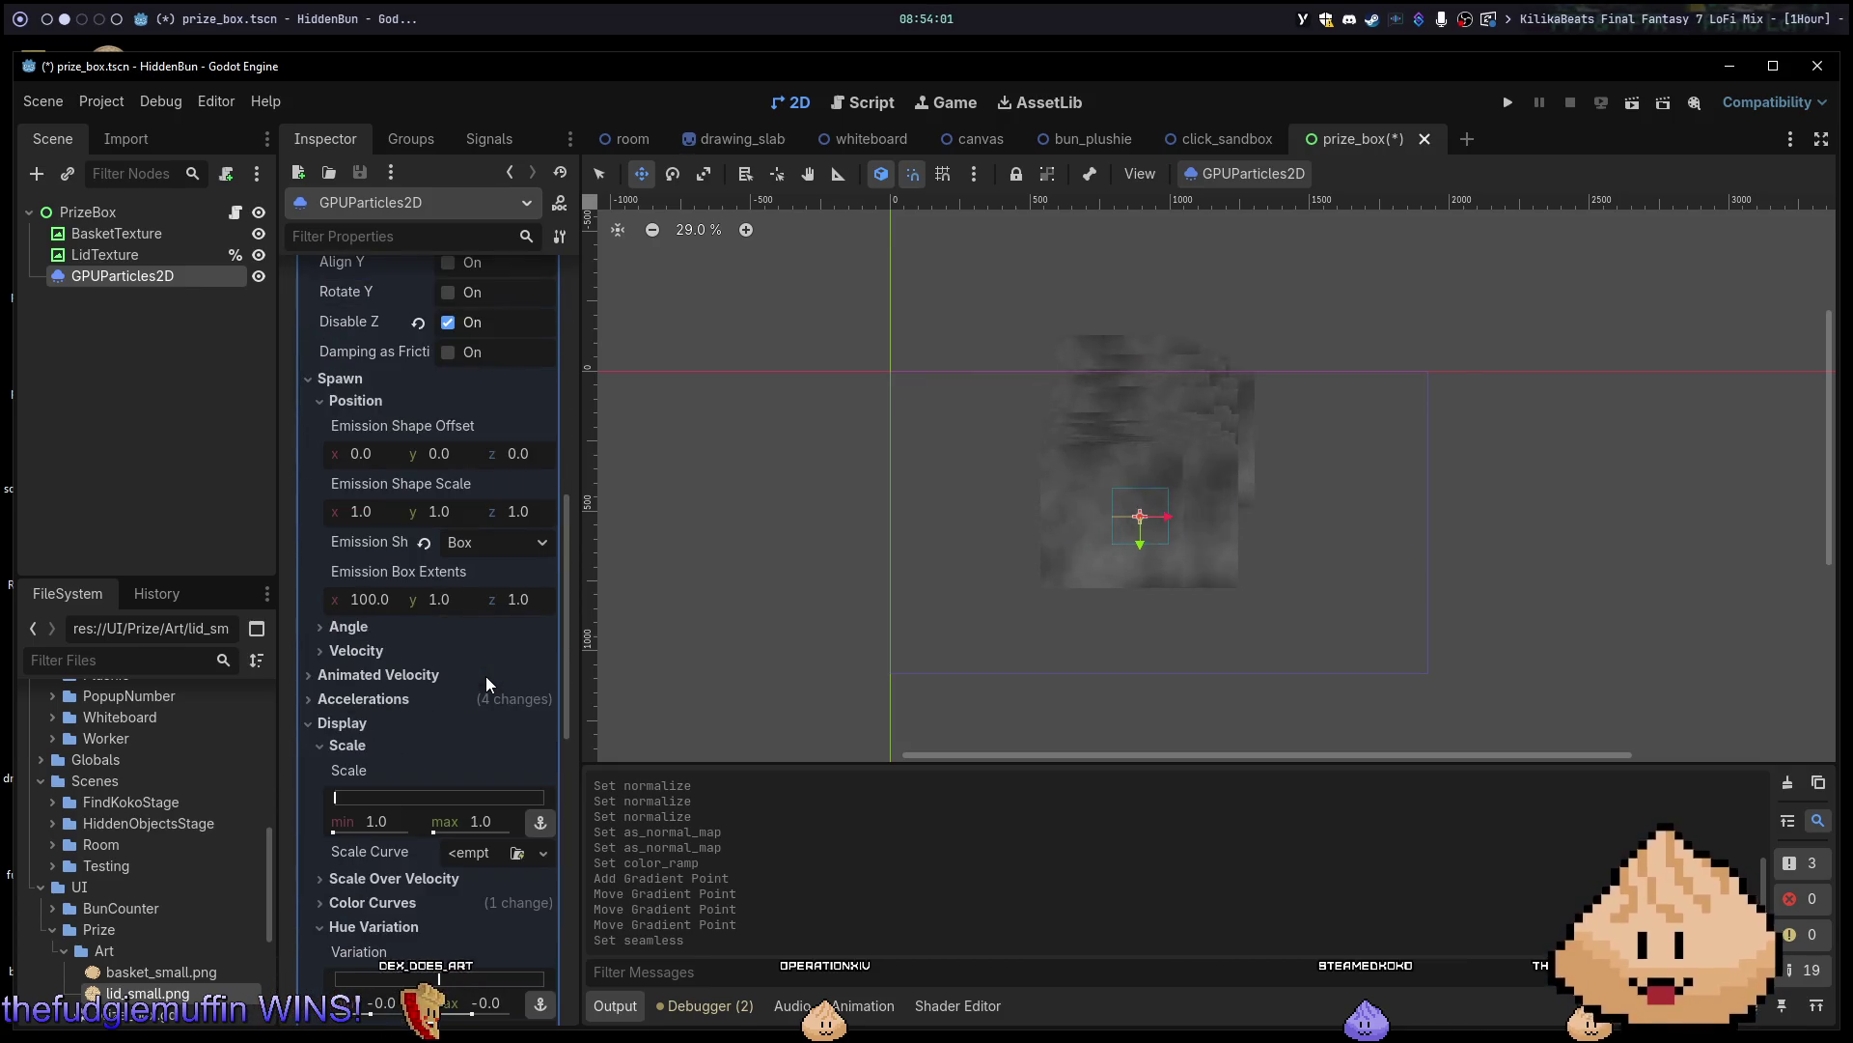
pyautogui.click(436, 697)
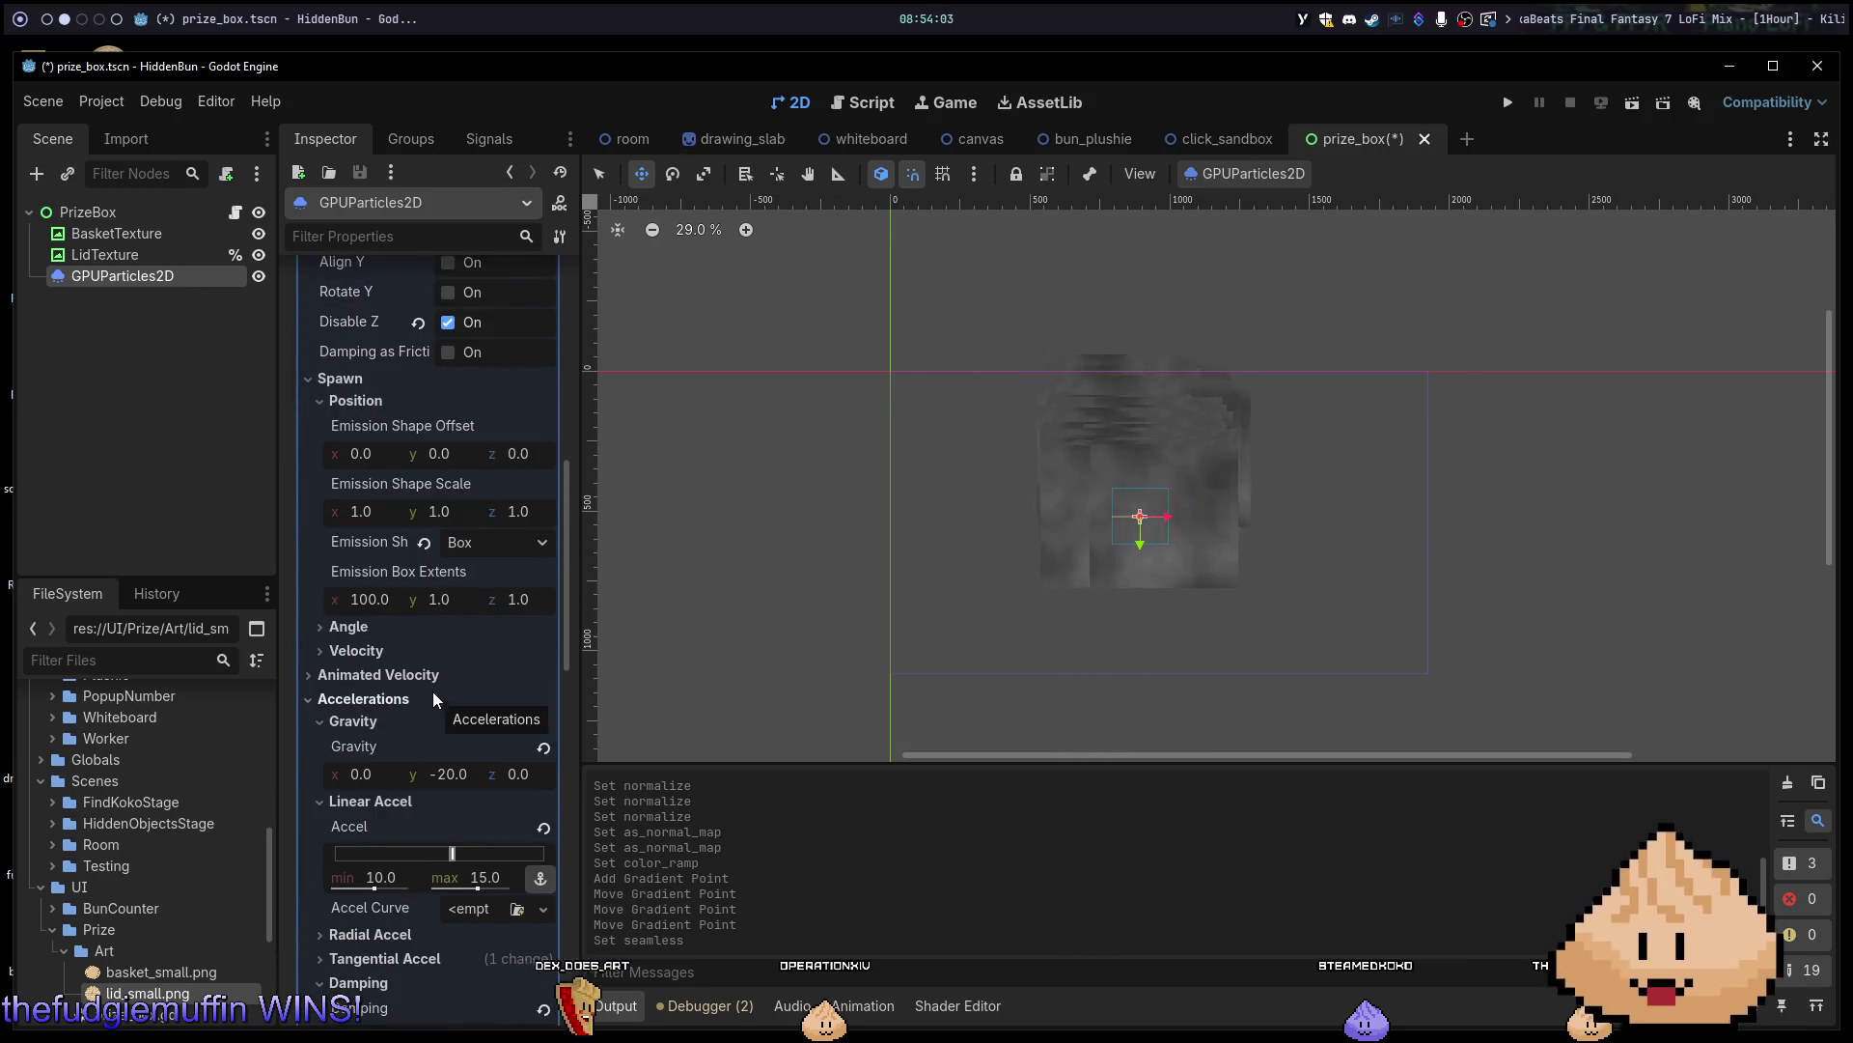
pyautogui.scroll(5, 433, 692)
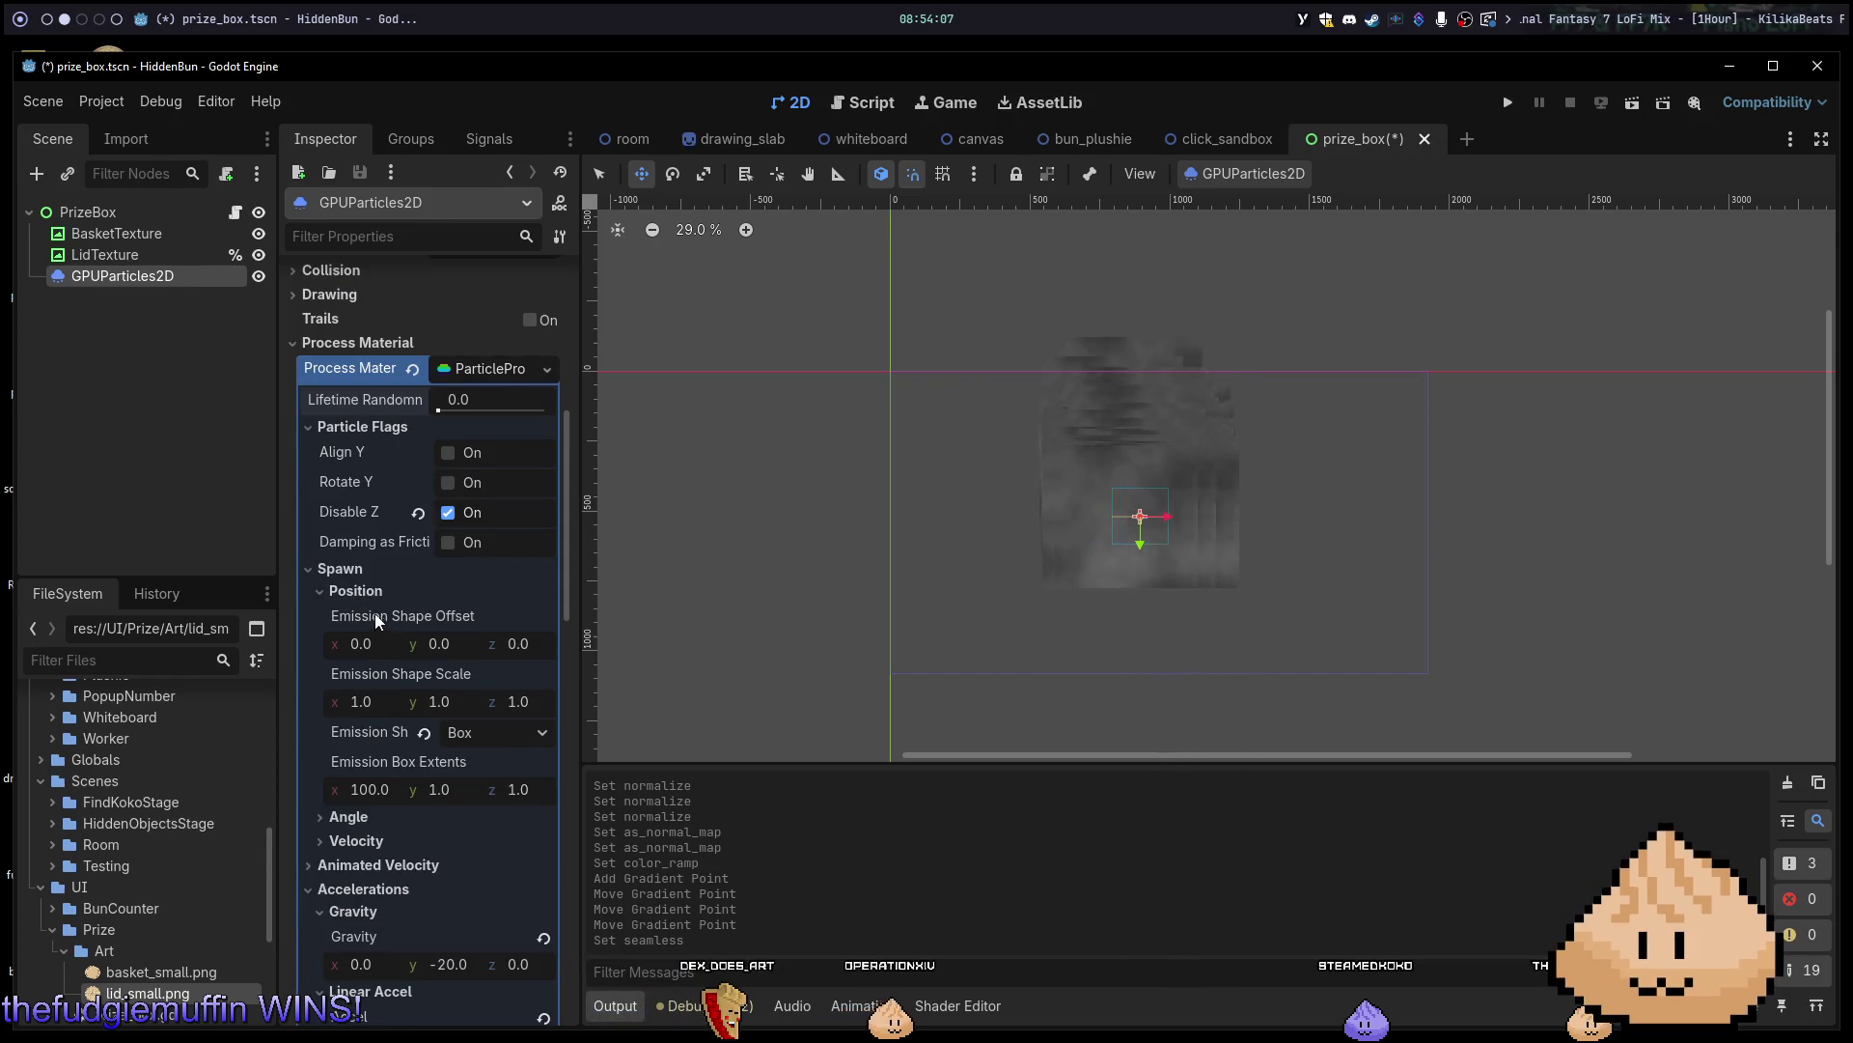
pyautogui.click(355, 591)
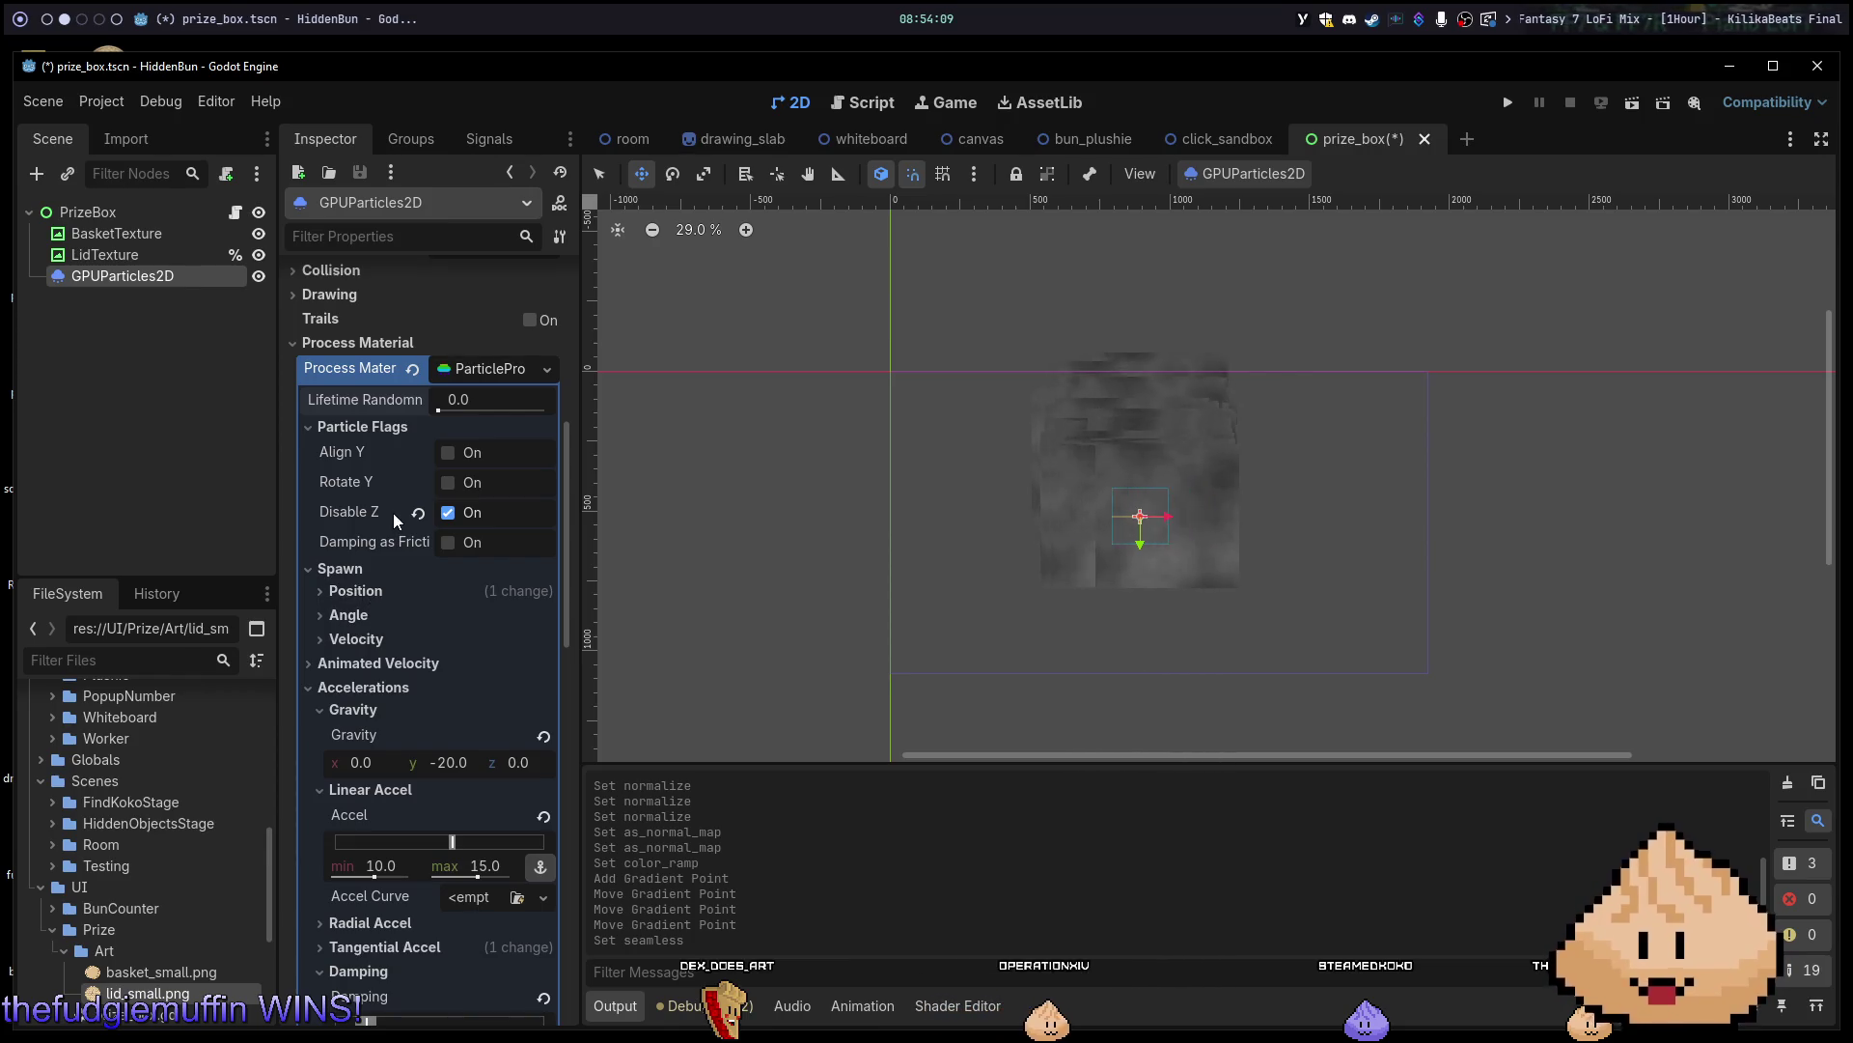
pyautogui.click(380, 432)
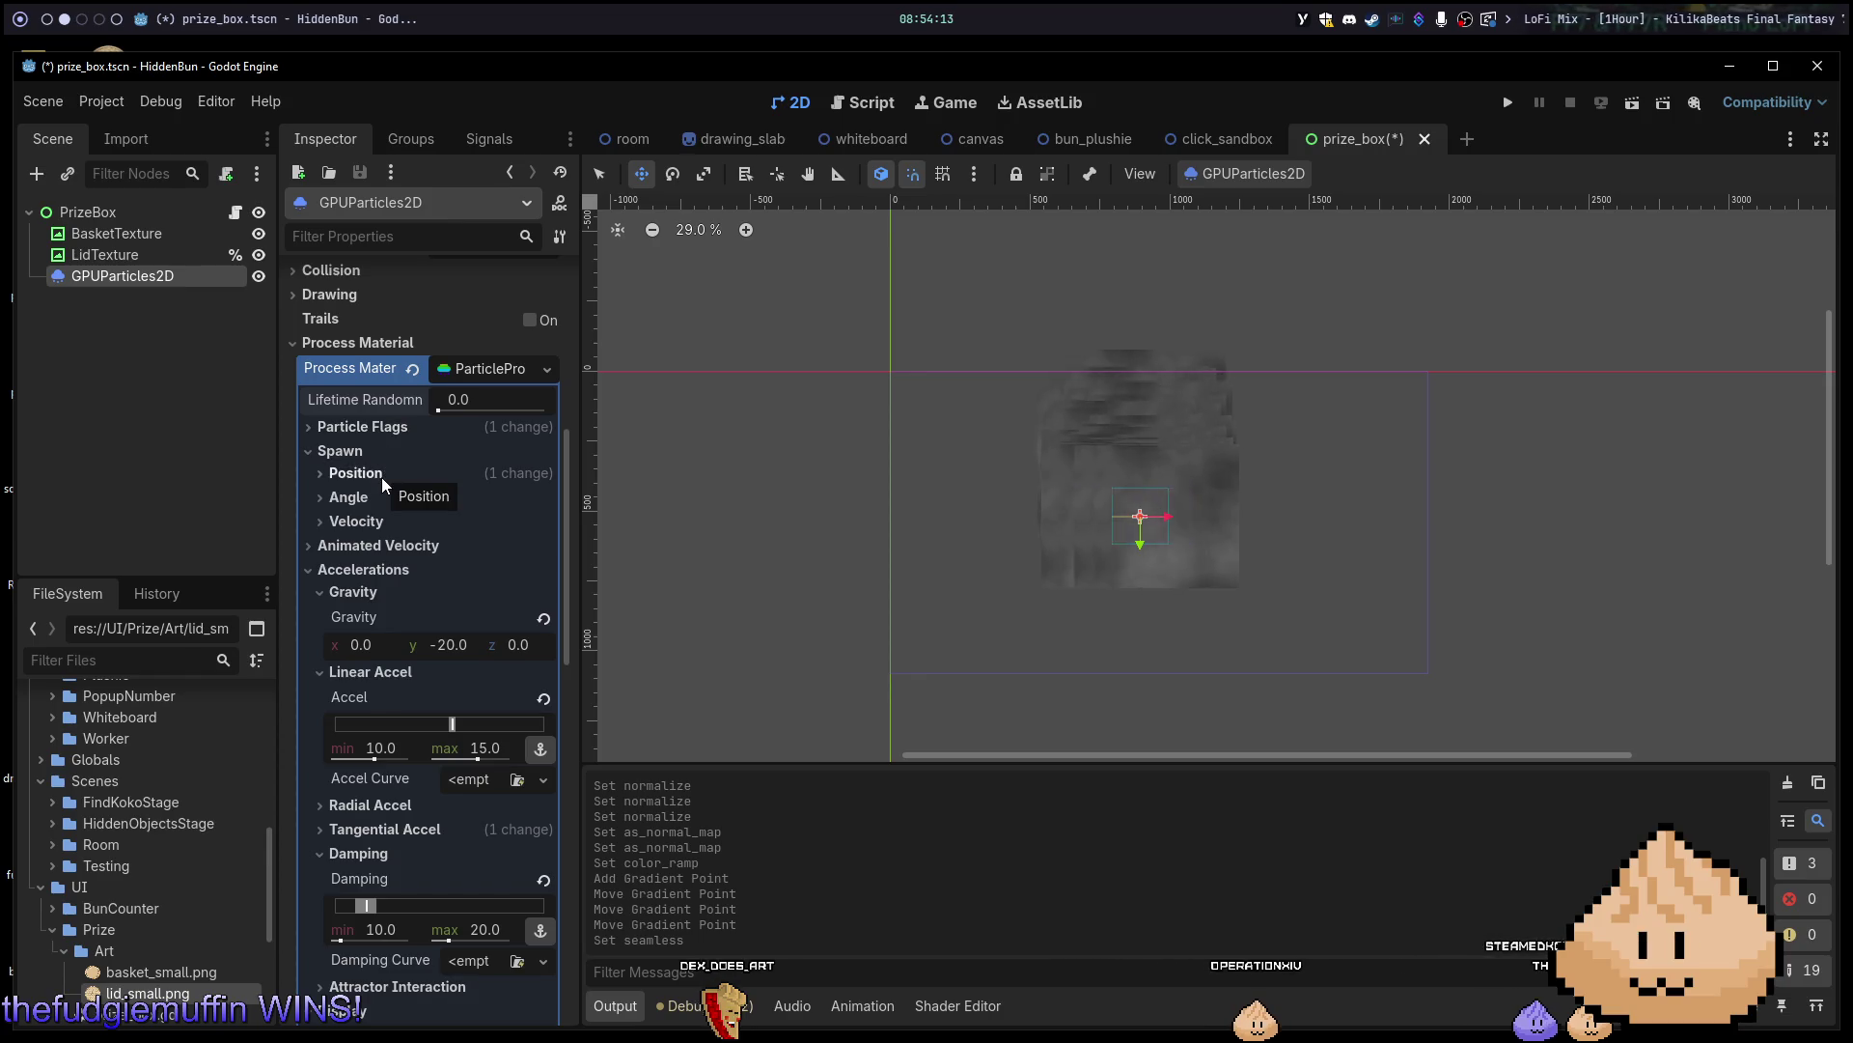
pyautogui.click(373, 456)
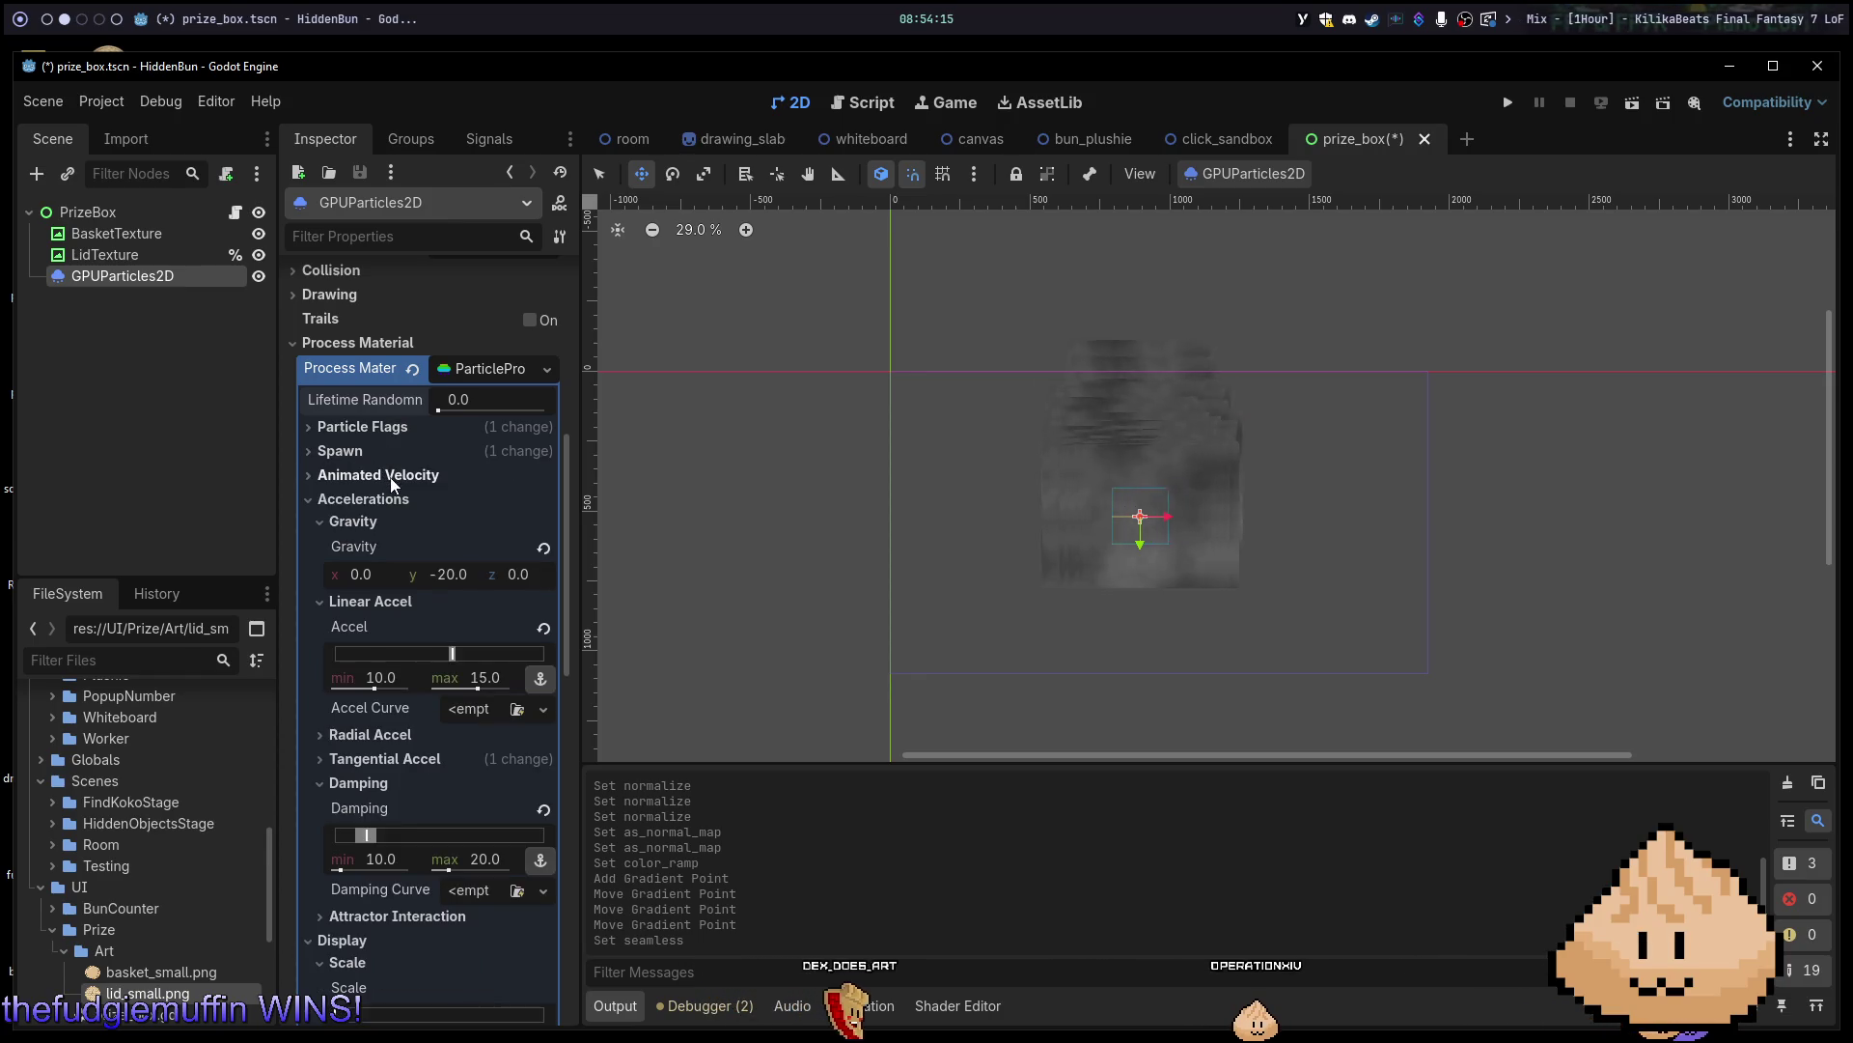
pyautogui.click(376, 499)
pyautogui.click(369, 526)
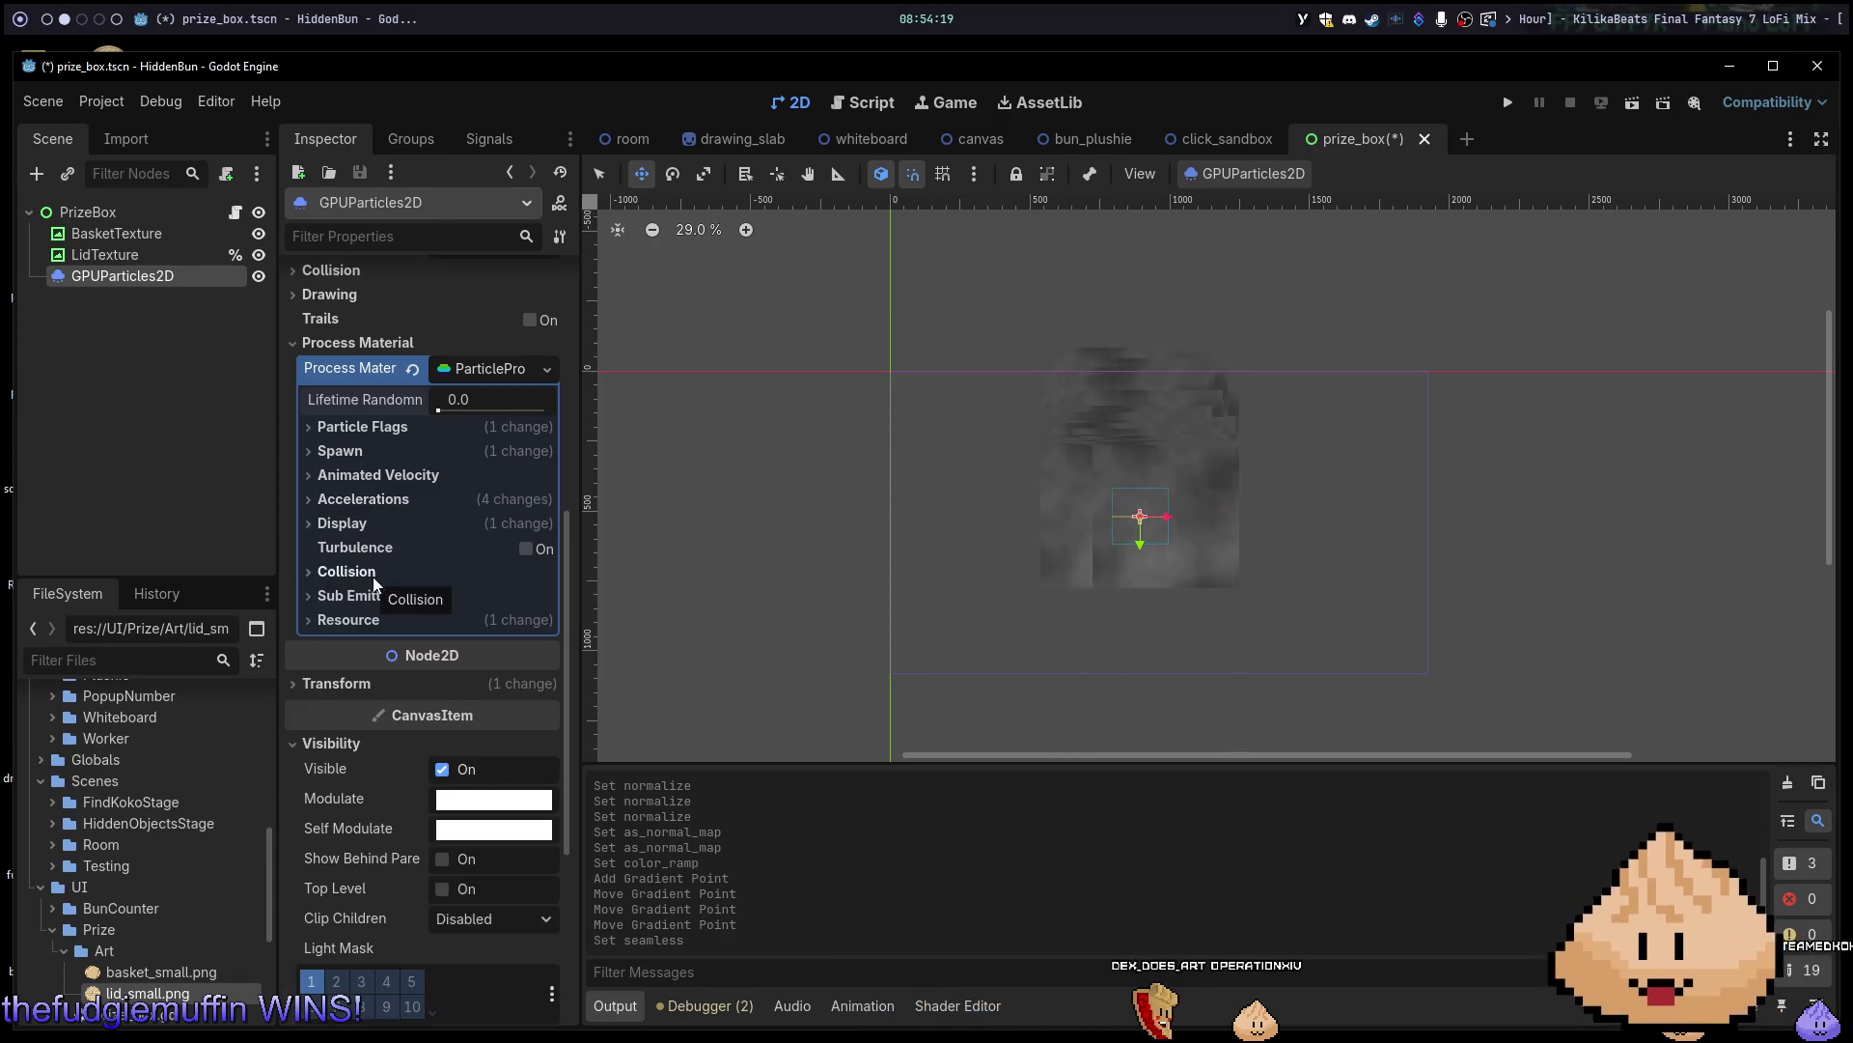
pyautogui.click(340, 430)
pyautogui.click(340, 435)
pyautogui.click(341, 450)
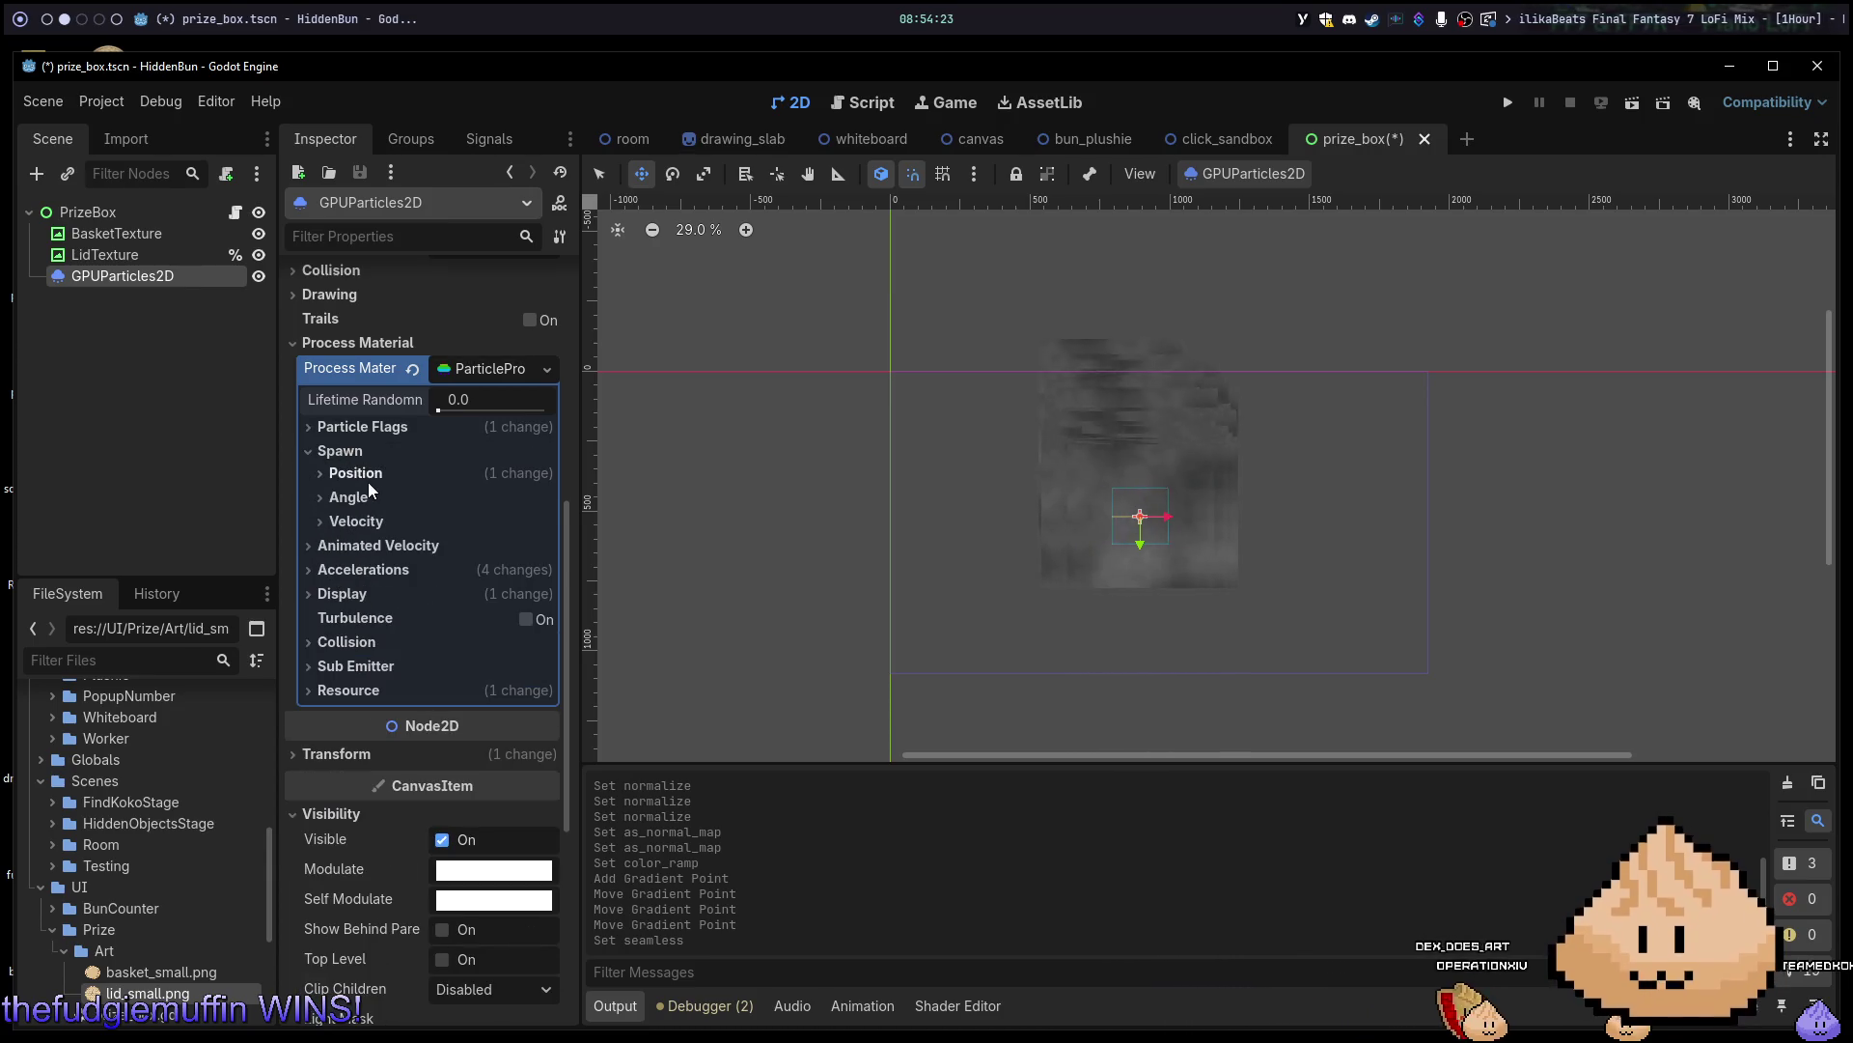
pyautogui.click(368, 481)
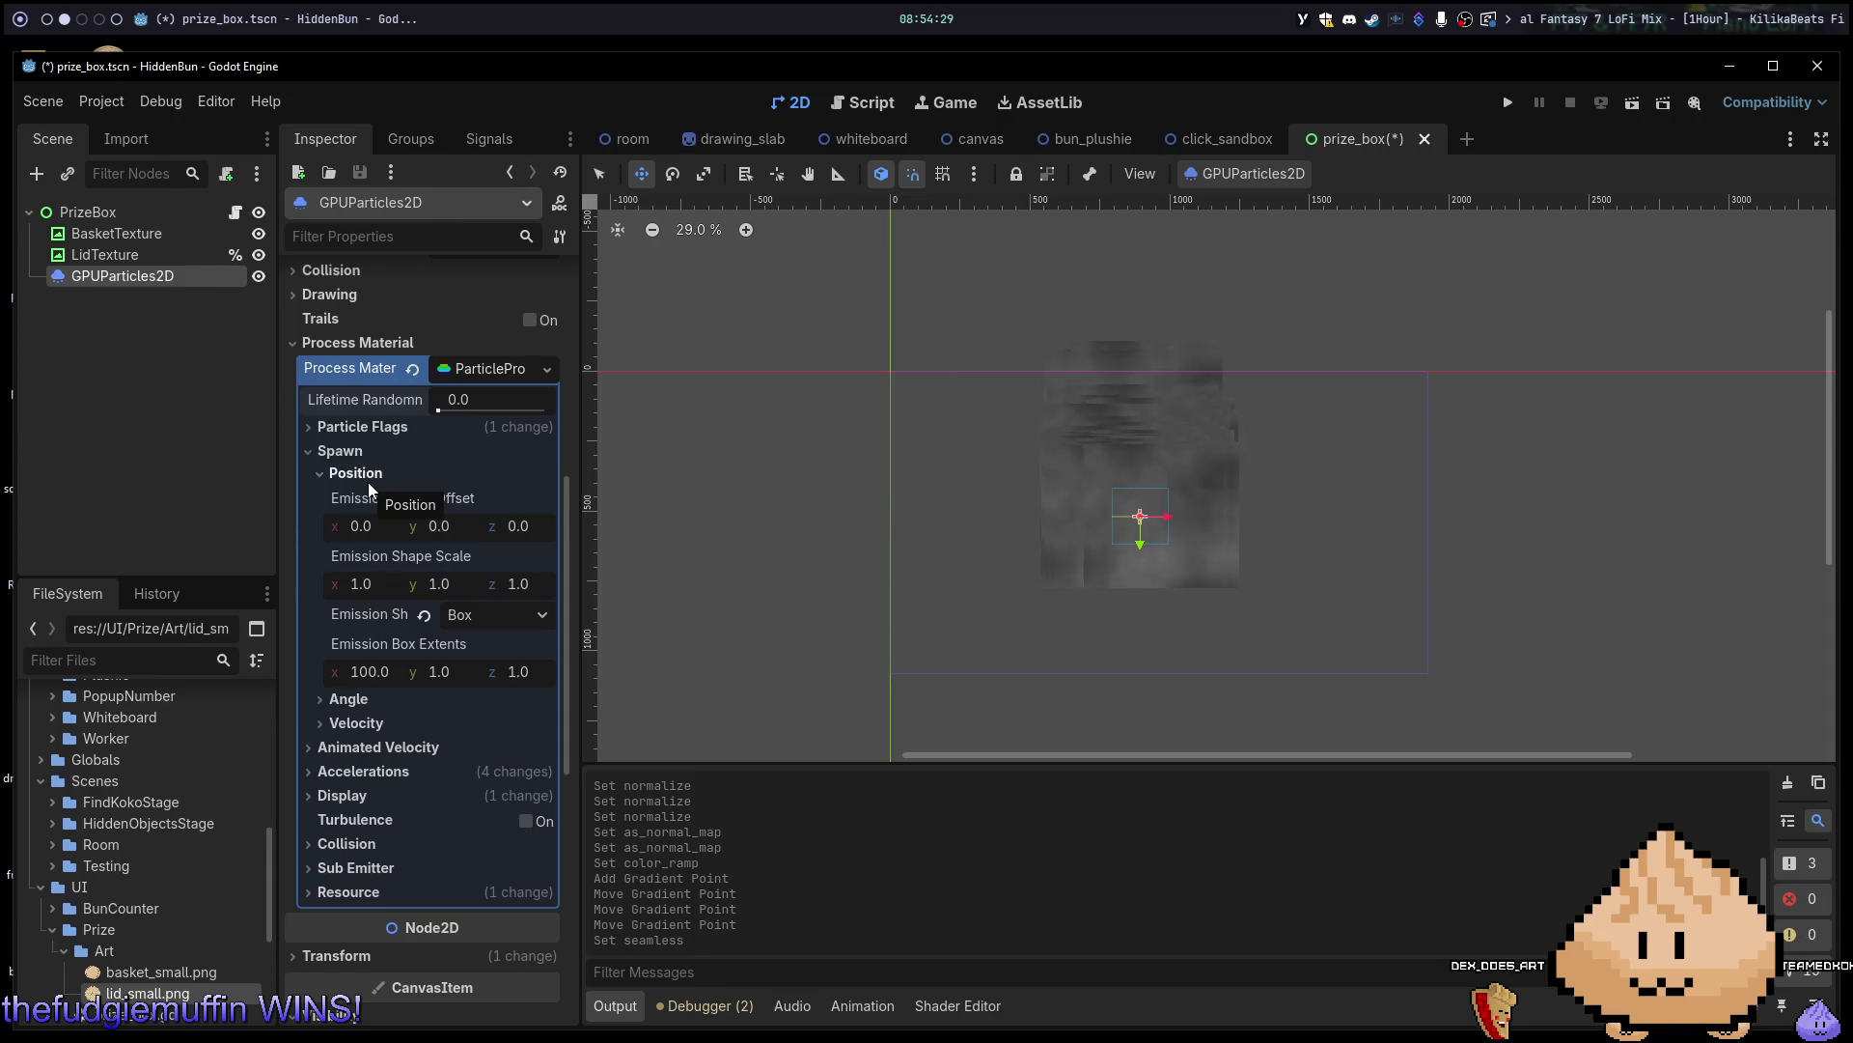
pyautogui.click(368, 481)
pyautogui.scroll(5, 379, 438)
pyautogui.scroll(4, 367, 461)
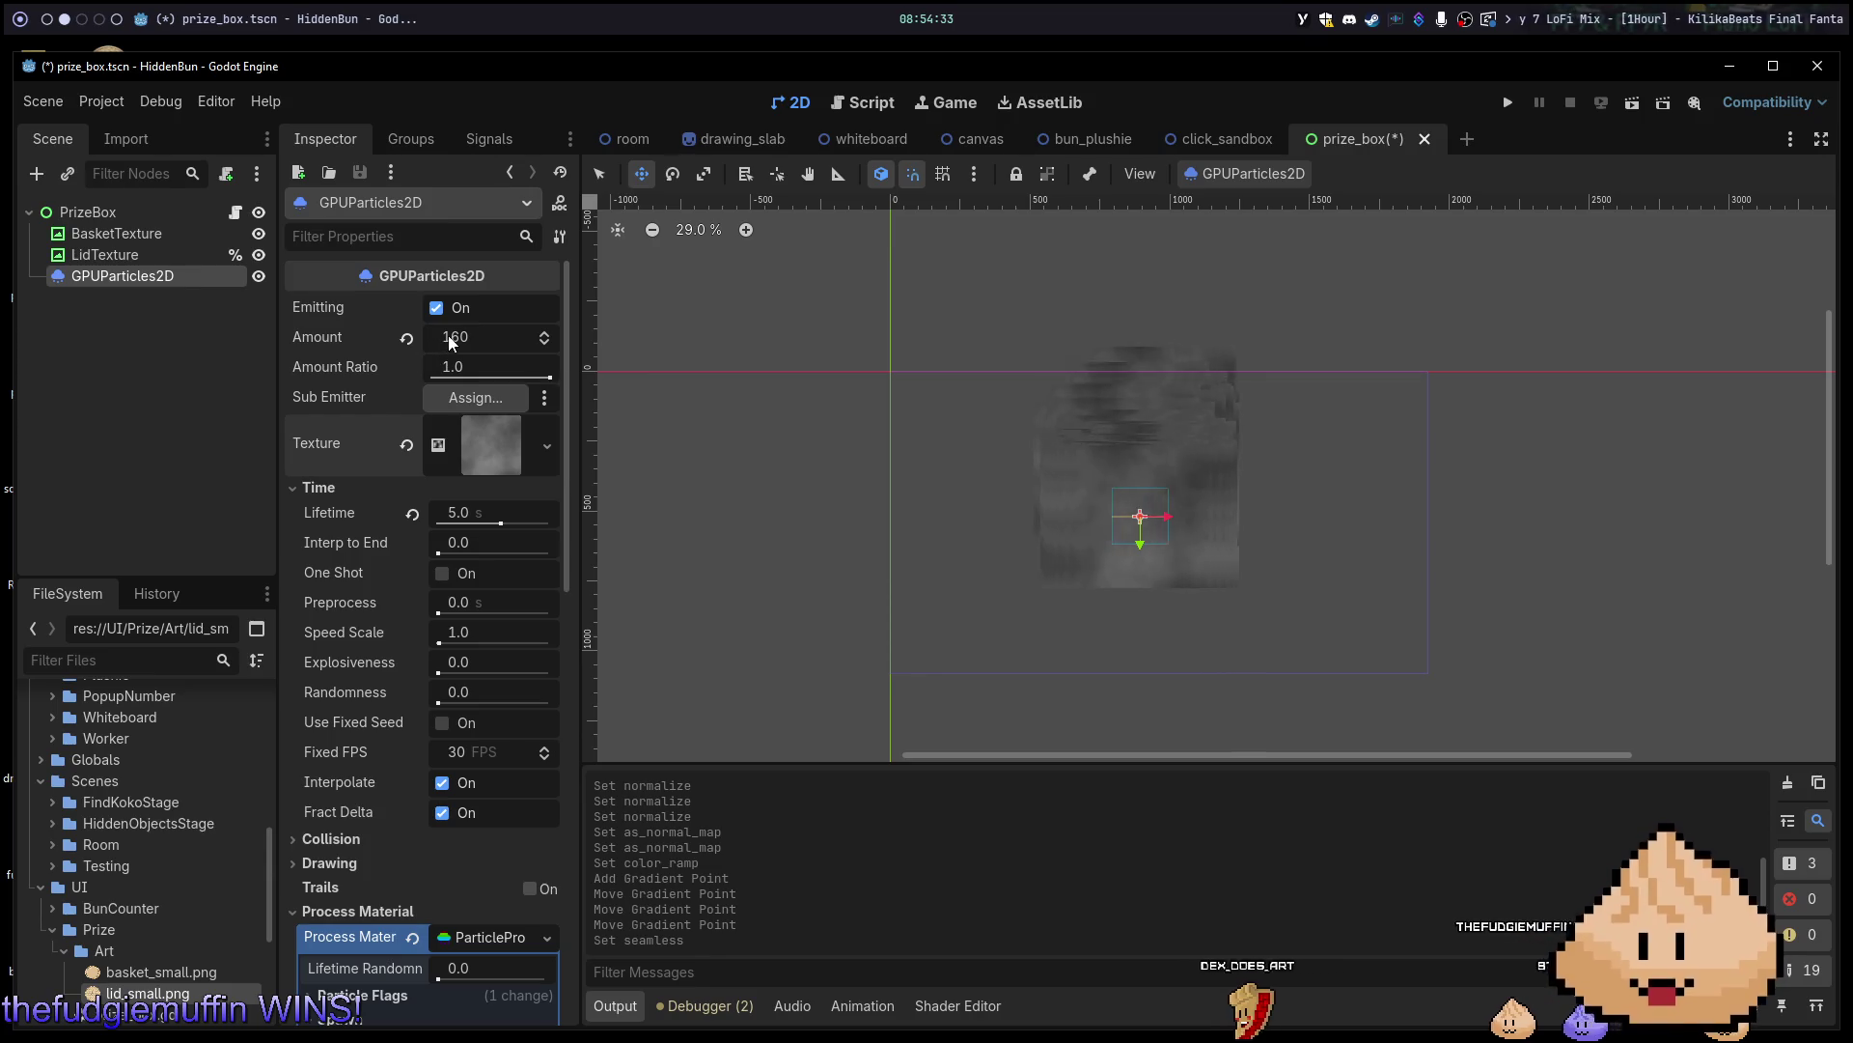
pyautogui.click(512, 331)
# Set the particle Amount to 5, then change it to 10.
pyautogui.write('5')
pyautogui.press('Return')
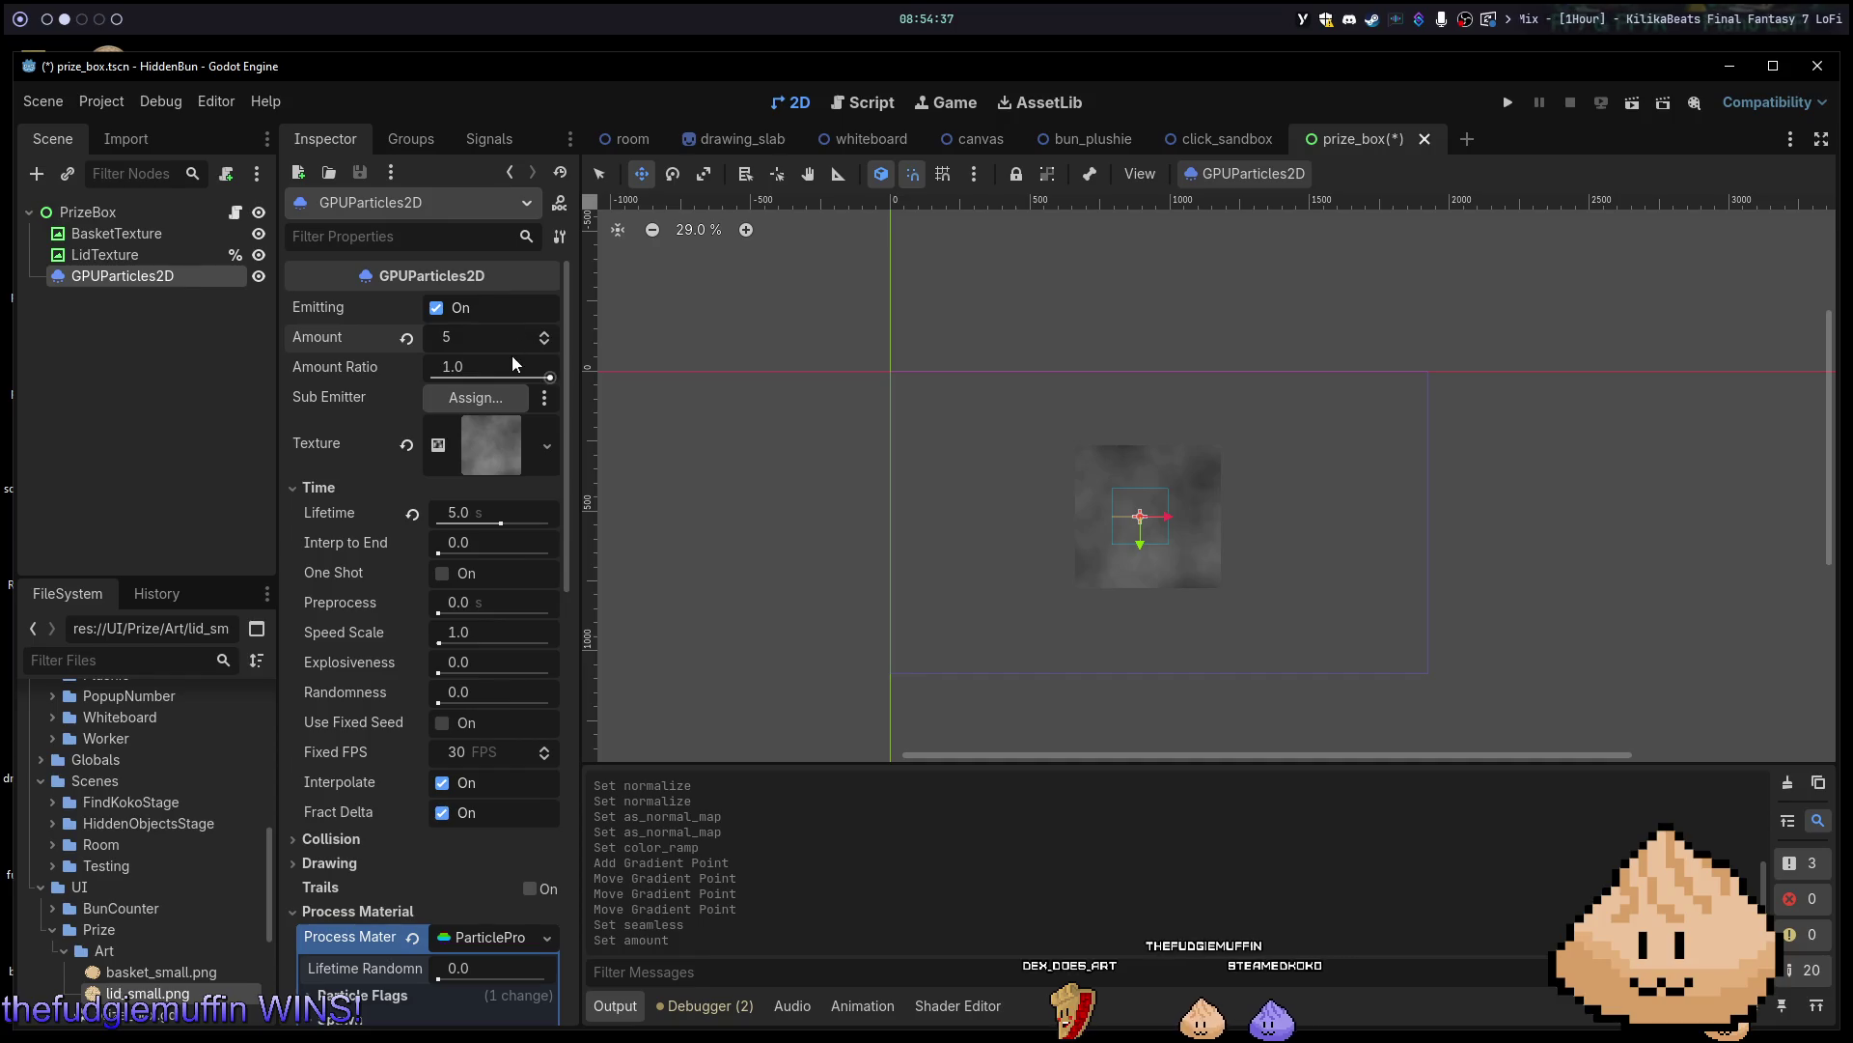
pyautogui.click(482, 335)
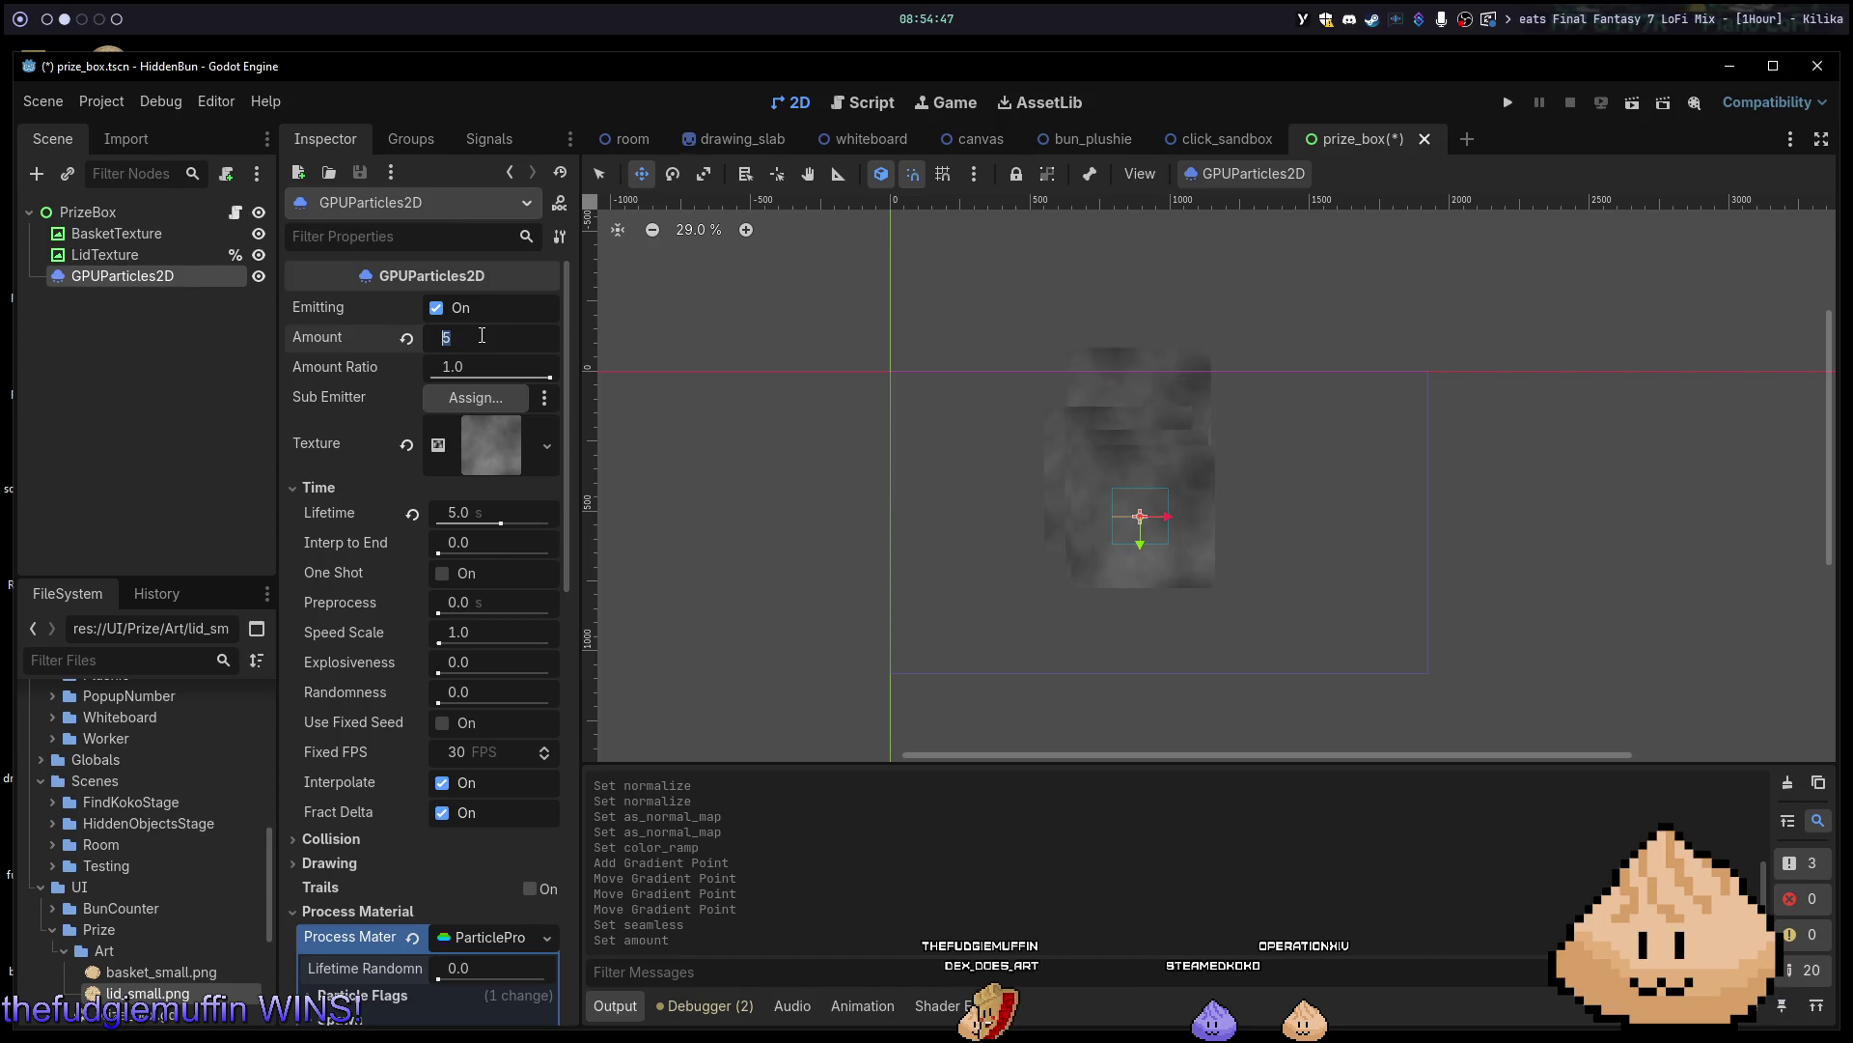
pyautogui.write('10')
pyautogui.press('Return')
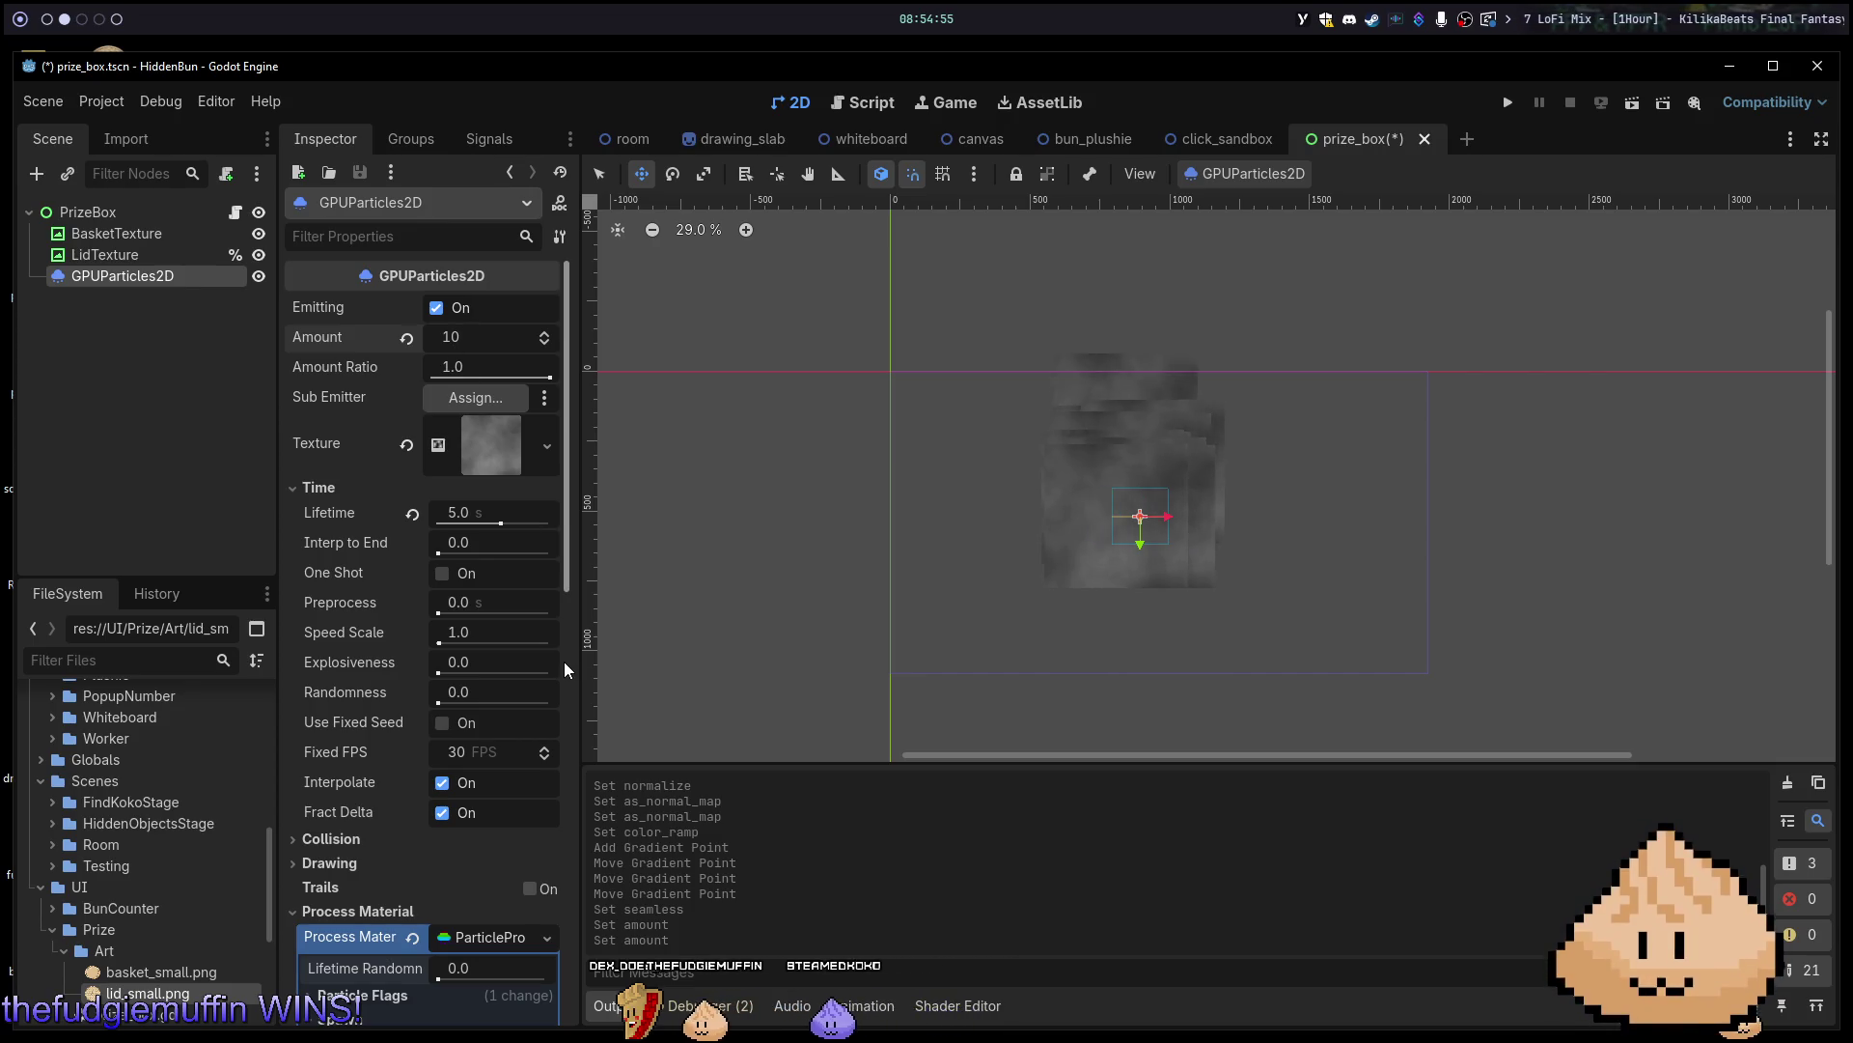
# Expand the particle texture's noise settings and fold them away again.
pyautogui.click(529, 431)
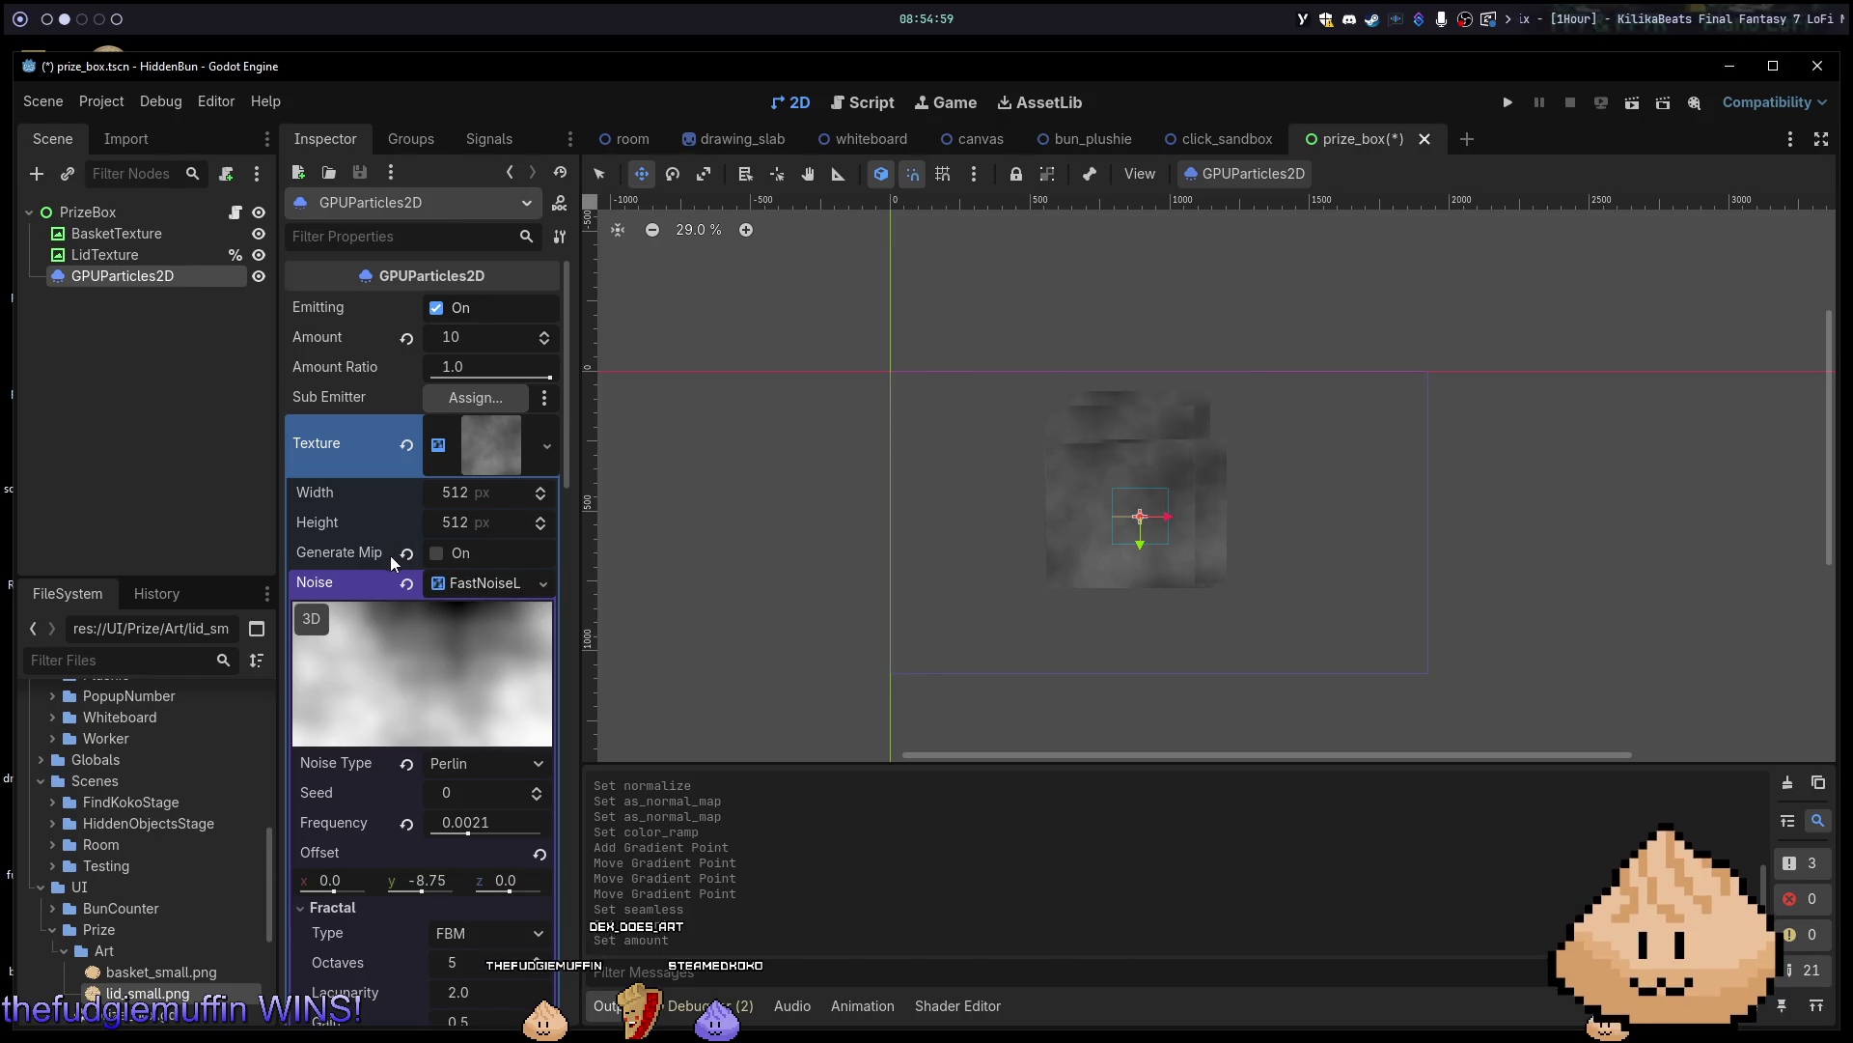
pyautogui.click(508, 585)
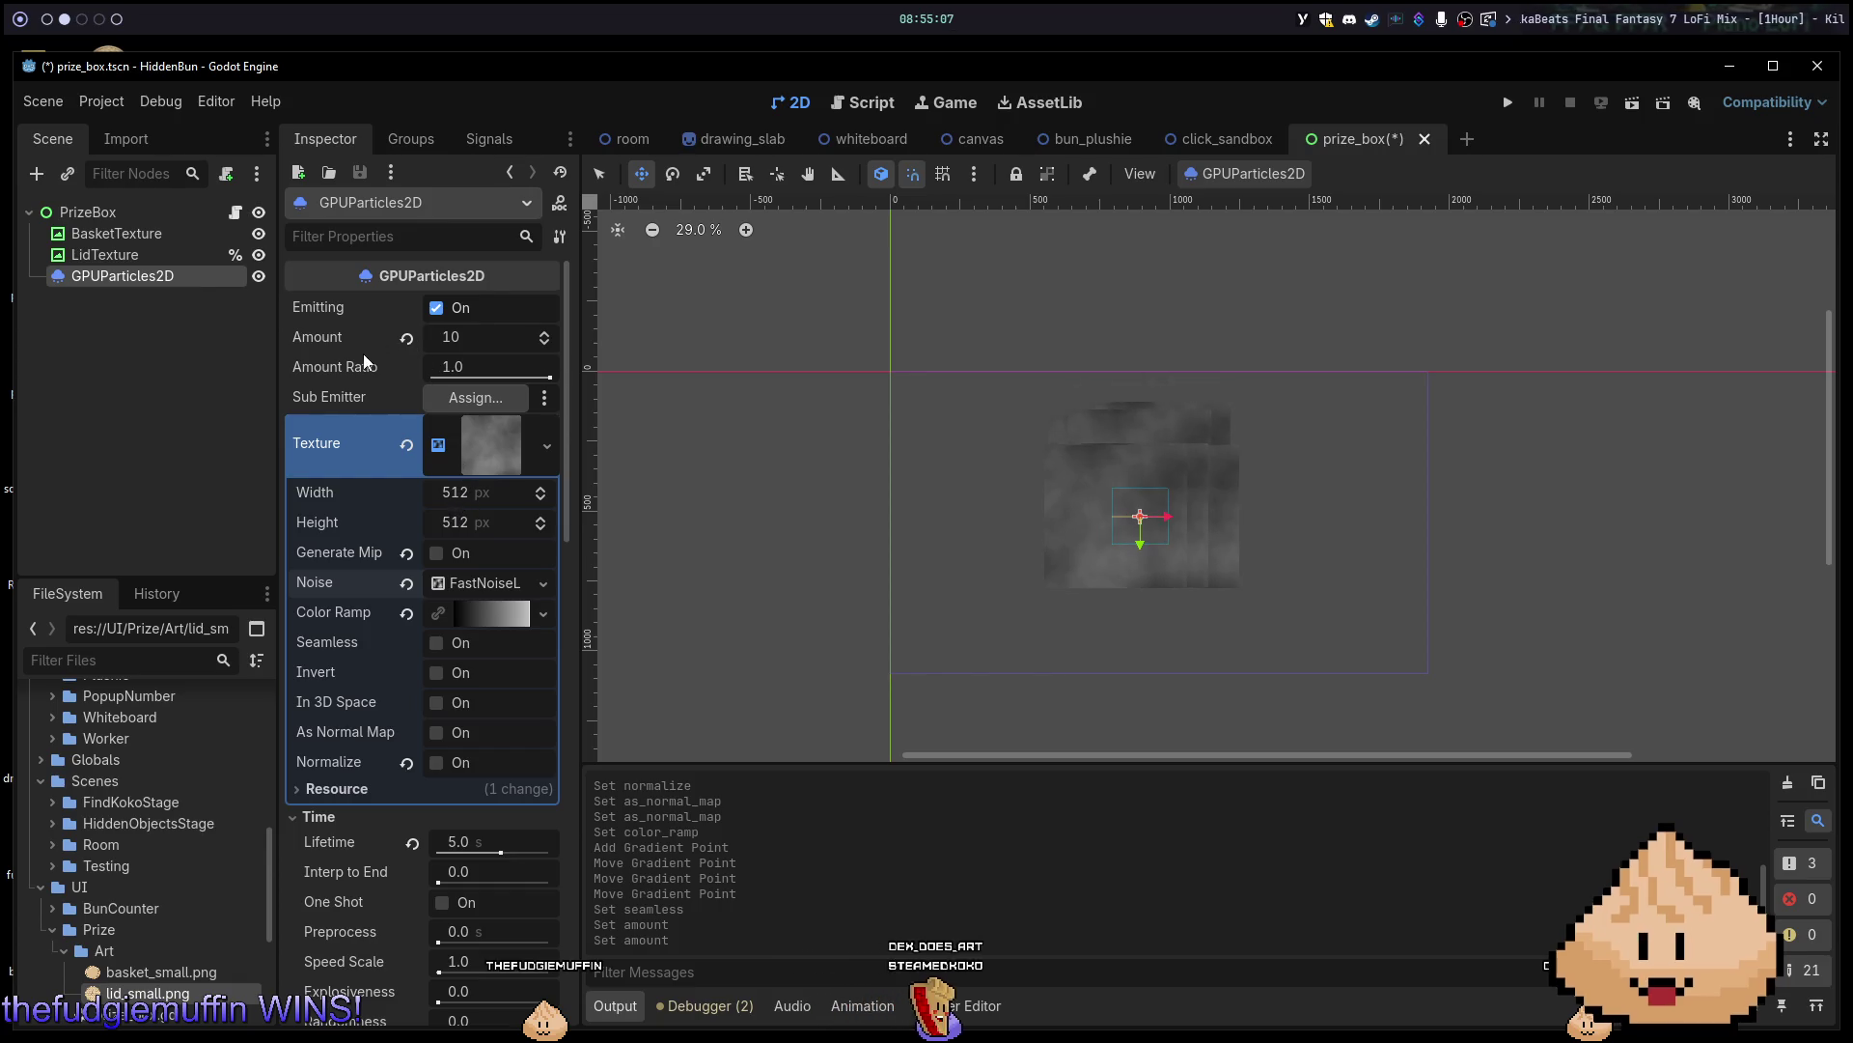
pyautogui.click(500, 444)
pyautogui.click(547, 444)
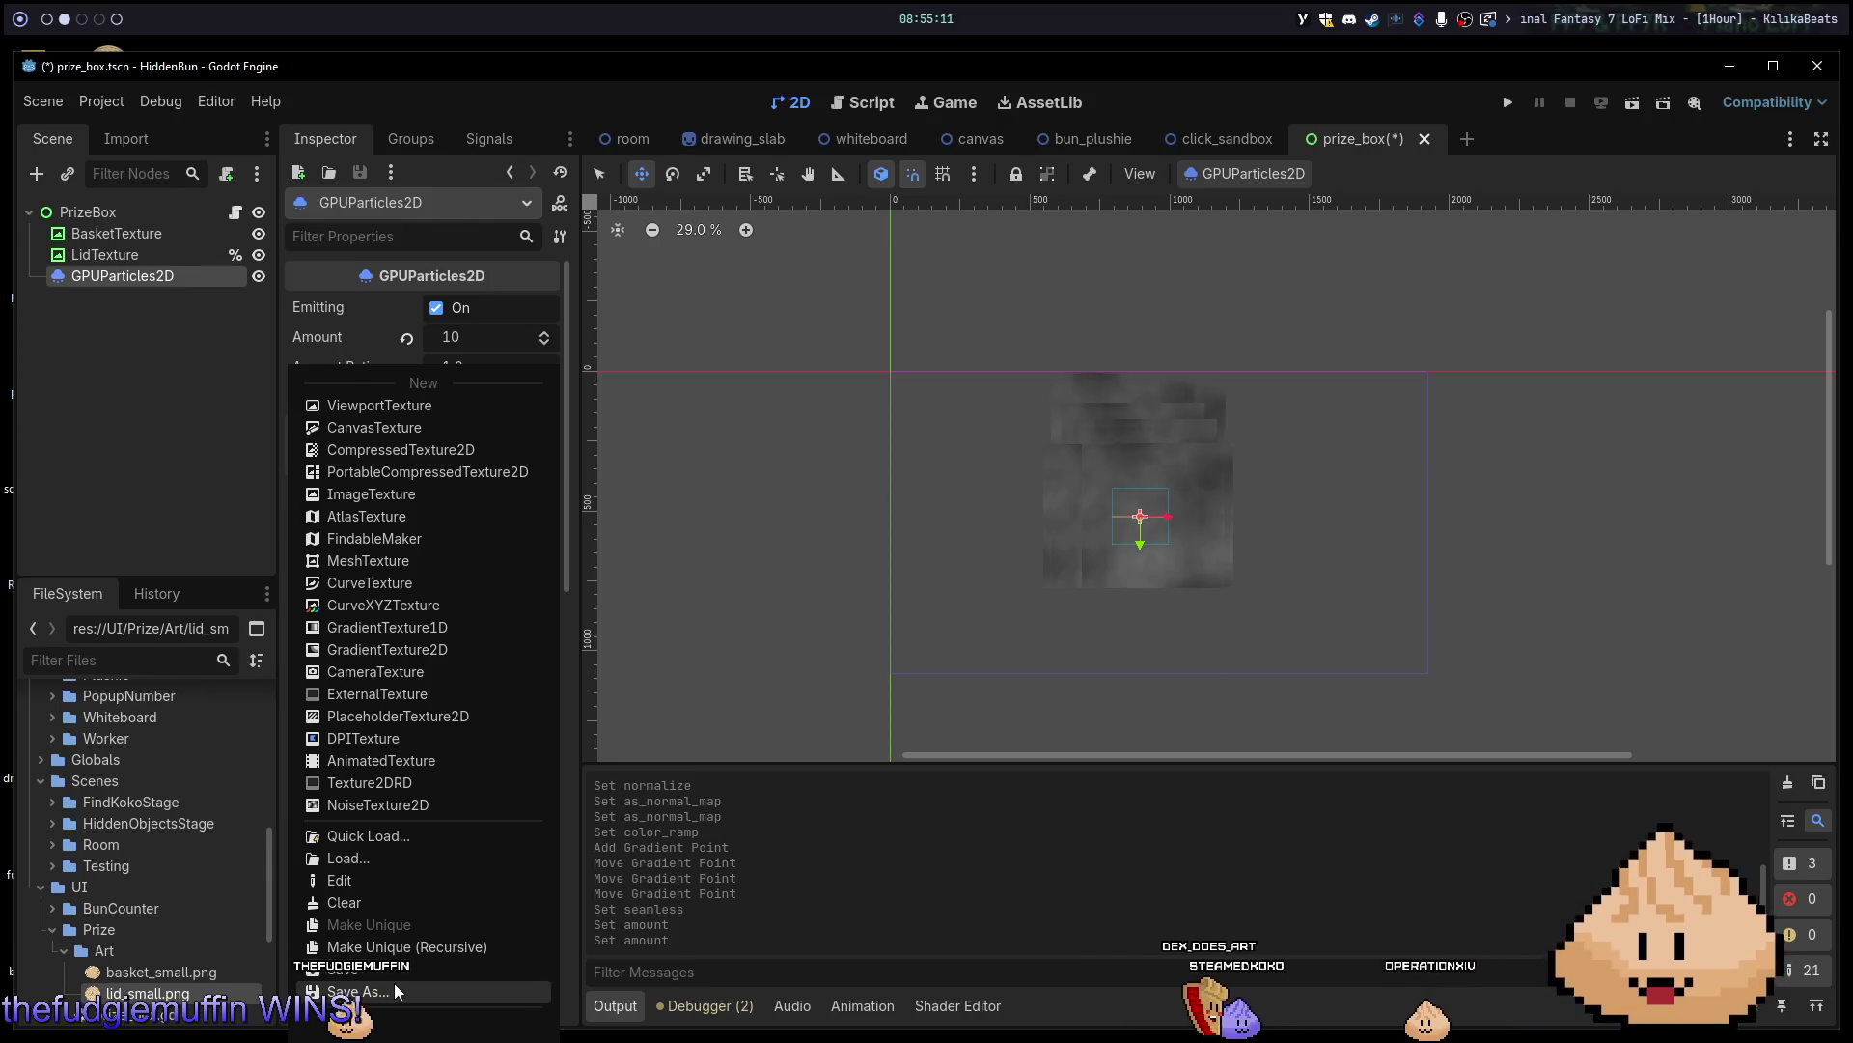
# Save the particle noise texture as smoke_texture.tres in res://UI/Prize.
pyautogui.click(421, 970)
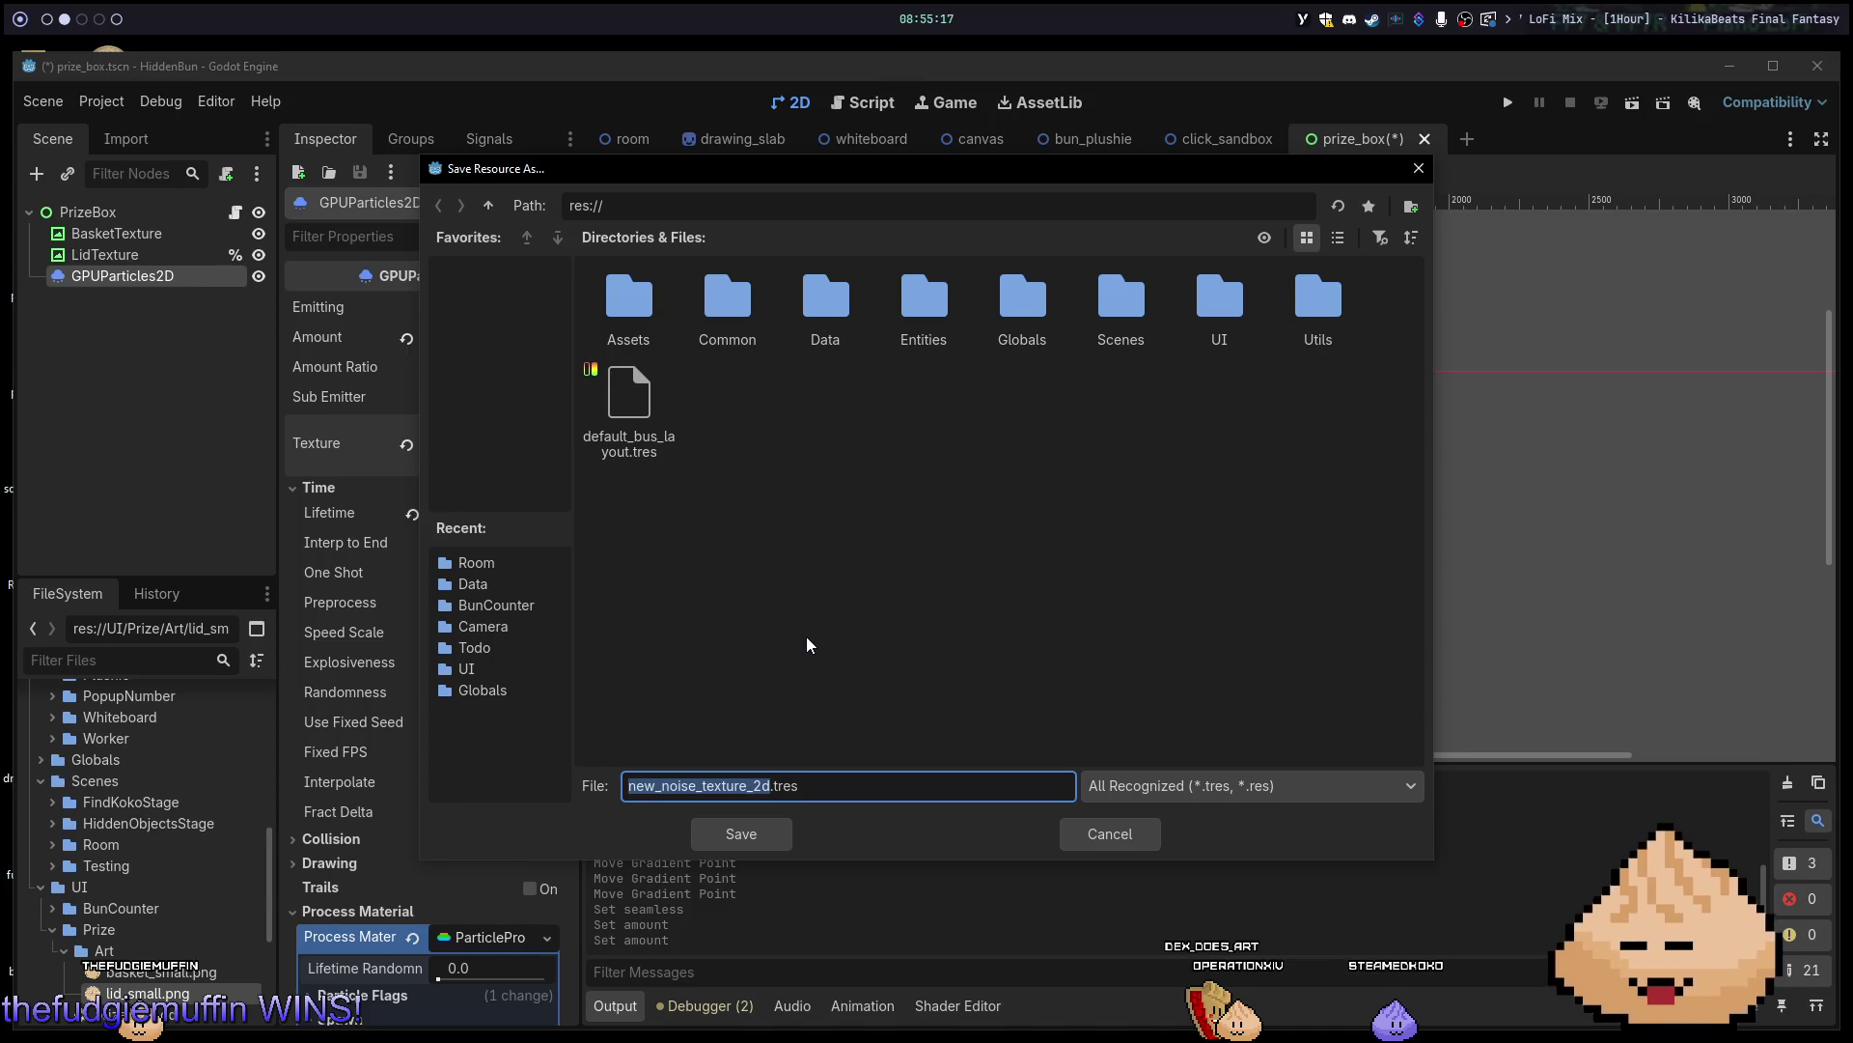
pyautogui.write('smoke_texture')
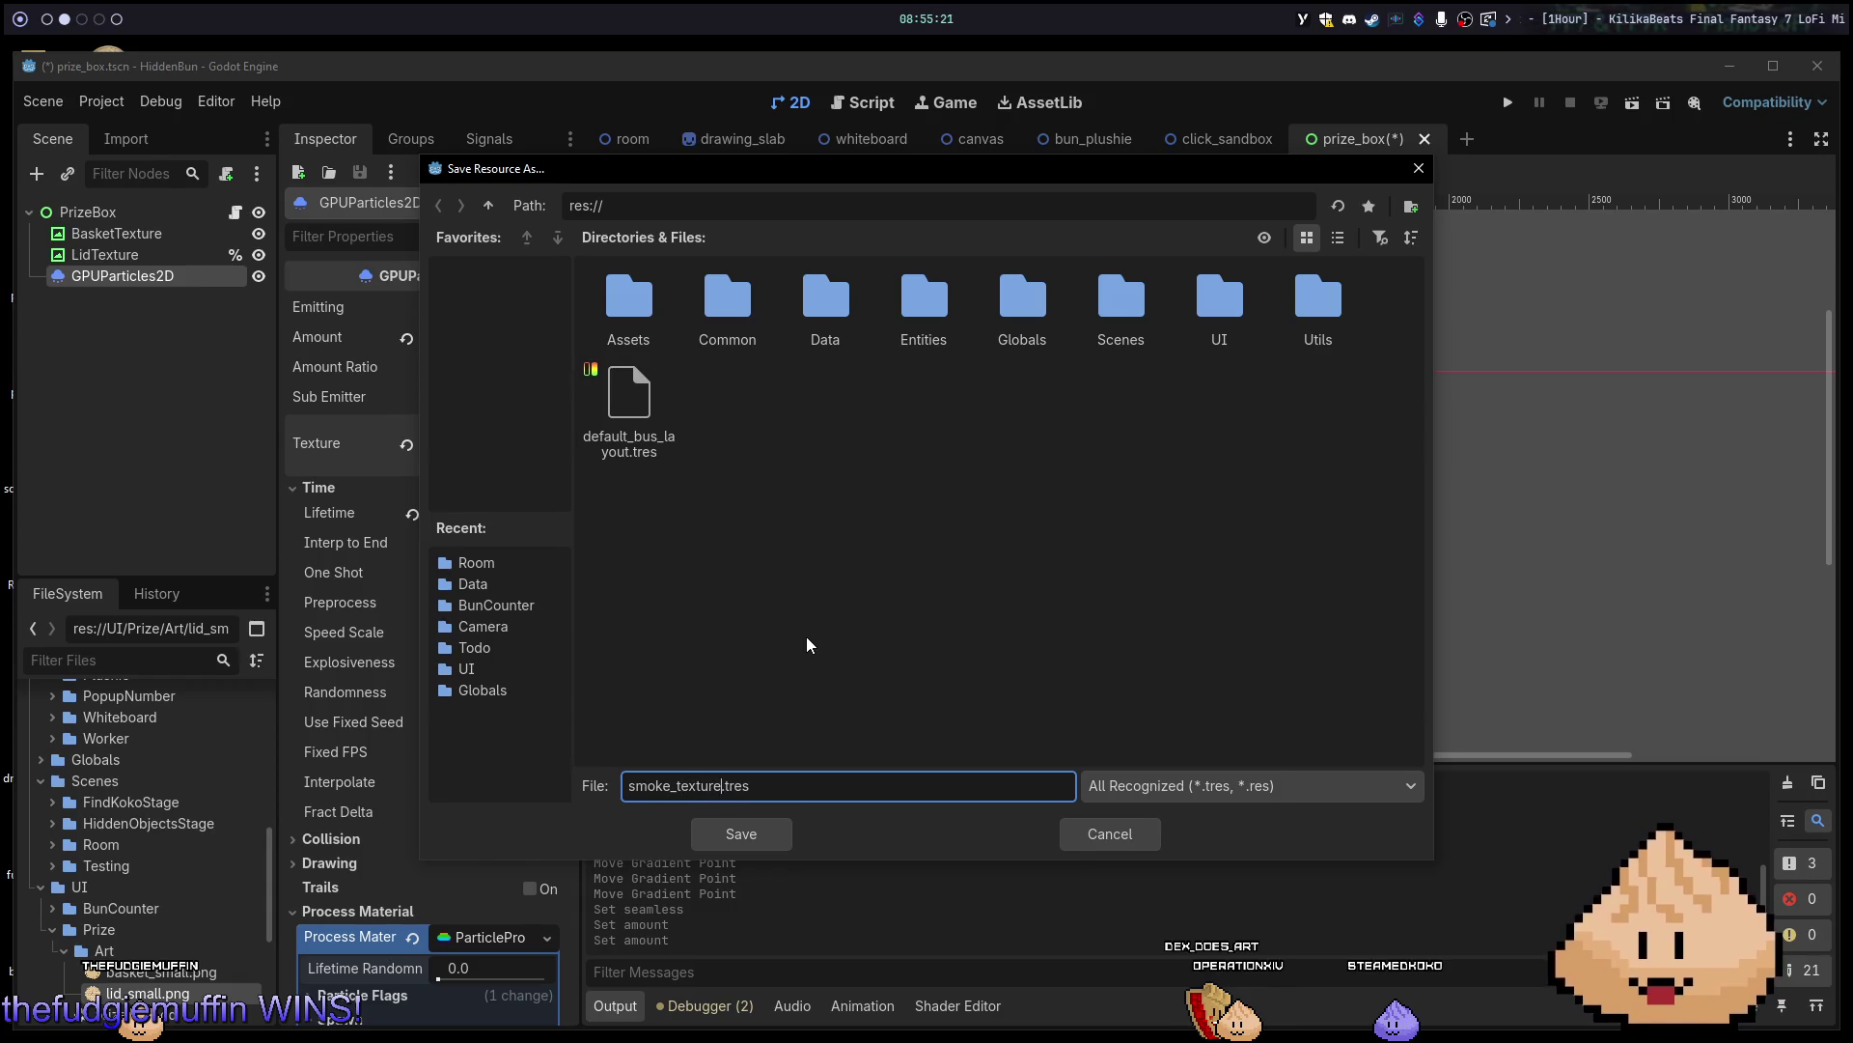
pyautogui.click(988, 554)
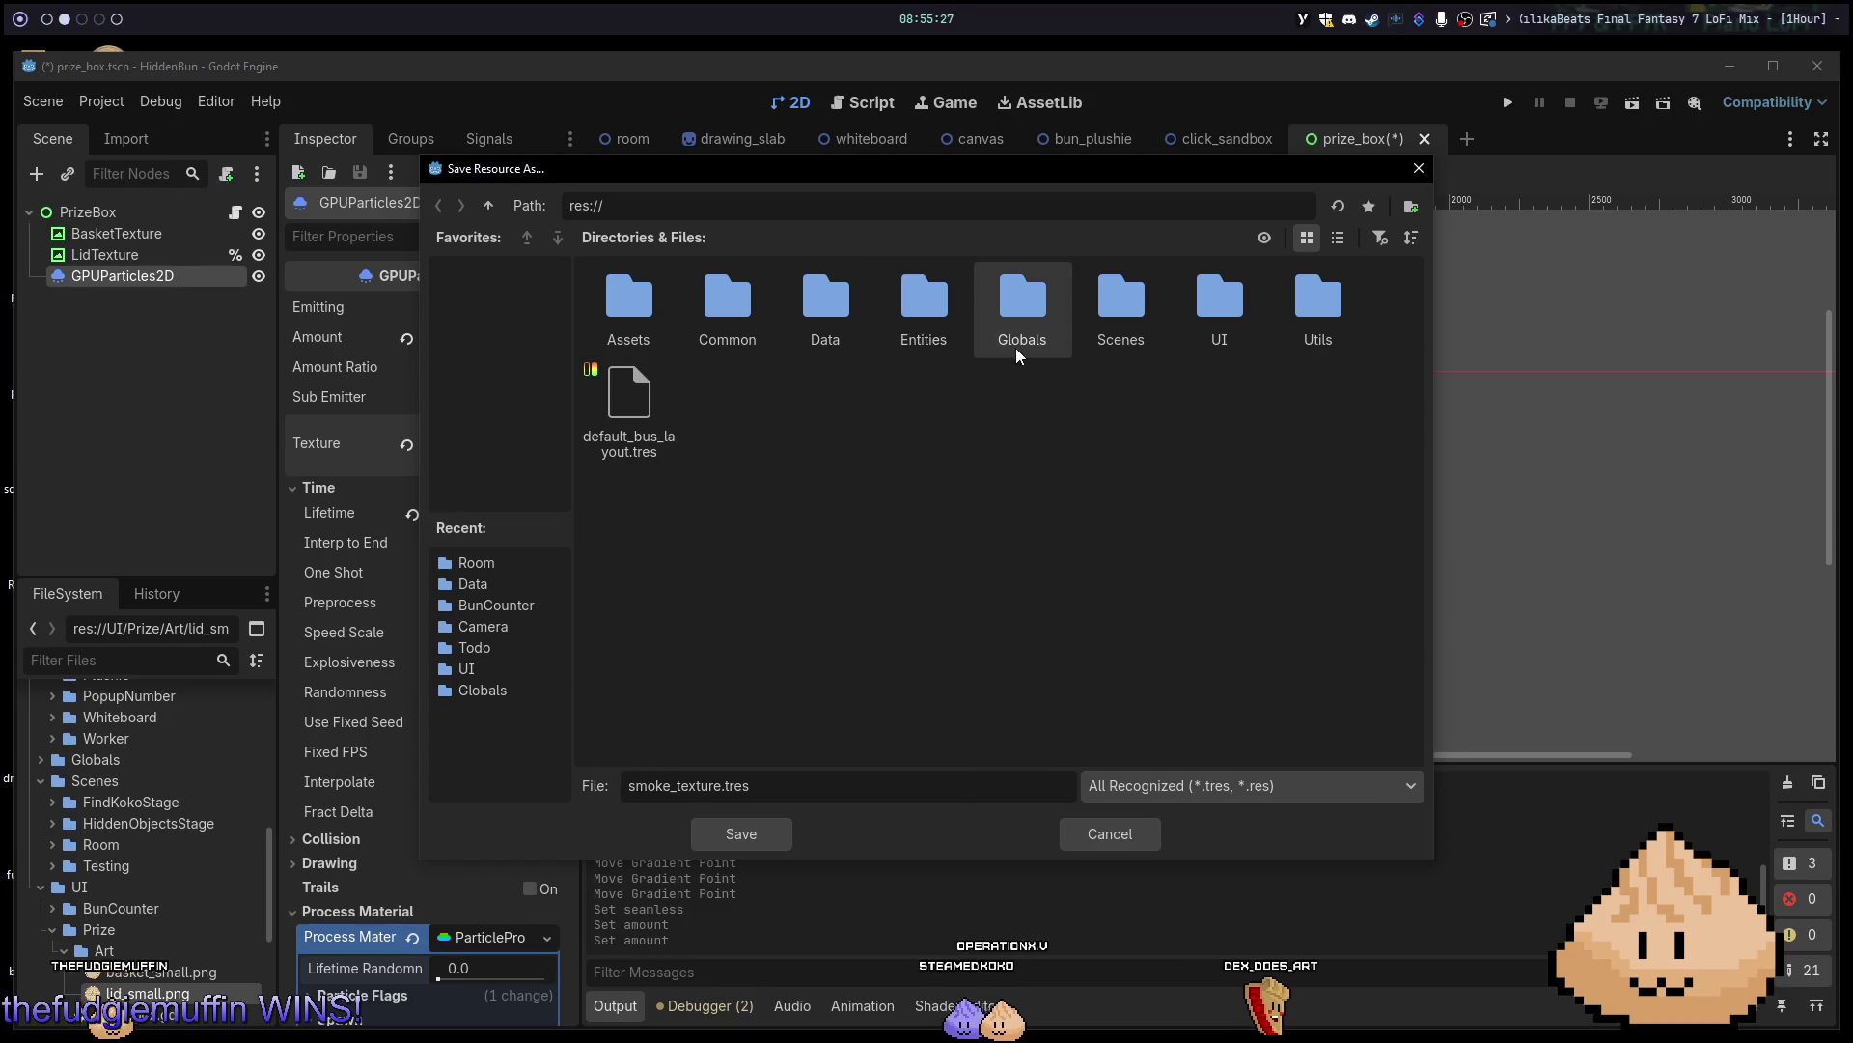
pyautogui.doubleClick(925, 336)
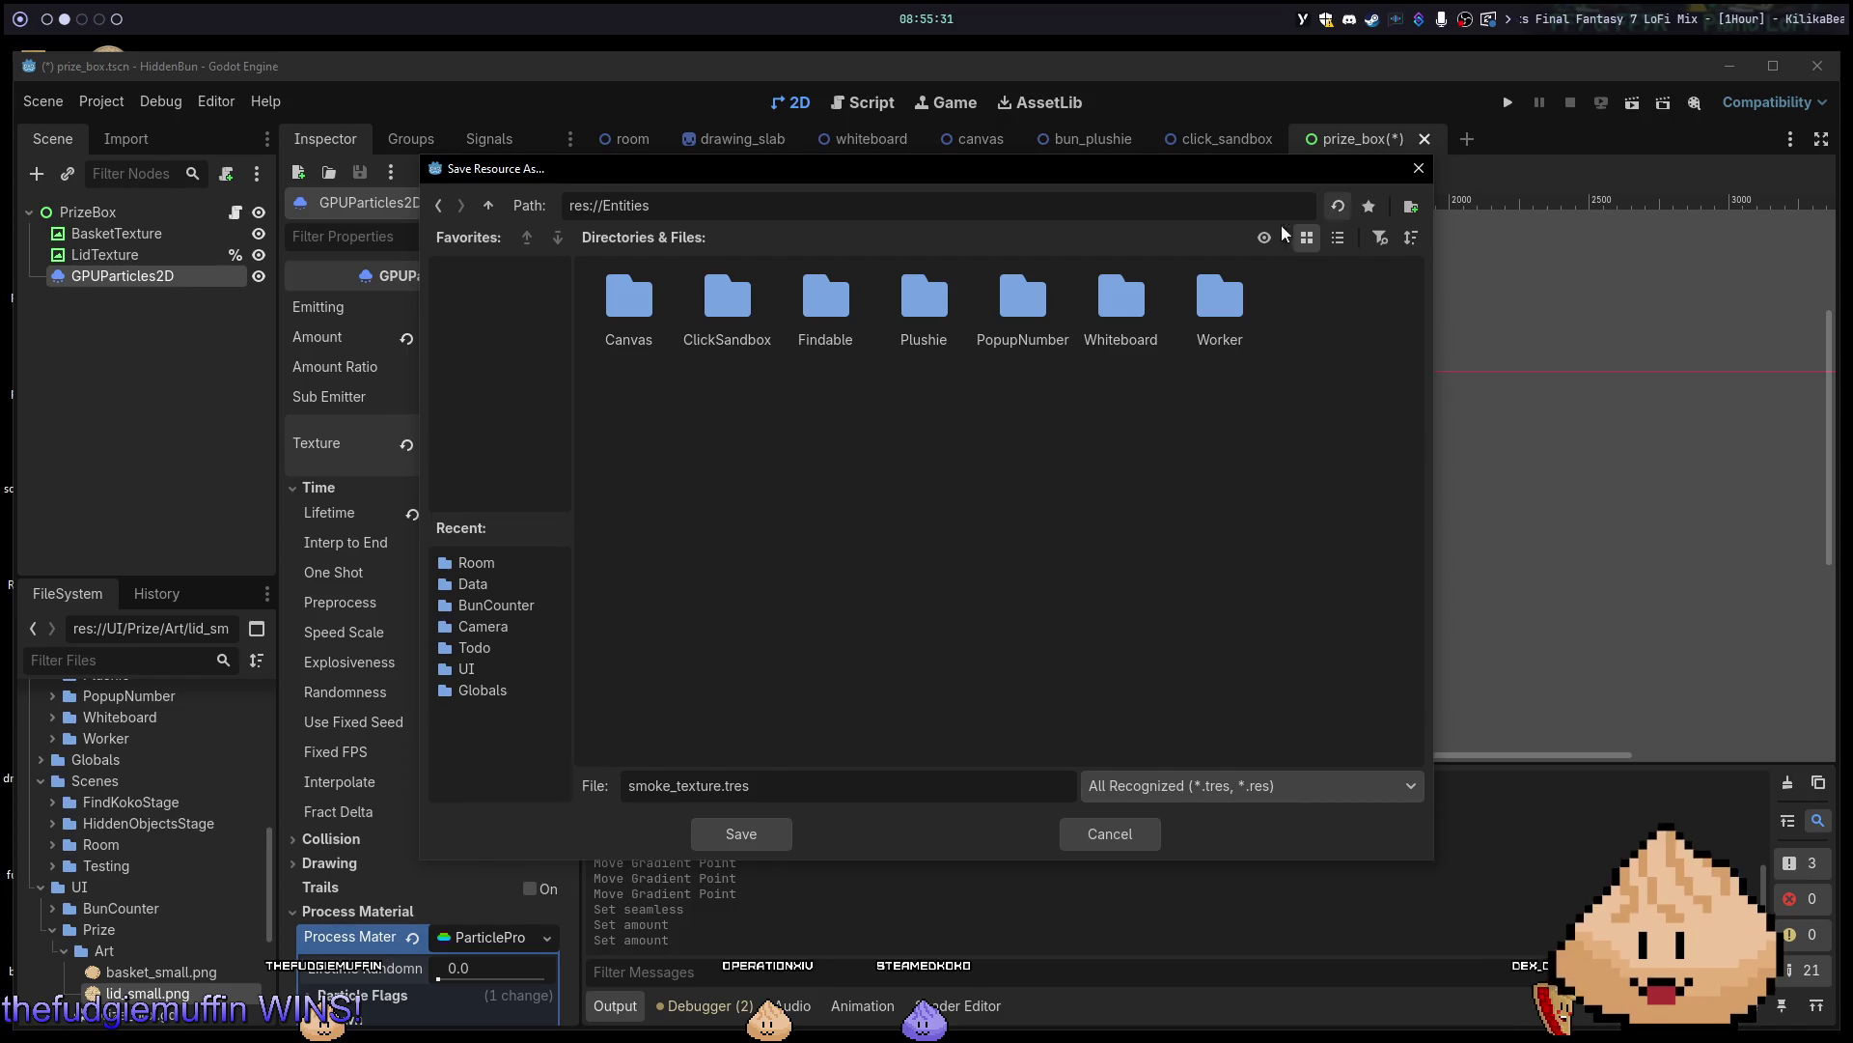
pyautogui.click(490, 205)
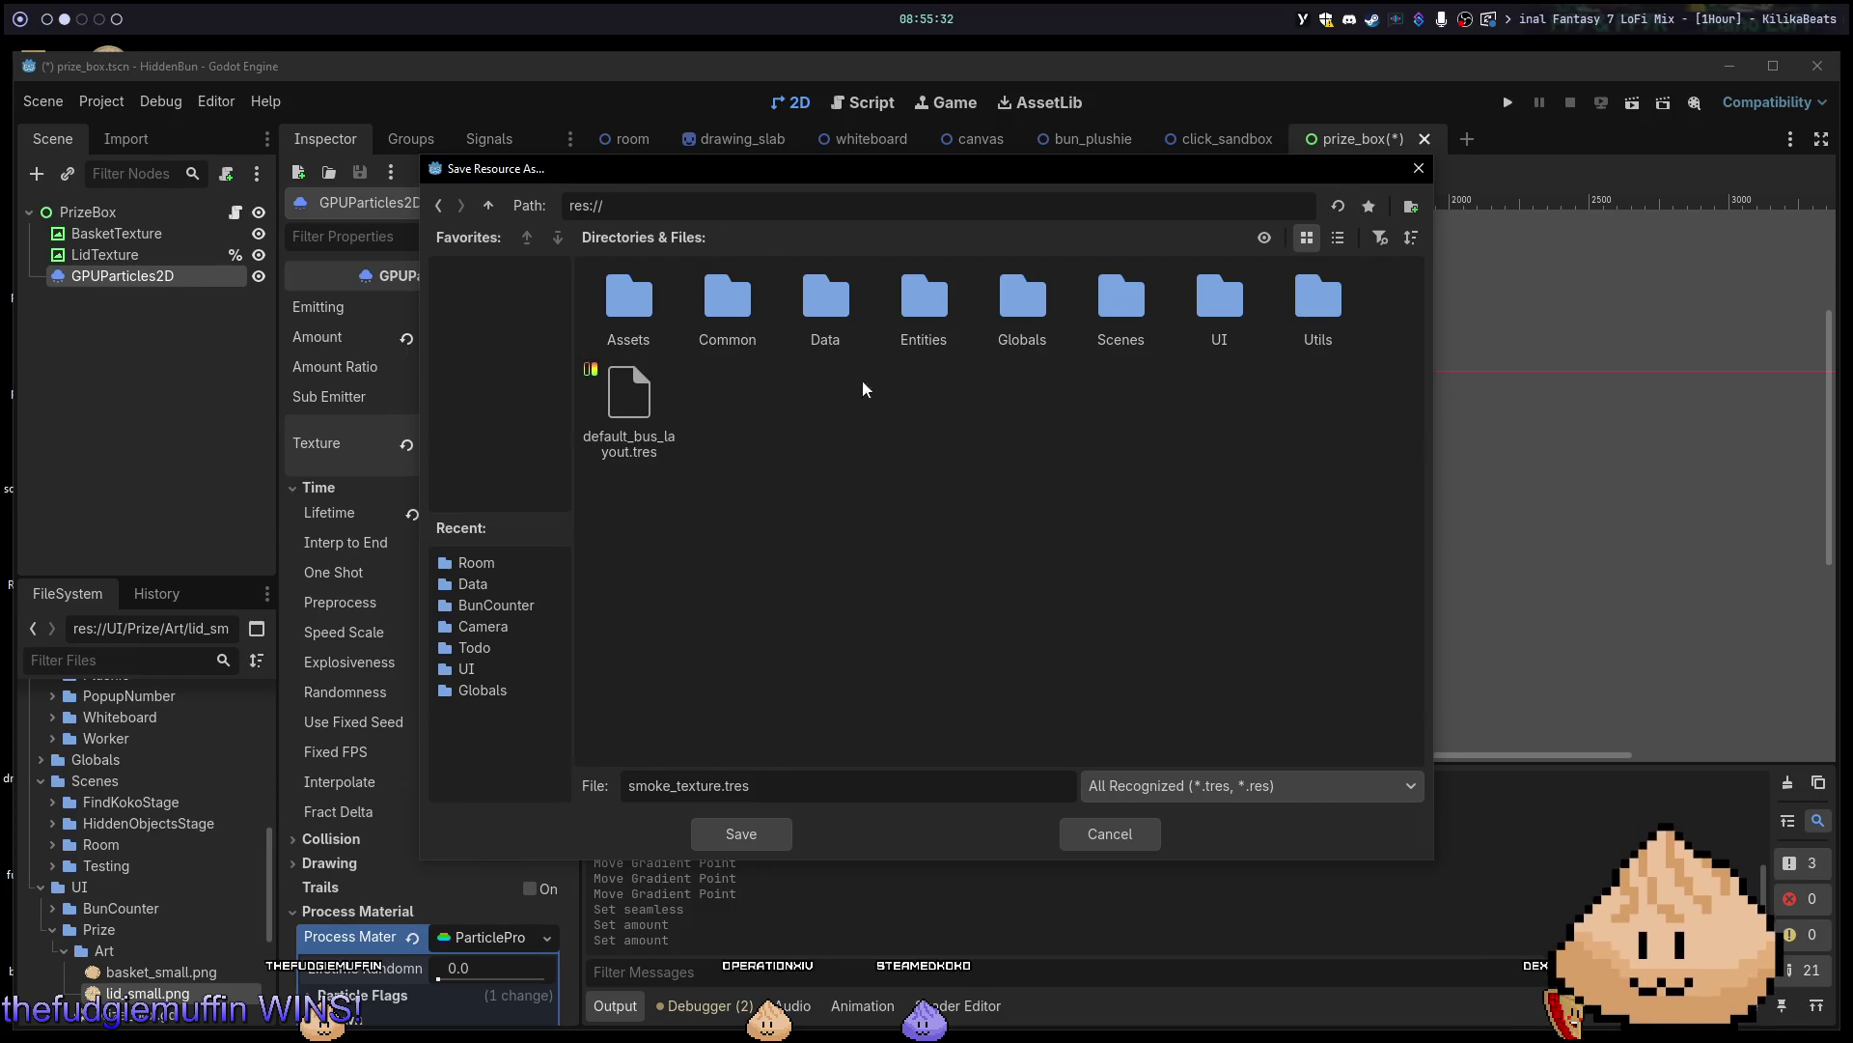
pyautogui.doubleClick(1224, 314)
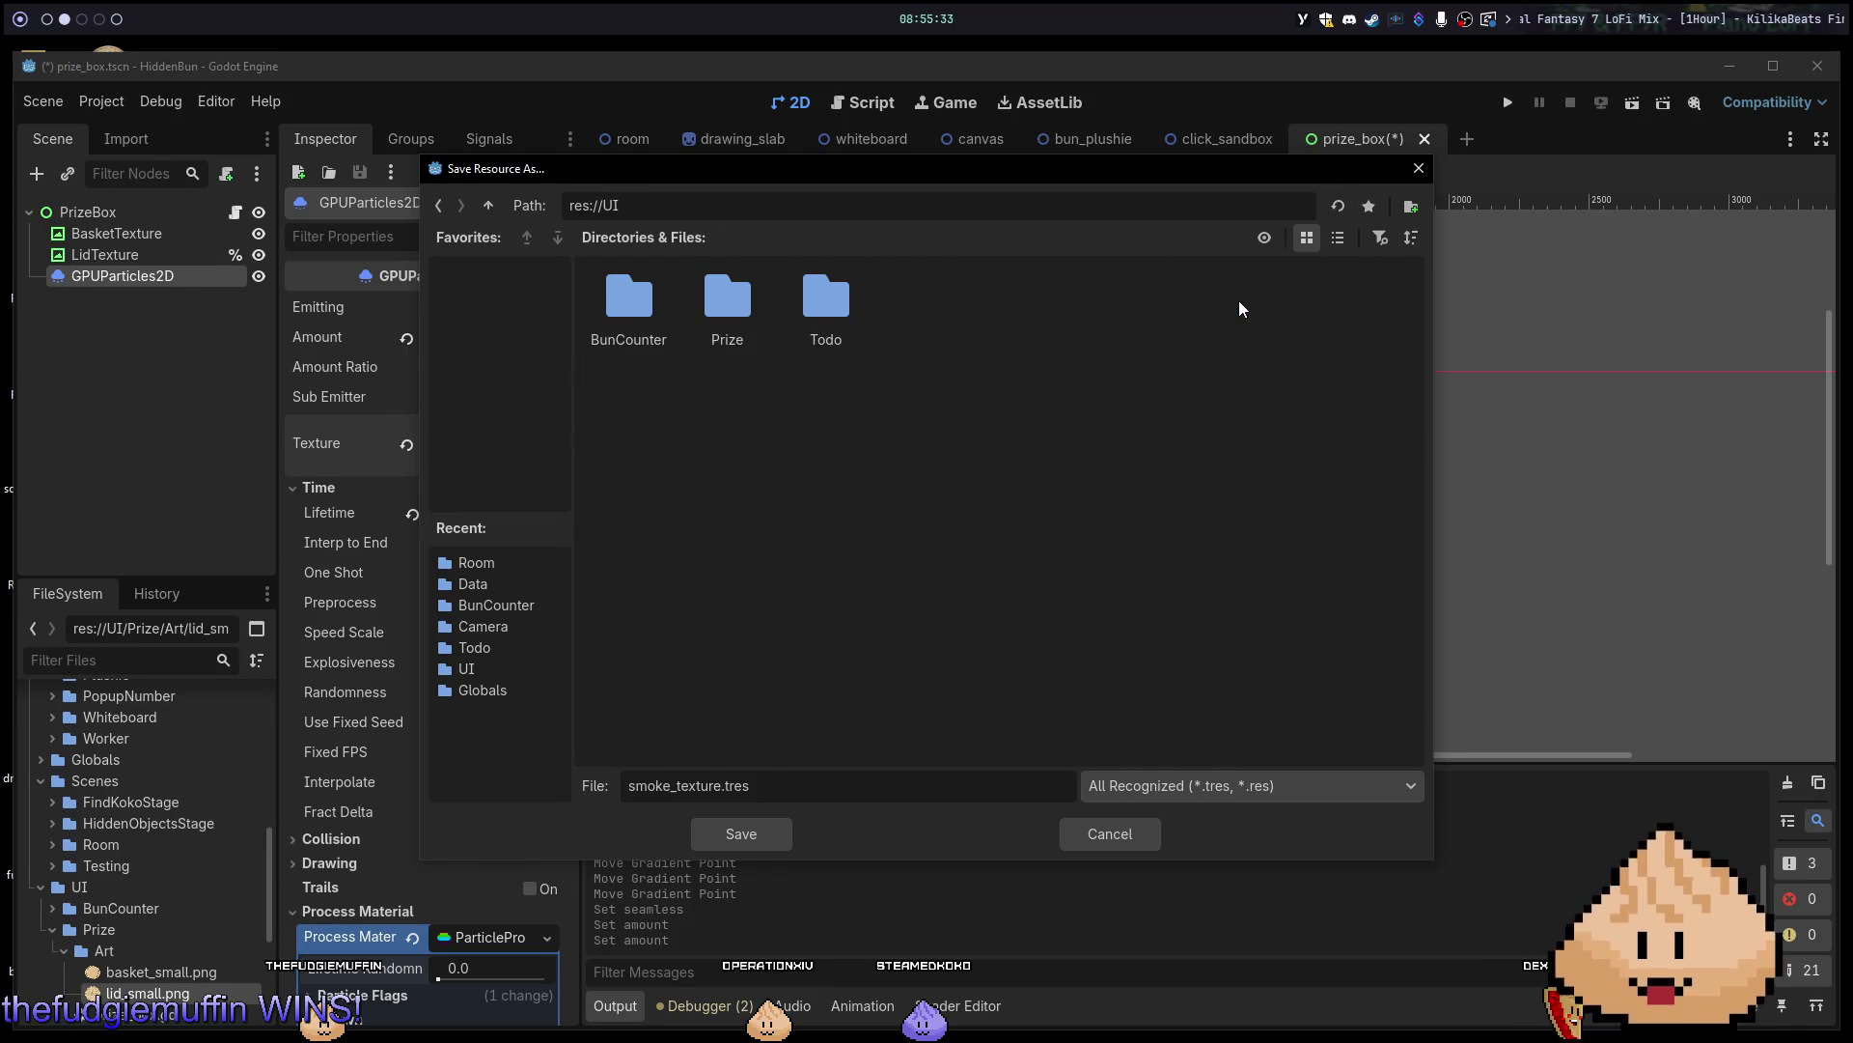
pyautogui.doubleClick(735, 310)
pyautogui.click(760, 832)
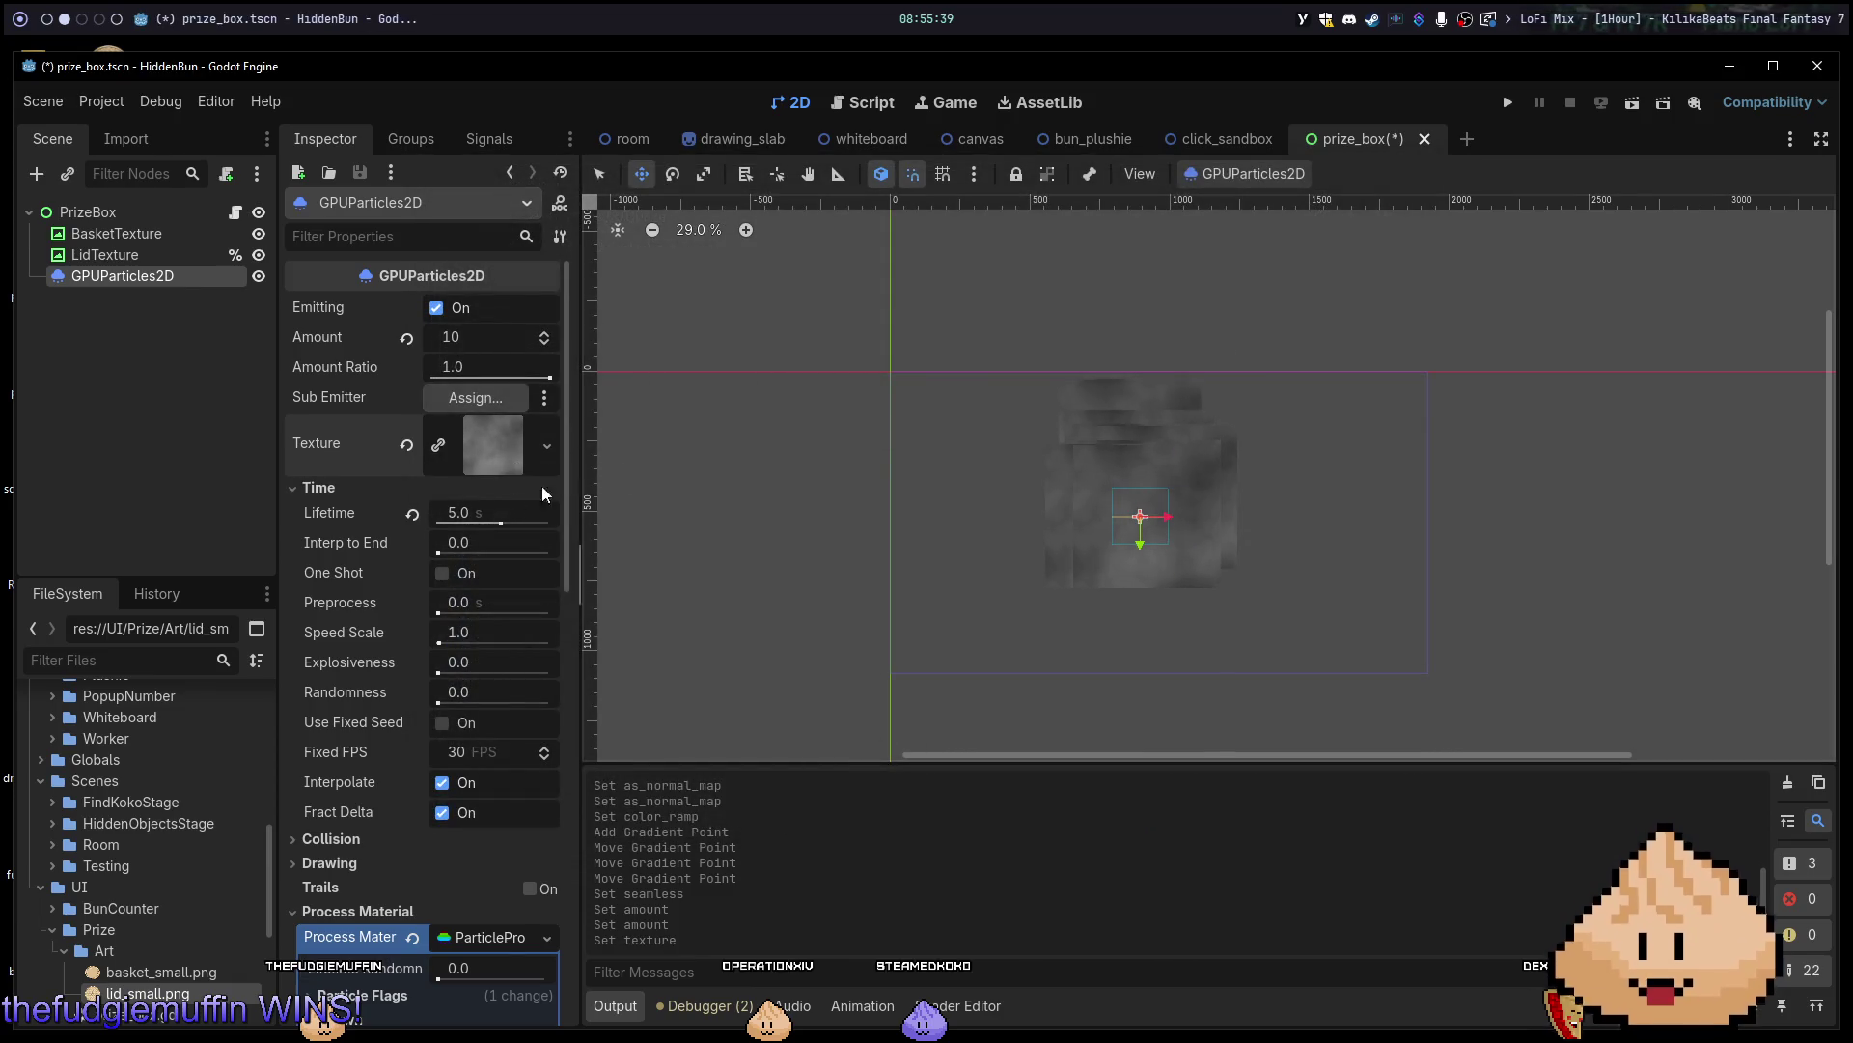
# Clear the particles' texture, undo it, and inspect the saved smoke_texture.tres resource.
pyautogui.scroll(-5, 200, 830)
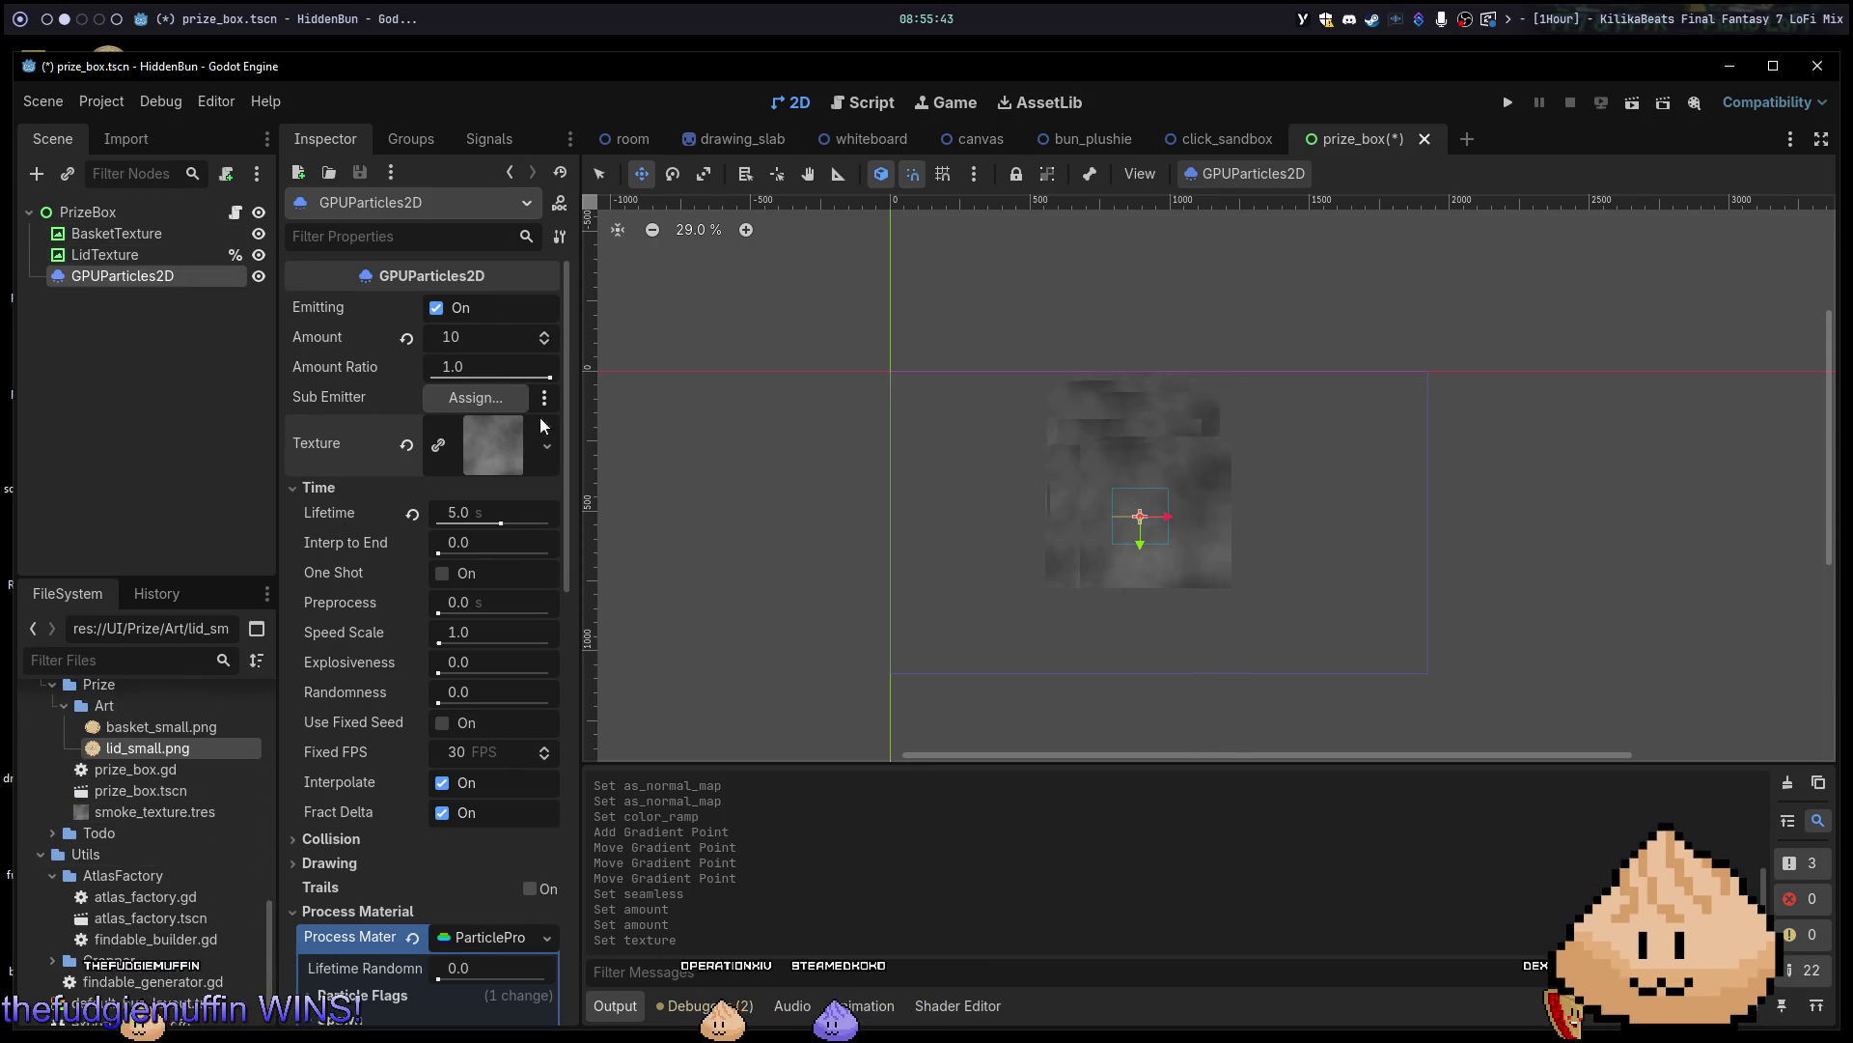
pyautogui.click(409, 444)
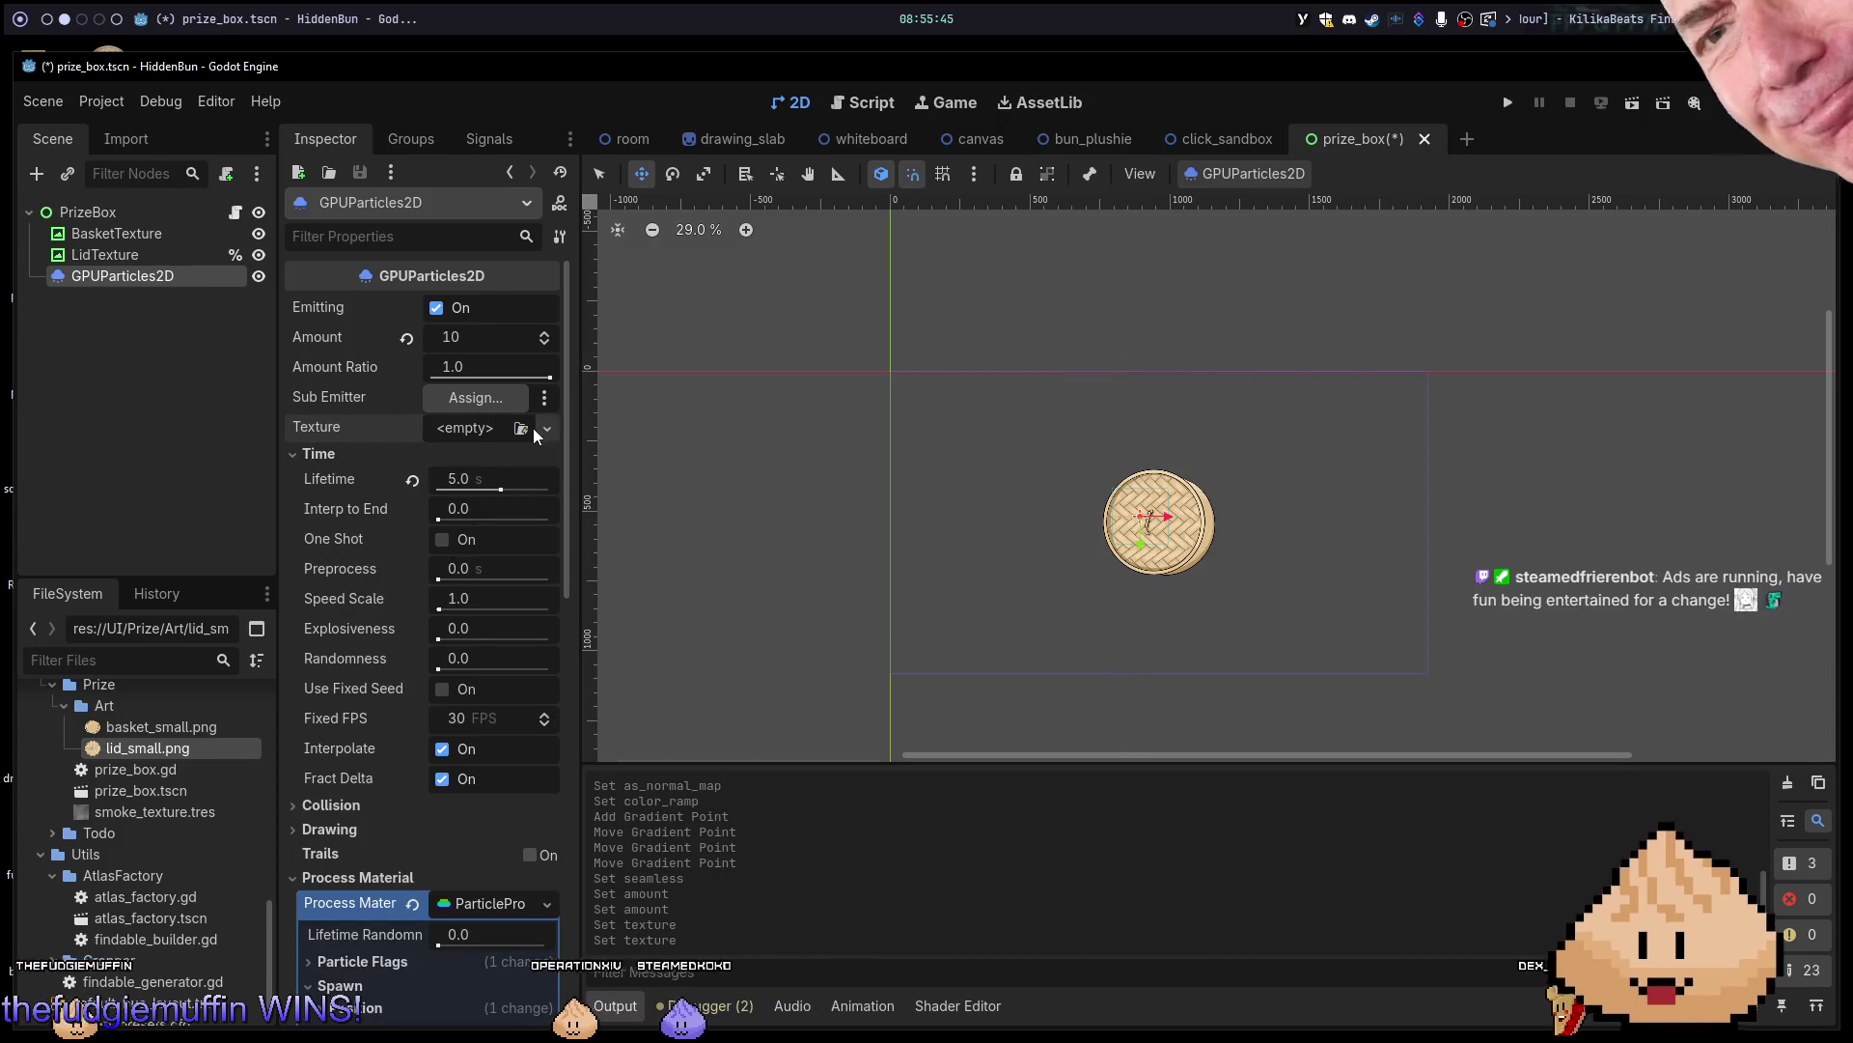
pyautogui.click(456, 435)
pyautogui.click(455, 434)
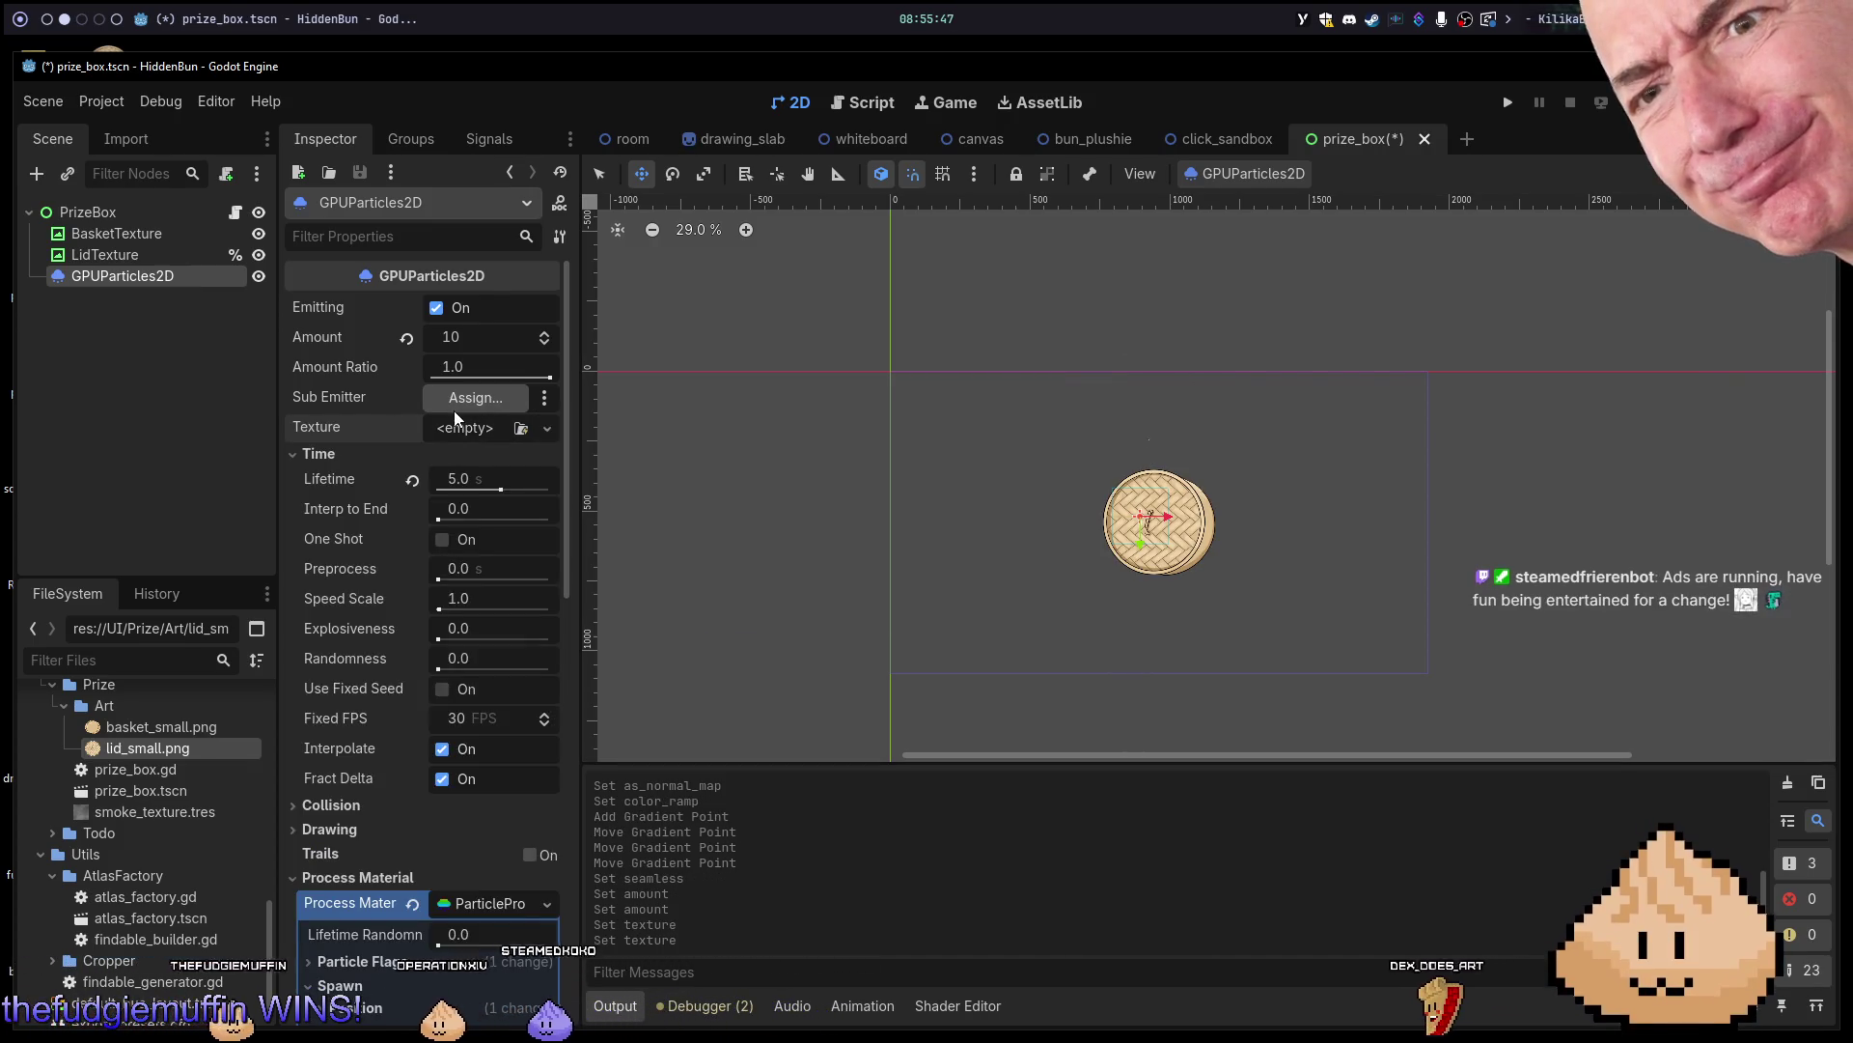
pyautogui.hotkey('ctrl', 'z')
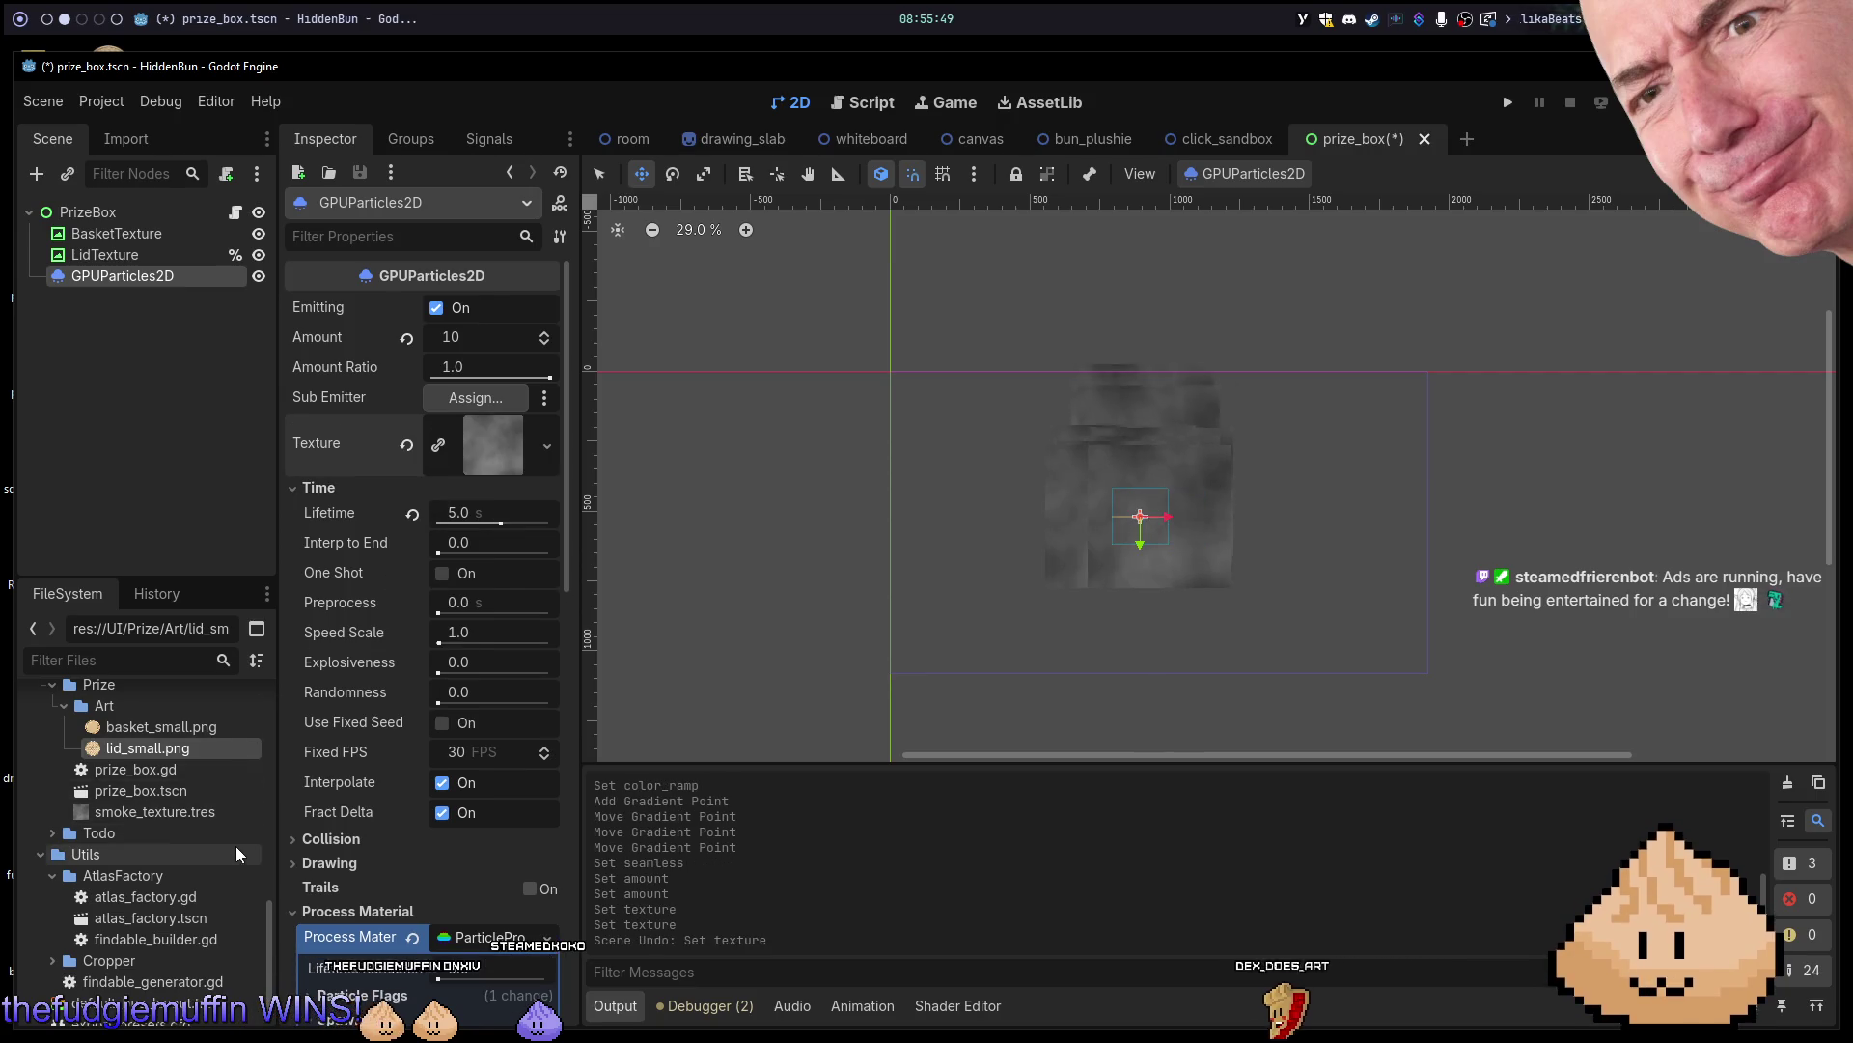
pyautogui.click(211, 809)
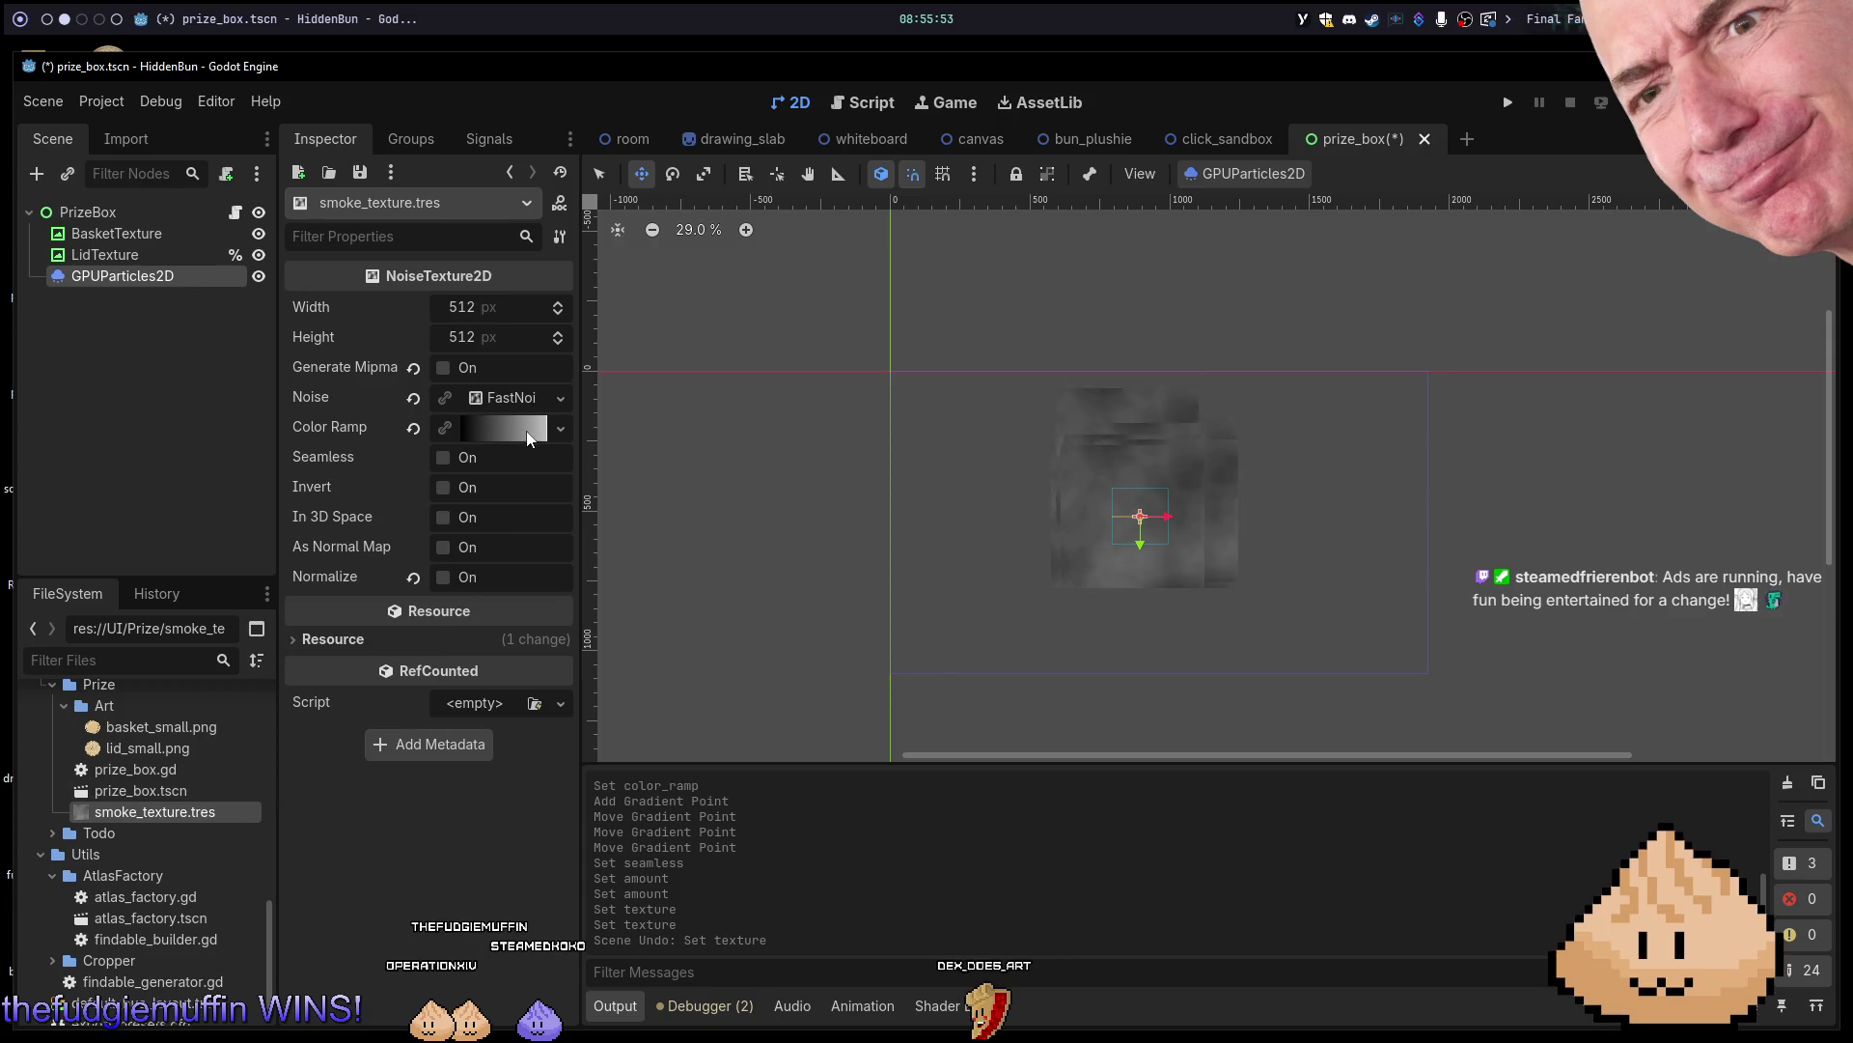
pyautogui.click(511, 404)
pyautogui.click(511, 403)
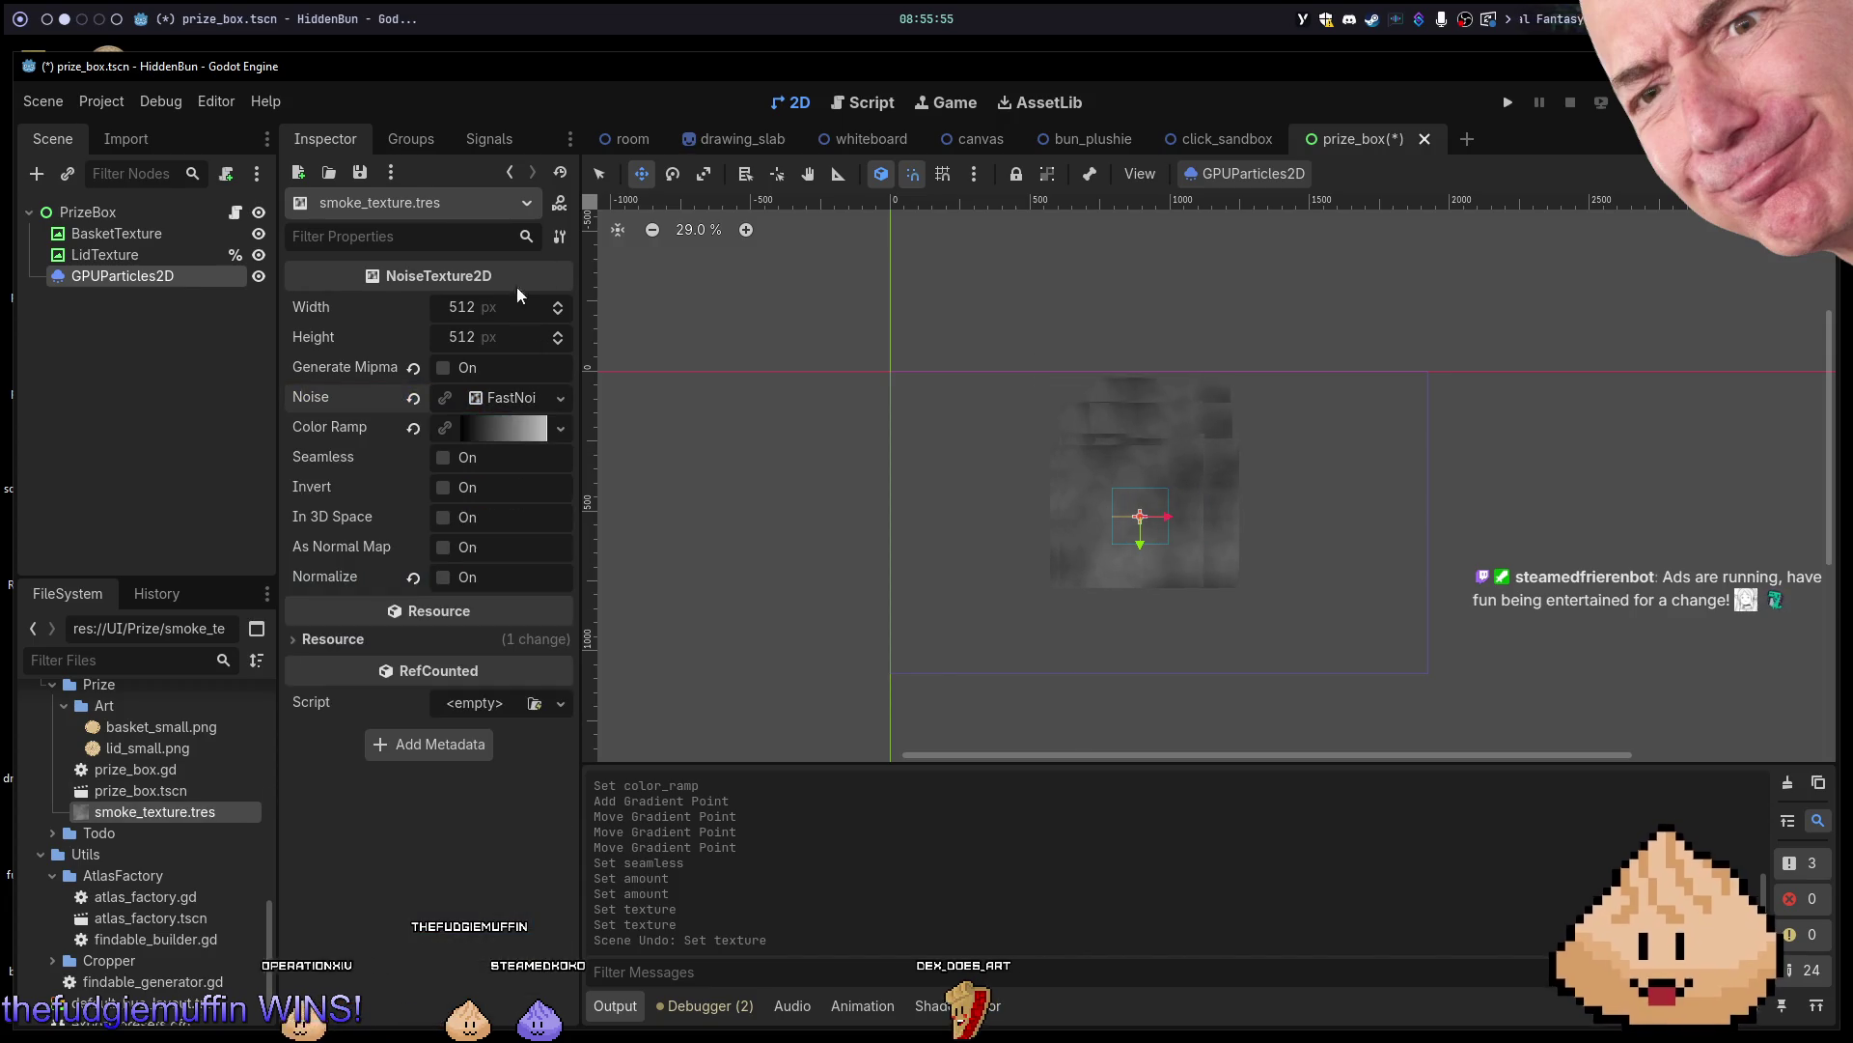
pyautogui.click(164, 274)
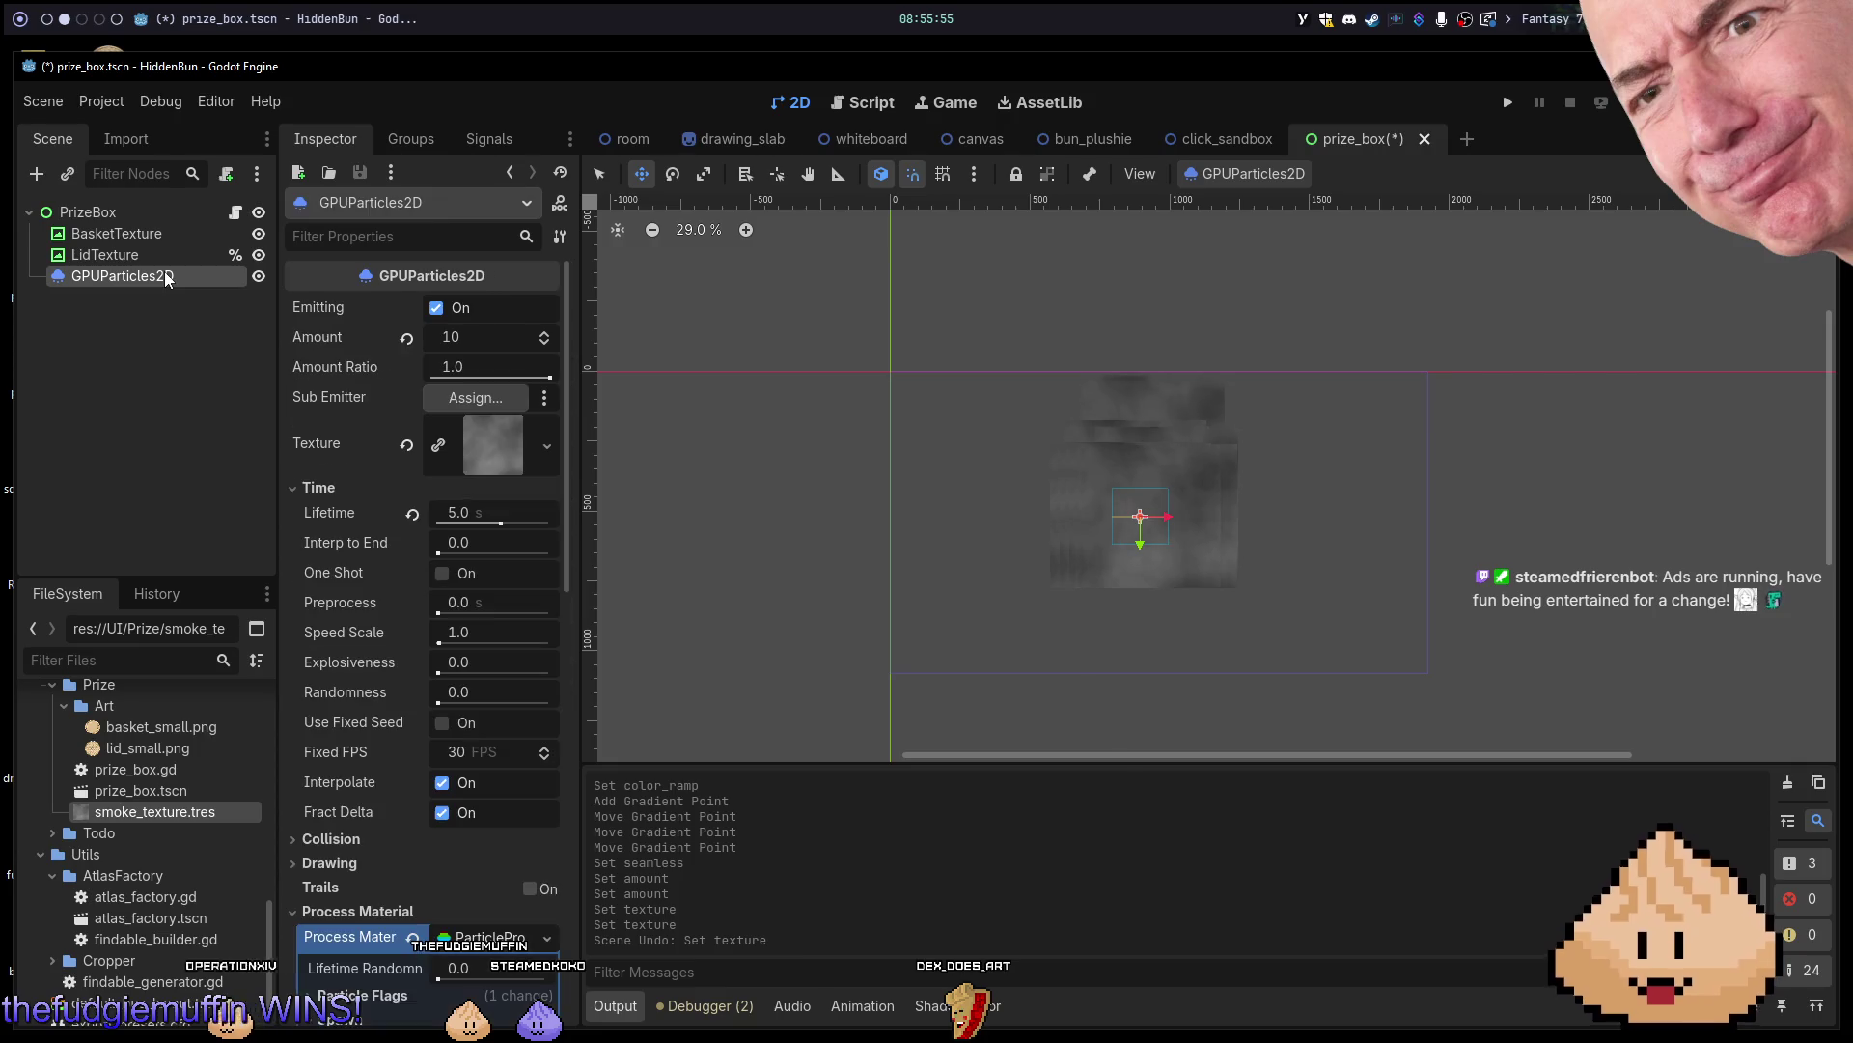
# Clear the particles' texture again and assign a New GradientTexture2D.
pyautogui.click(439, 444)
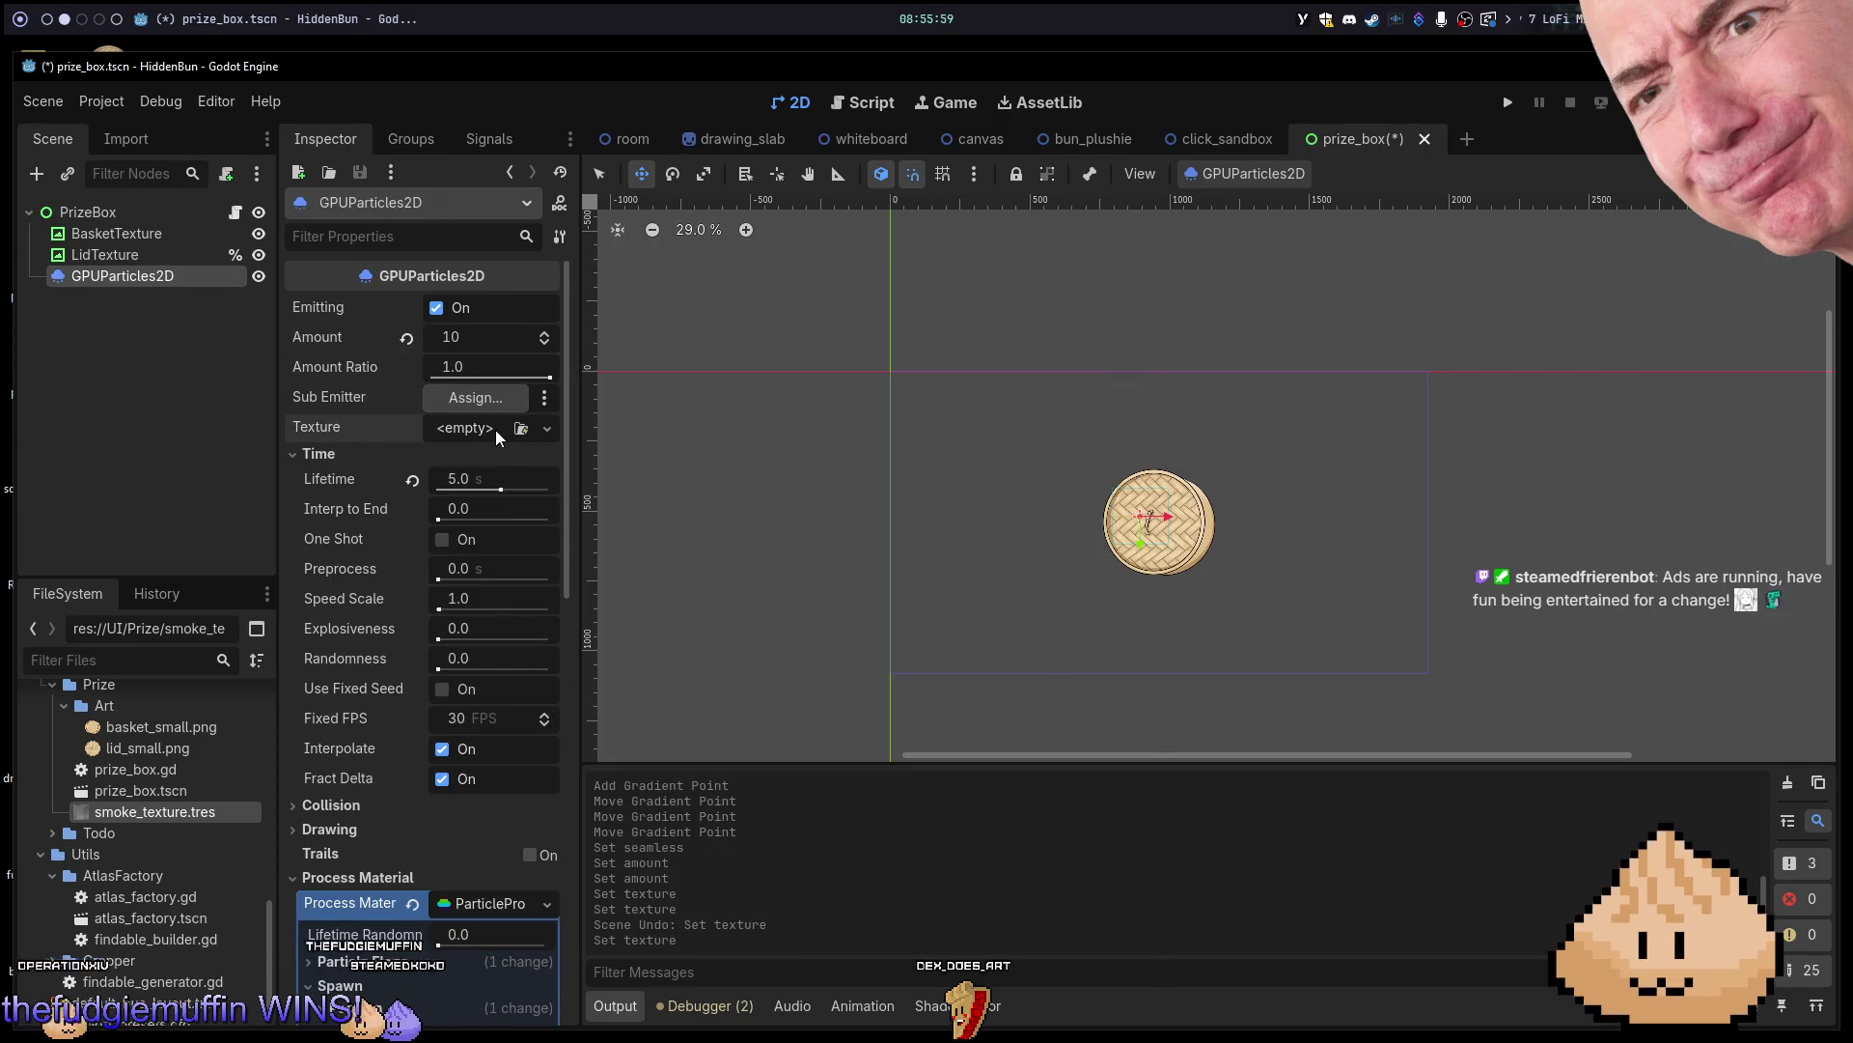
pyautogui.click(521, 428)
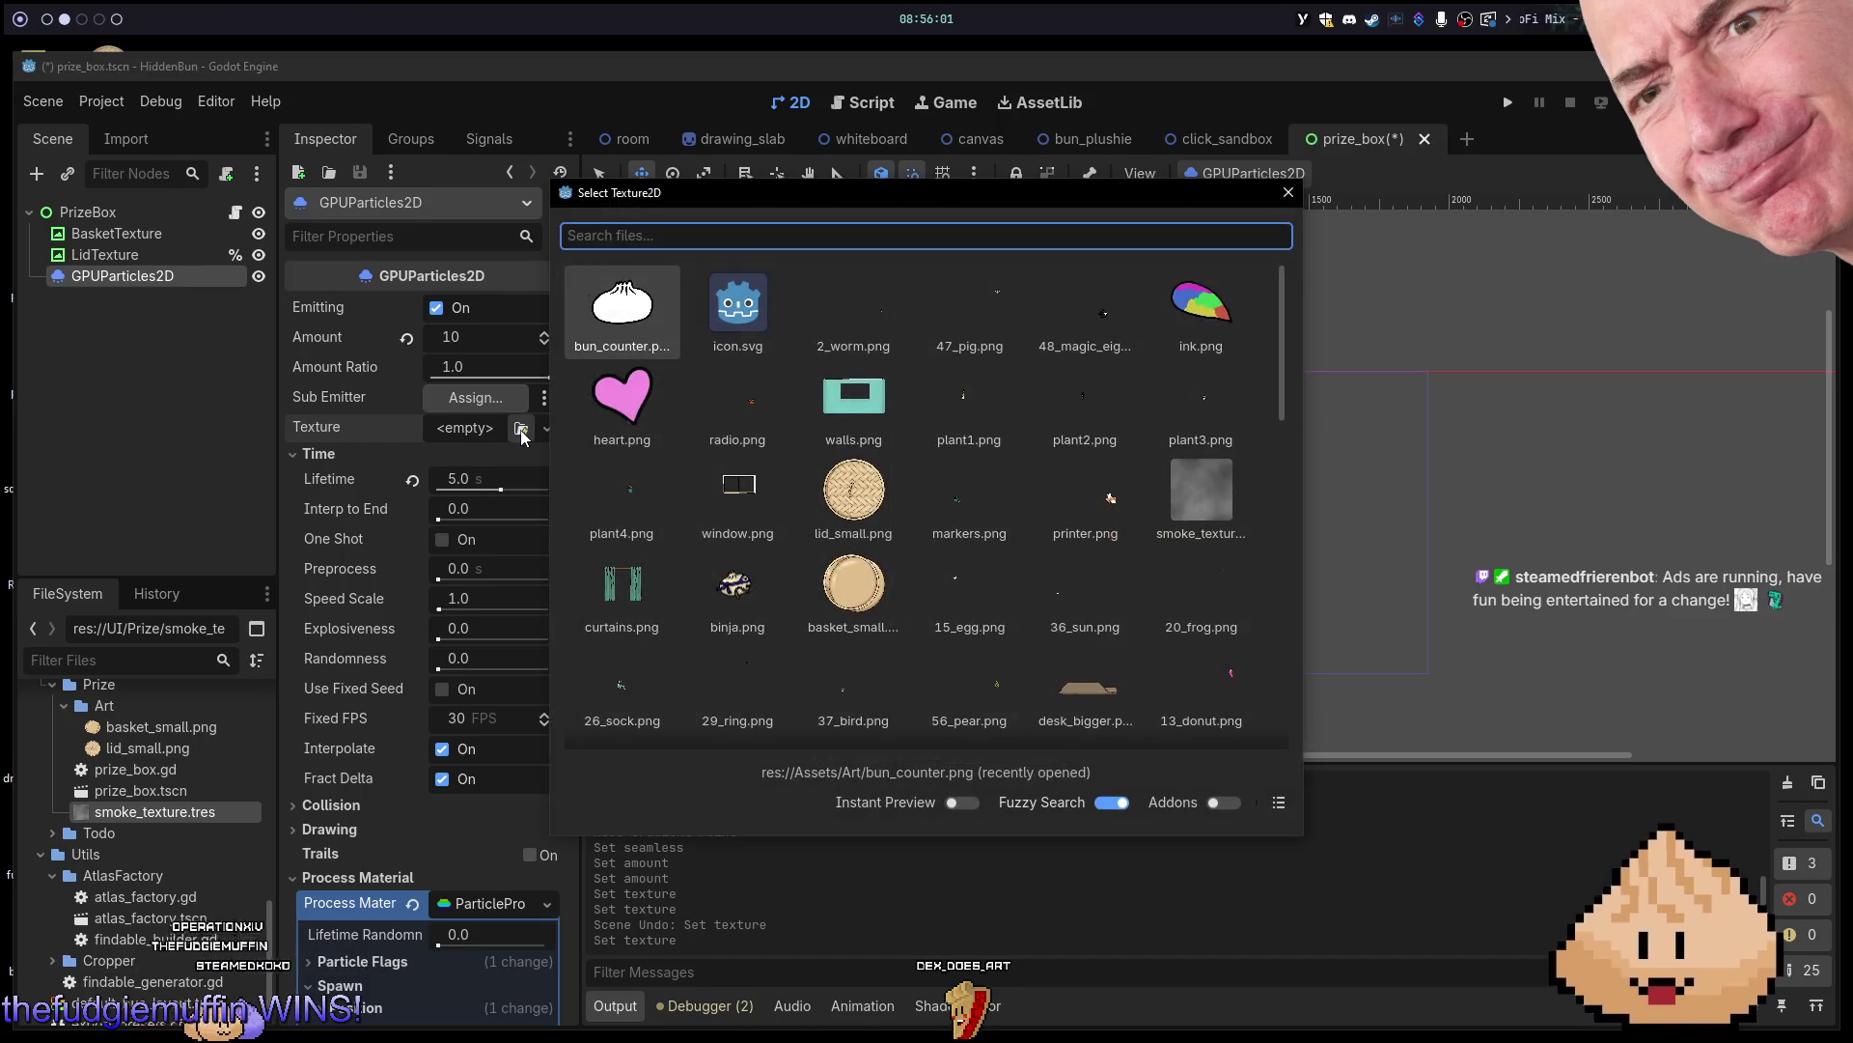
pyautogui.write('dog')
pyautogui.press('Escape')
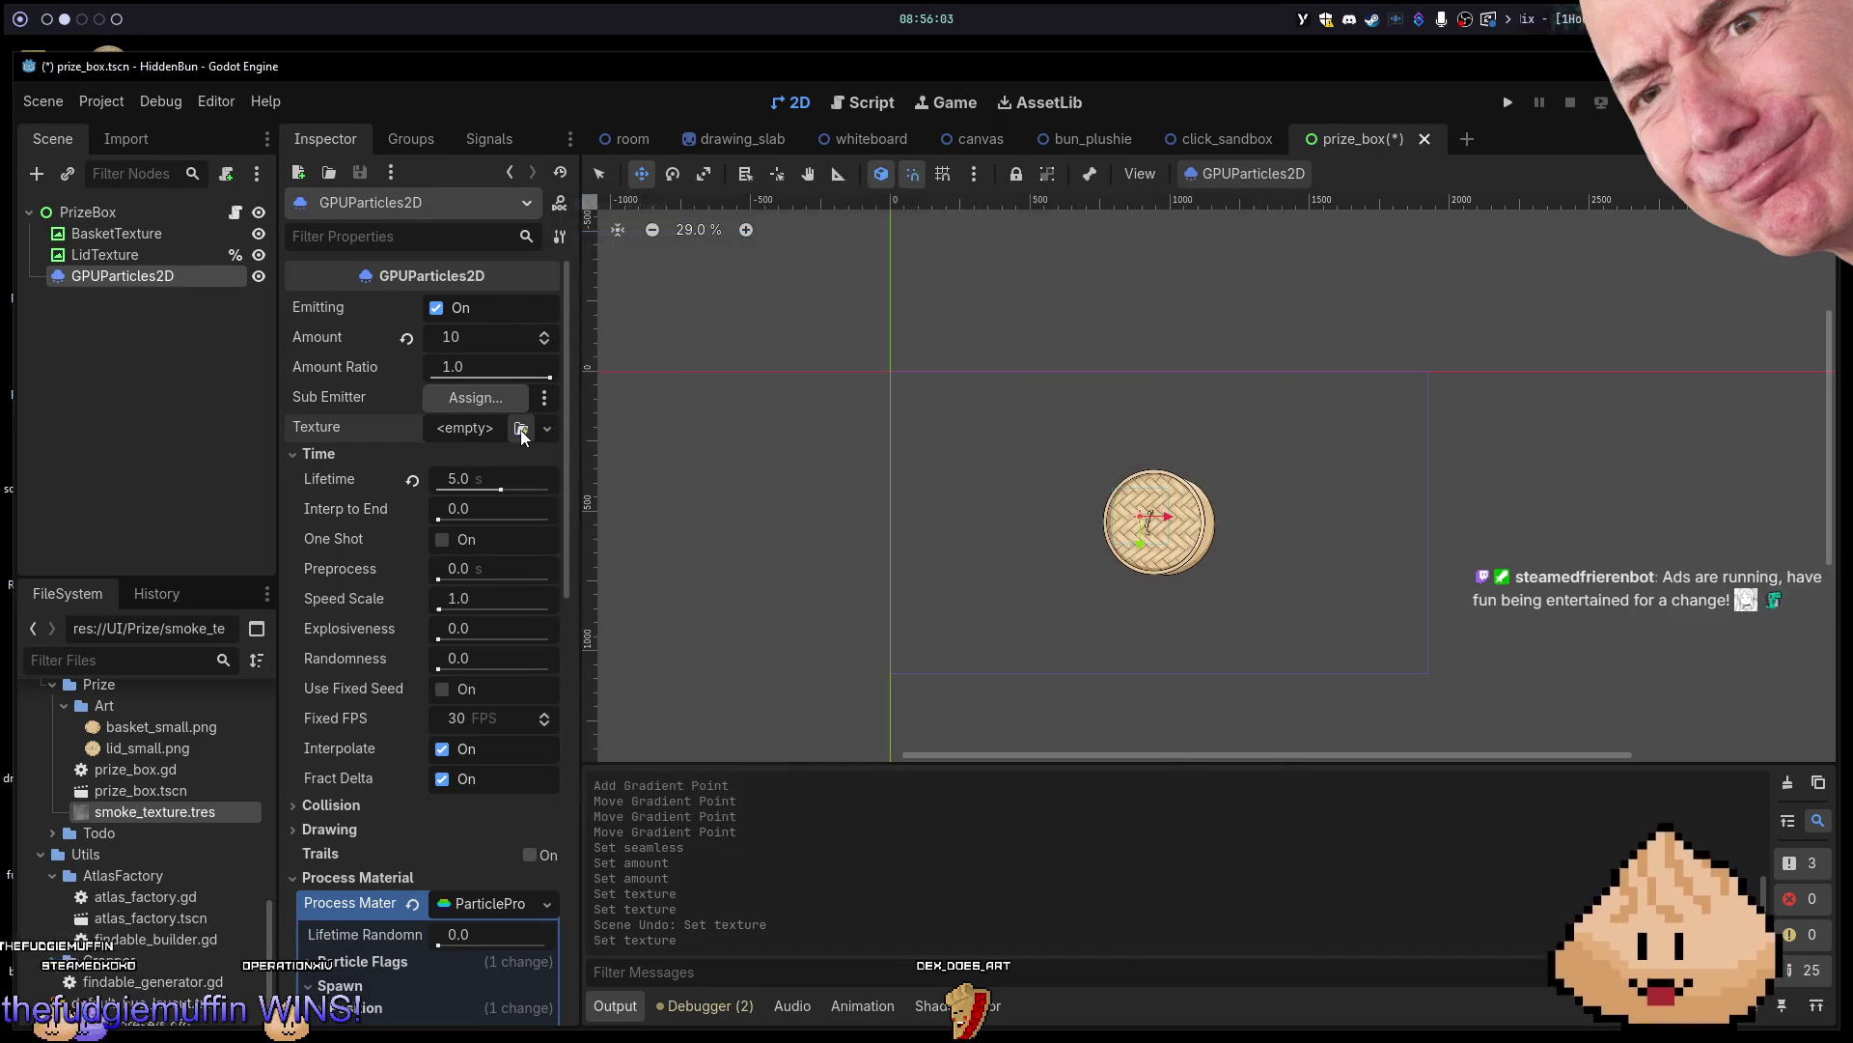
pyautogui.click(547, 428)
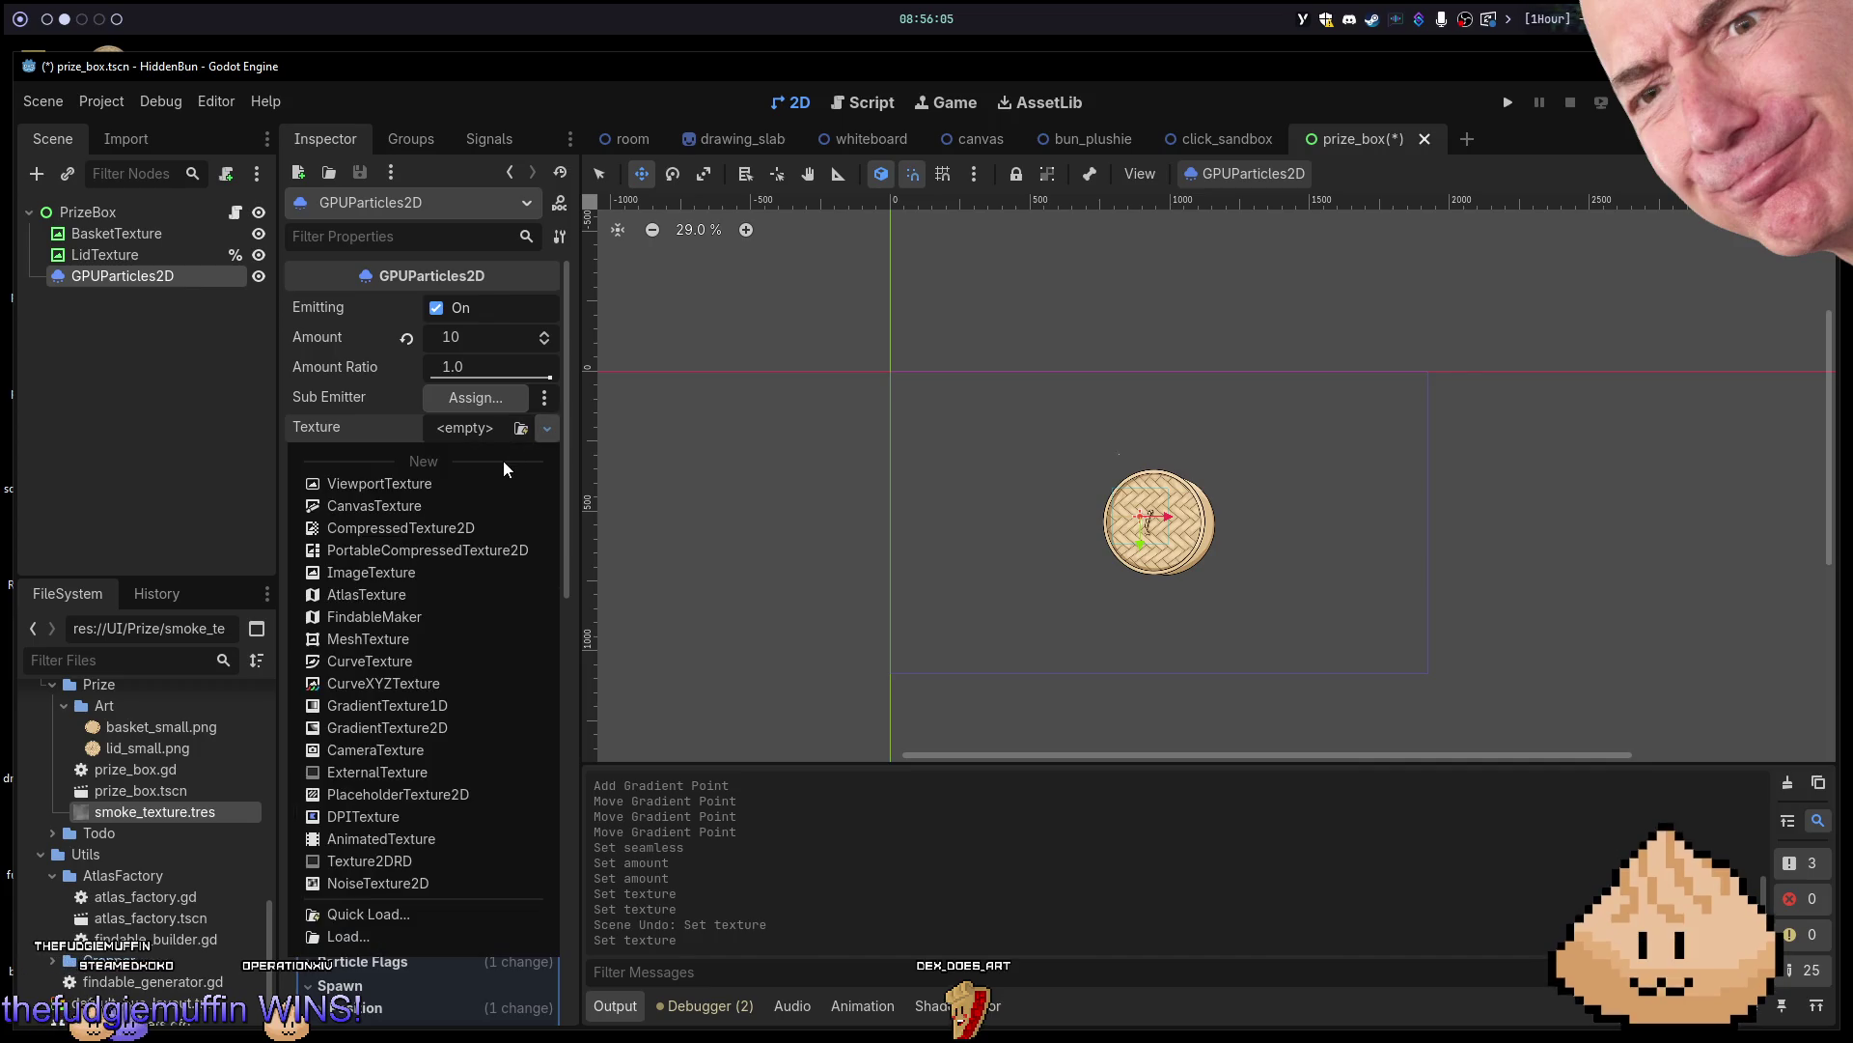
pyautogui.click(414, 732)
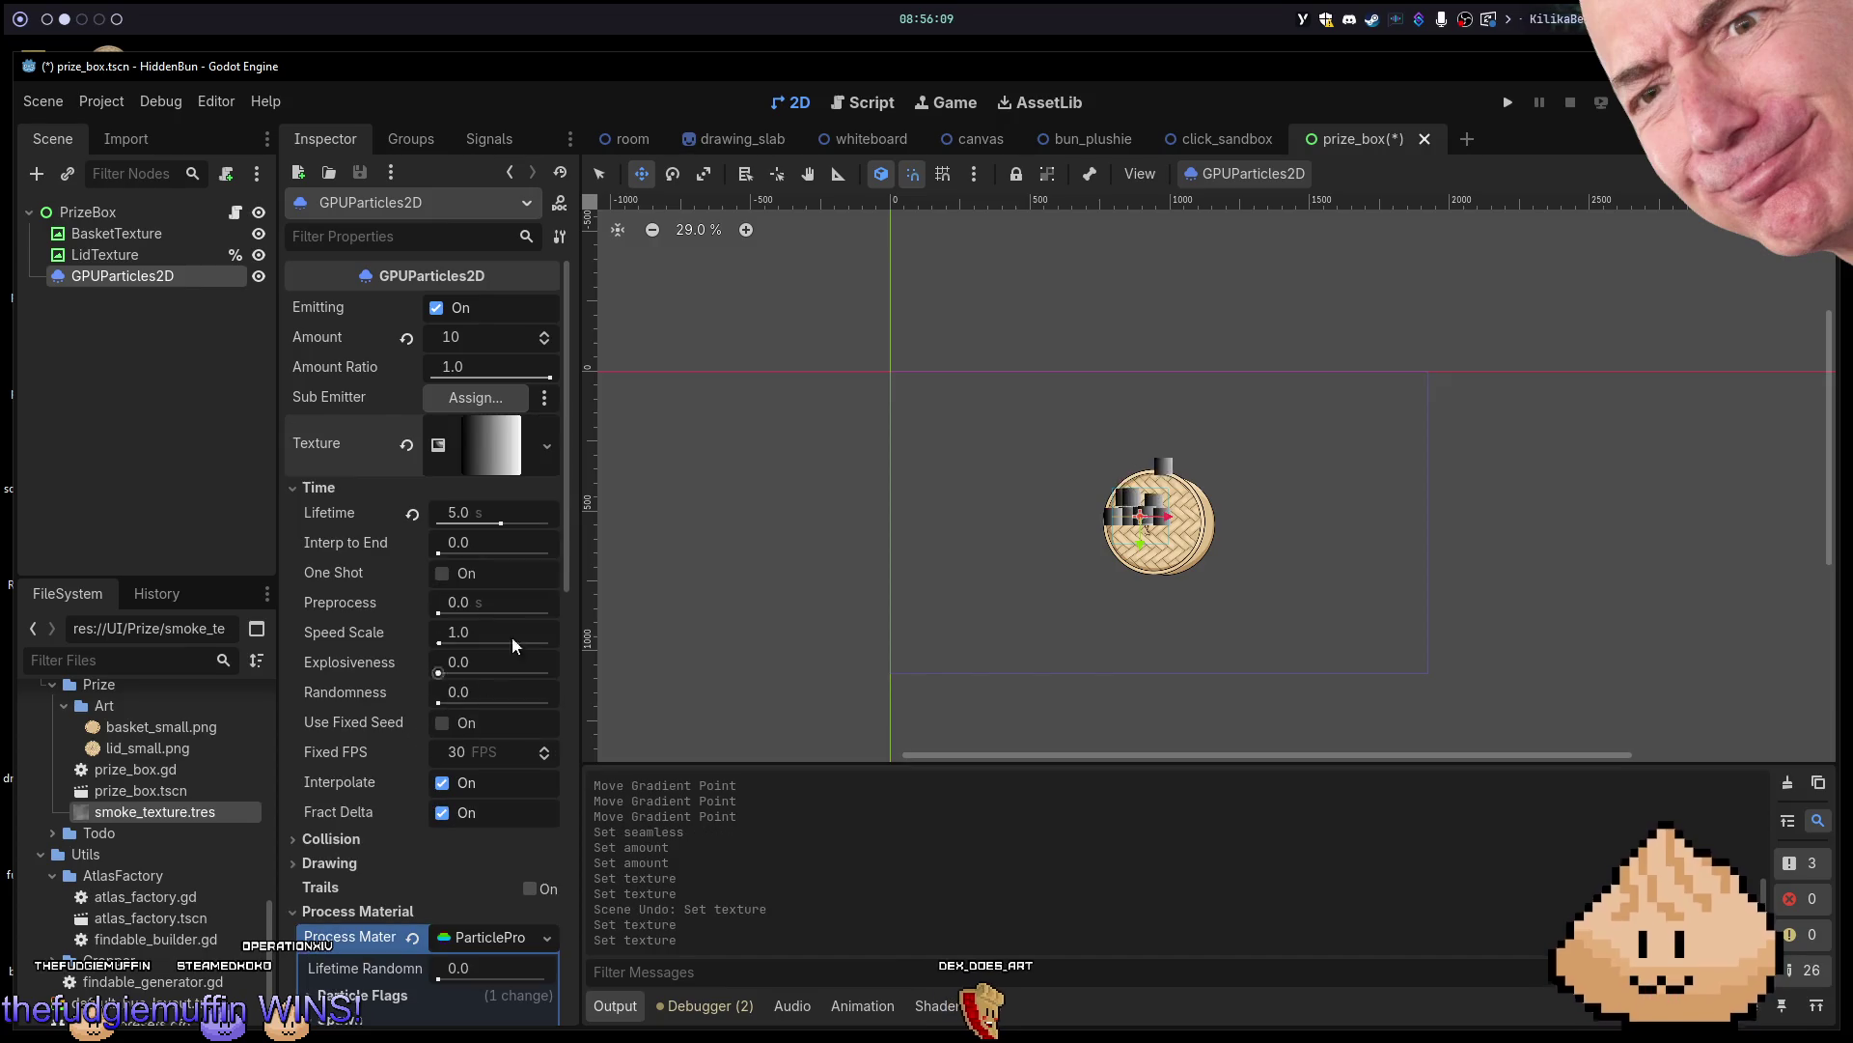
# Inspect the new GradientTexture2D's Gradient, interpolation and raw offset settings.
pyautogui.click(494, 459)
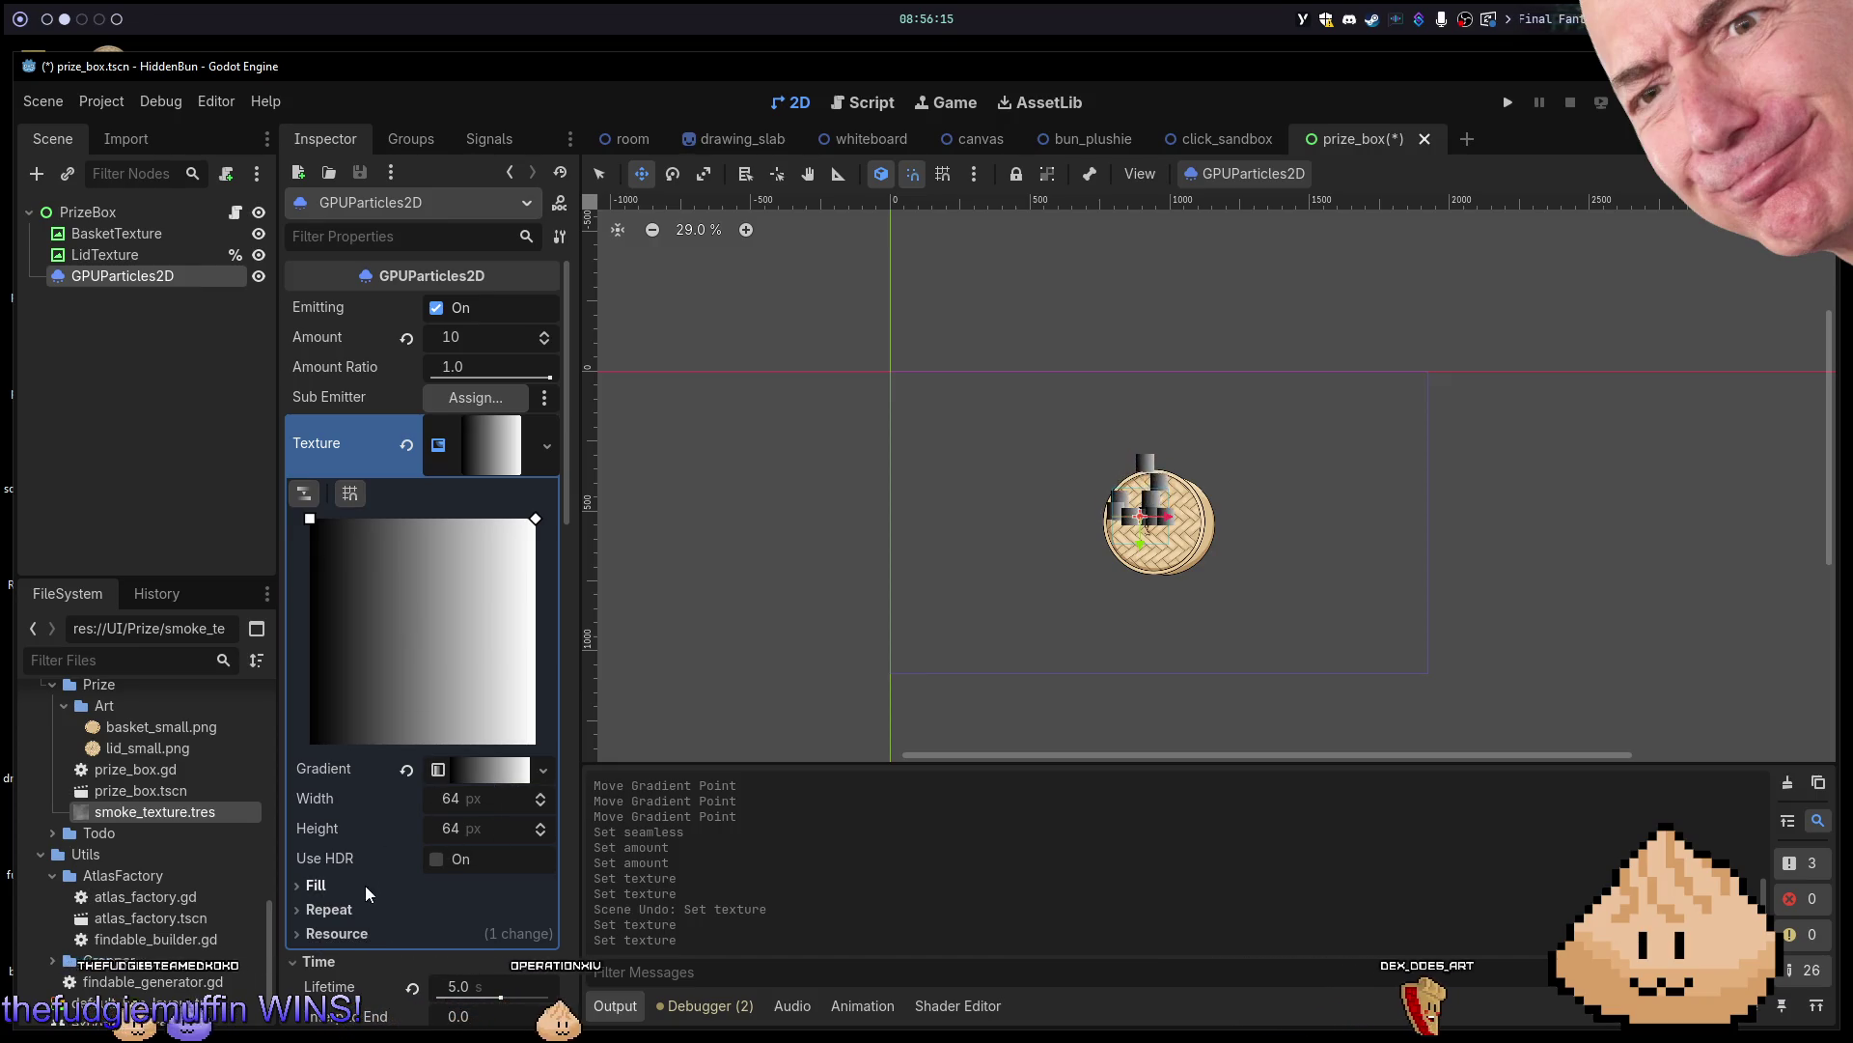
pyautogui.scroll(-2, 365, 884)
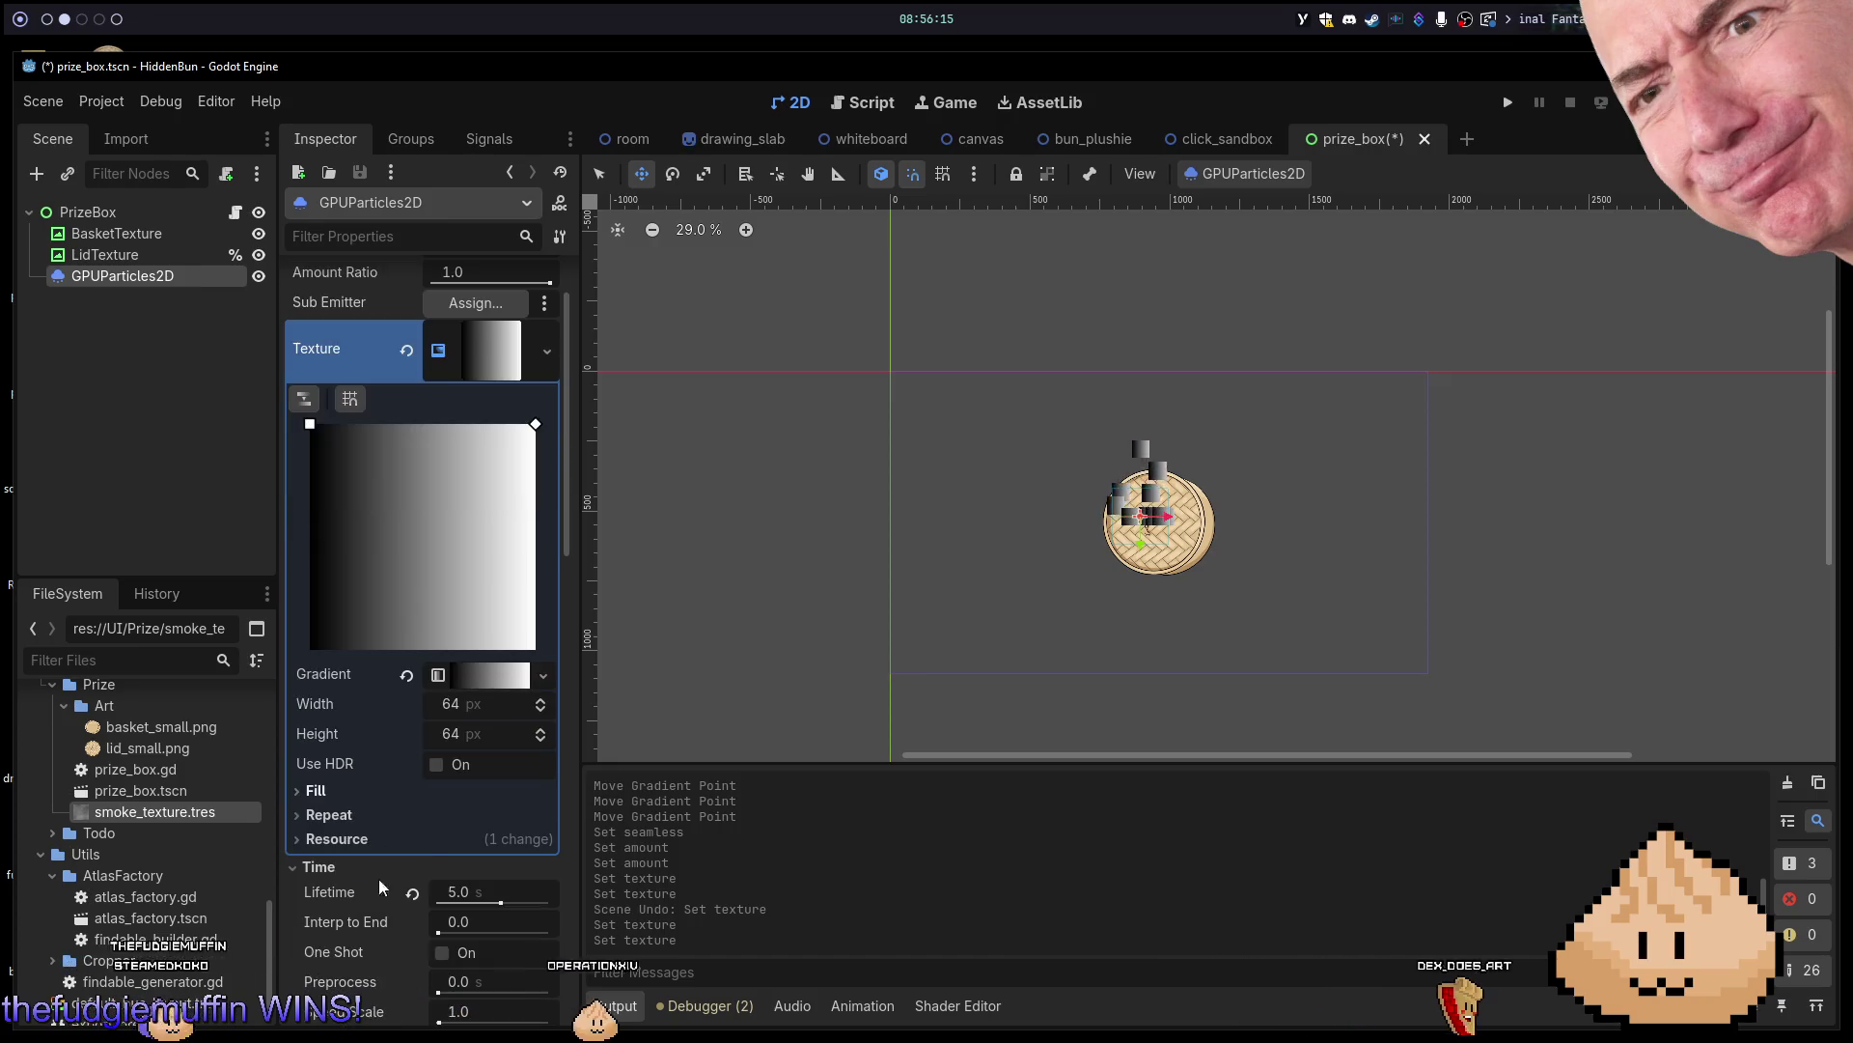
pyautogui.click(473, 677)
pyautogui.click(473, 678)
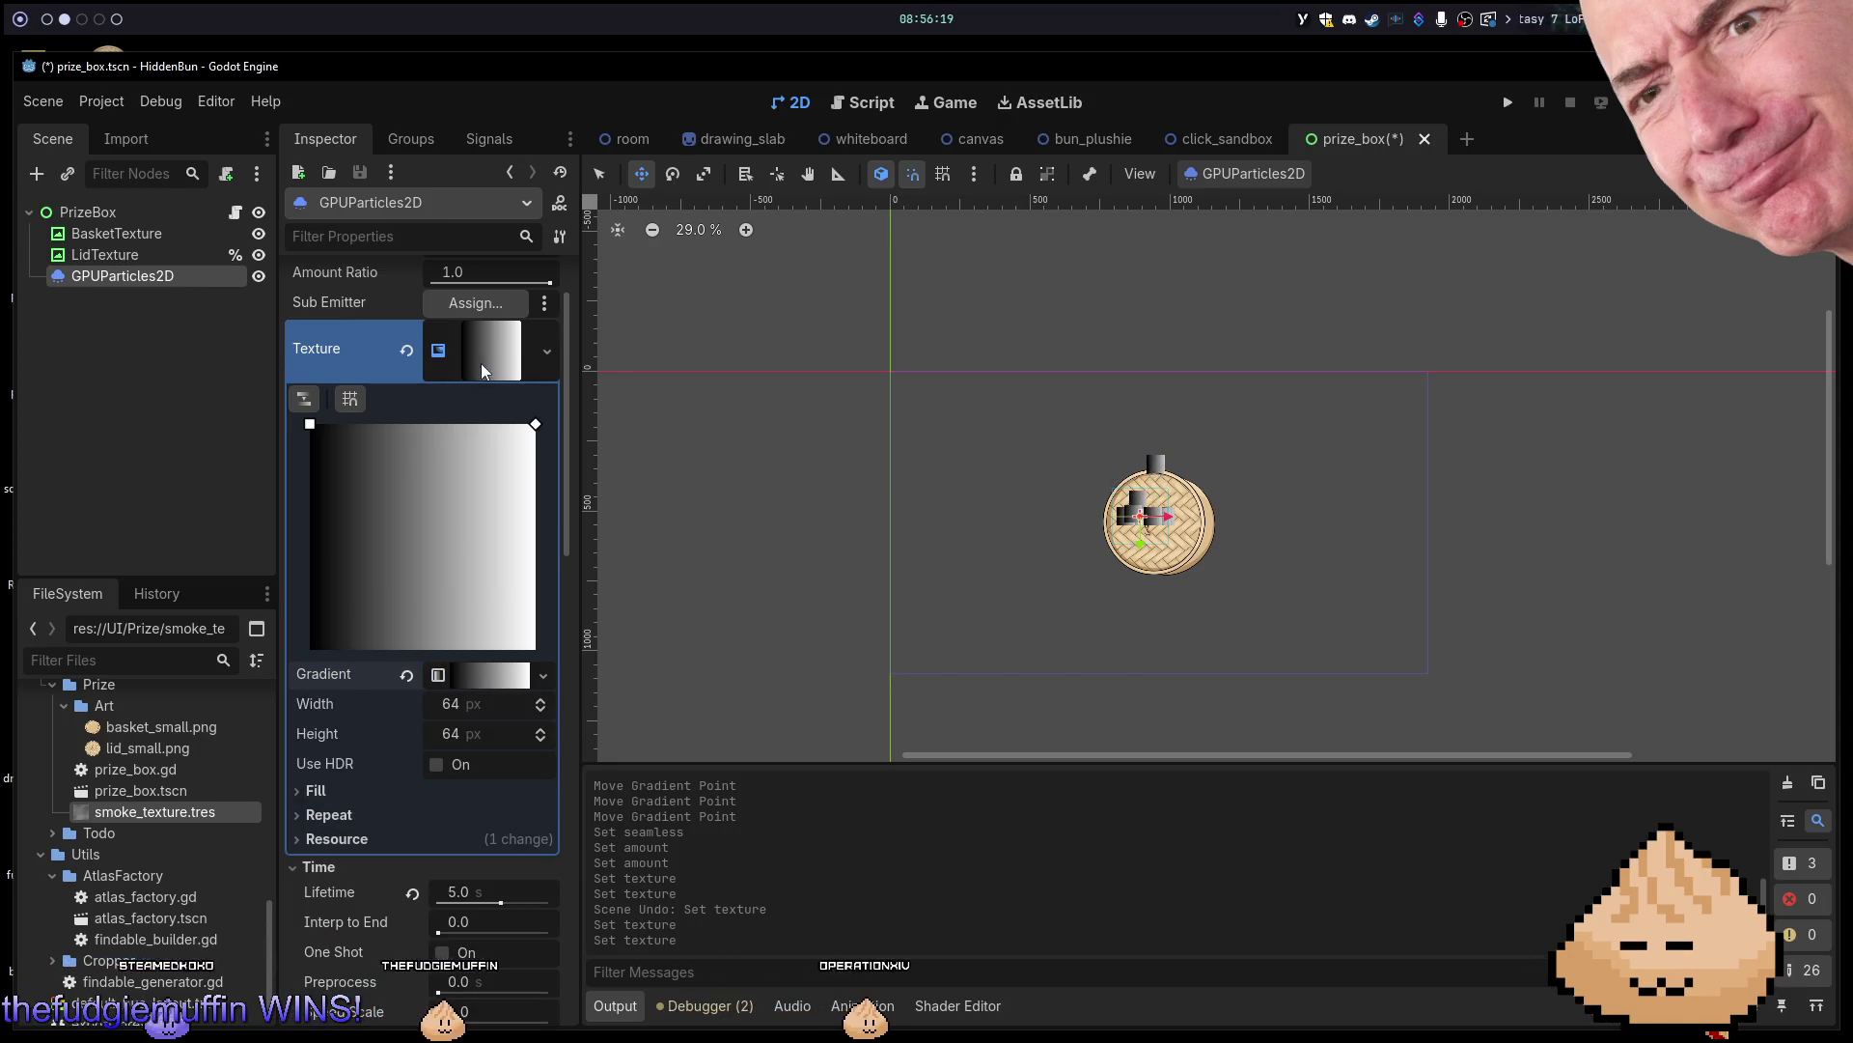
pyautogui.scroll(-2, 469, 454)
pyautogui.scroll(5, 469, 465)
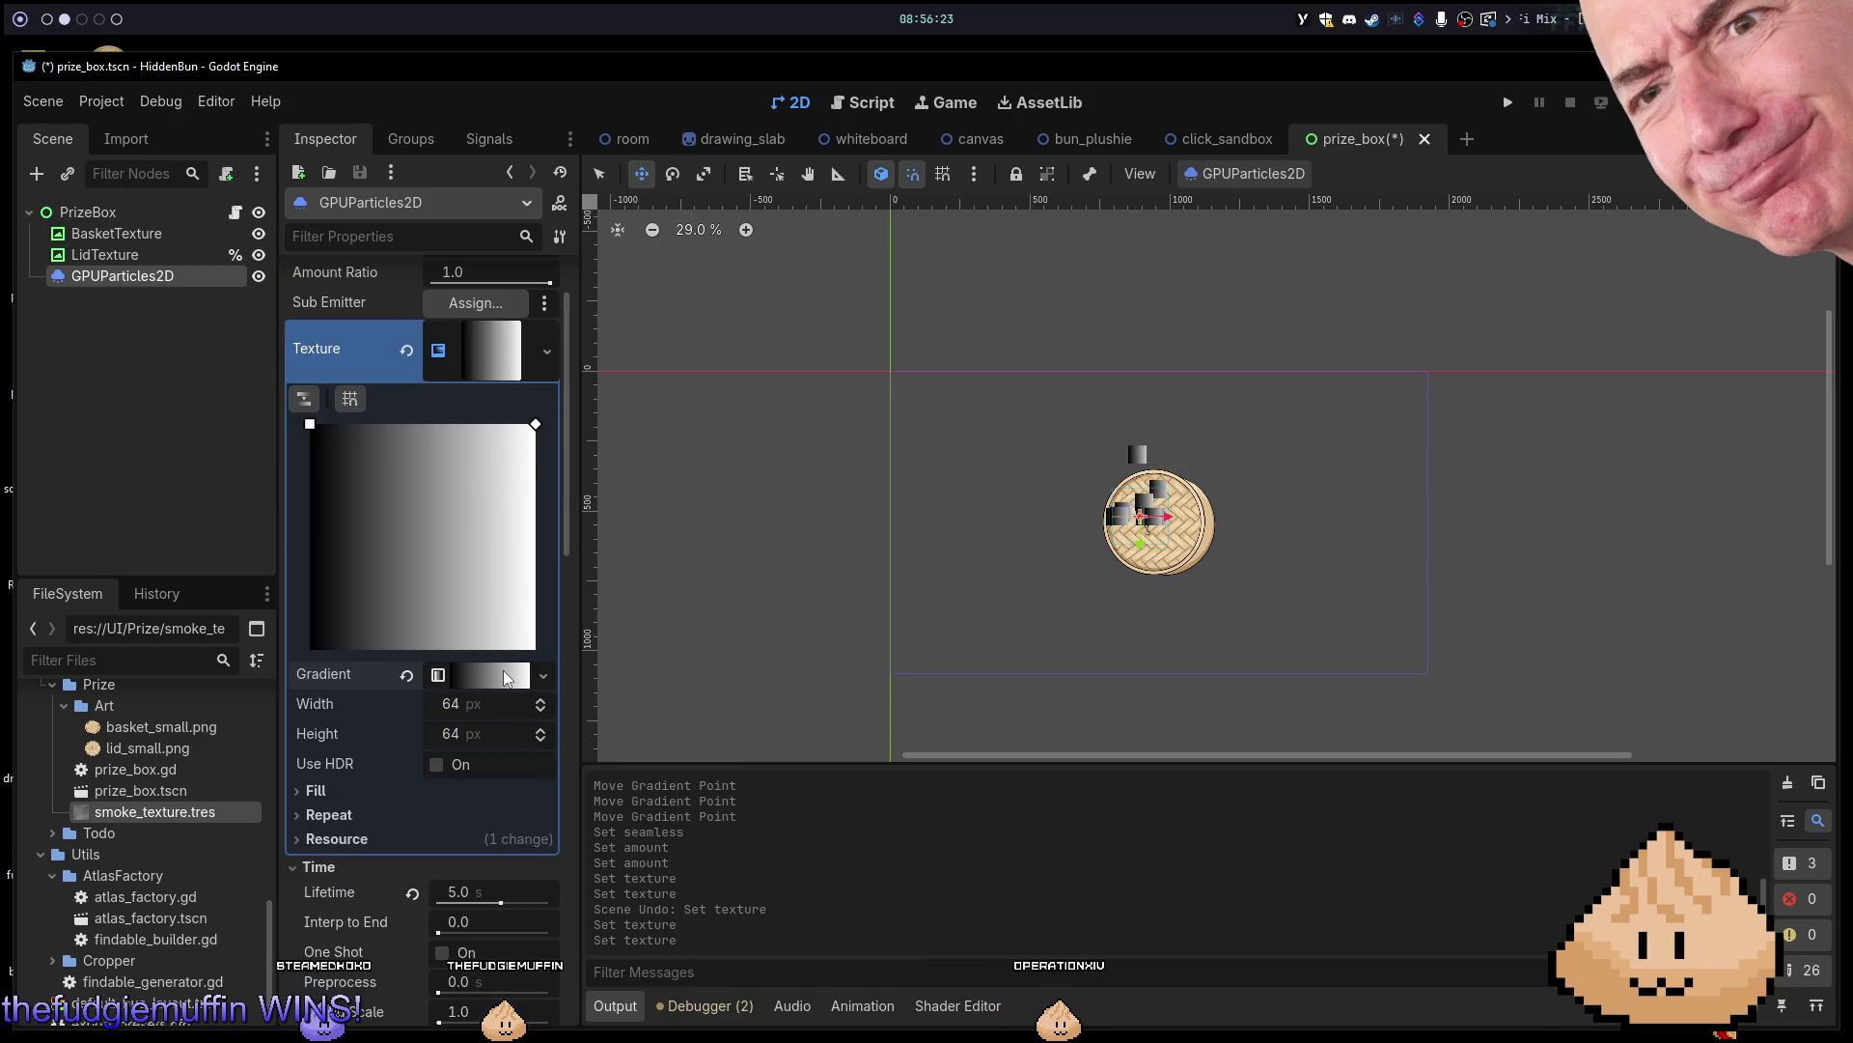
pyautogui.click(504, 670)
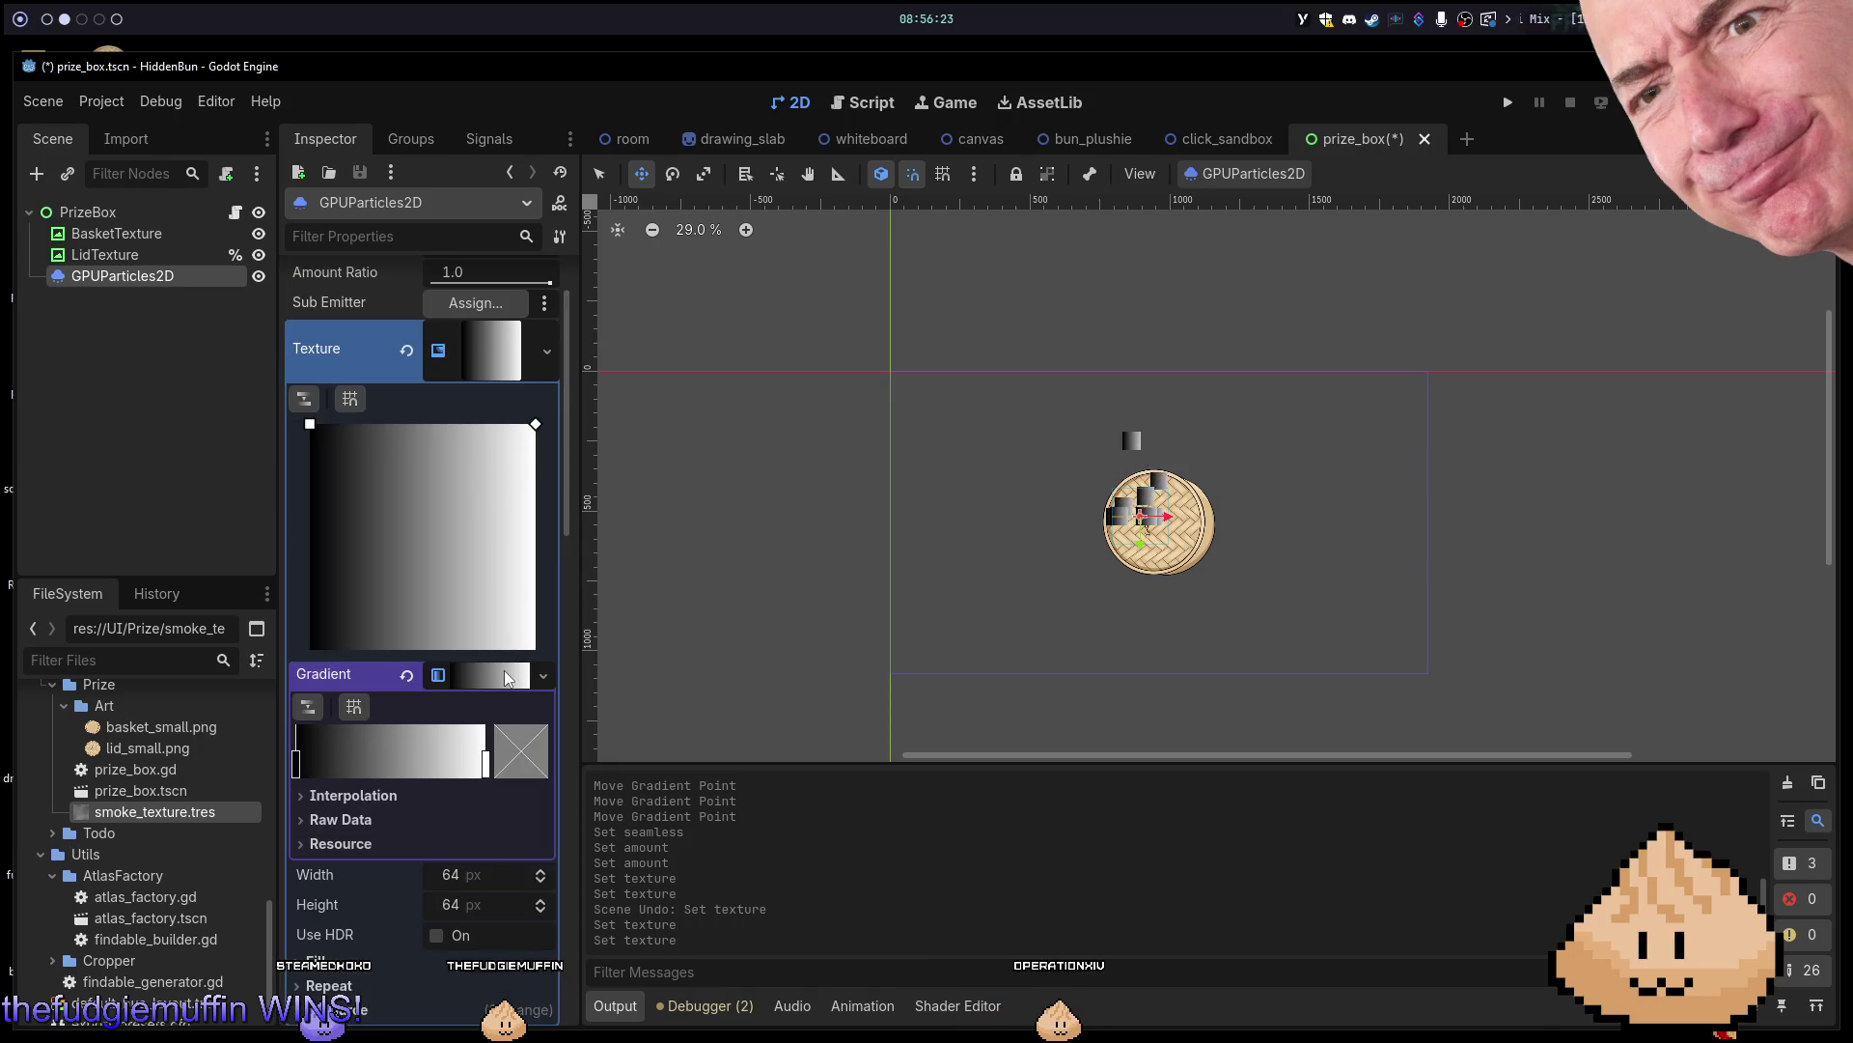
pyautogui.click(360, 845)
pyautogui.click(360, 845)
pyautogui.click(360, 805)
pyautogui.click(359, 805)
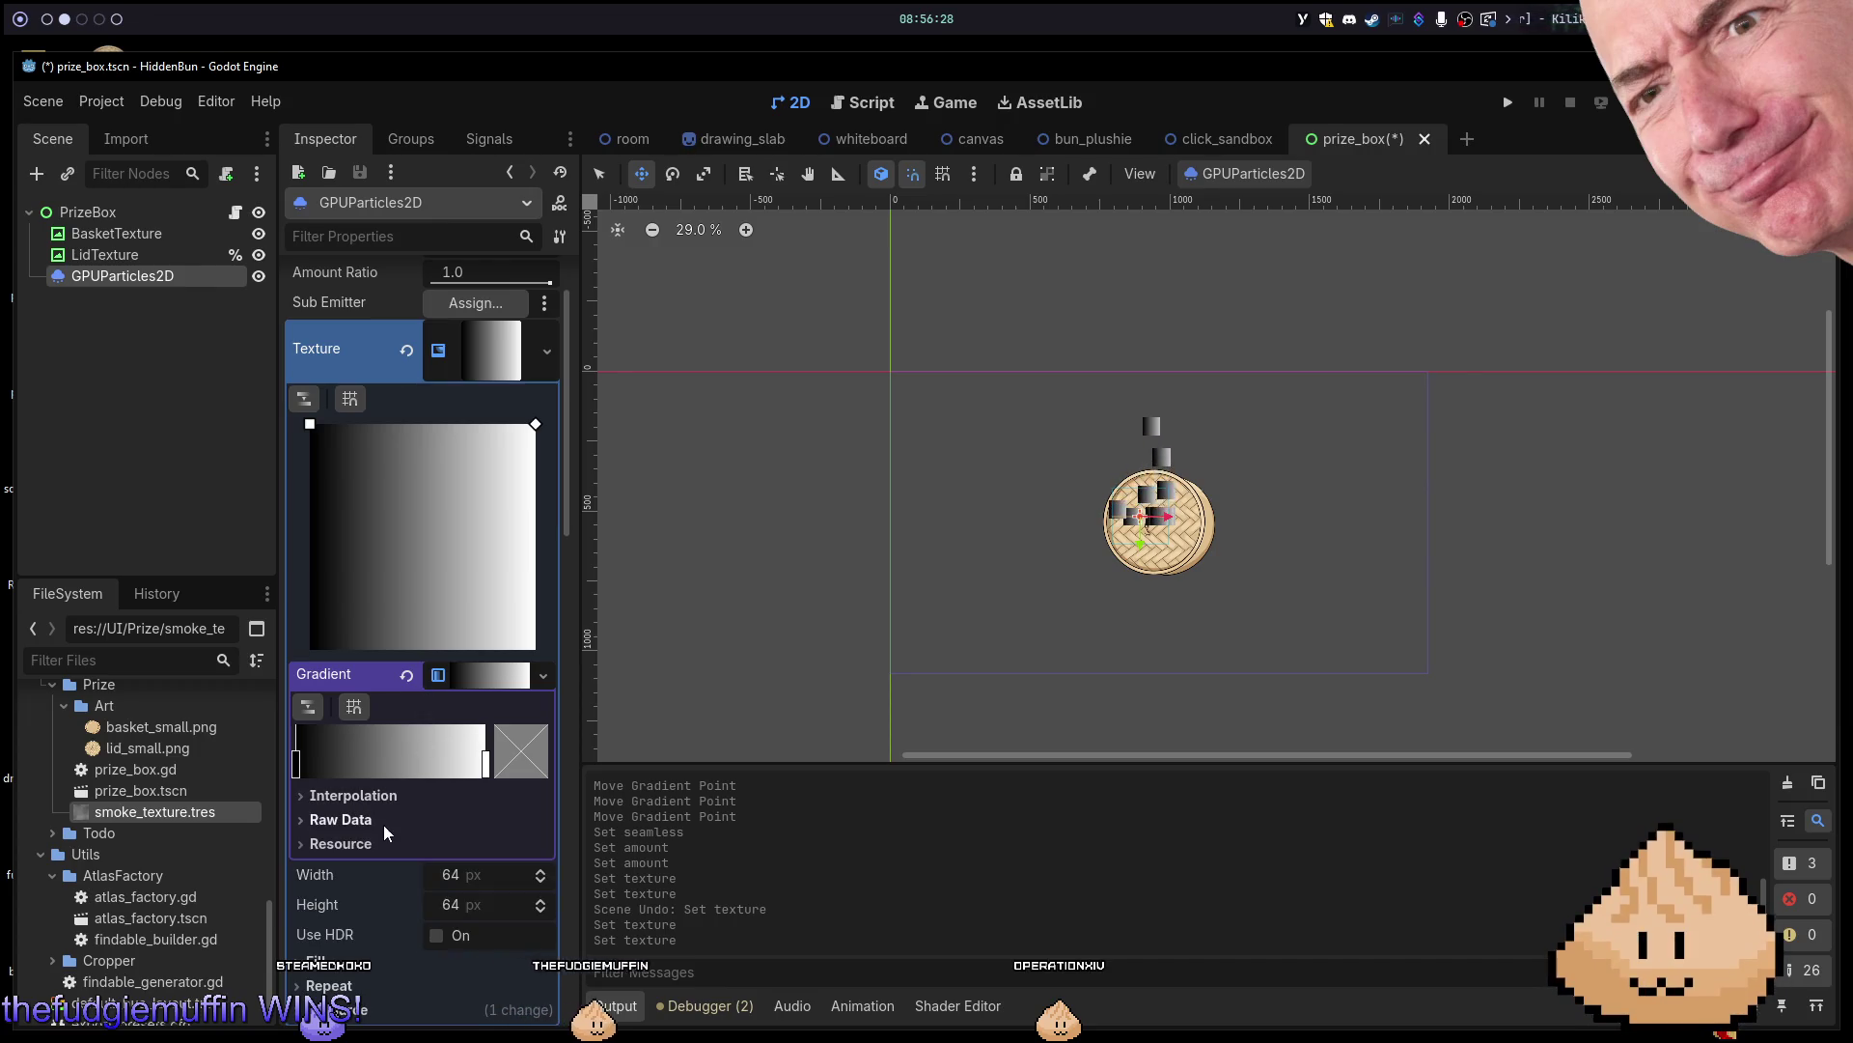
pyautogui.click(363, 827)
pyautogui.click(363, 825)
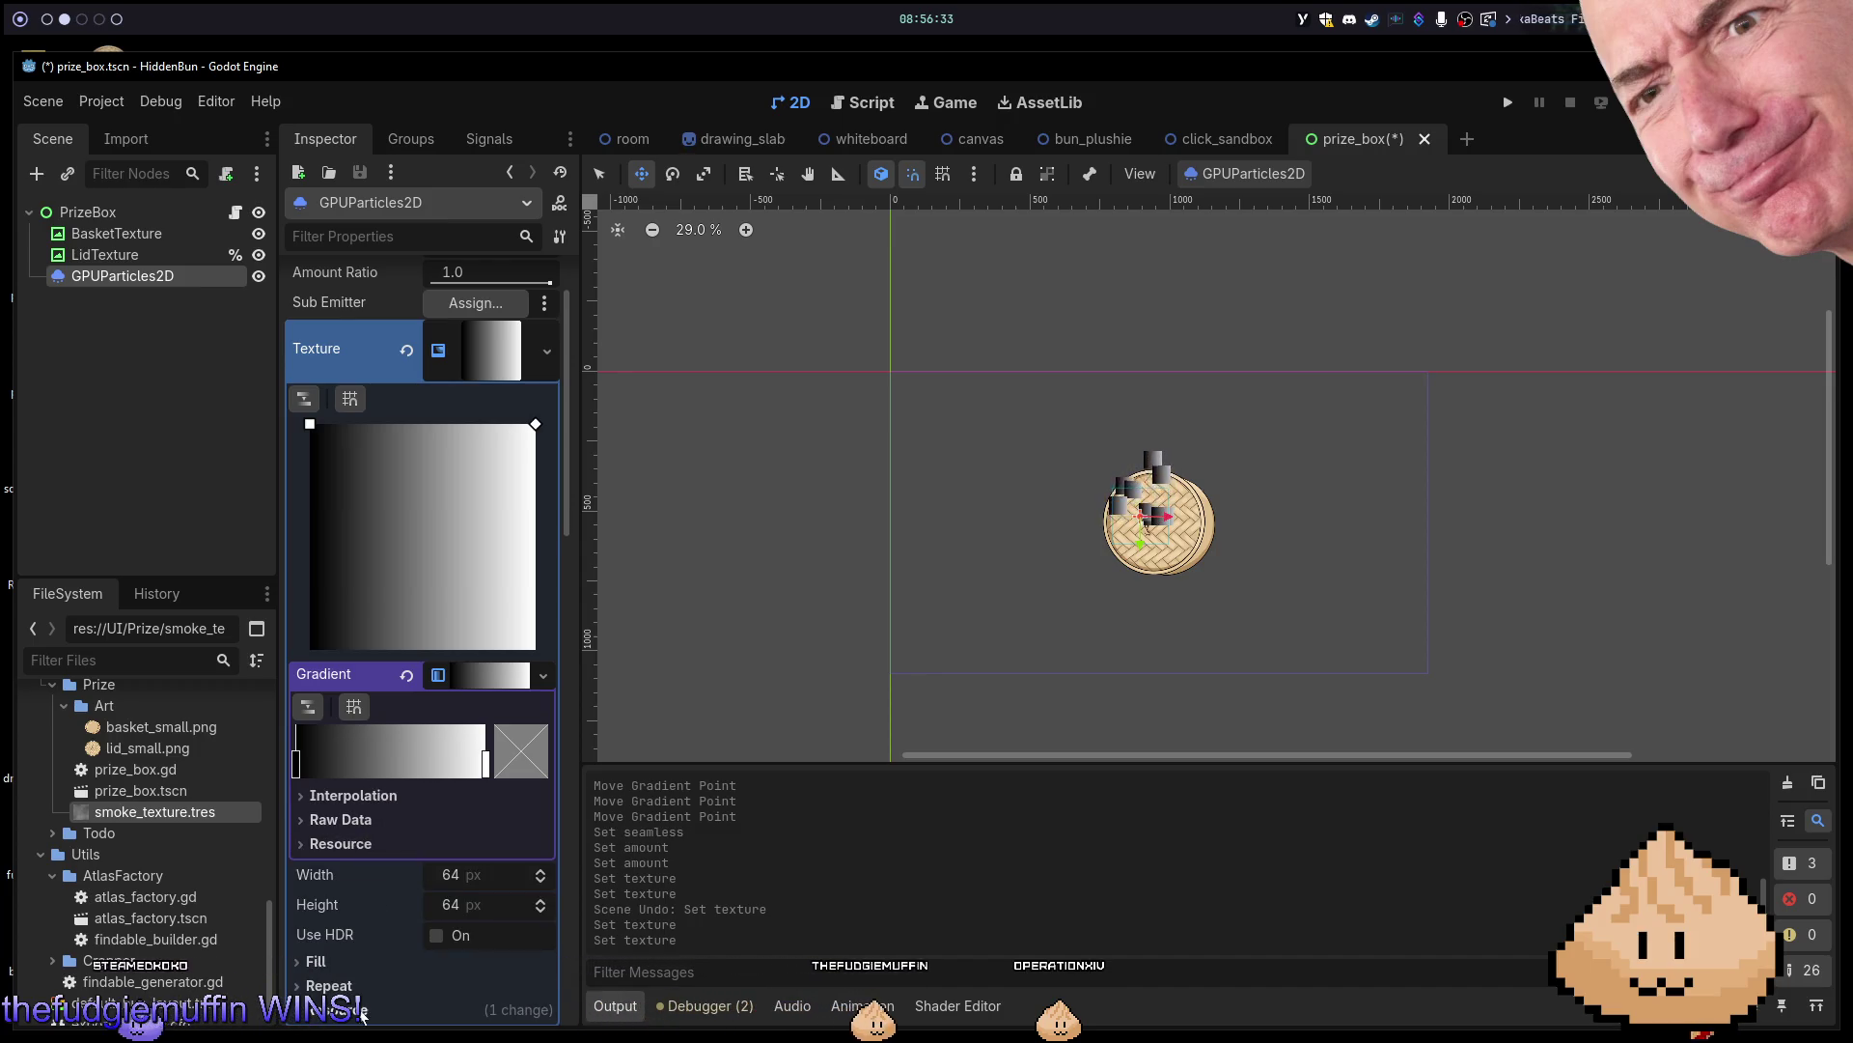
# Drag smoke_texture.tres from the FileSystem dock onto the GPUParticles2D Texture slot.
pyautogui.scroll(-2, 368, 849)
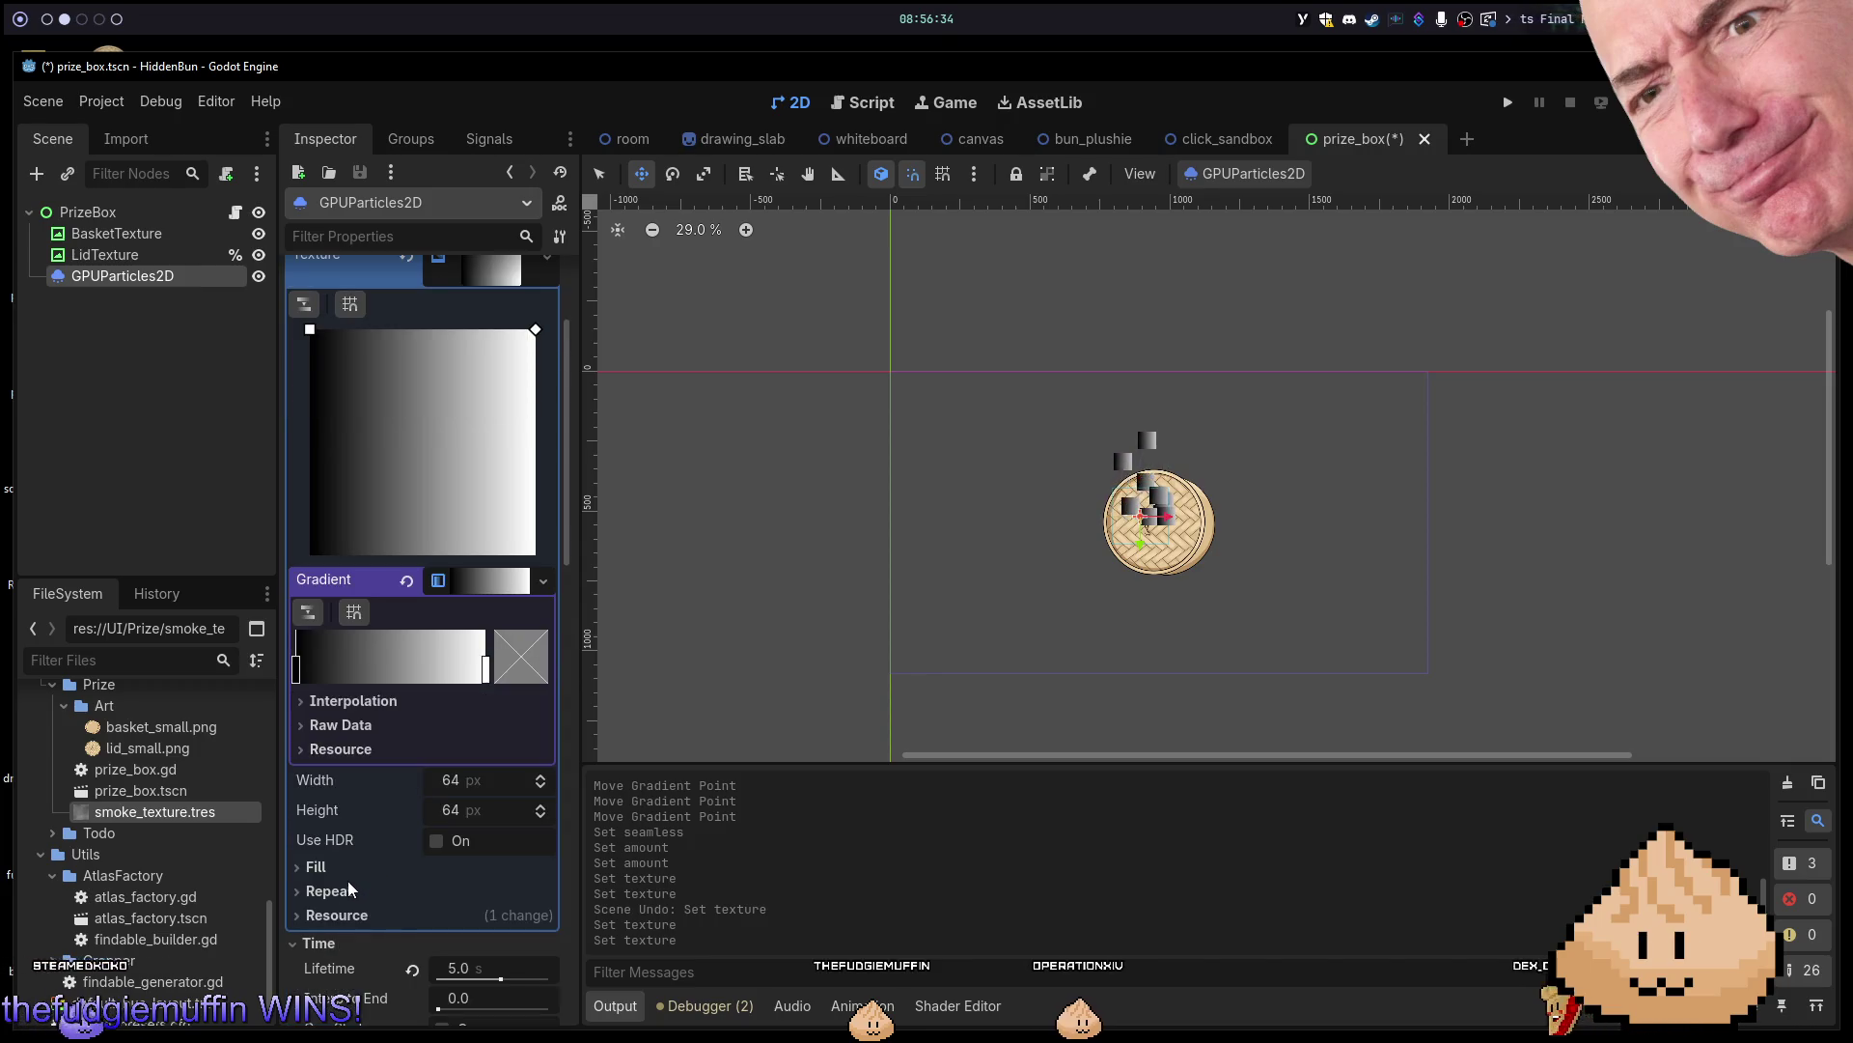
pyautogui.scroll(4, 398, 536)
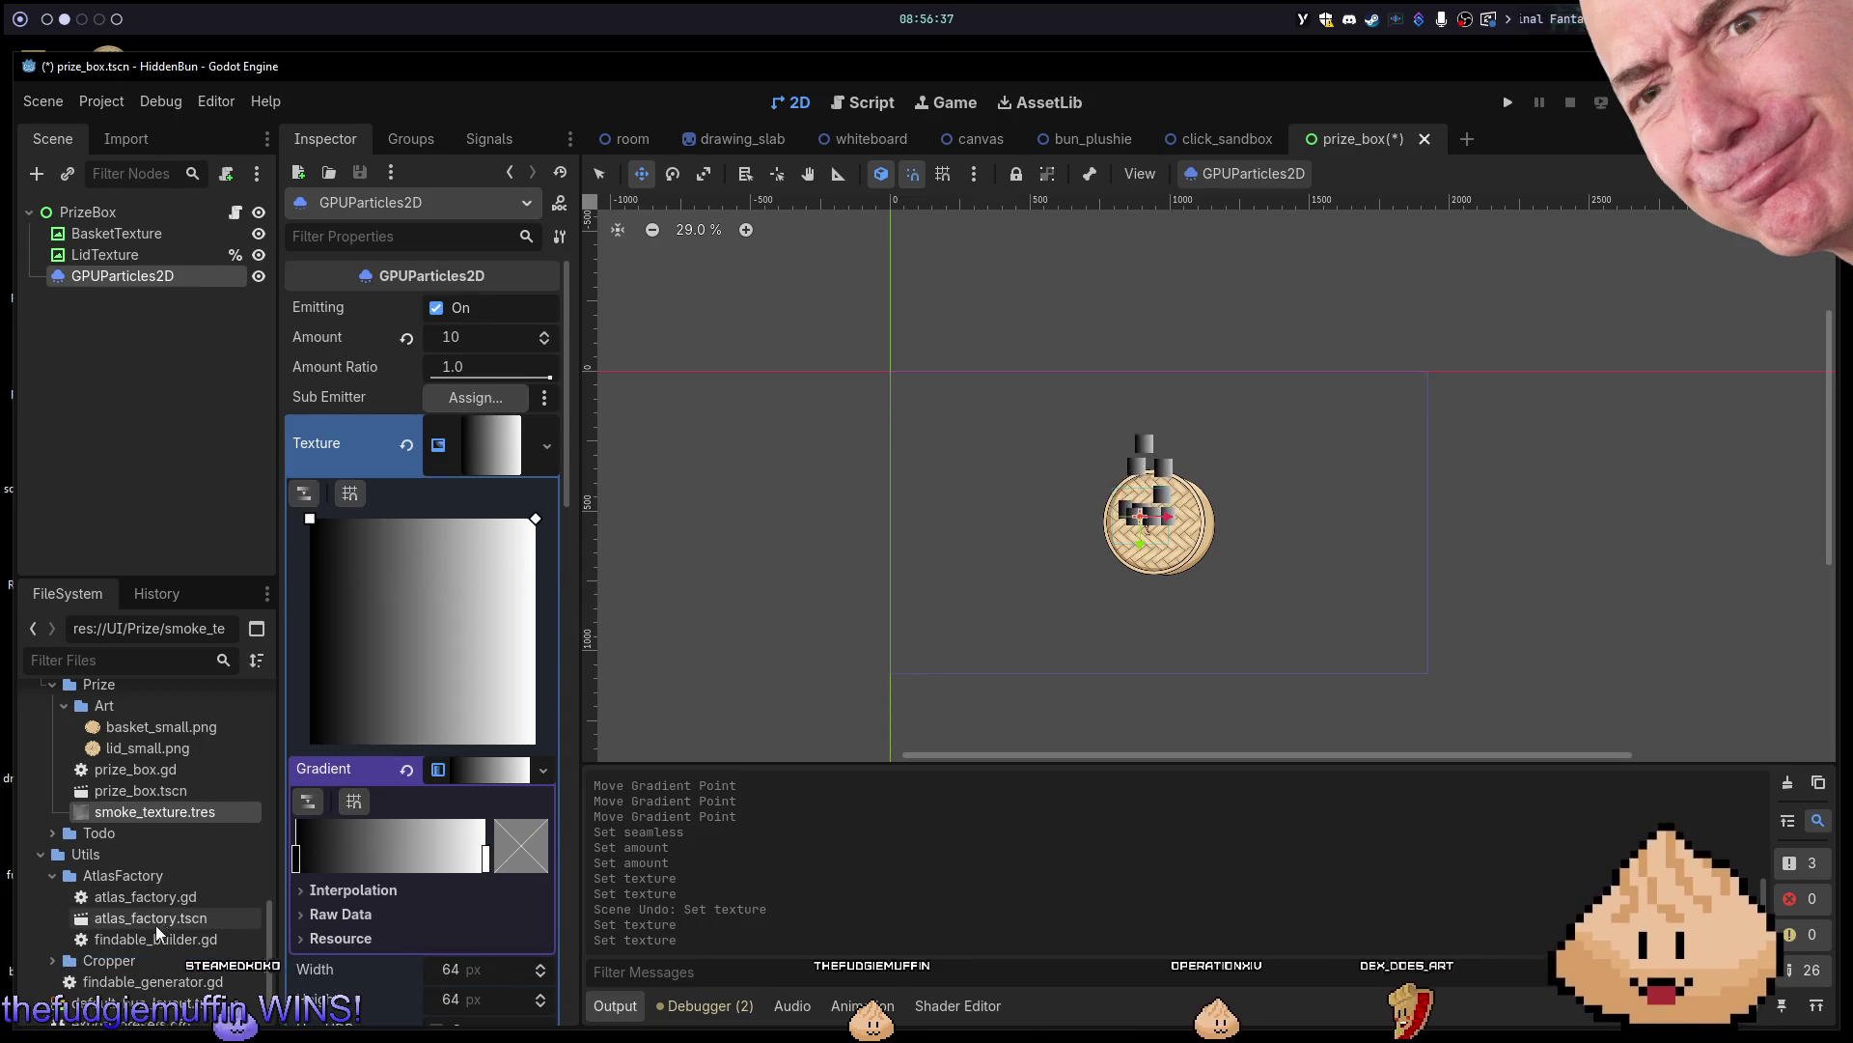
pyautogui.moveTo(162, 817)
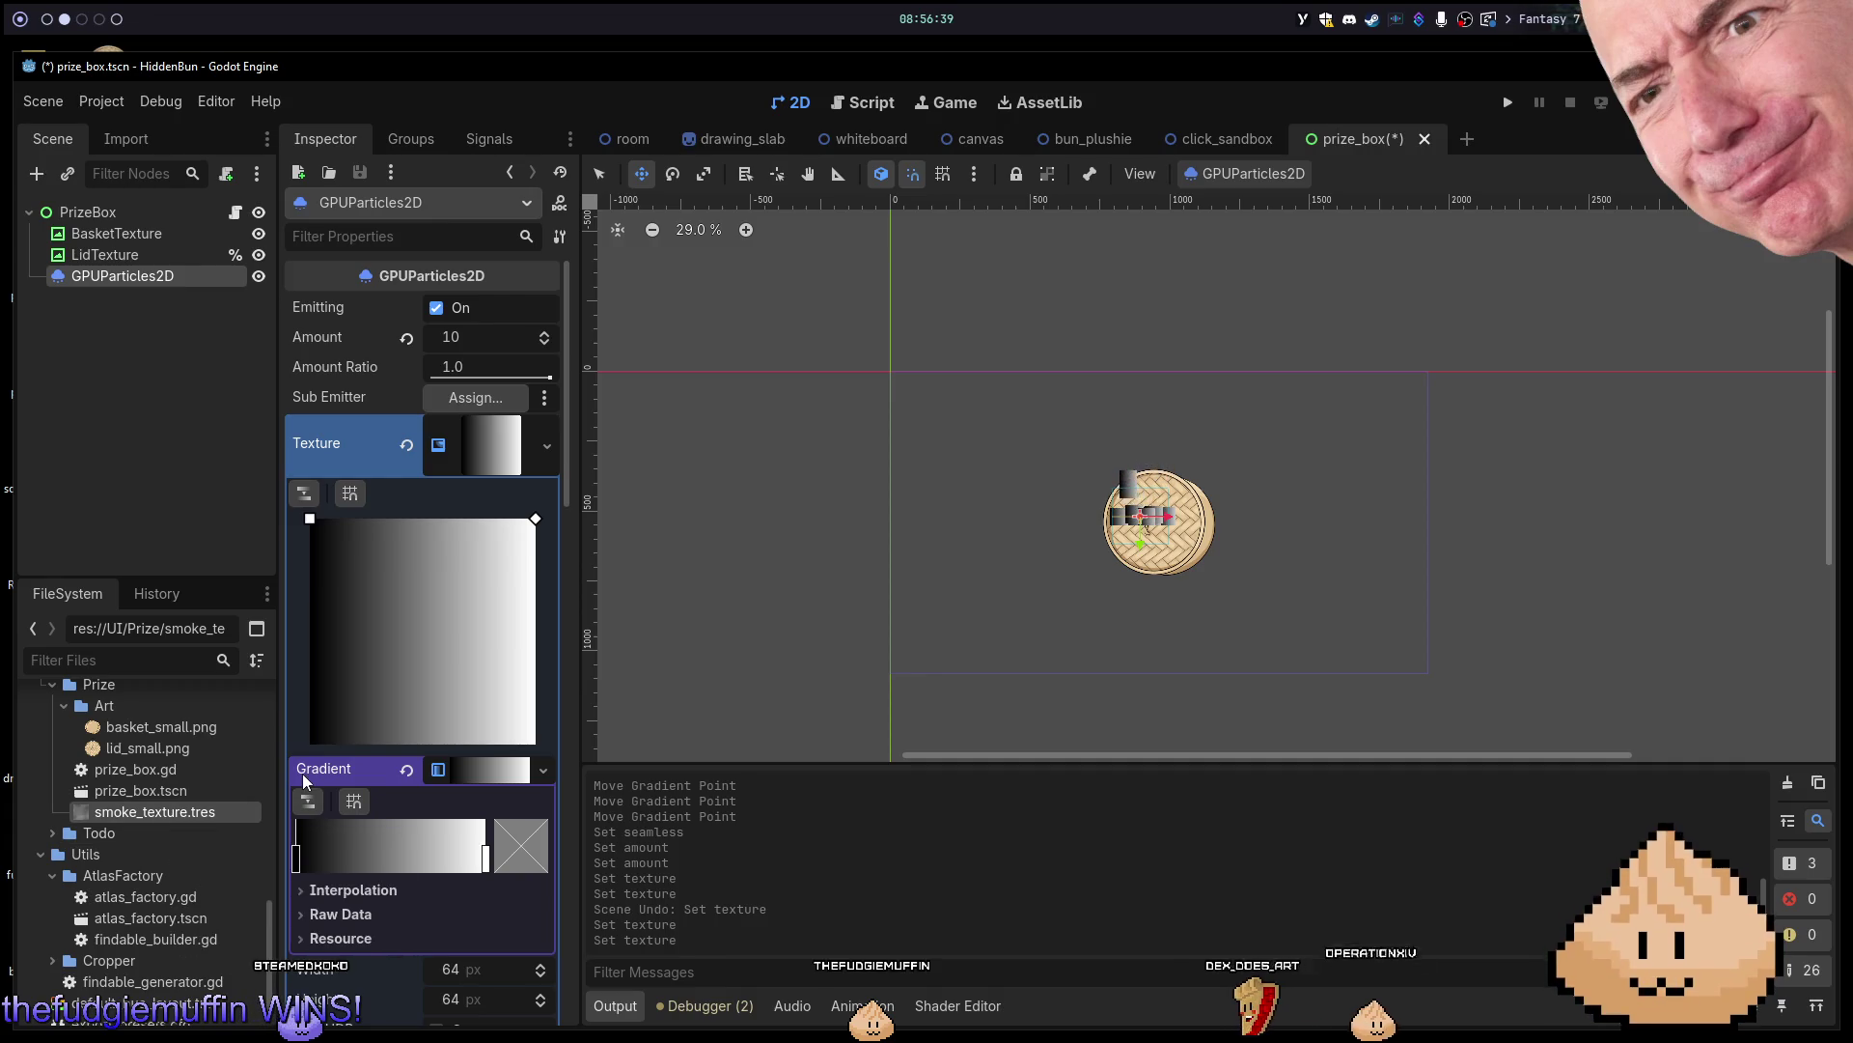
pyautogui.moveTo(220, 815); pyautogui.dragTo(471, 469)
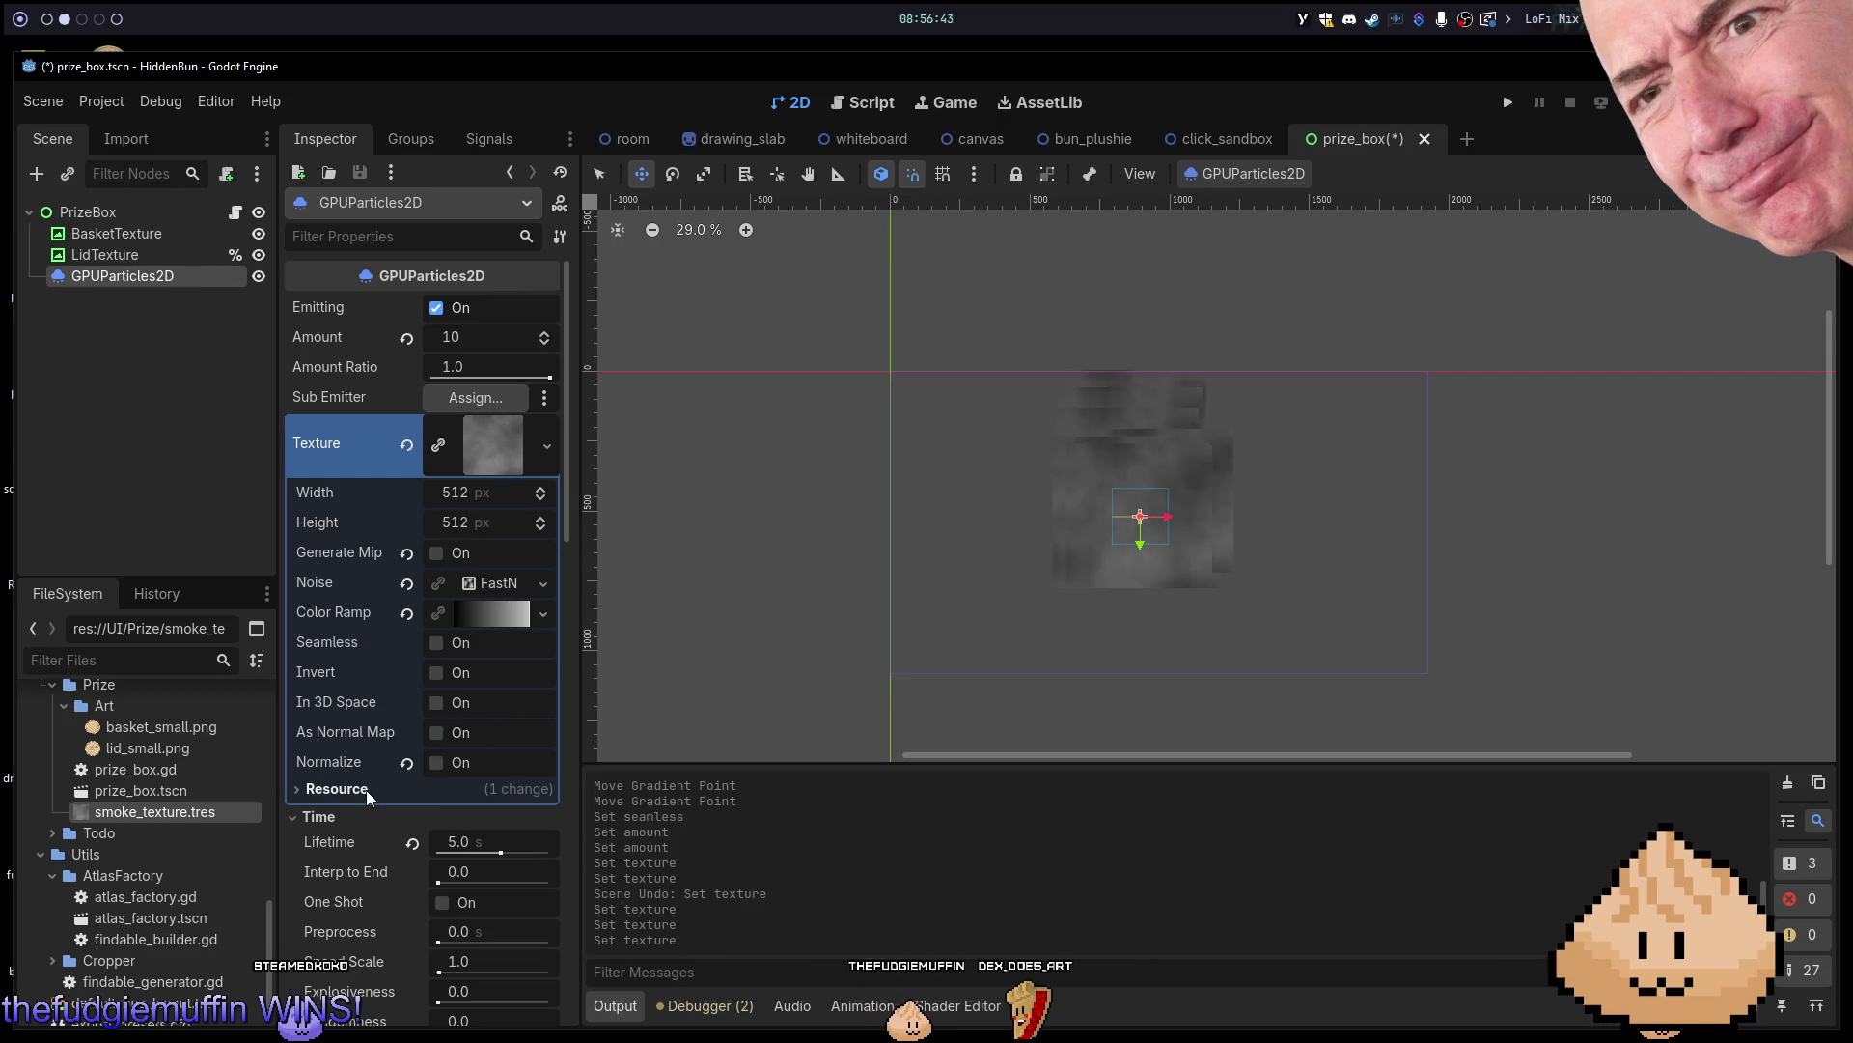
# Inspect the smoke texture's Color Ramp, then empty the particles' Texture and list new texture types.
pyautogui.click(461, 446)
pyautogui.click(460, 446)
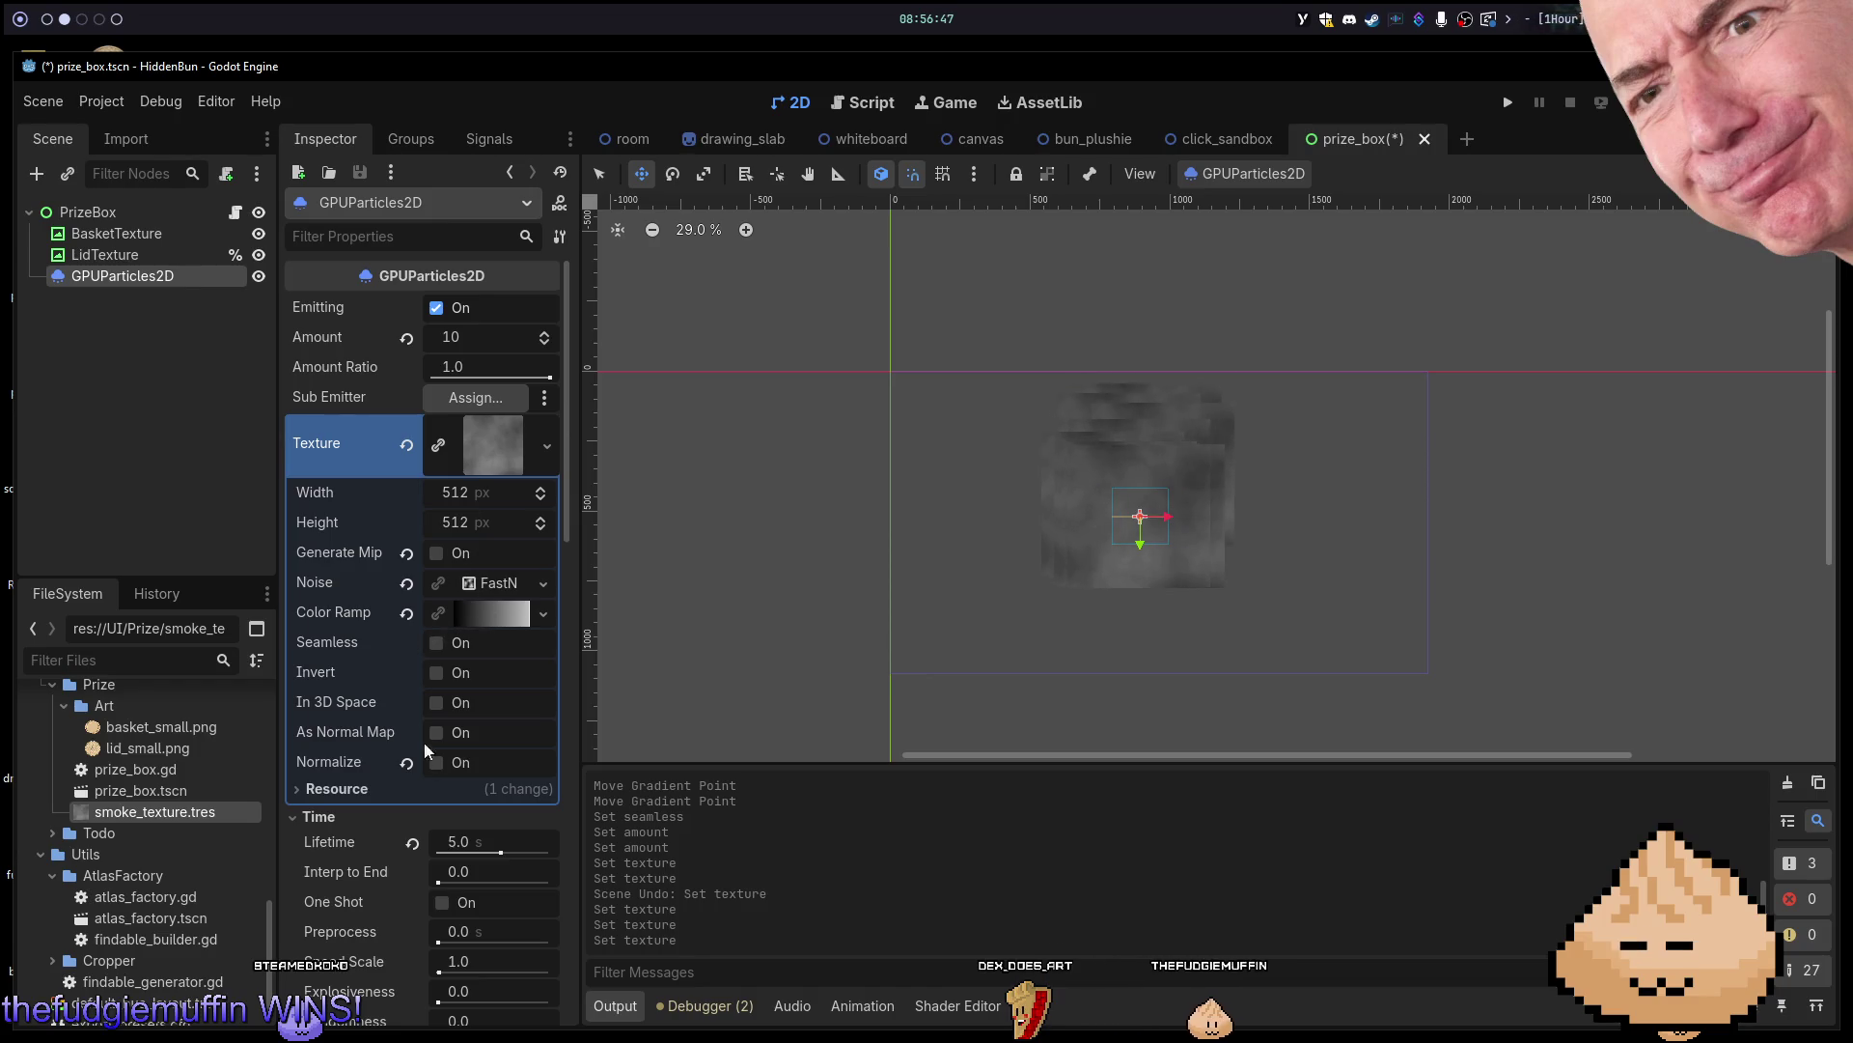
pyautogui.click(477, 624)
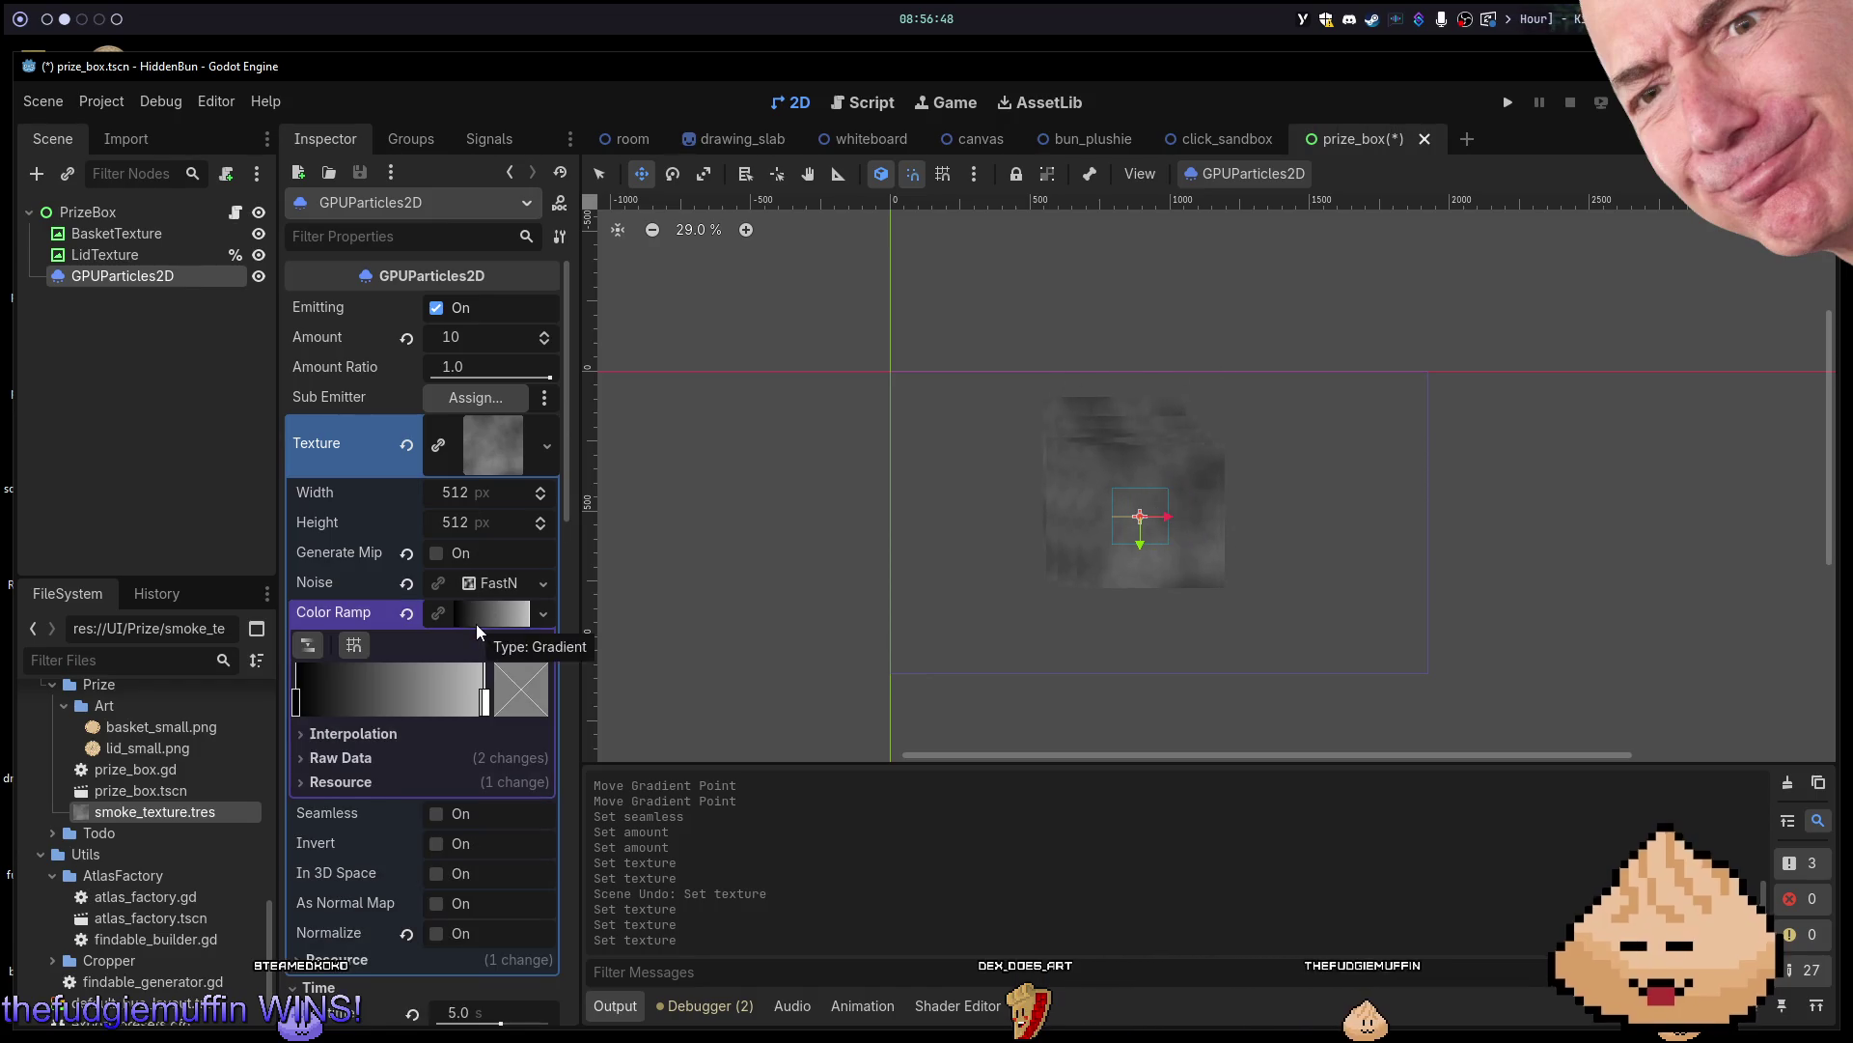
pyautogui.click(477, 622)
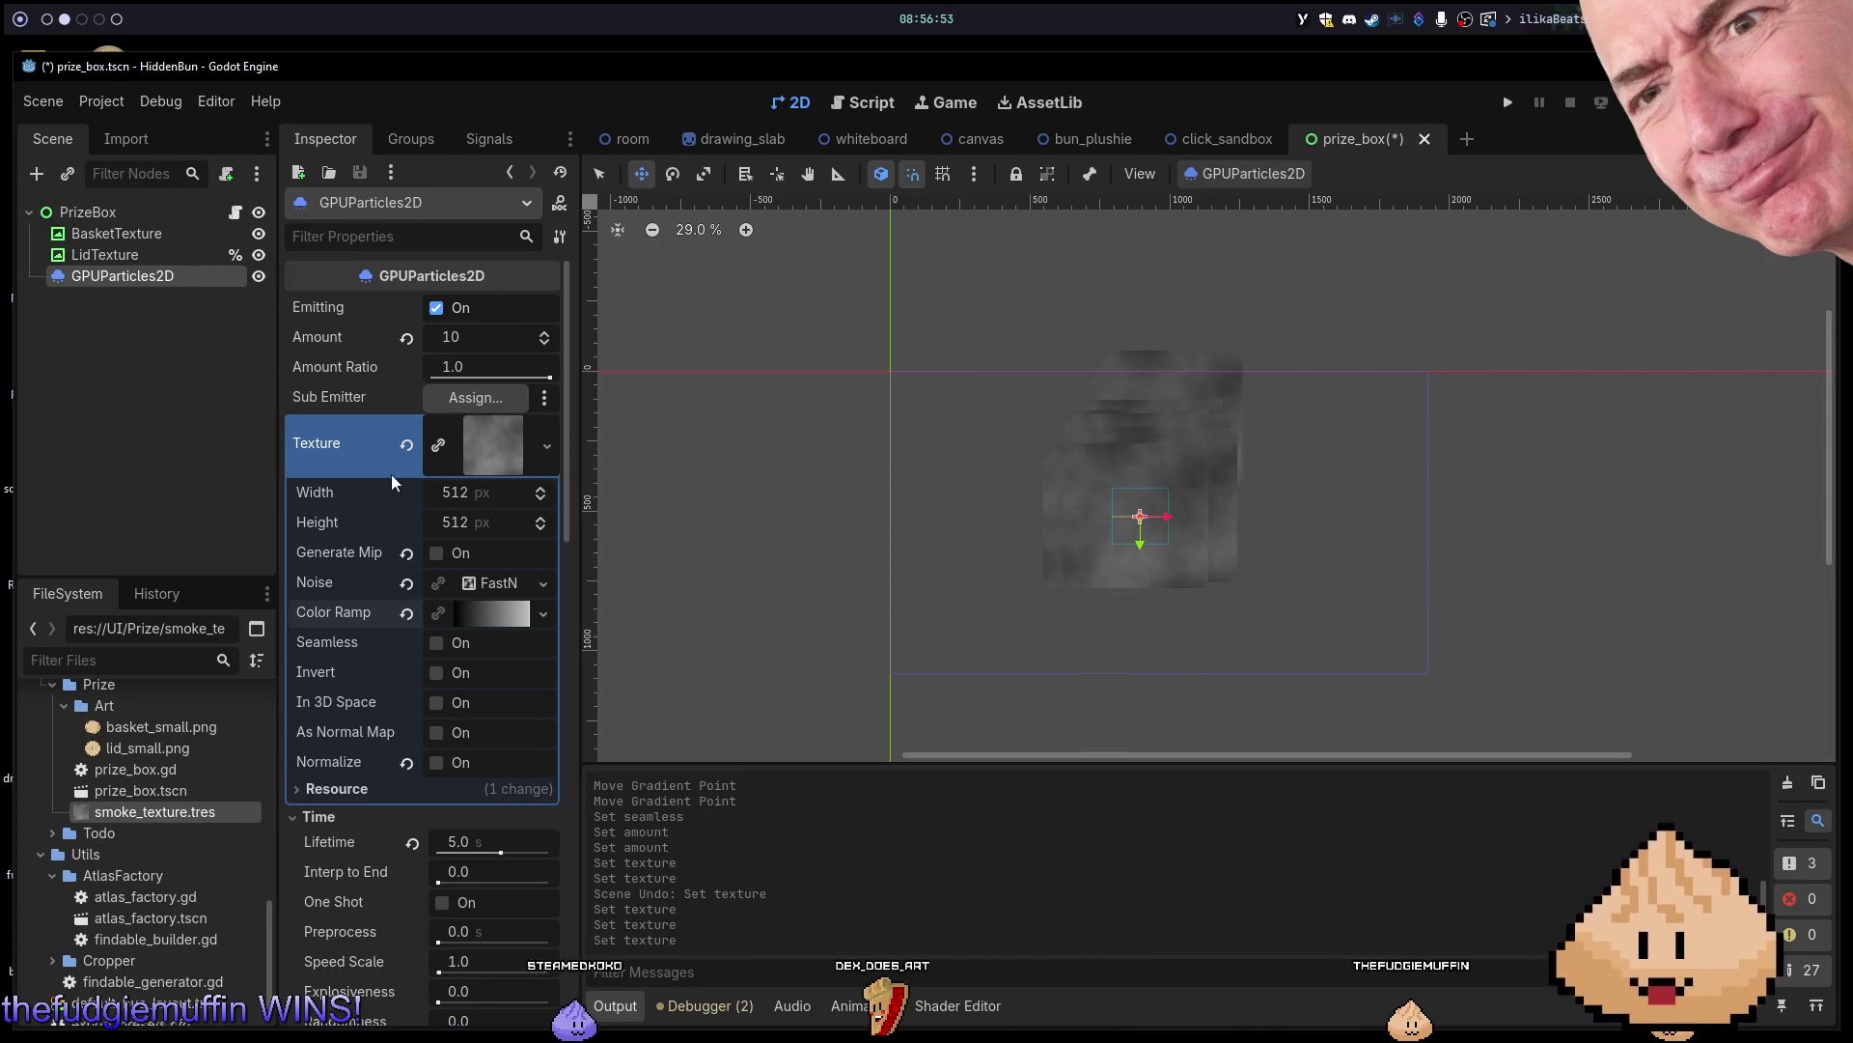
pyautogui.click(407, 444)
pyautogui.click(485, 428)
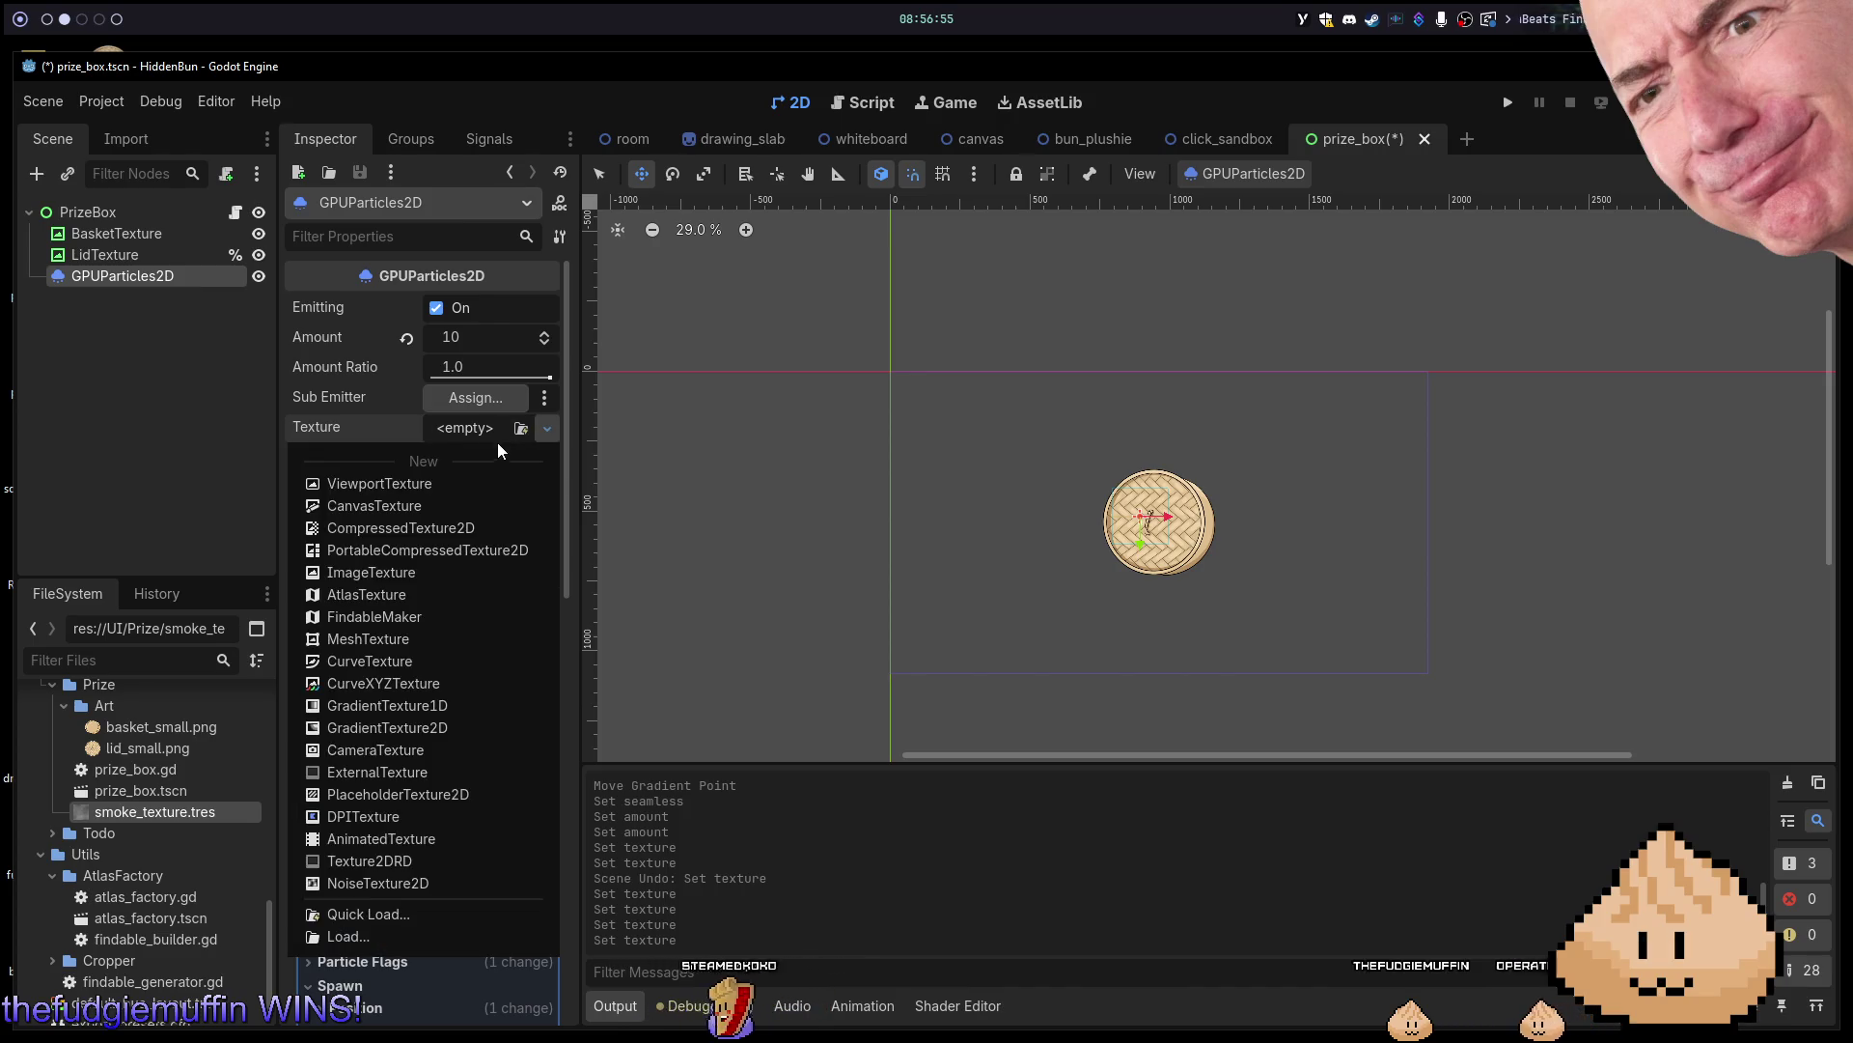